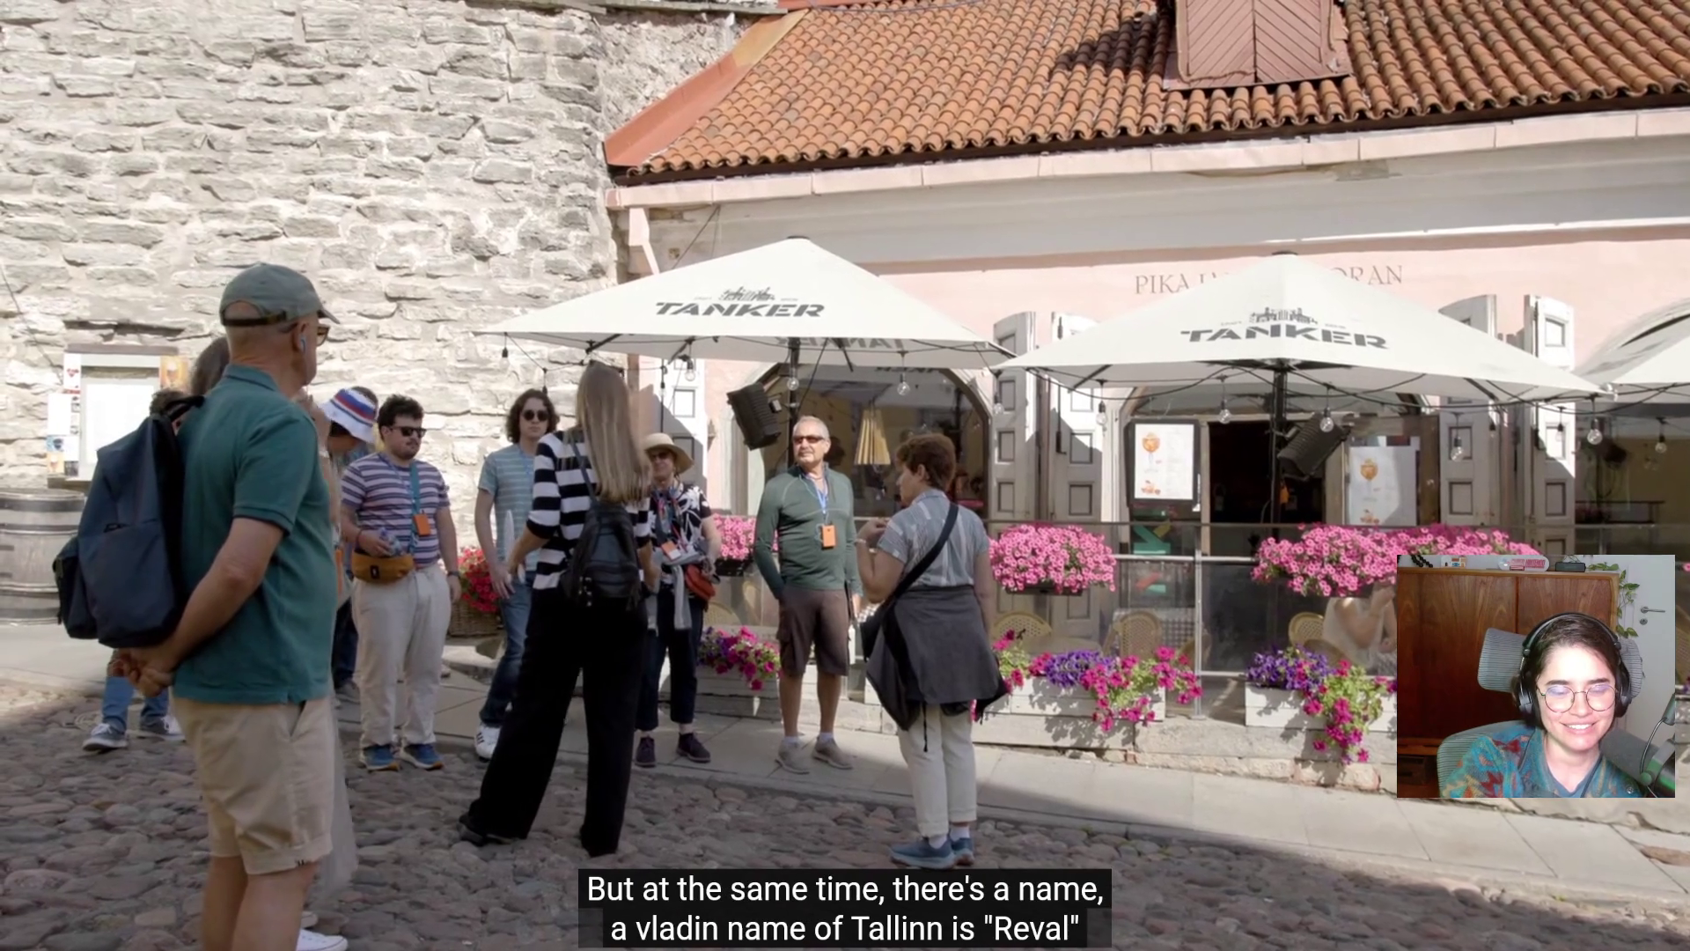
Step: Pause and resume the documentary a few times, stopping at 22:41 on the Tallinn tower shot
left_click(659, 528)
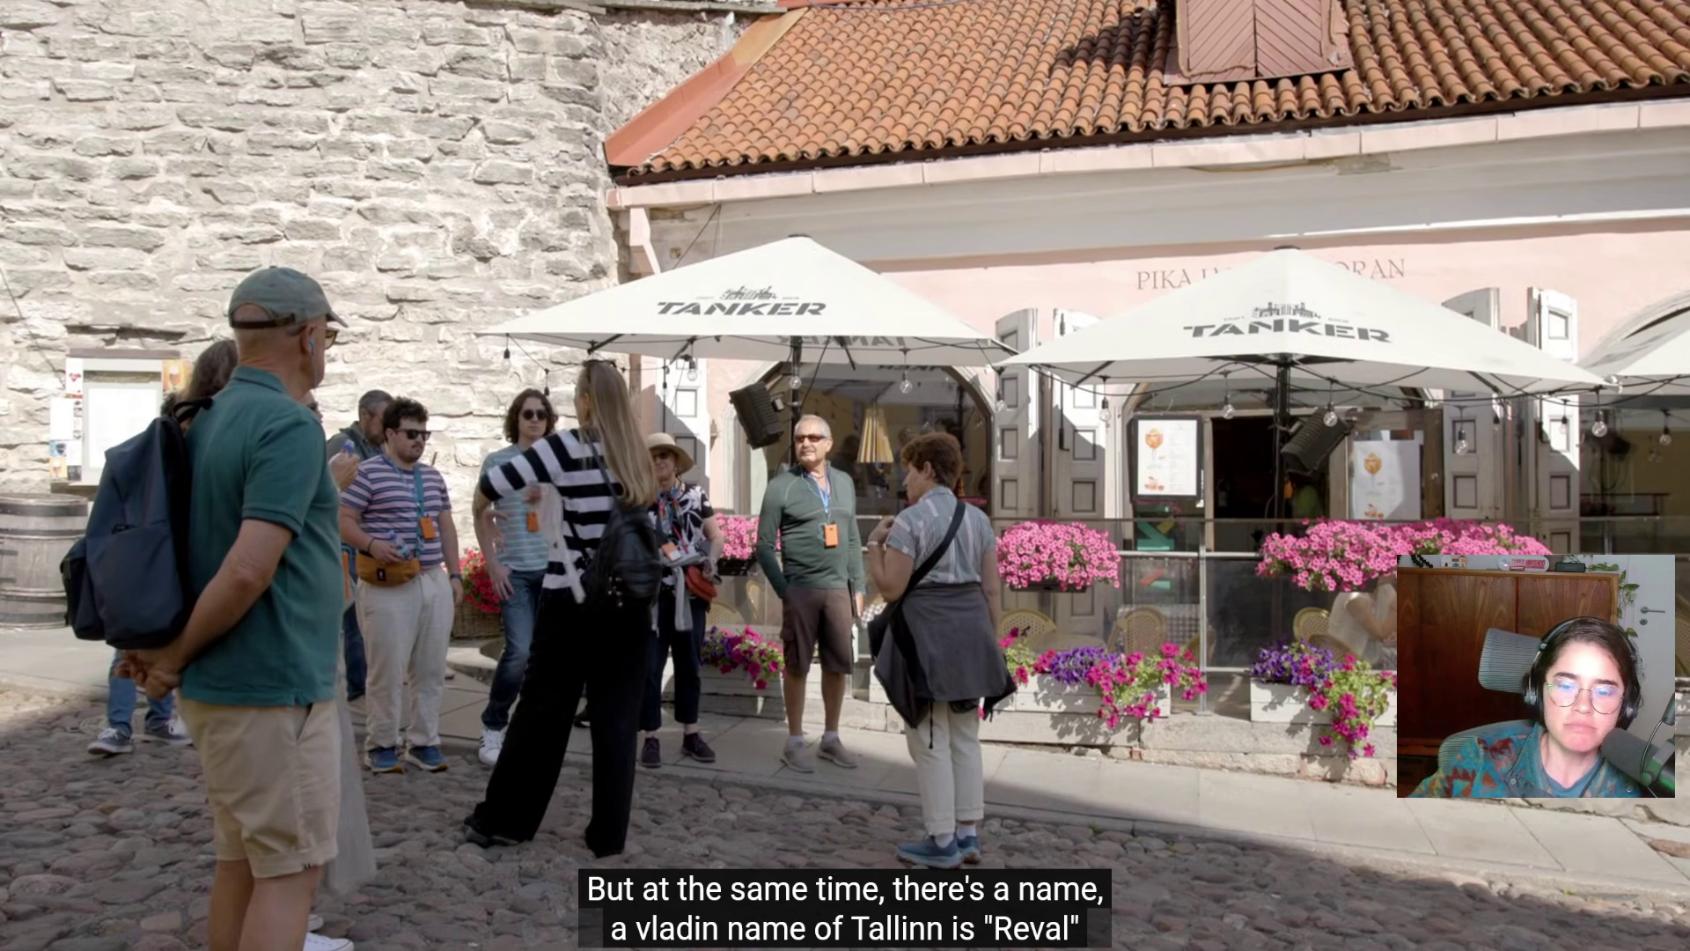
left_click(657, 522)
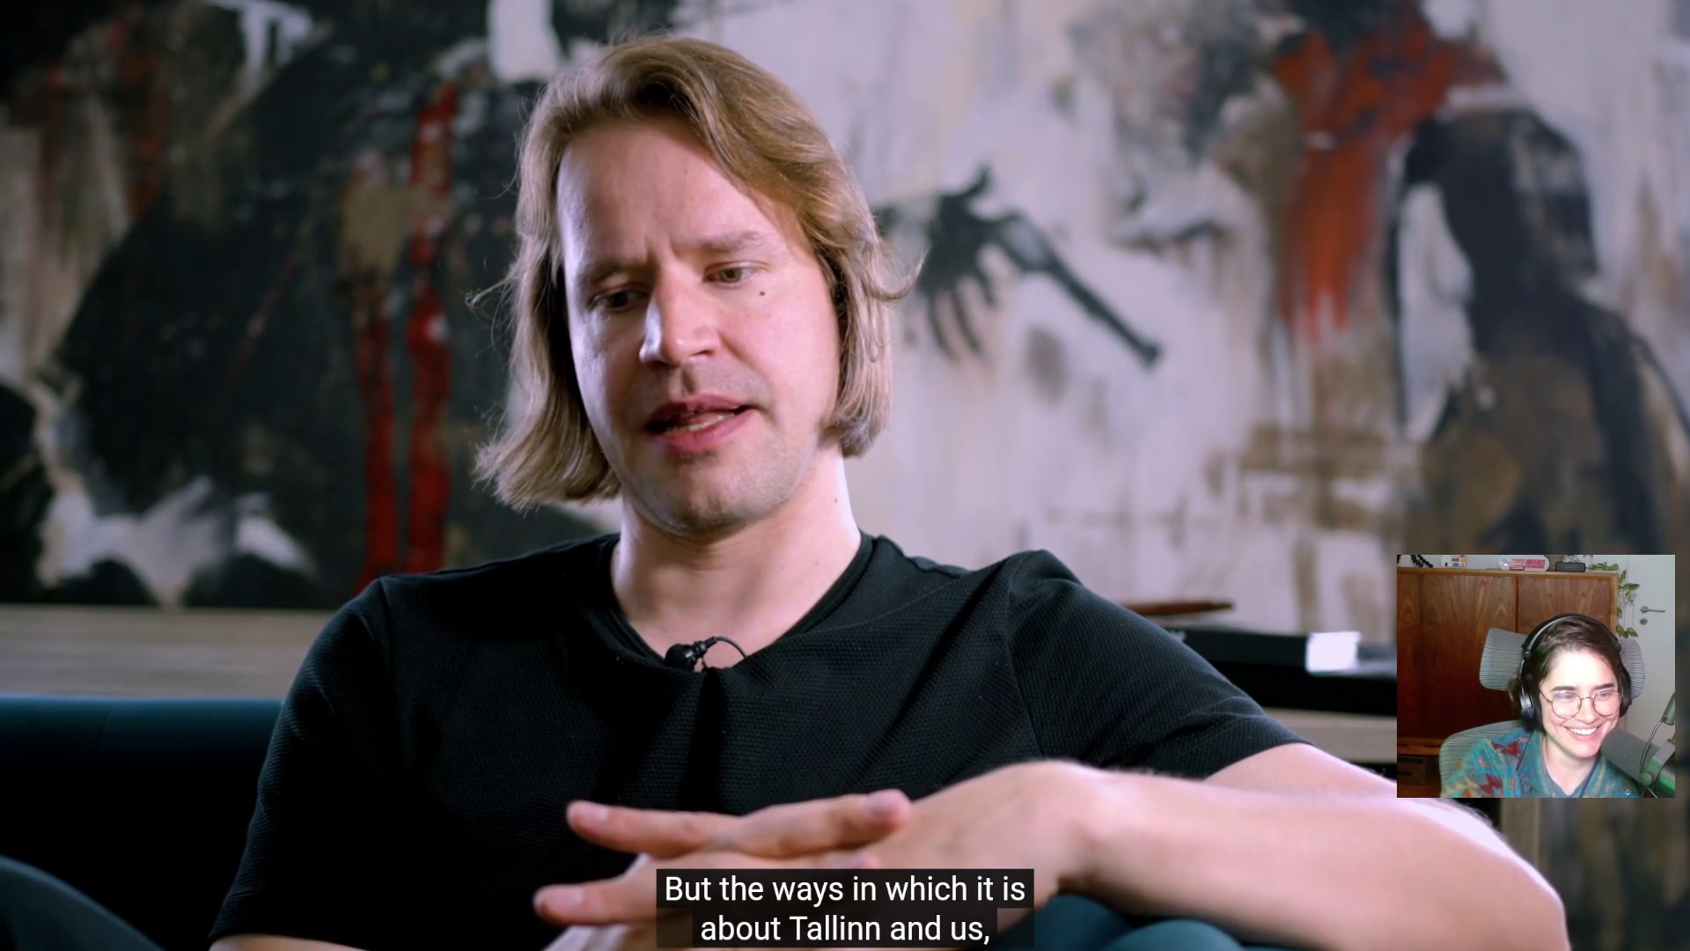
left_click(657, 524)
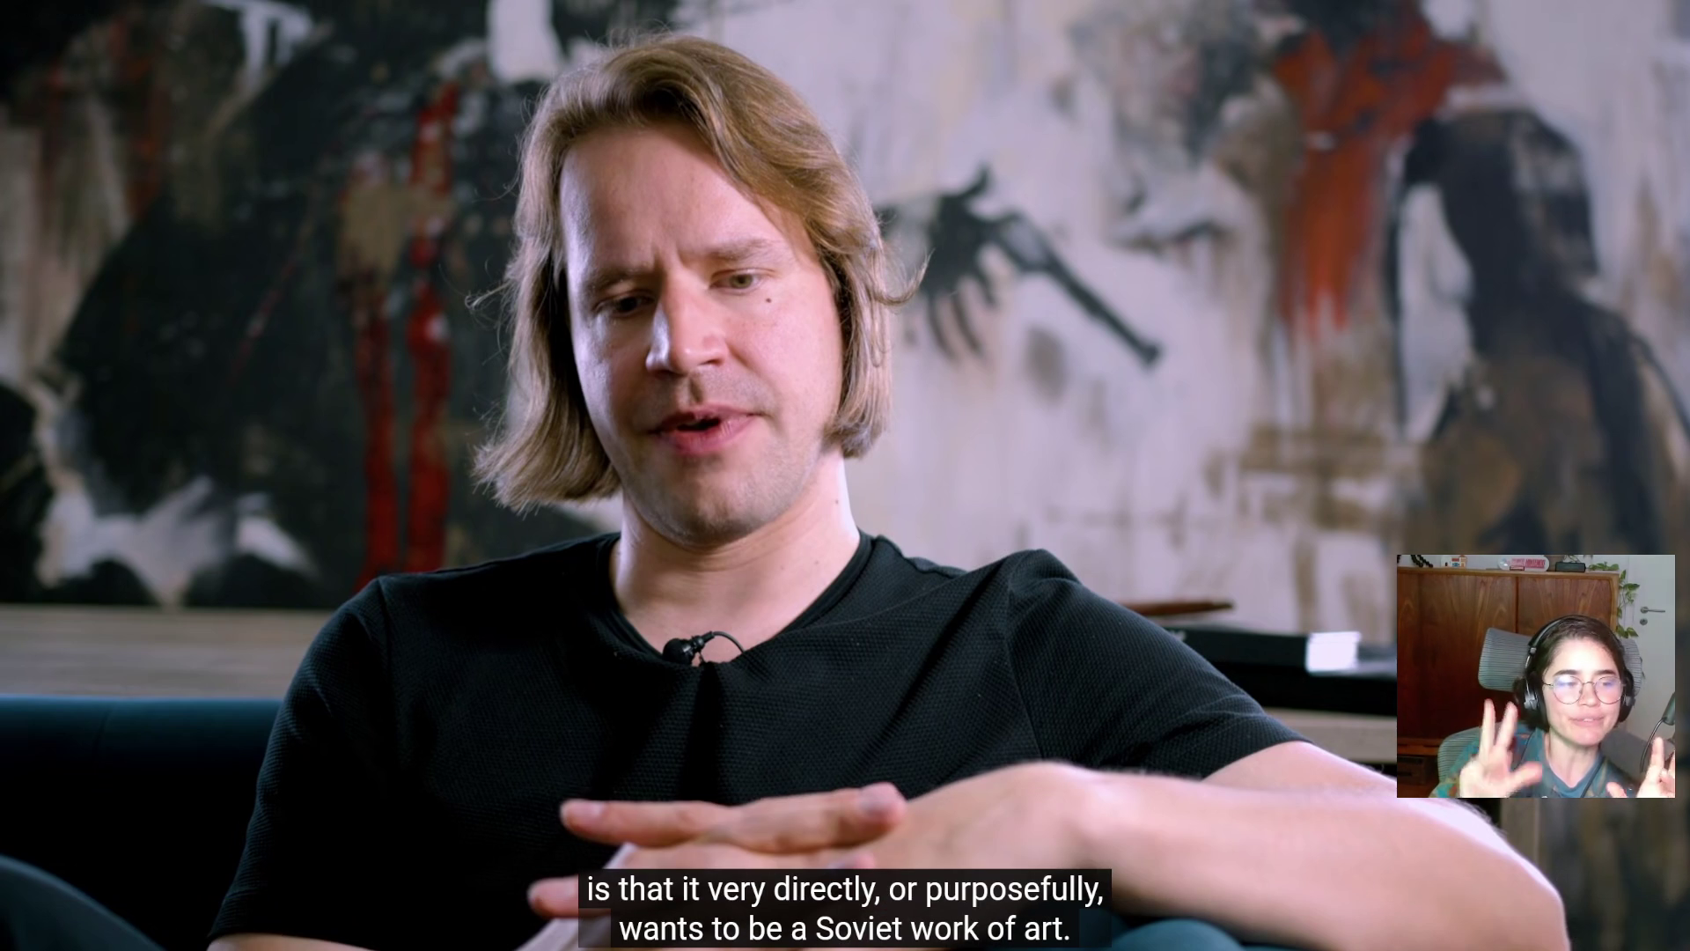
left_click(657, 522)
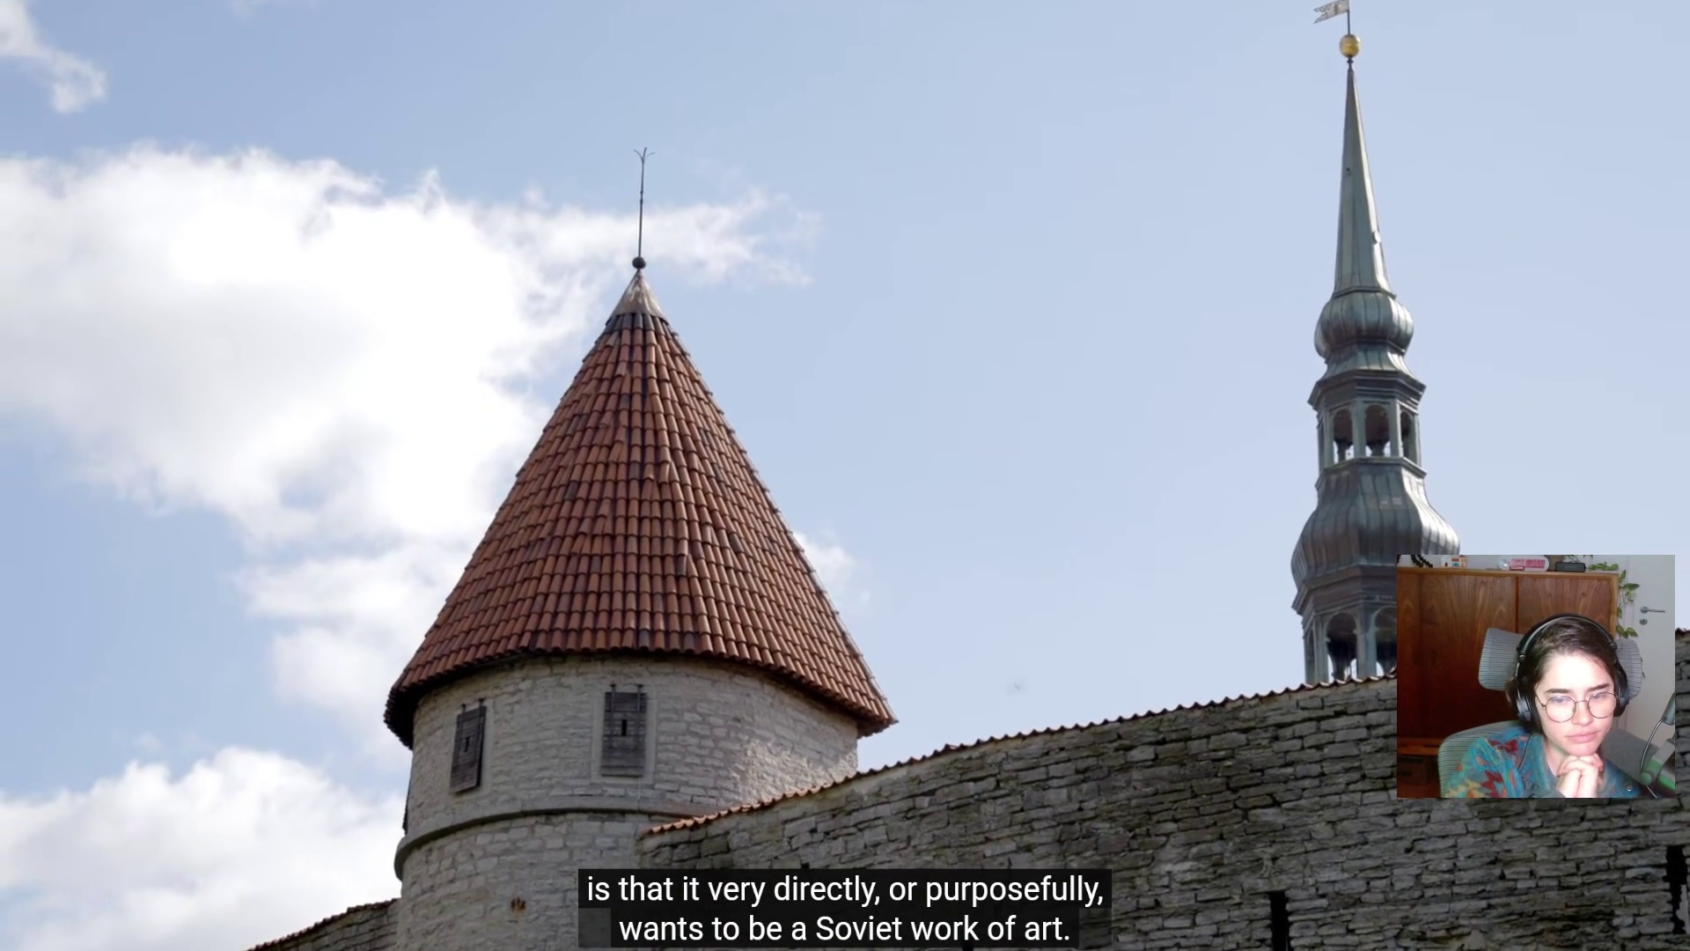
left_click(657, 521)
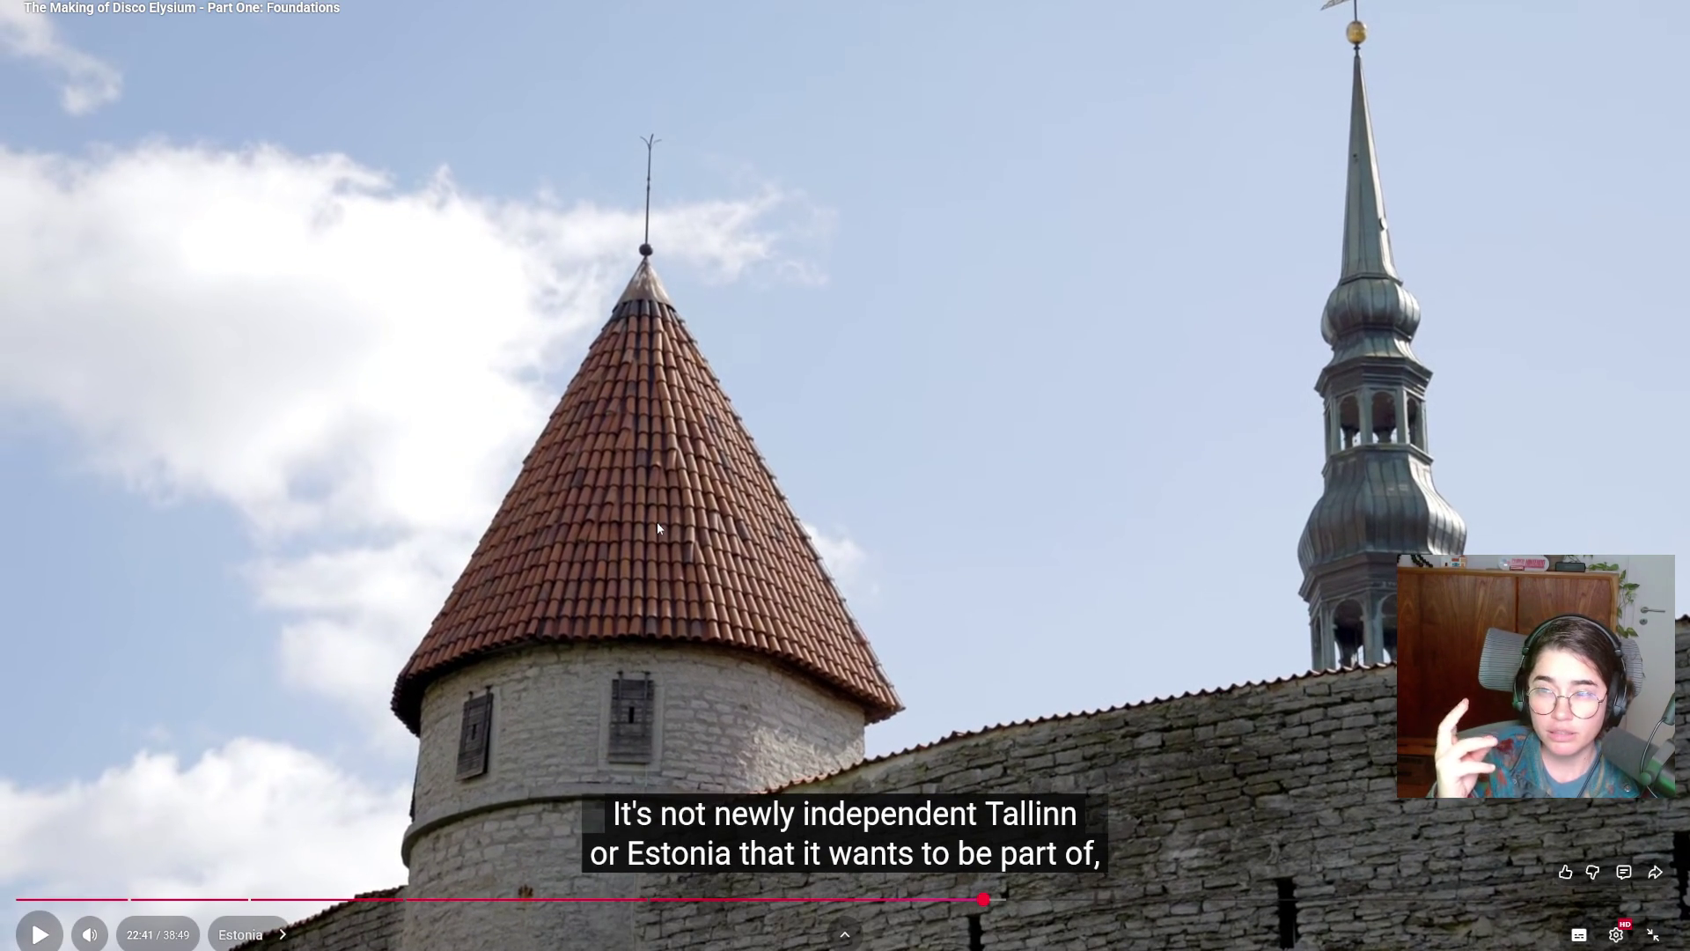
Step: Resume the documentary and pause it at 24:23 on the animated map of Estonia and Latvia
left_click(657, 528)
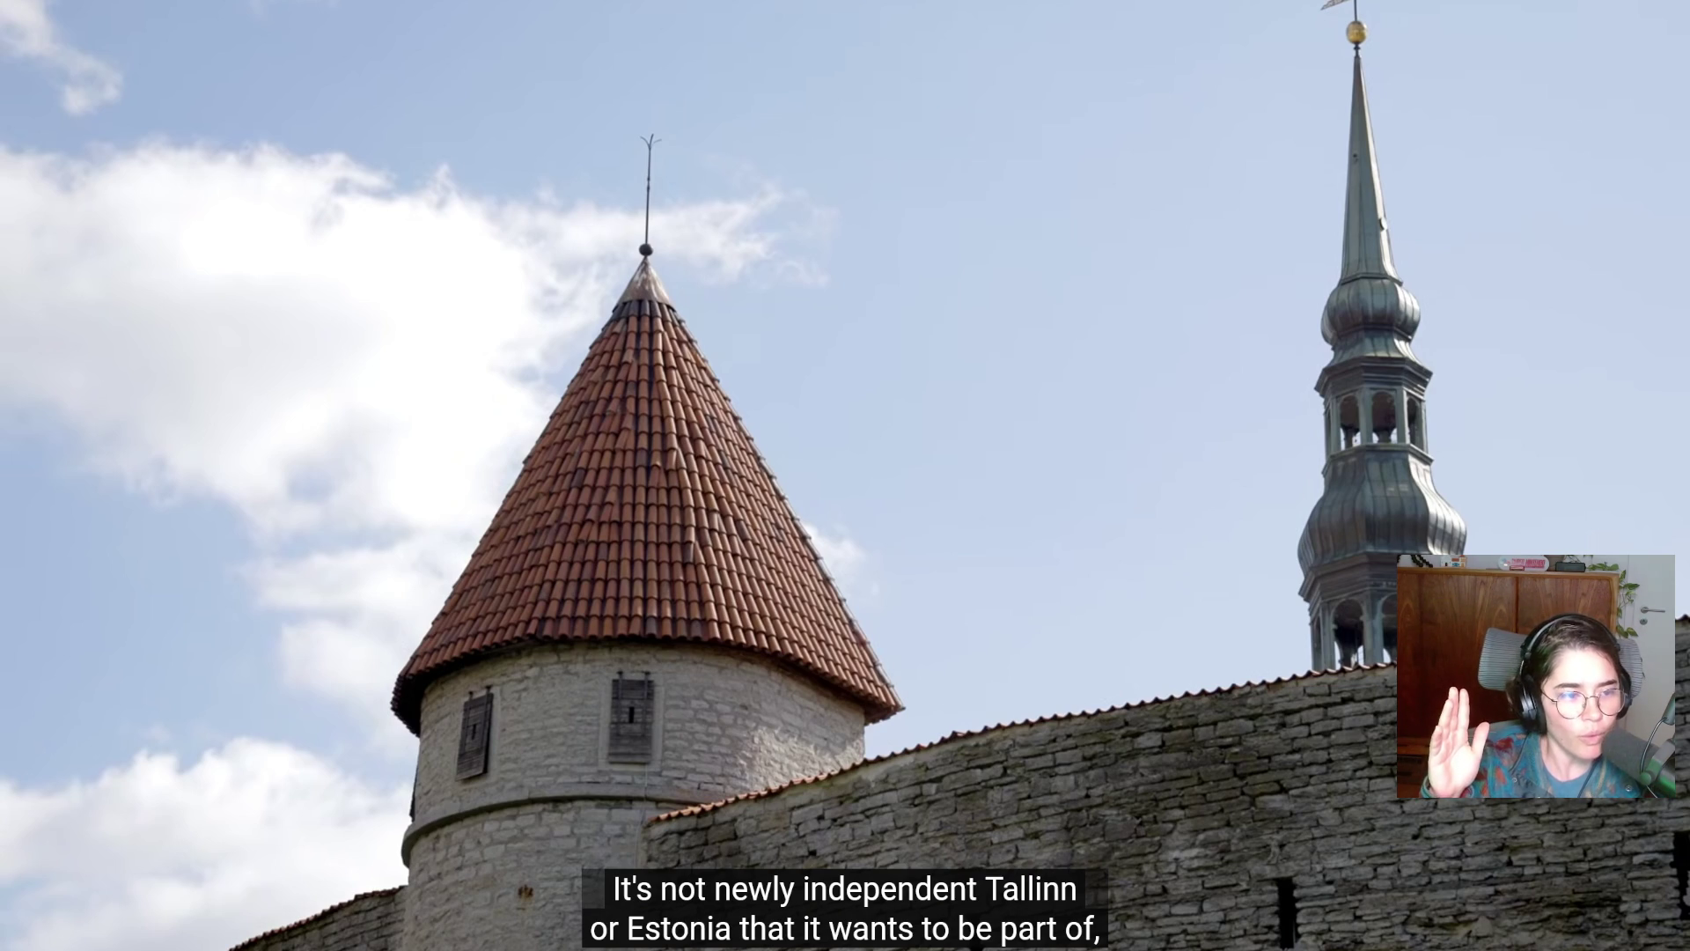
left_click(656, 526)
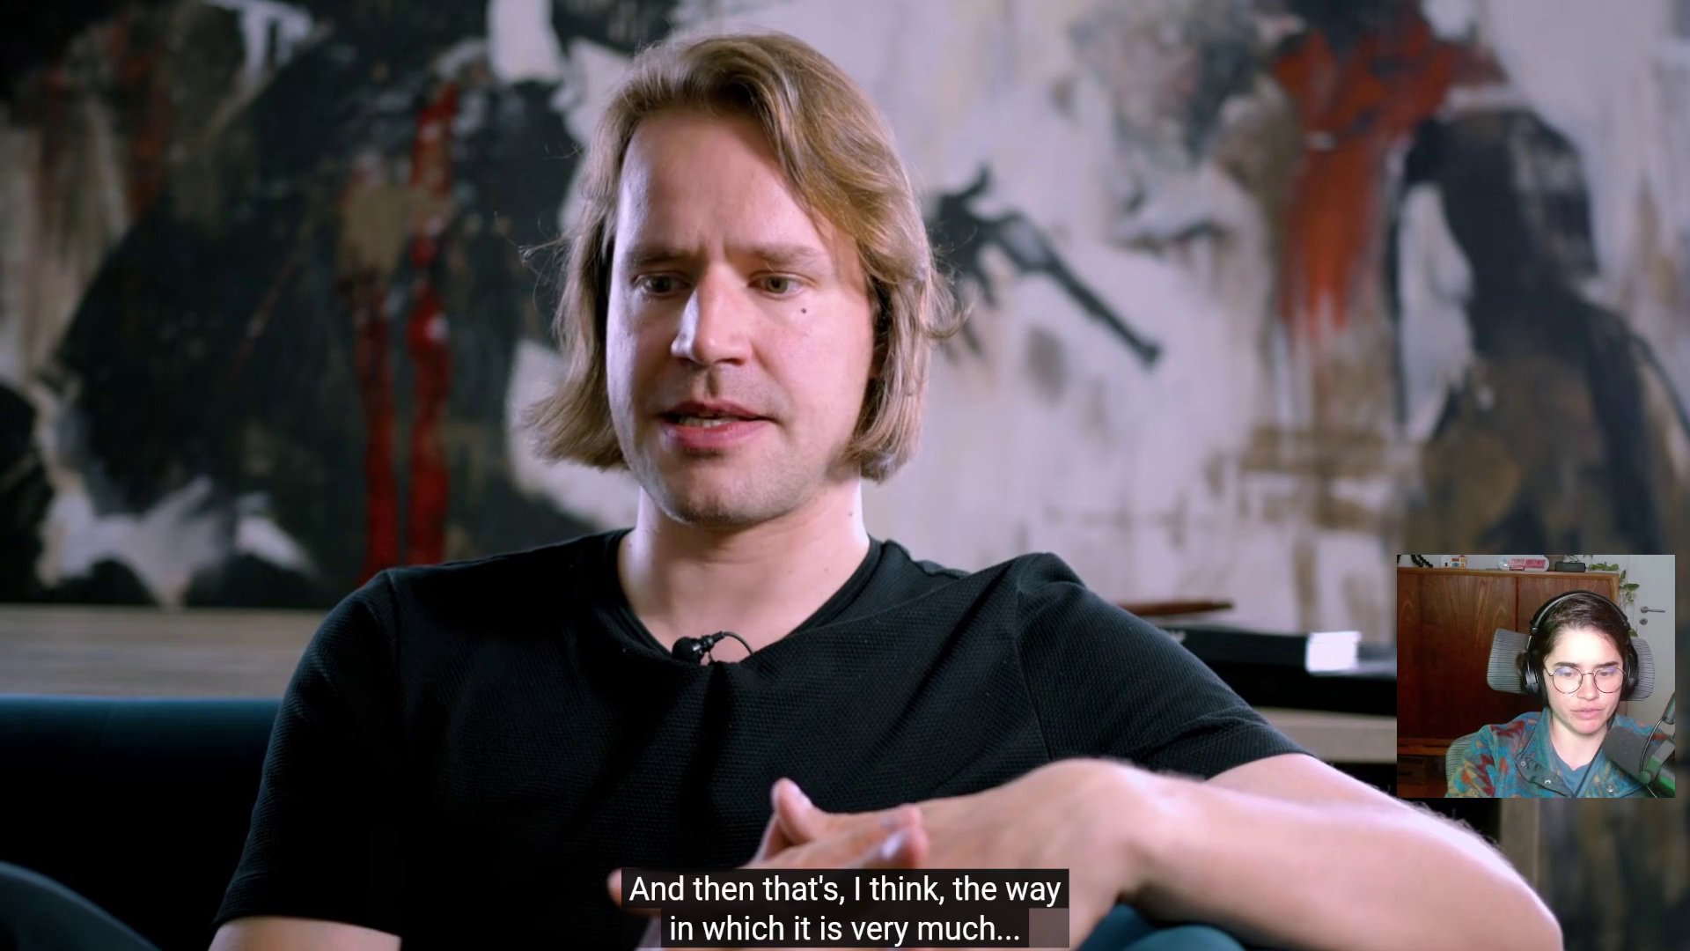
mouse_move(657, 524)
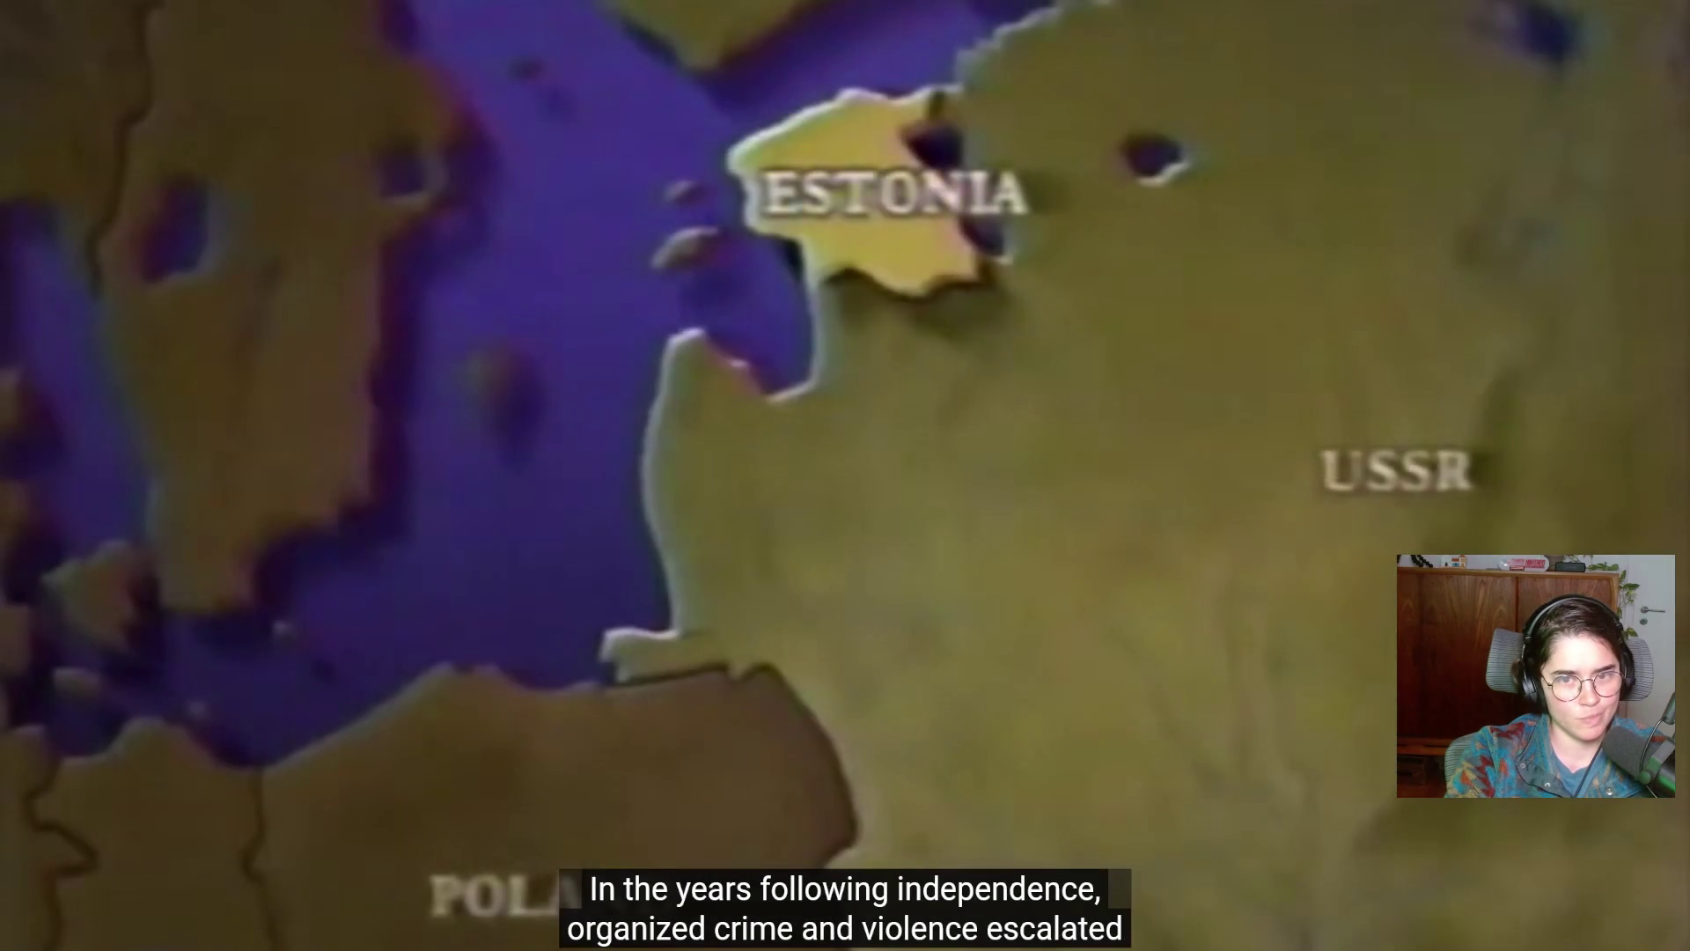
left_click(657, 521)
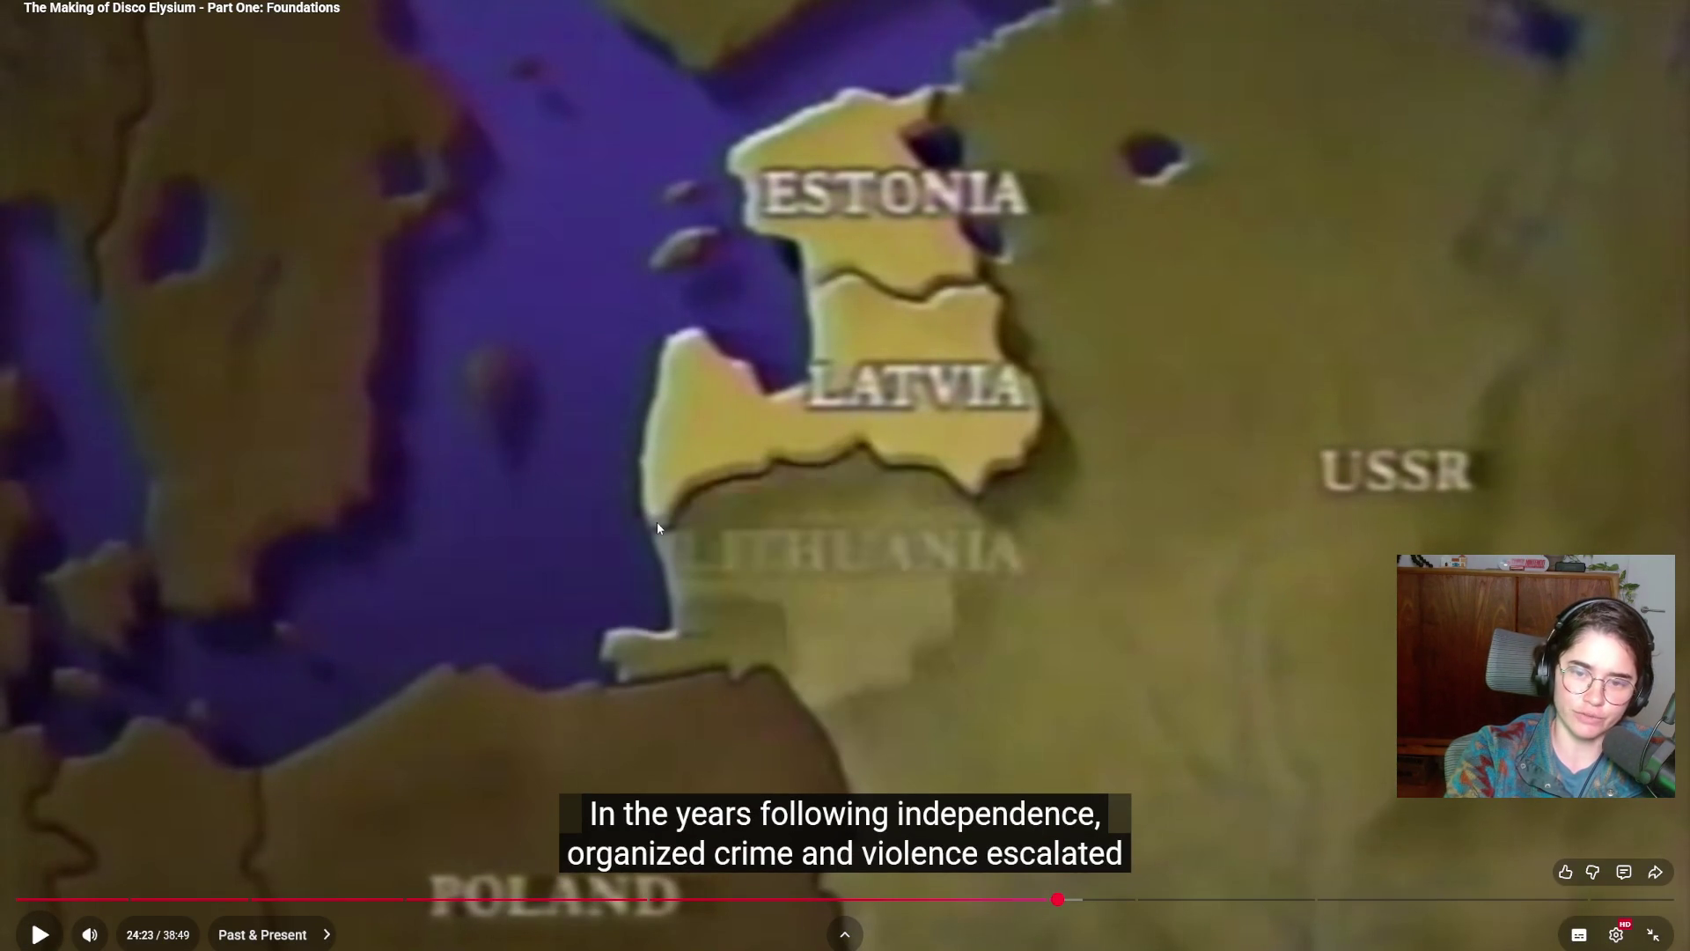
Step: Let the documentary play on and pause it at 25:38 on the woman in orange sunglasses
left_click(656, 521)
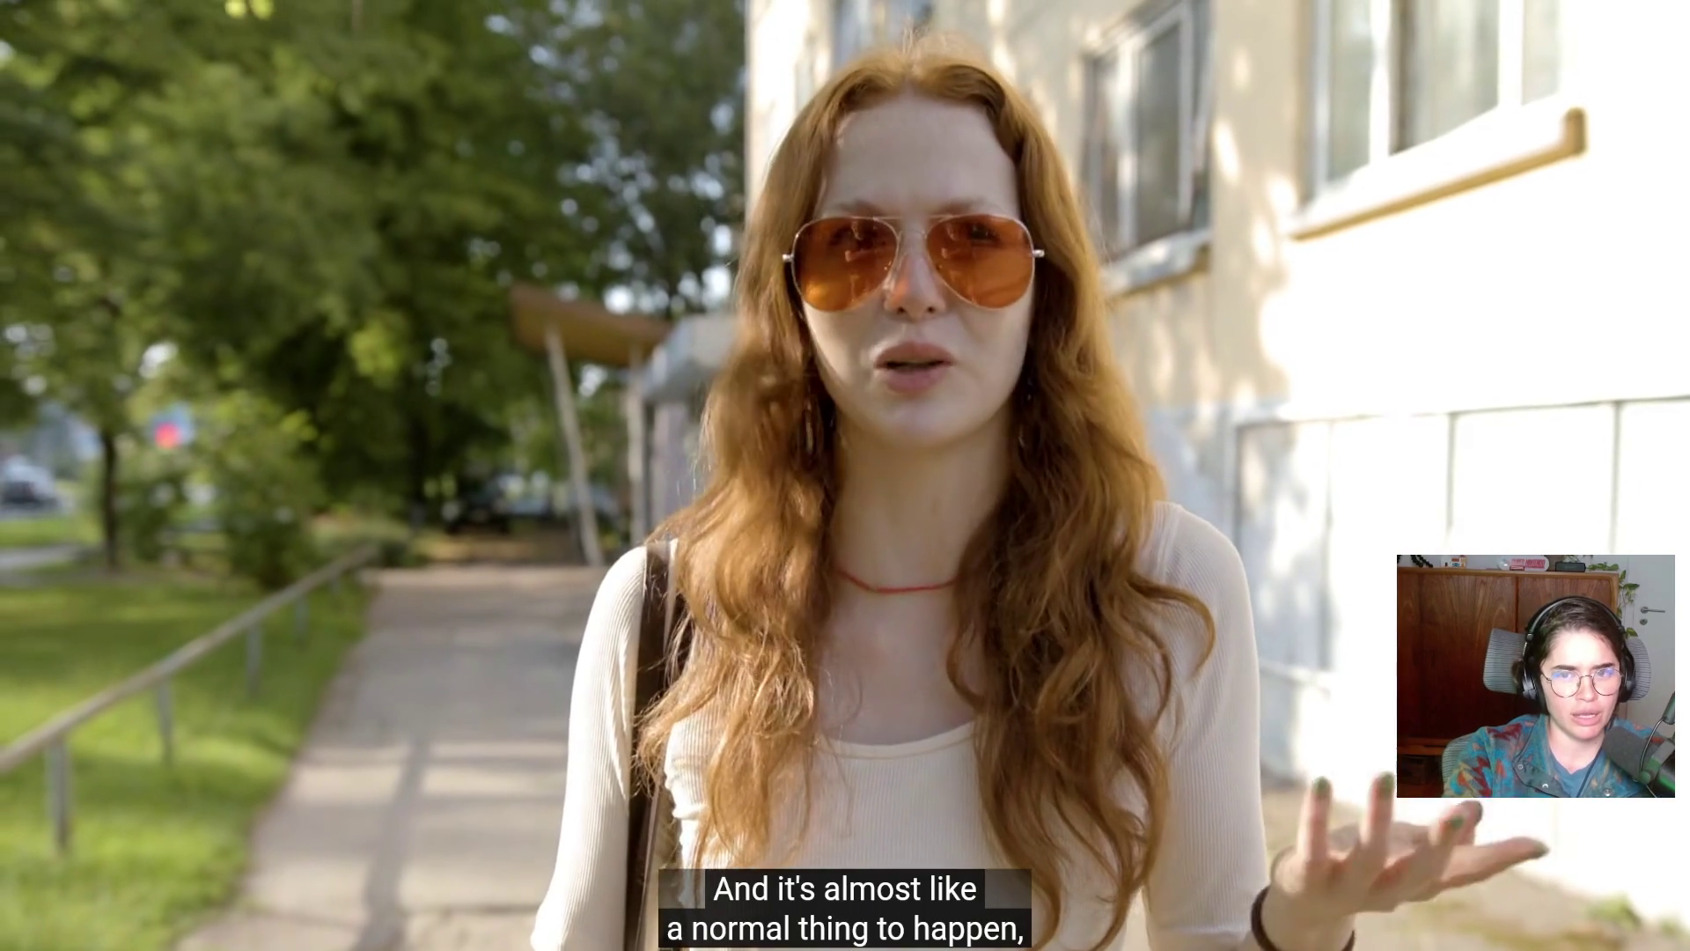
left_click(656, 521)
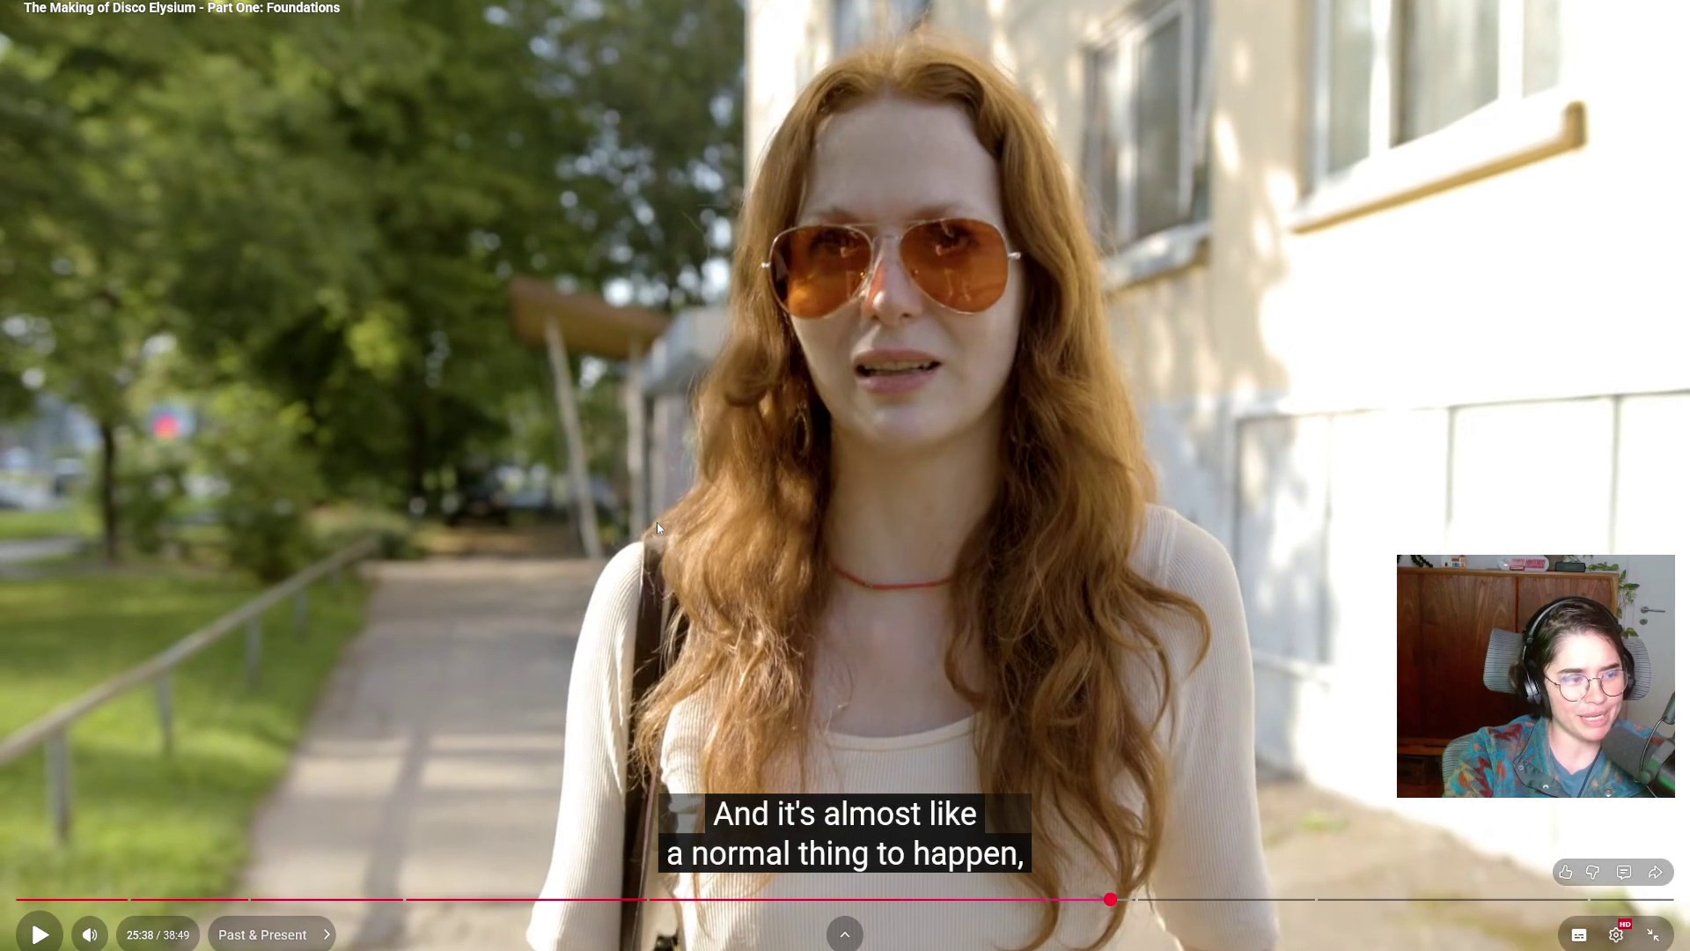
Step: Play the documentary to 27:05, pause it, and exit full screen to the watch page
left_click(657, 521)
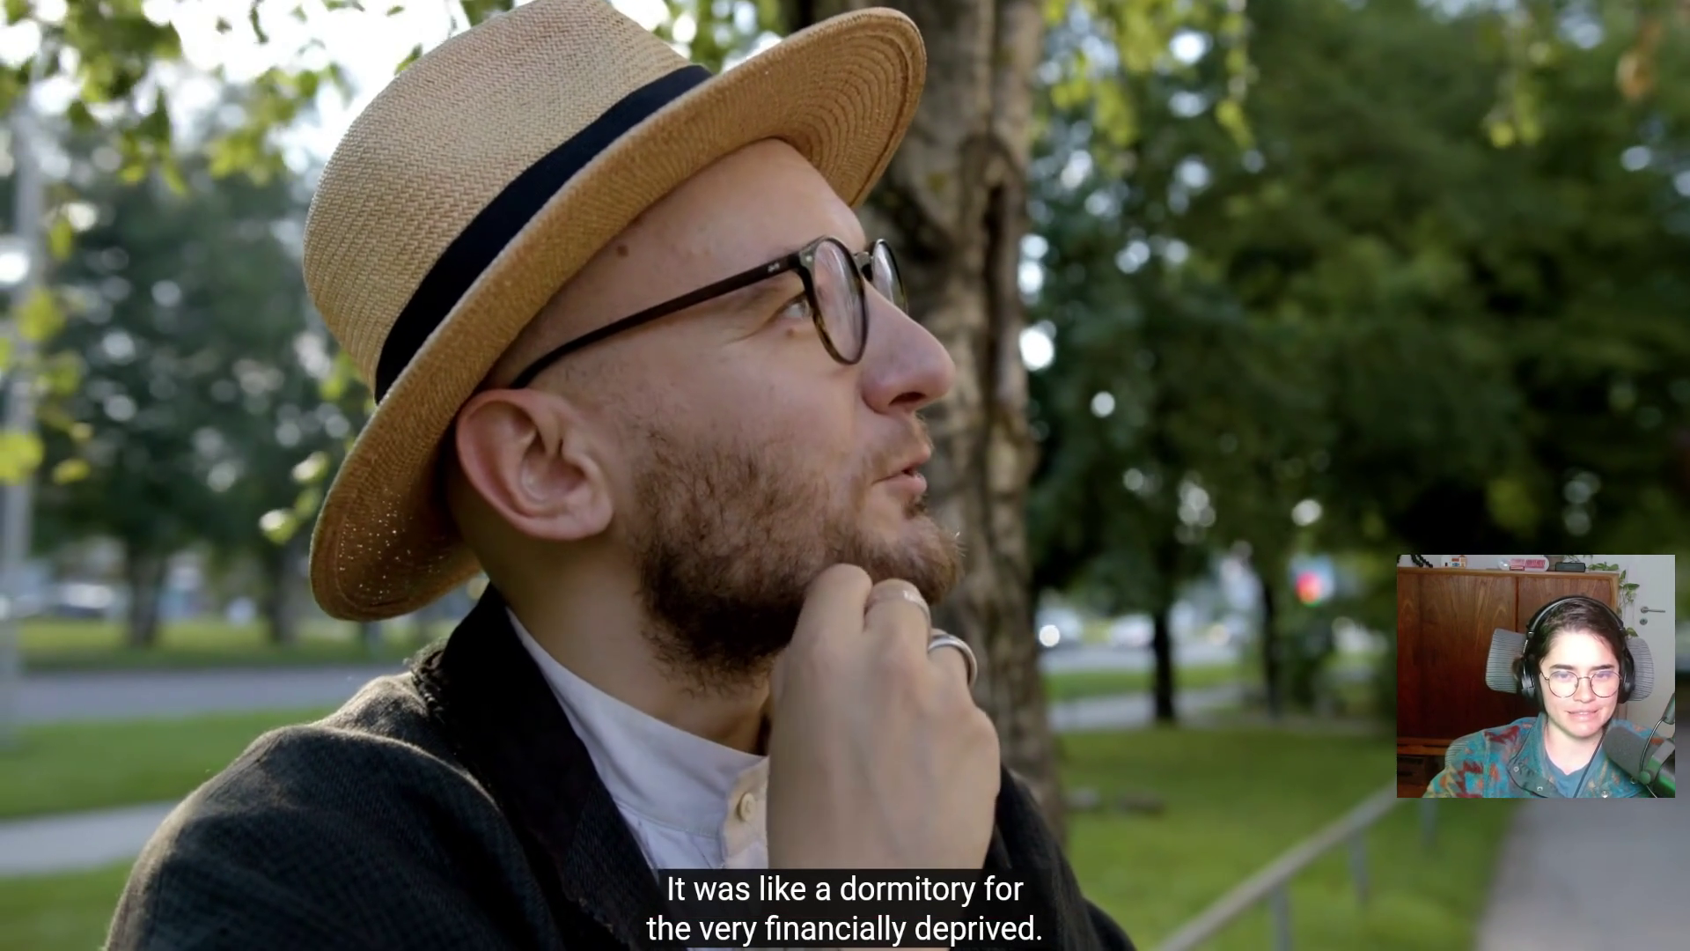
left_click(691, 830)
left_click(691, 830)
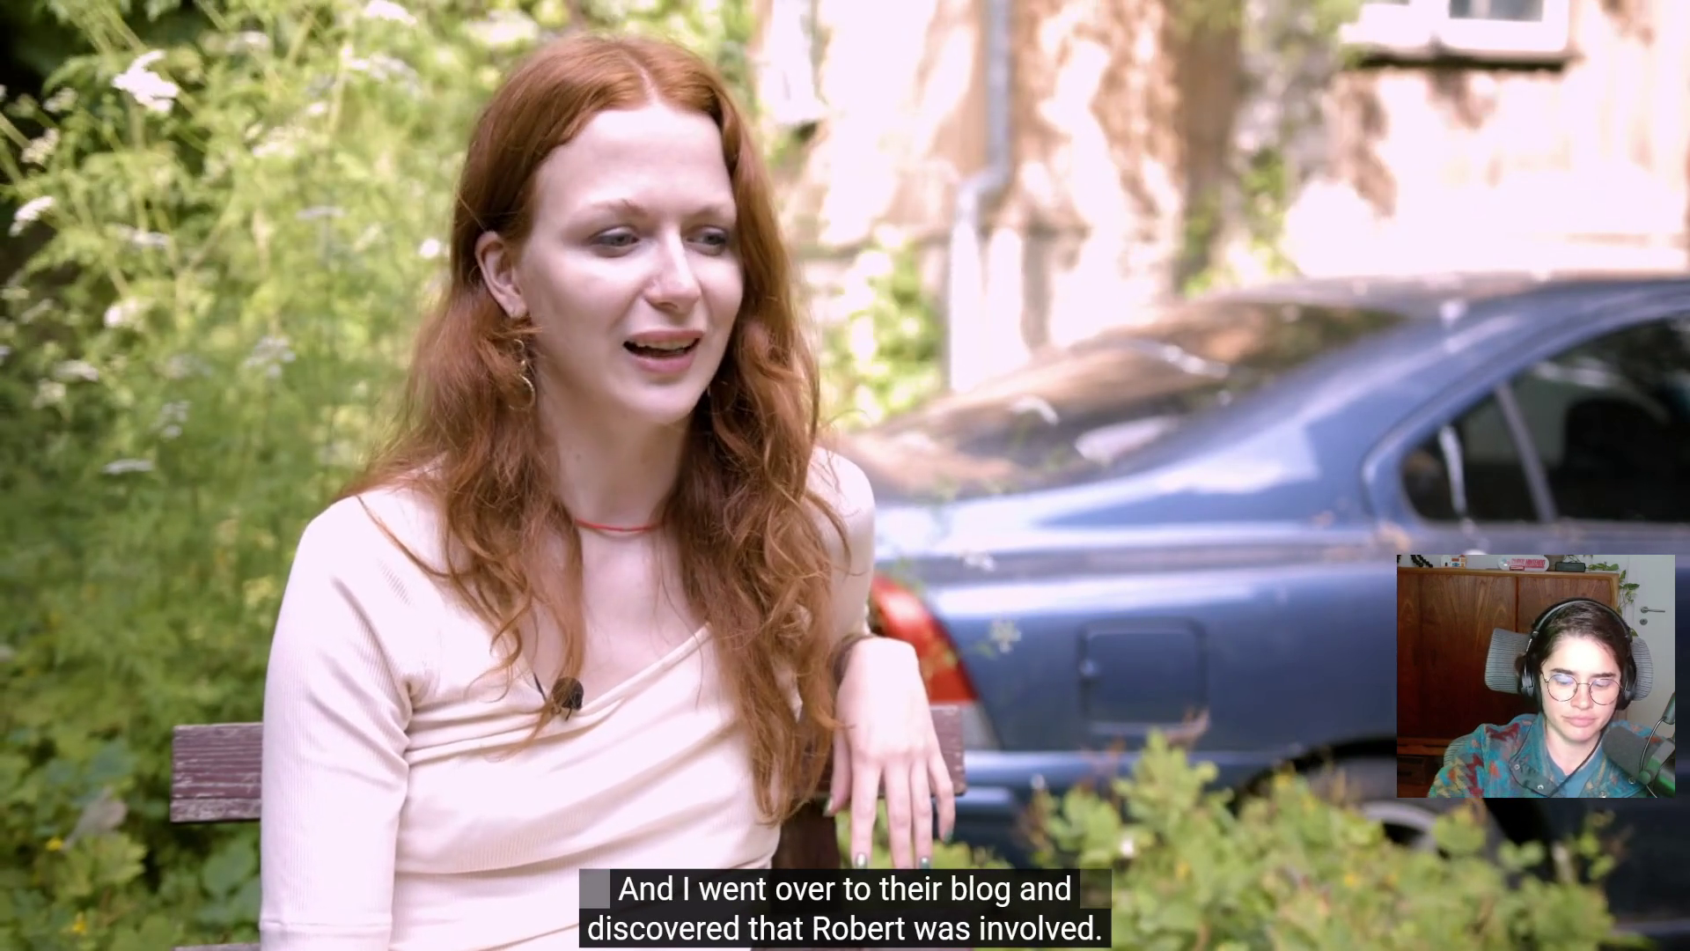
left_click(690, 830)
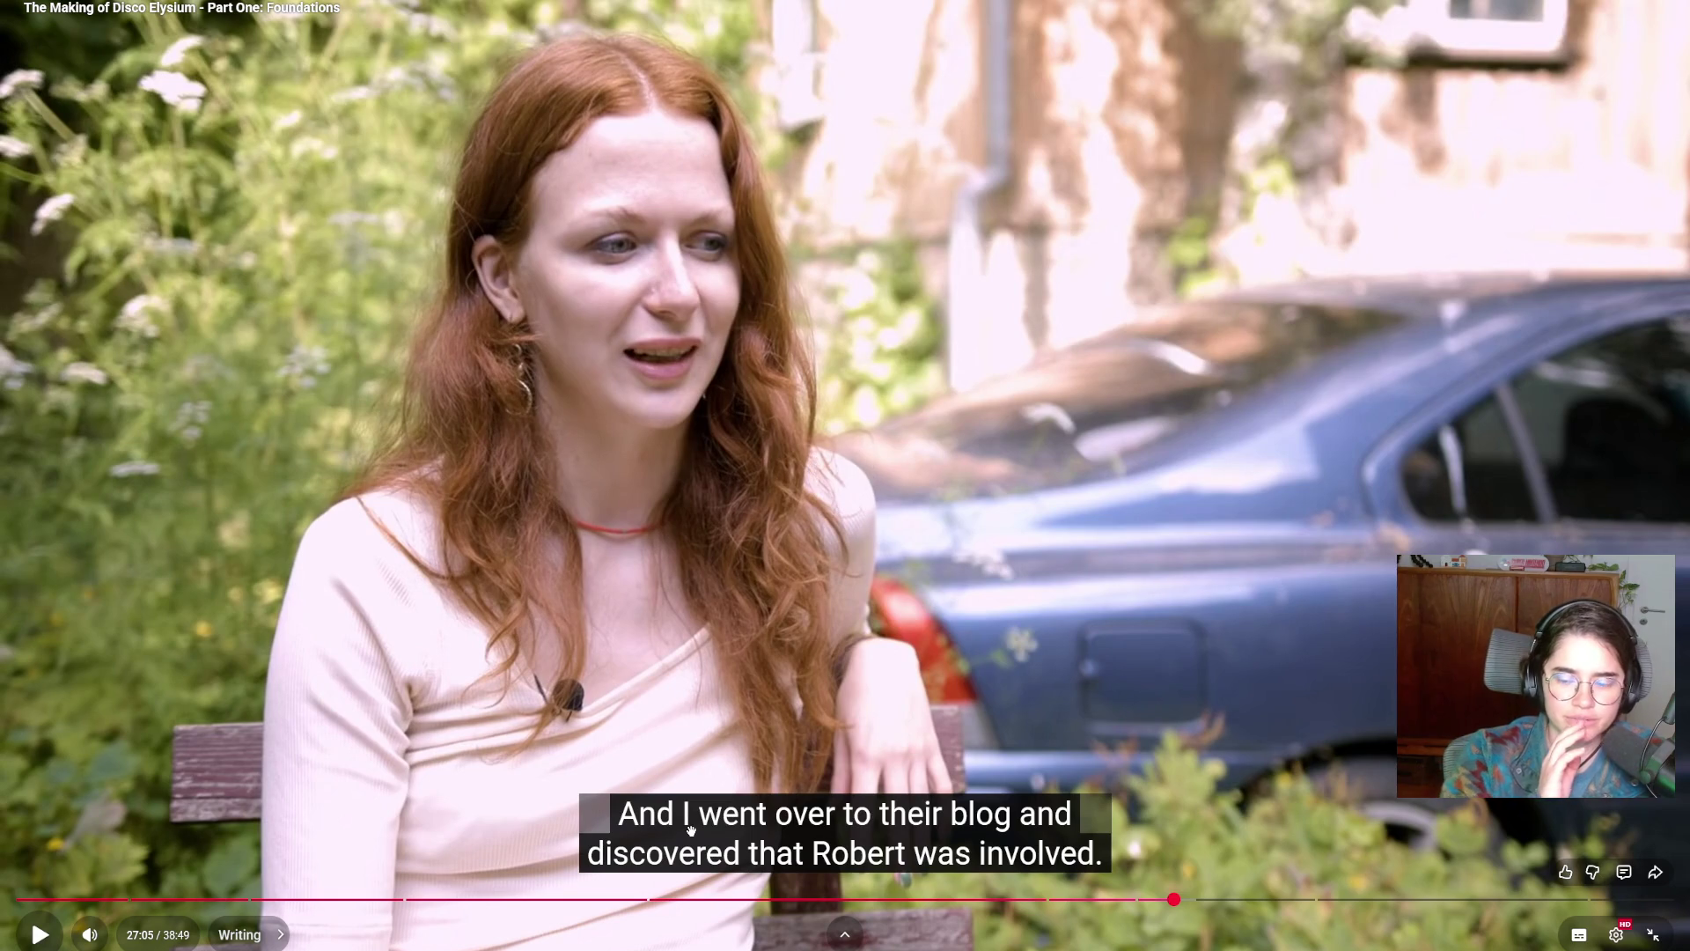
key("space")
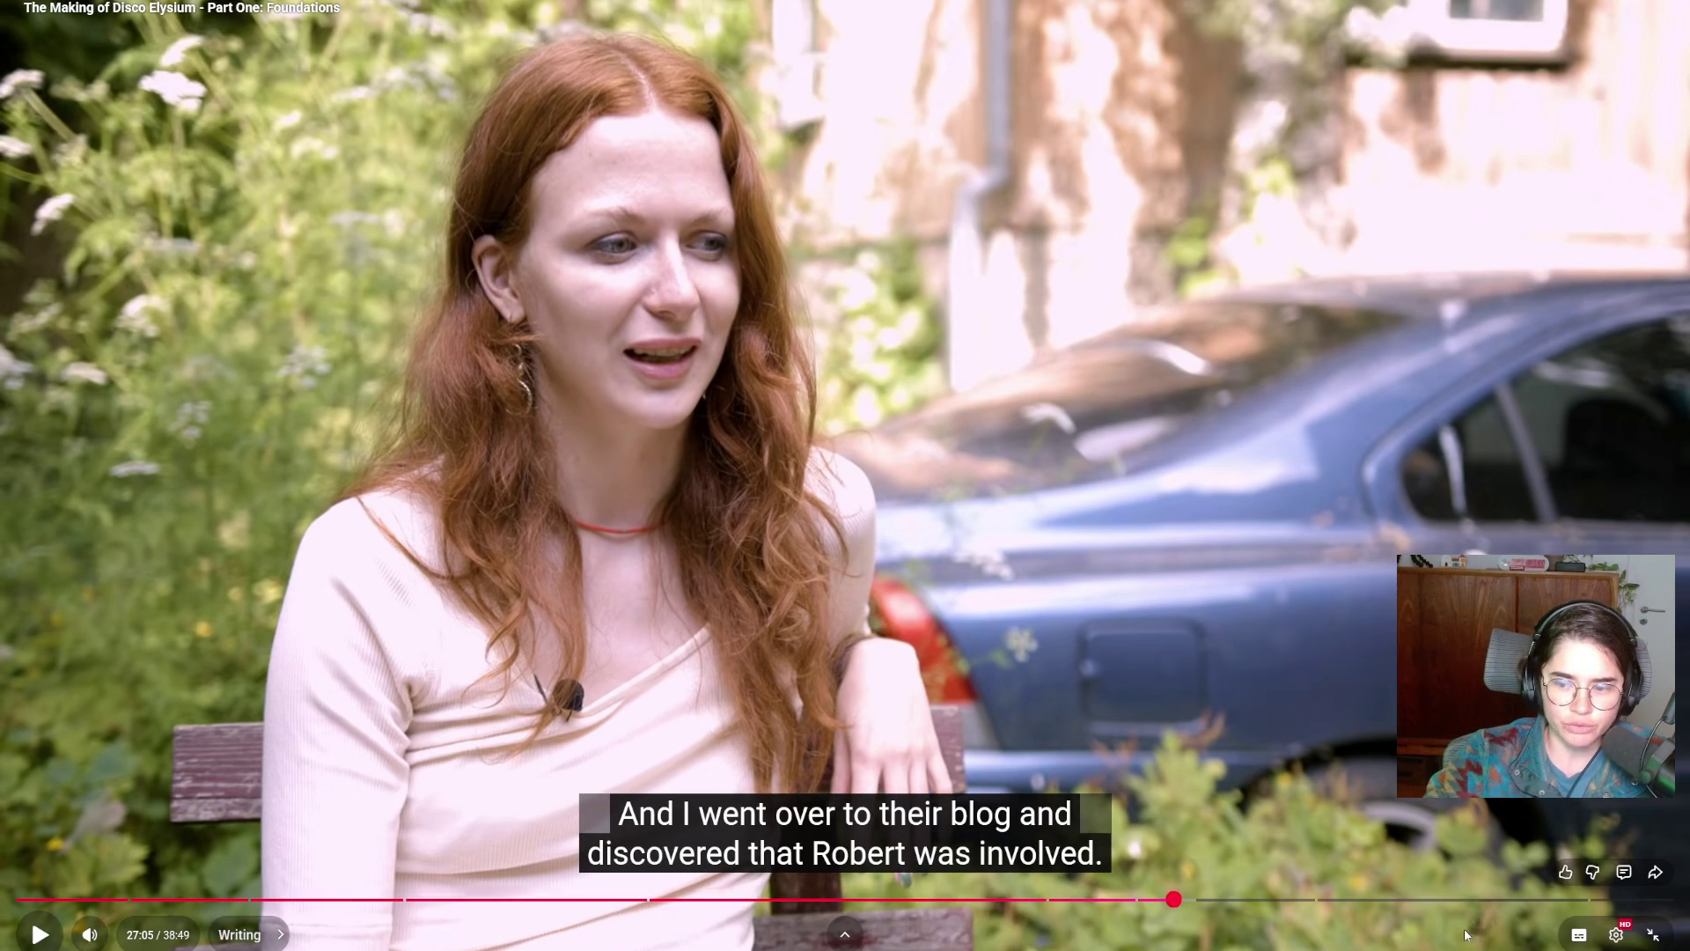
key("space")
key("Escape")
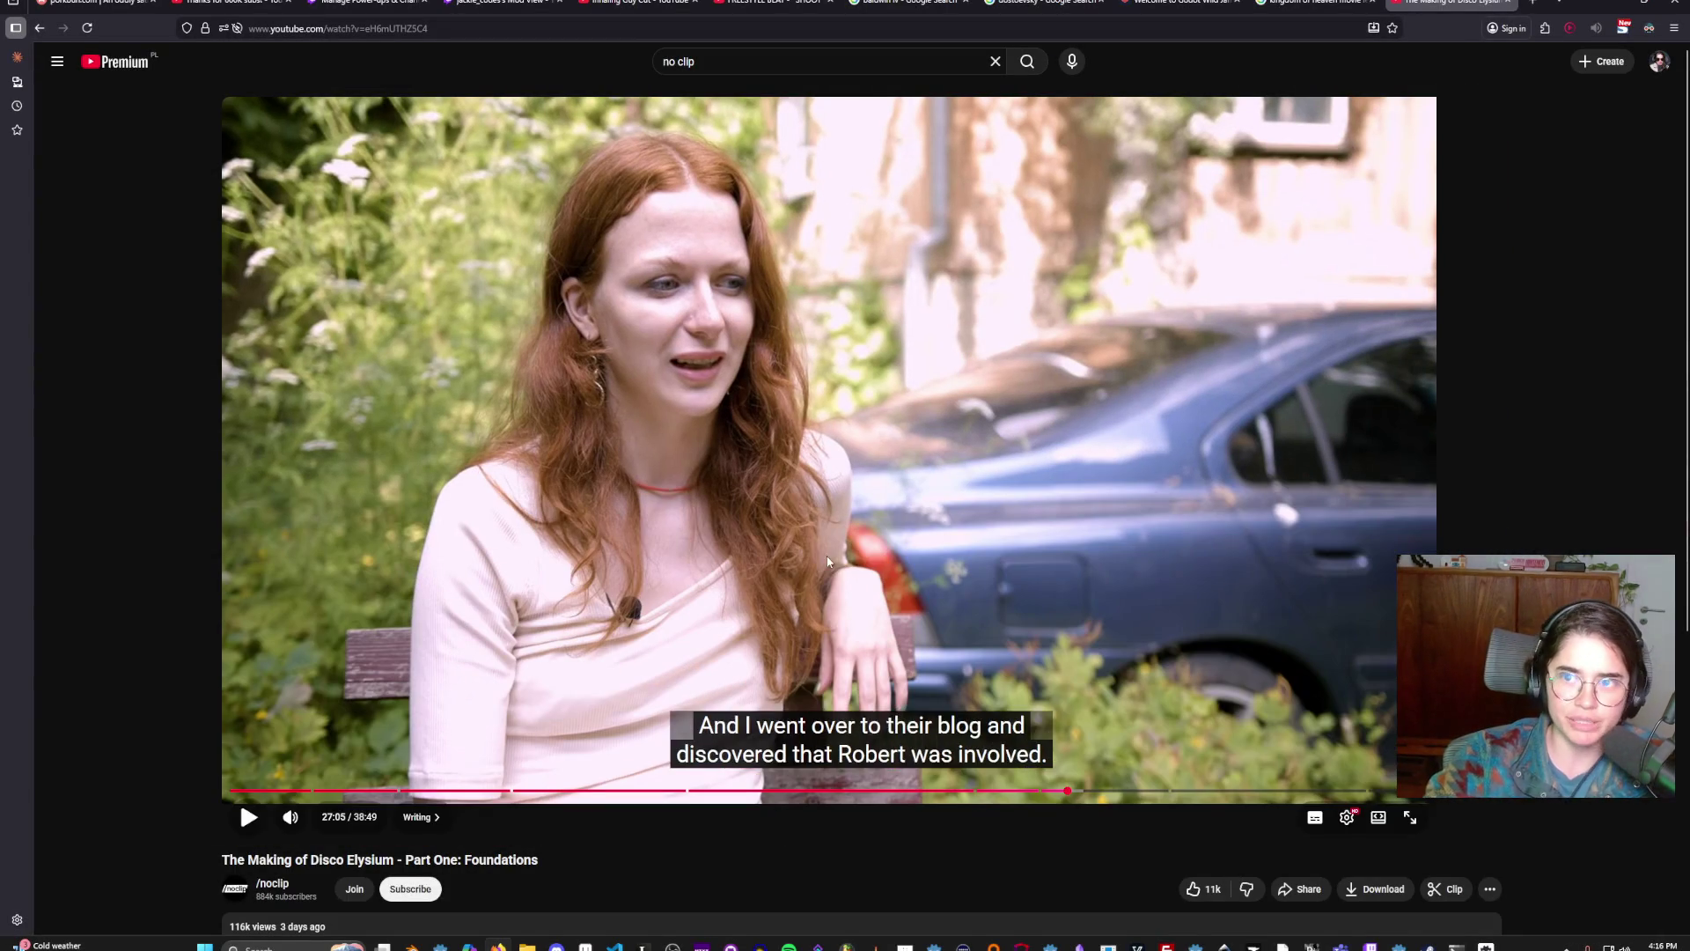
Step: Switch from the browser to the Godot editor showing vlad_script.gd
key("alt+Tab")
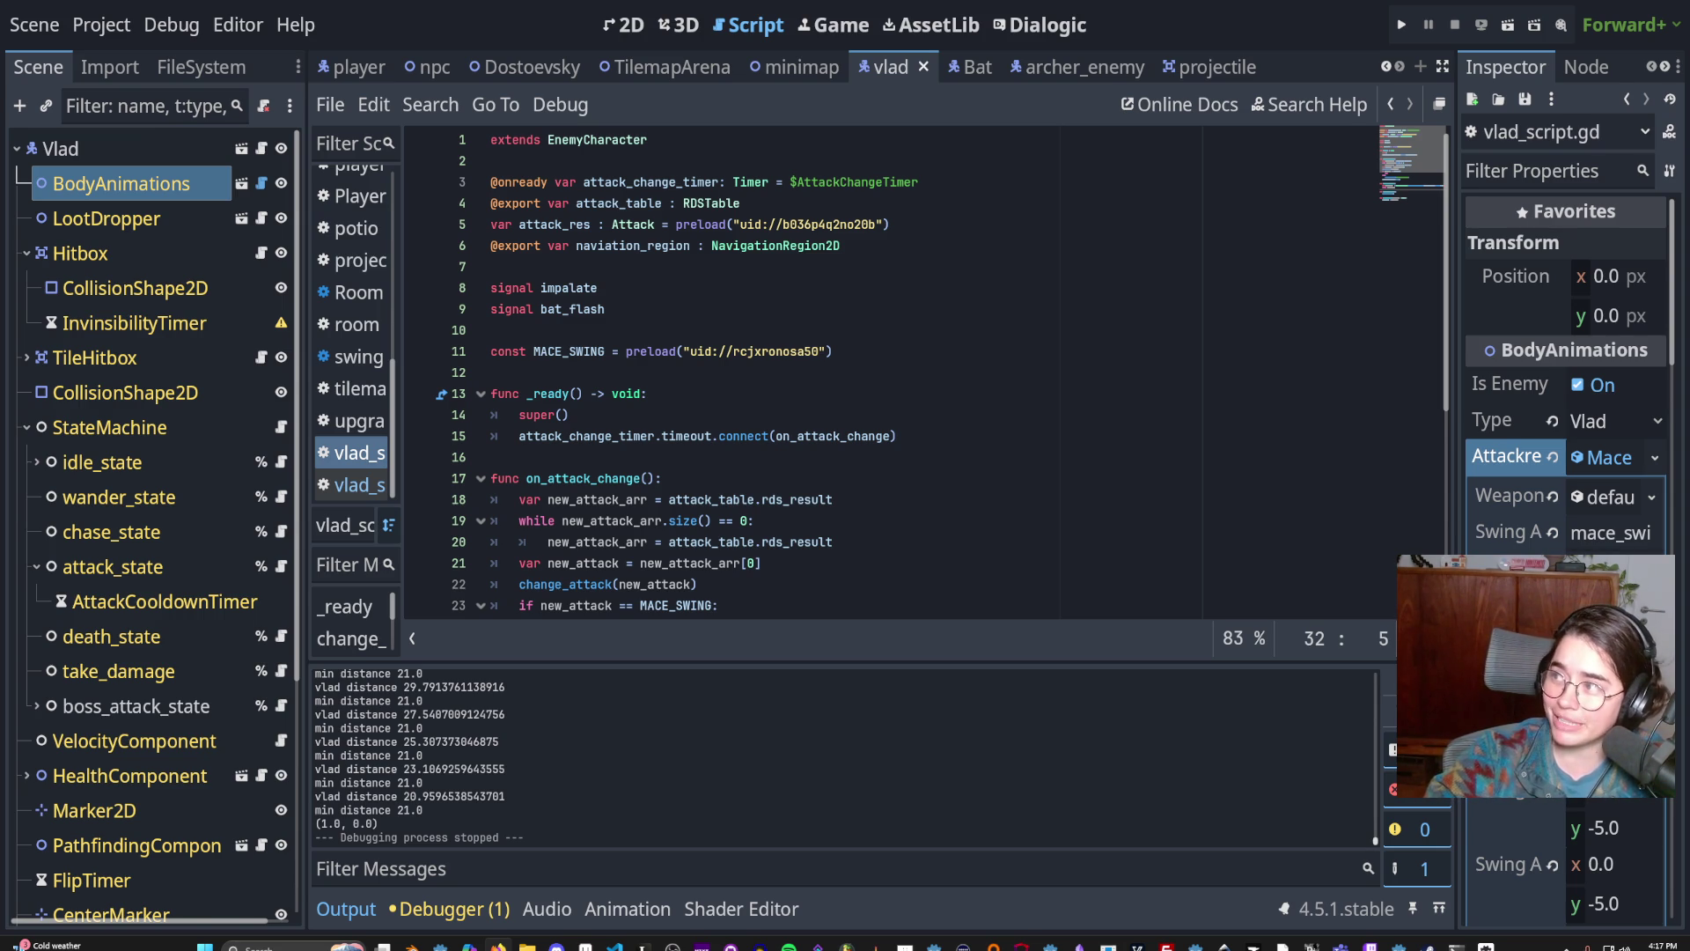
Step: Return to the browser and resume the documentary at 27:14
key("alt+Tab")
left_click(1020, 414)
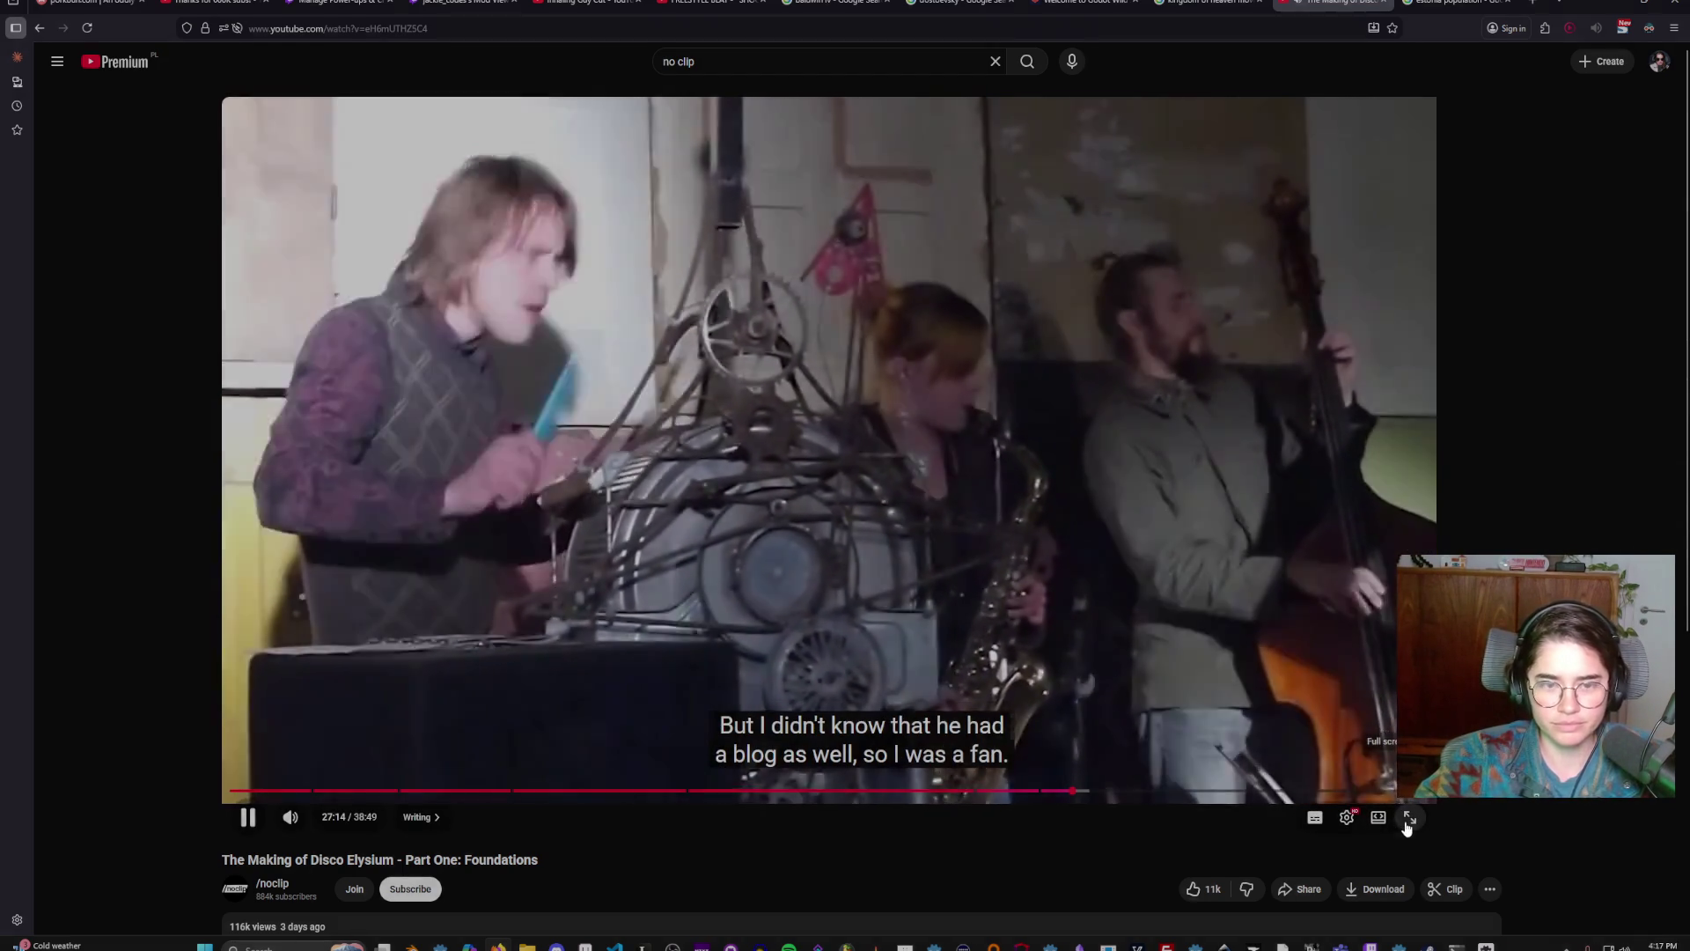
Step: Go full screen and pause the documentary at 27:51 on the couch interview
left_click(1410, 817)
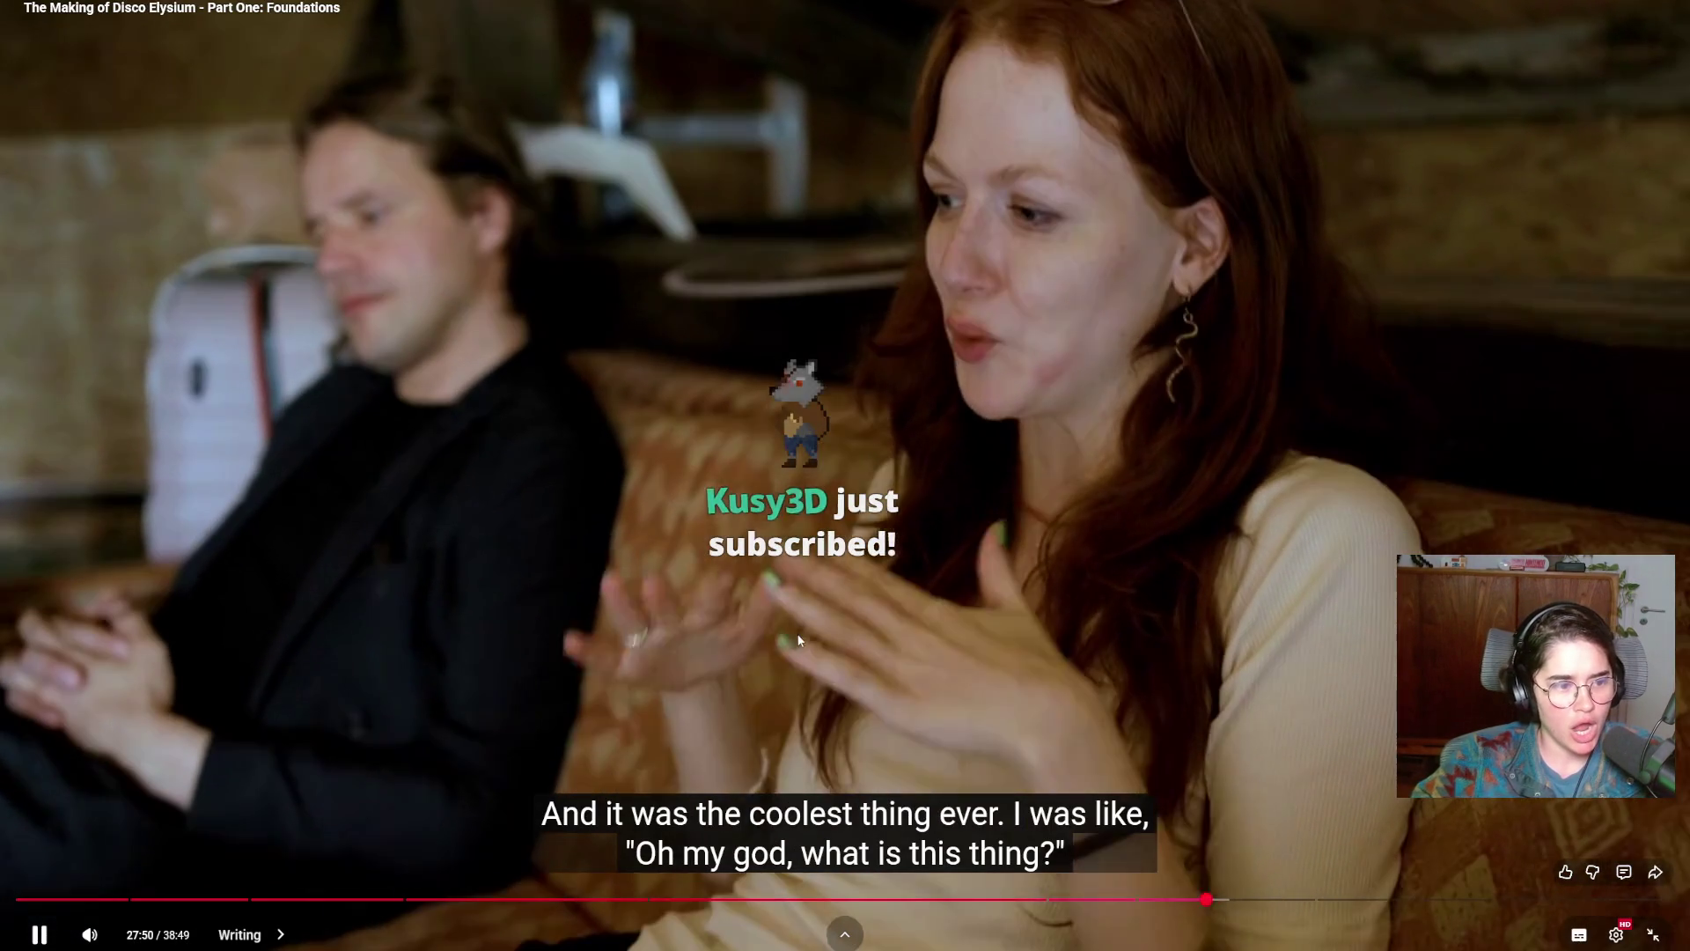
left_click(799, 640)
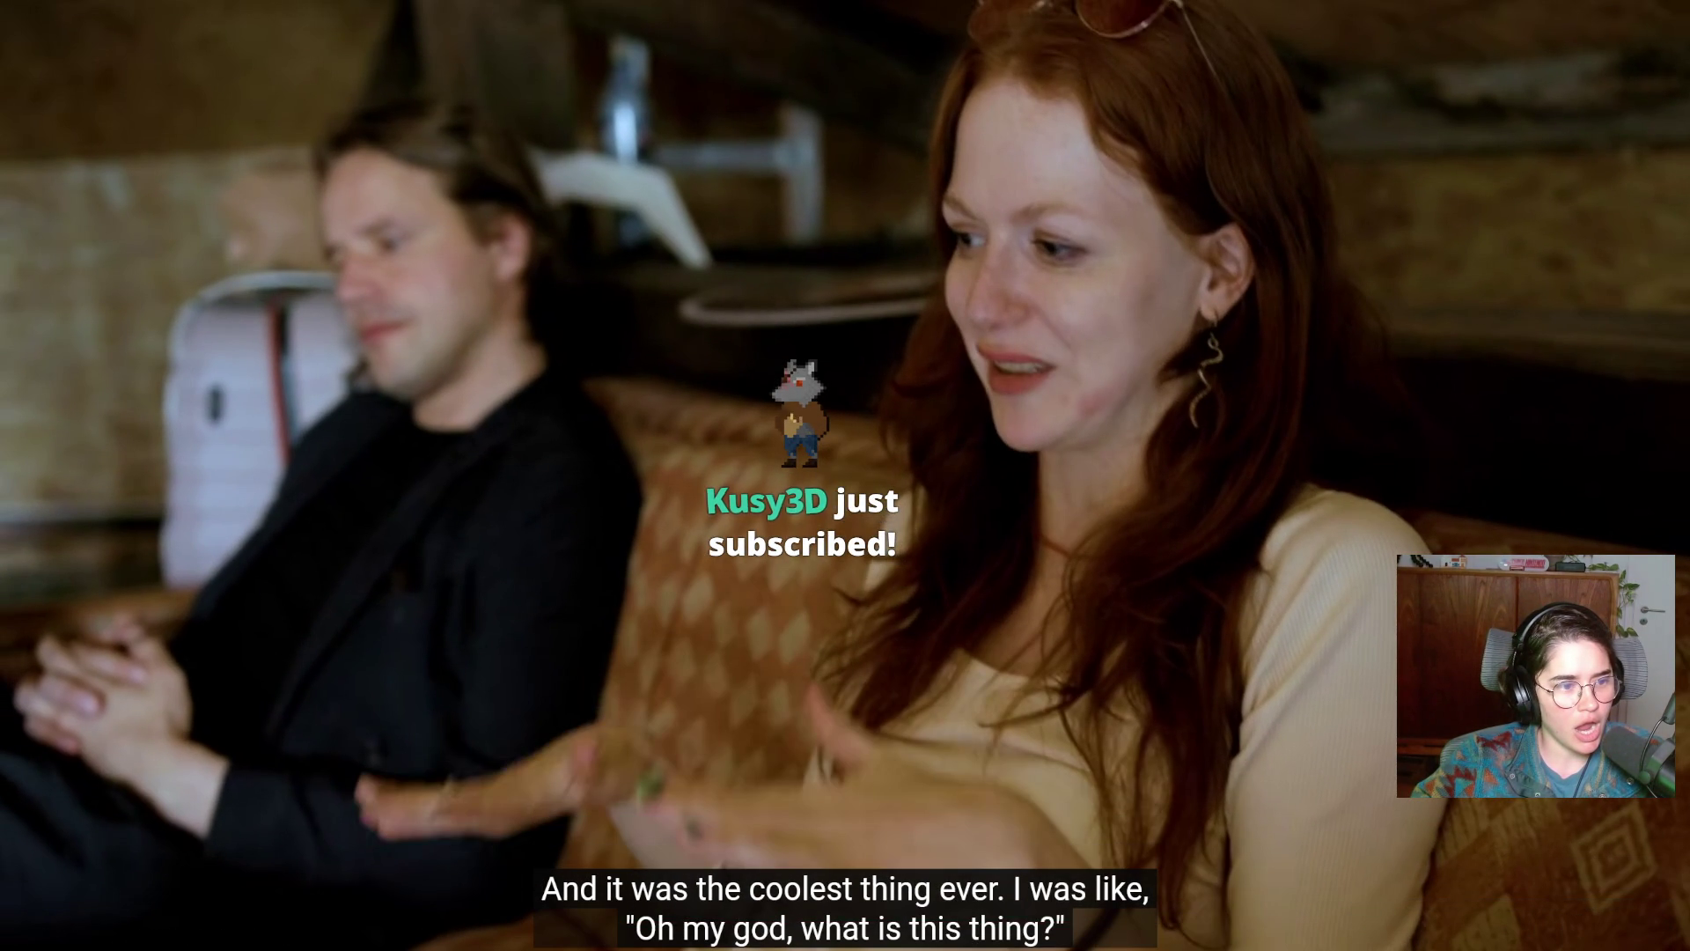
mouse_move(801, 616)
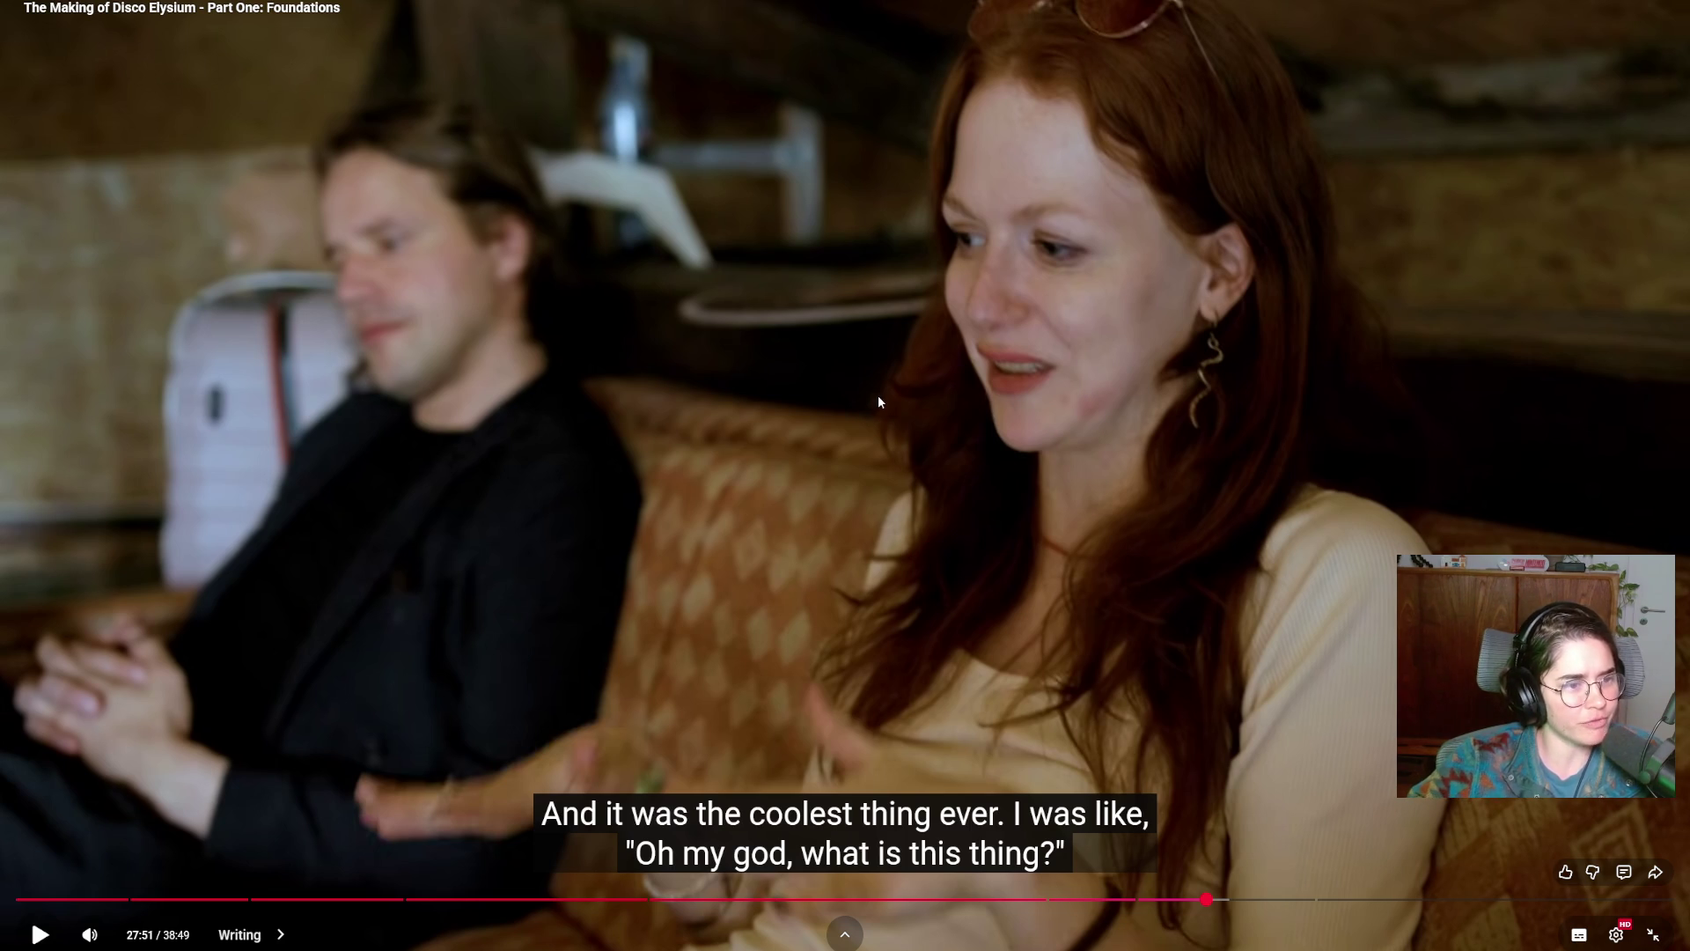
key("space")
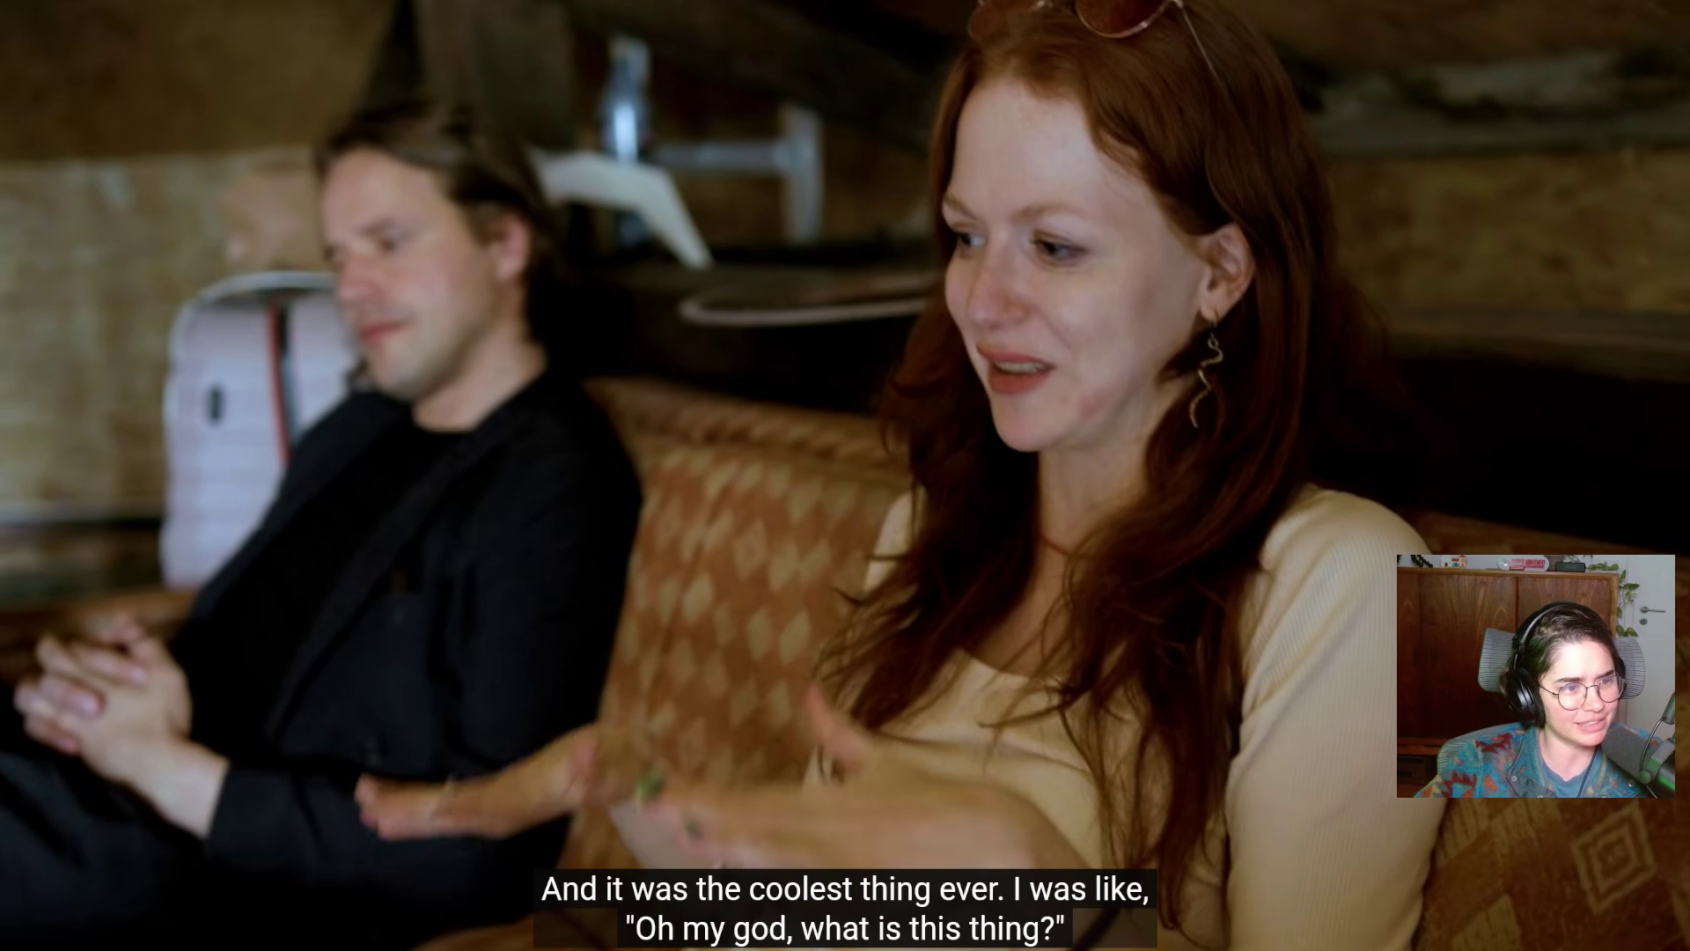
Step: Toggle playback with the spacebar, leaving the documentary playing past 27:54
key("space")
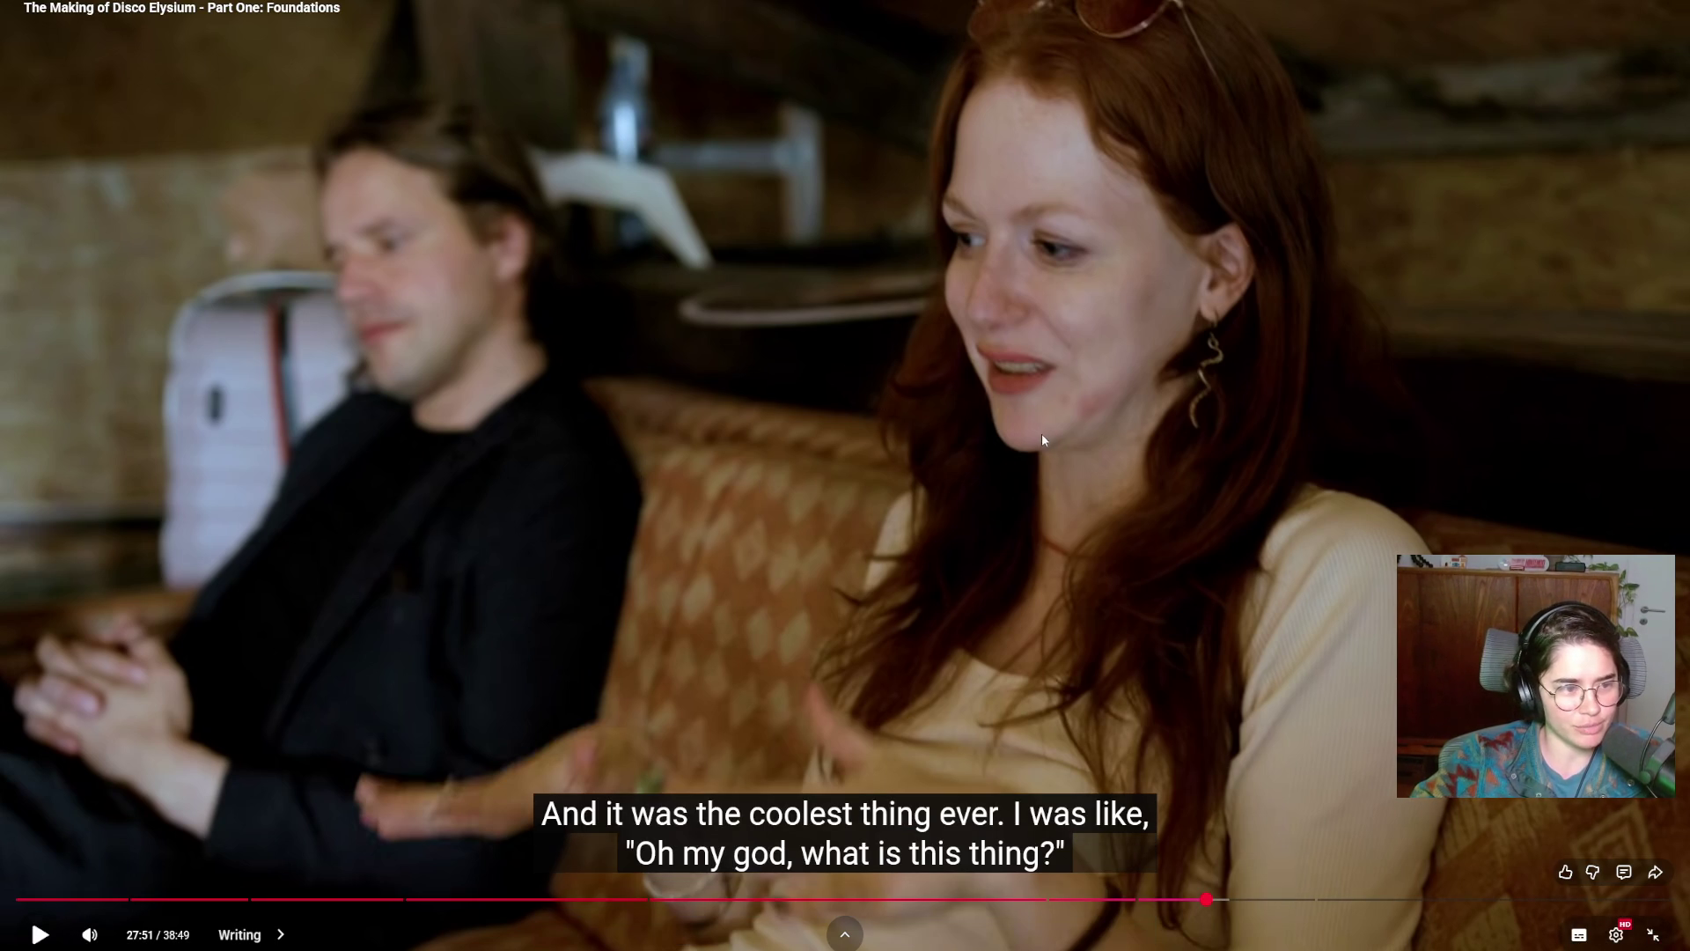
key("space")
key("space")
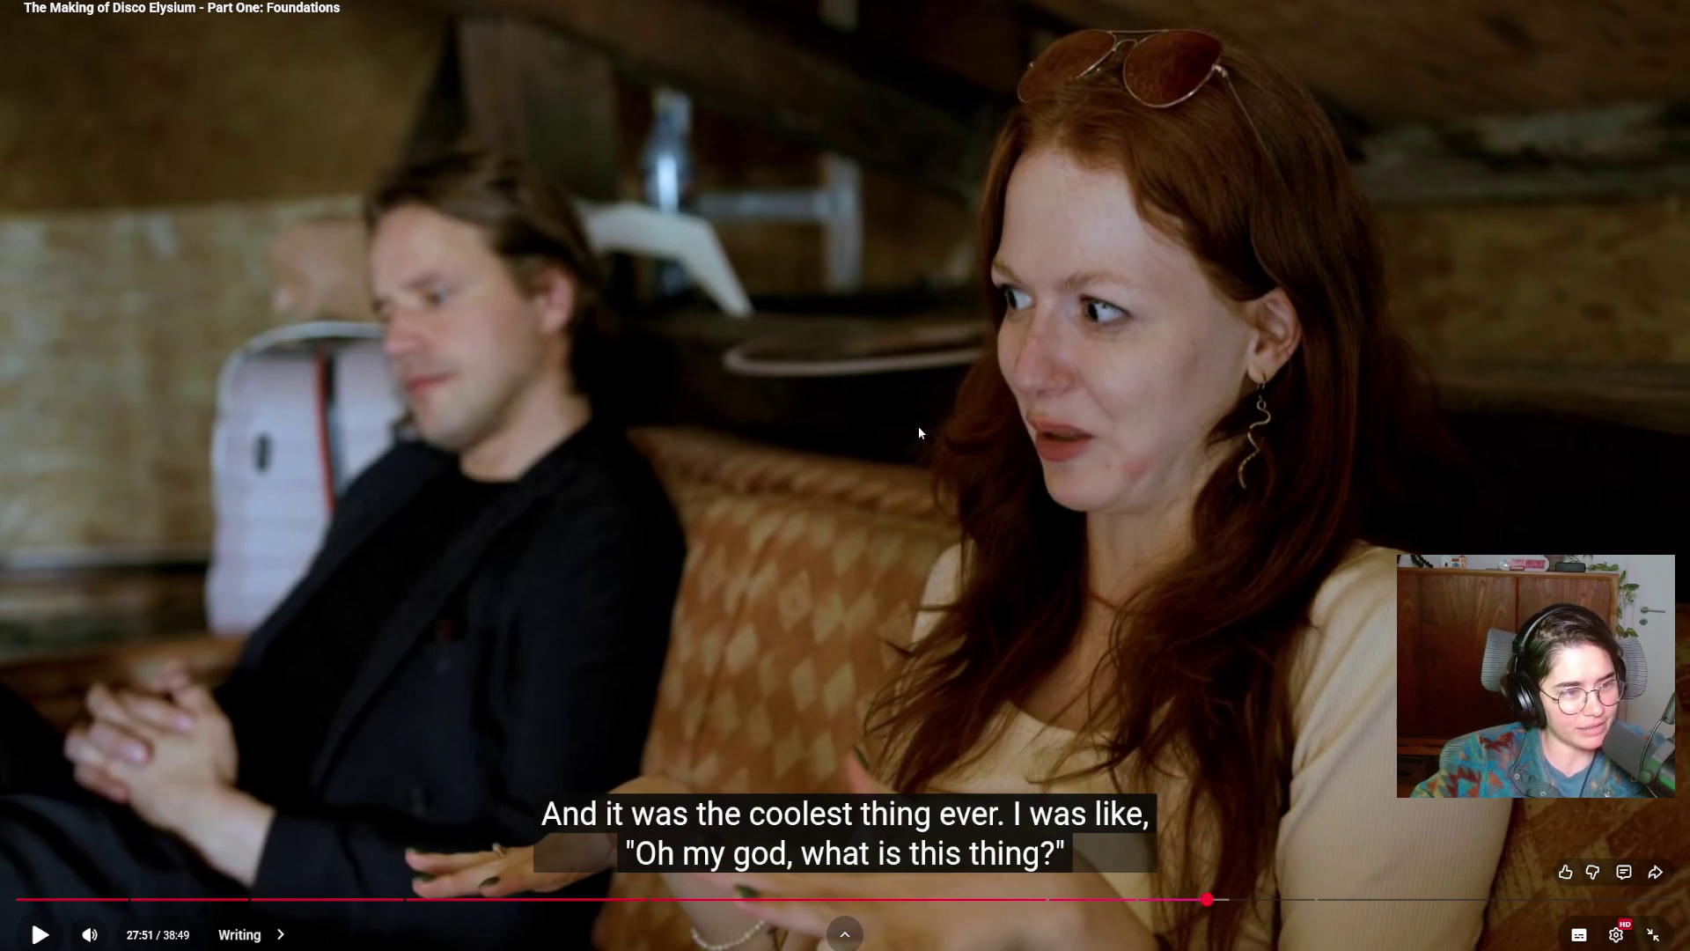
key("space")
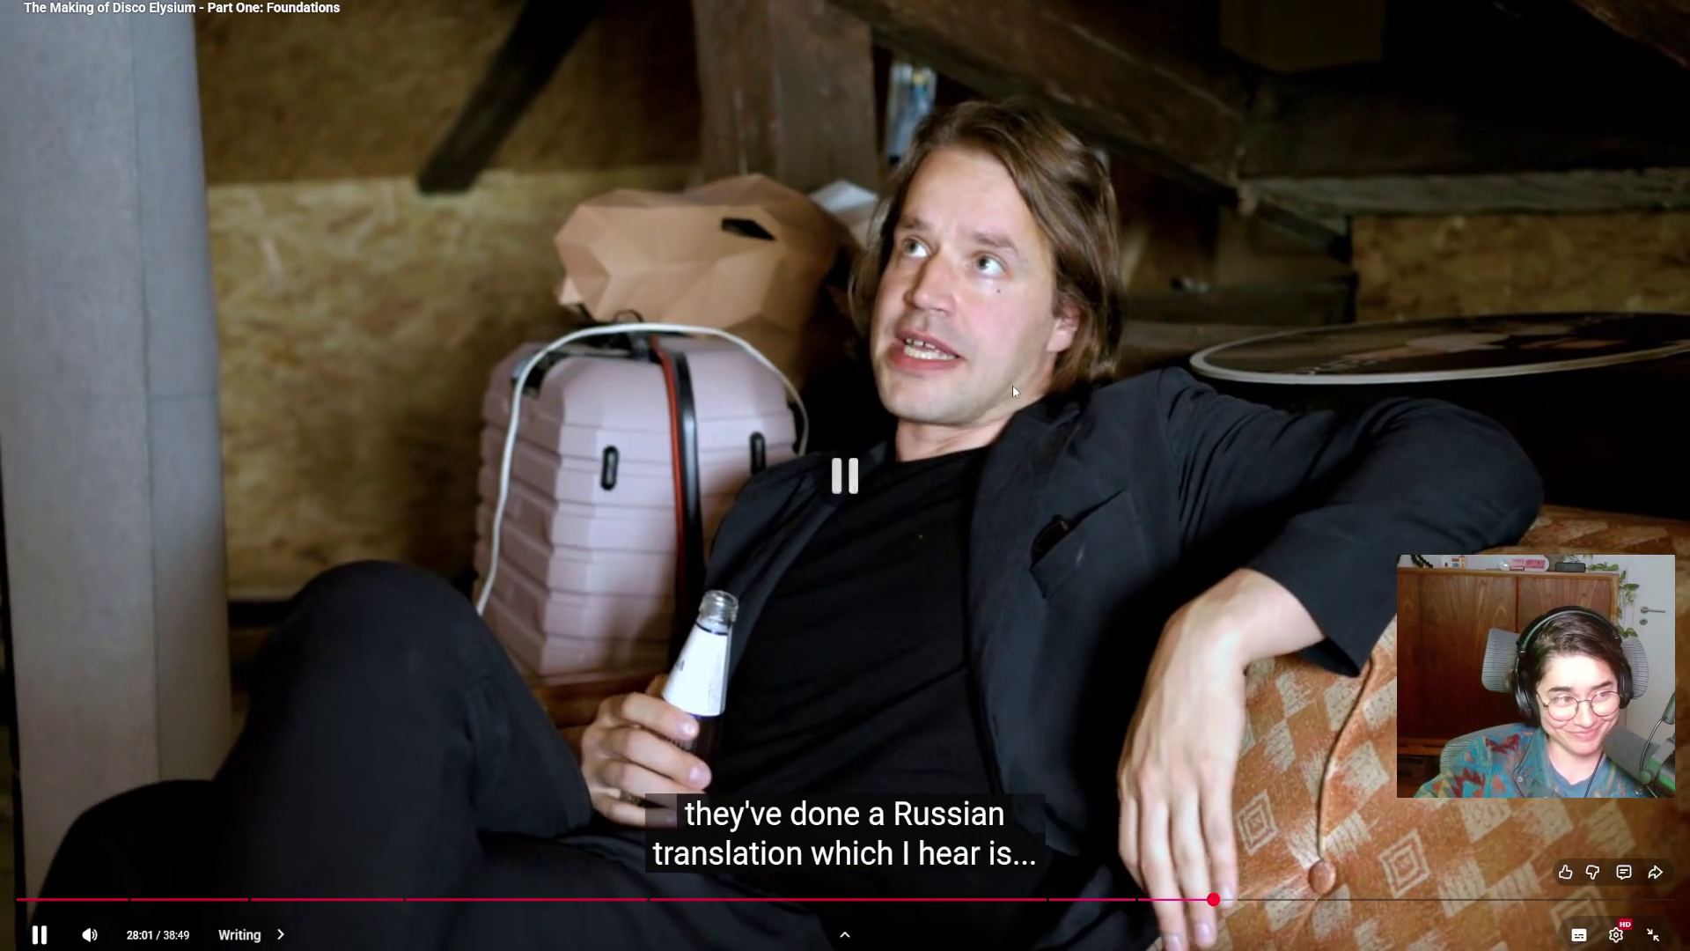
Step: Pause and resume the documentary several times, stopping at 29:34 on the garden-bench interview
left_click(1012, 384)
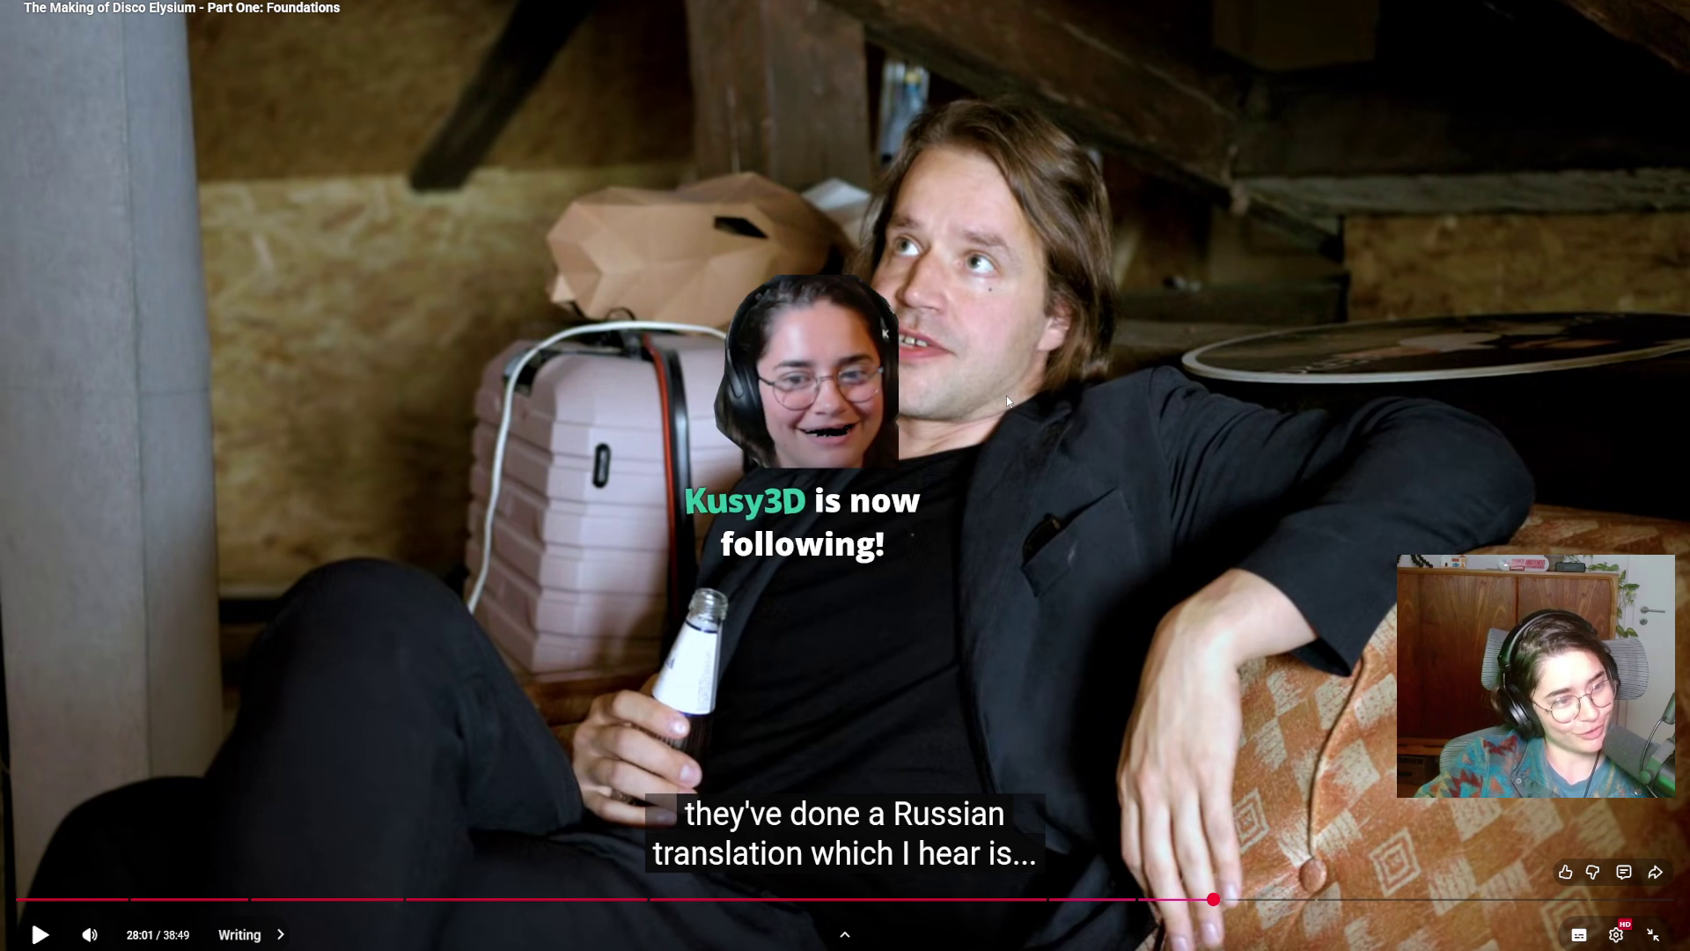
left_click(1006, 396)
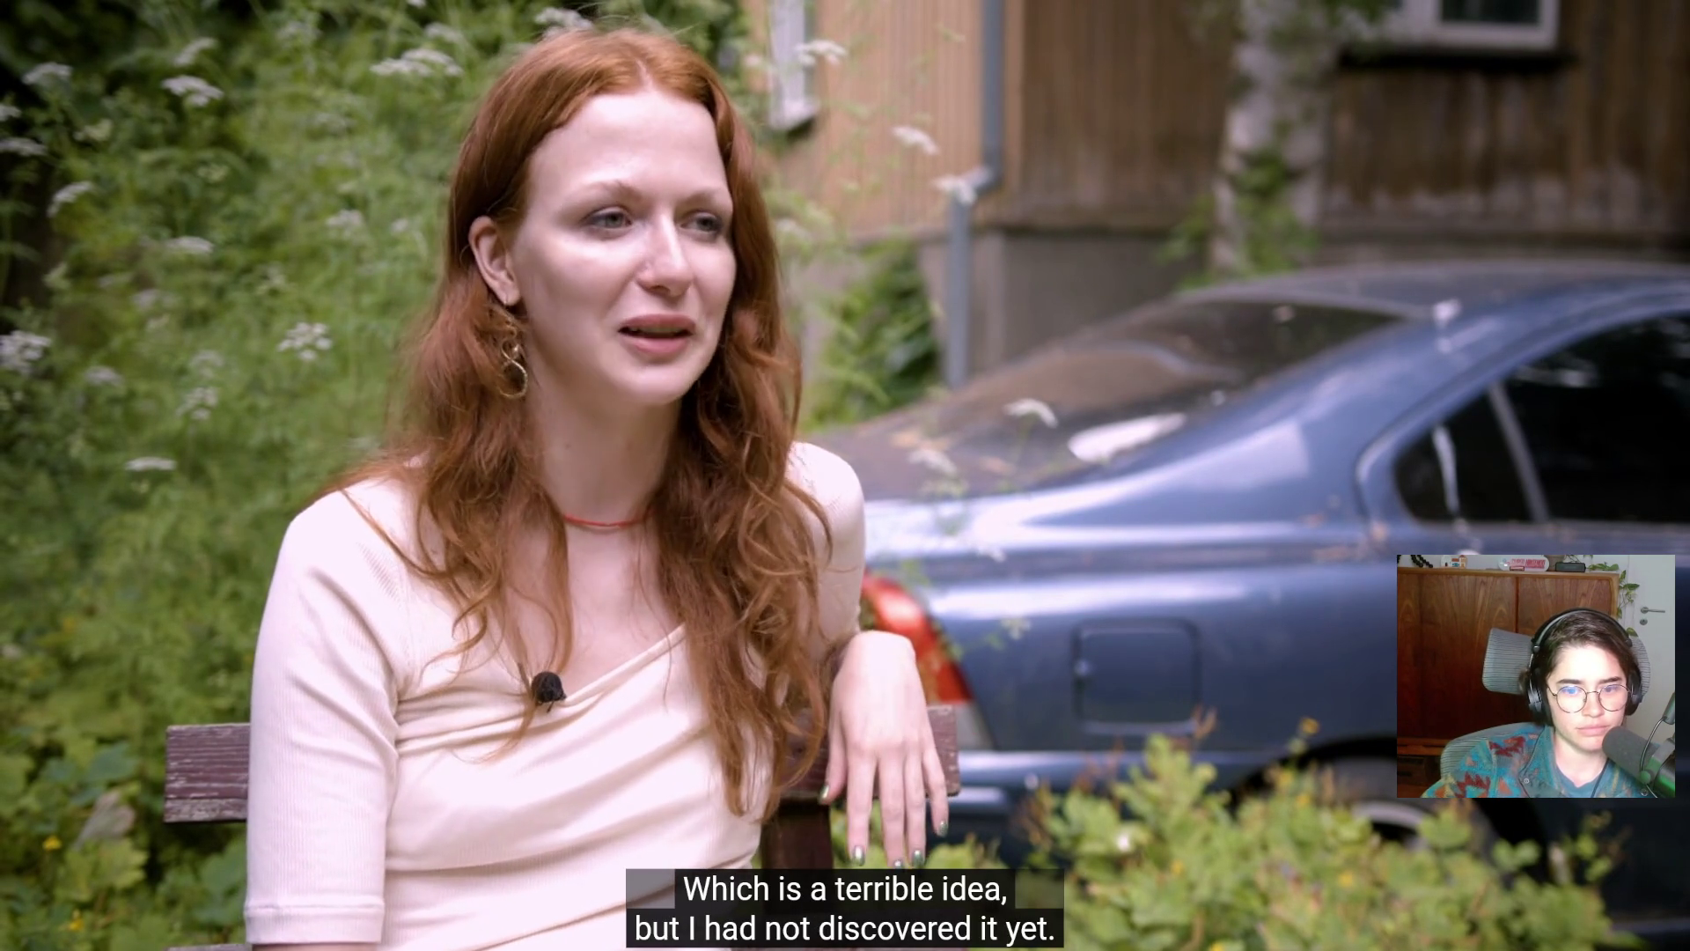
left_click(1006, 397)
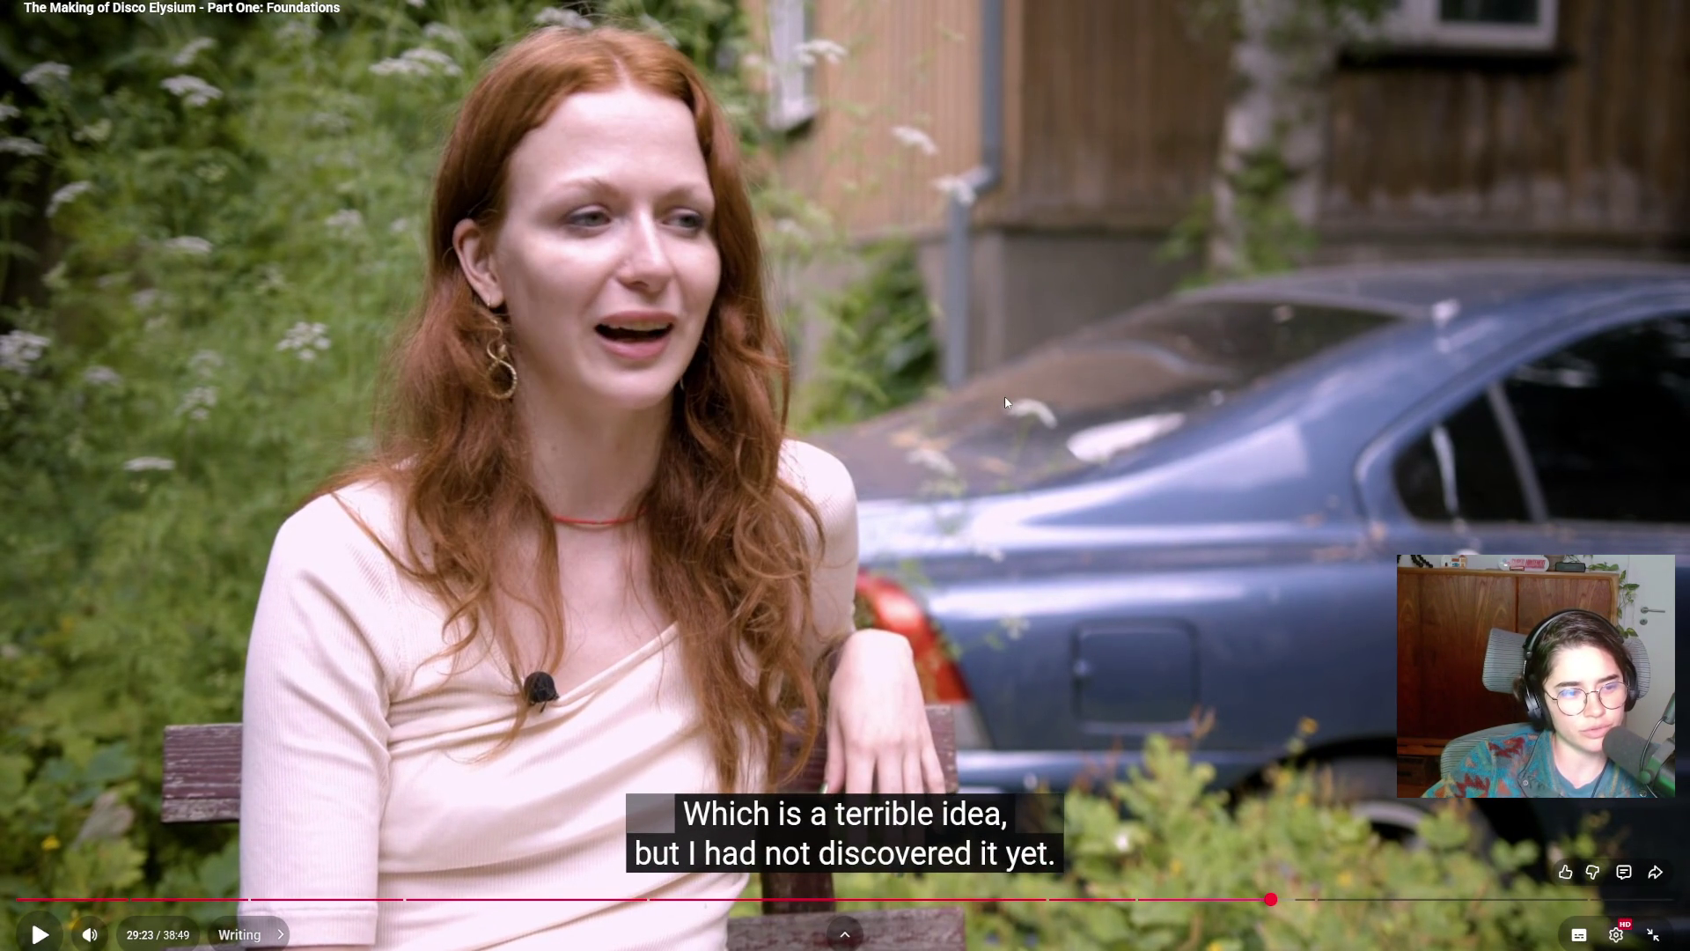
key("space")
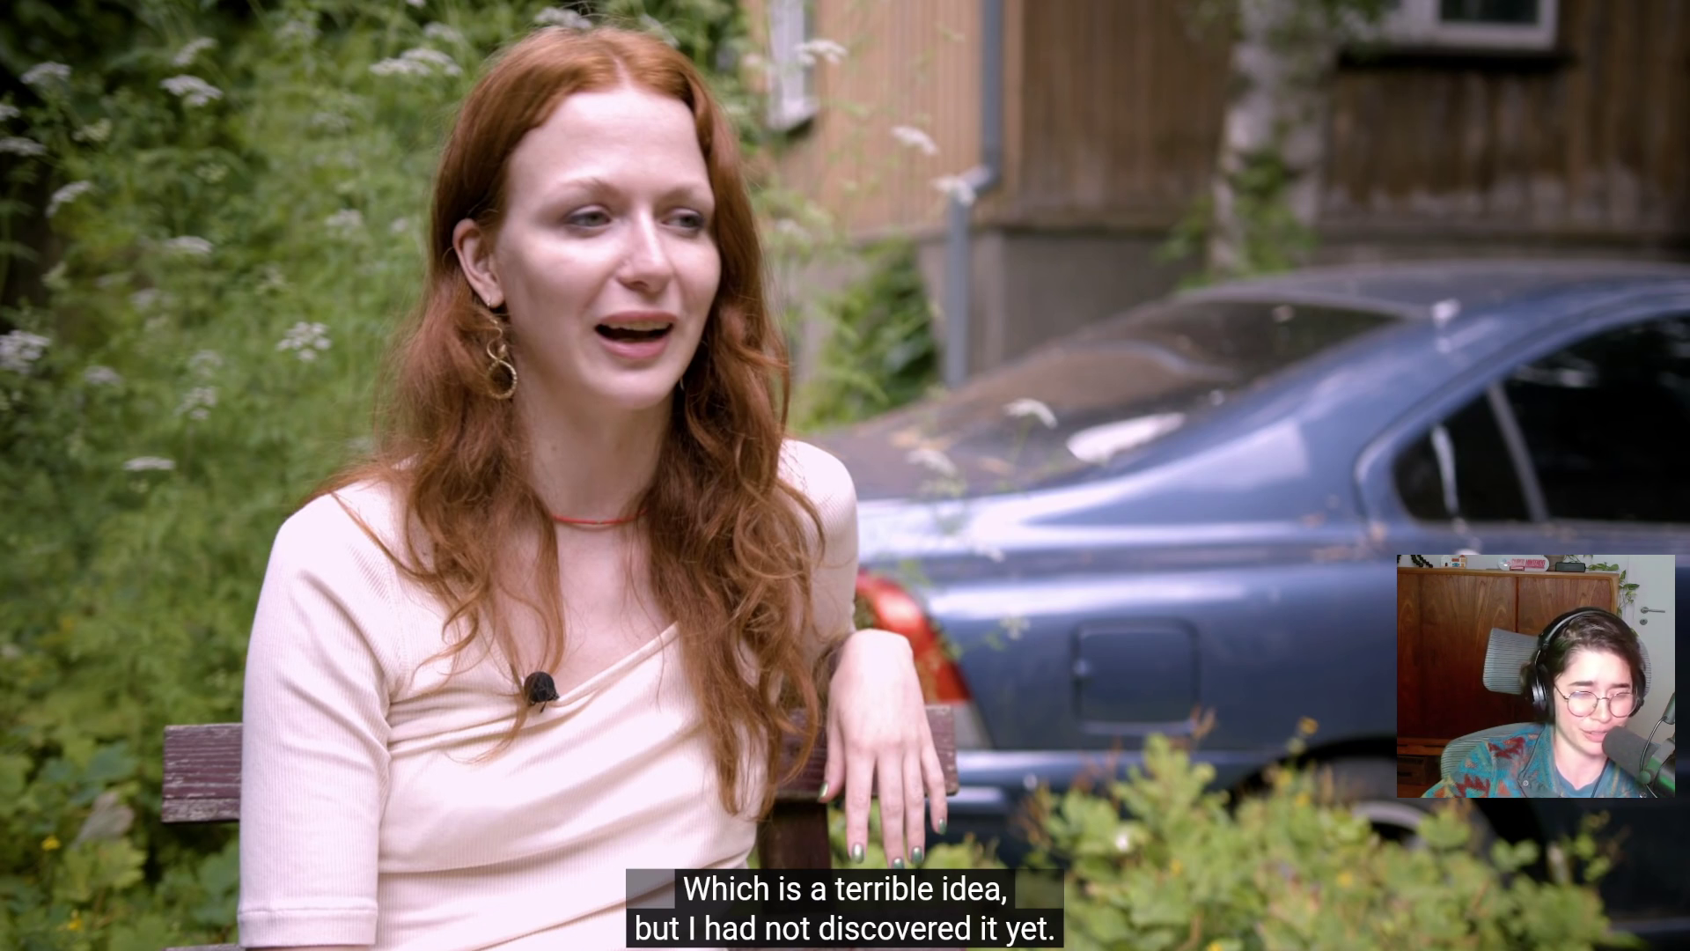
left_click(1005, 398)
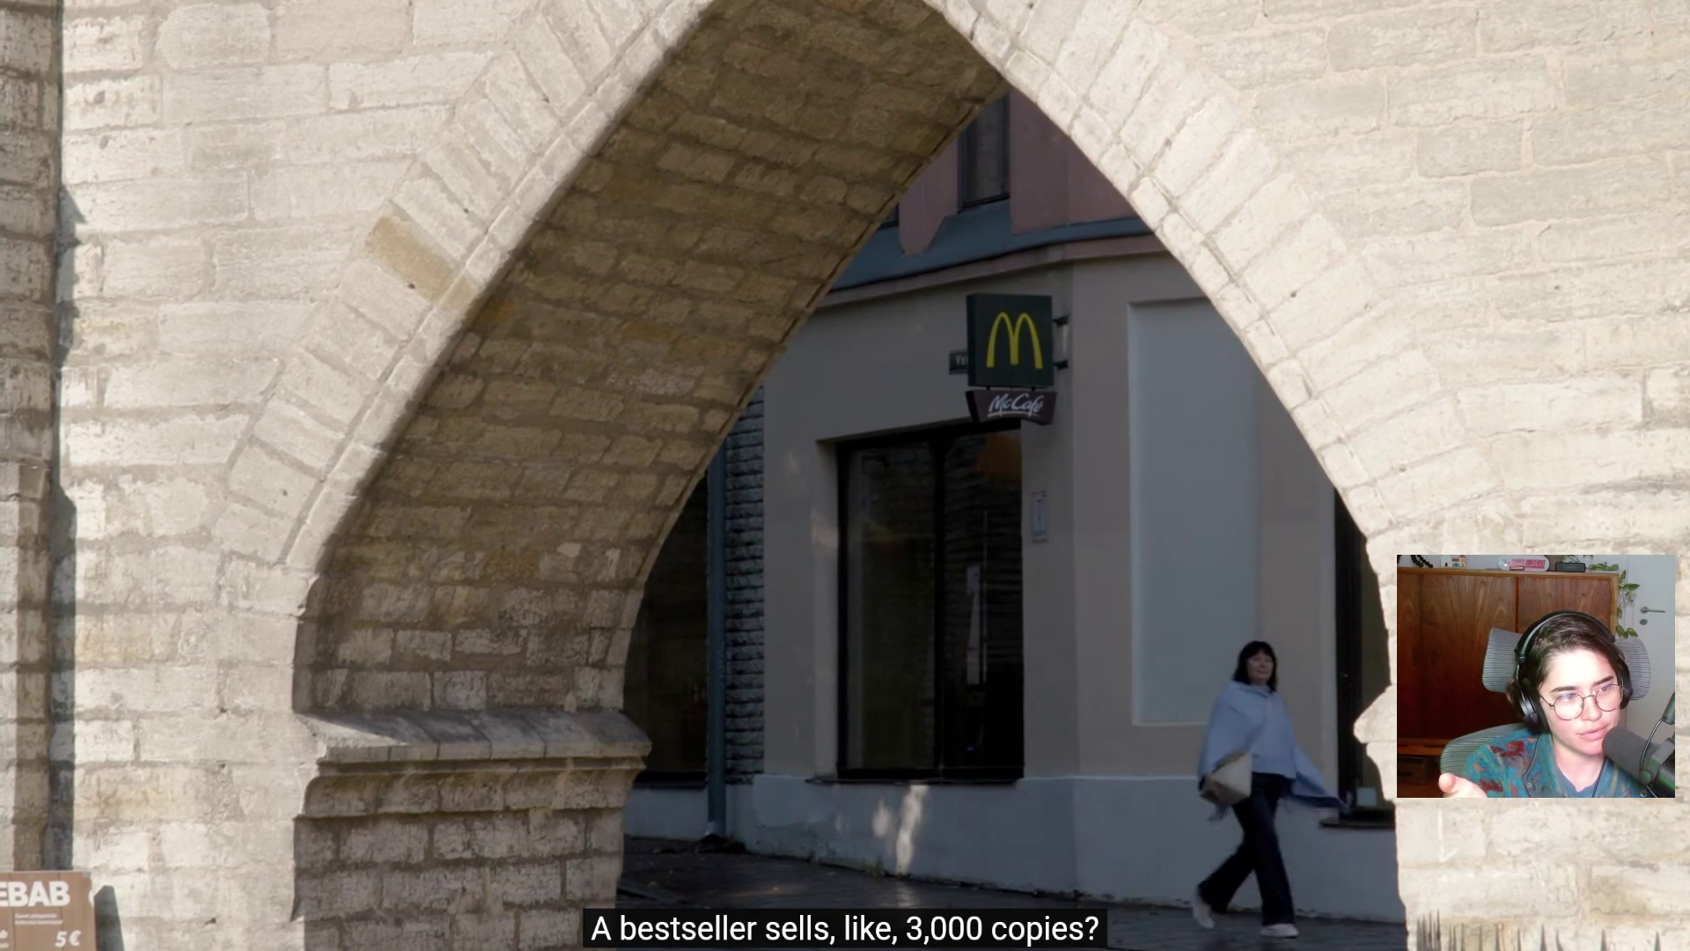
mouse_move(1006, 402)
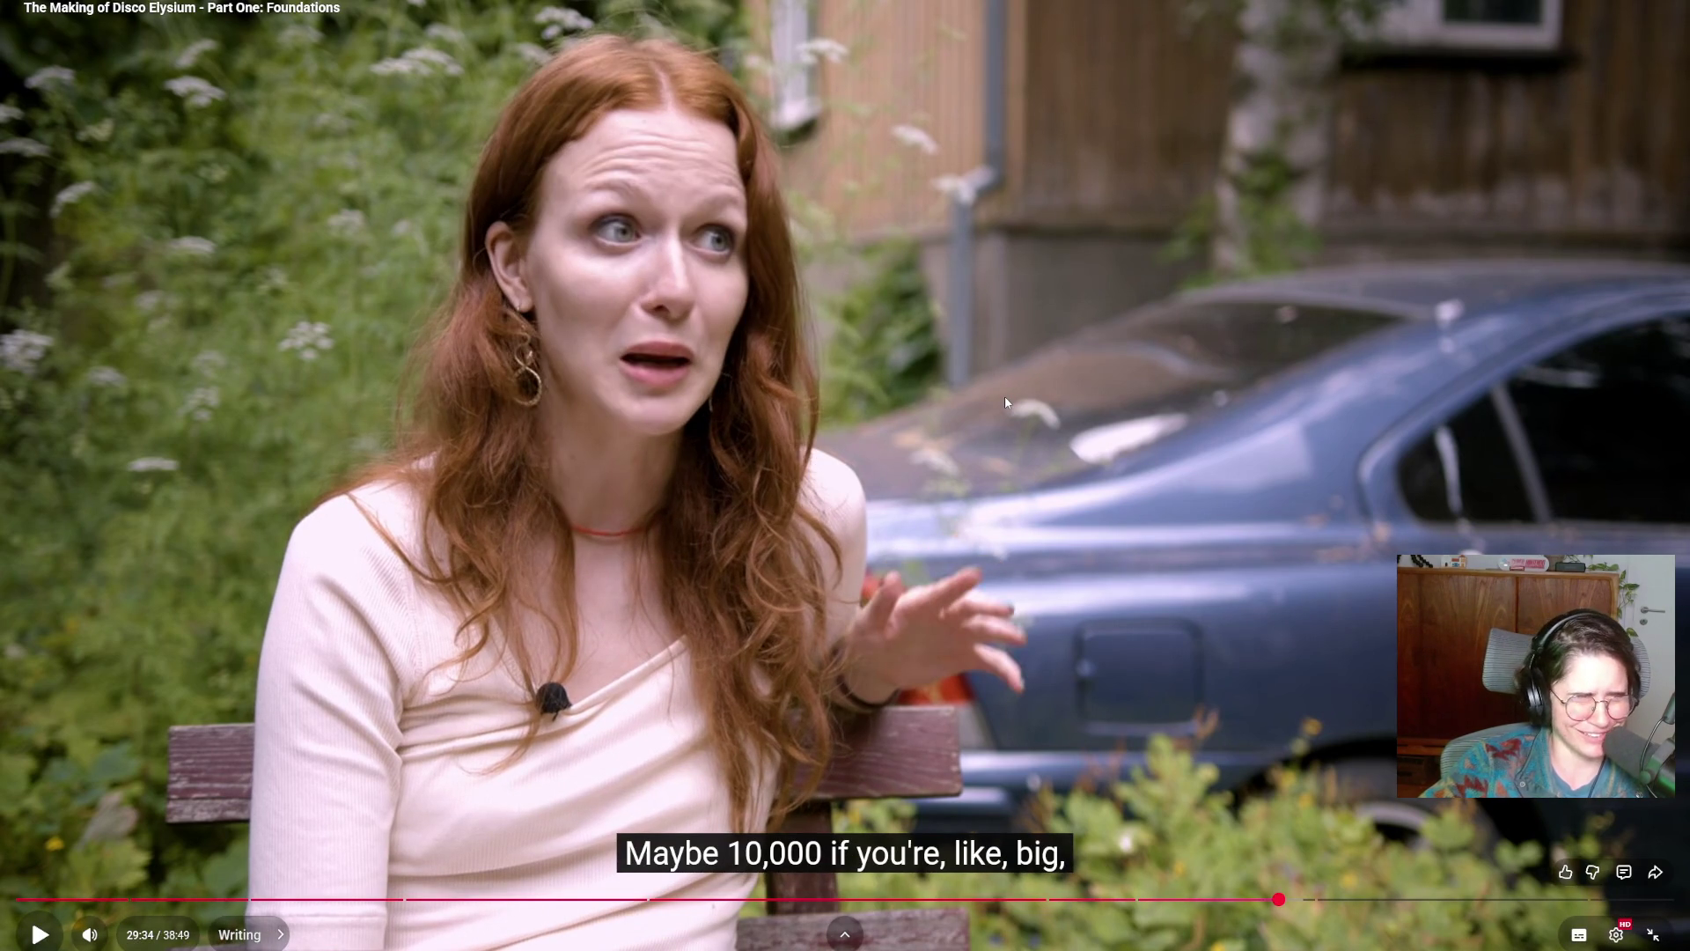
Step: Play the documentary to 30:22, pause on the paper-shredder footage, then resume
left_click(1005, 397)
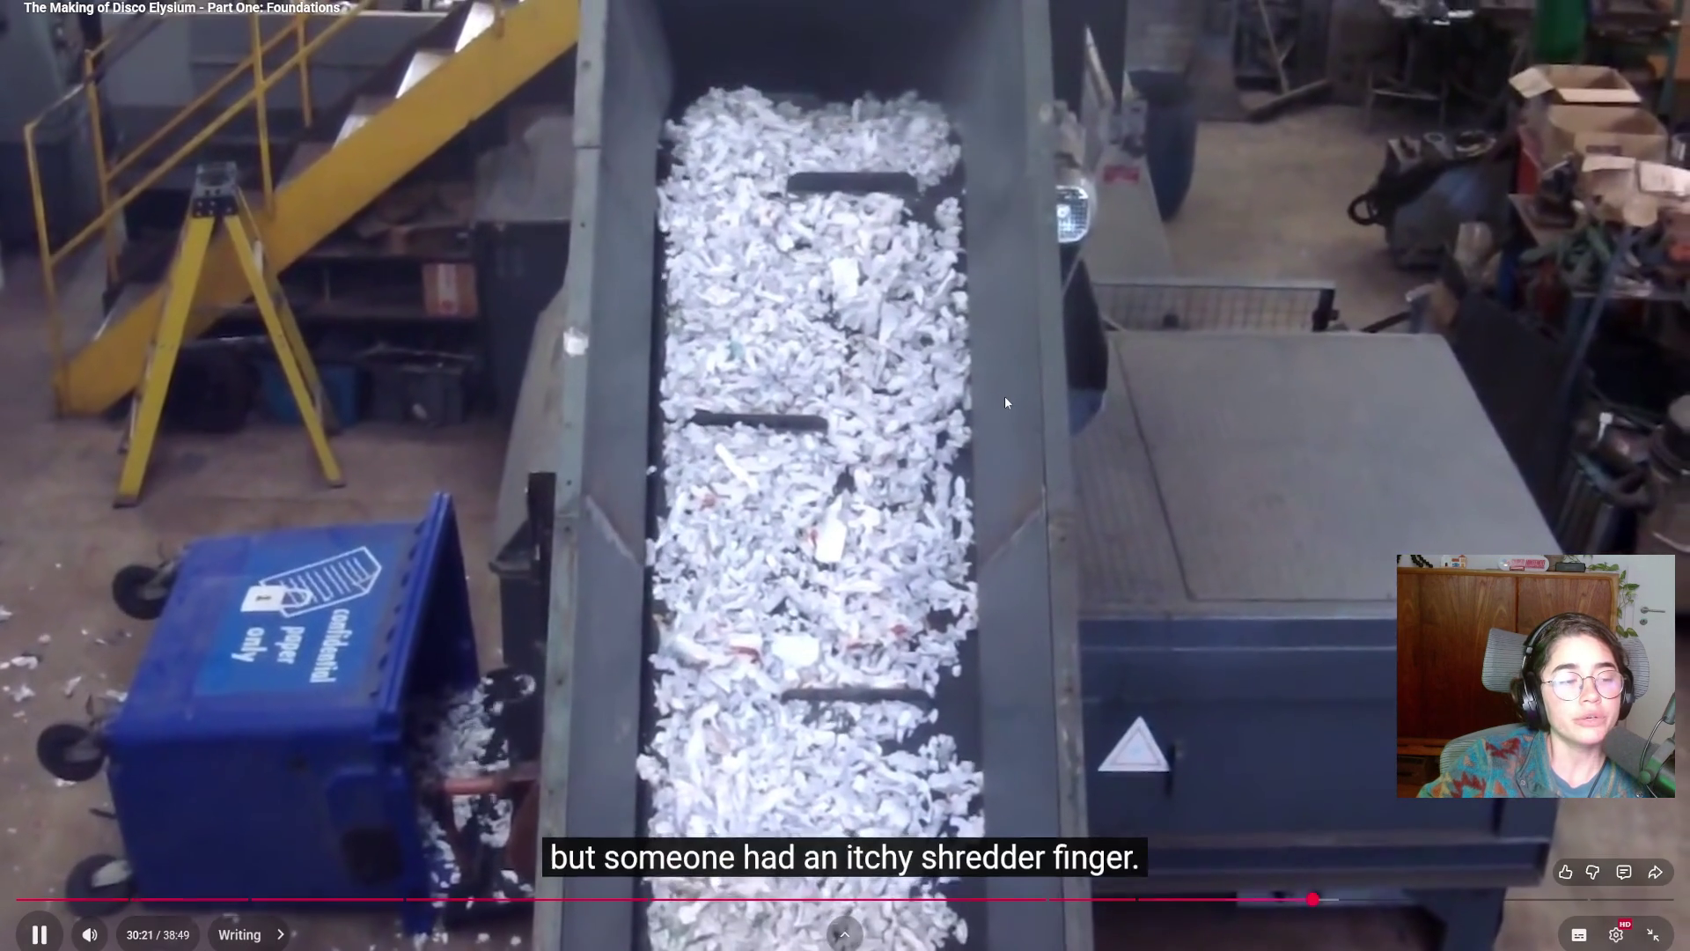
left_click(1006, 402)
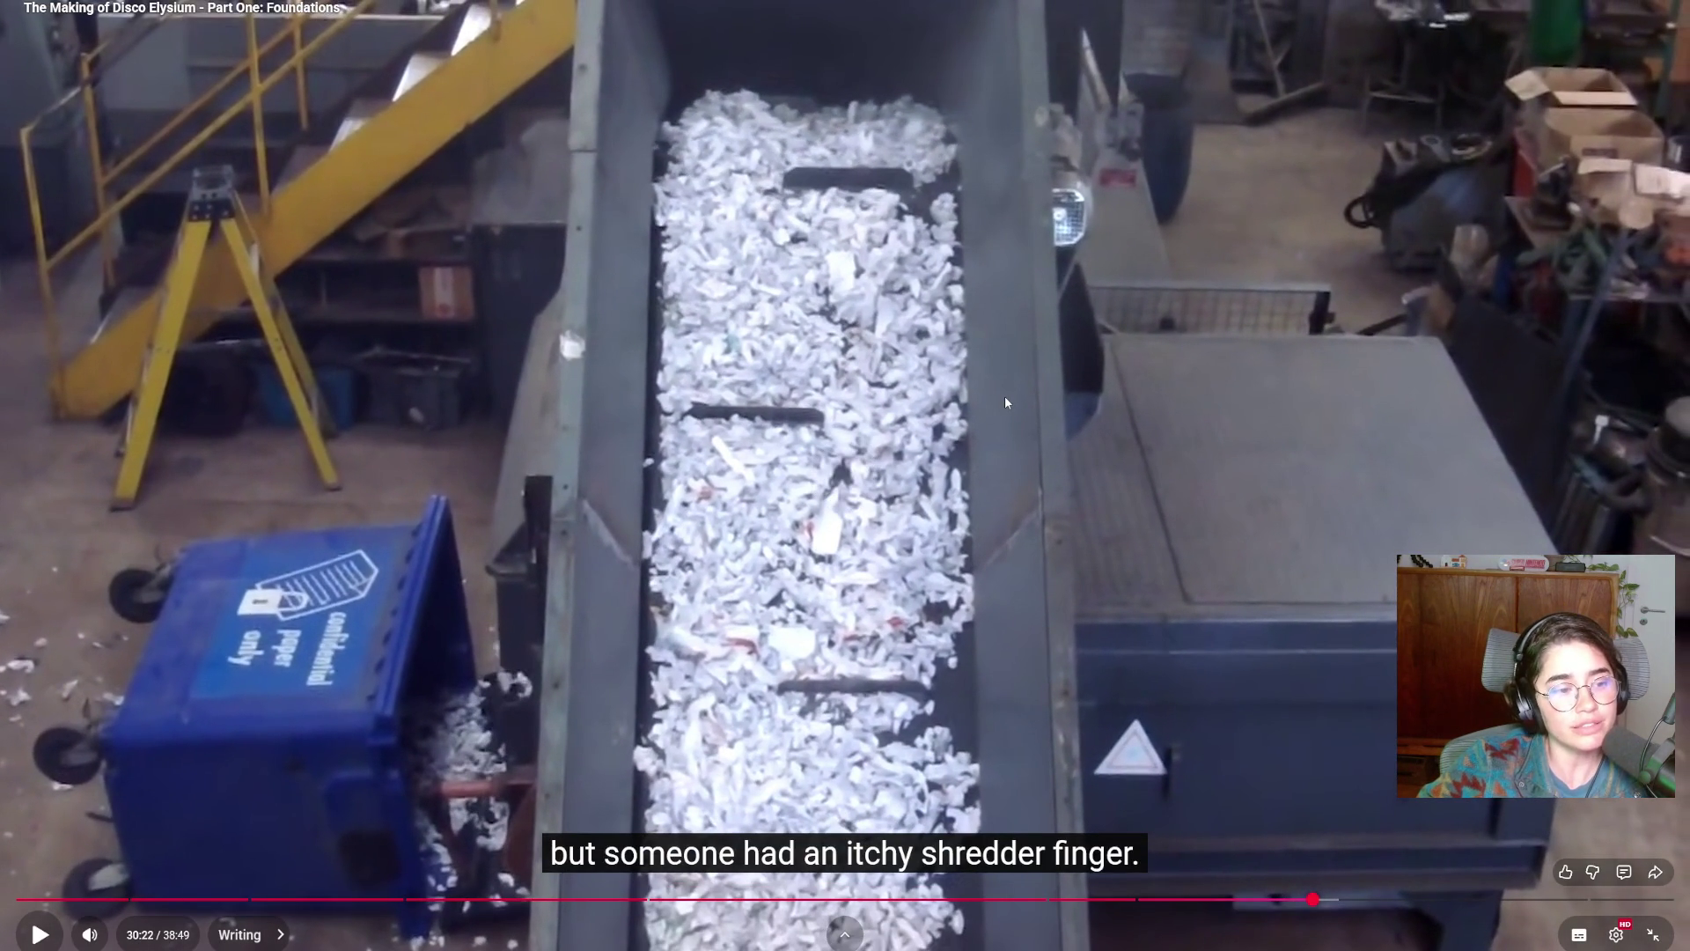
left_click(1006, 402)
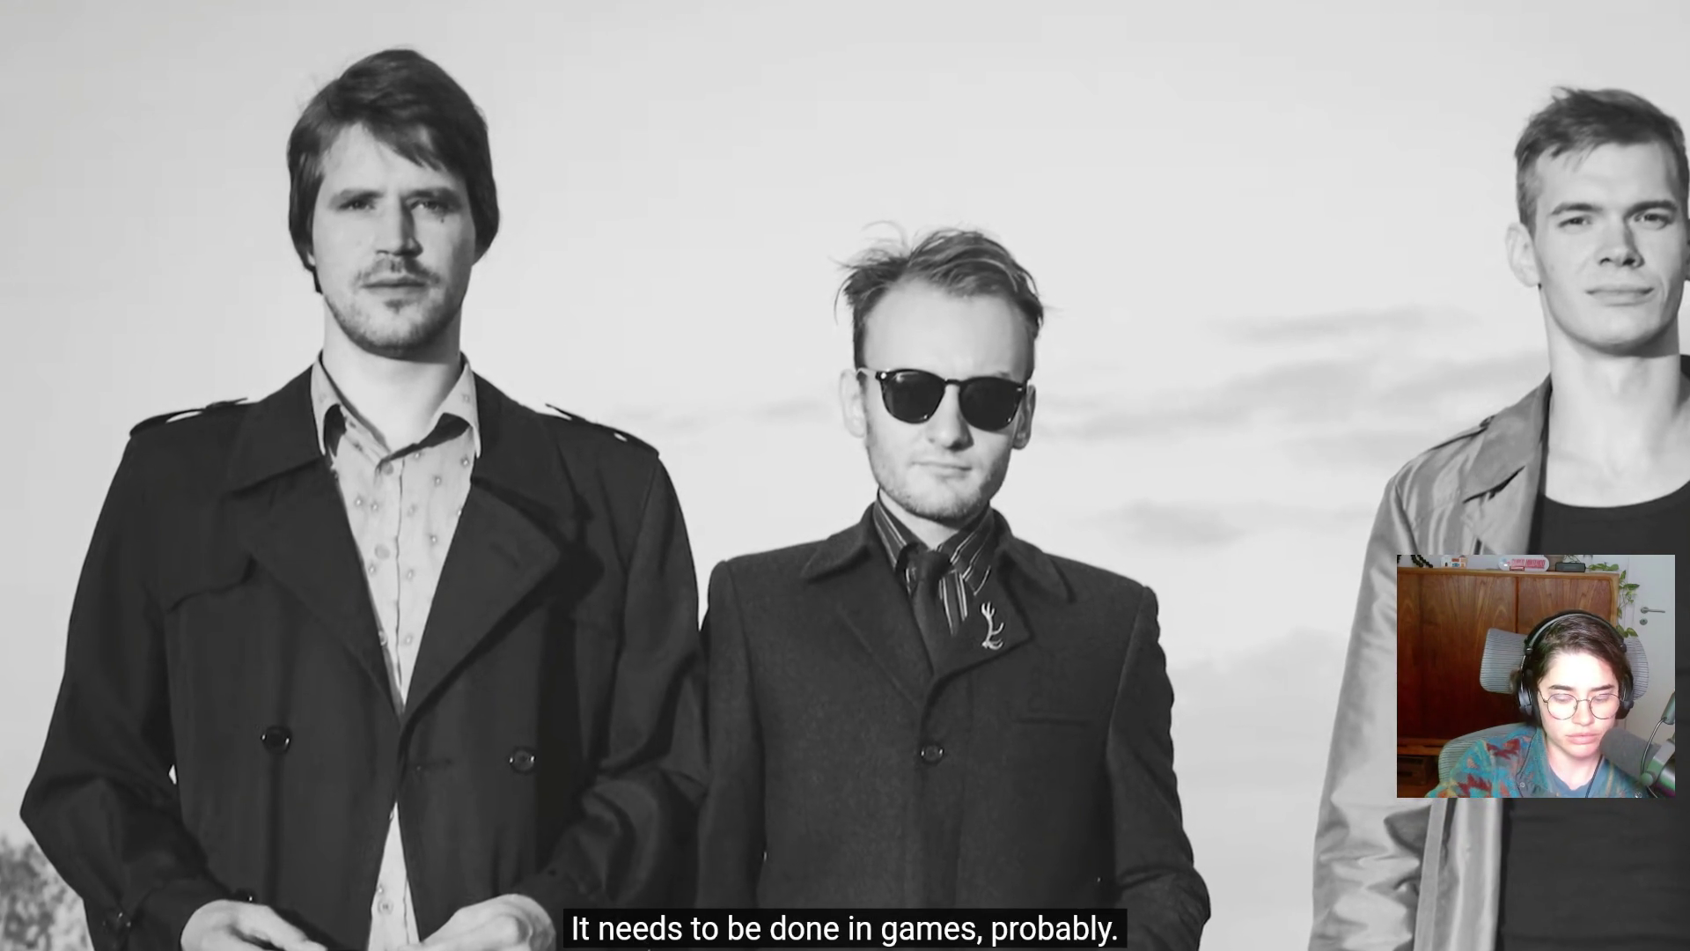
Step: Briefly pause the documentary at the Razer Ouroboros footage, then resume playback
left_click(1005, 394)
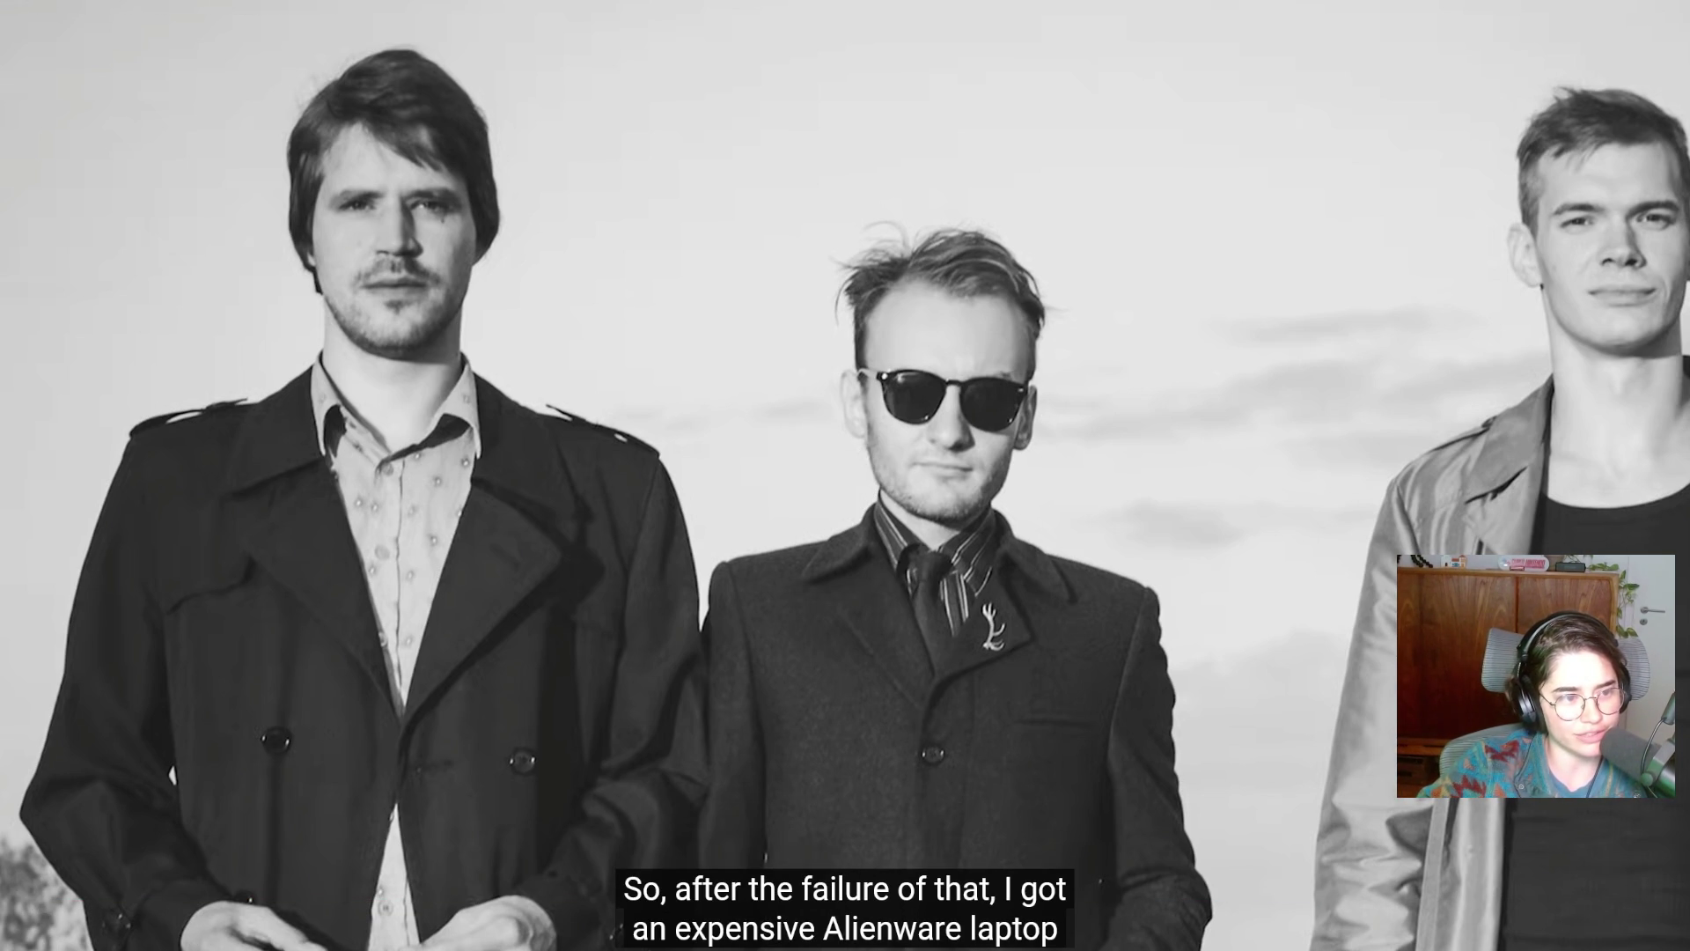
left_click(1005, 395)
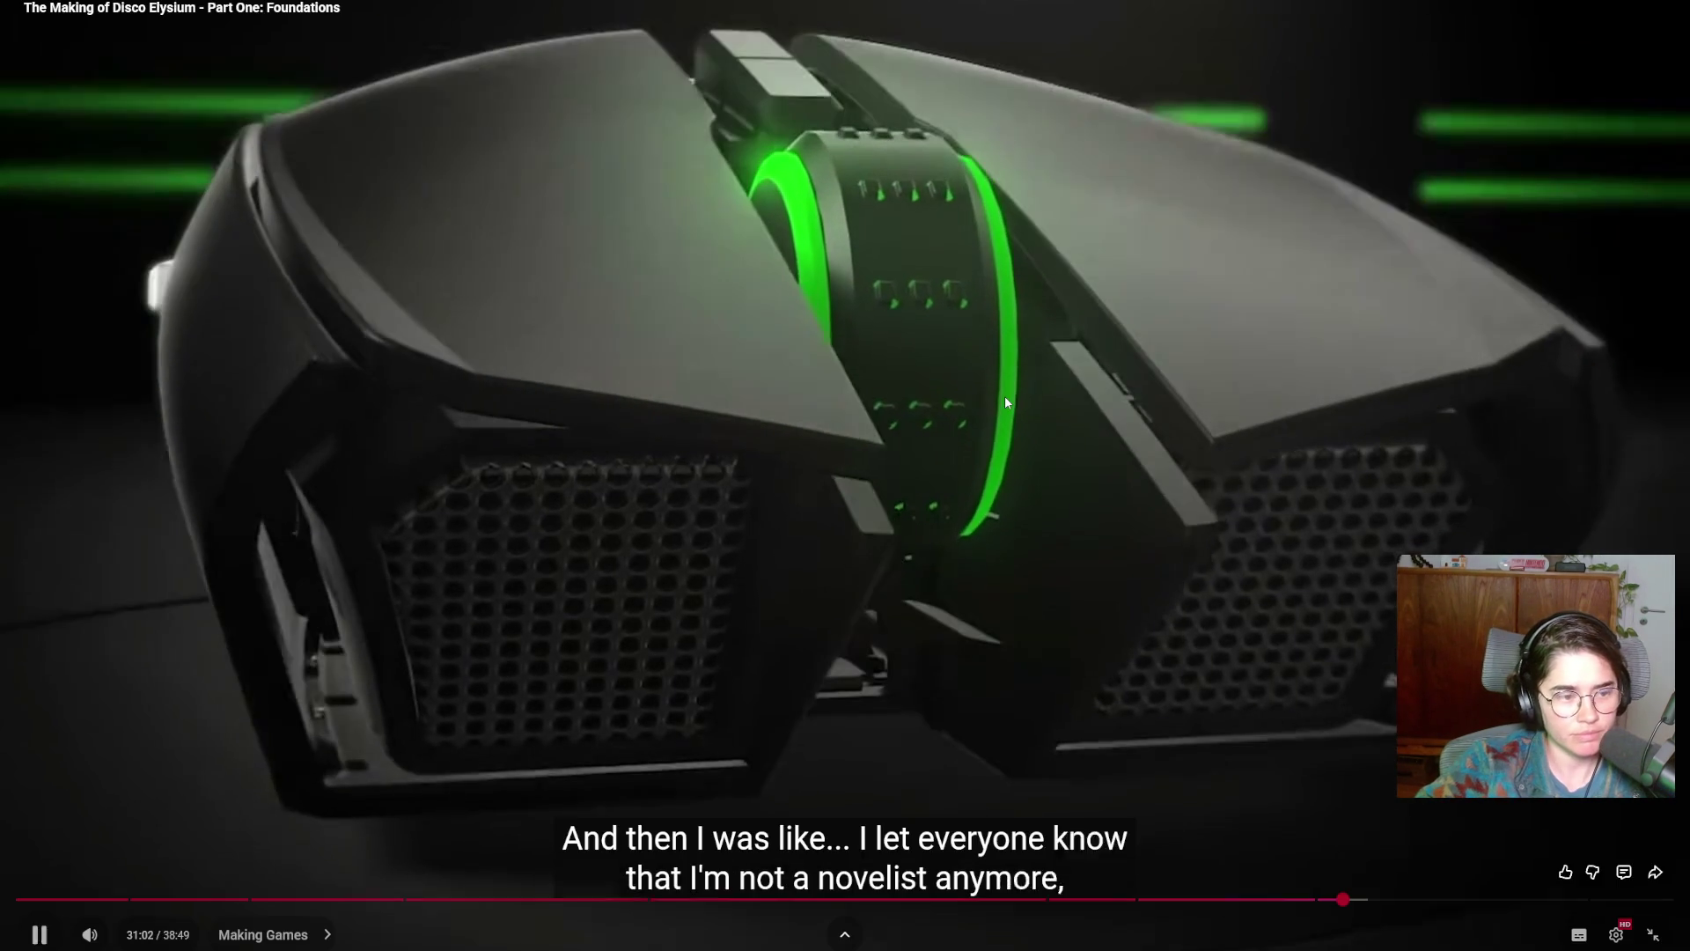
Step: Pause and resume the documentary twice past 31:05, leaving it playing
left_click(1006, 395)
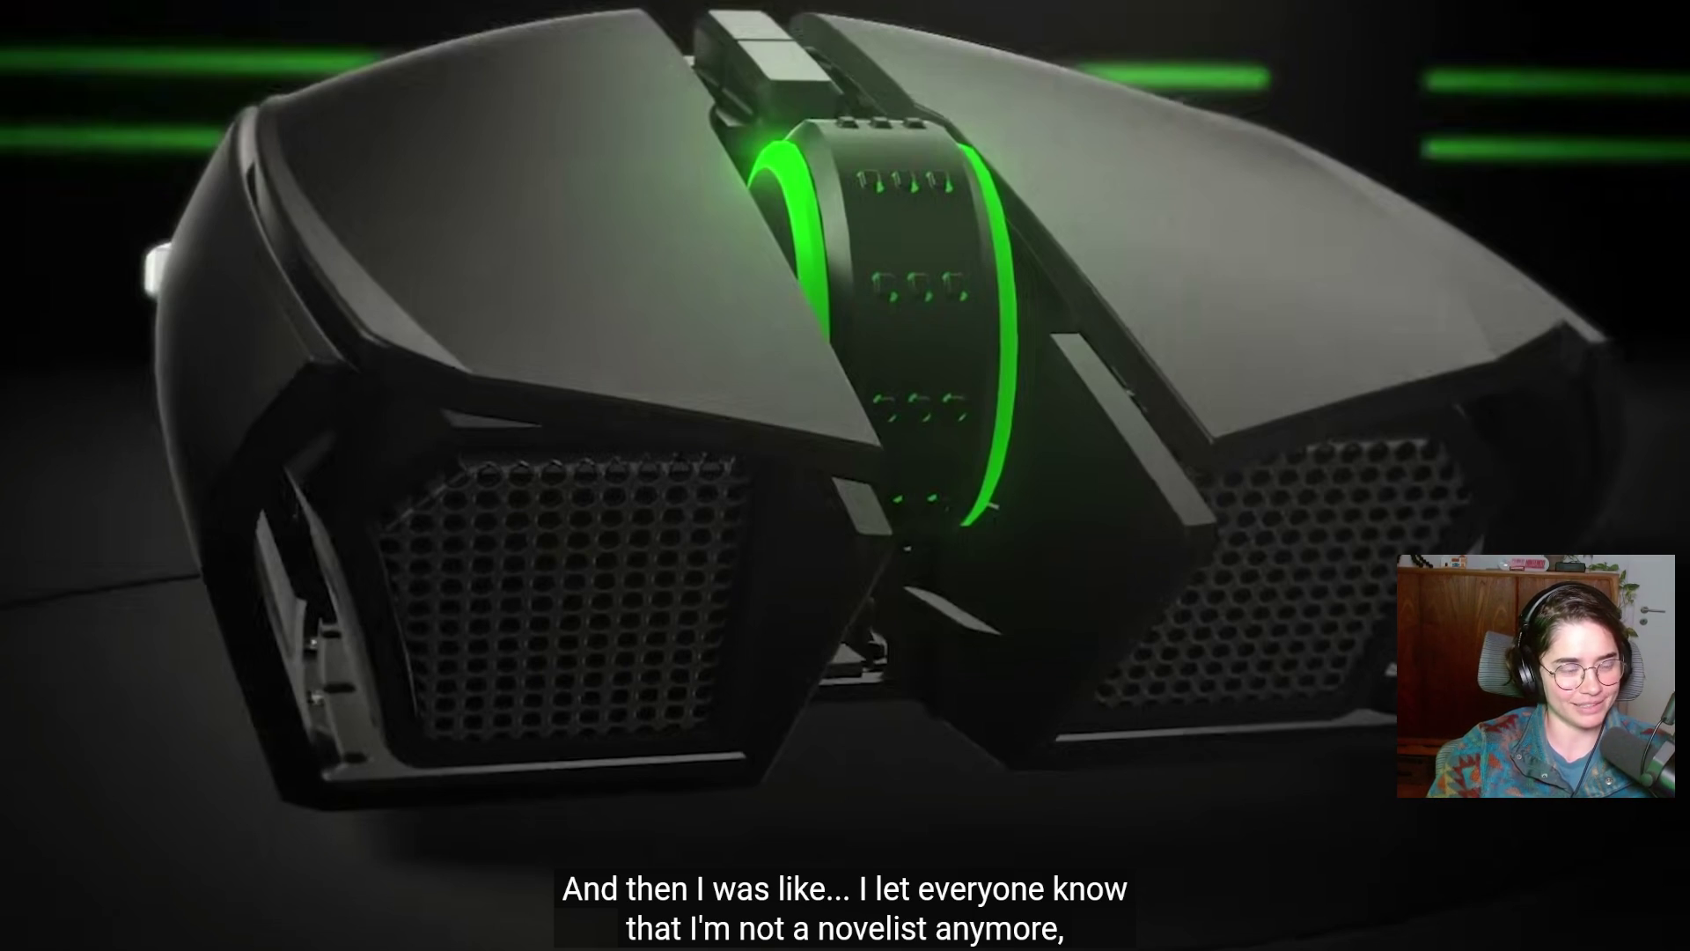
left_click(1006, 394)
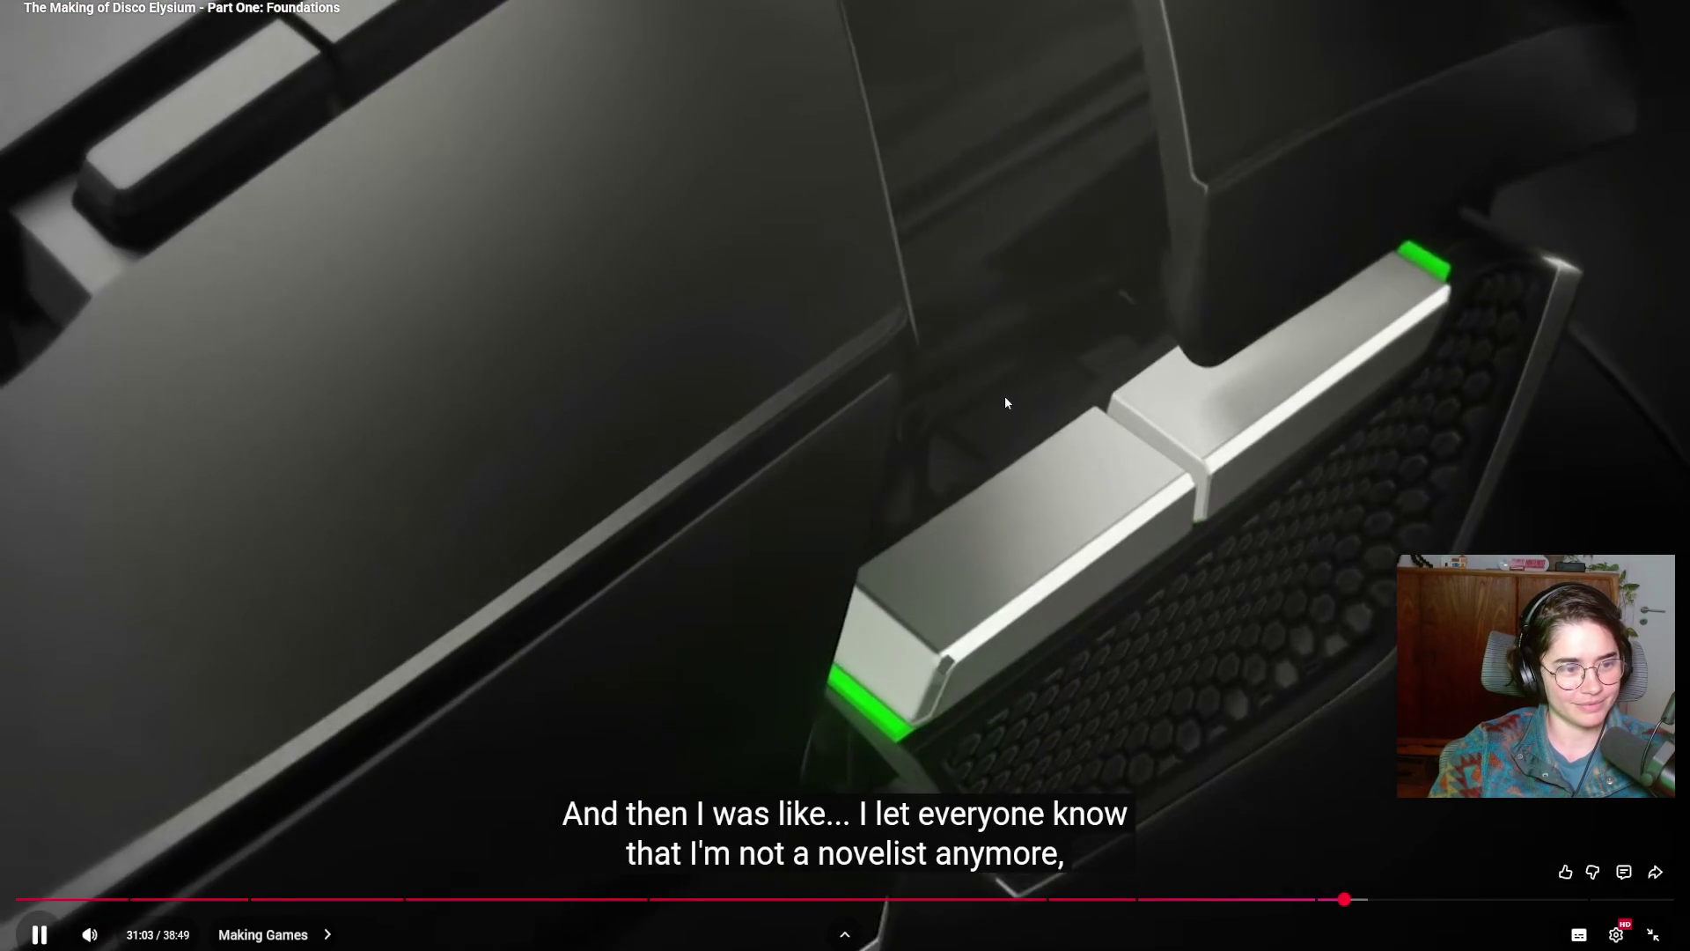
left_click(1006, 397)
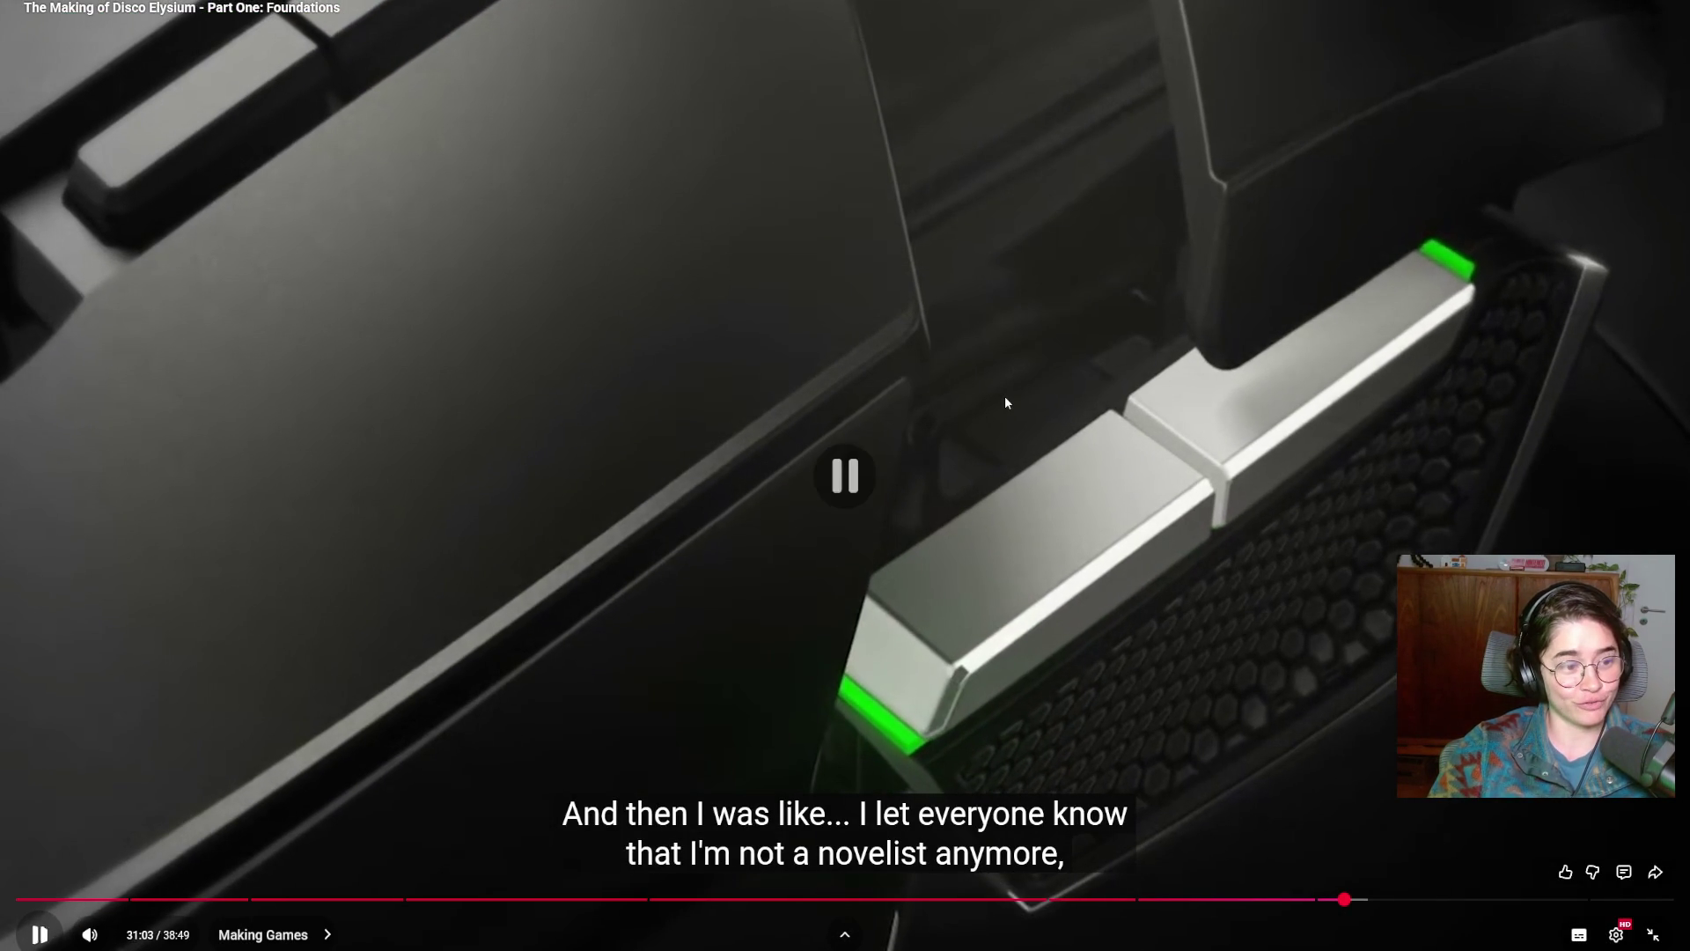
left_click(1005, 398)
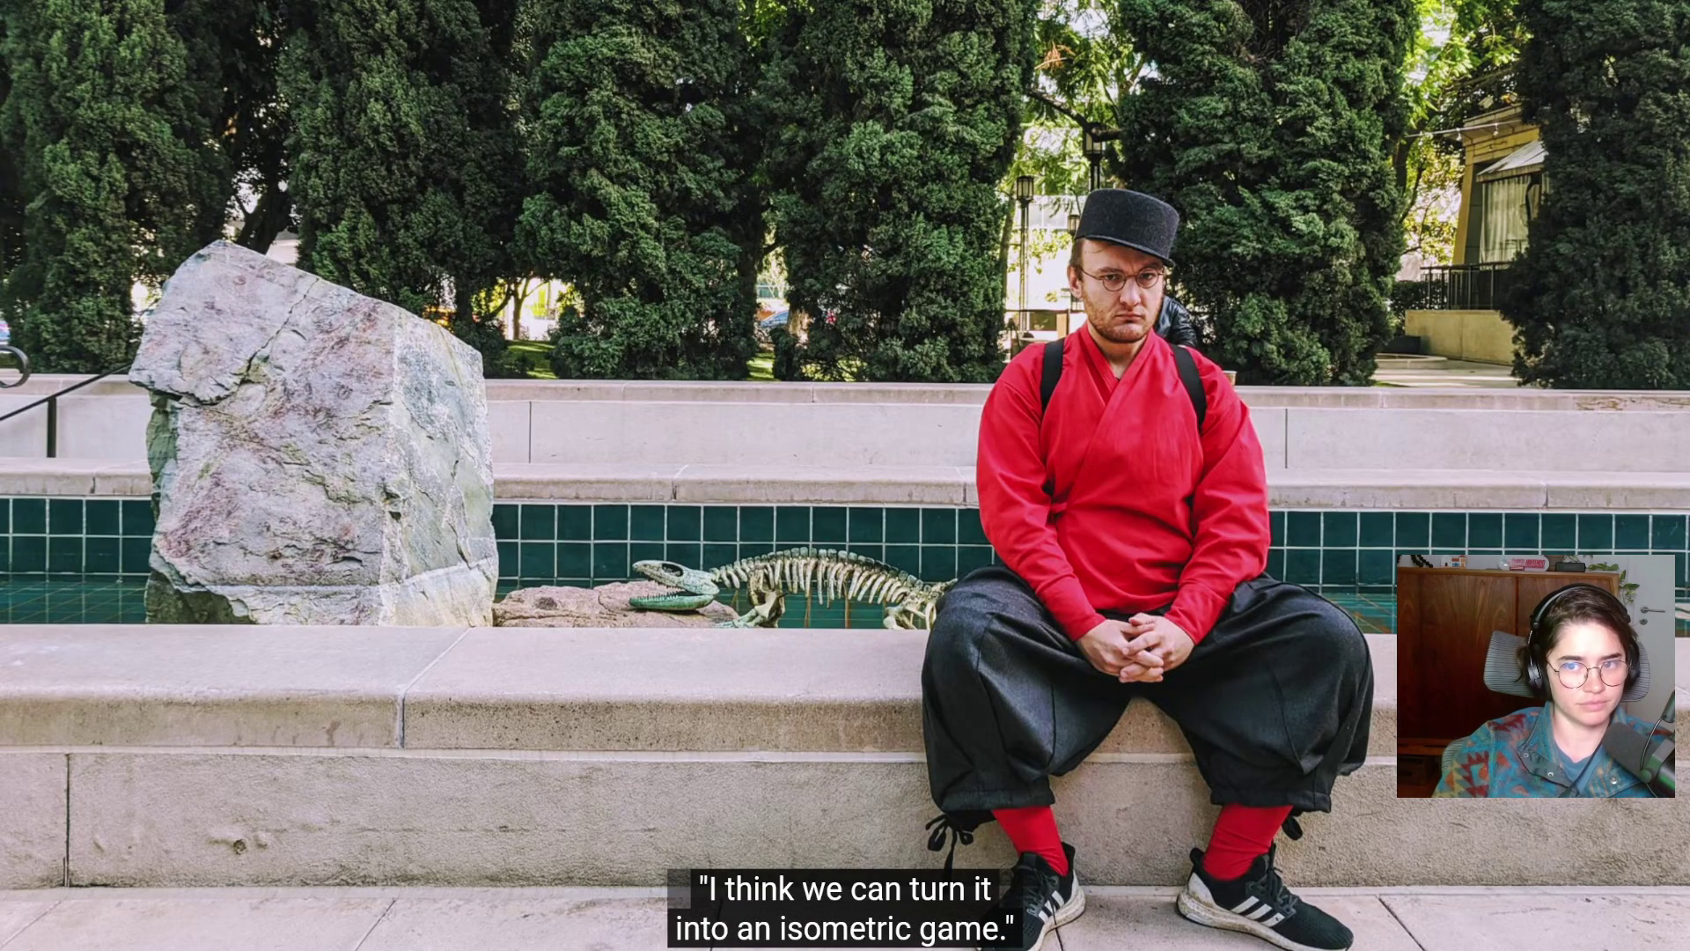
left_click(1005, 394)
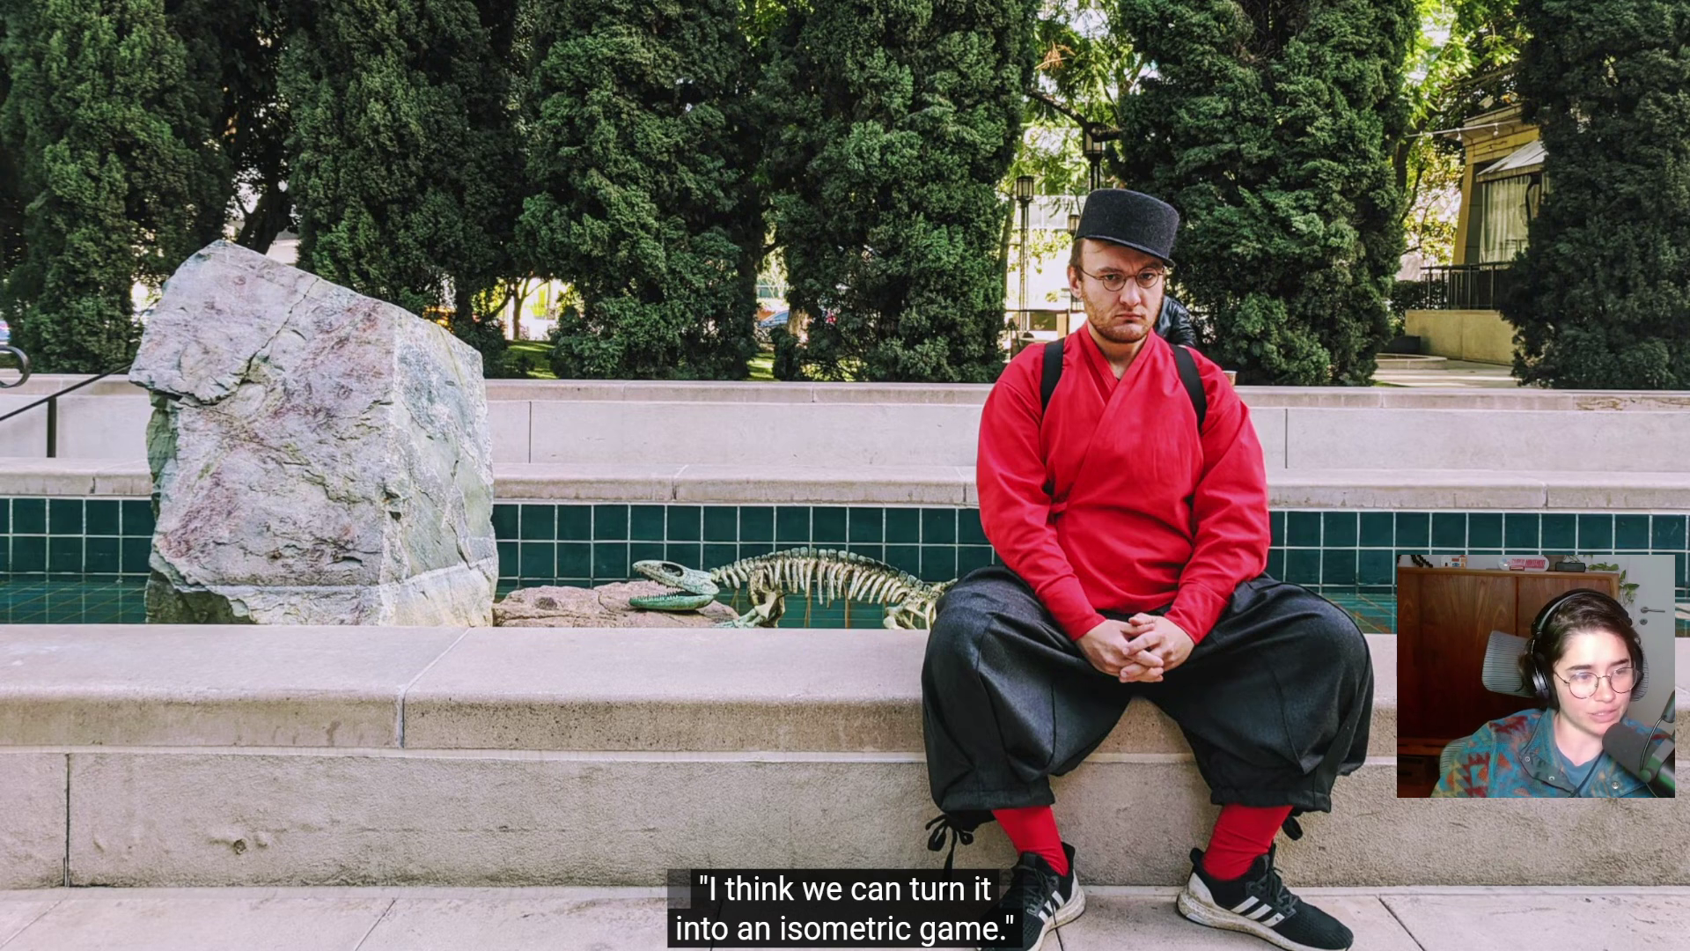
left_click(1005, 394)
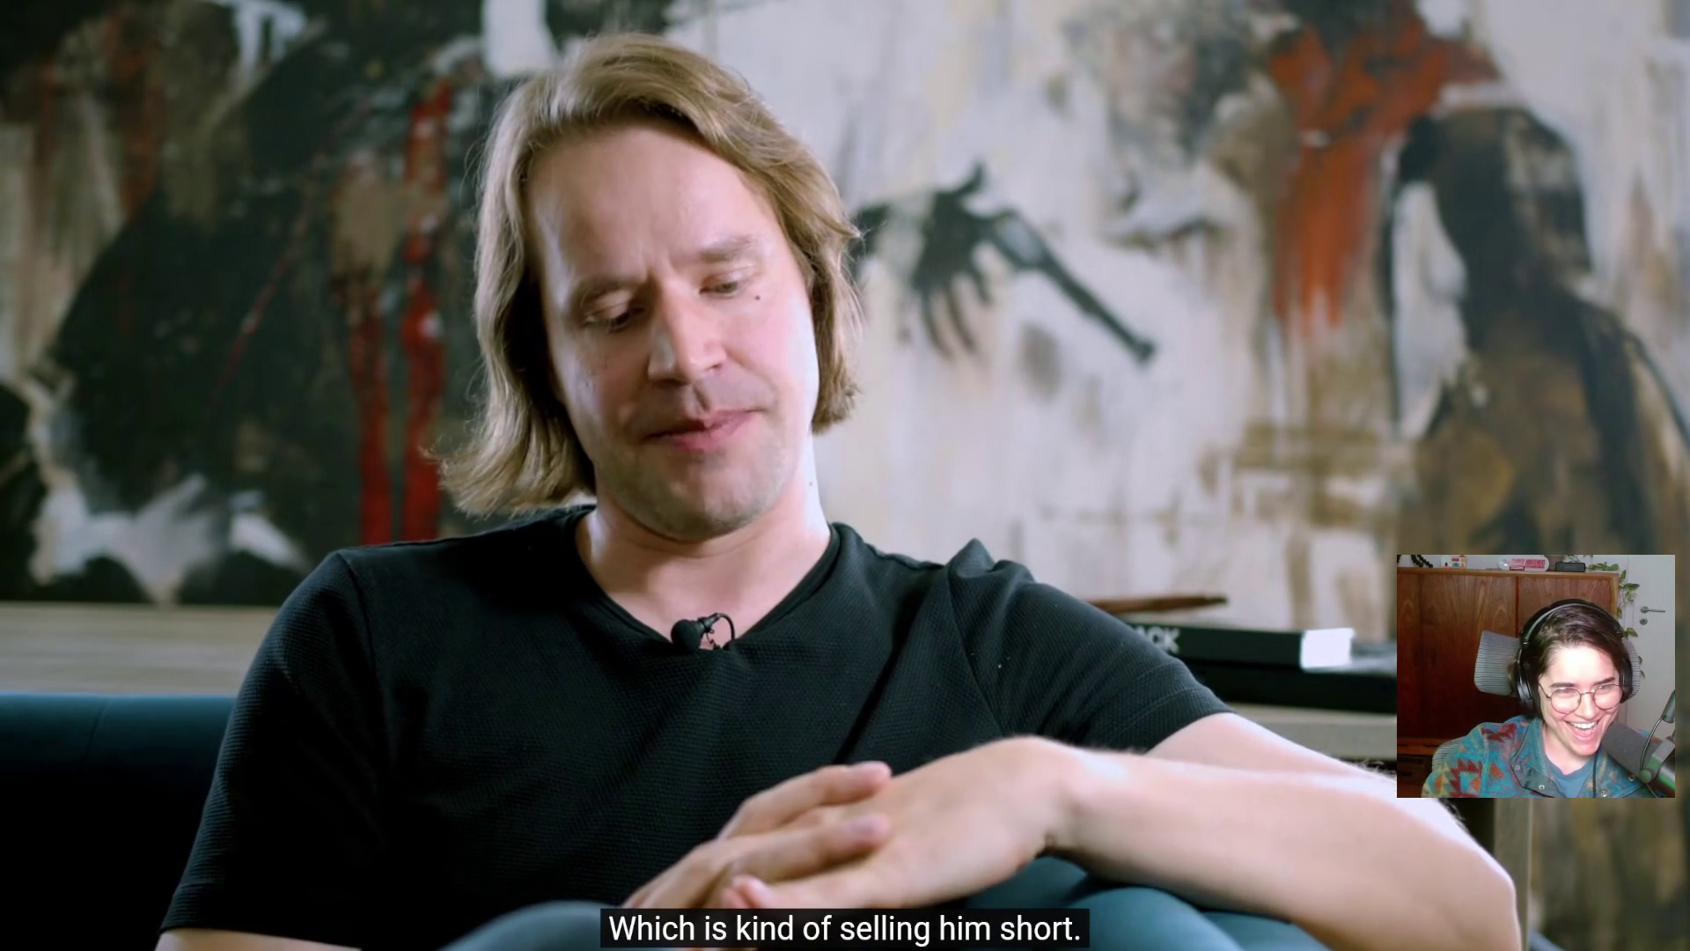
mouse_move(1011, 363)
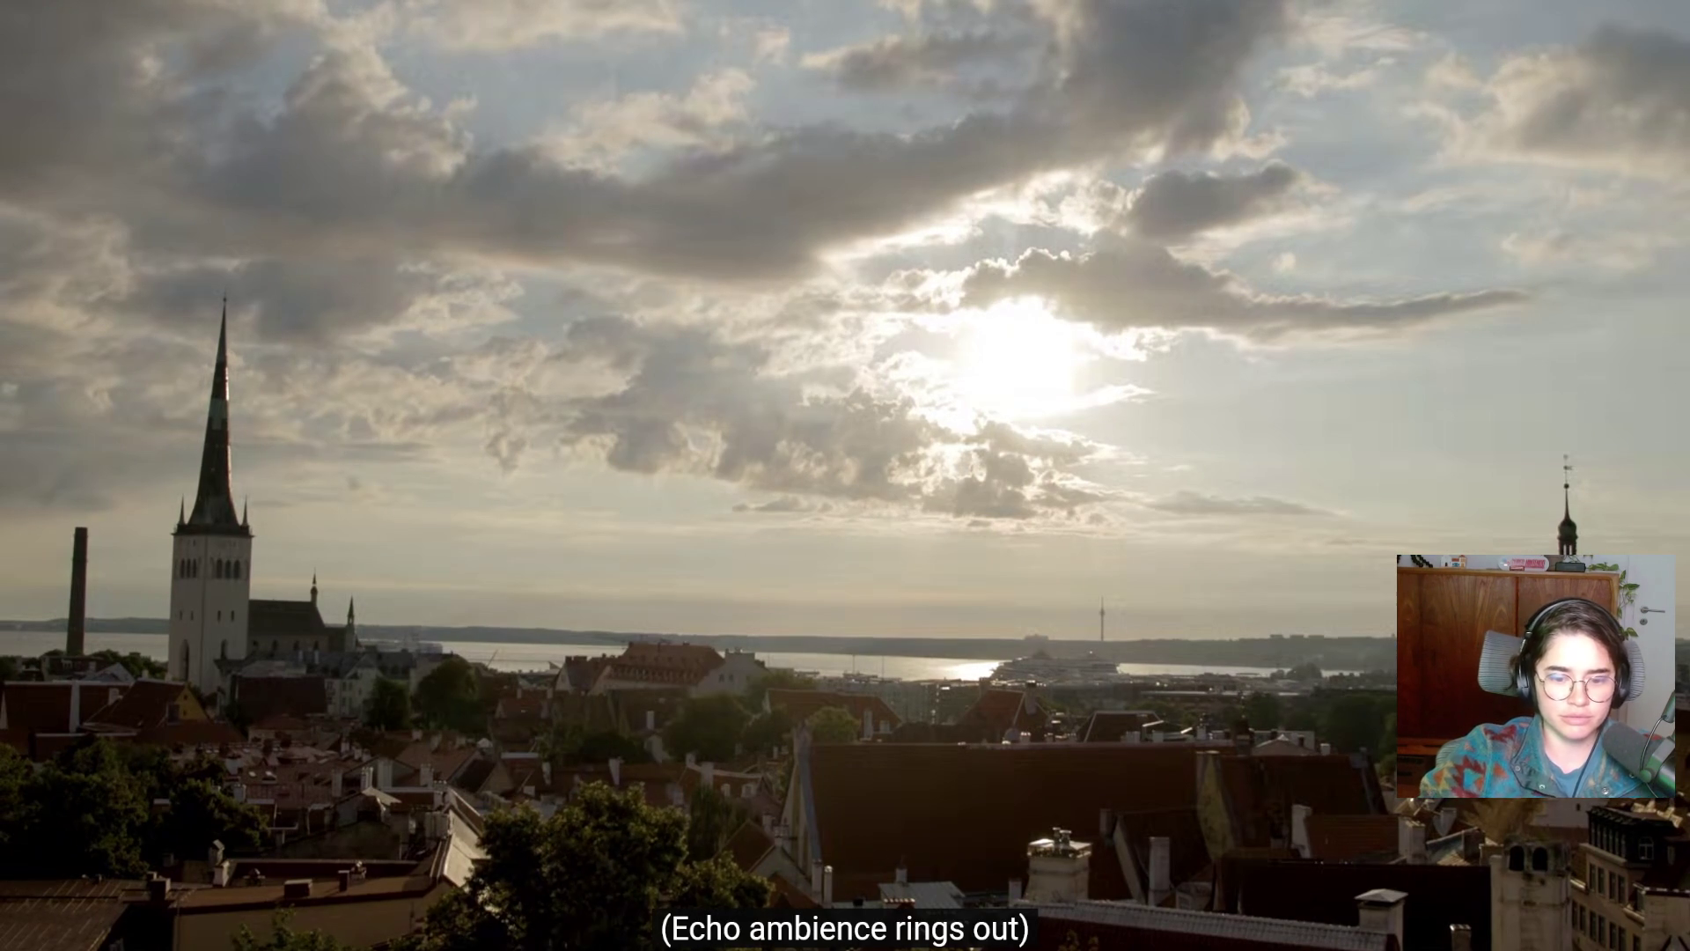
mouse_move(1012, 445)
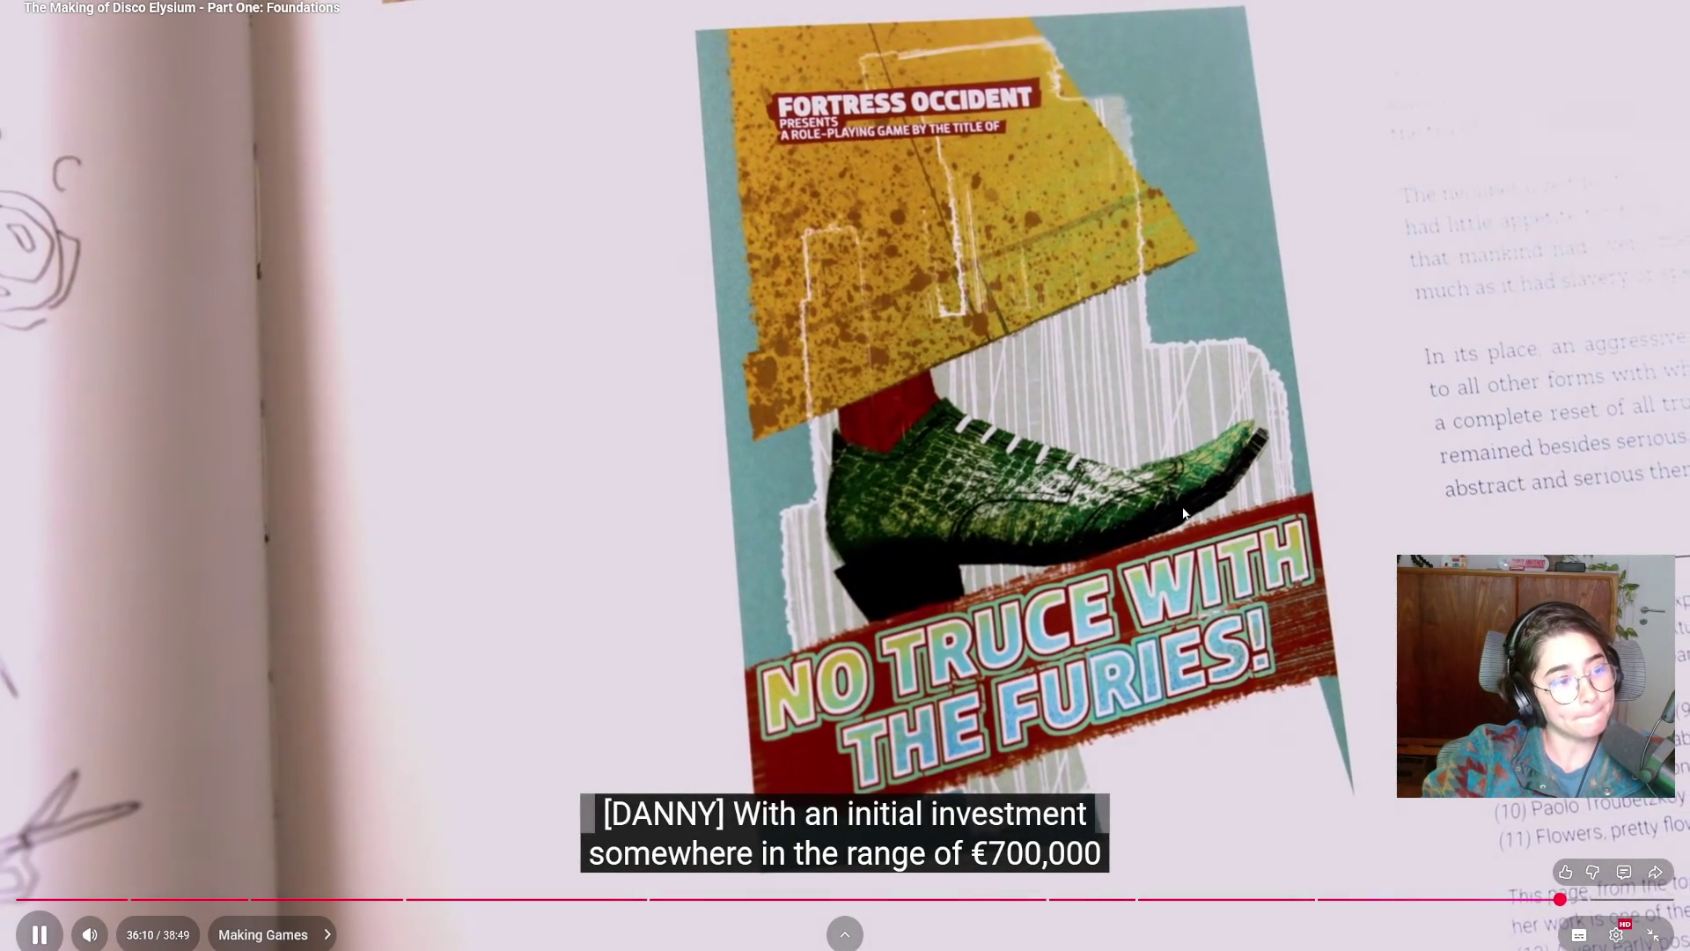
left_click(1183, 513)
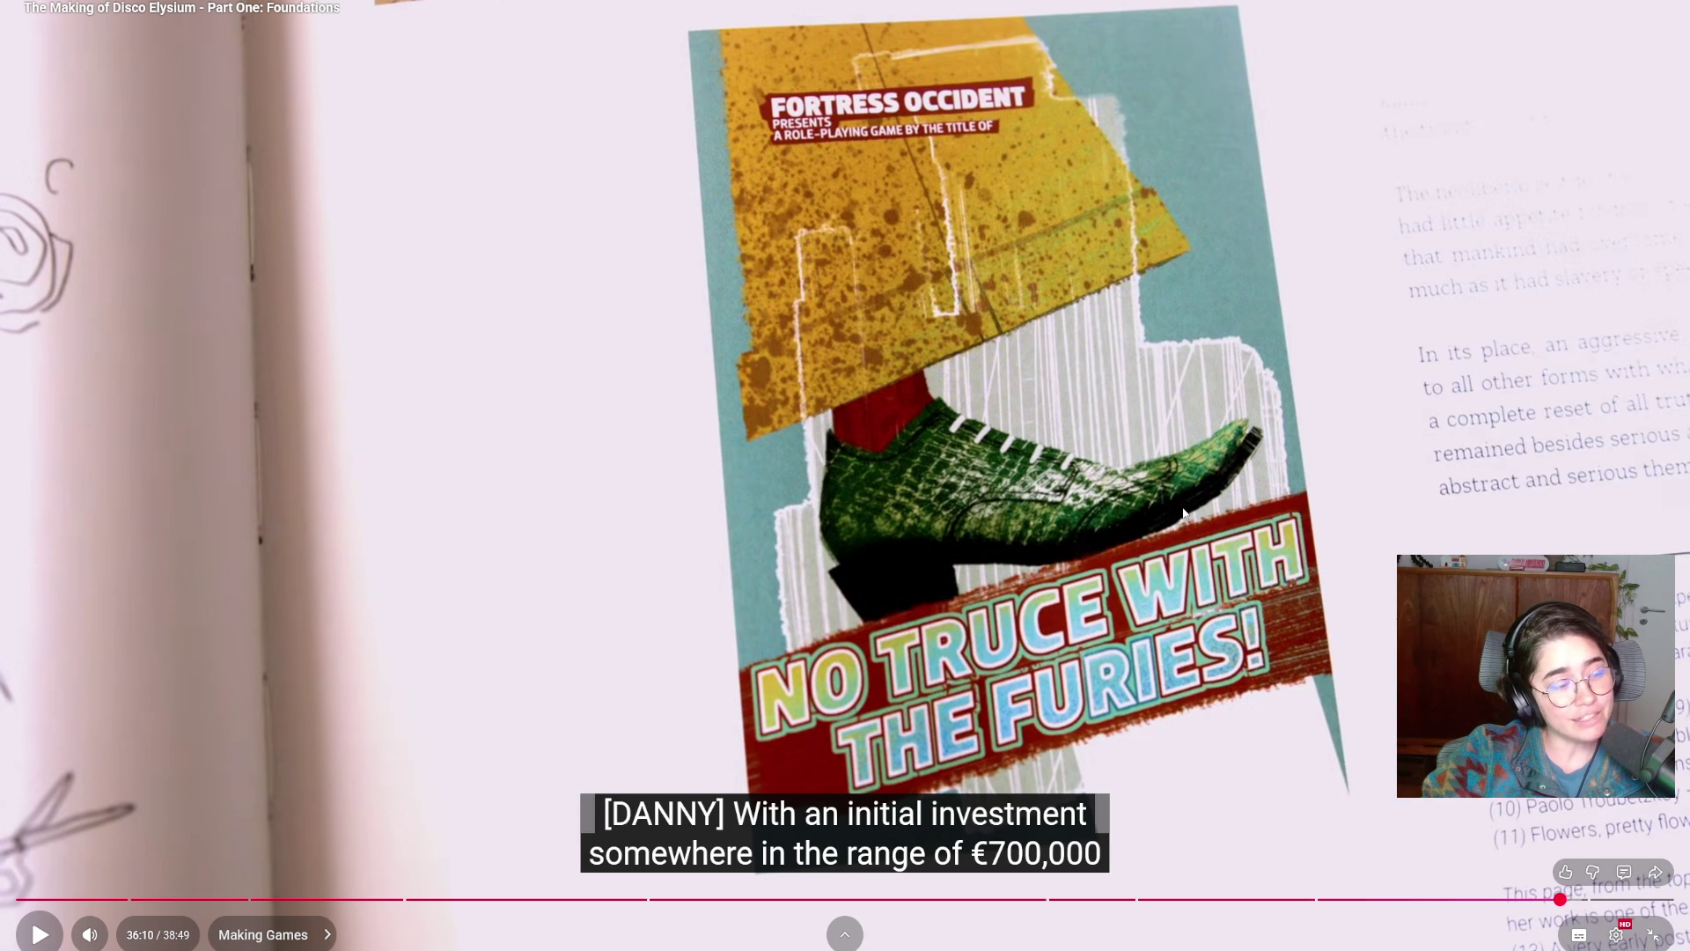
mouse_move(1265, 571)
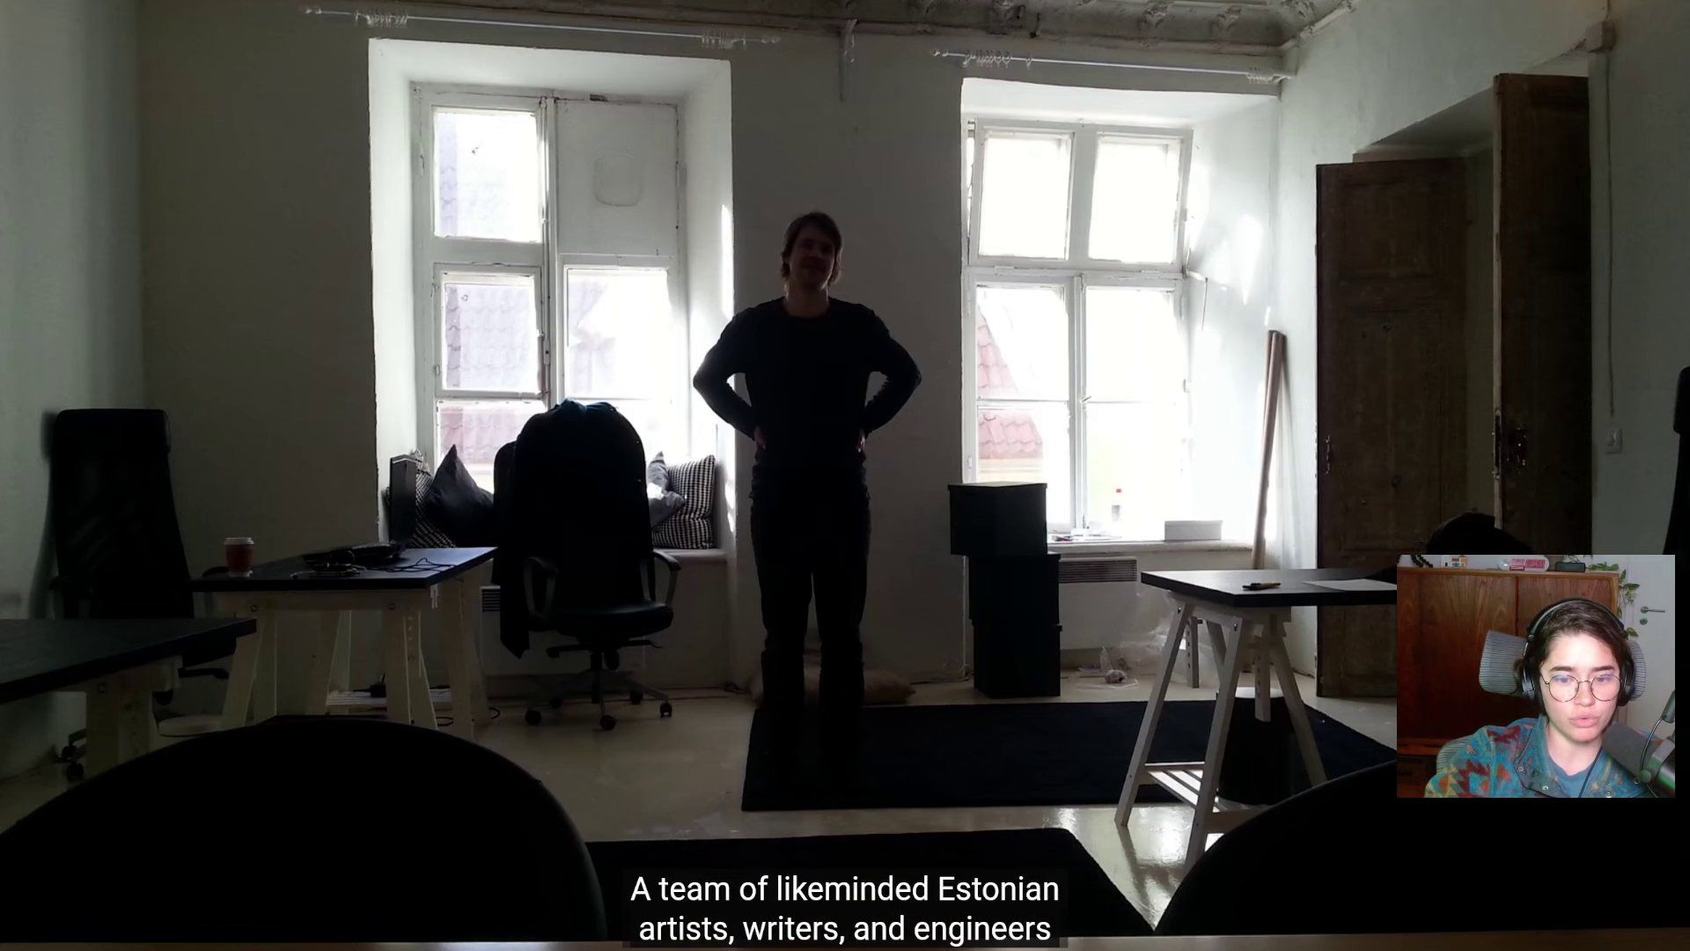
left_click(1265, 563)
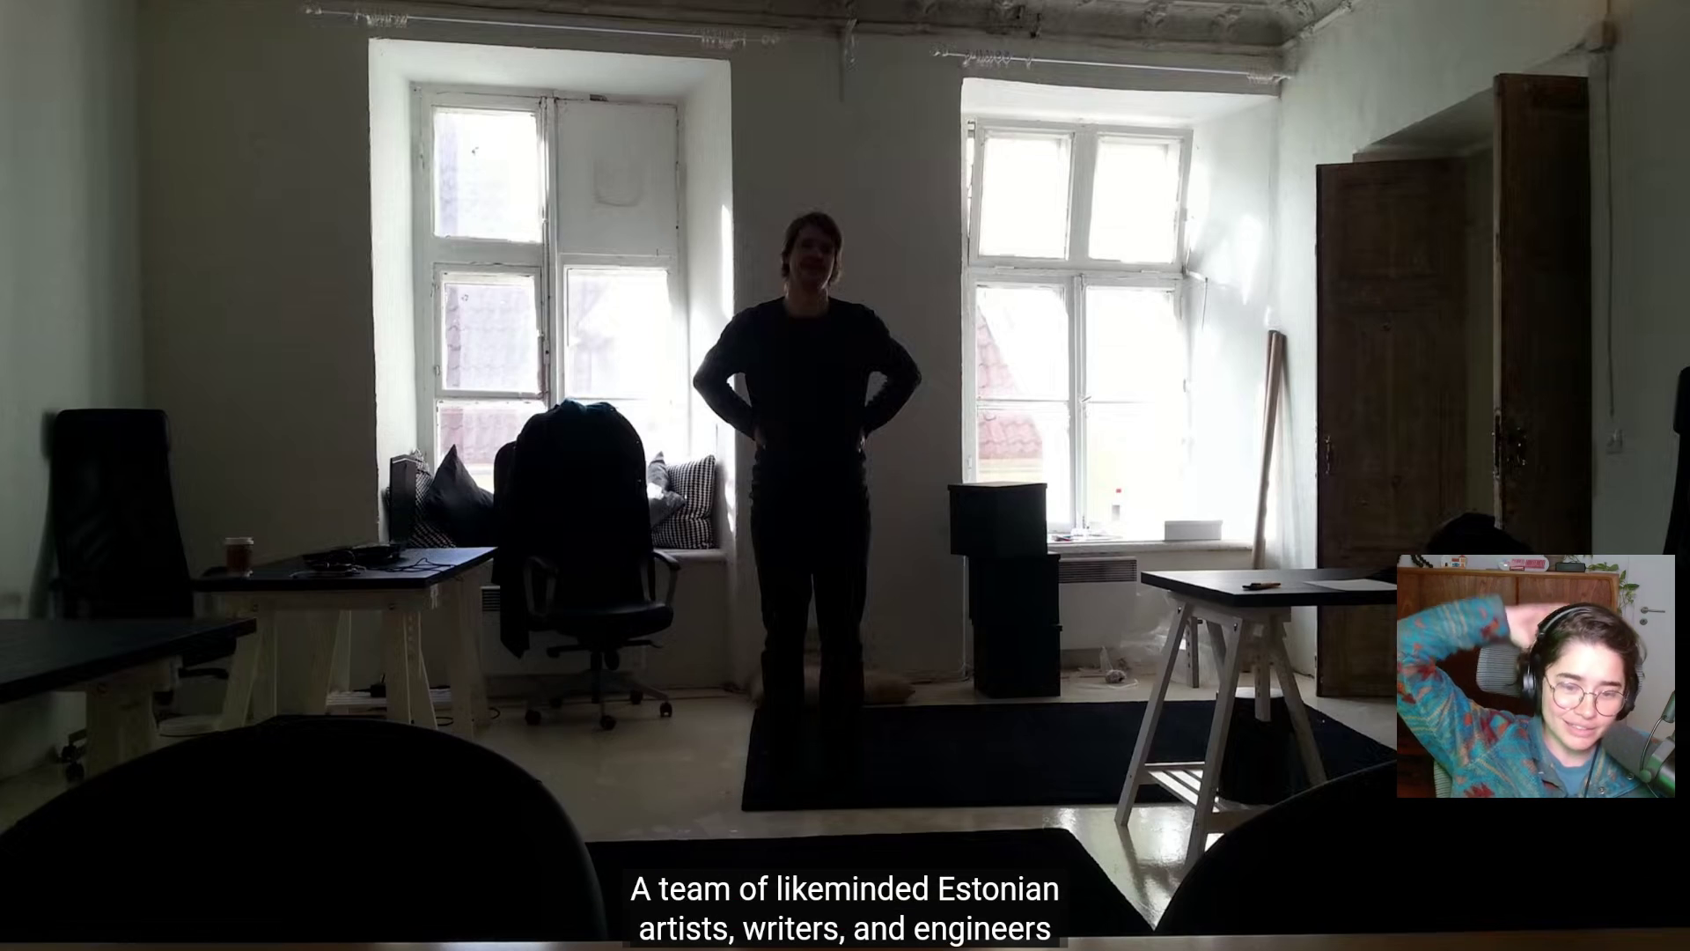
left_click(1264, 563)
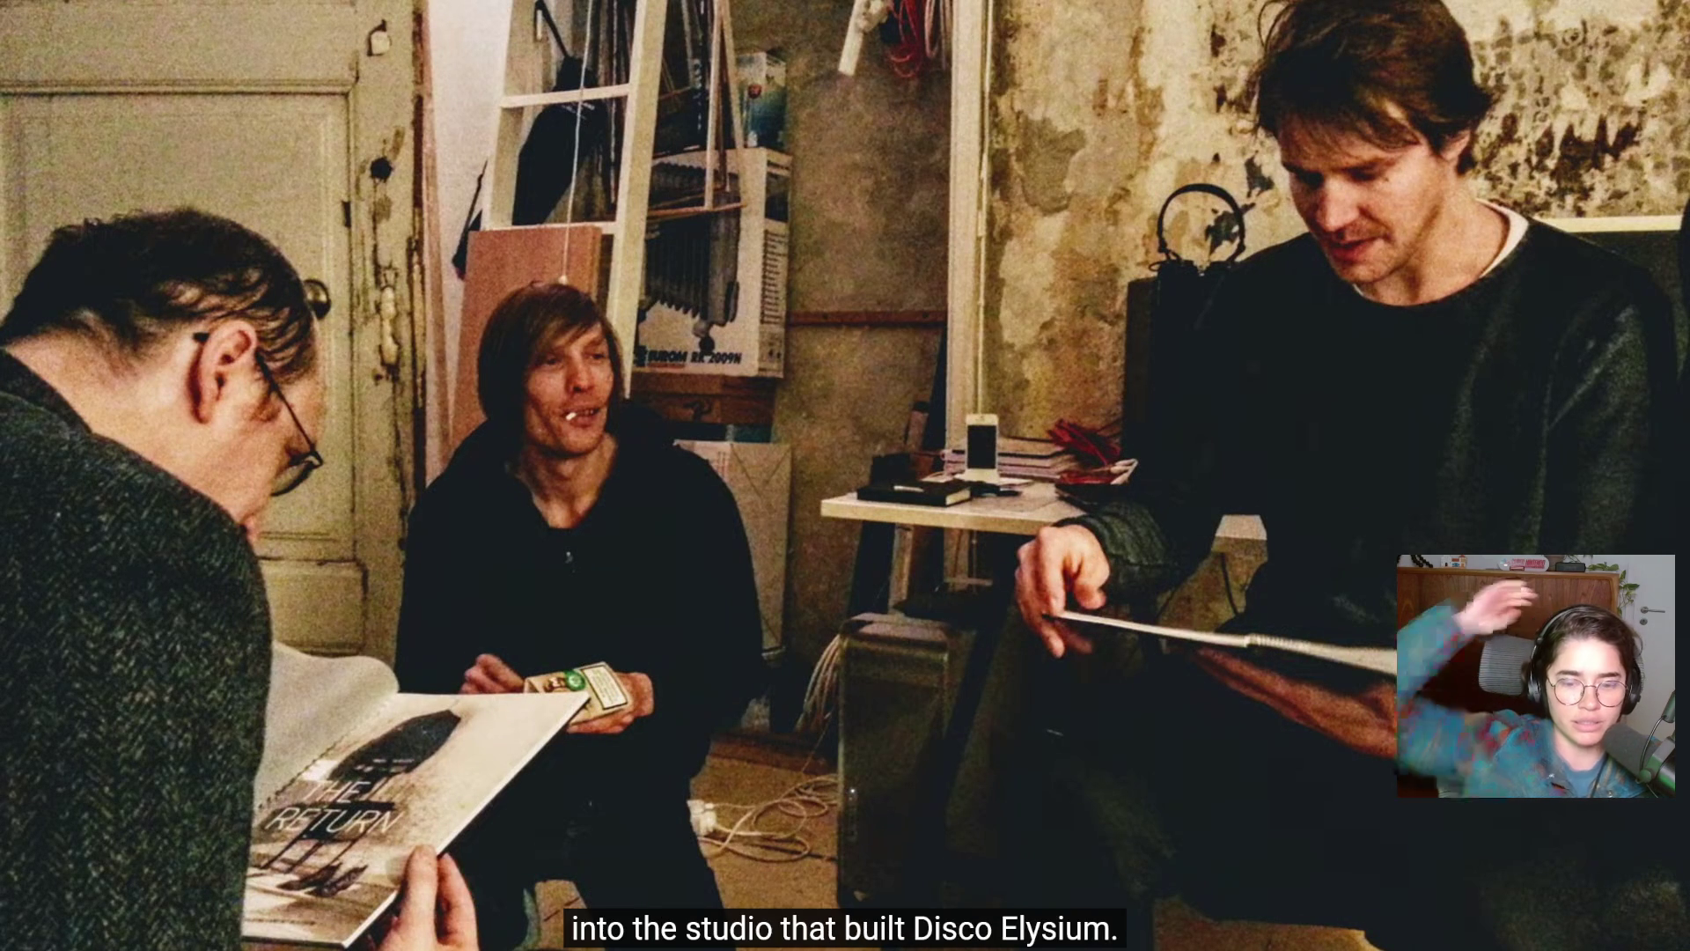
mouse_move(1239, 560)
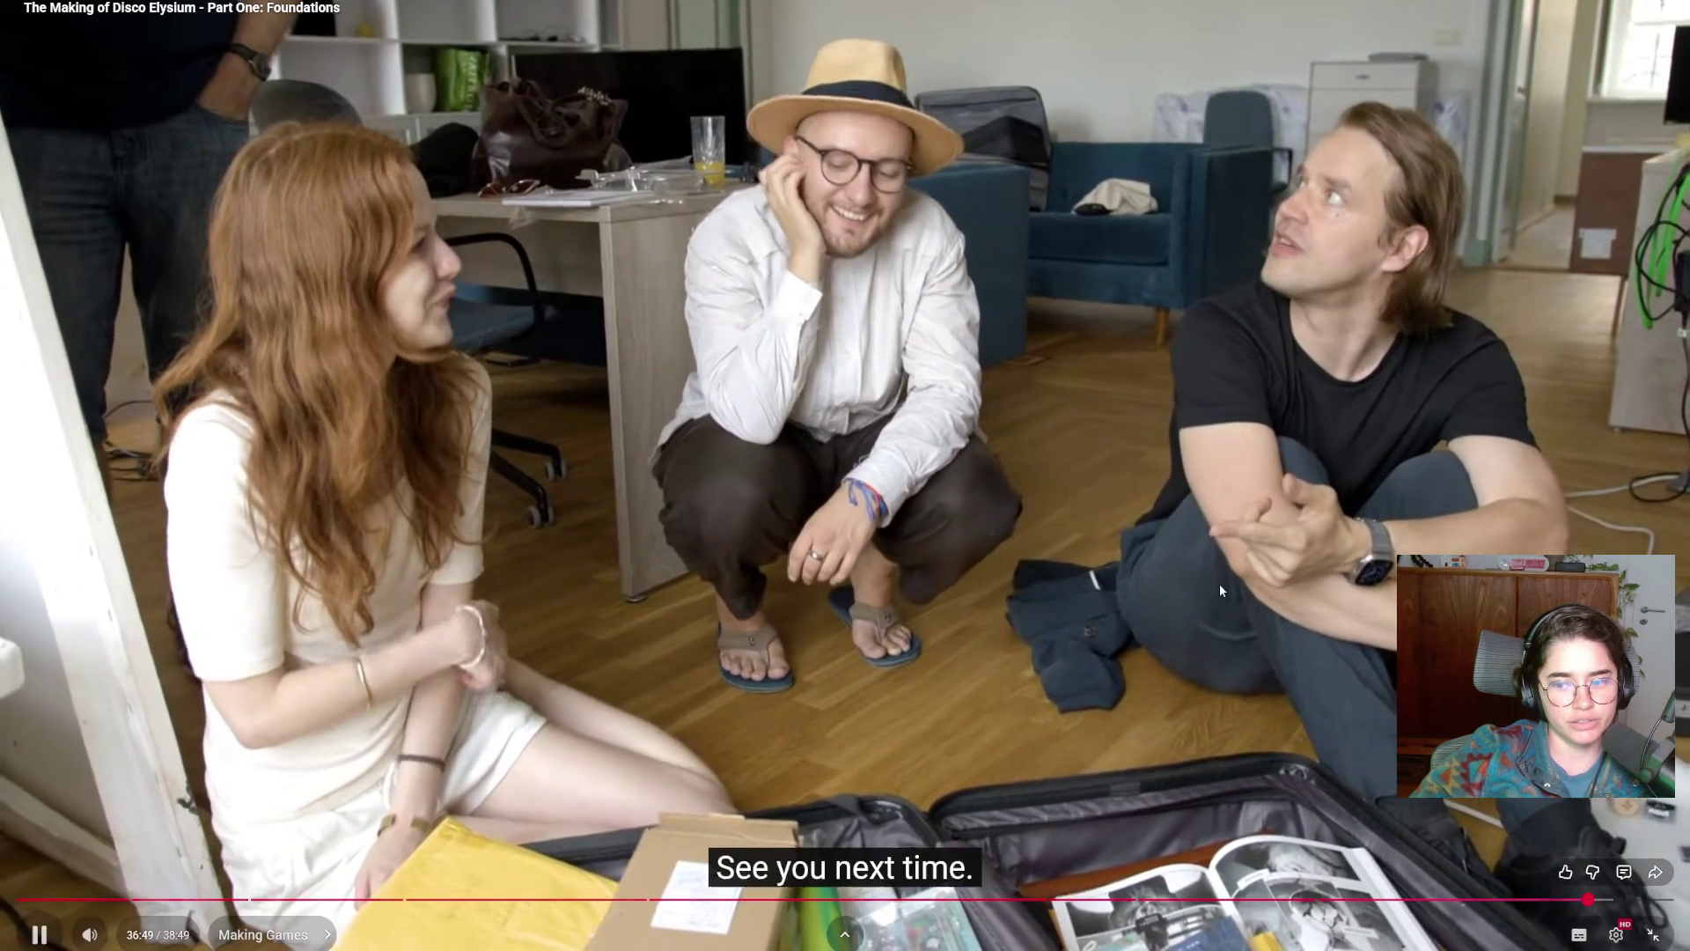
Step: Pause the finished documentary, exit fullscreen, open the /noclip channel page, and return to Godot
left_click(1155, 651)
key("Escape")
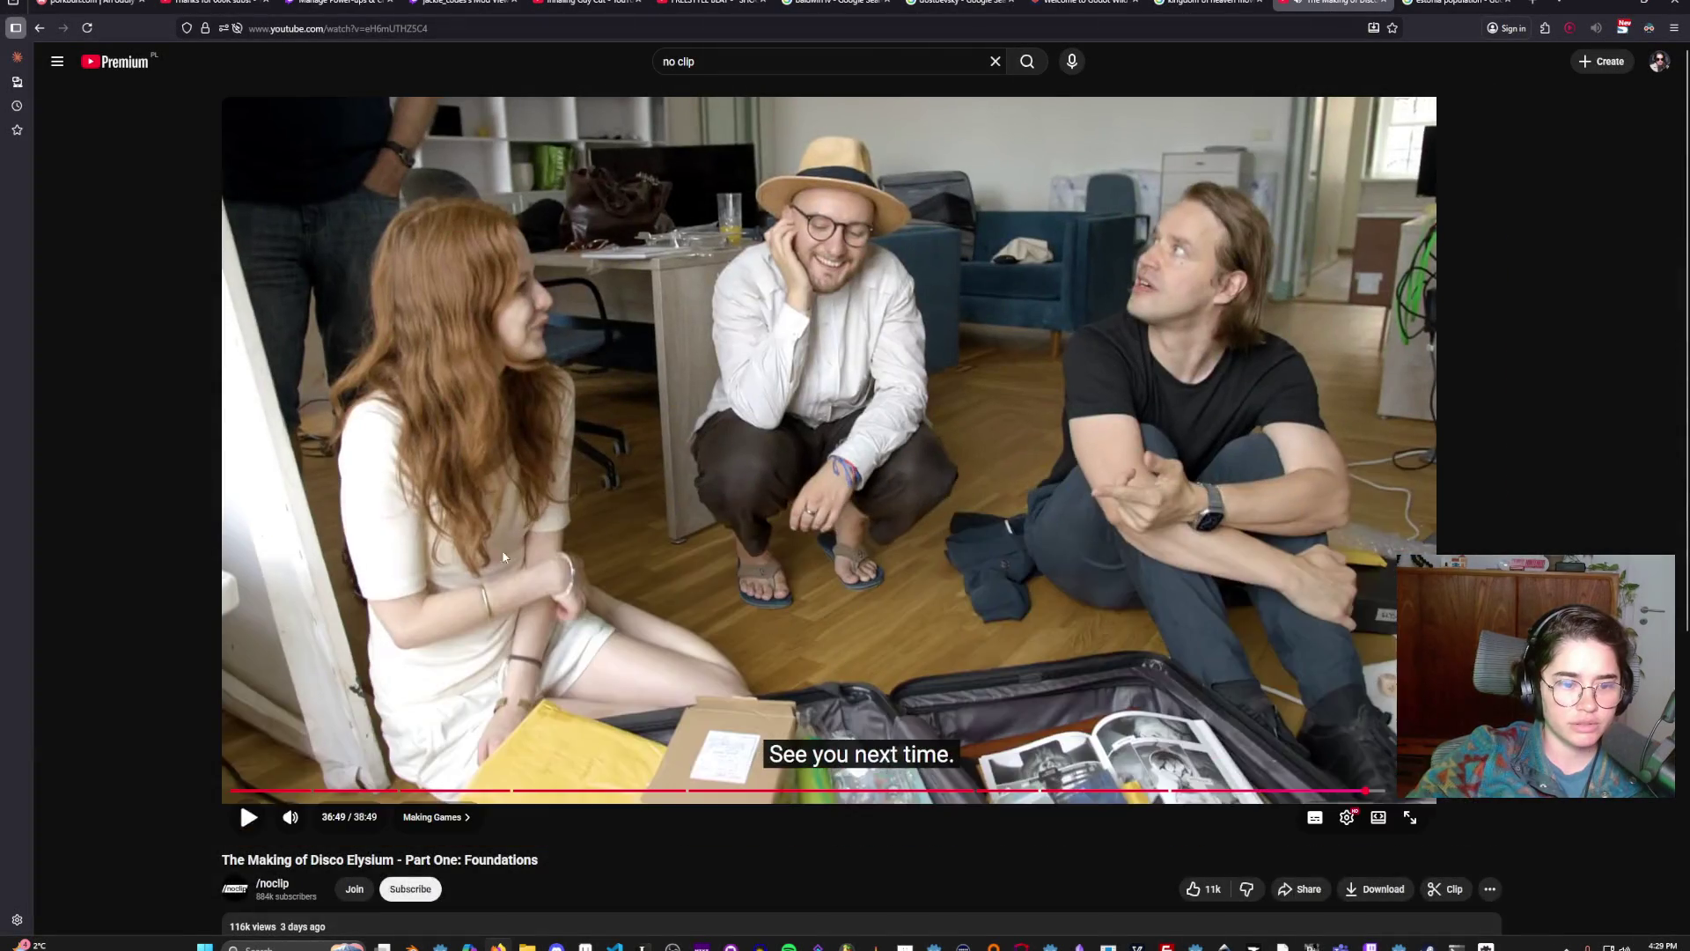
scroll(578, 484, "down", 3)
left_click(281, 605)
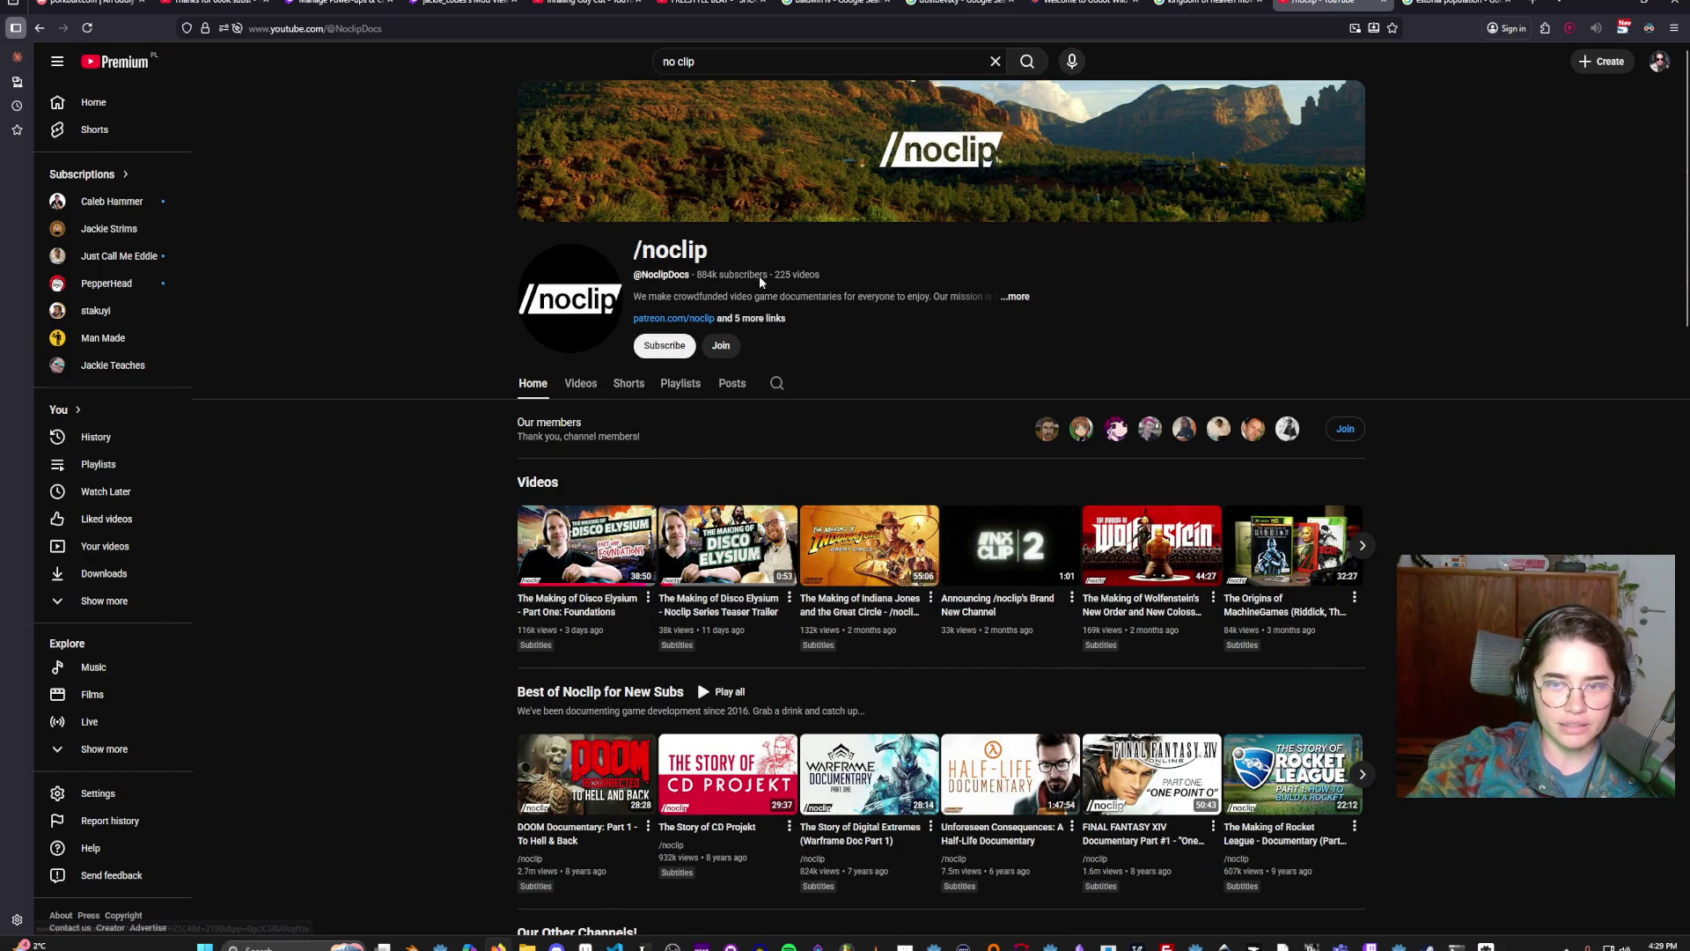
left_click(1644, 2)
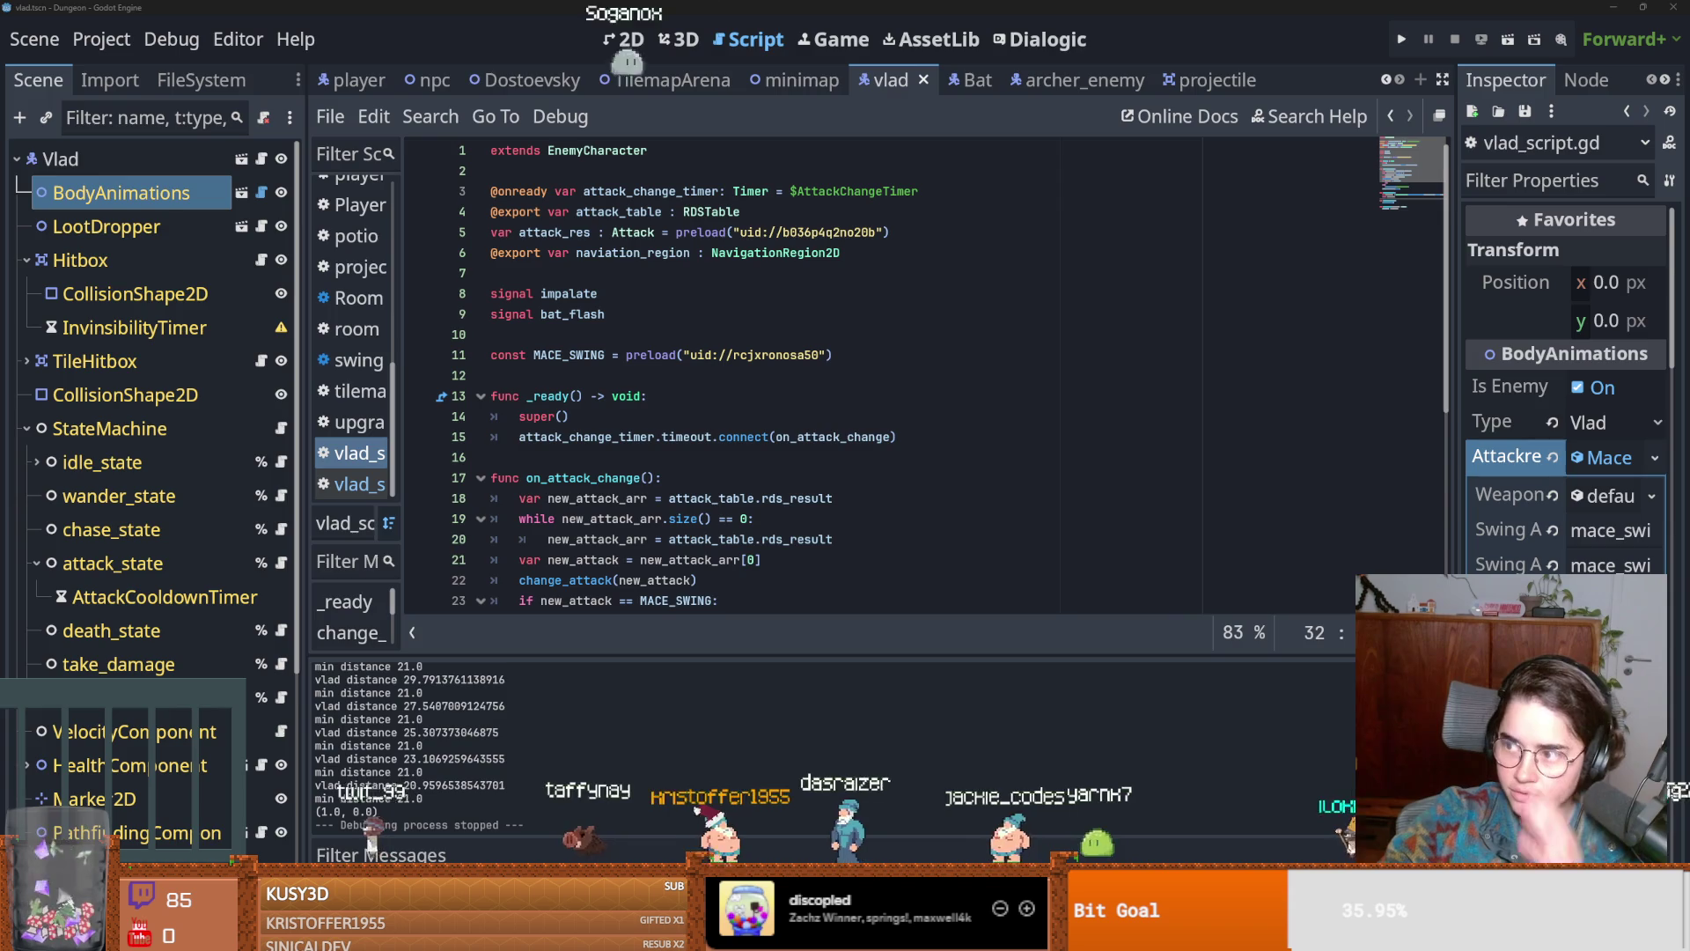
Step: In Steam, search the library for 'disco', open Disco Elysium without installing, then return to Godot
key("alt+Tab")
left_click(60, 120)
type("du")
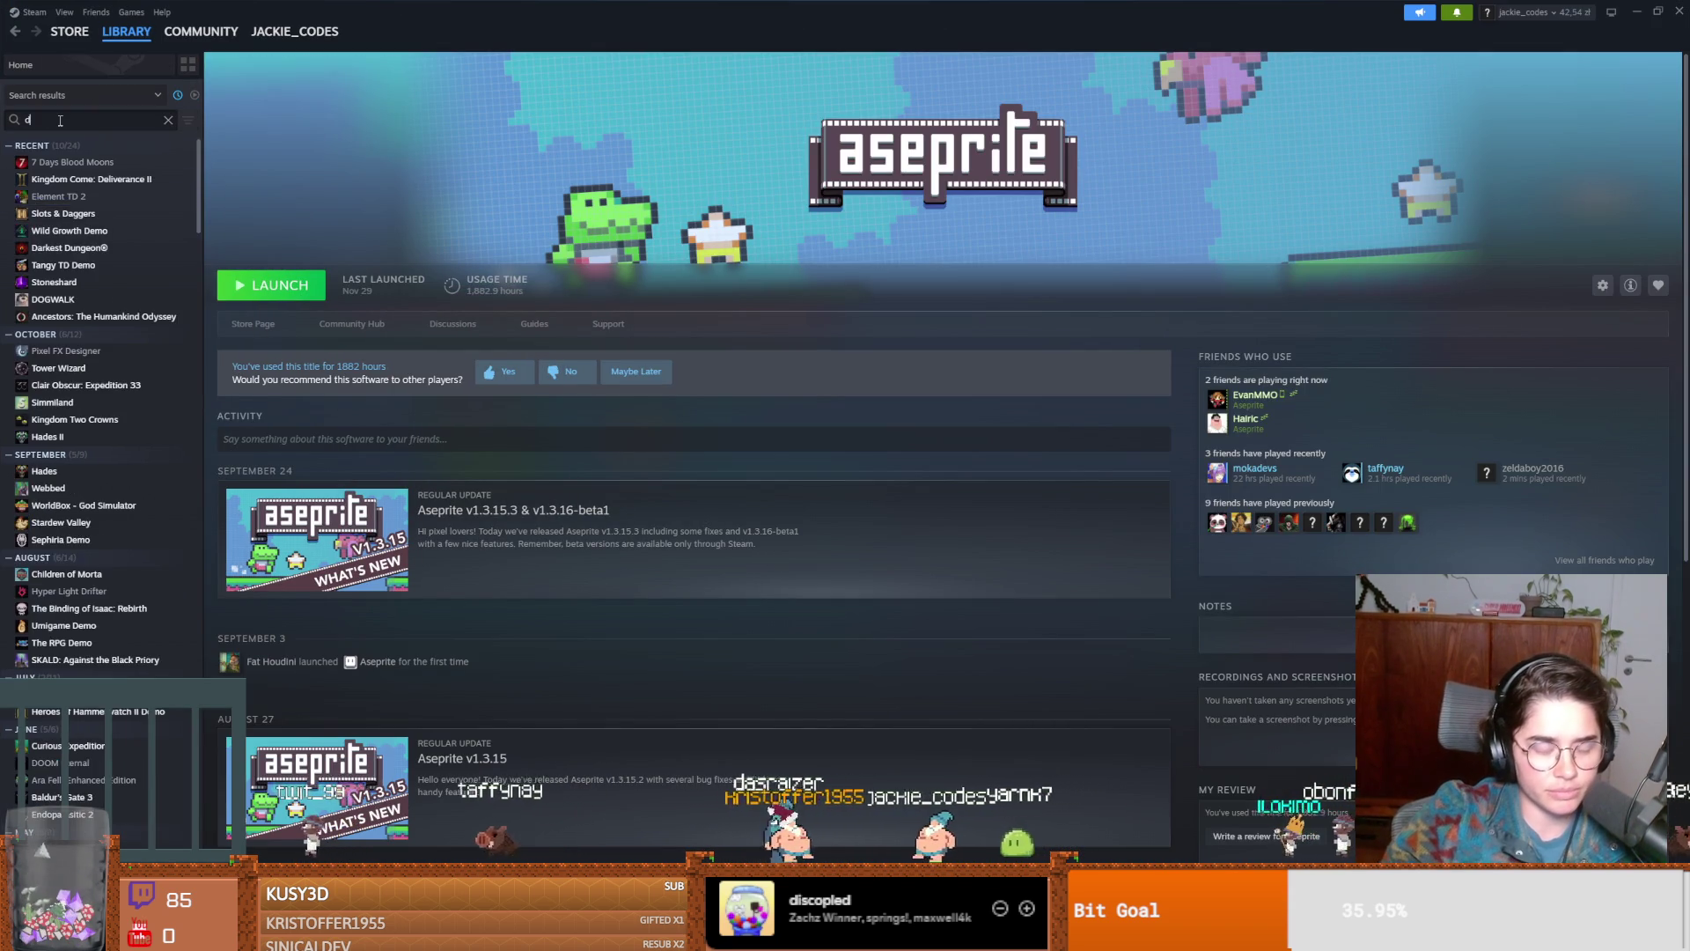
key("BackSpace")
type("isco")
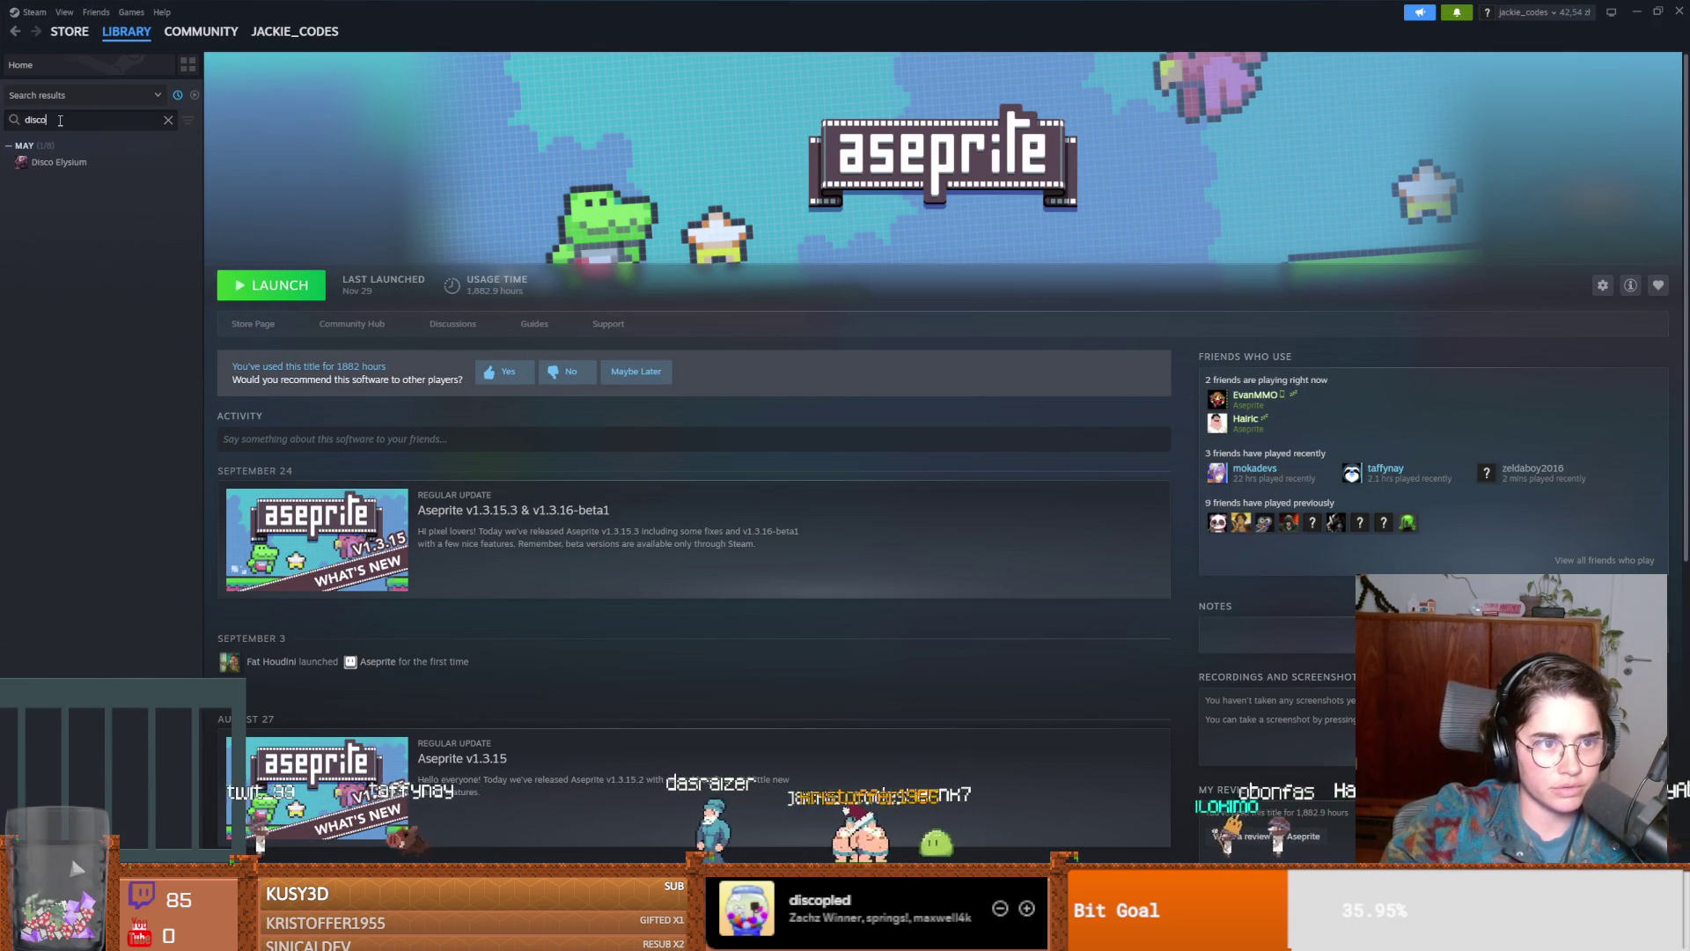
double_click(50, 161)
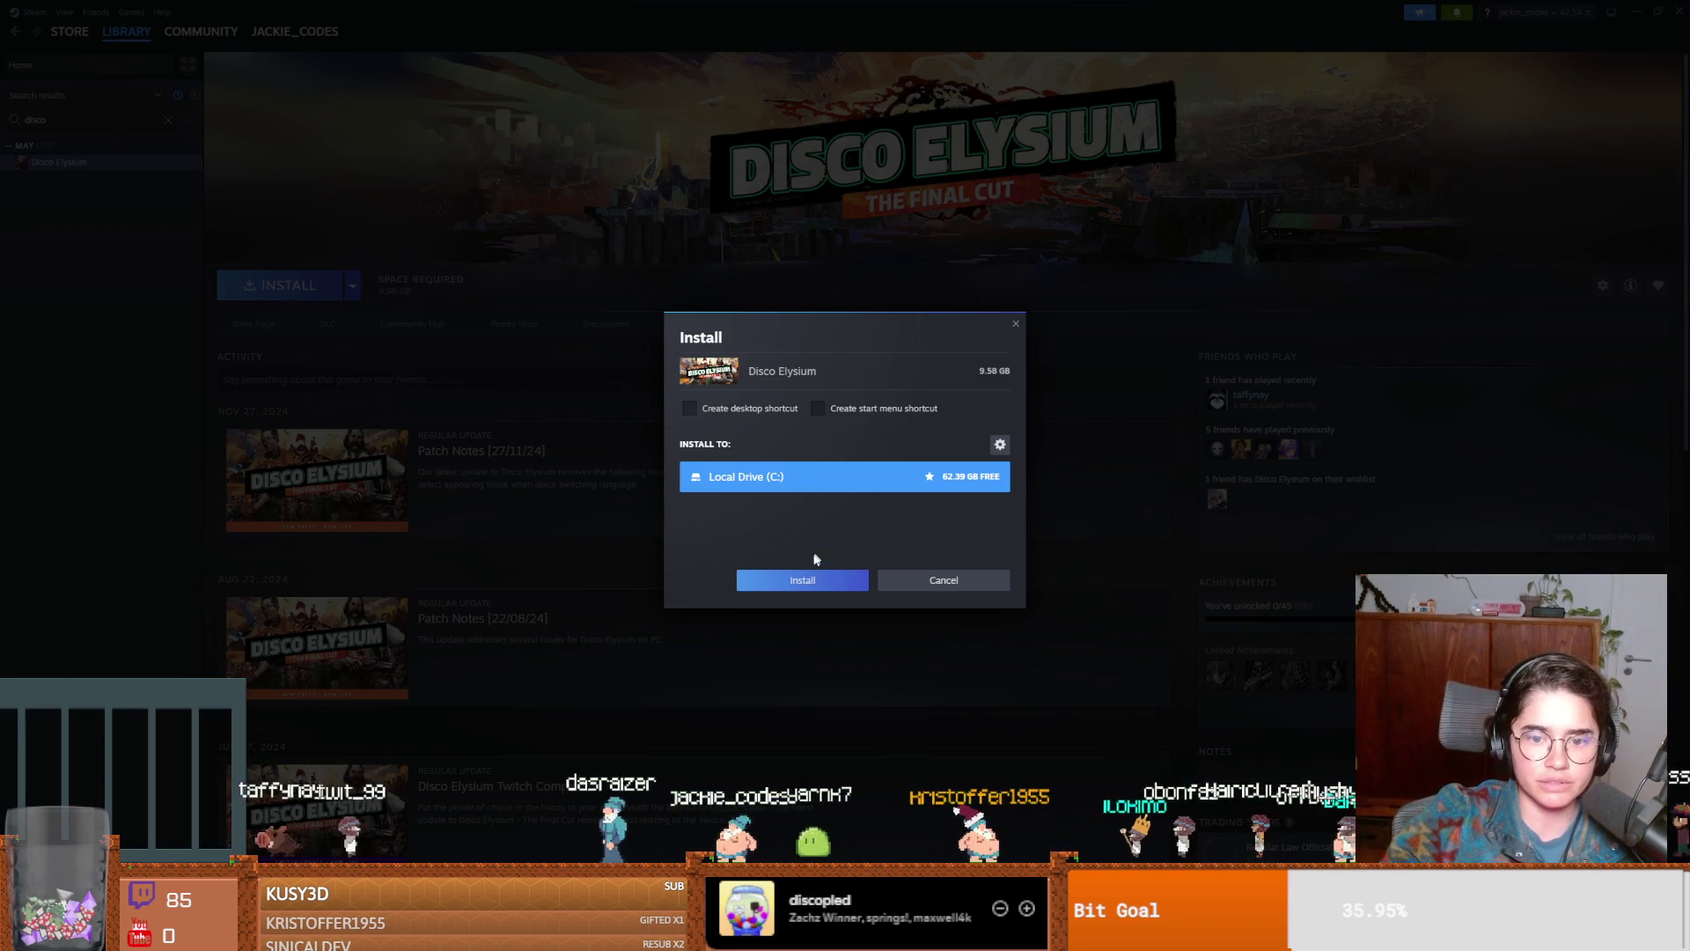
left_click(812, 578)
key("alt+Tab")
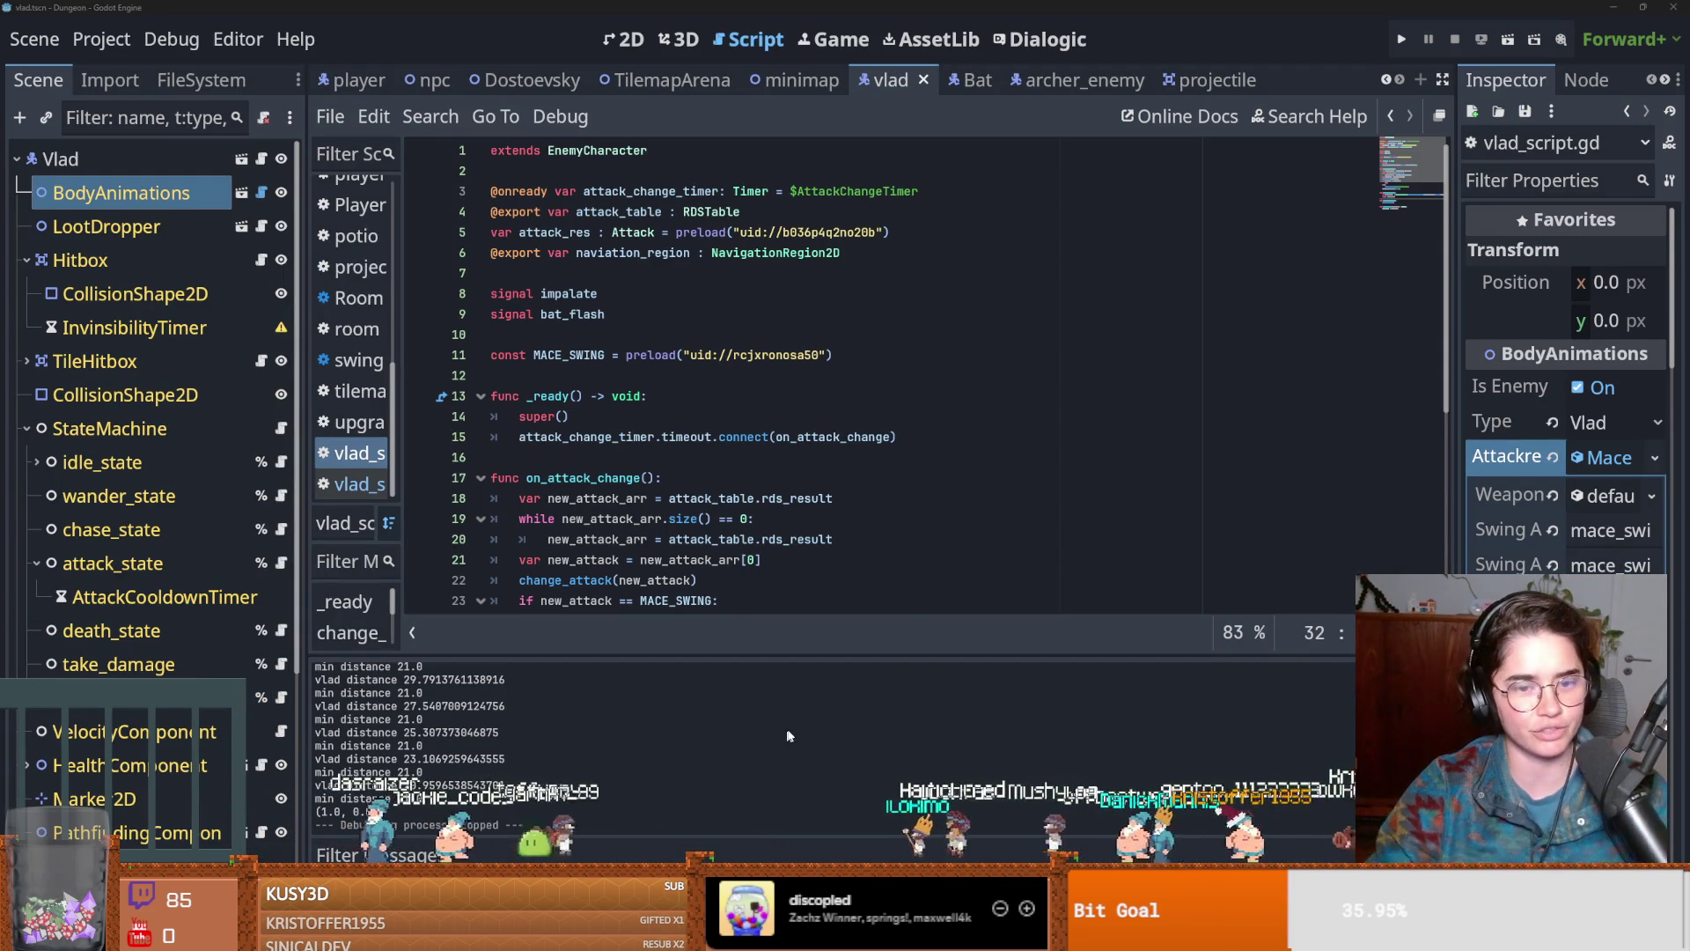
Step: Save the vlad scene with Ctrl+S, leaving the cursor on empty line 16 of vlad_script.gd
left_click(1145, 498)
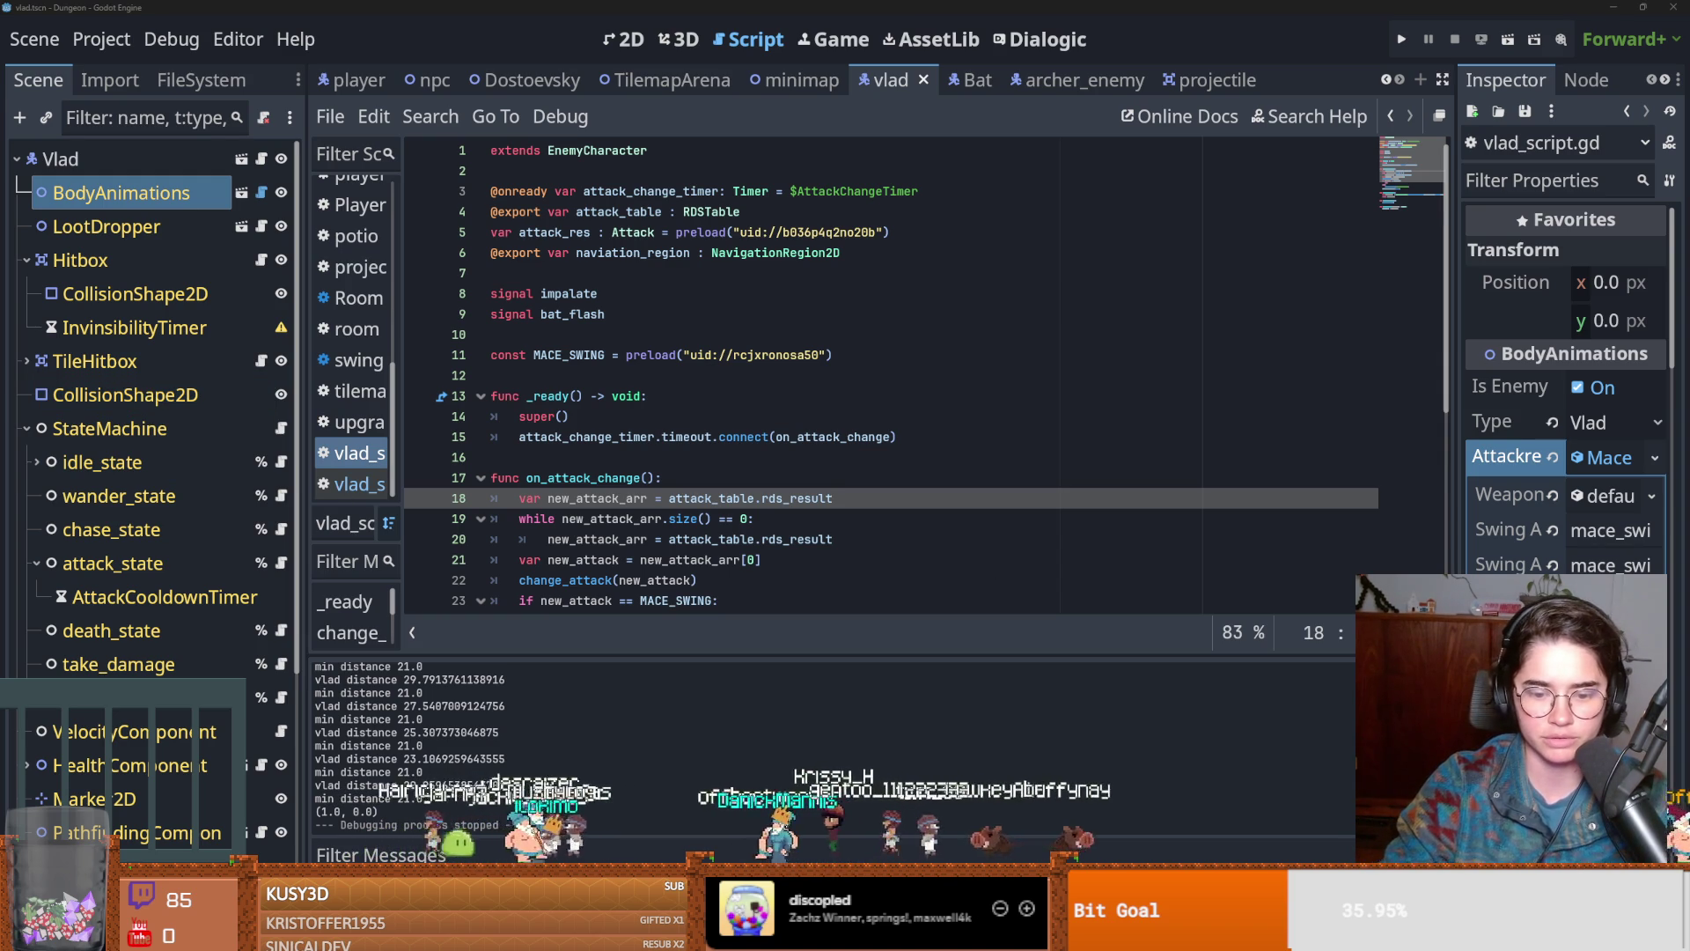
left_click(854, 546)
key("ctrl+s")
left_click(854, 457)
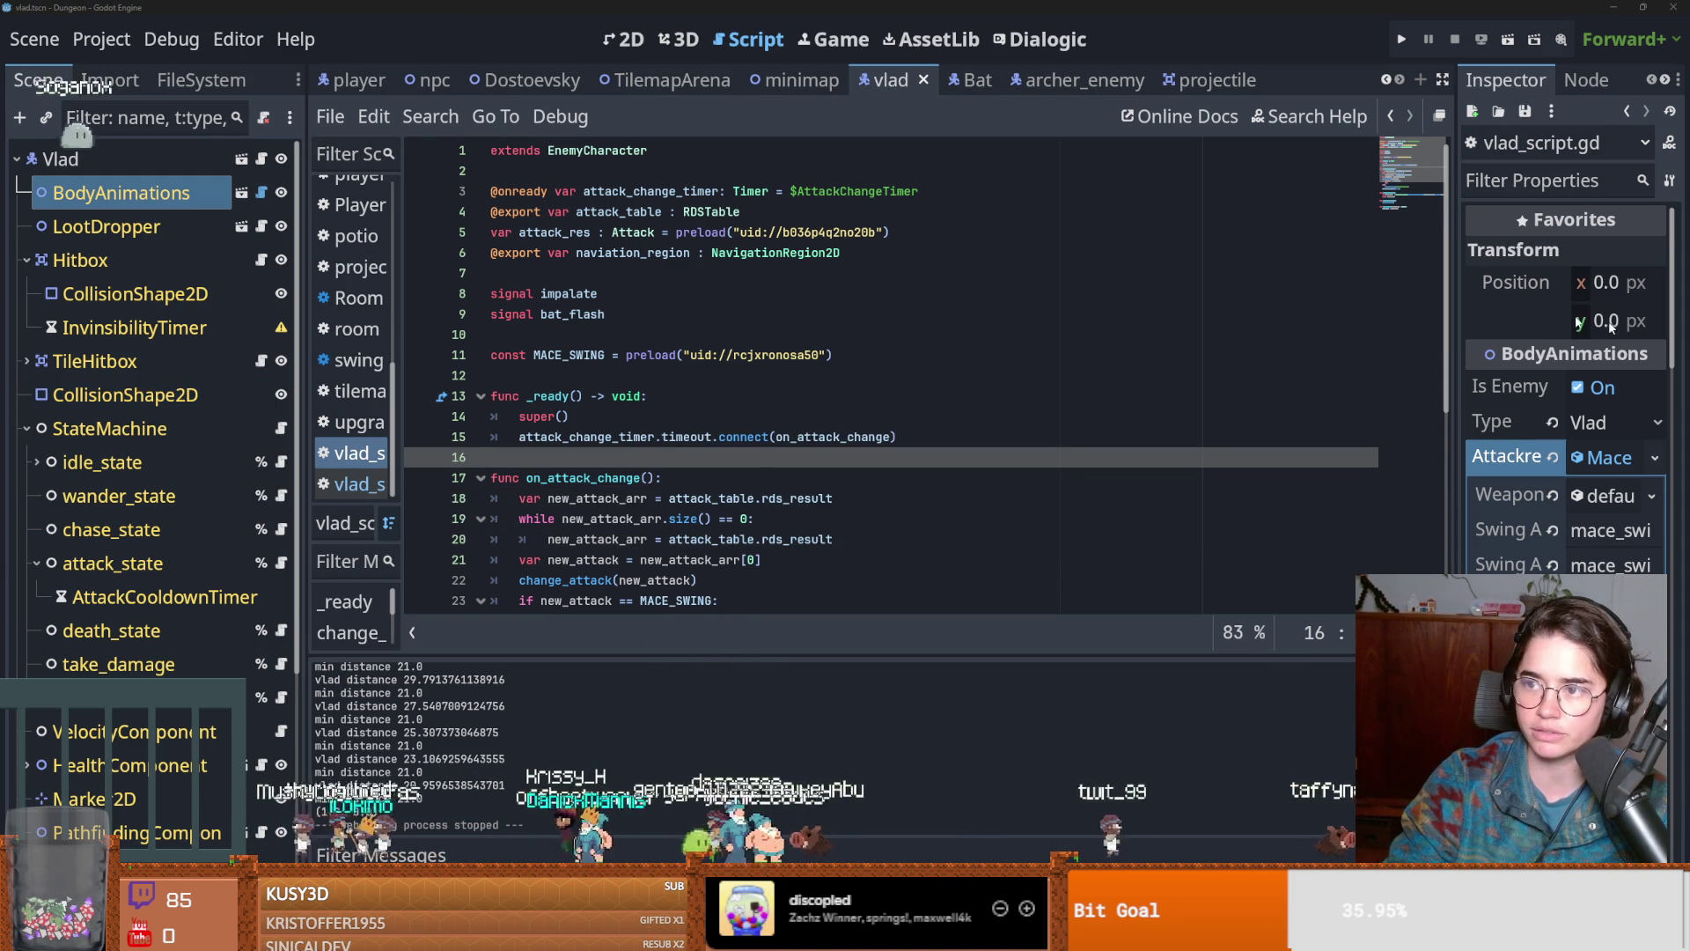
Step: Search the Start menu for 'disco el' and launch Disco Elysium - The Final Cut
key("super")
type("discord")
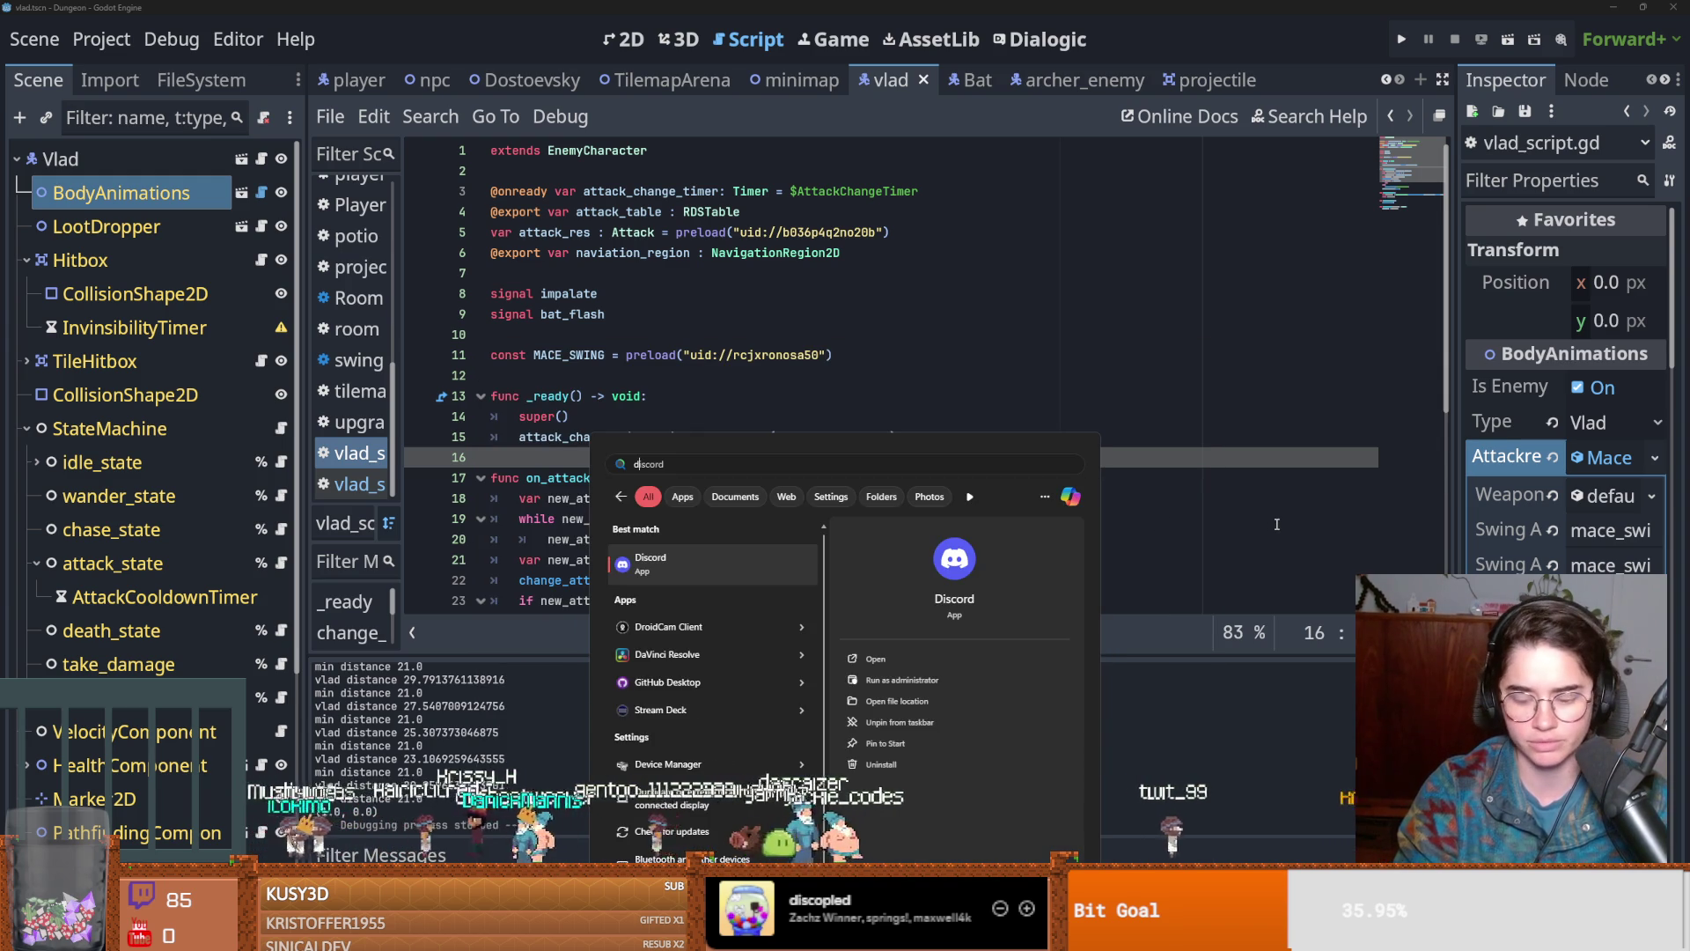
type(" el")
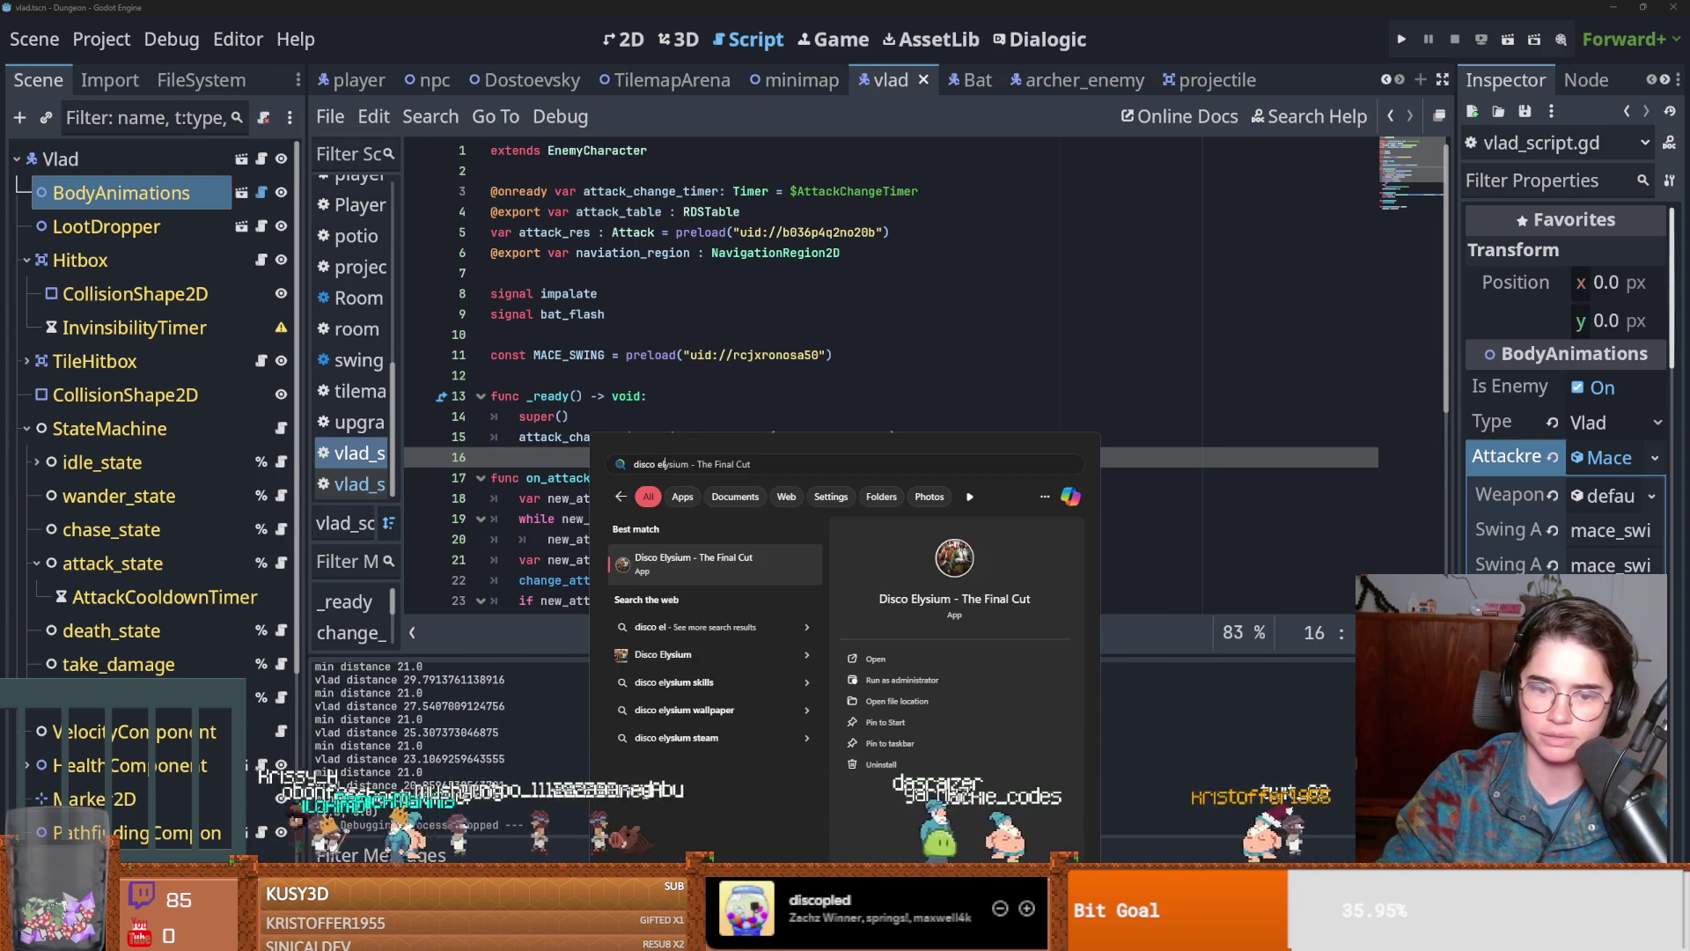
key("Return")
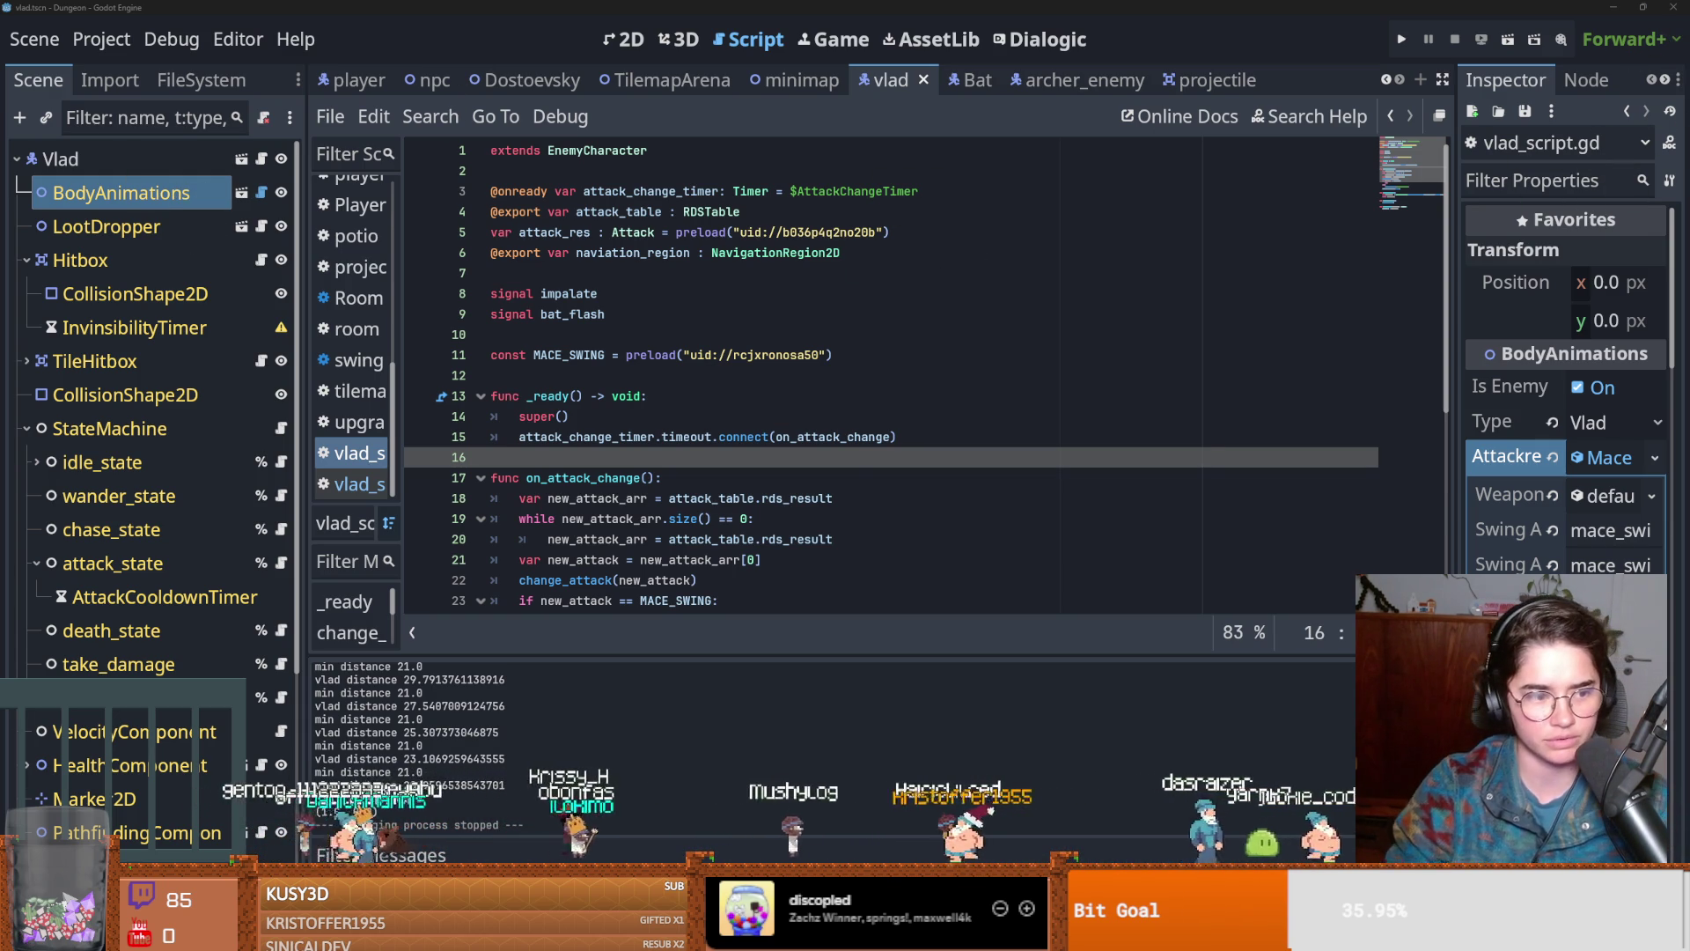
key("super")
type("si")
key("BackSpace")
key("BackSpace")
type("disco e")
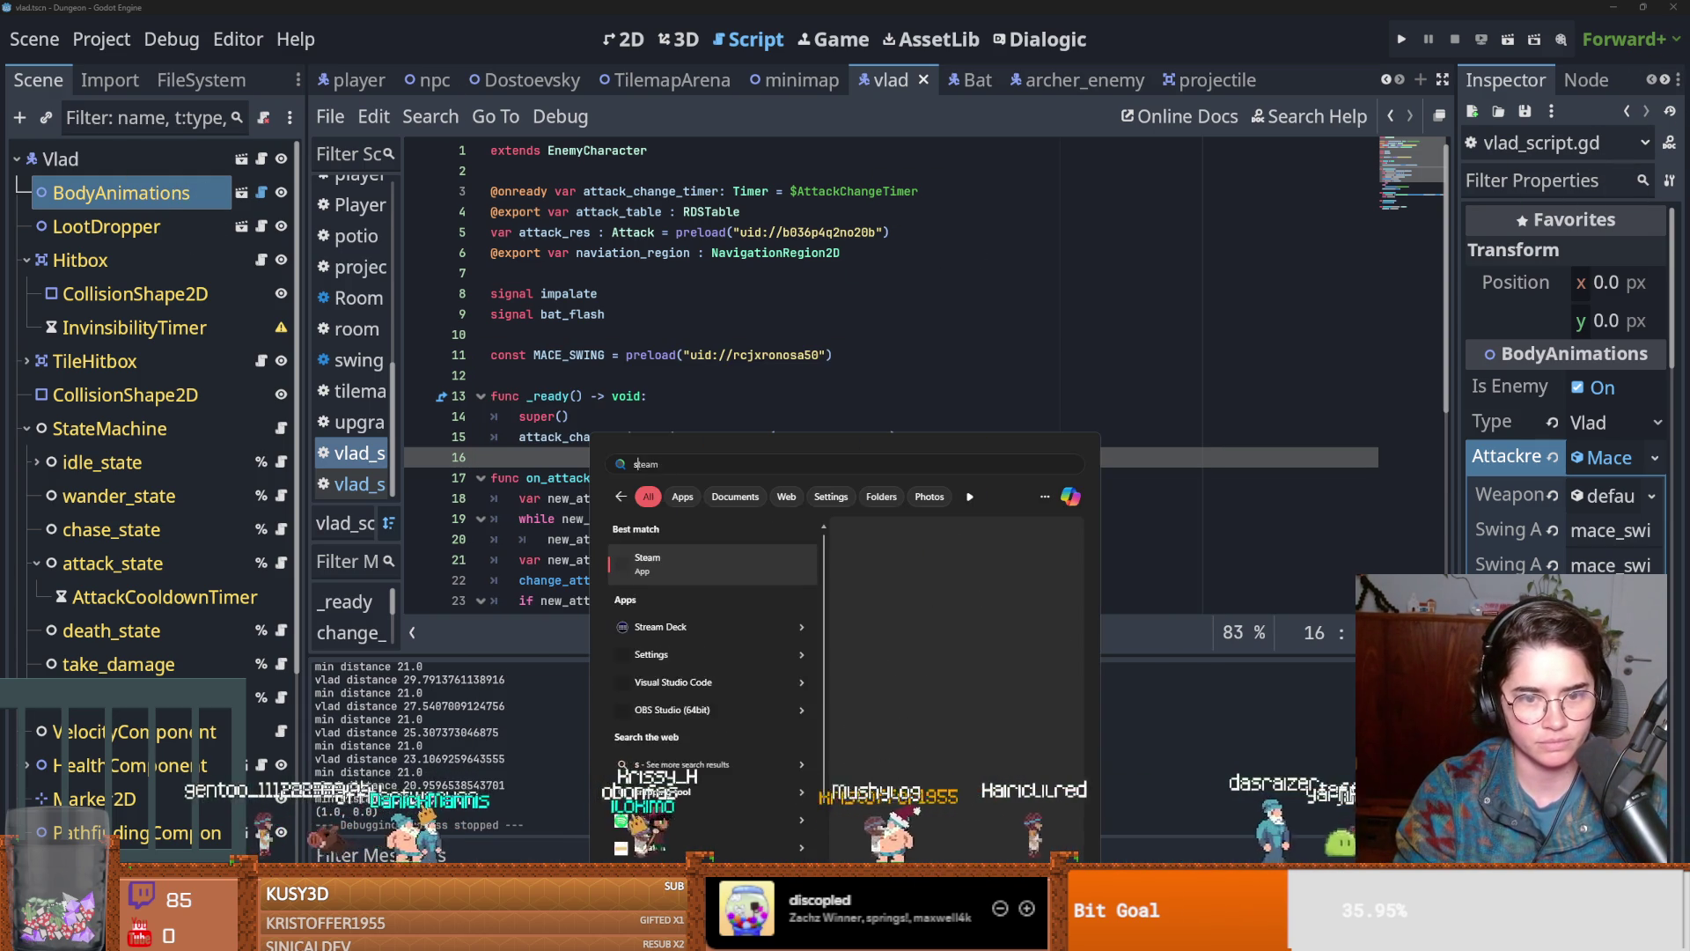
type("l")
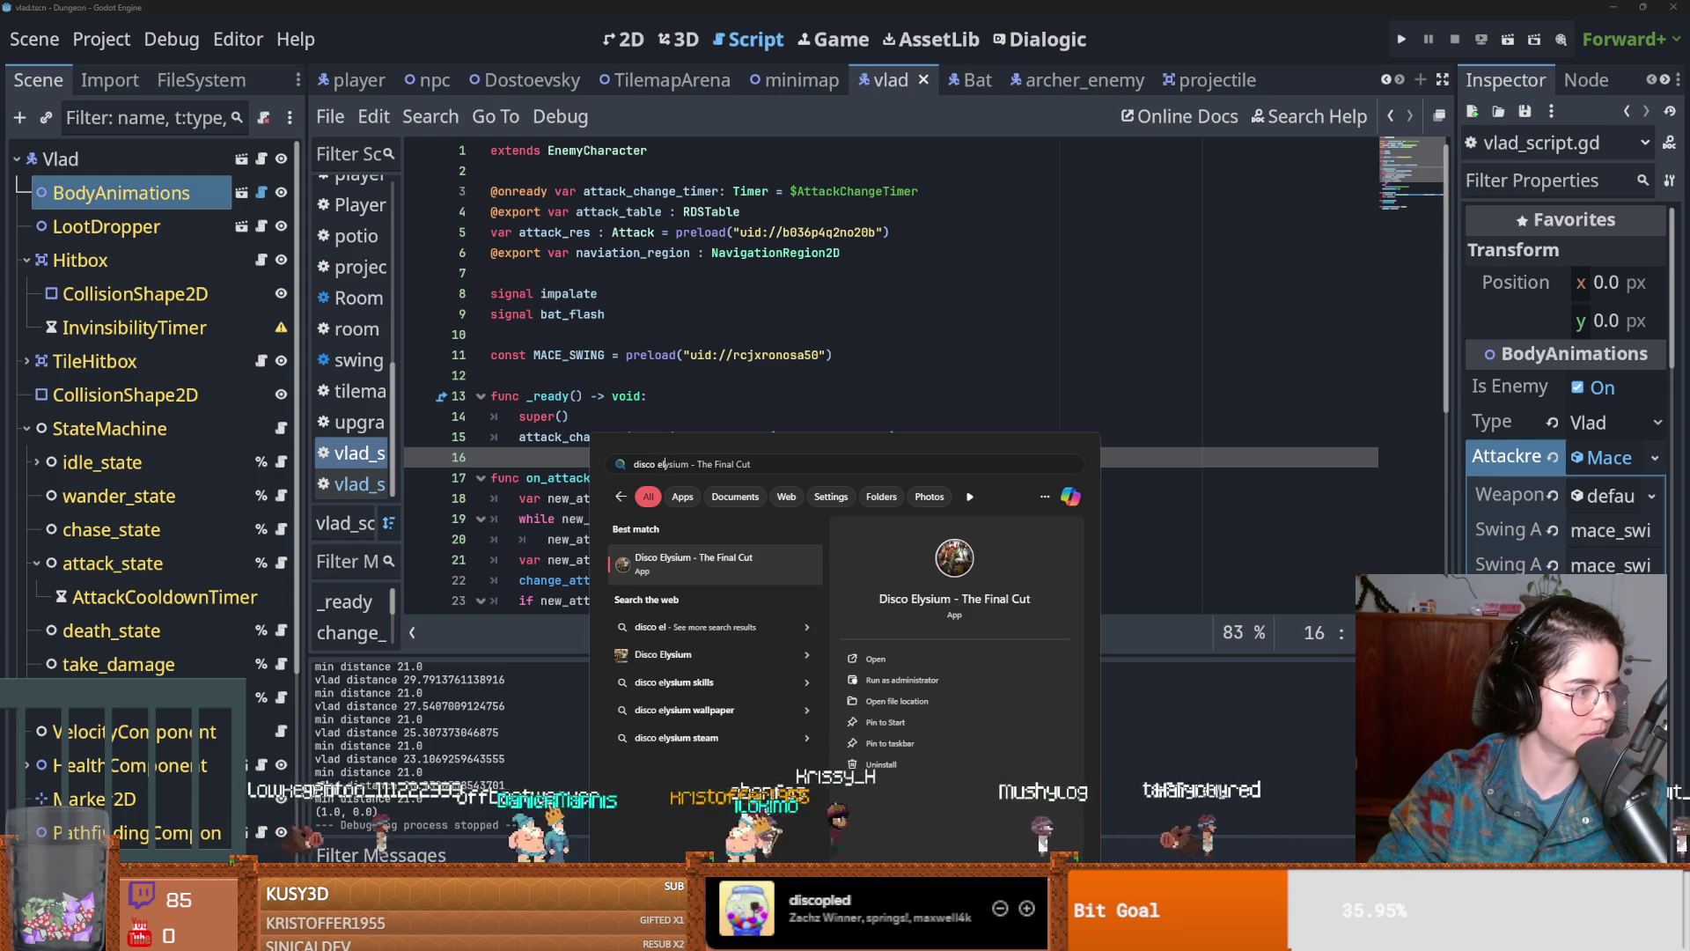
key("Return")
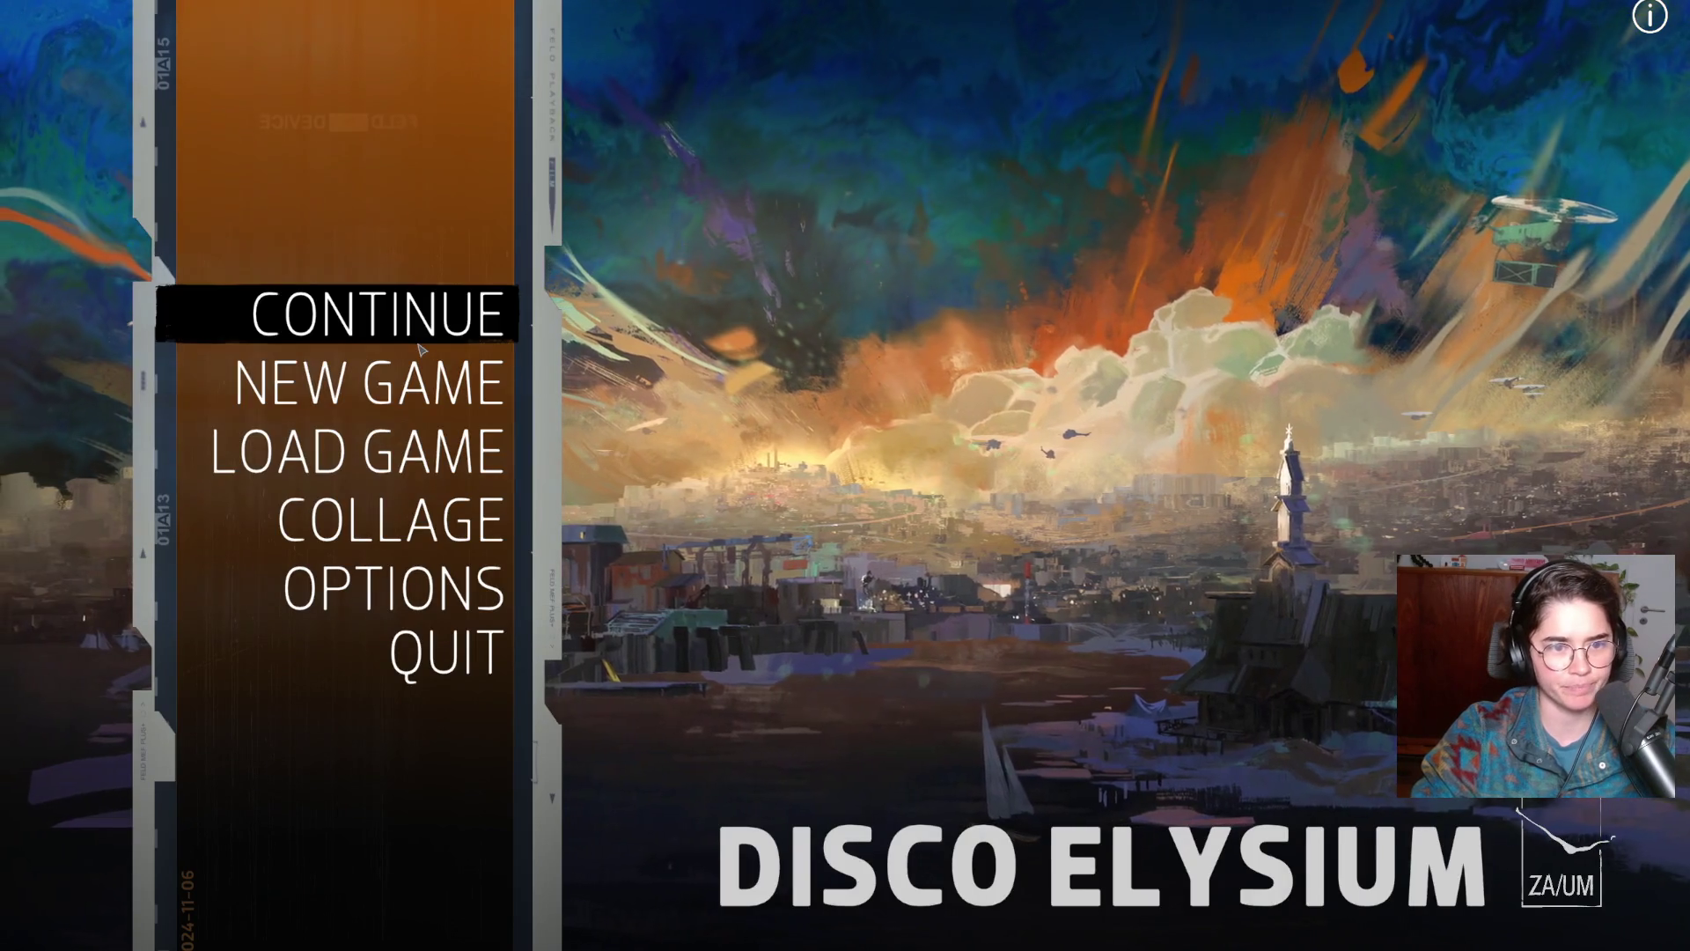
Step: Once Disco Elysium reaches its main menu, open the Load Game list of saves
left_click(405, 453)
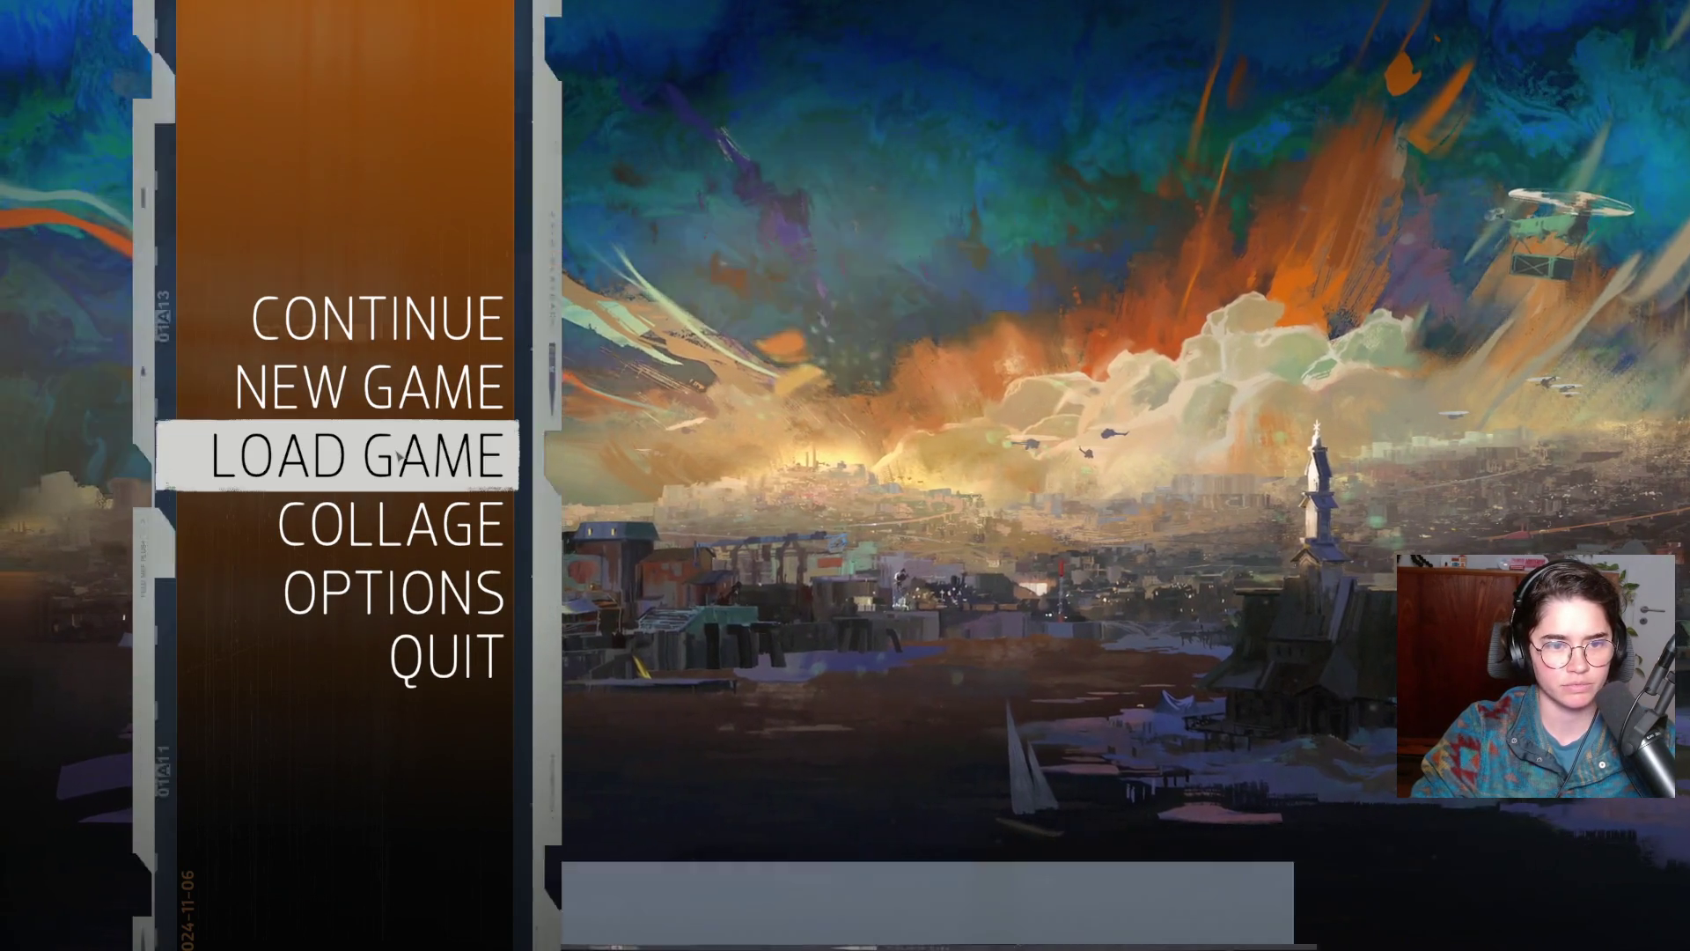
Step: Start a new game to reach the Select Archetype screen
left_click(370, 387)
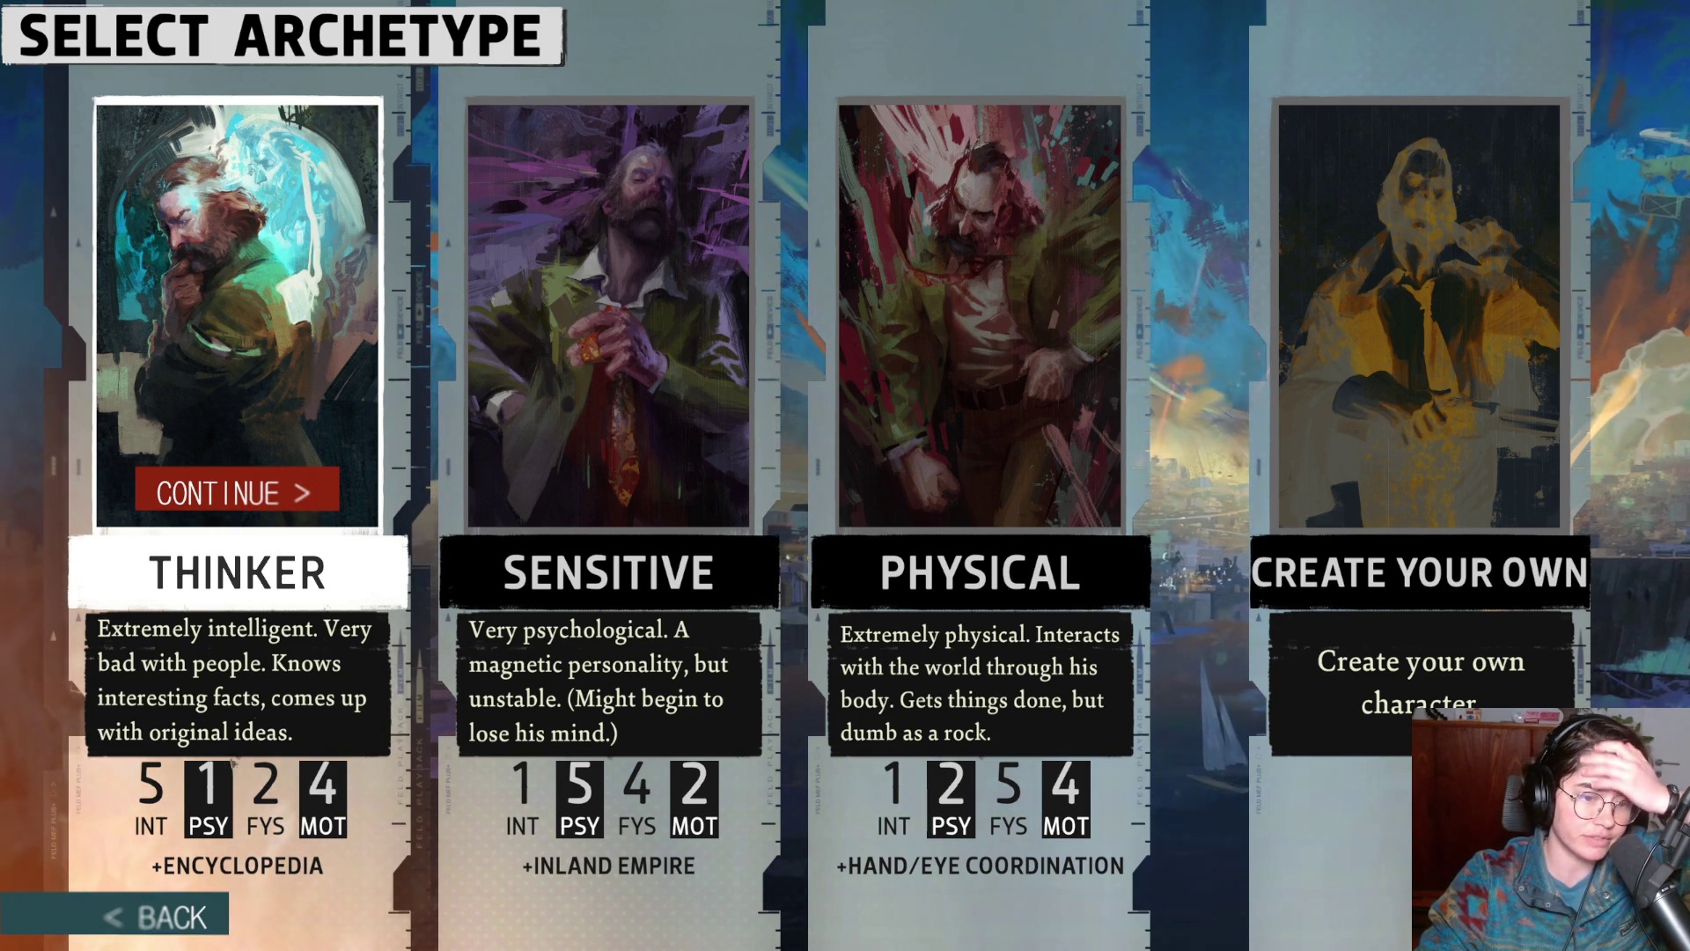
mouse_move(222, 786)
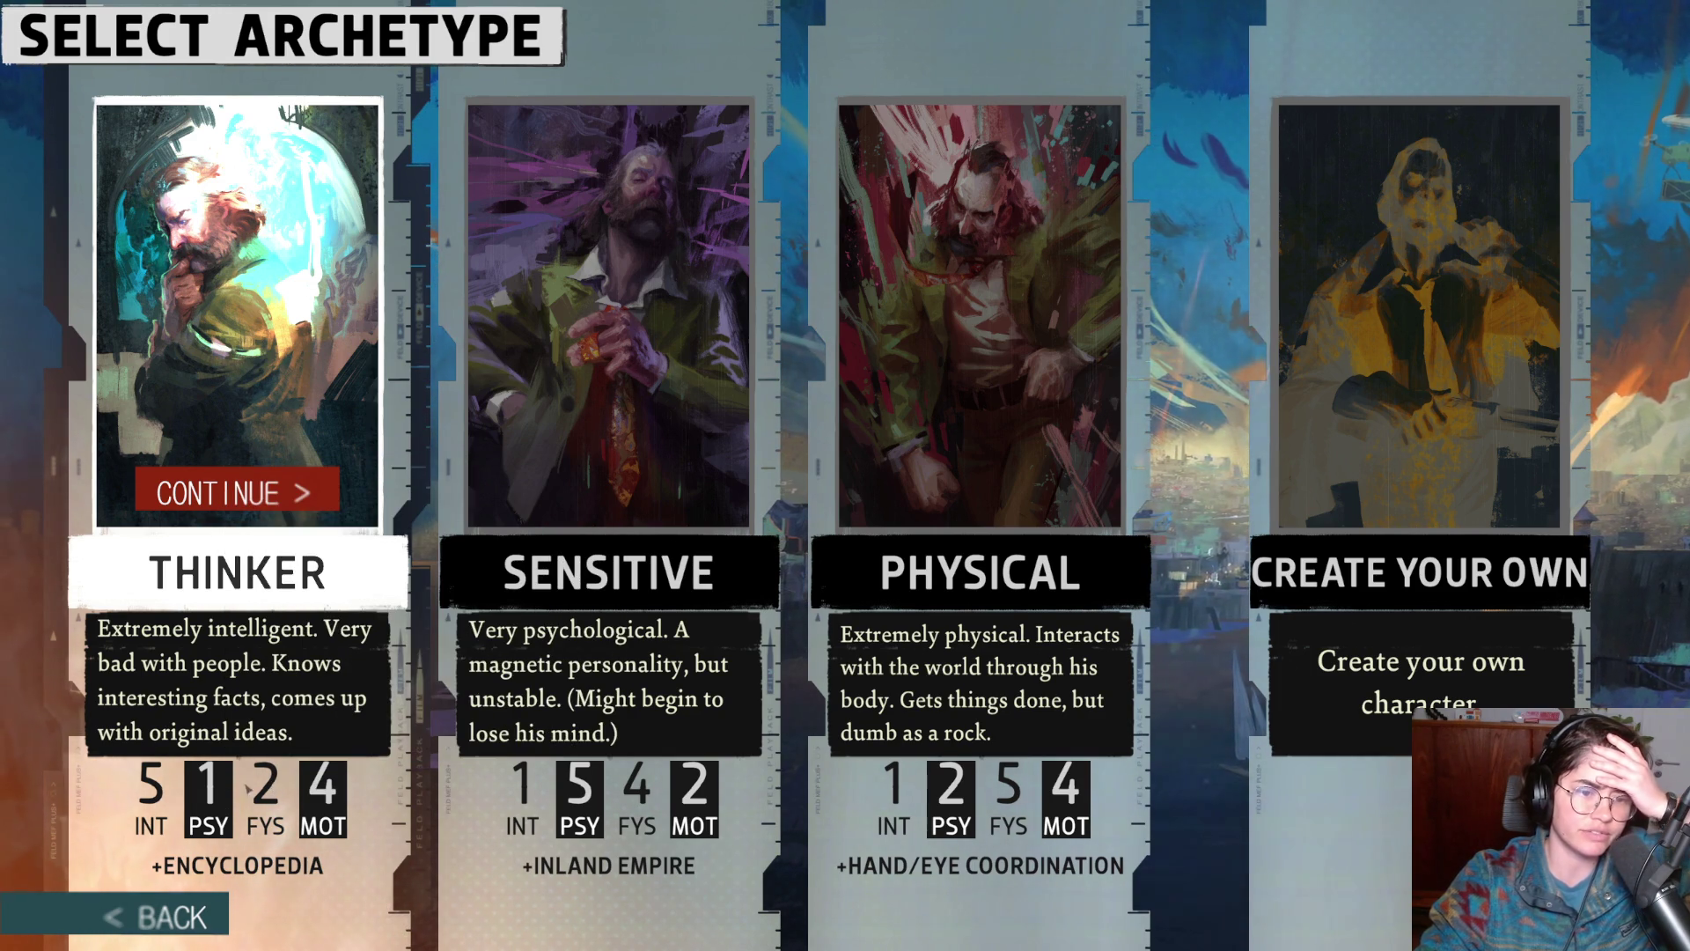
mouse_move(322, 782)
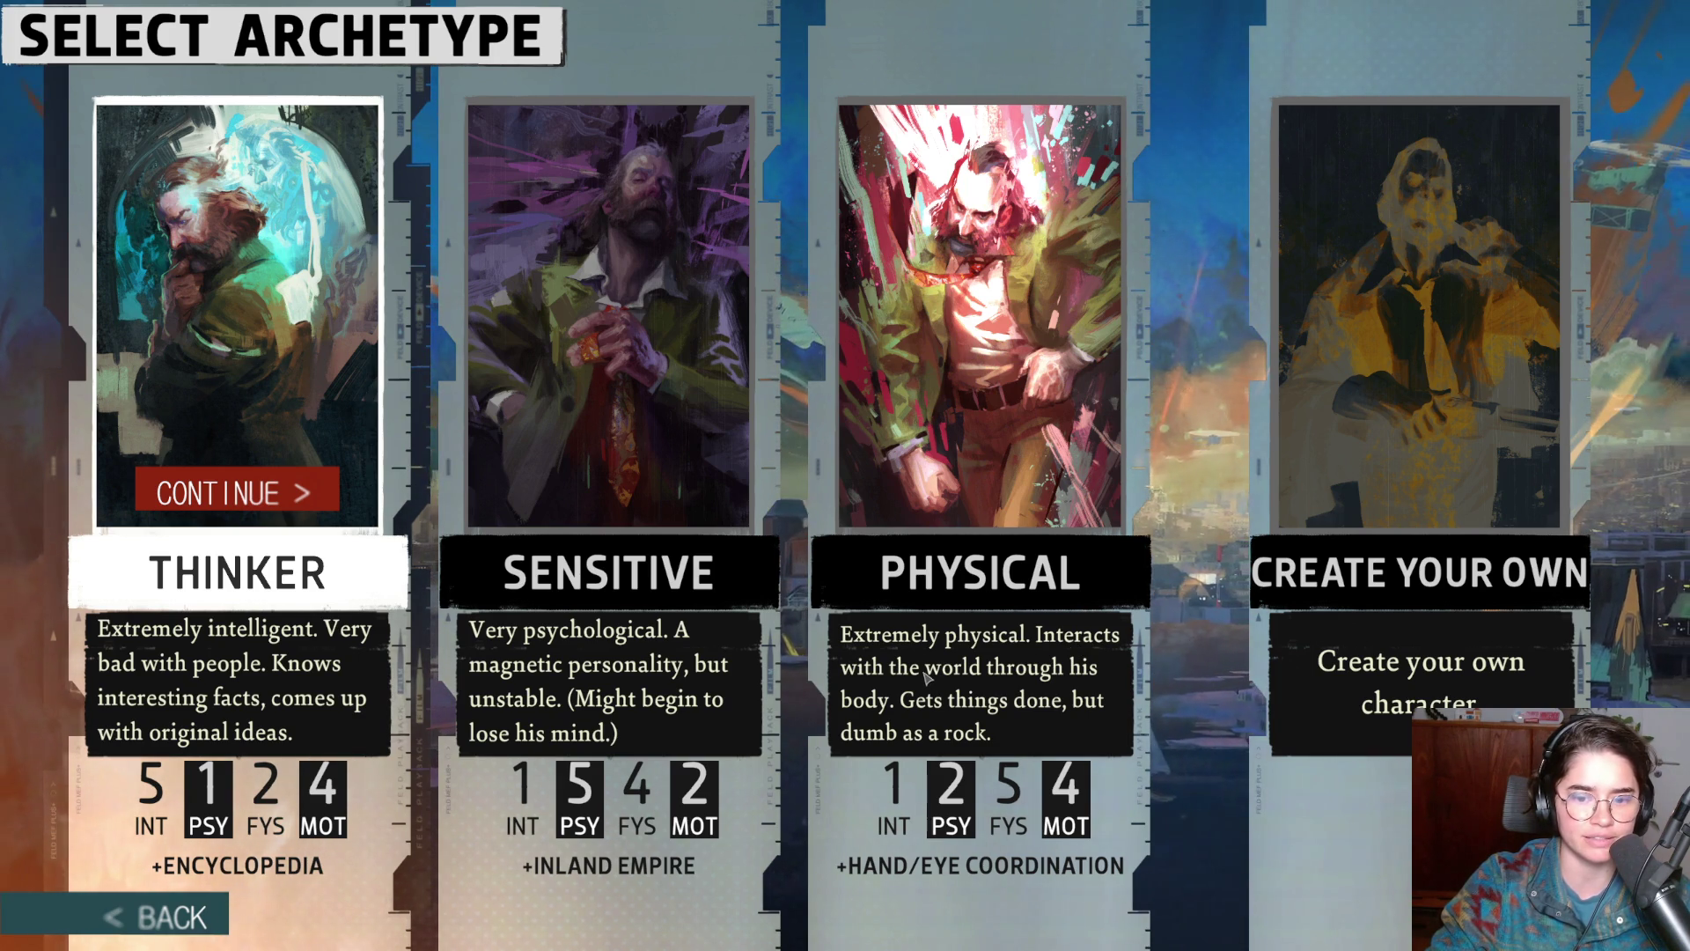
Step: Choose the Sensitive archetype, continue, and begin the new game
left_click(623, 377)
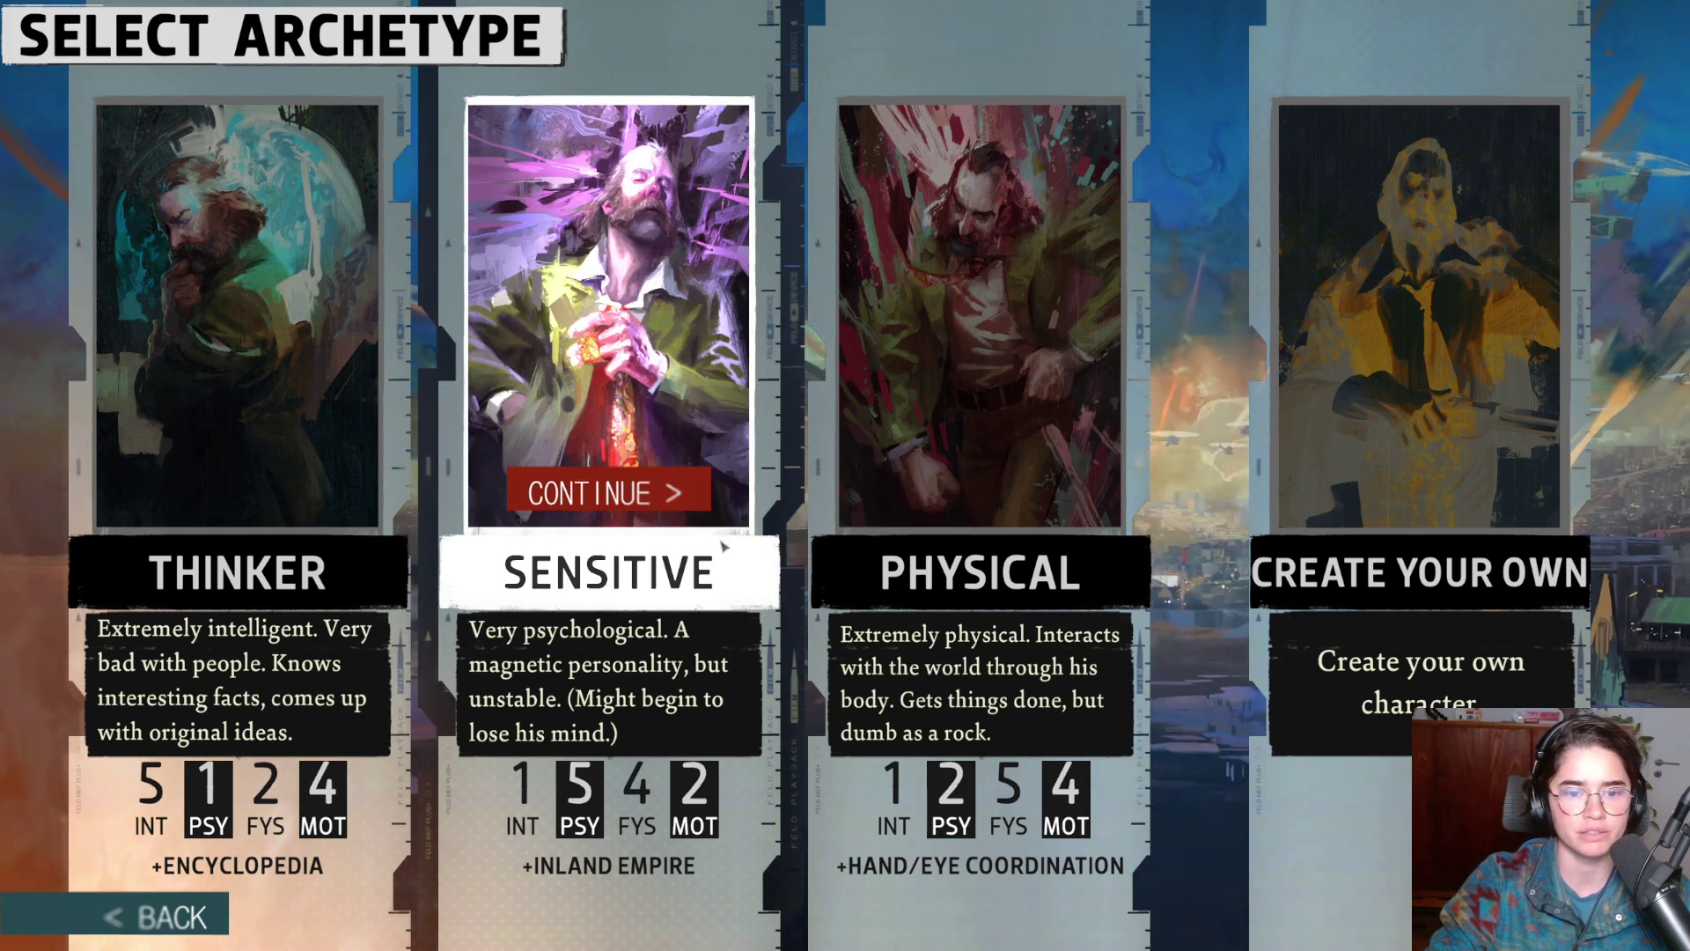
left_click(679, 495)
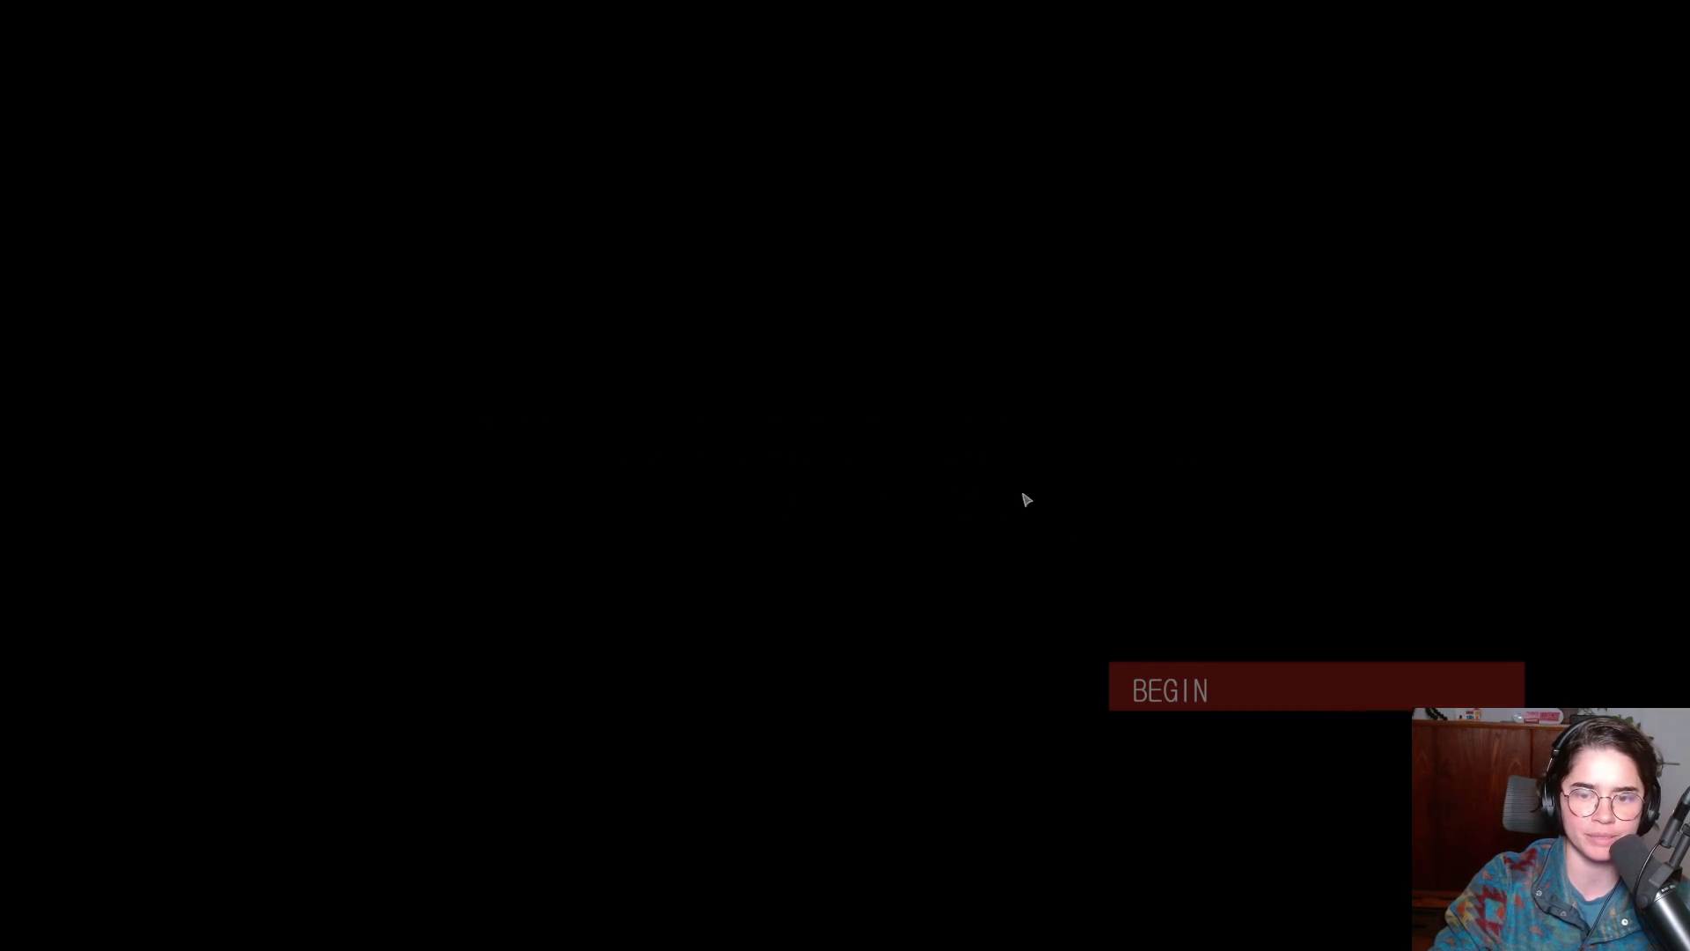
left_click(1232, 695)
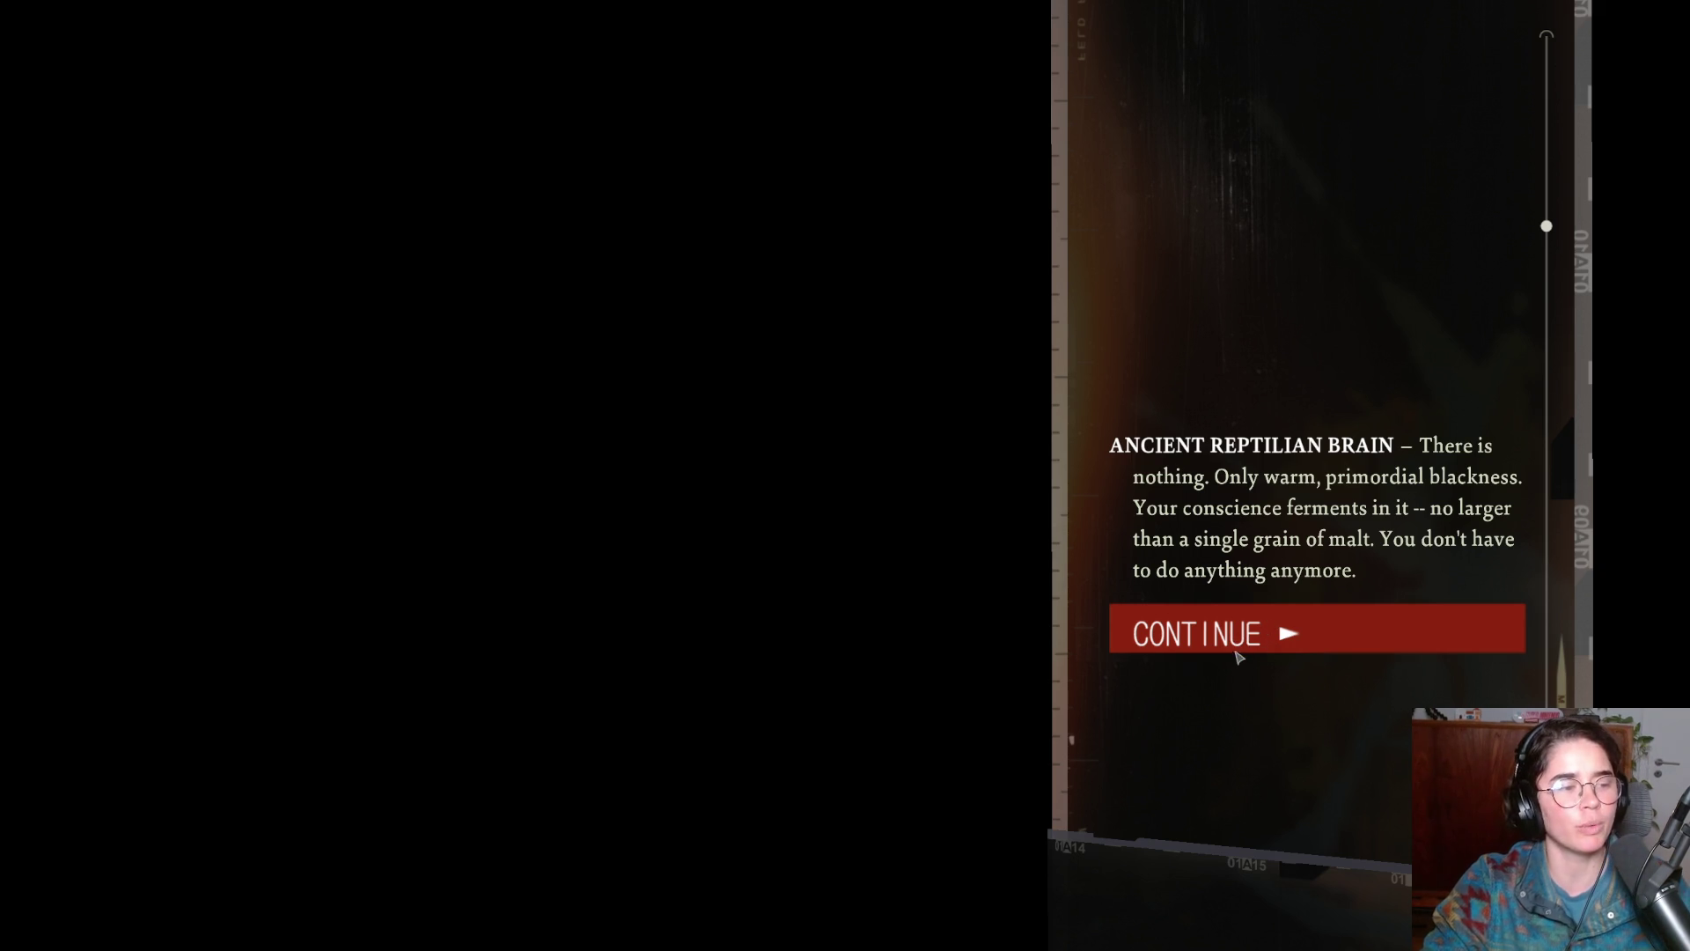
Step: Advance the opening dialogue, answering 'Never ever ever?', '(Simply keep on non-existing.)', then asking about the ex-something
left_click(1263, 641)
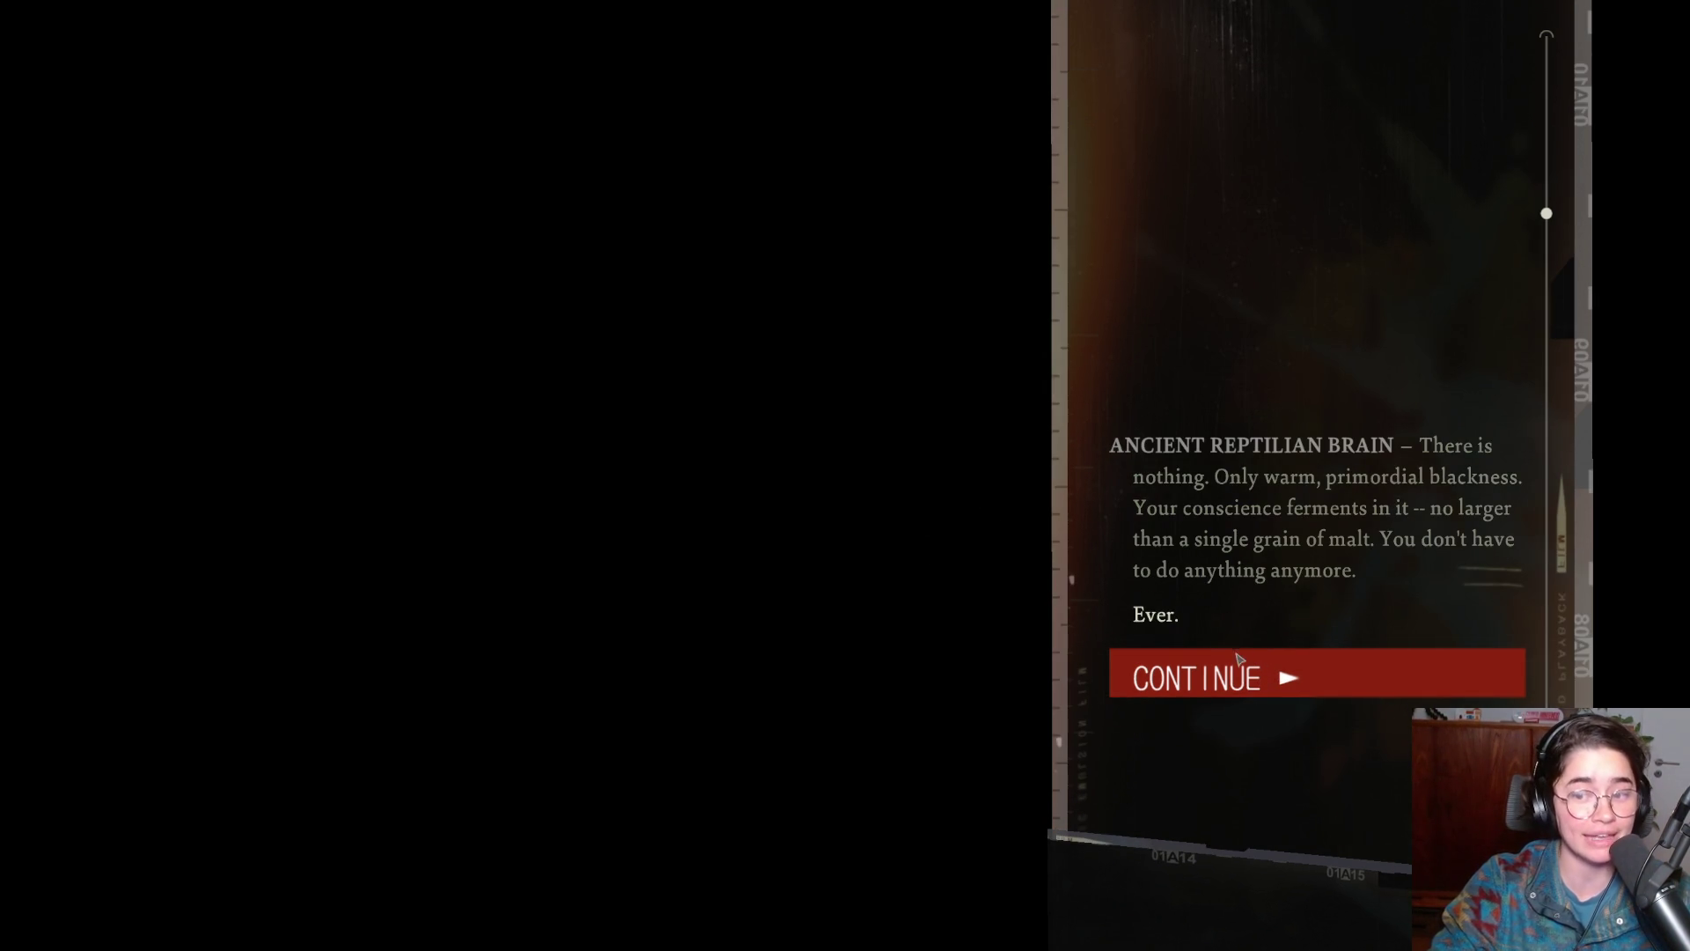
left_click(1264, 683)
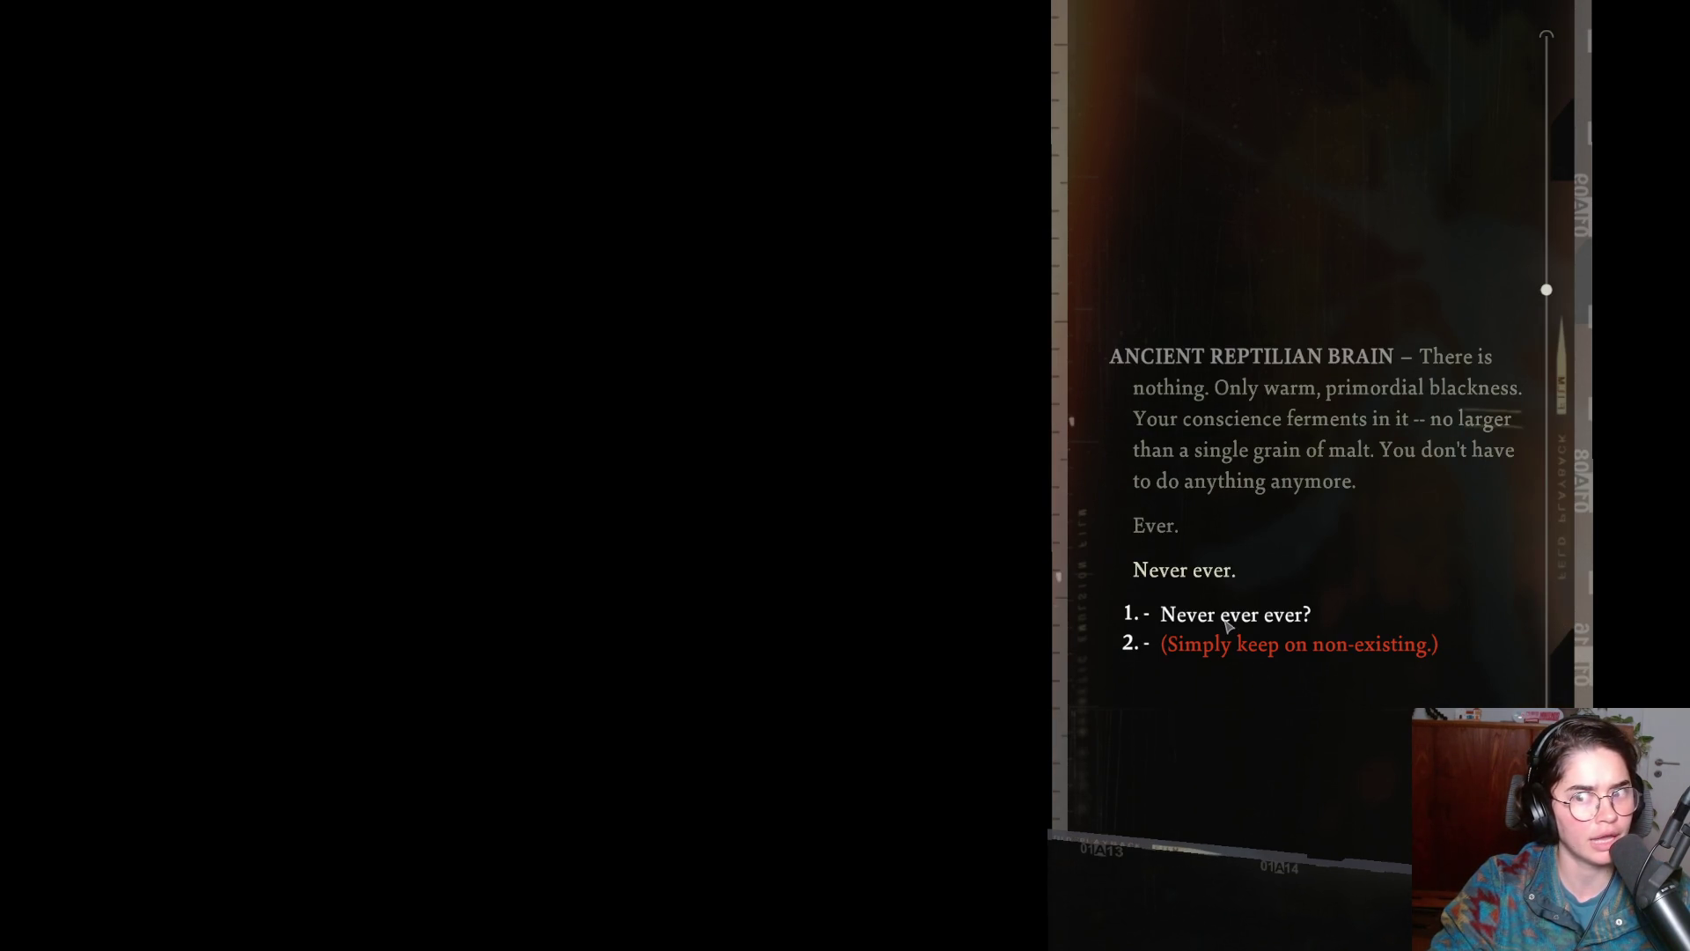
left_click(1228, 621)
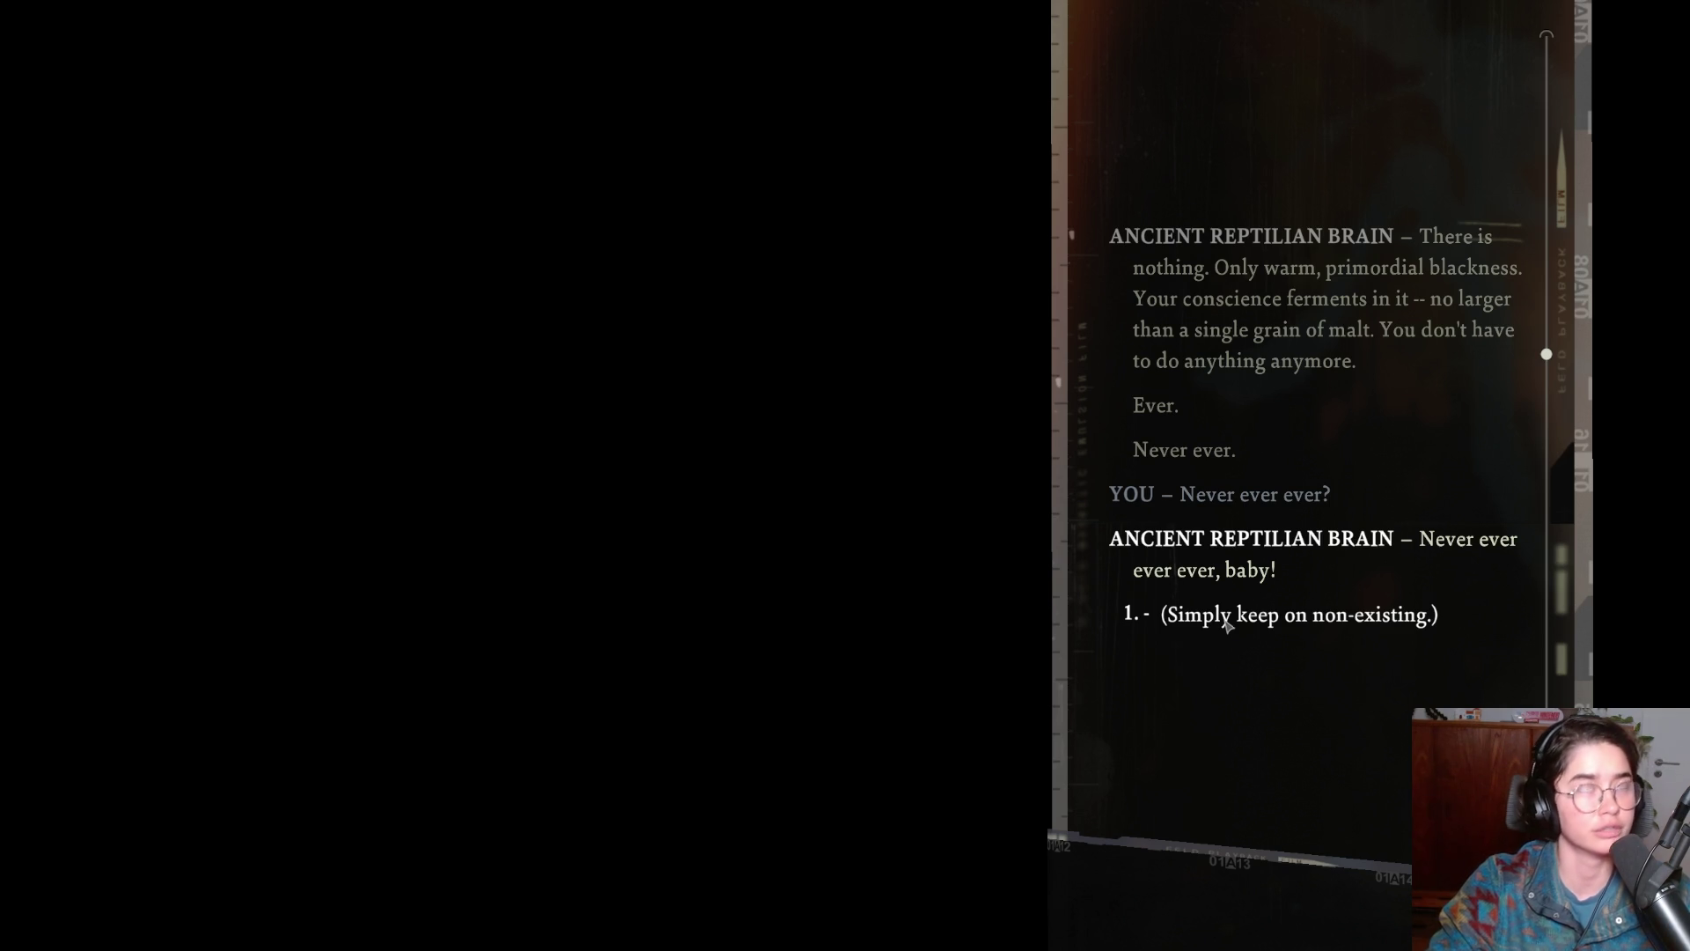
left_click(1228, 621)
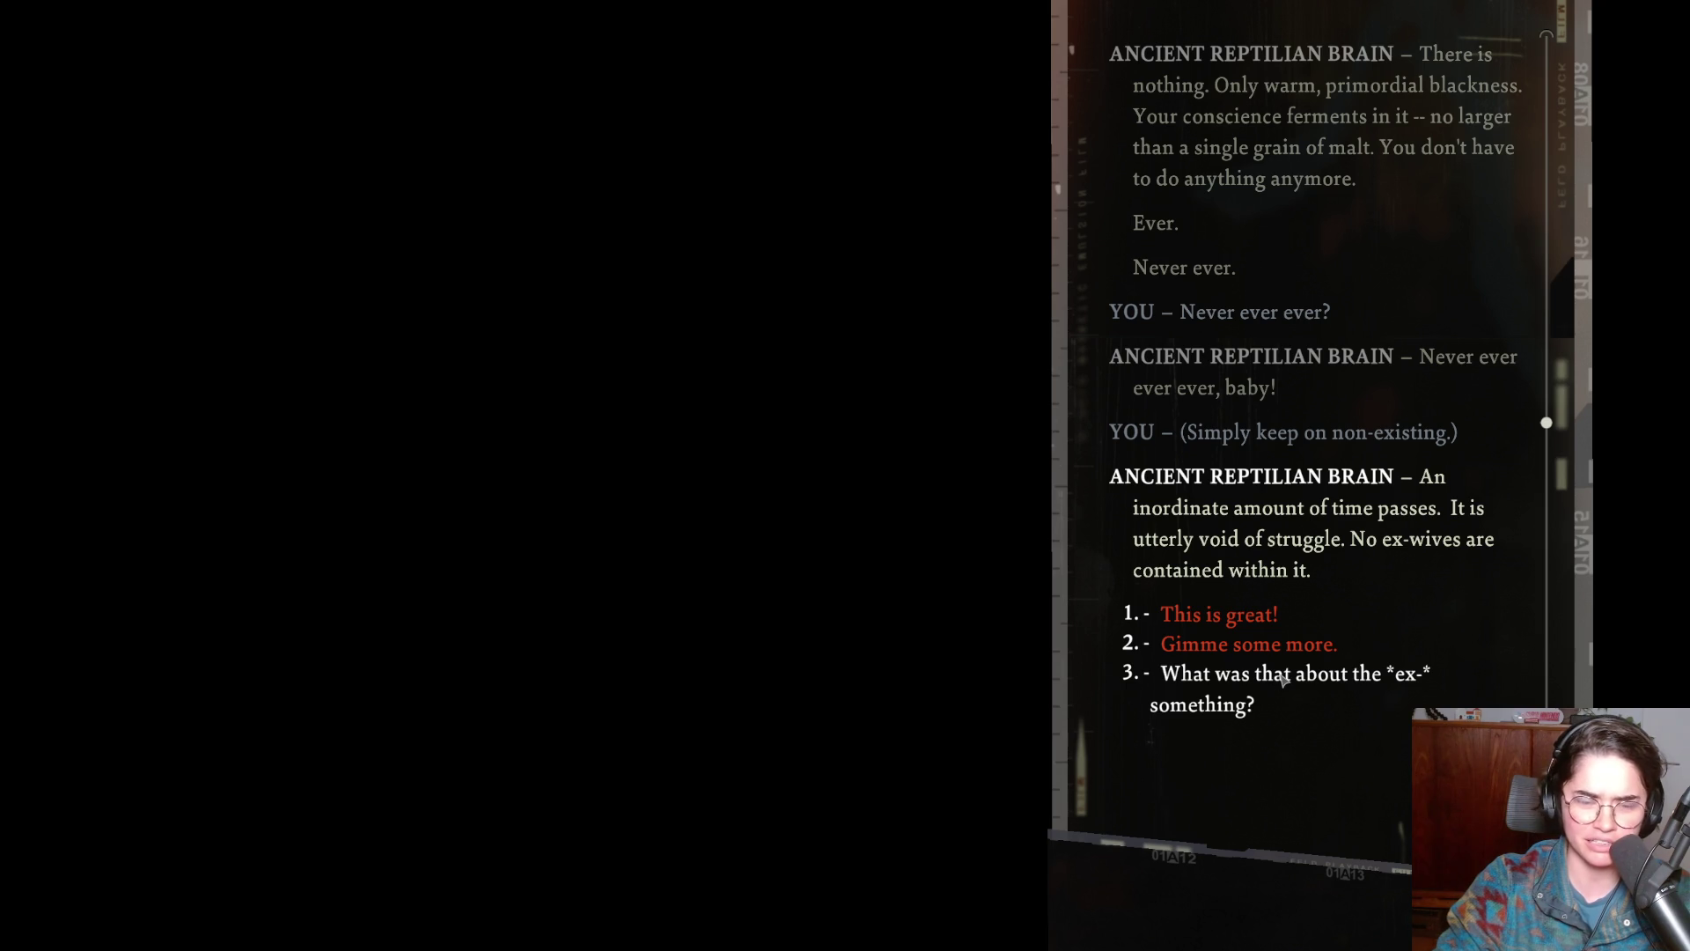
left_click(1284, 680)
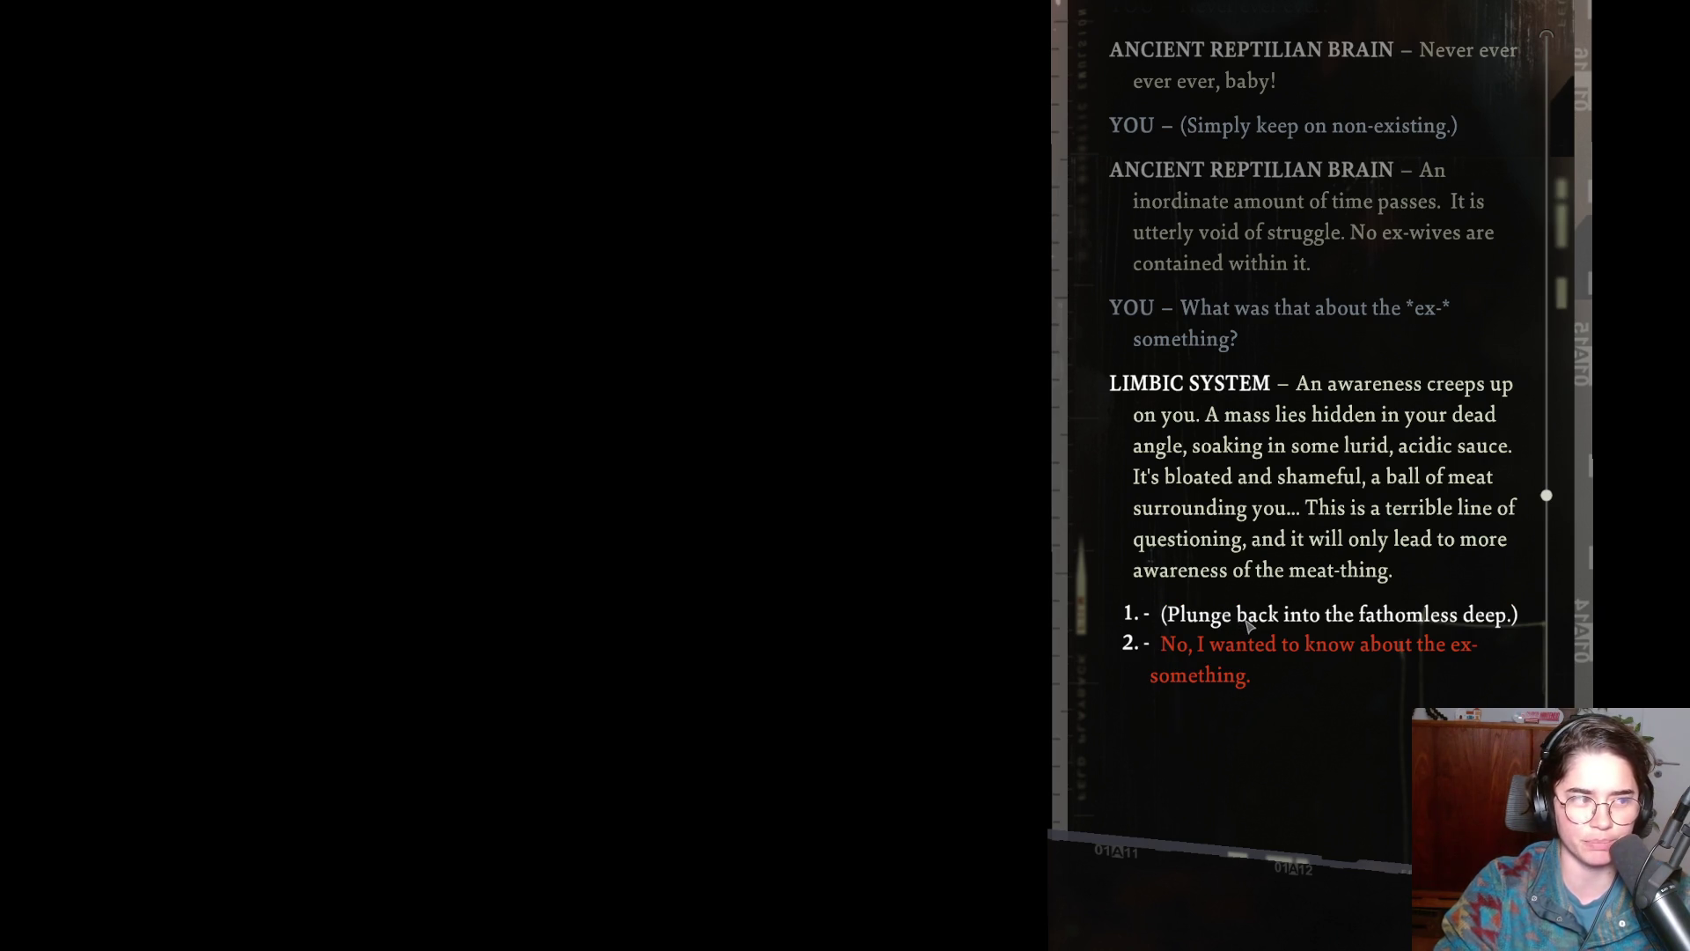
Step: Plunge back into the deep, answer 'I like nothing', and ask for more sweet oblivion
left_click(1248, 617)
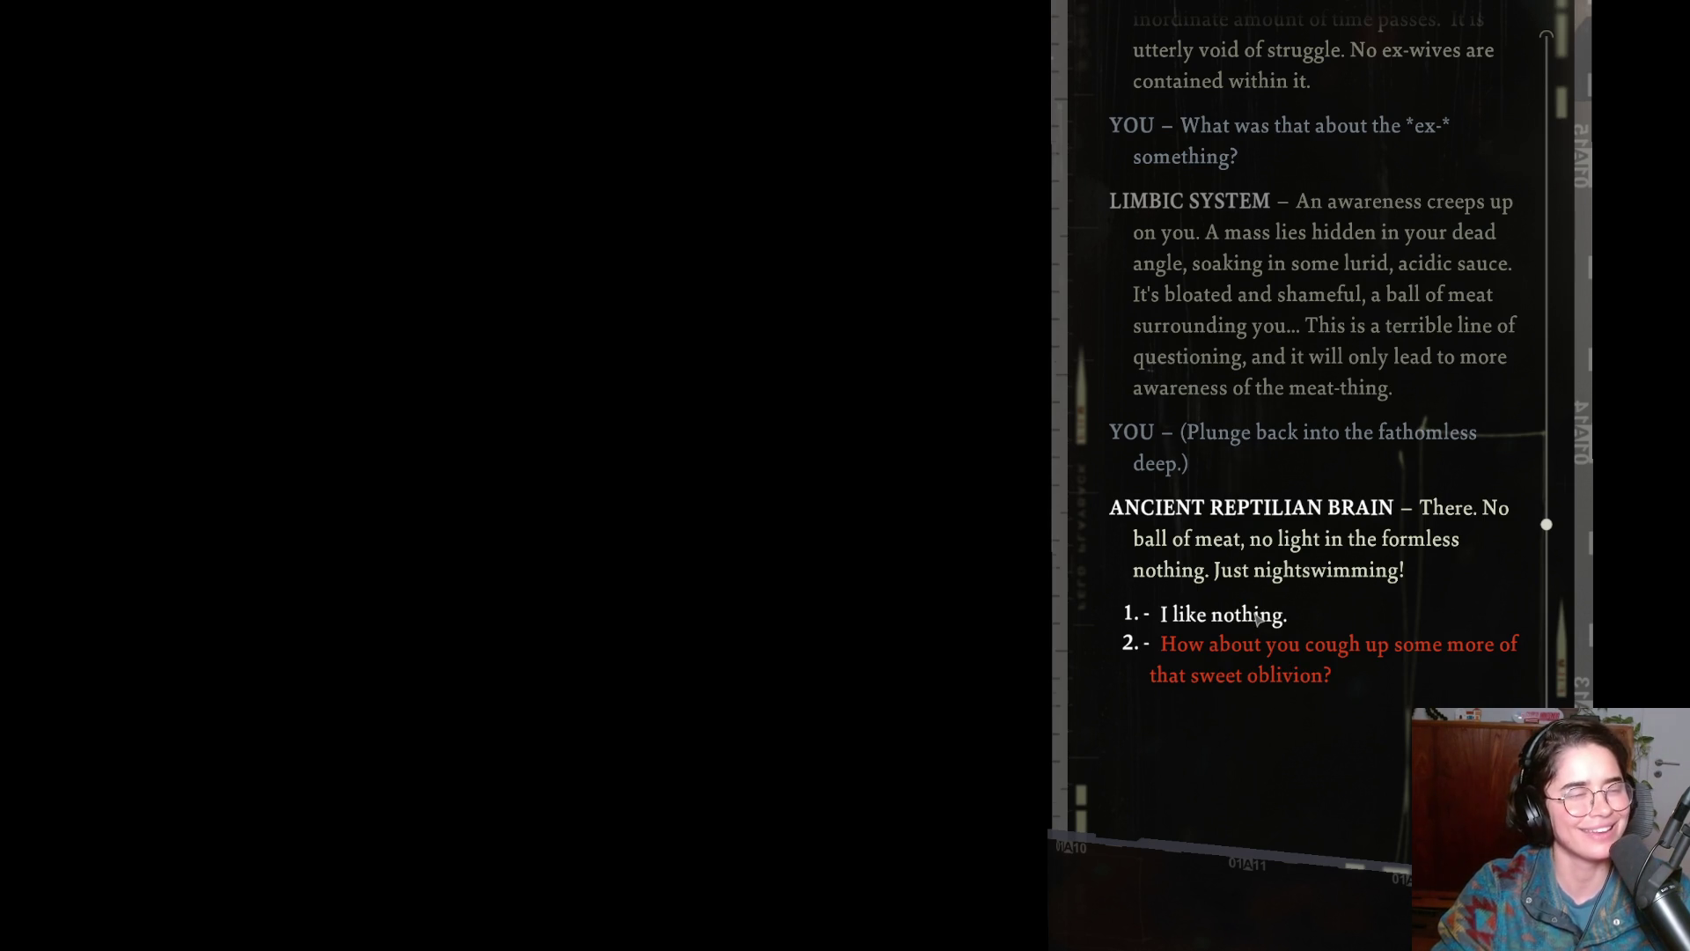
left_click(1258, 619)
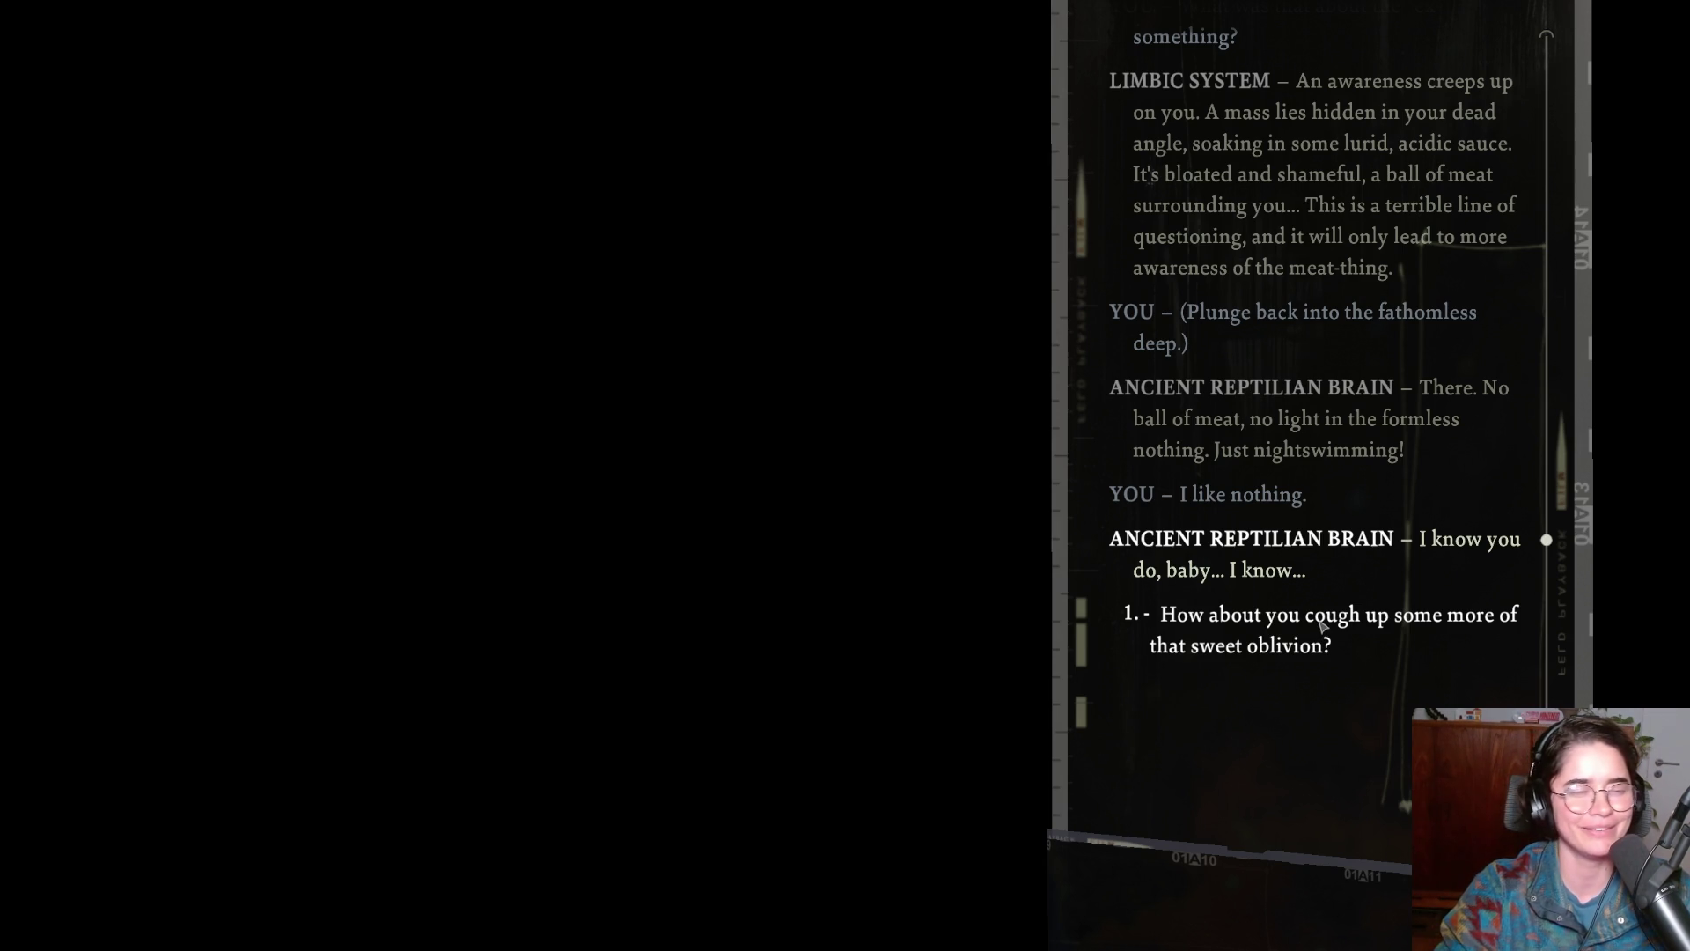
left_click(1322, 625)
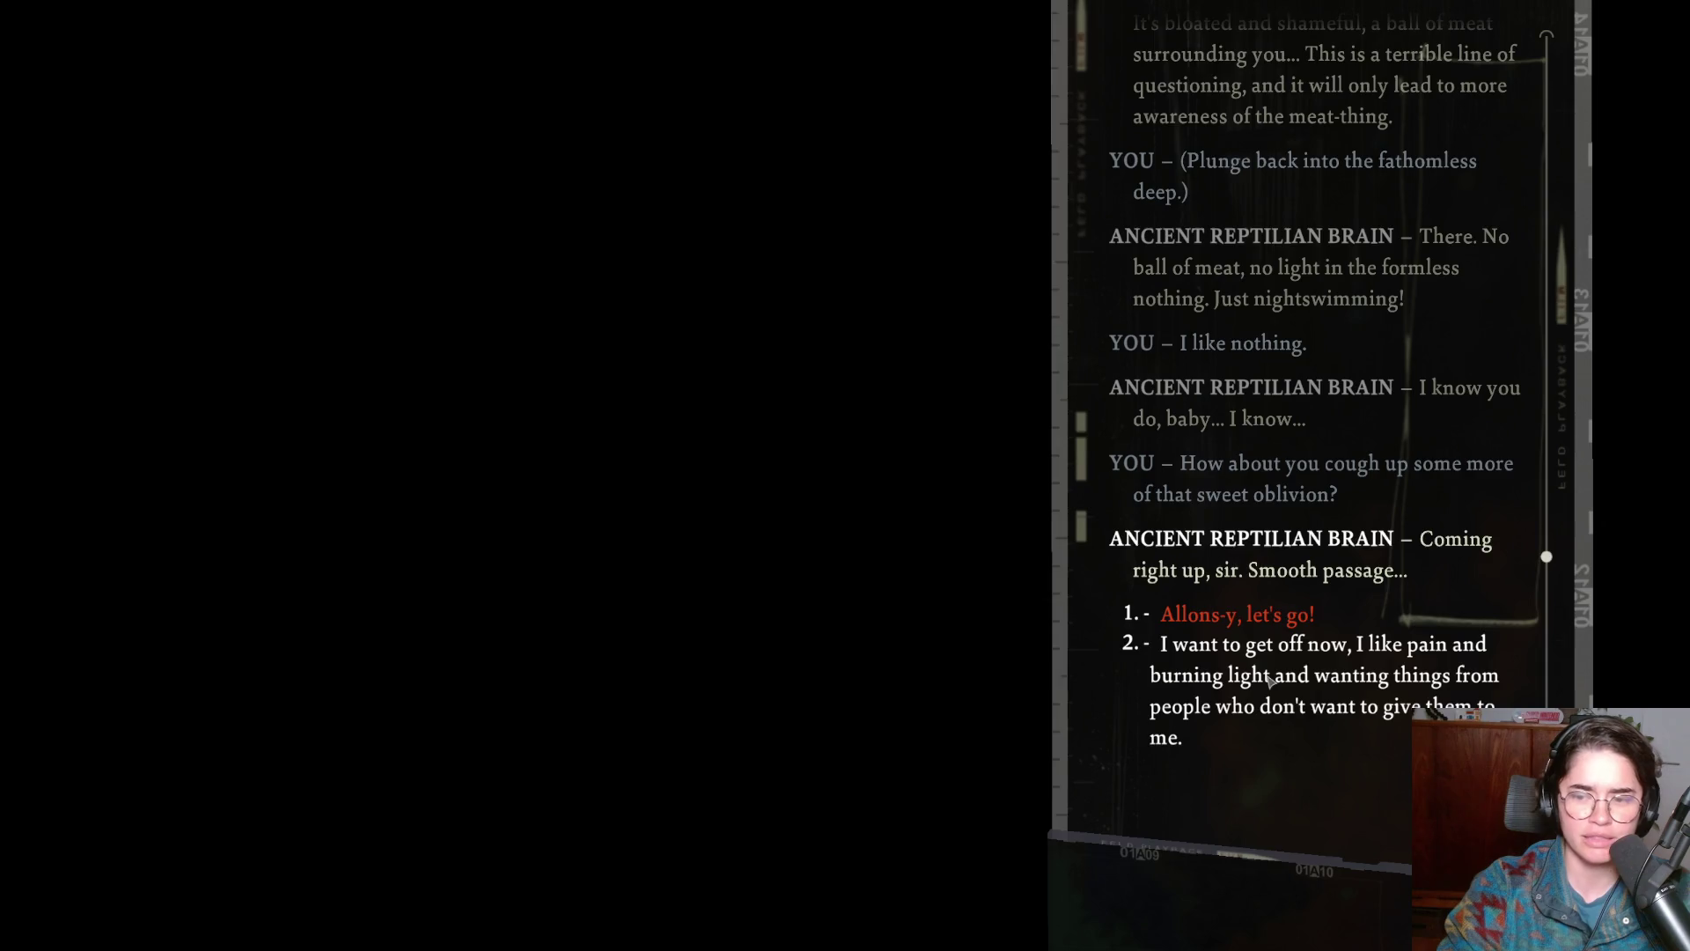
Step: Say you want off, then sail the blackness forever, return to The Silence, and keep singing
left_click(1270, 680)
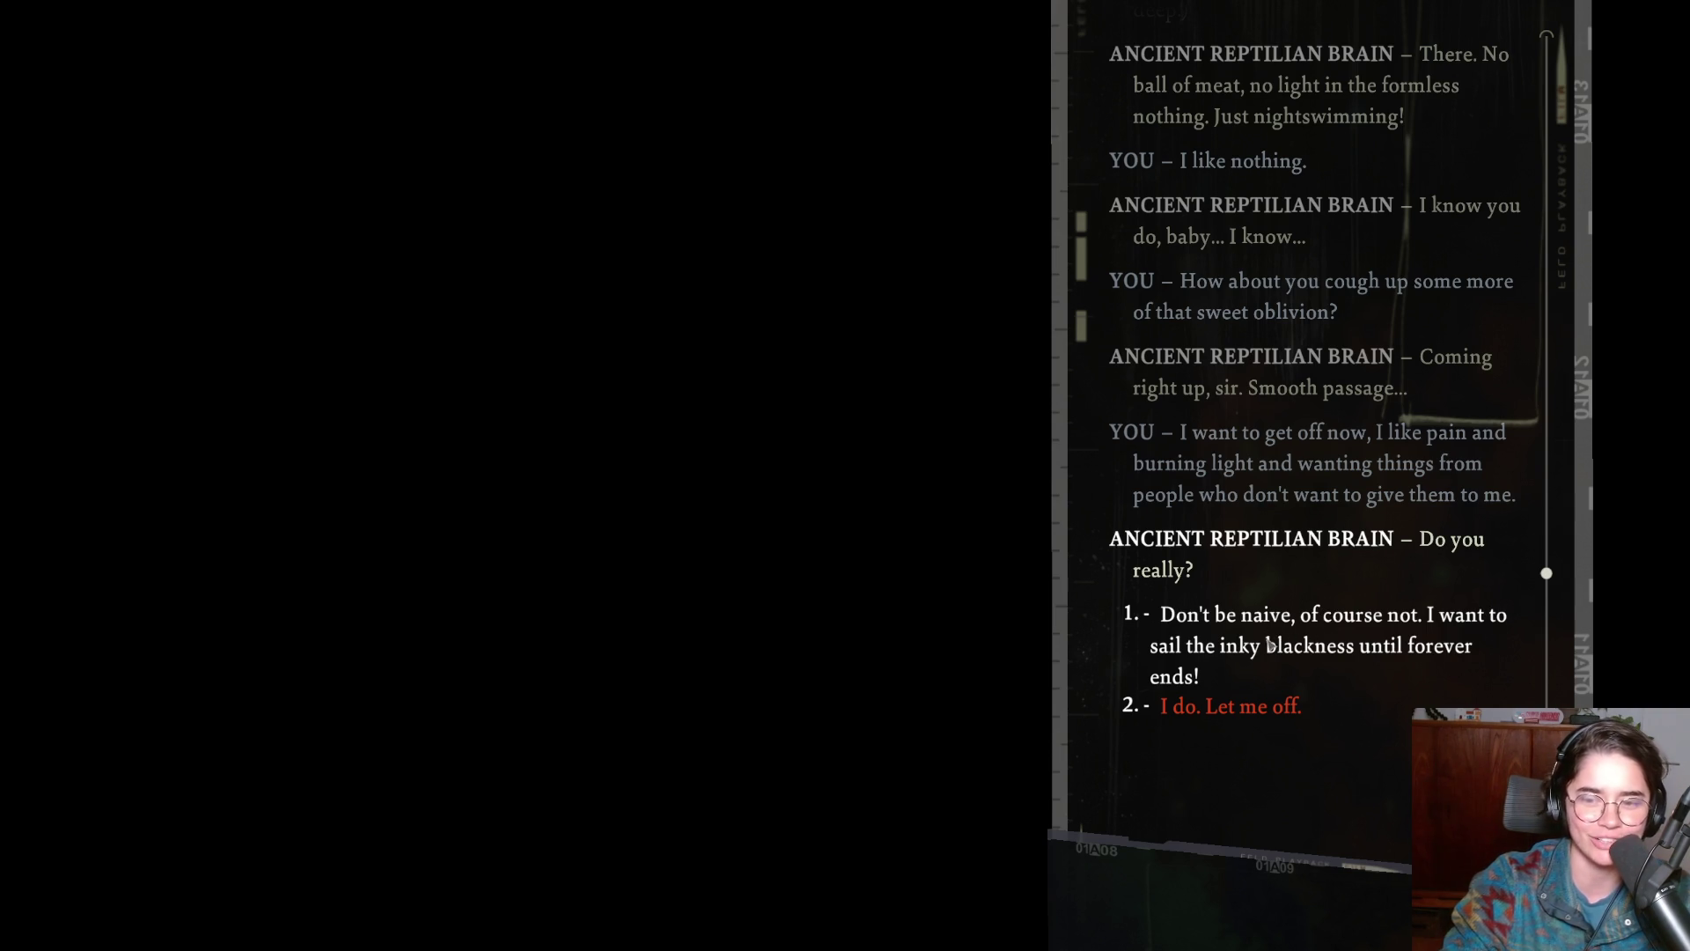
left_click(1261, 648)
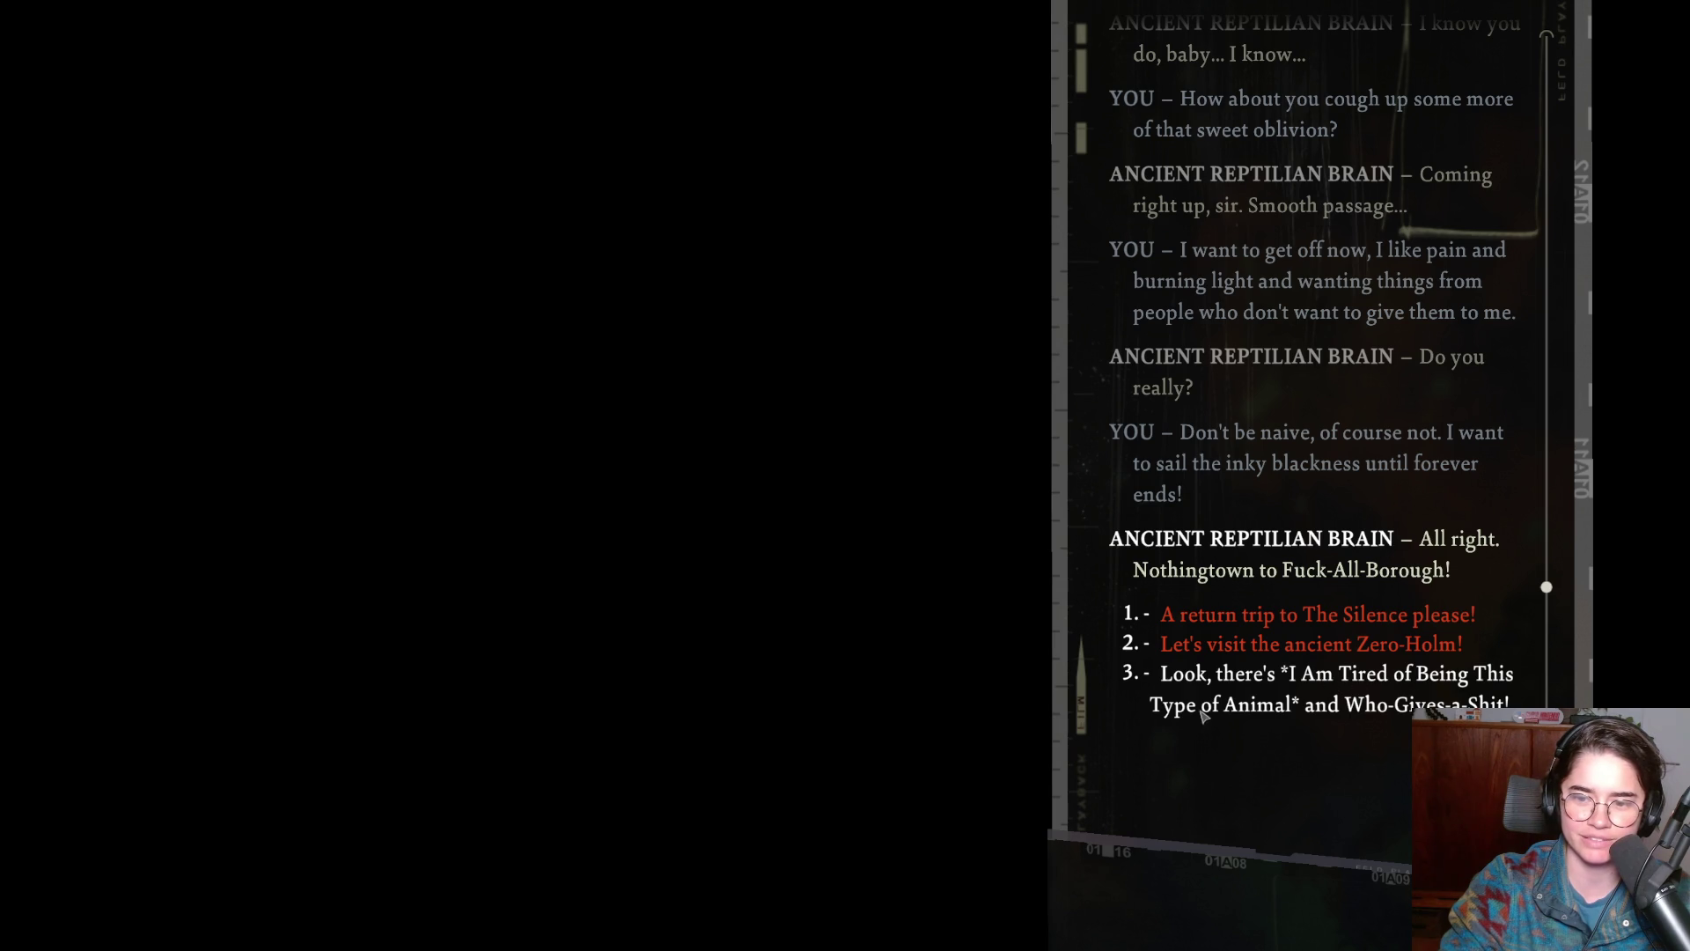
left_click(1274, 622)
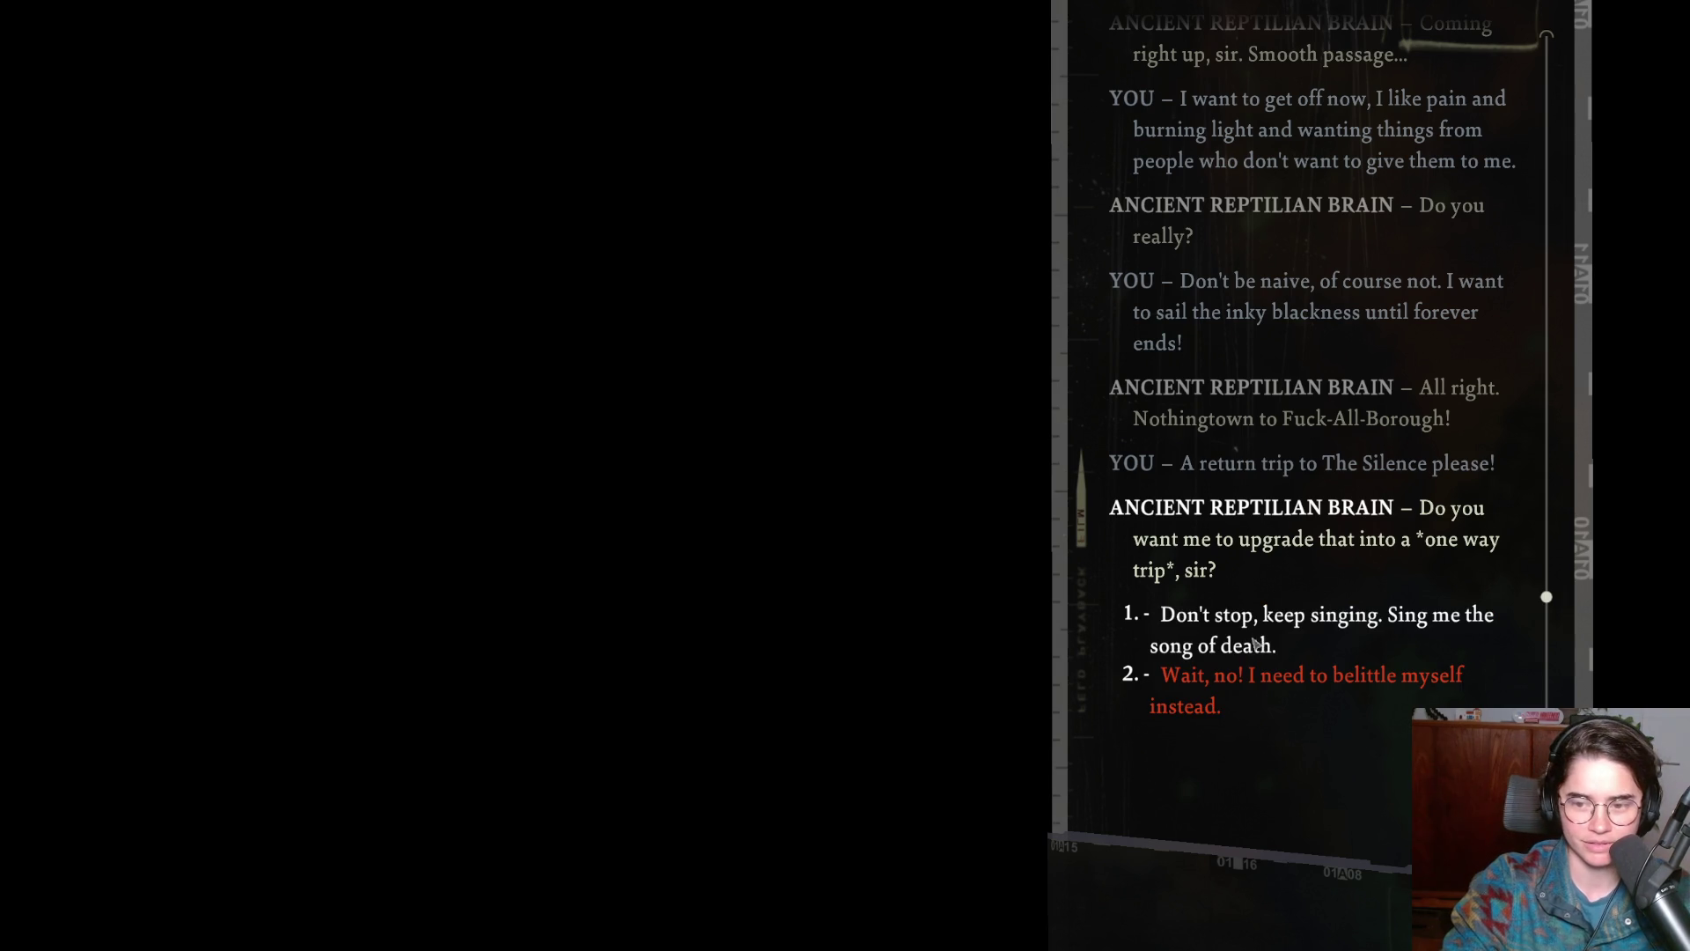
left_click(1345, 621)
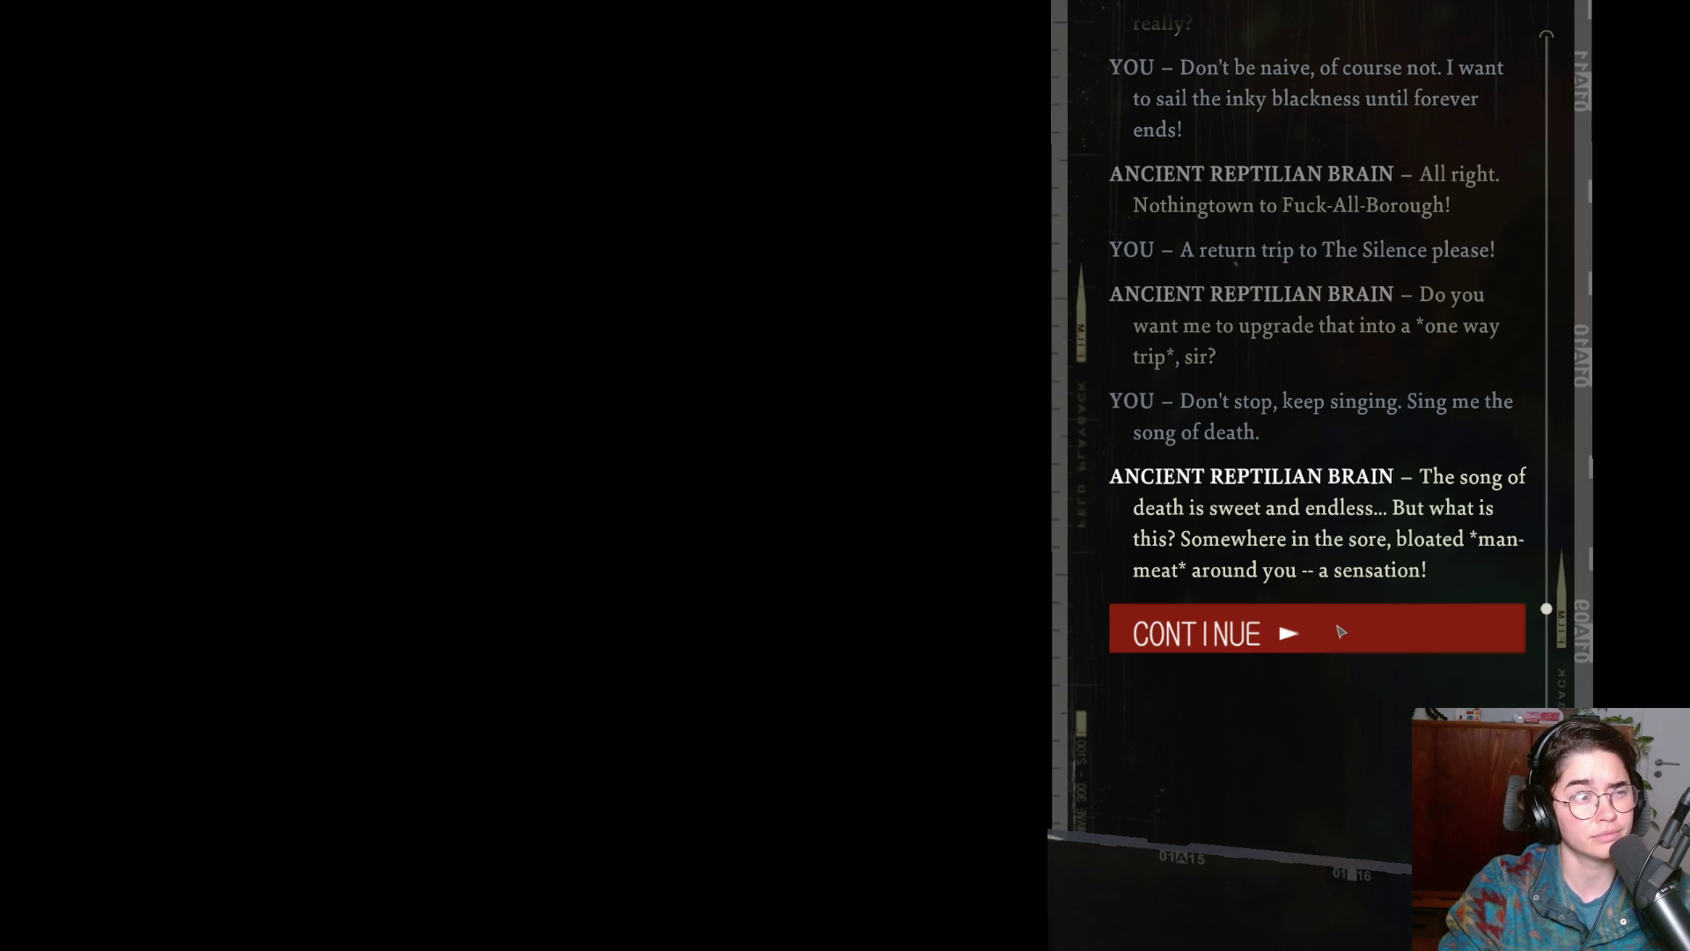
left_click(1341, 632)
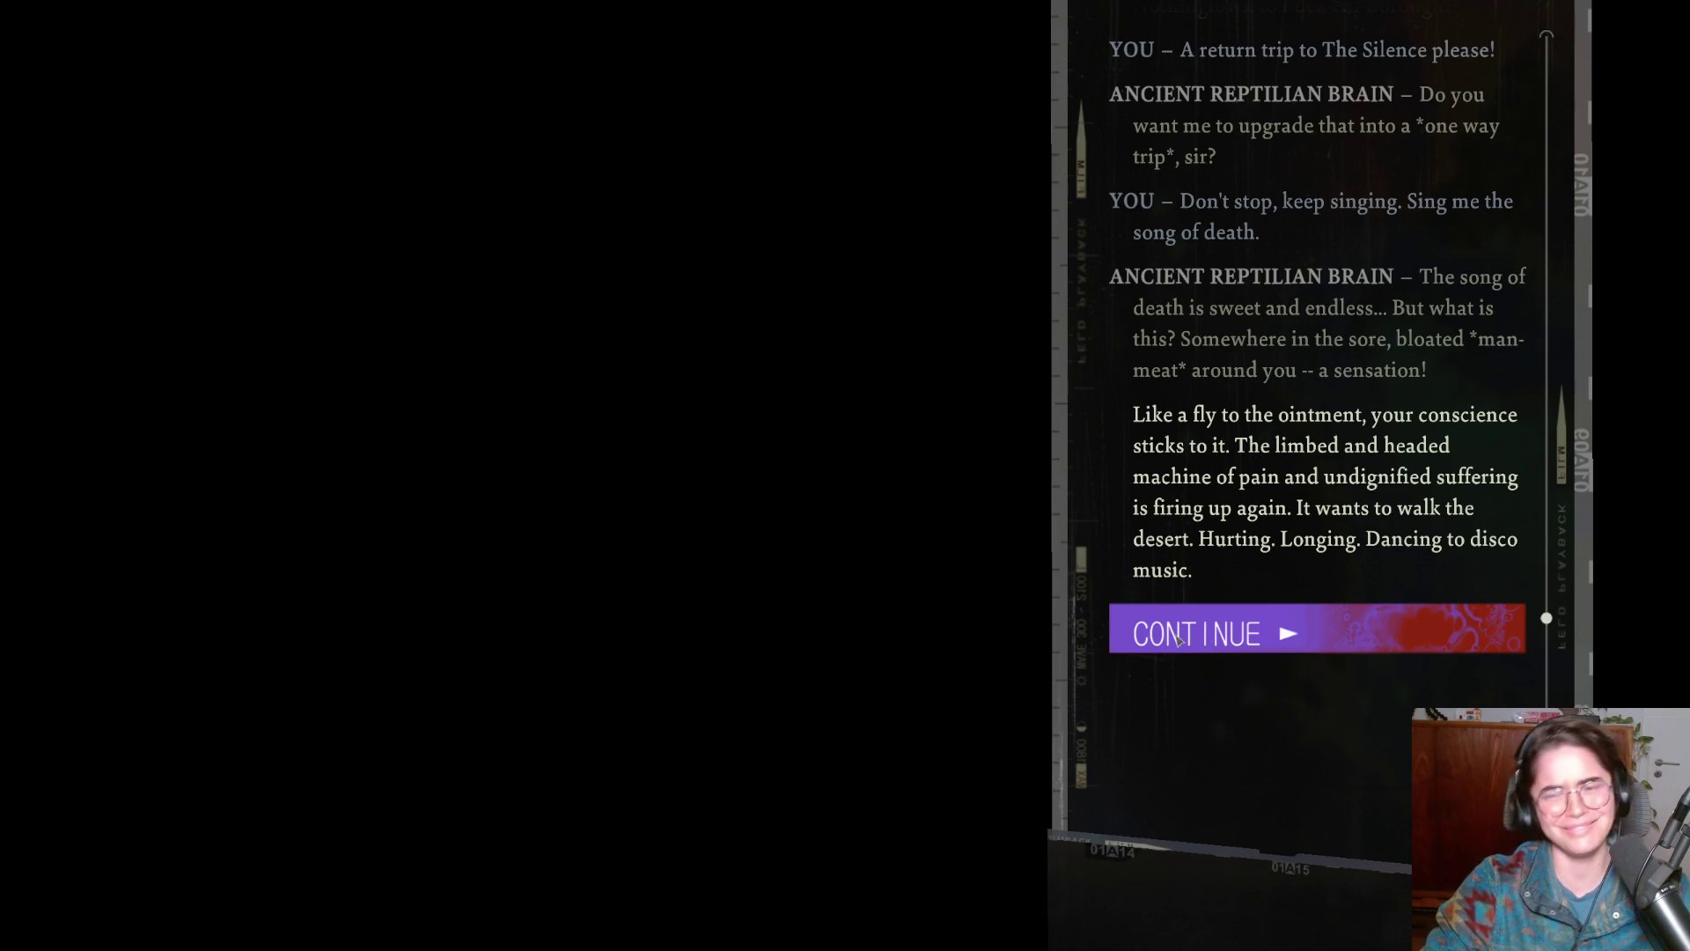
left_click(1287, 634)
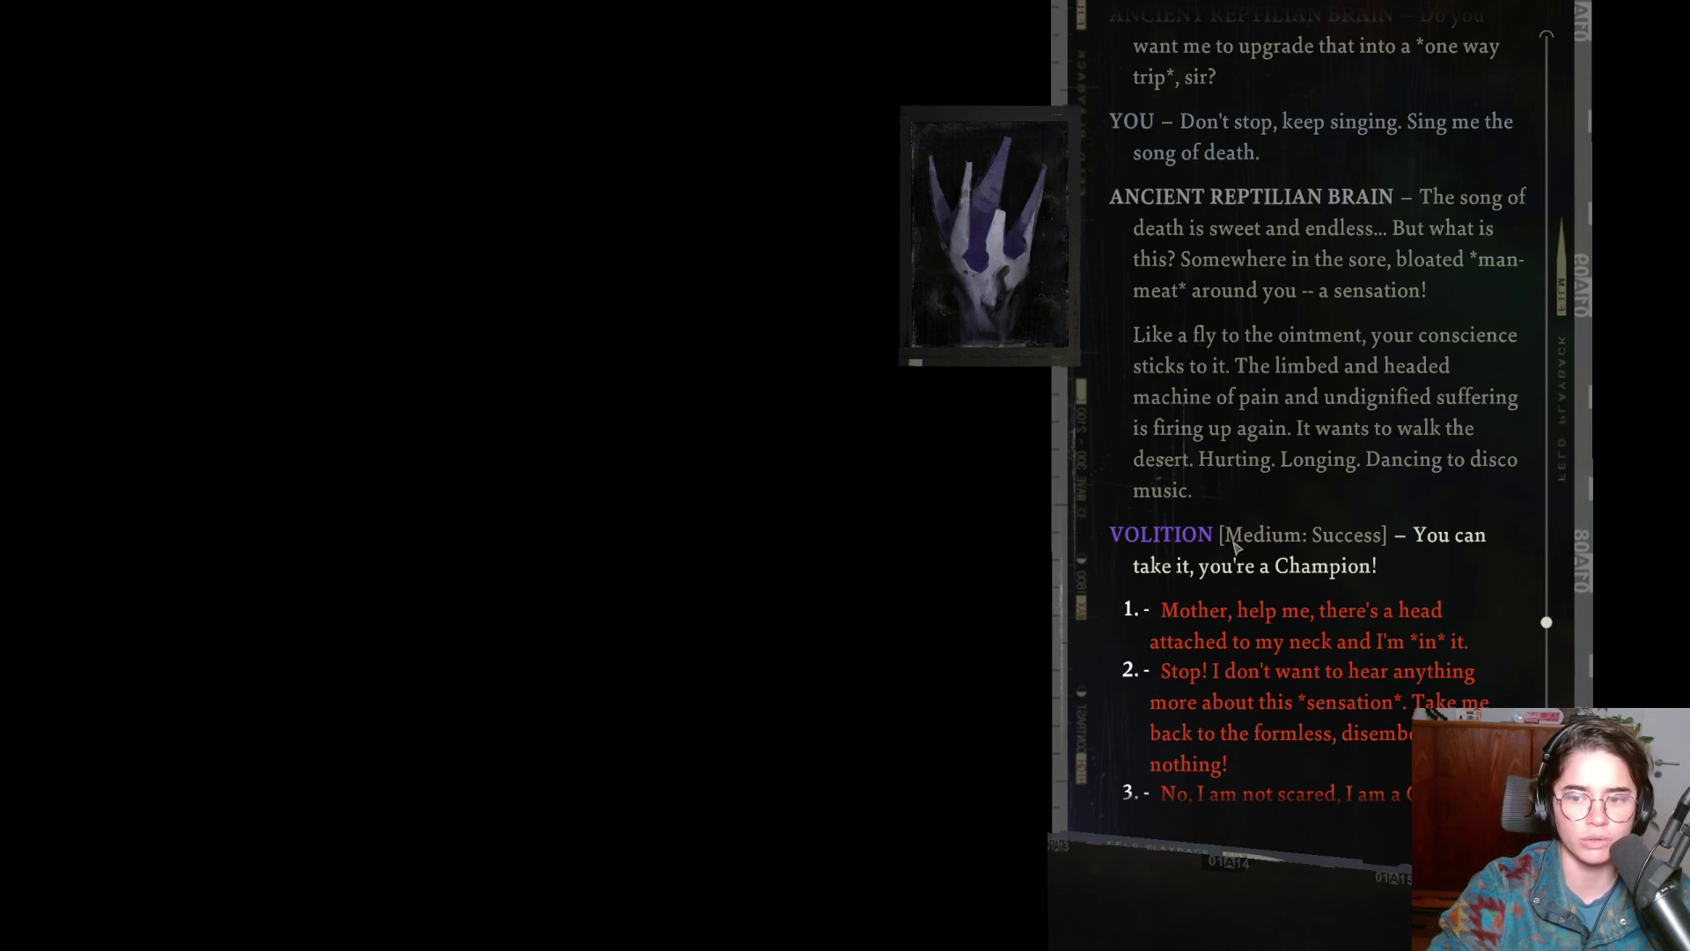
Step: Reply 'No, I am not scared', beg someone to cut your head off, then open your eyes
mouse_move(1289, 544)
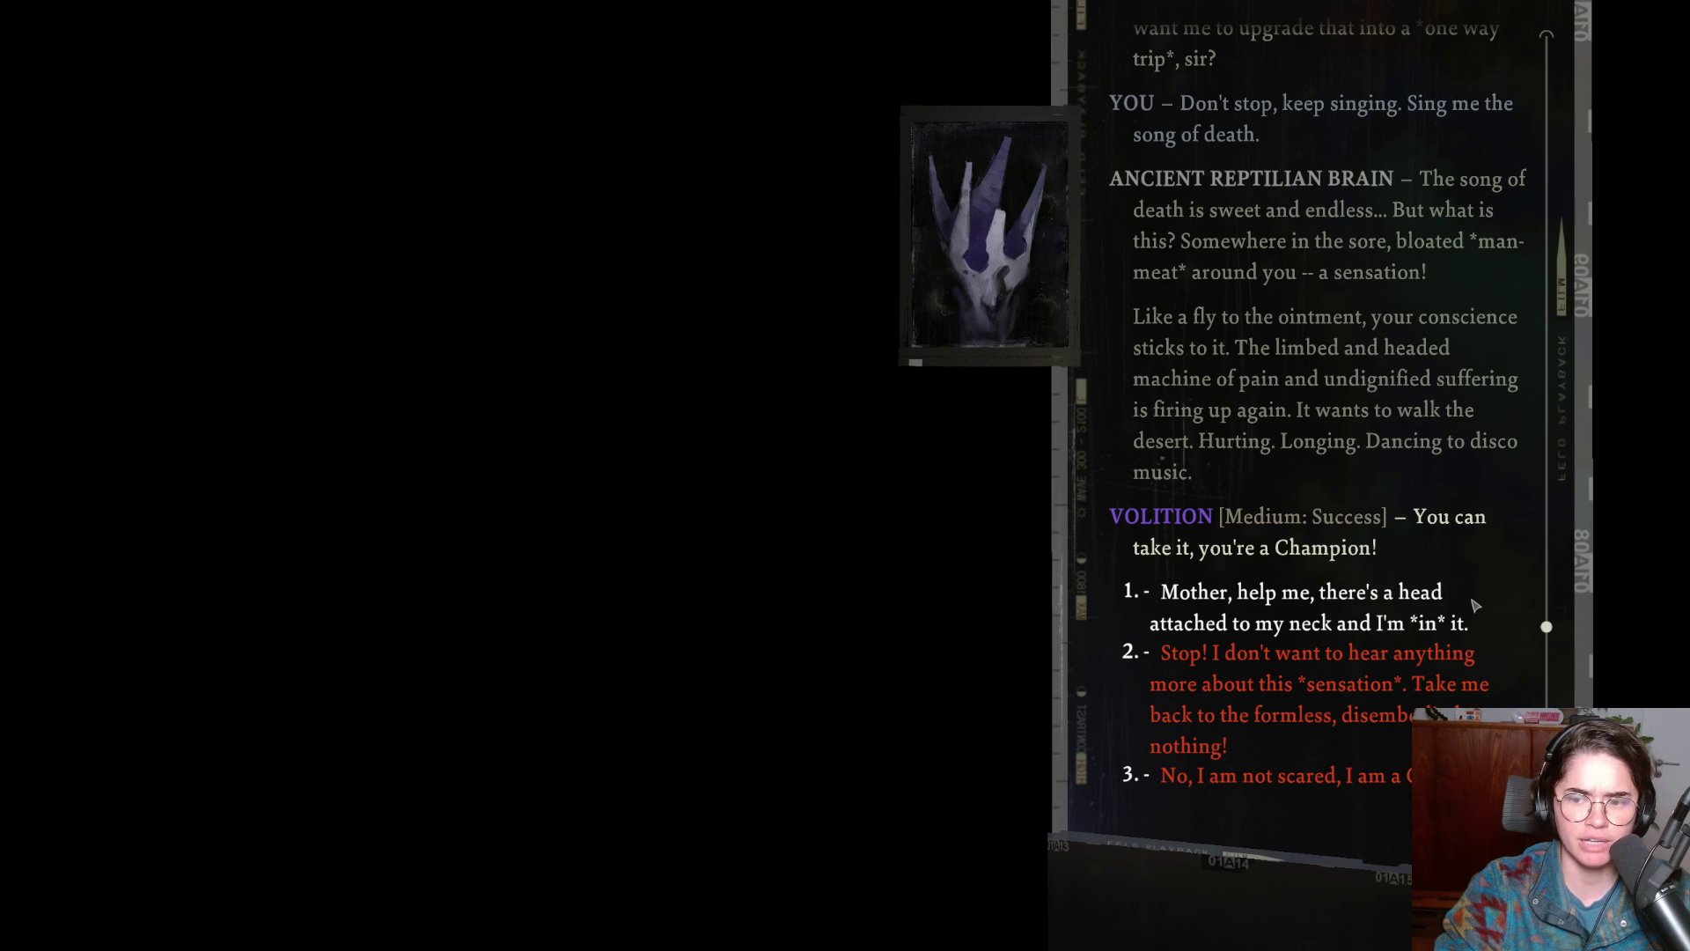
mouse_move(1484, 525)
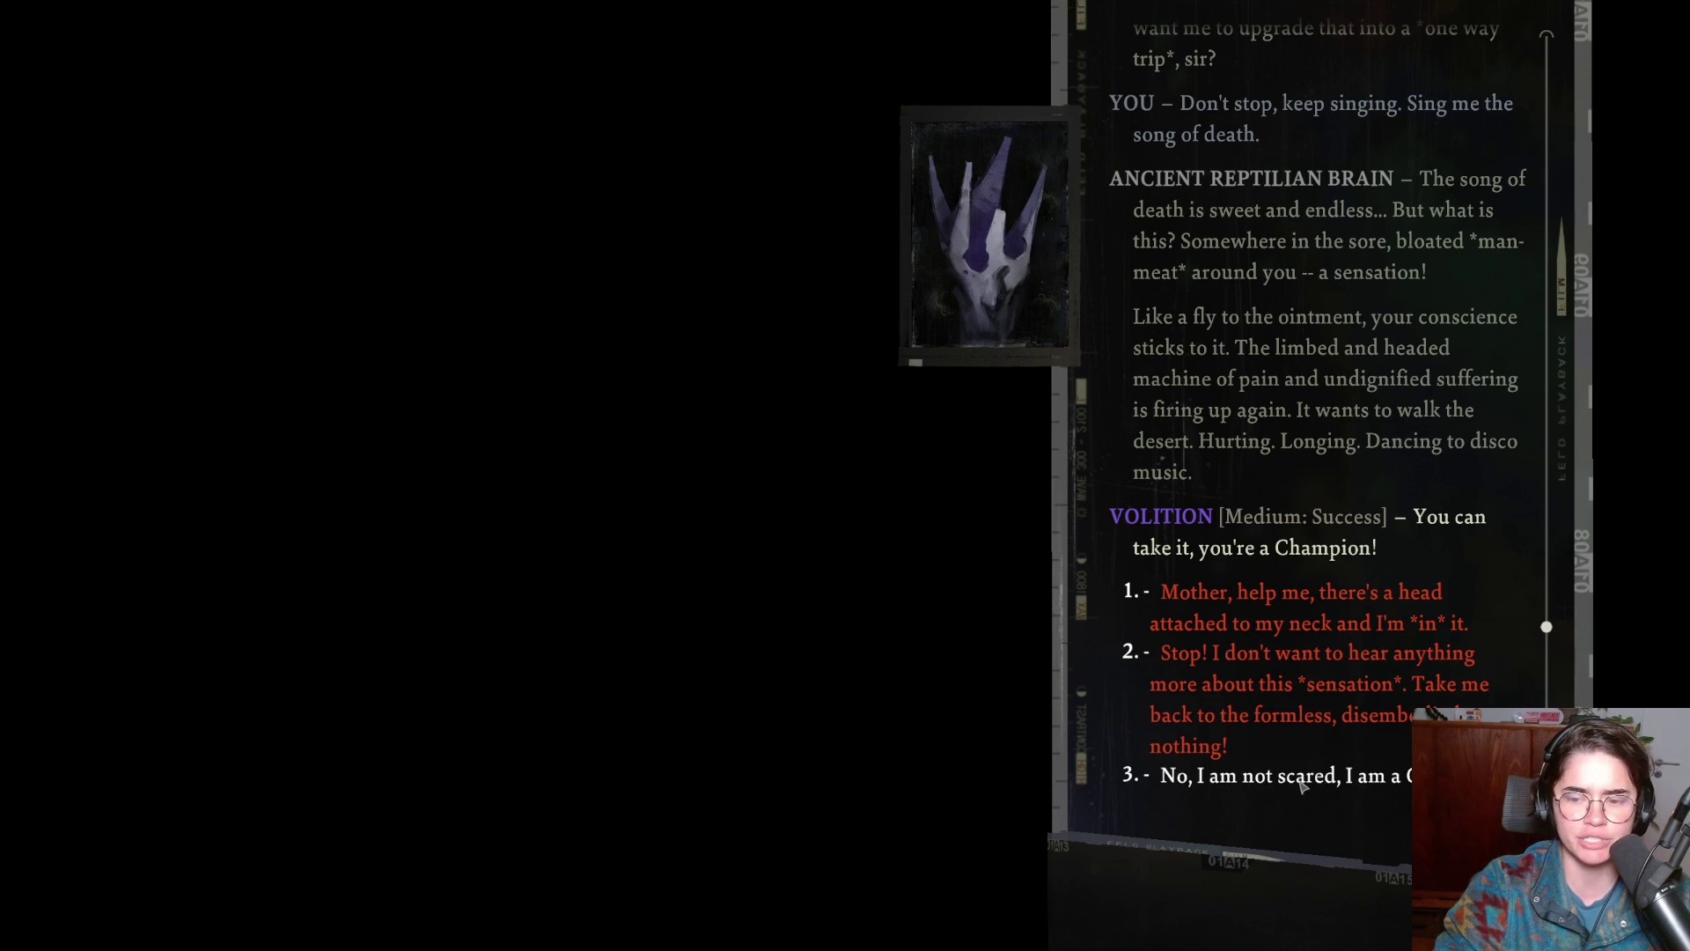
left_click(1303, 780)
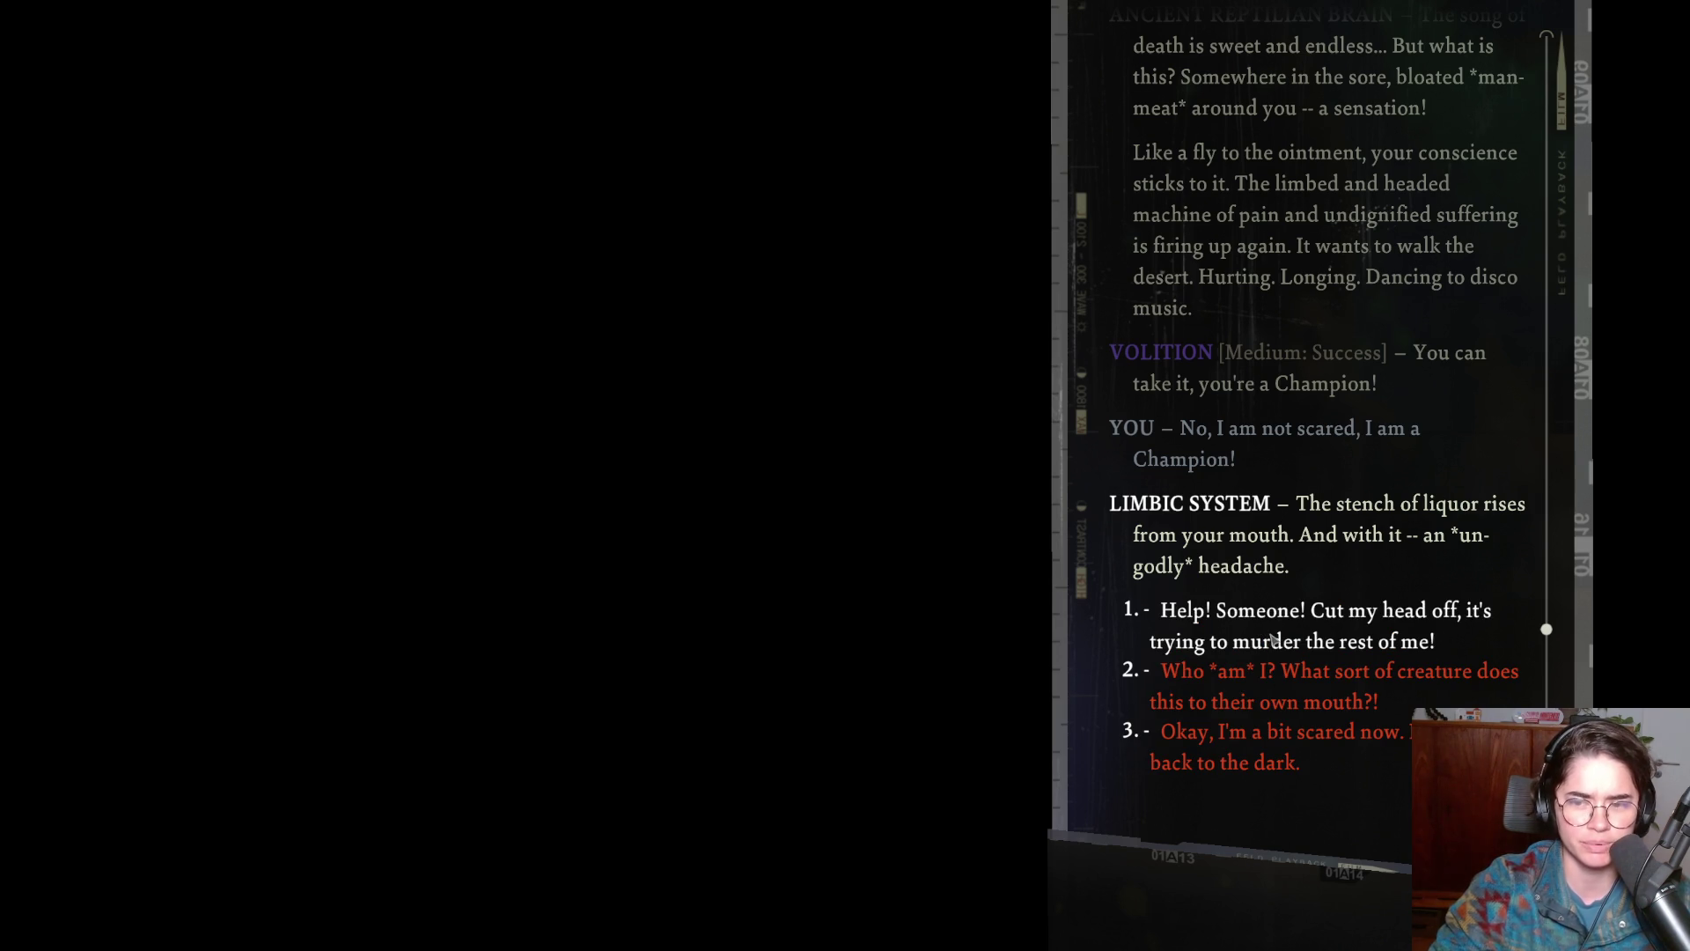
left_click(1272, 640)
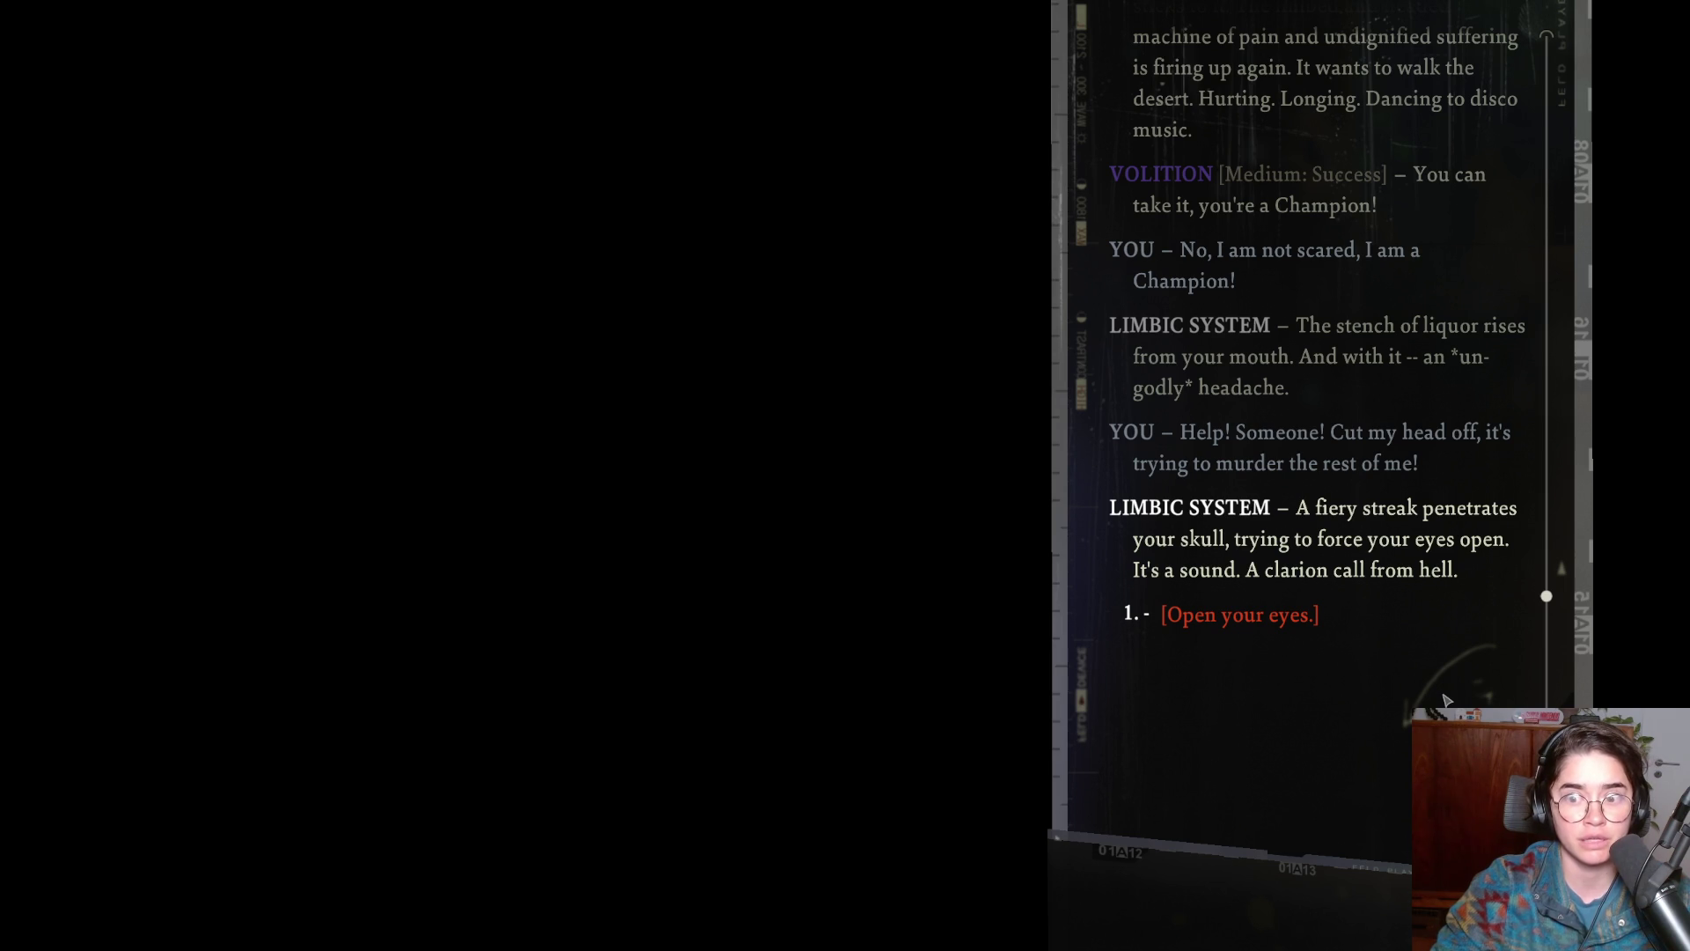
left_click(1248, 619)
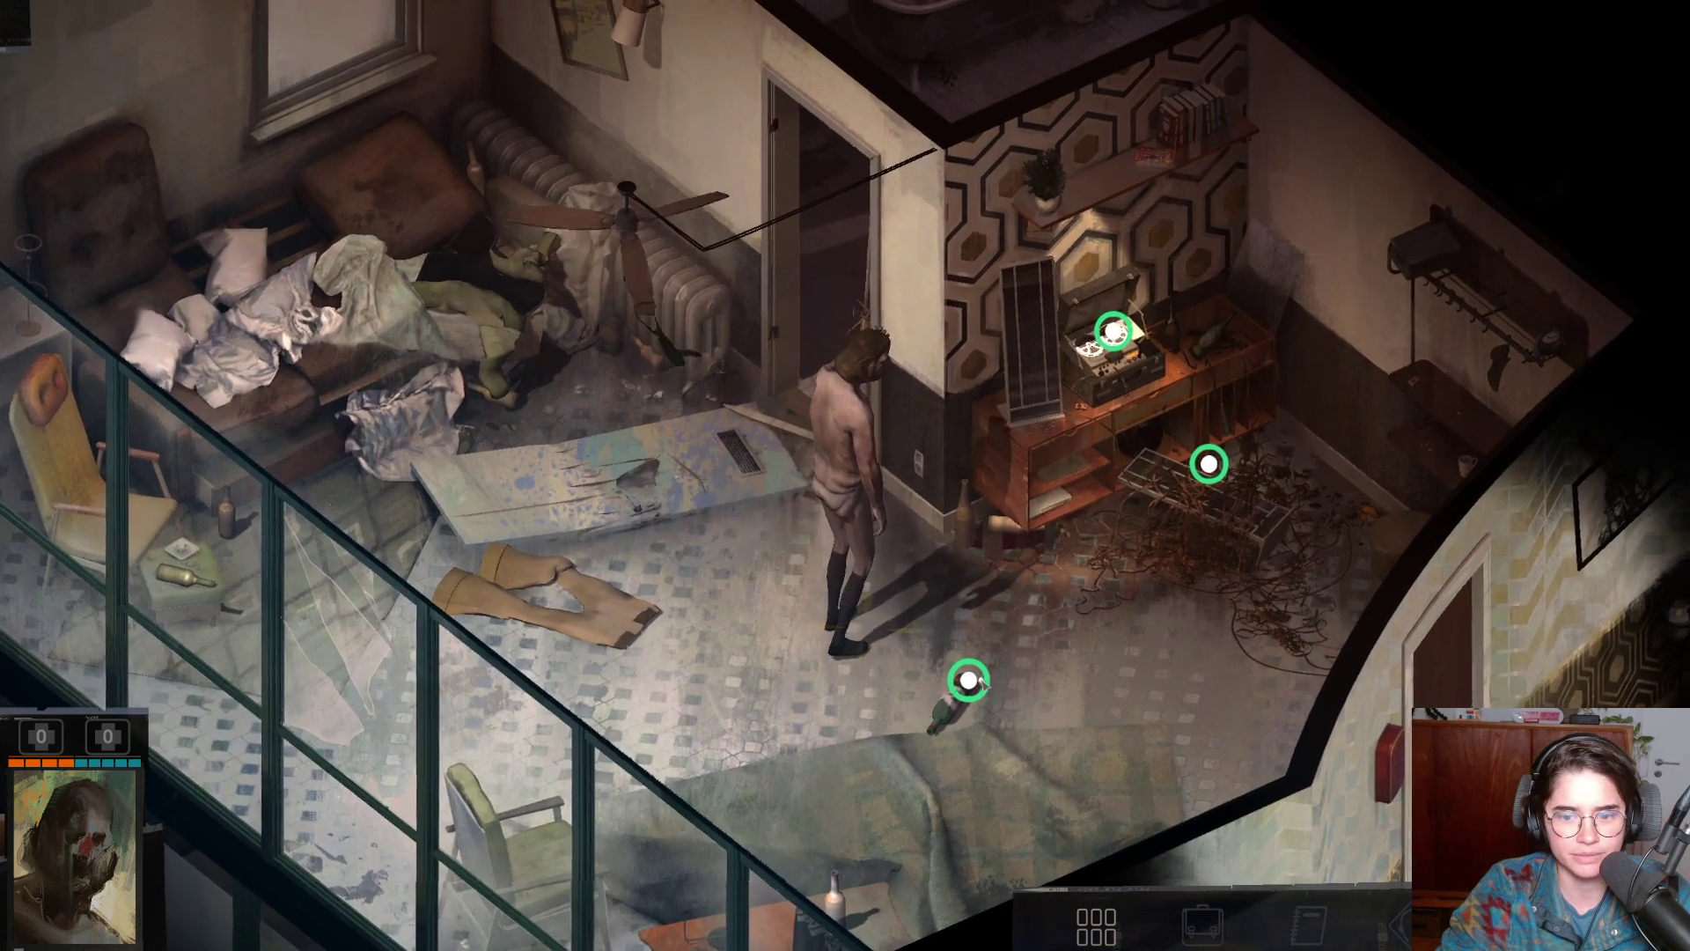
Step: Walk around the room inspecting the bottle and the reel-to-reel tape player
left_click(972, 681)
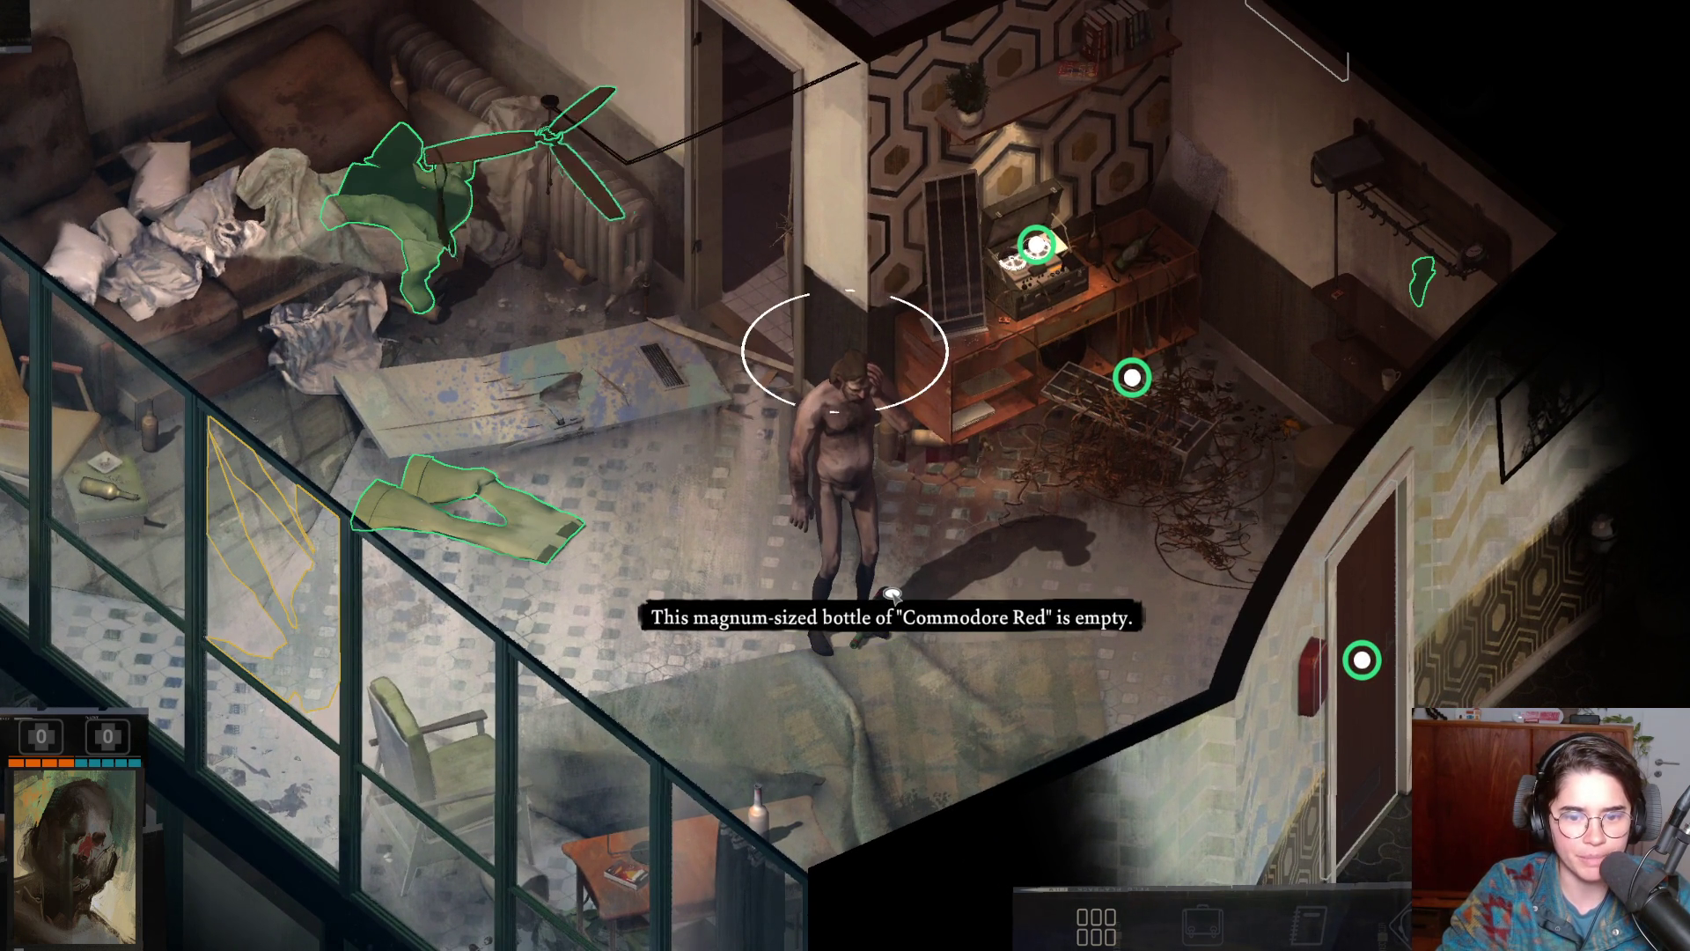
left_click(1034, 524)
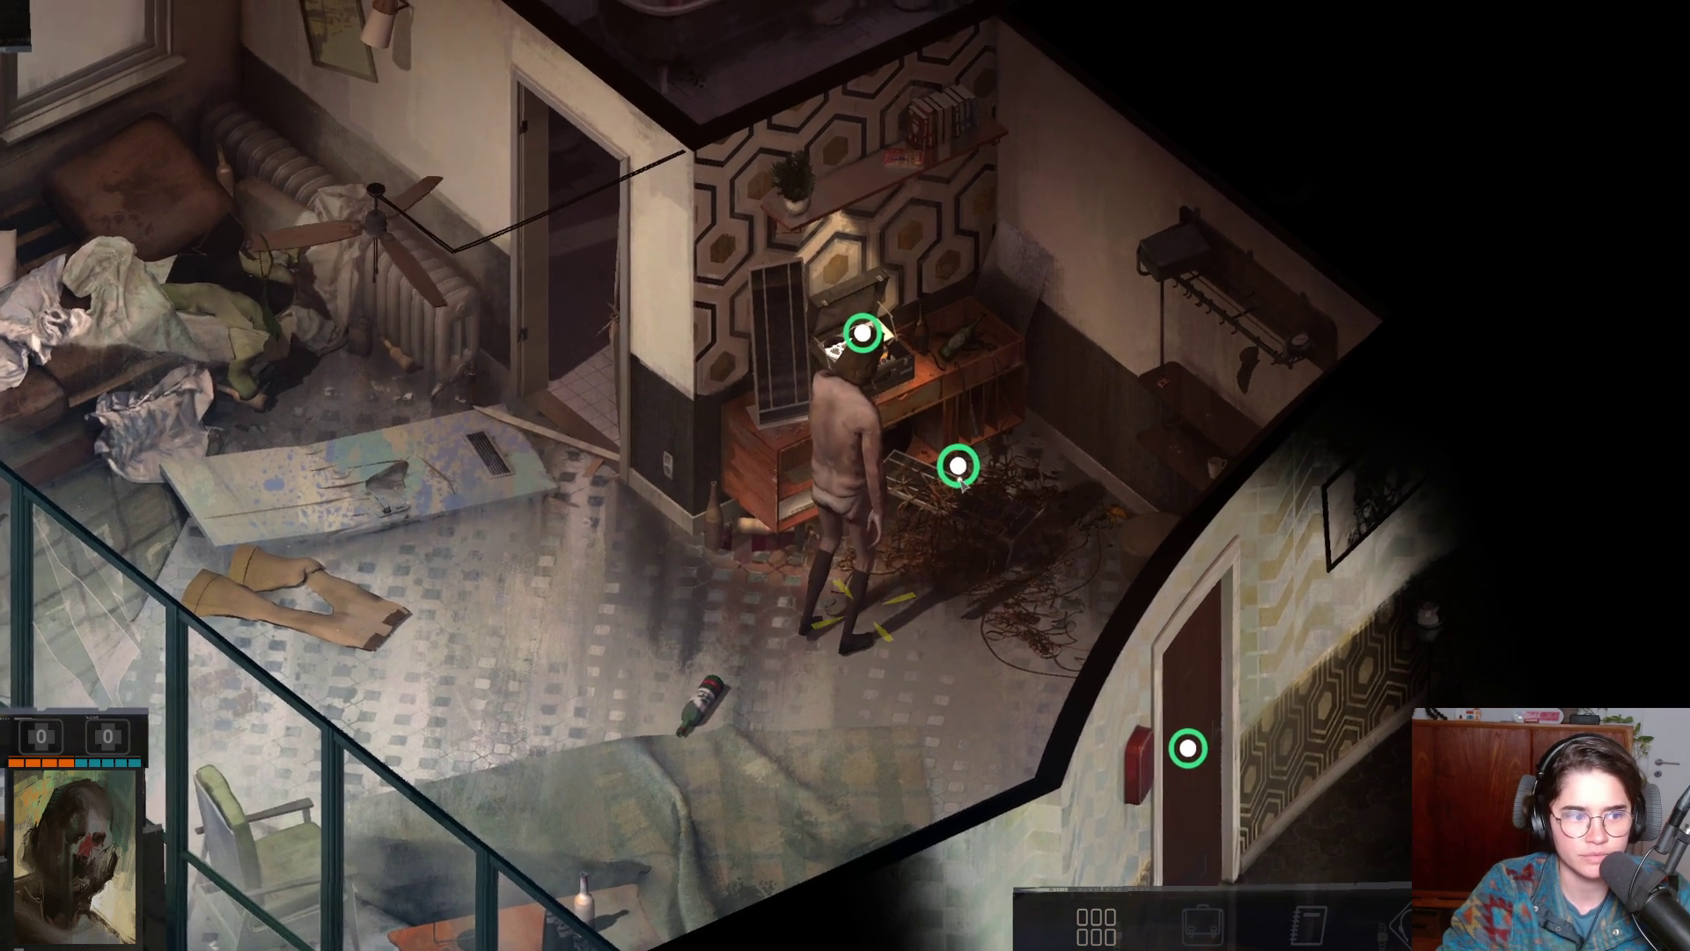
left_click(884, 342)
scroll(884, 343, "down", 5)
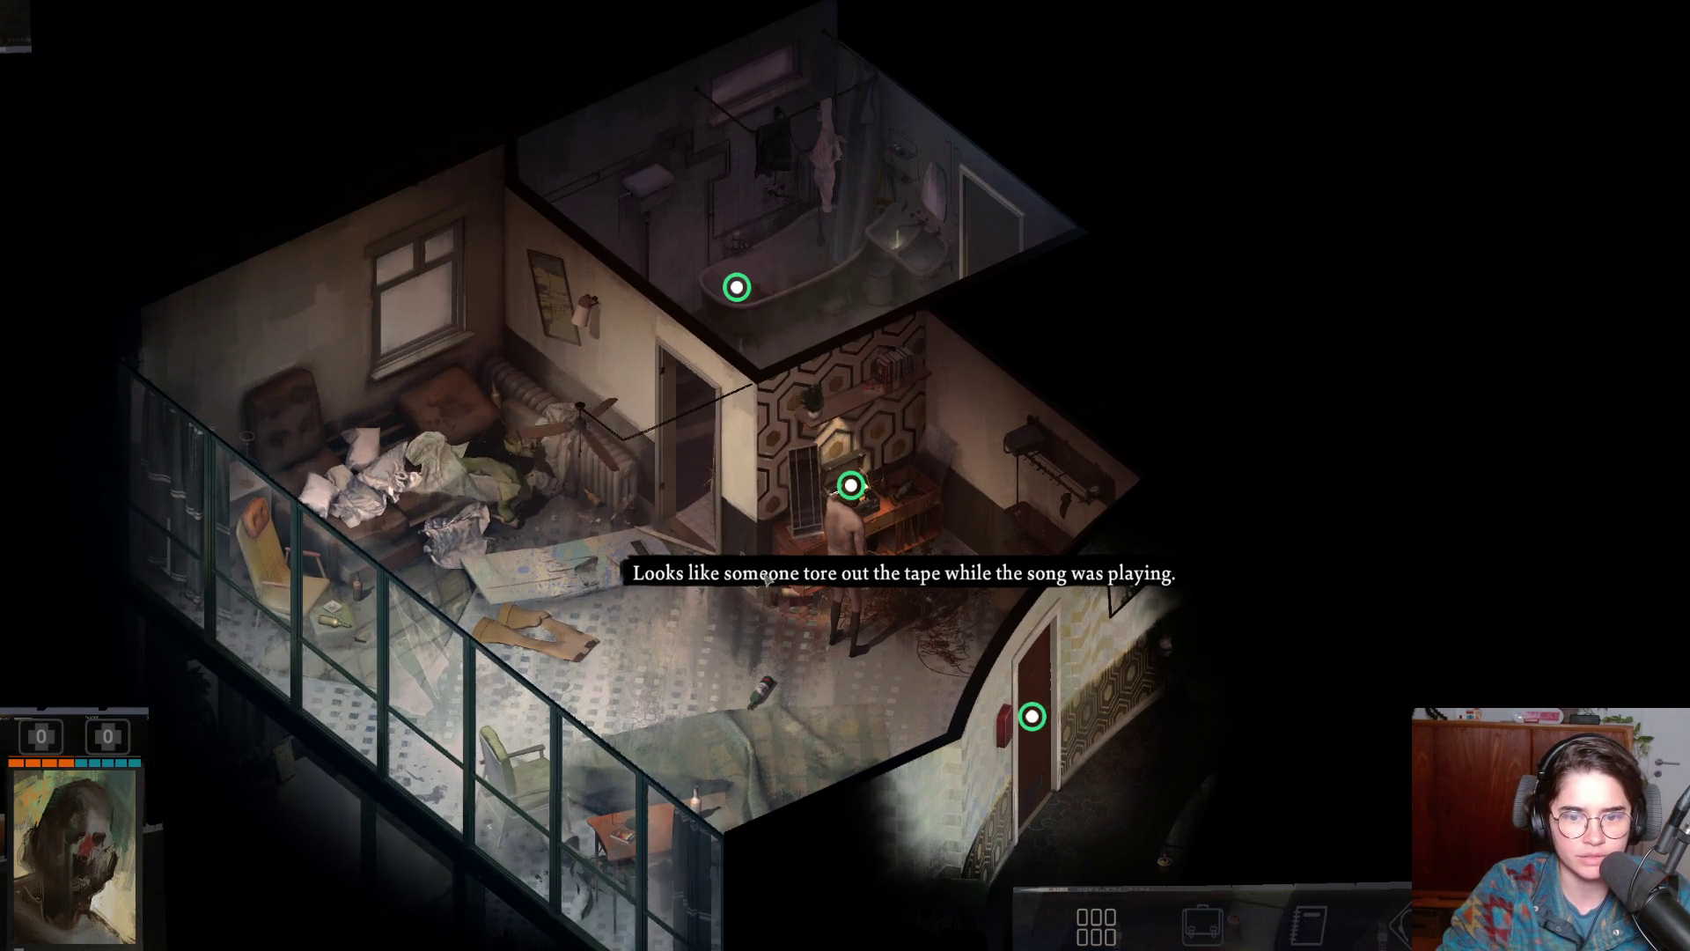
scroll(915, 581, "up", 5)
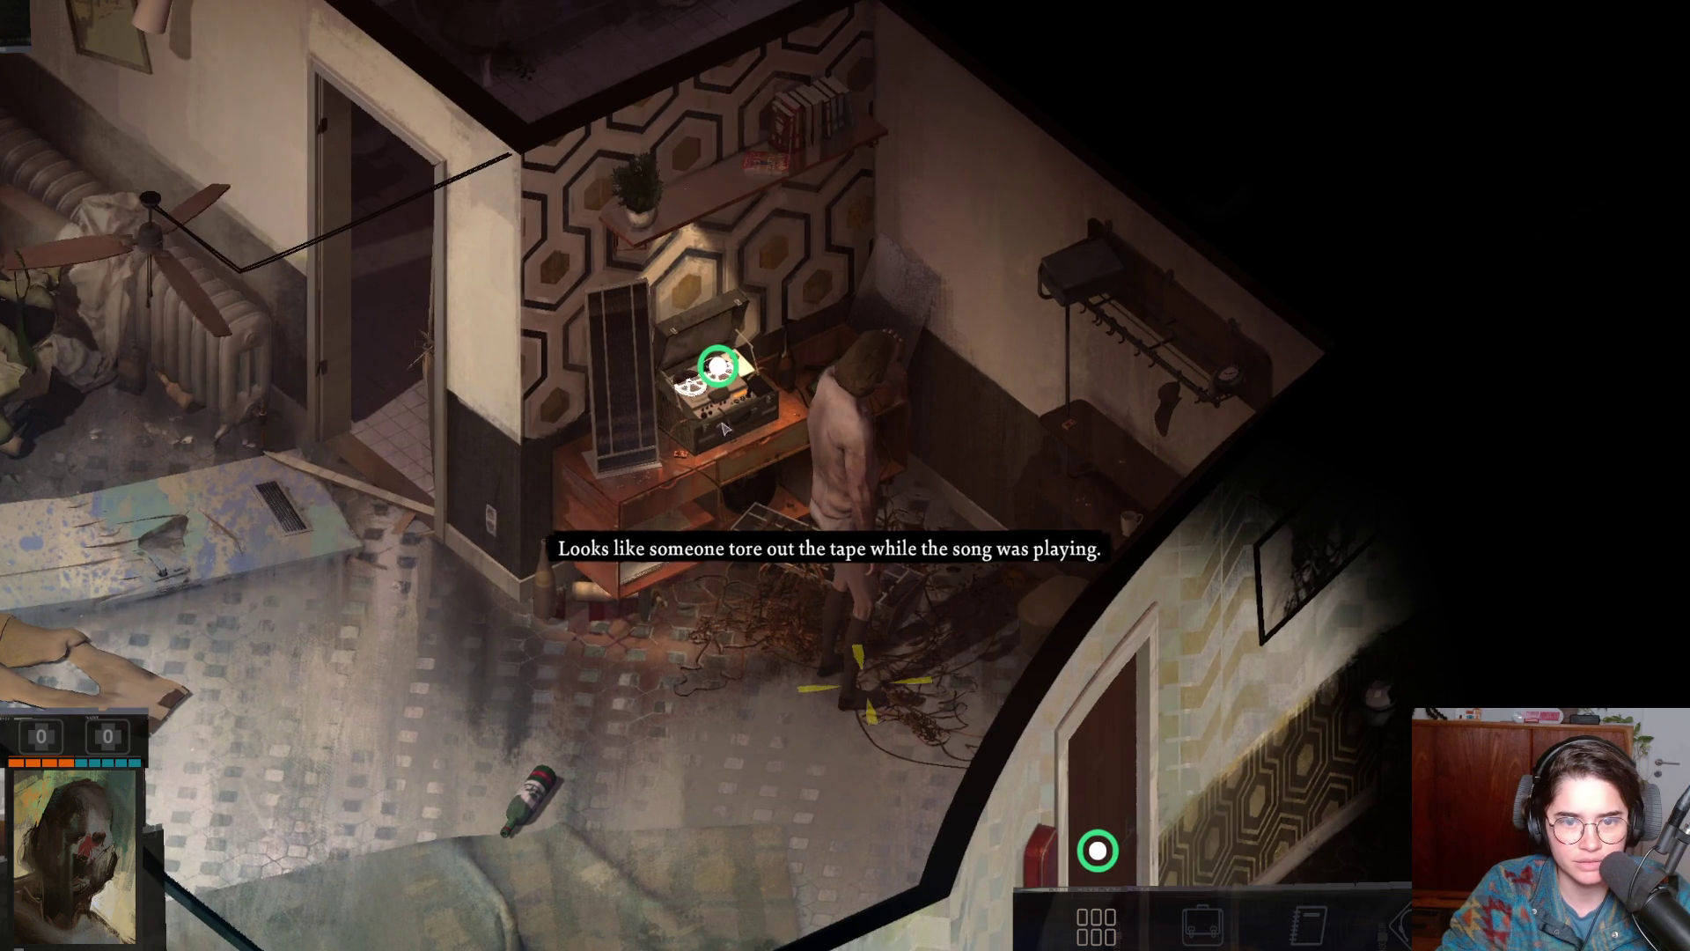
left_click(718, 368)
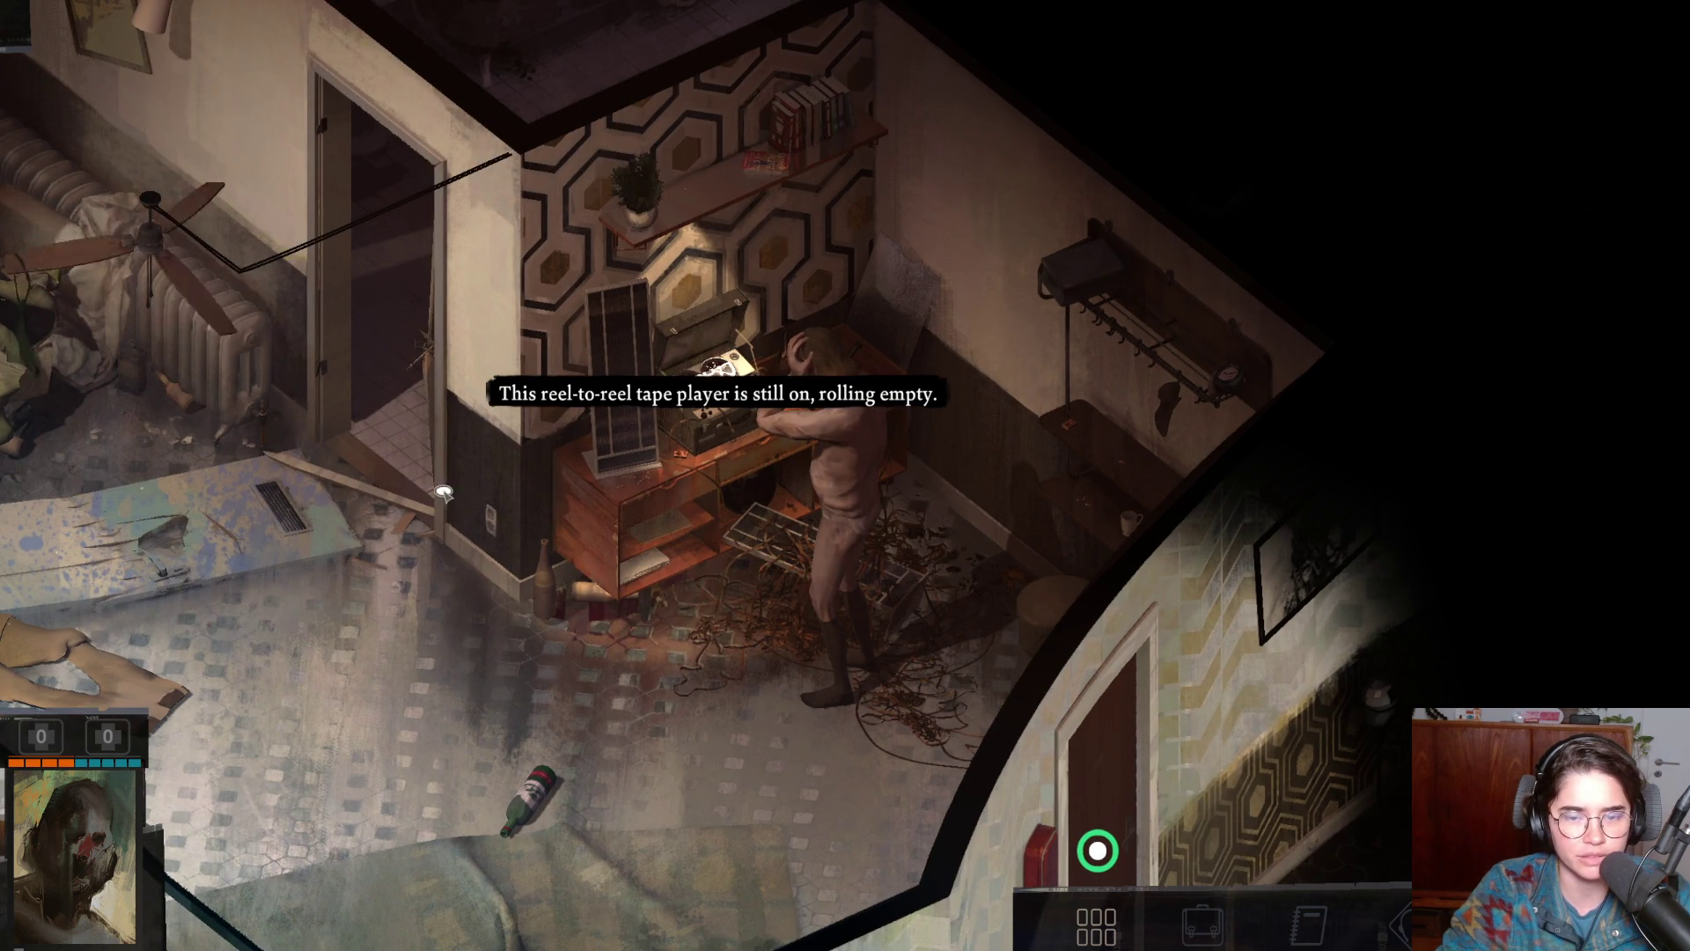
Step: Take the flare-cut trousers from the floor, then bring up the pause menu
left_click(350, 636)
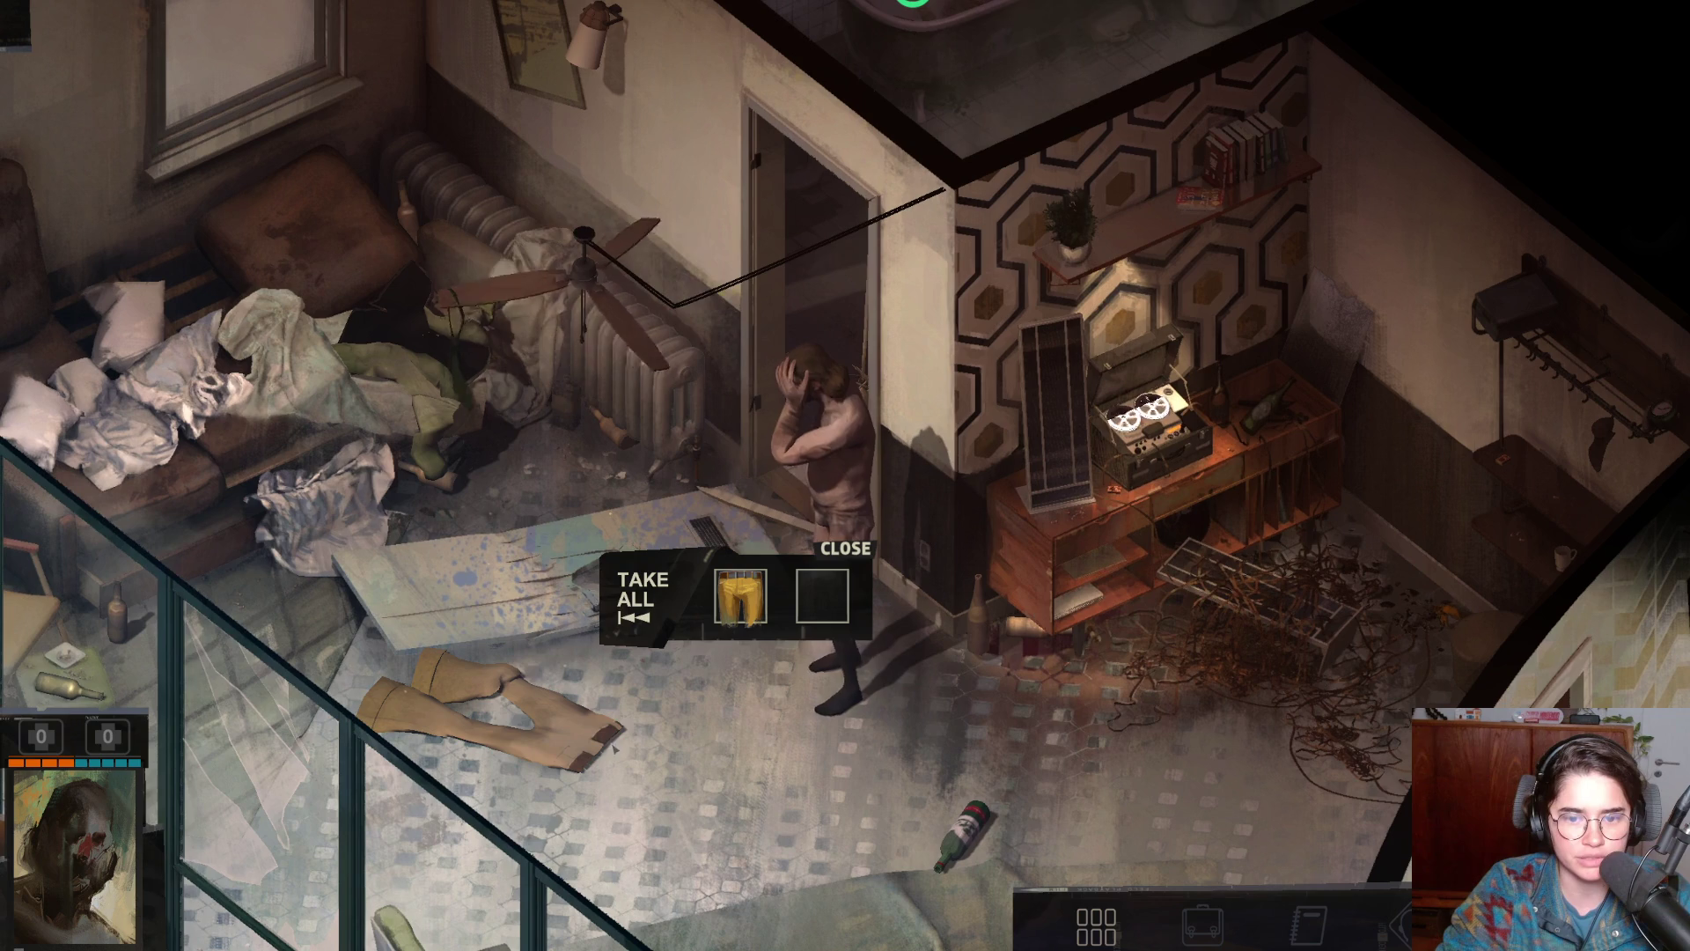
left_click(739, 598)
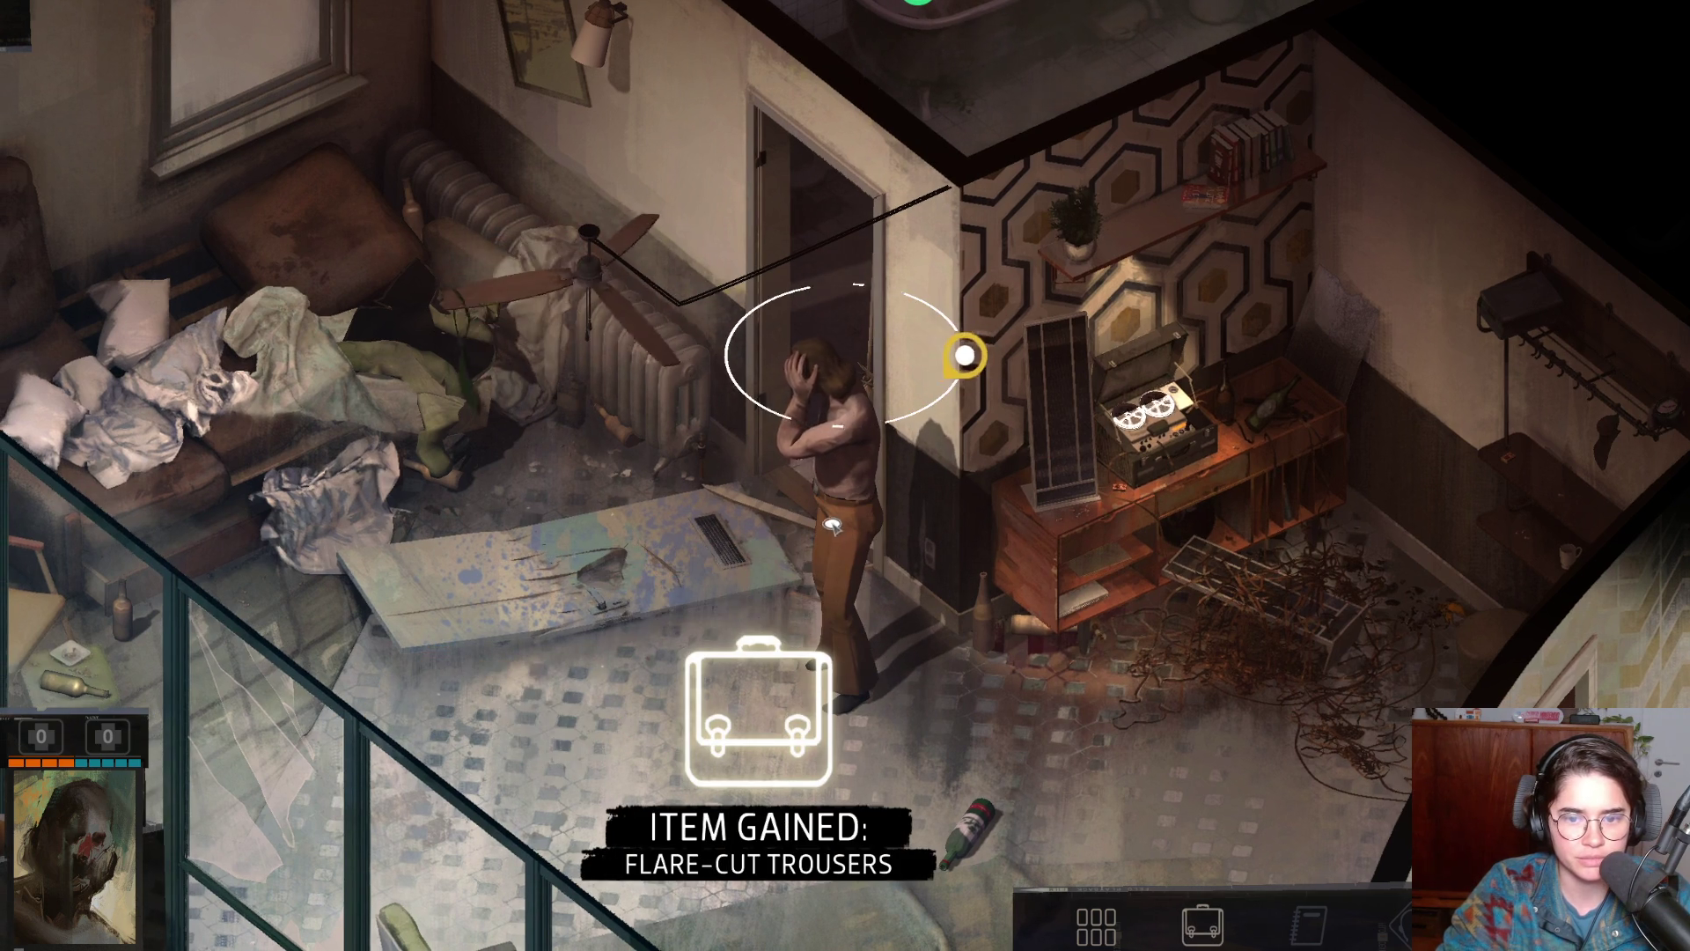
left_click(585, 691)
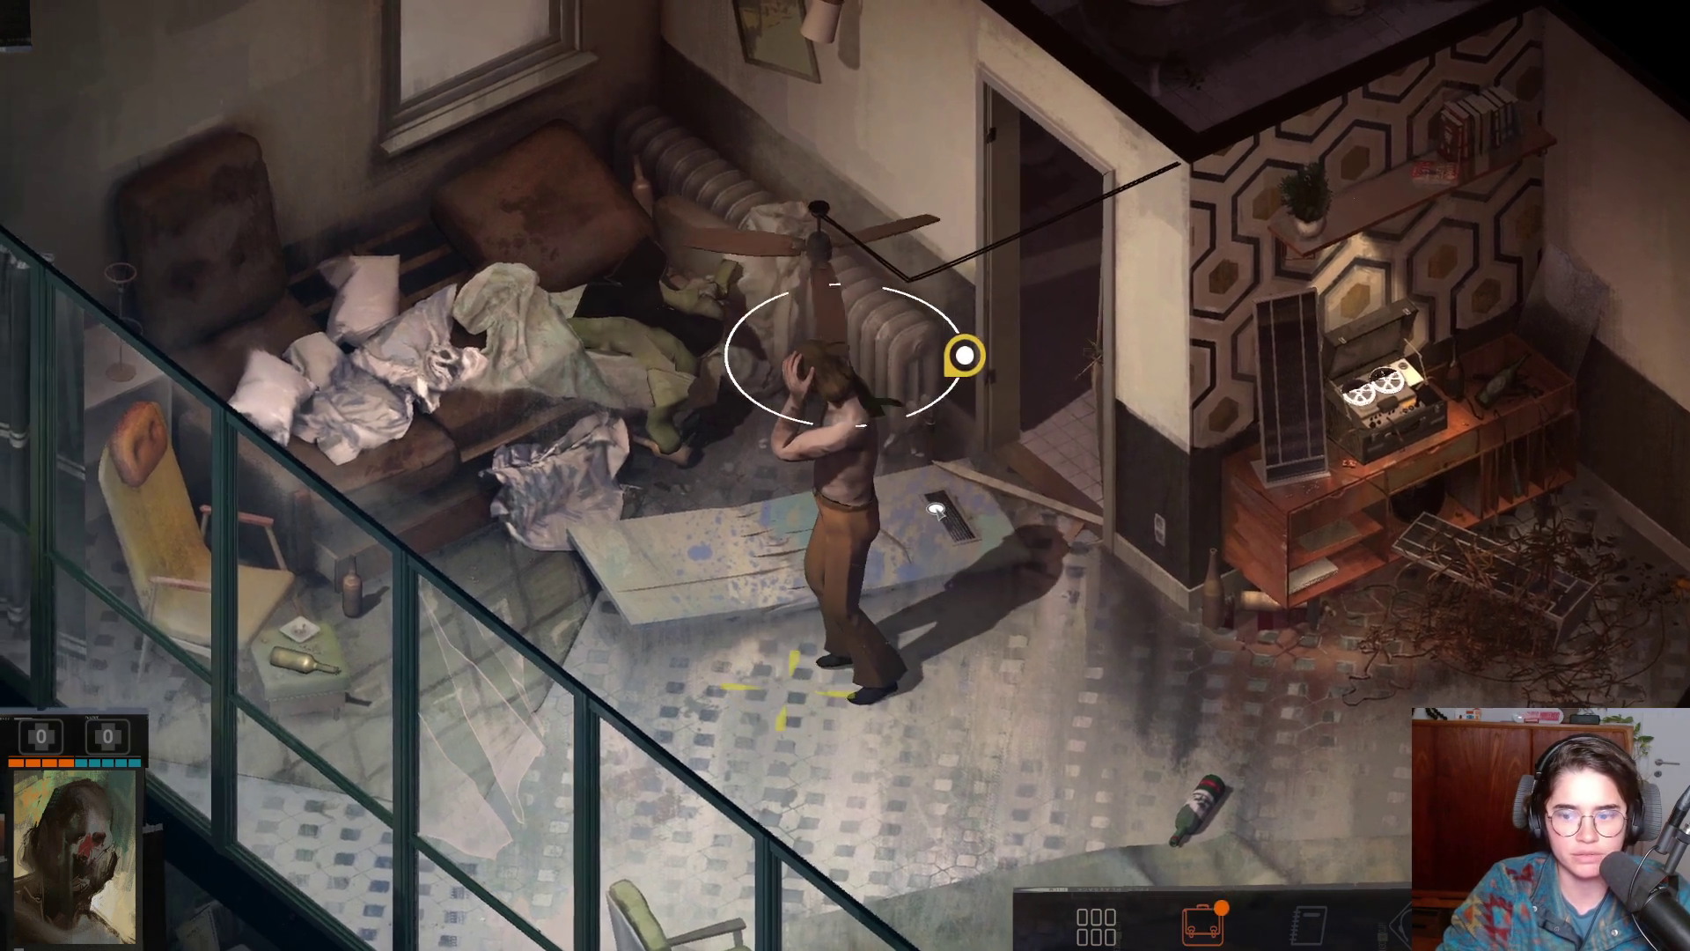
key("Escape")
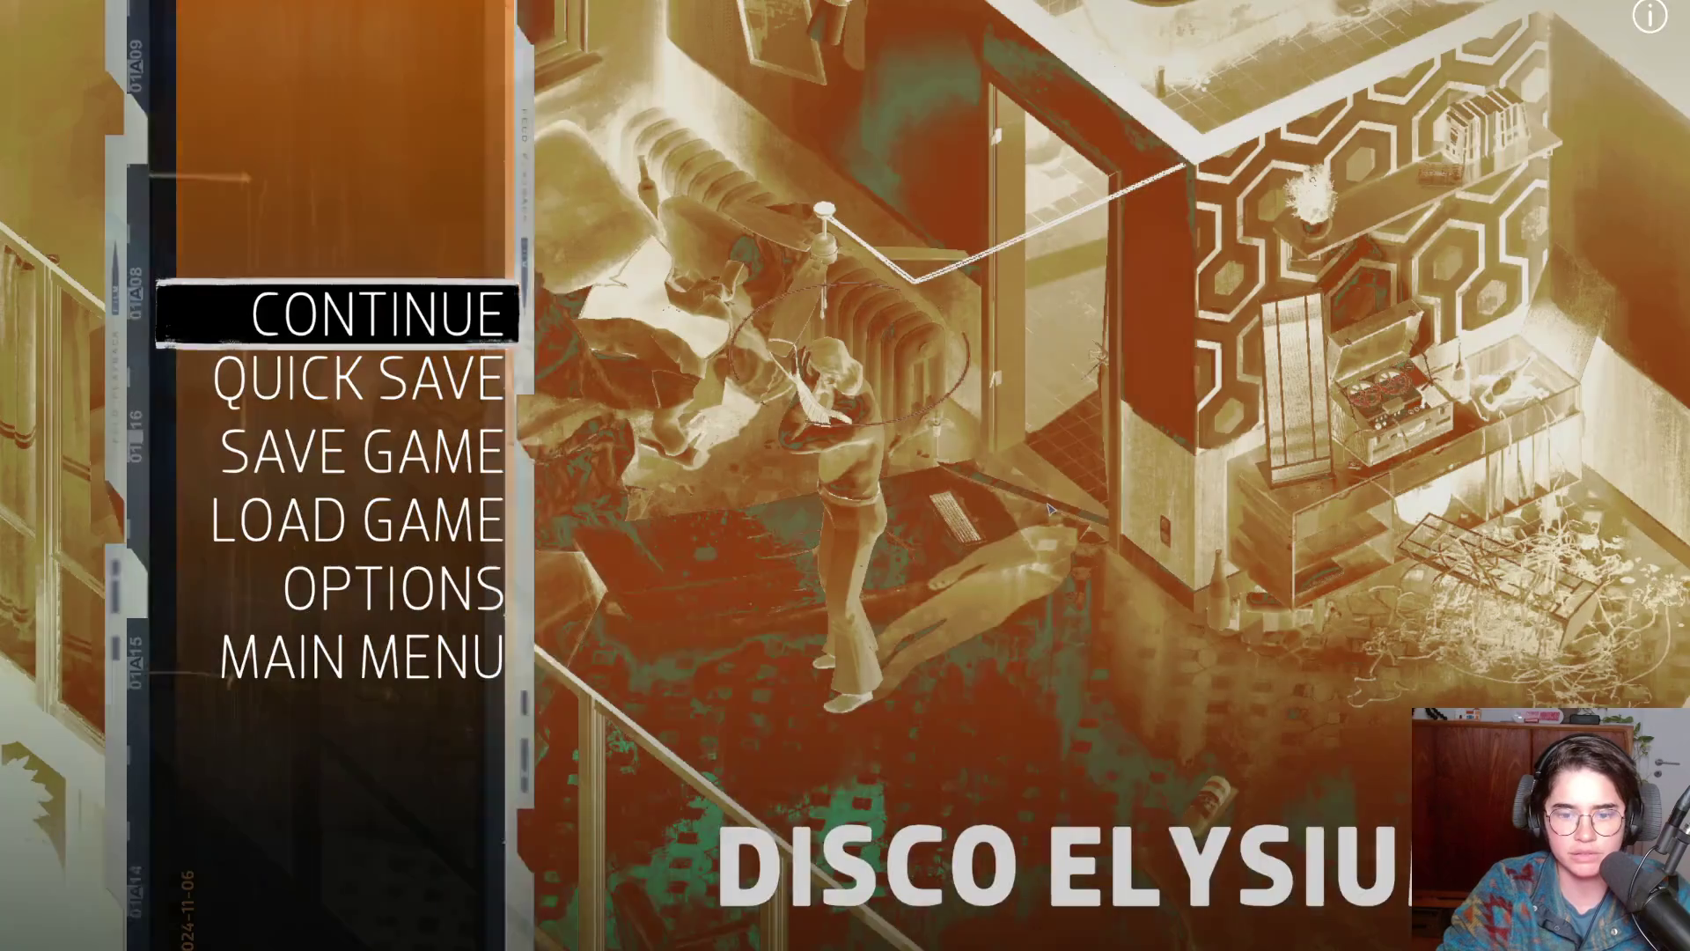
Step: Resume play and review the inventory and character sheet (Inland Empire 6), then close them
left_click(433, 350)
left_click(1204, 925)
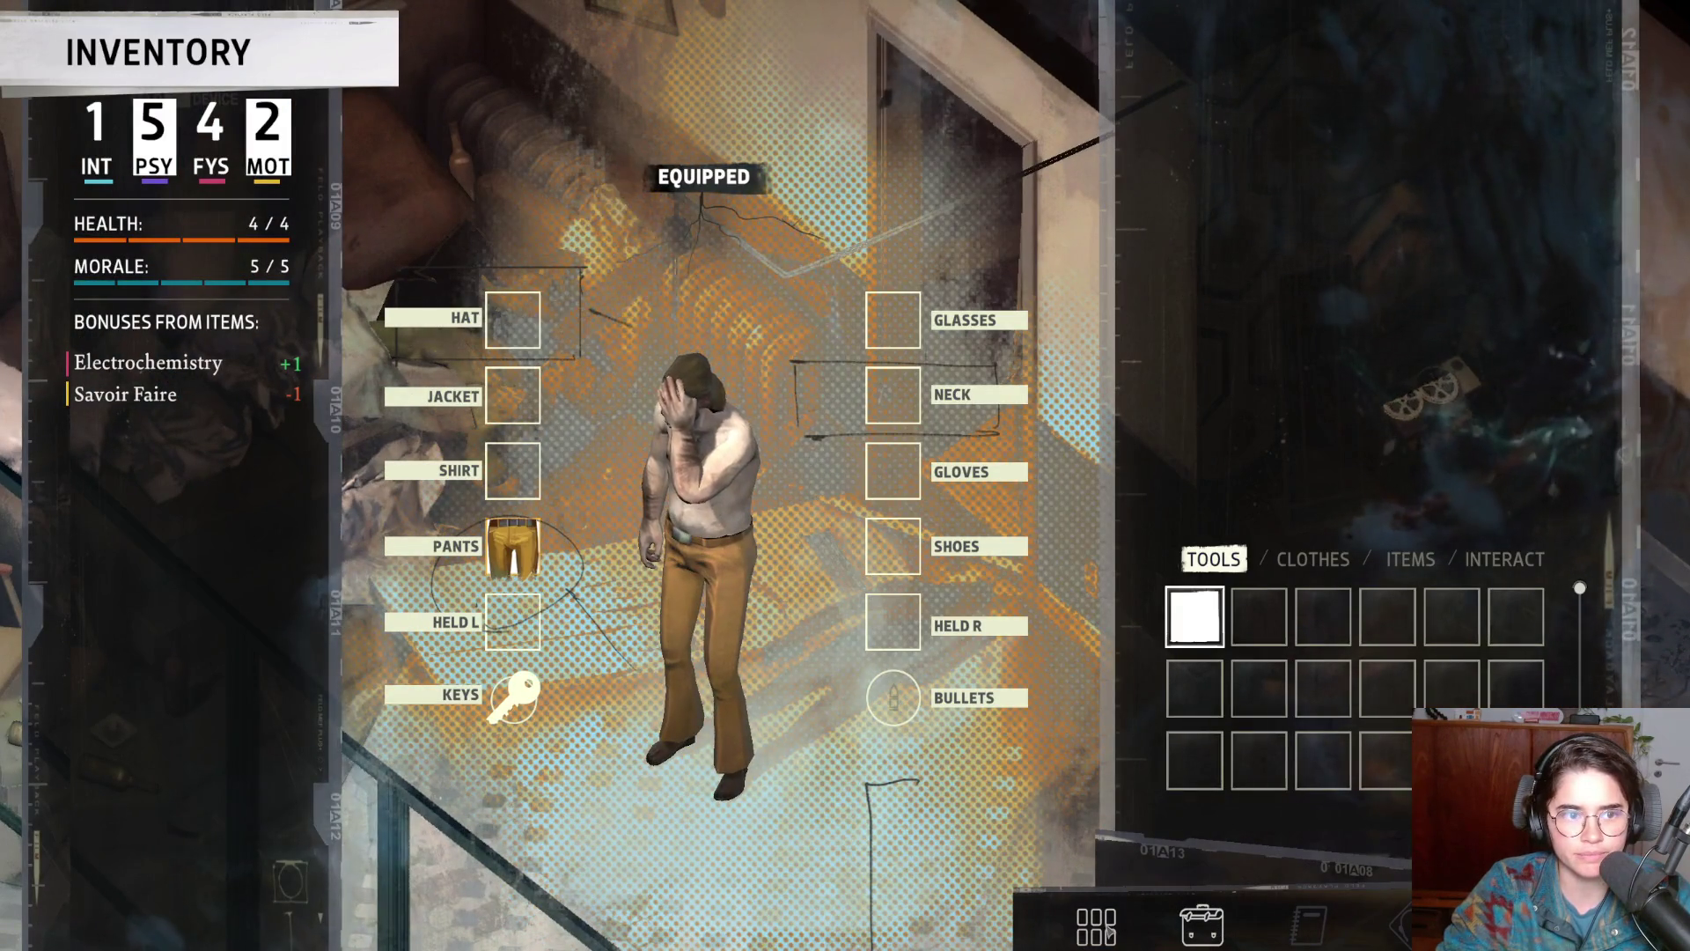
left_click(1103, 926)
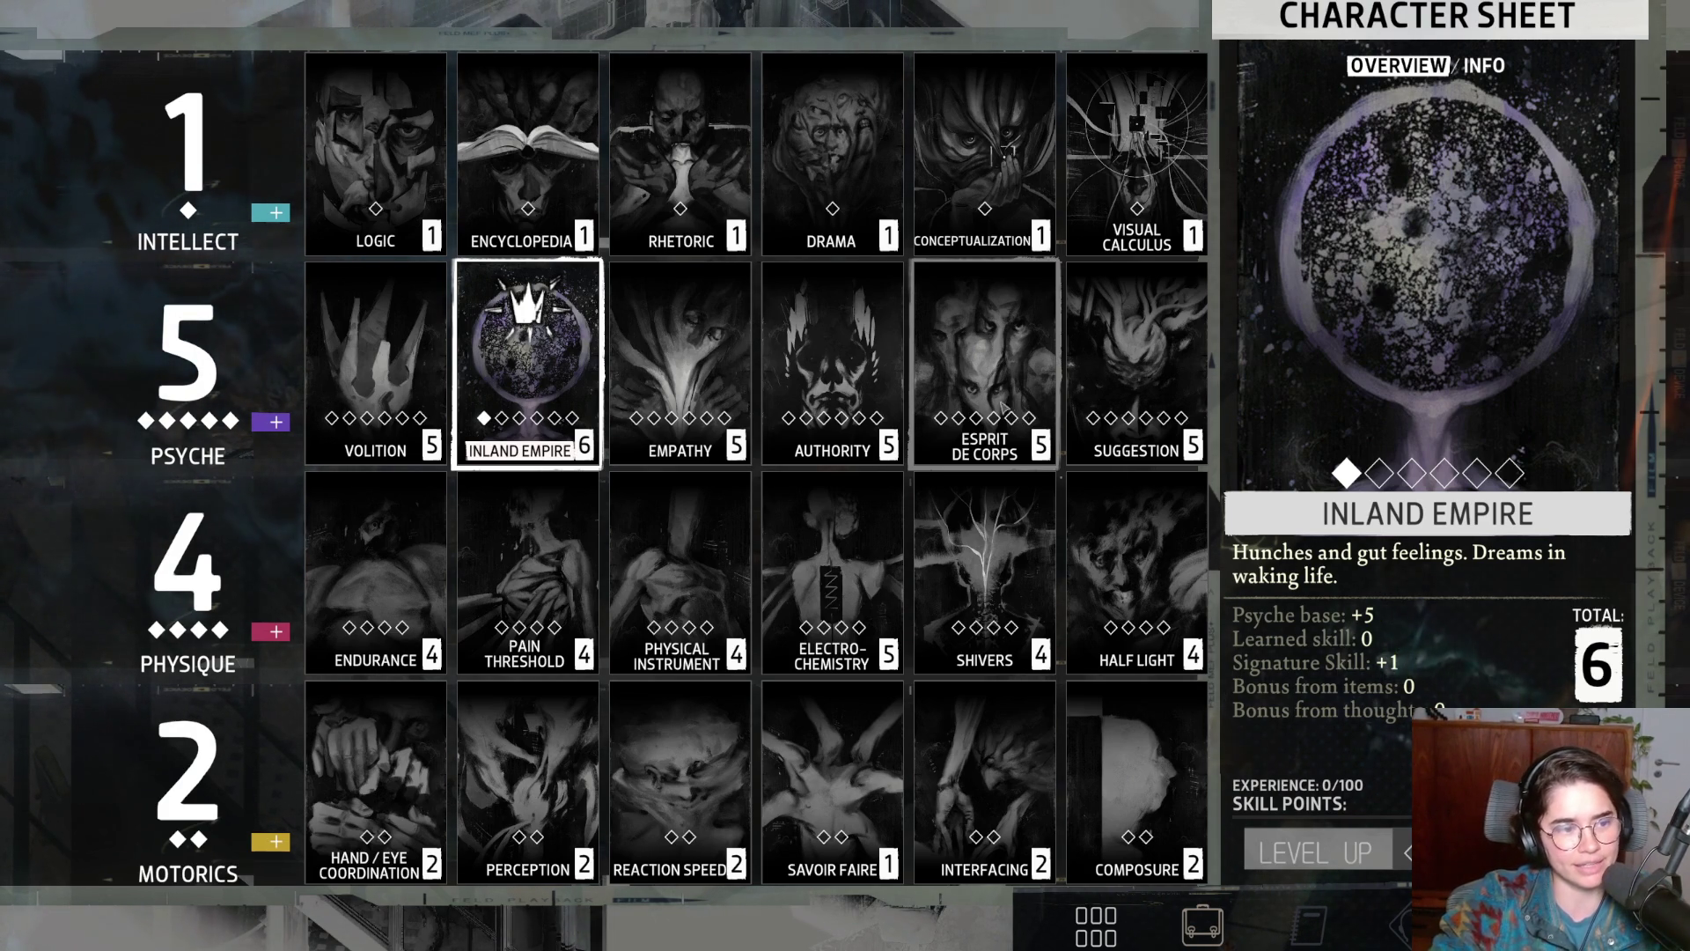
key("Escape")
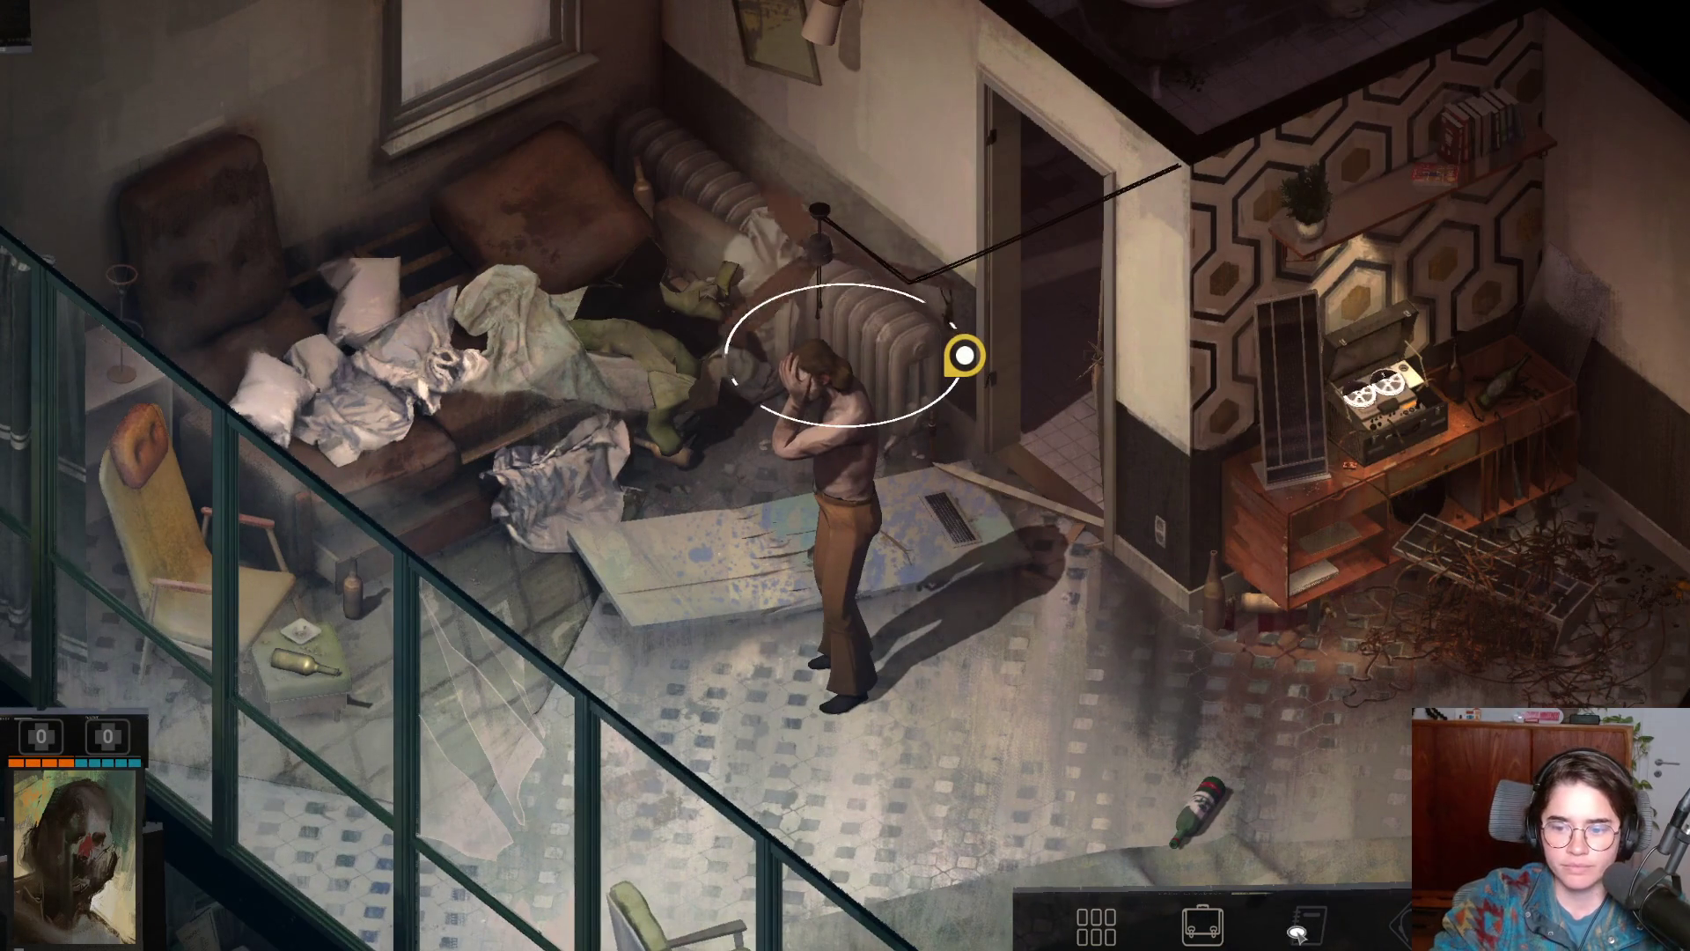
Step: Fish the Key to Room #1 out of the trouser pocket, end the dialogue, and pause
left_click(968, 373)
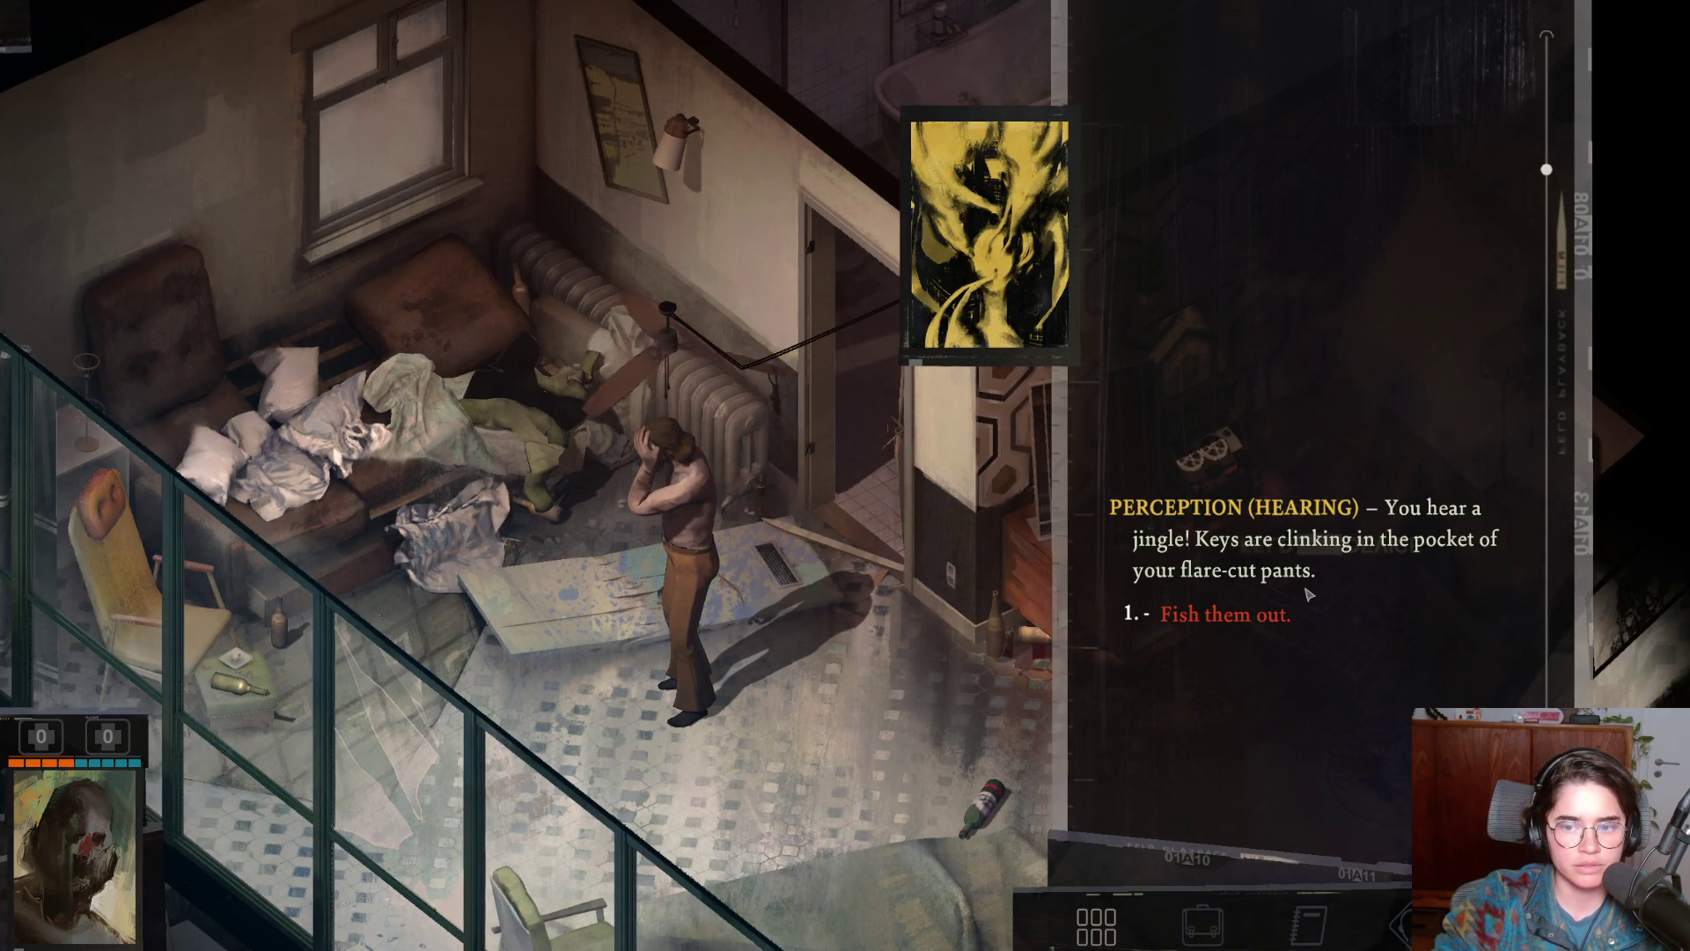
left_click(1222, 627)
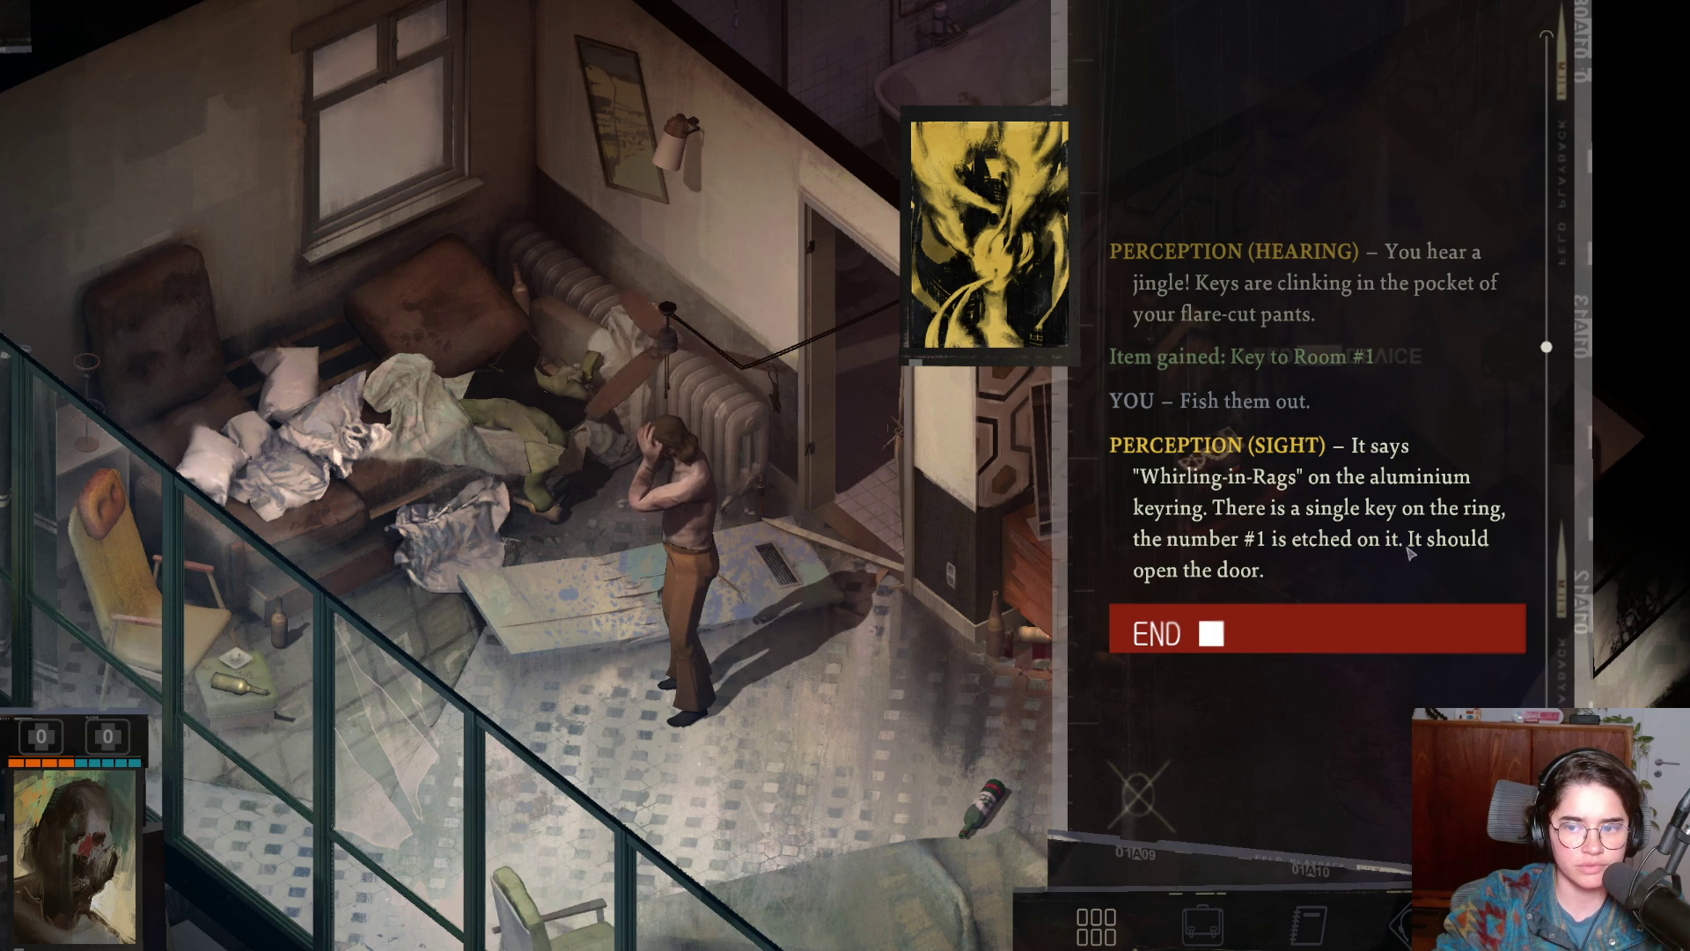
left_click(1212, 634)
key("Escape")
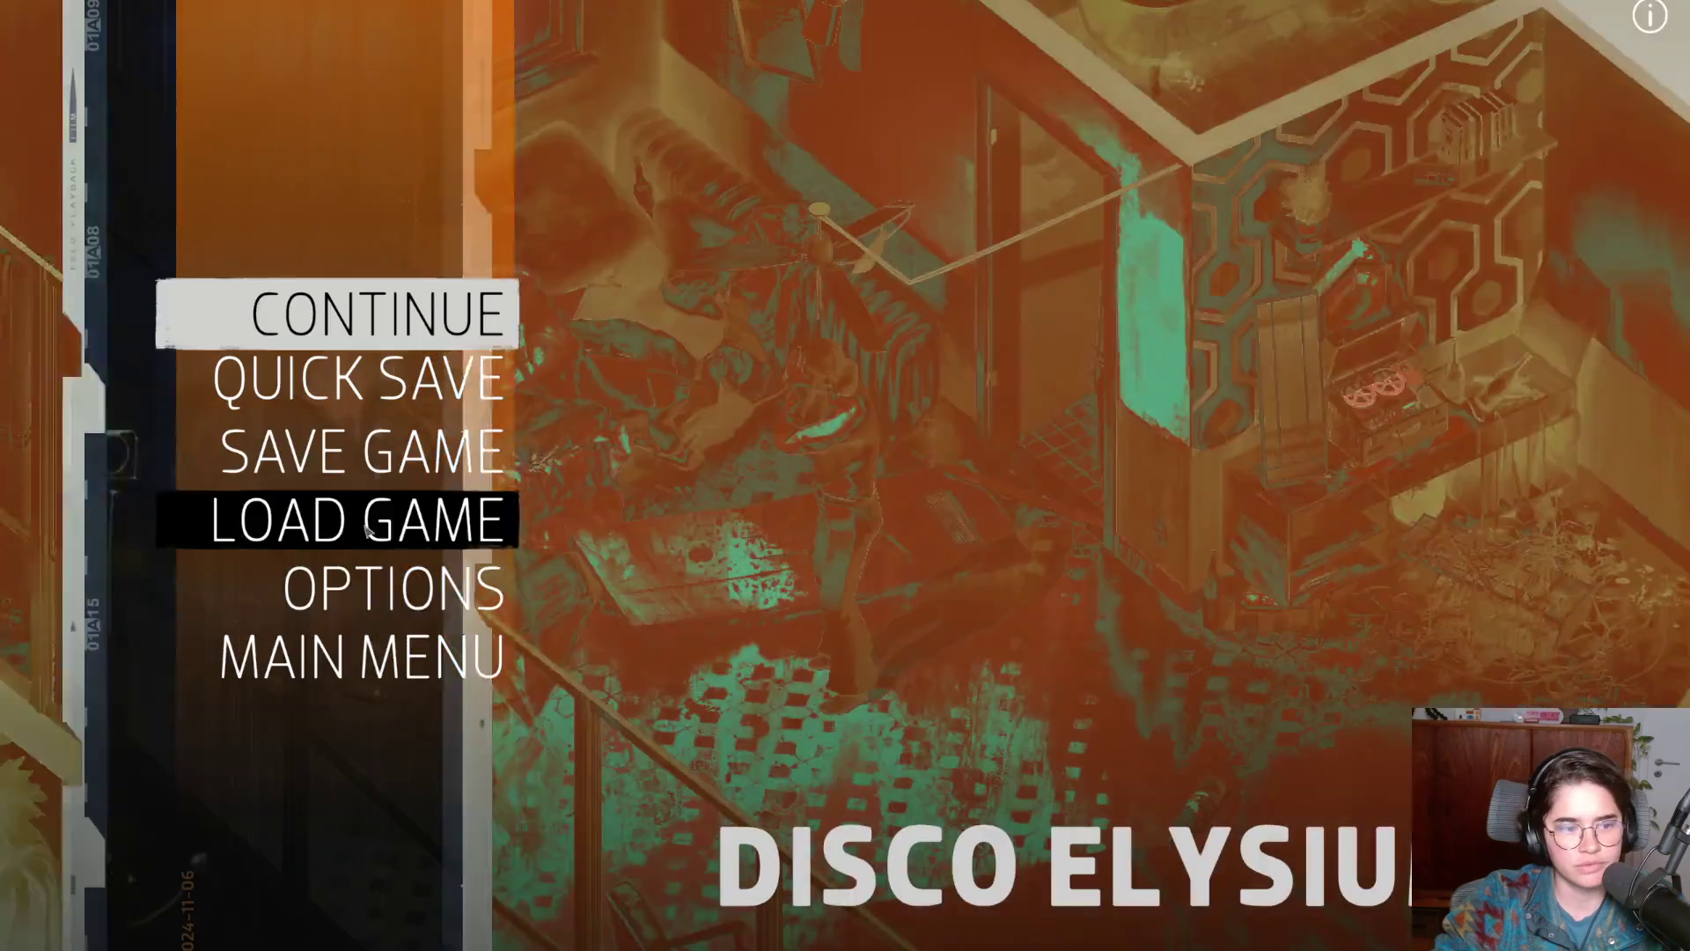
Step: Save the current progress as a new save game
left_click(414, 455)
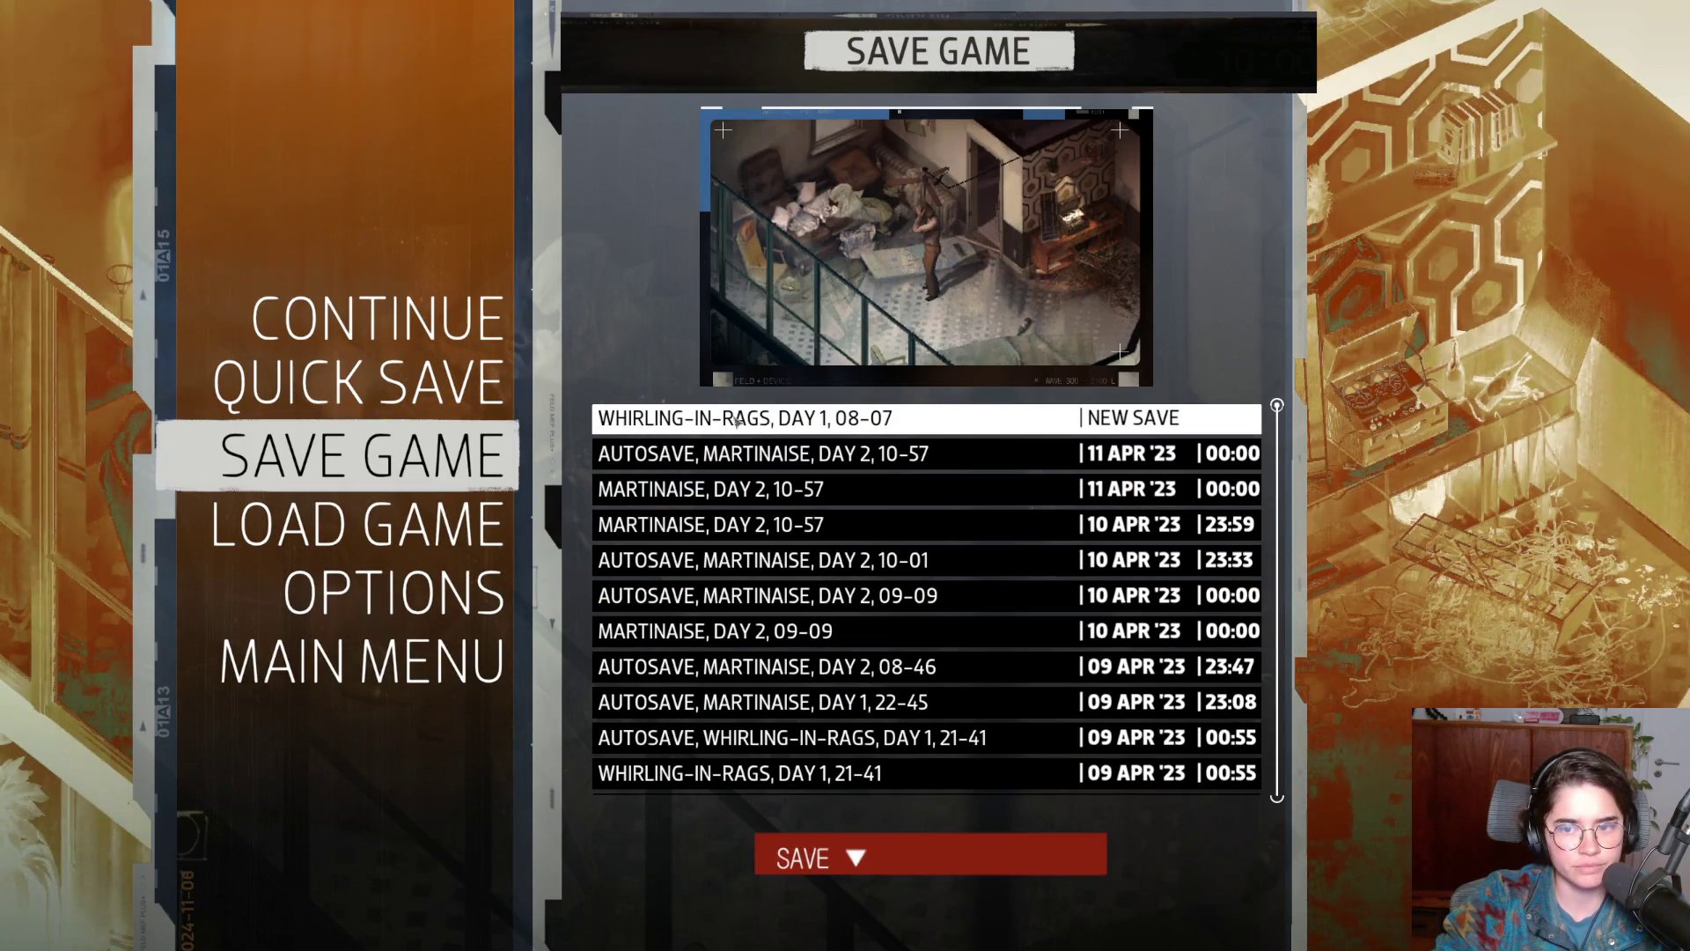
left_click(847, 851)
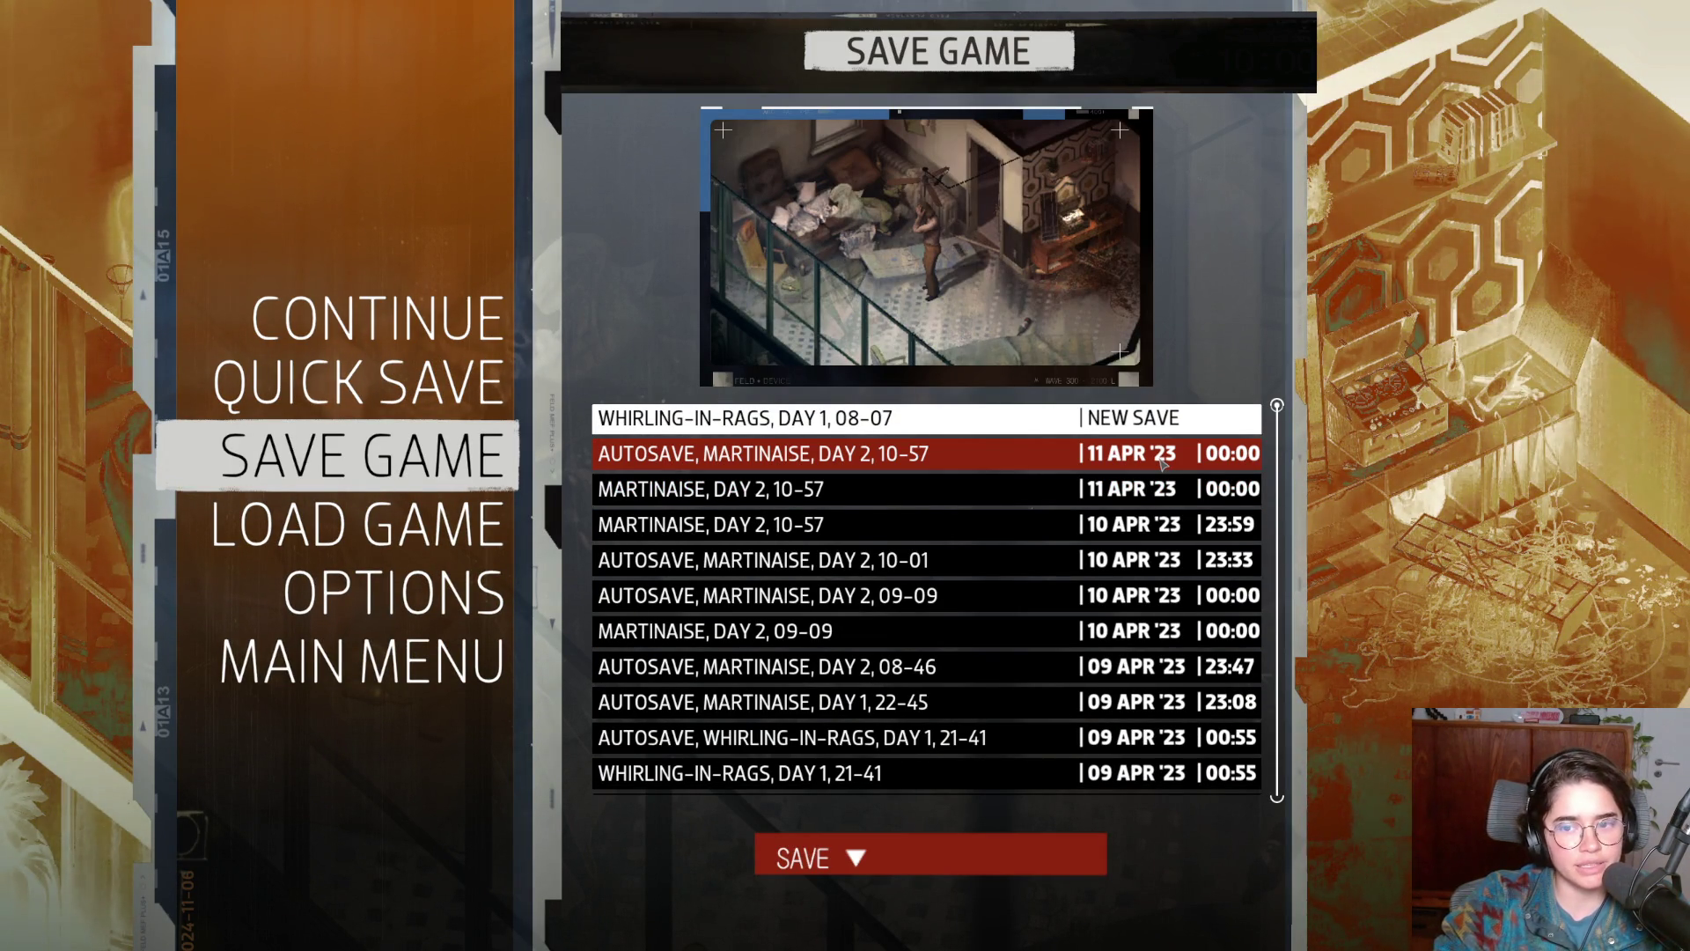
left_click(854, 854)
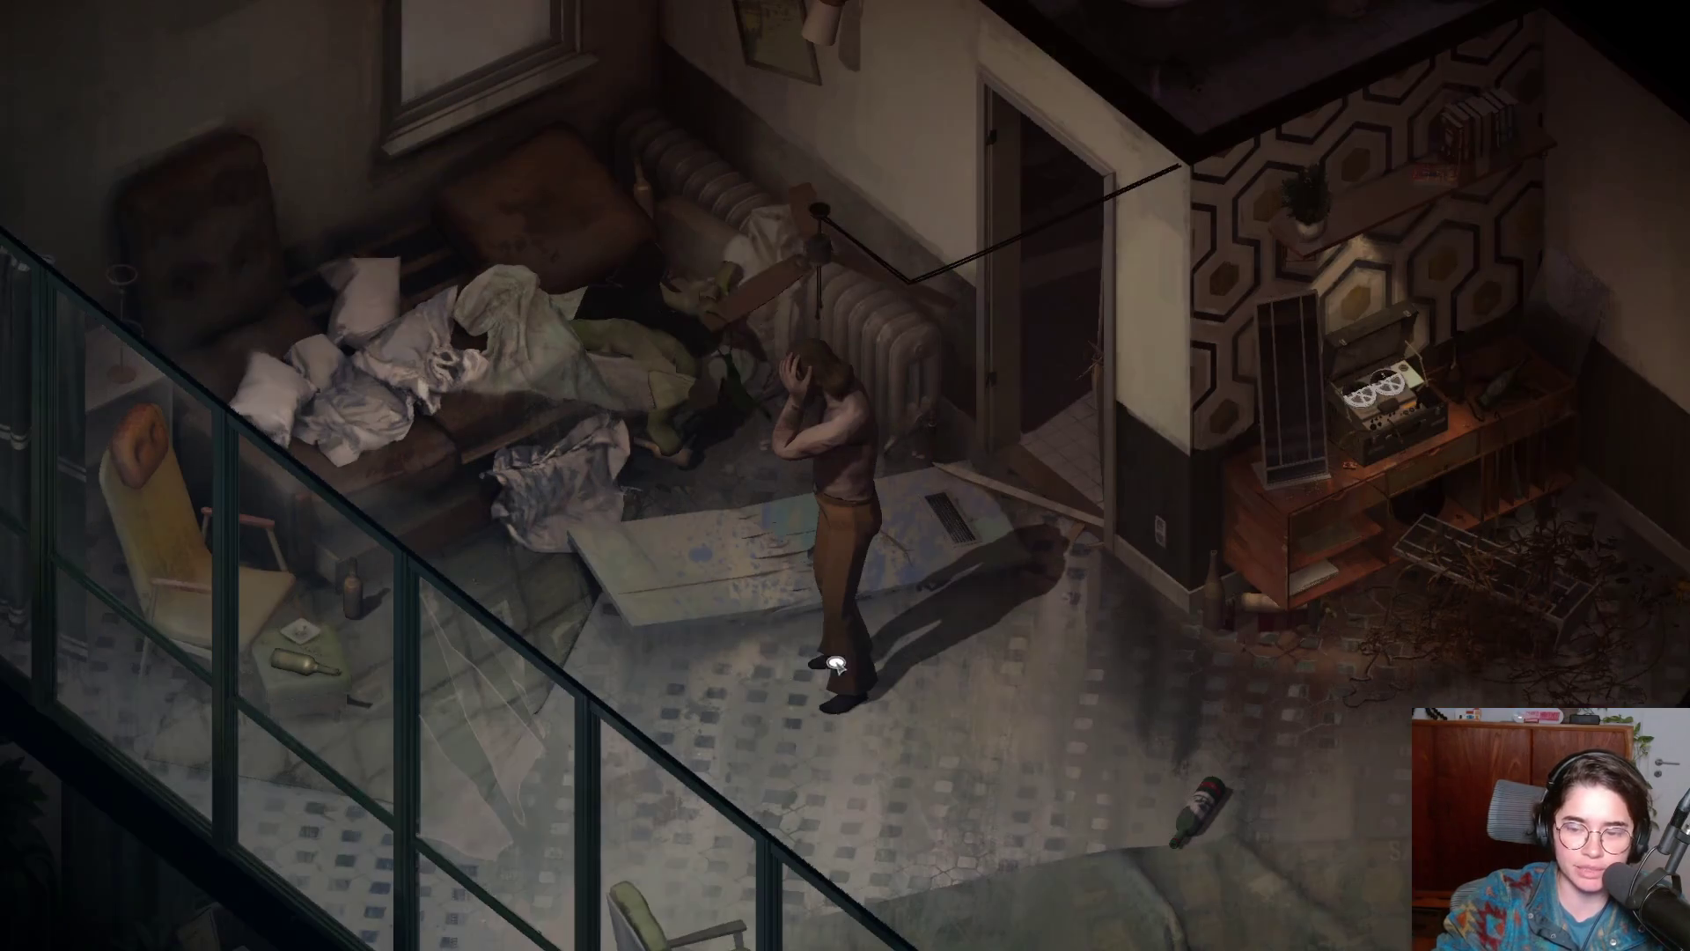
Step: Leave for the main menu from the pause menu, confirming the exit
key("Escape")
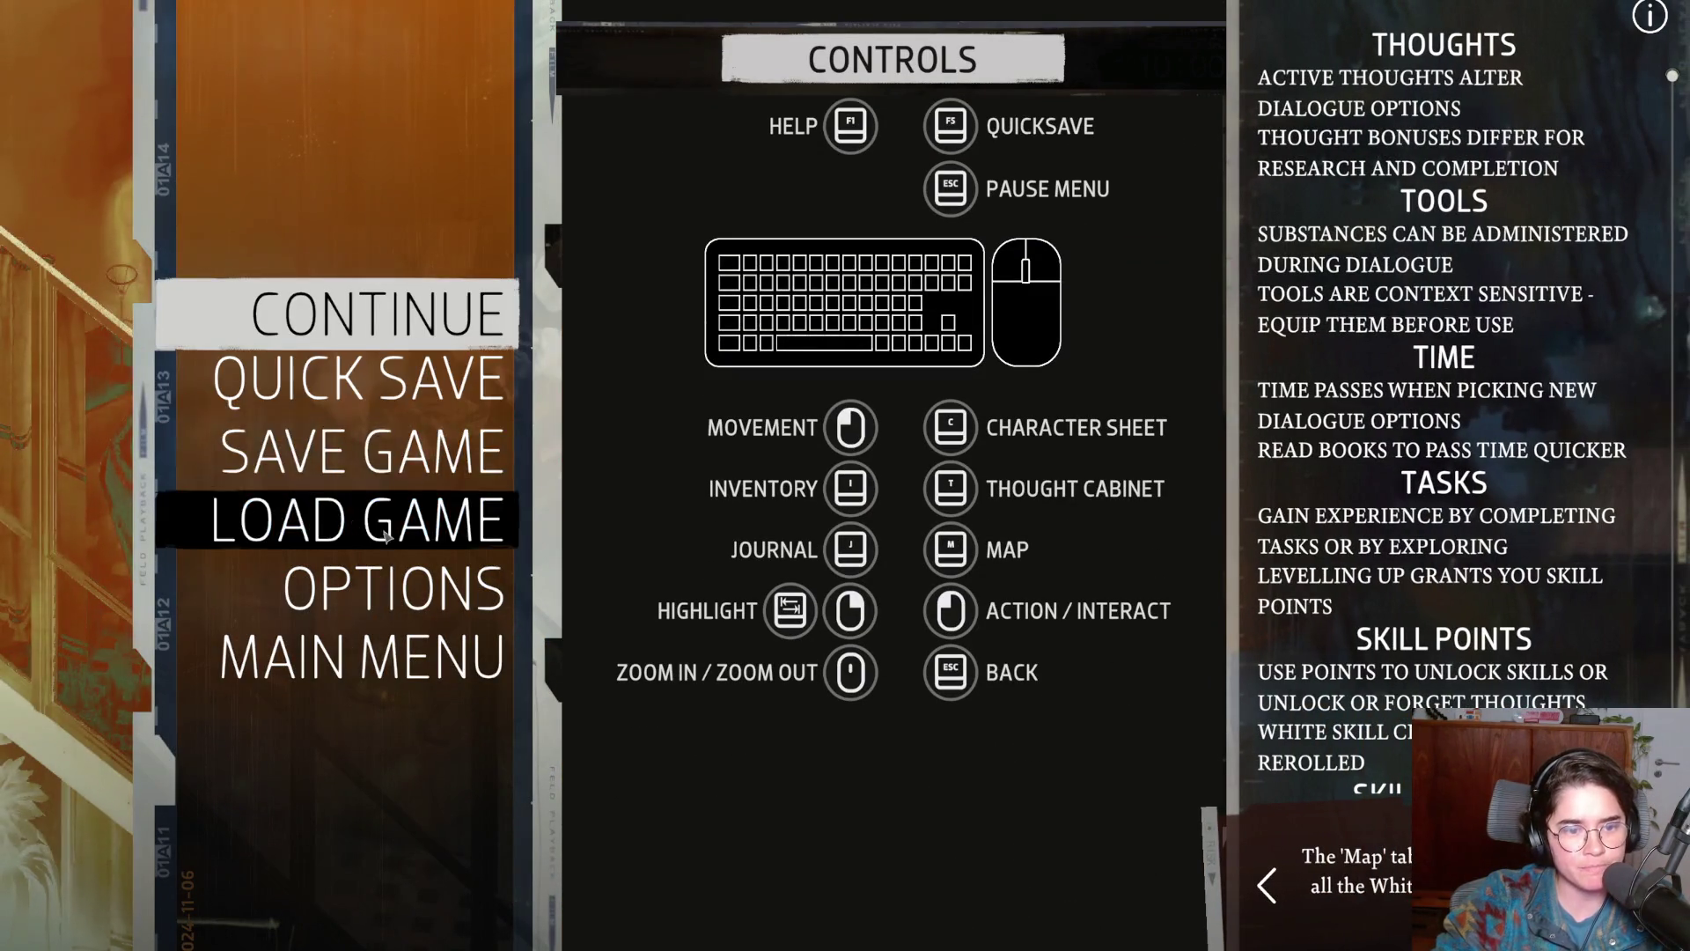
left_click(417, 688)
left_click(772, 631)
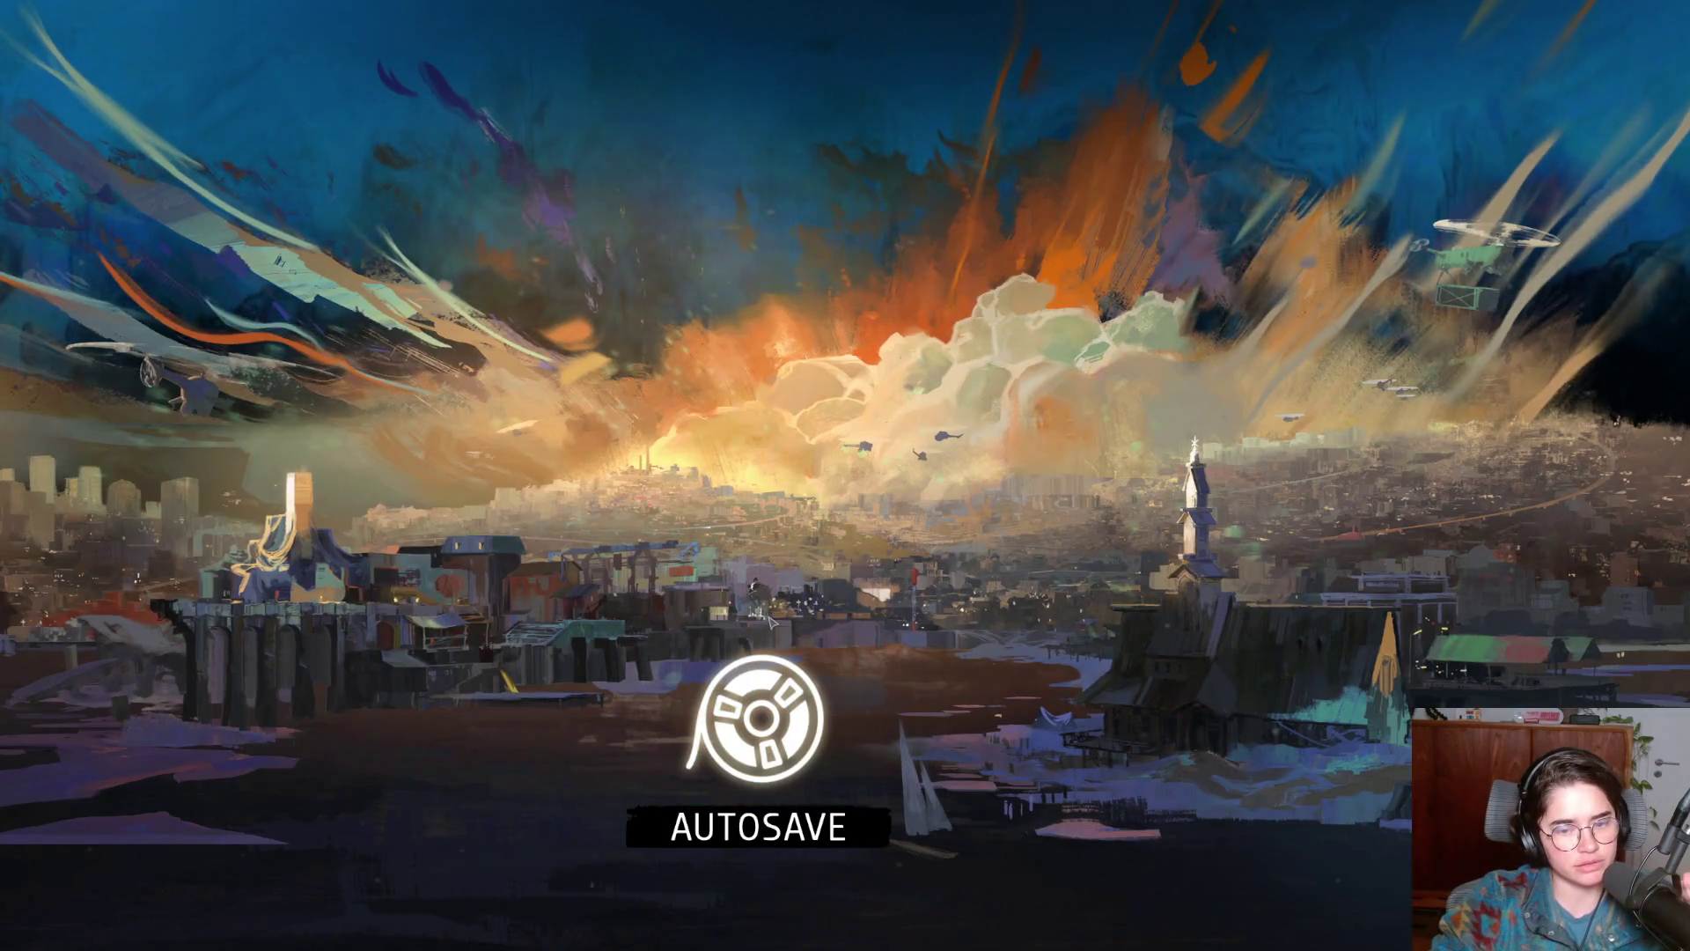
Step: Quit Disco Elysium, postpone the GOG Galaxy update, and switch over to Discord
key("Escape")
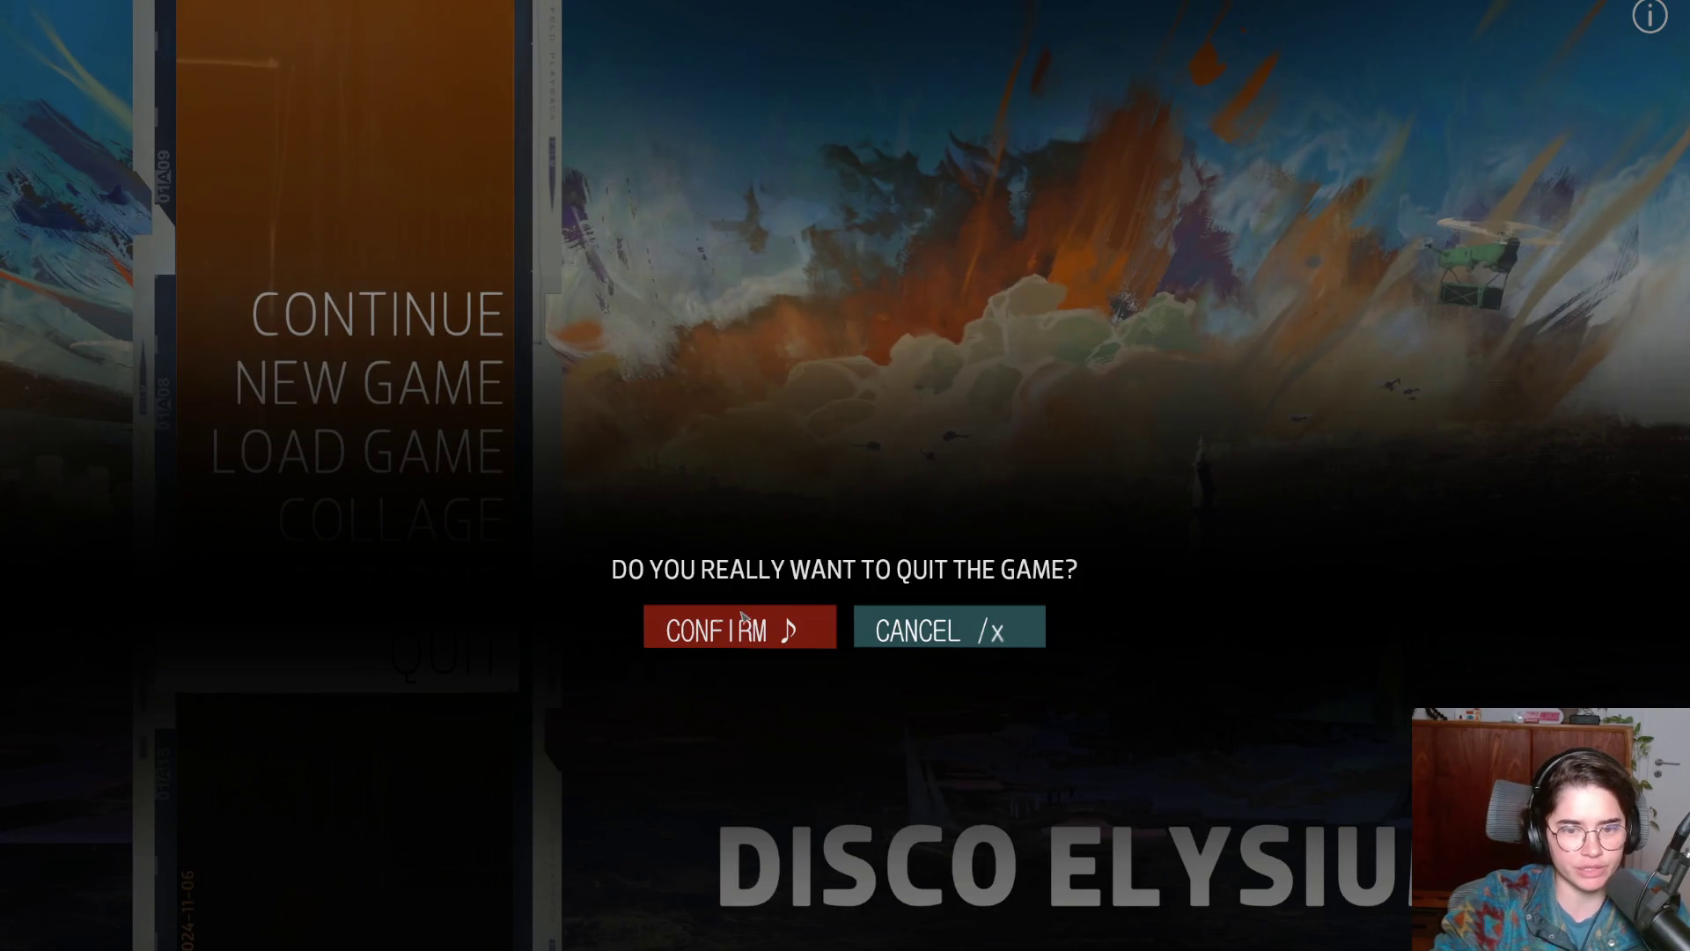
key("Escape")
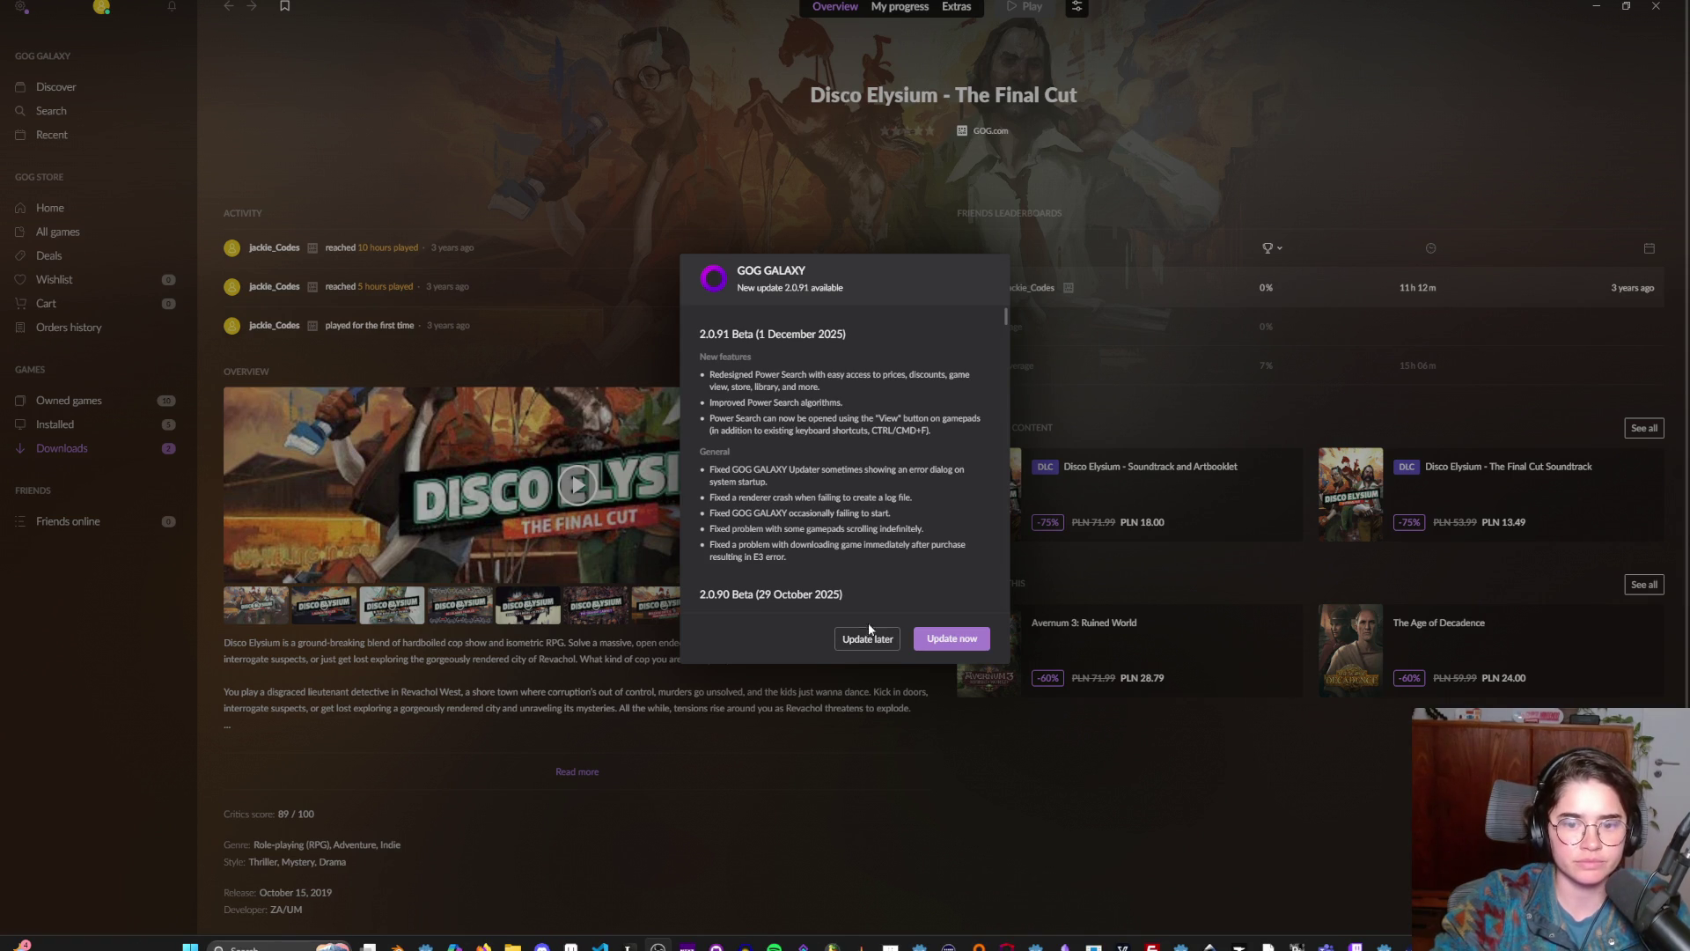
left_click(867, 640)
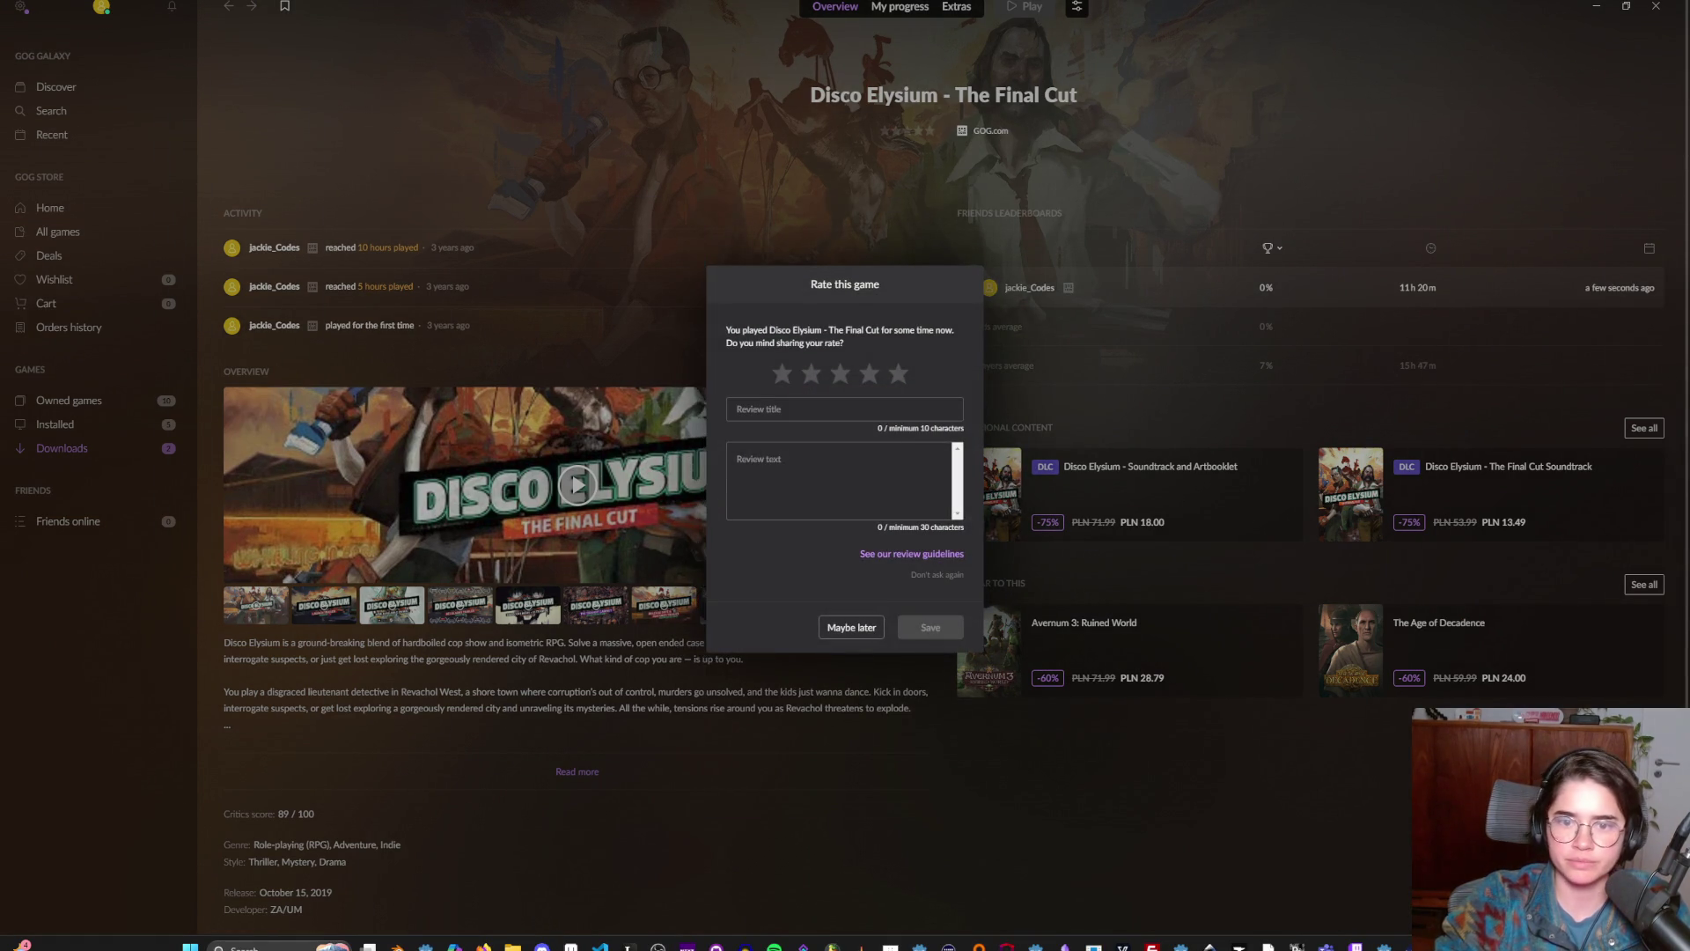
key("alt+Tab")
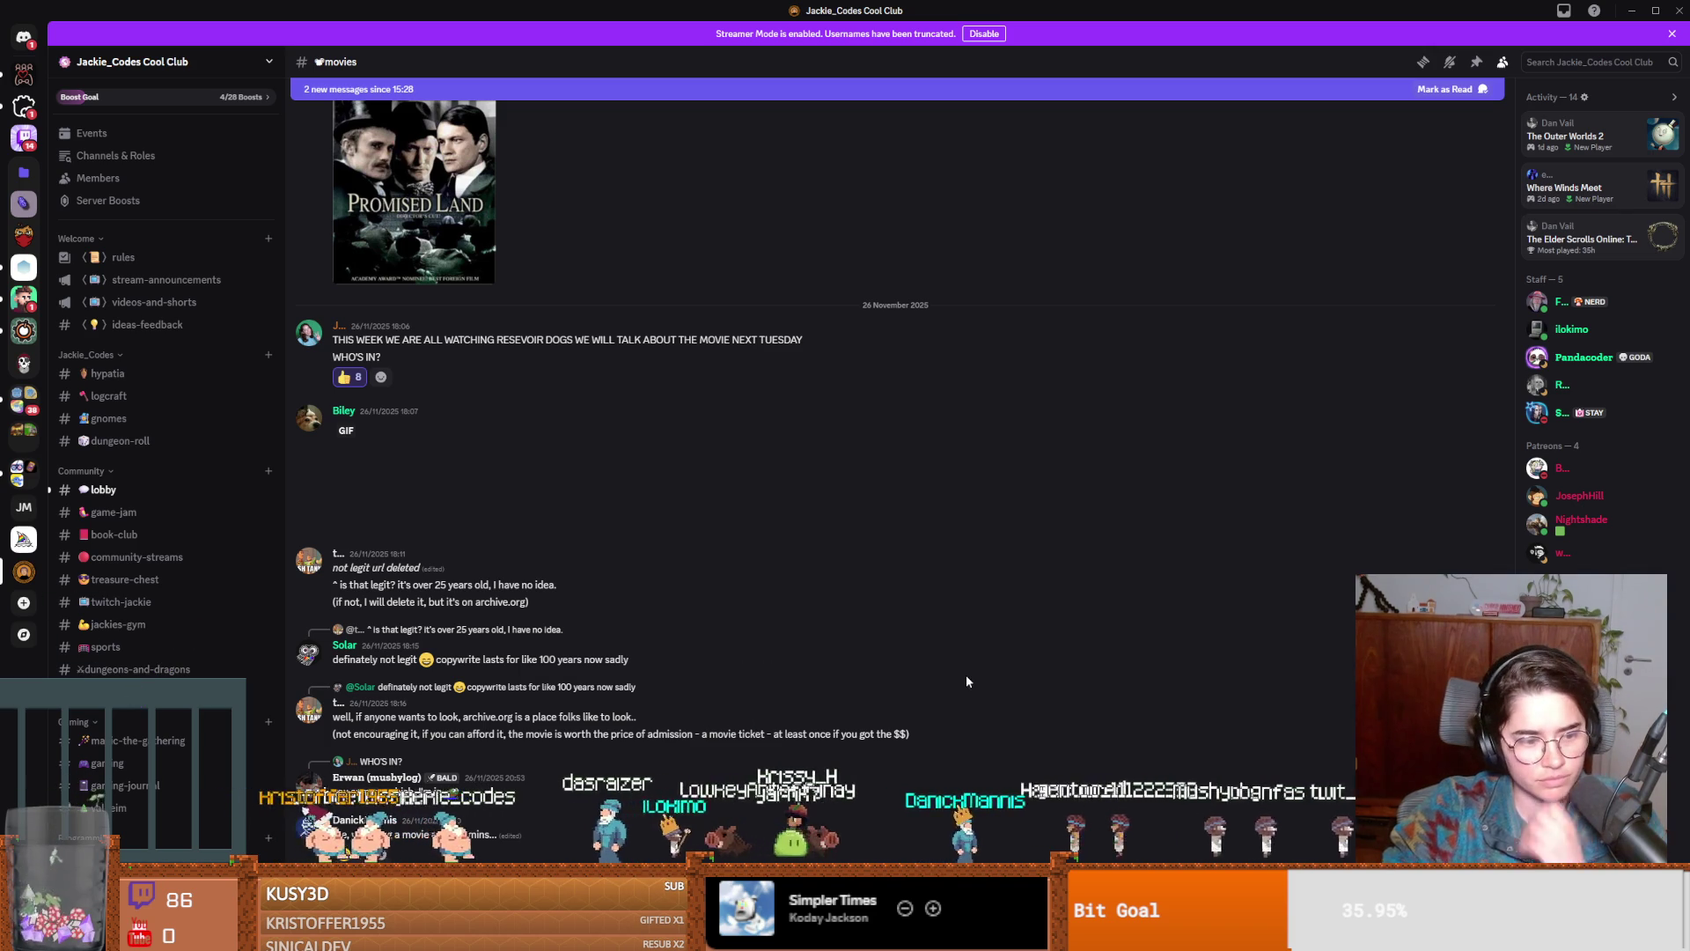
Step: Browse the #lobby, #media and #food channels on the Discord server
scroll(604, 498, "up", 2)
scroll(434, 578, "down", 1)
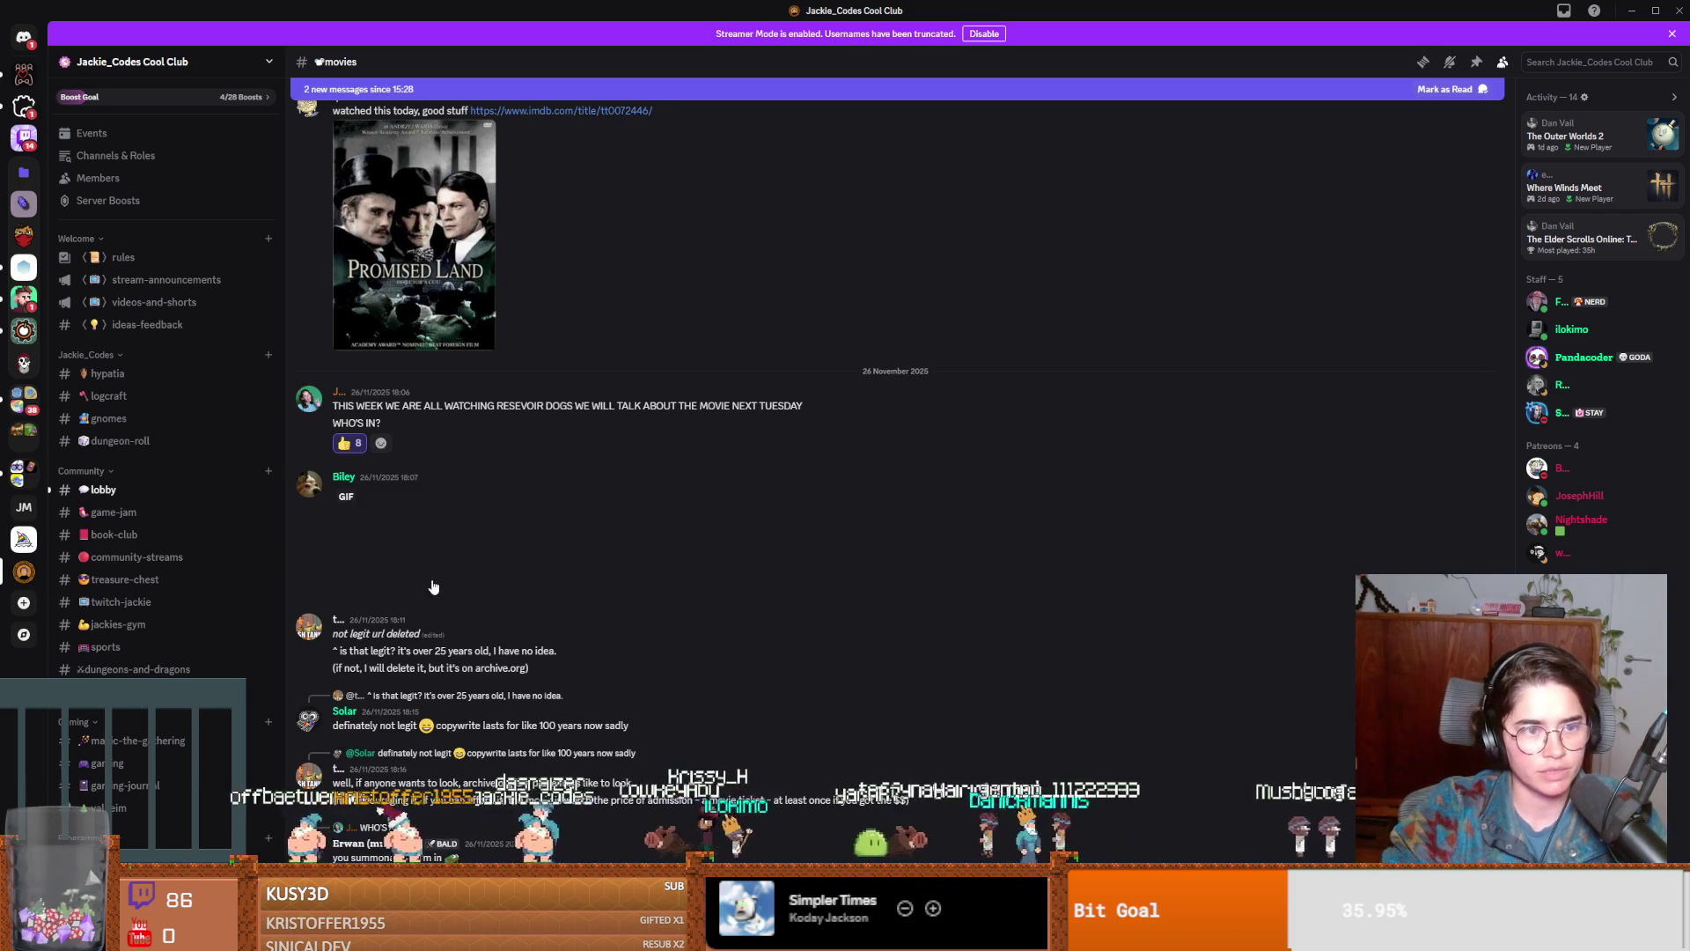
left_click(110, 490)
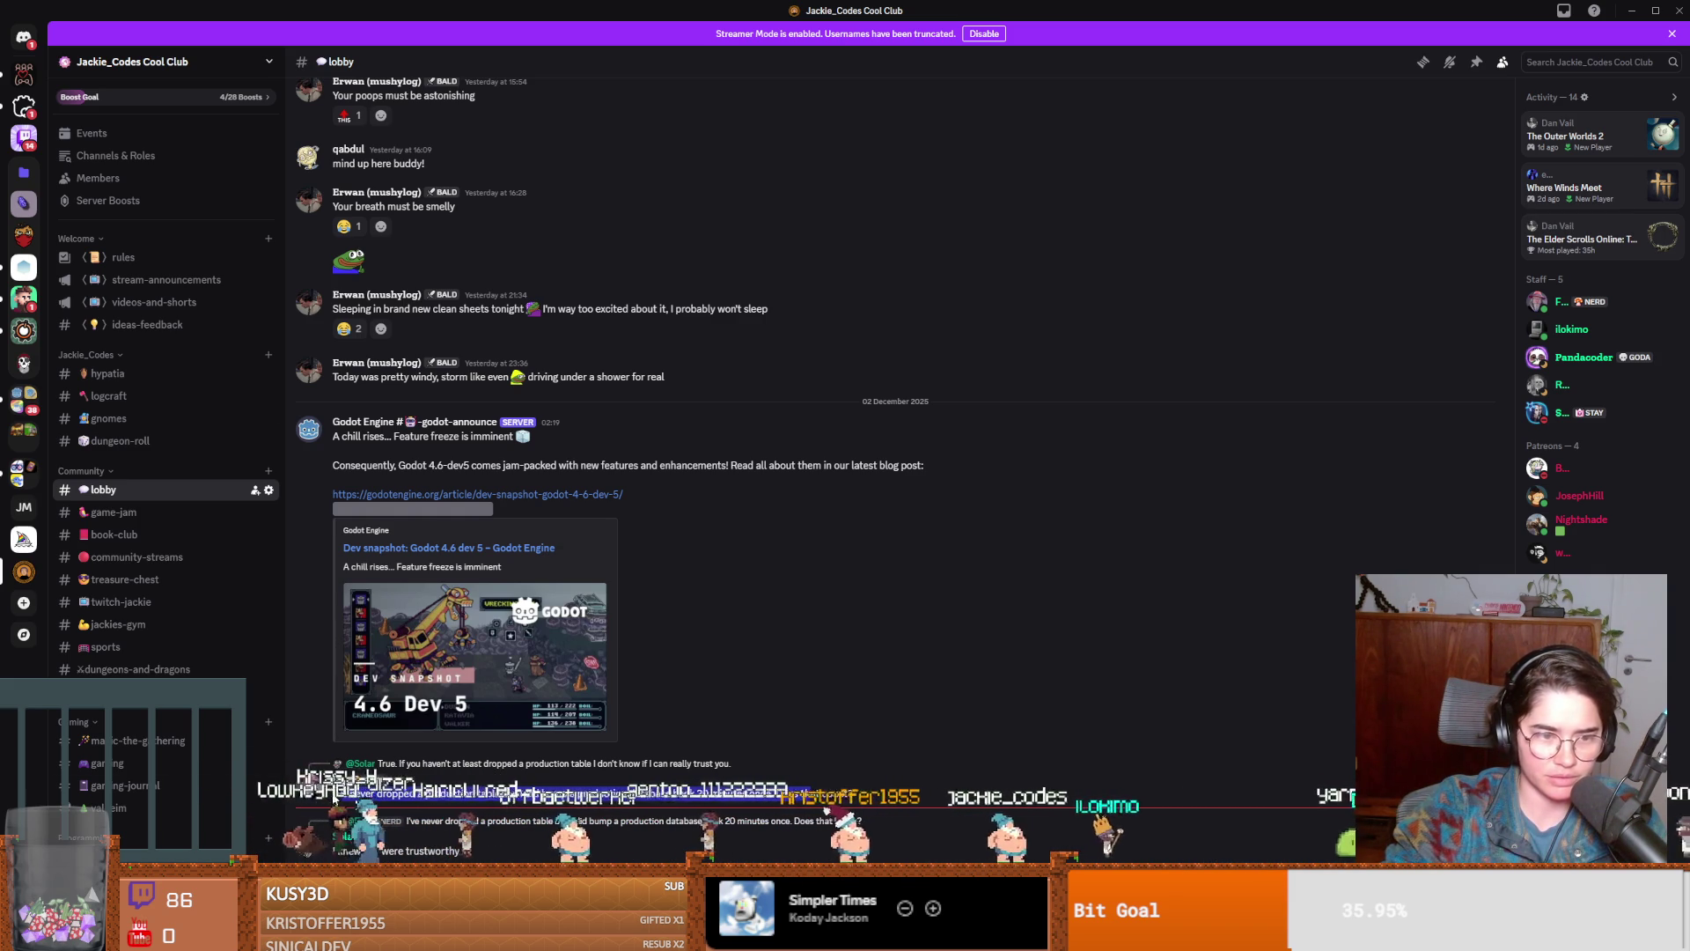
scroll(163, 730, "down", 4)
scroll(163, 730, "down", 4)
left_click(105, 379)
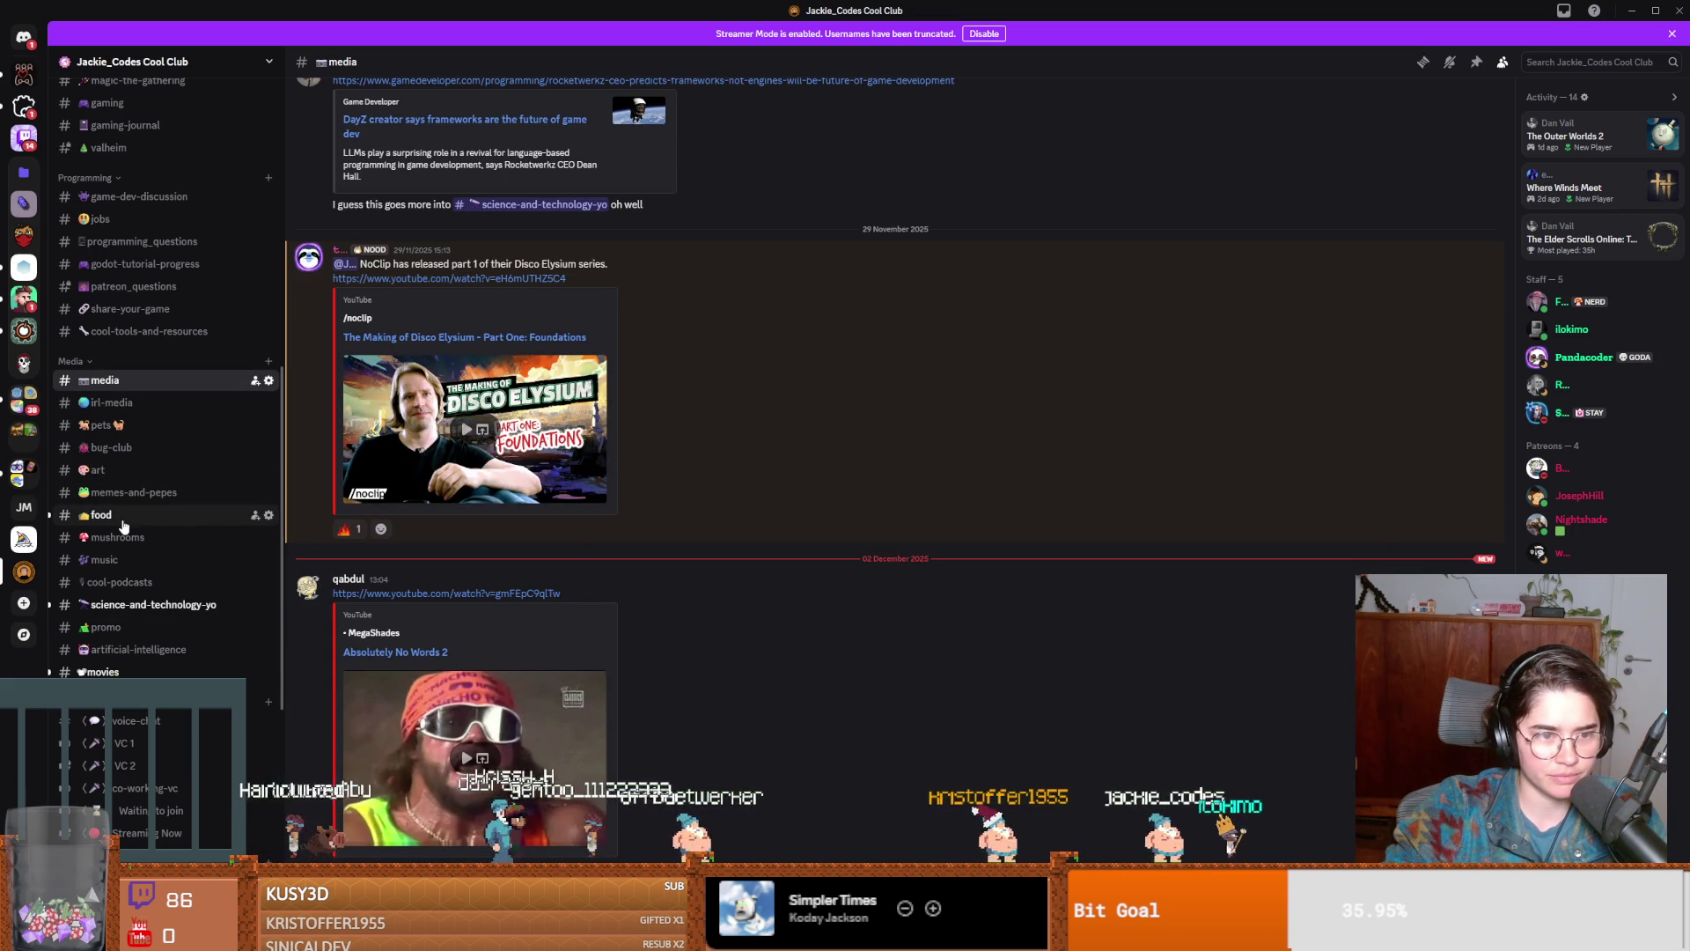
left_click(123, 521)
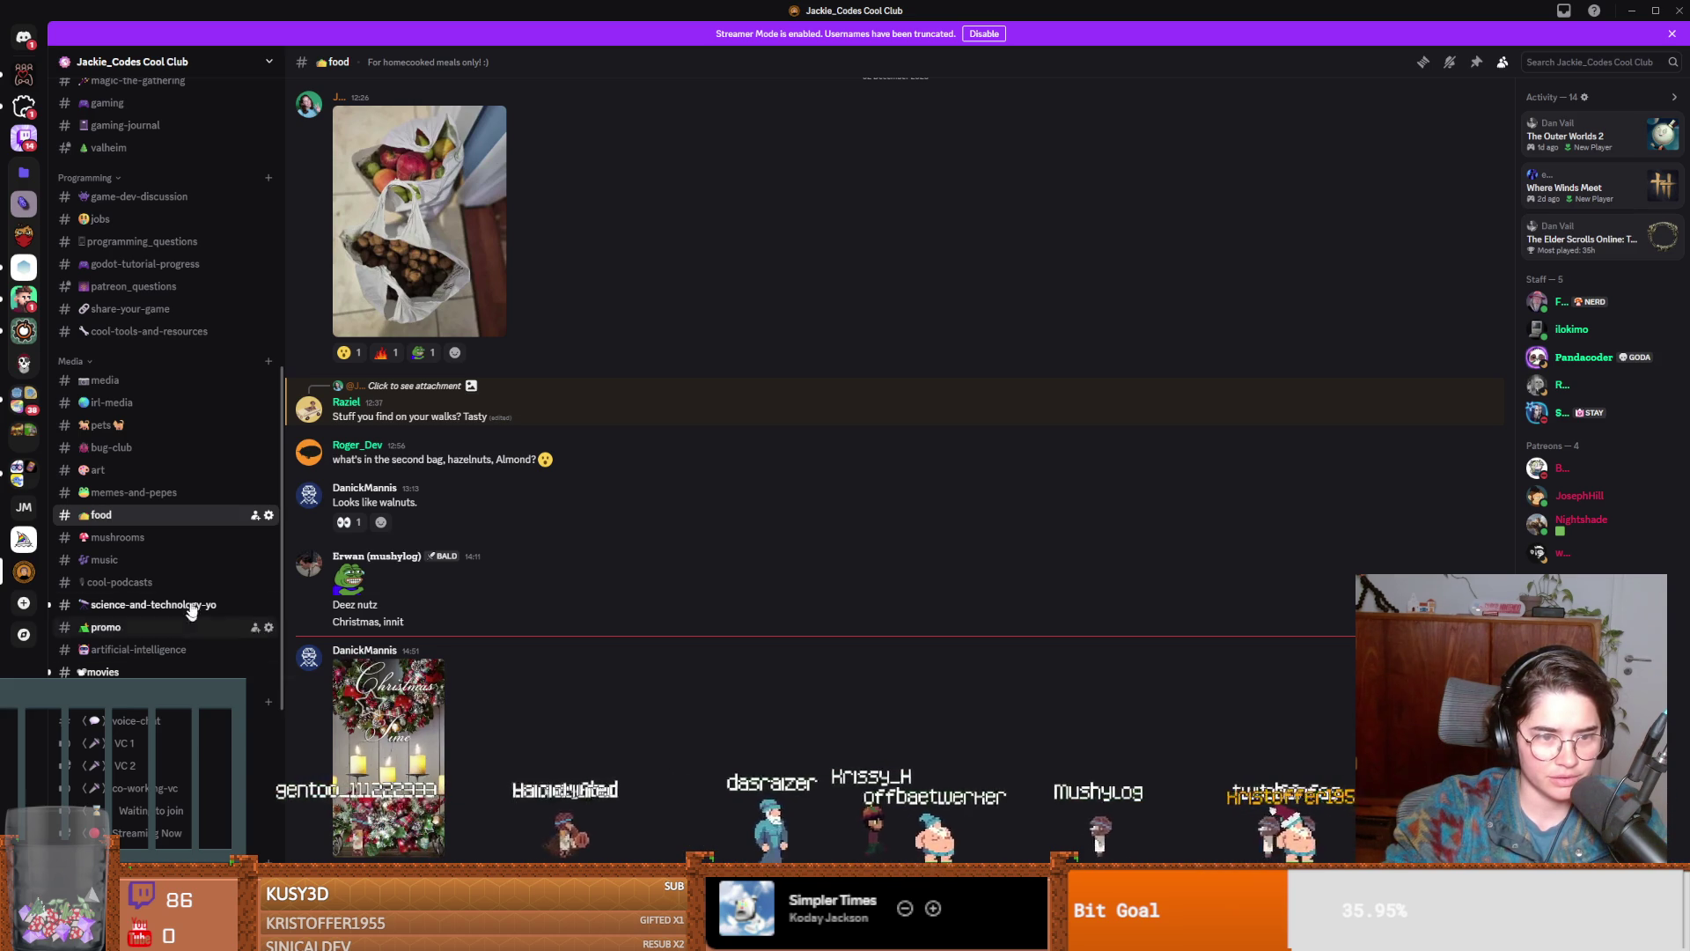
Step: Check #science-and-technology-yo and #movies, then minimize Discord and maximize GitHub Desktop
left_click(116, 607)
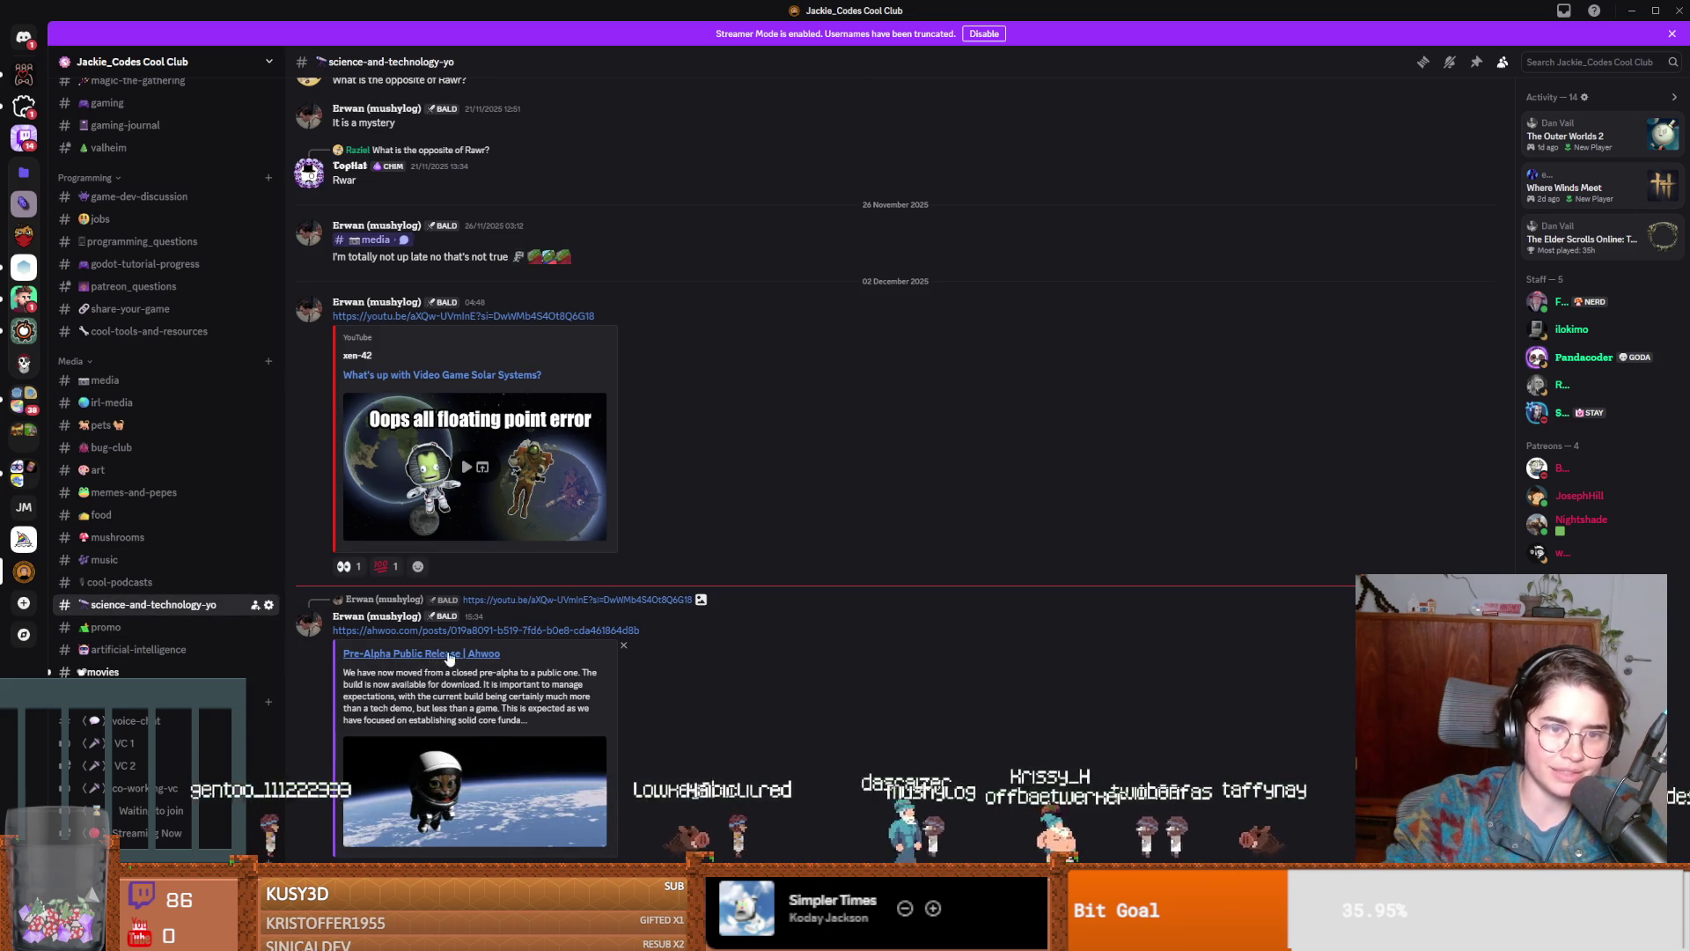
left_click(123, 672)
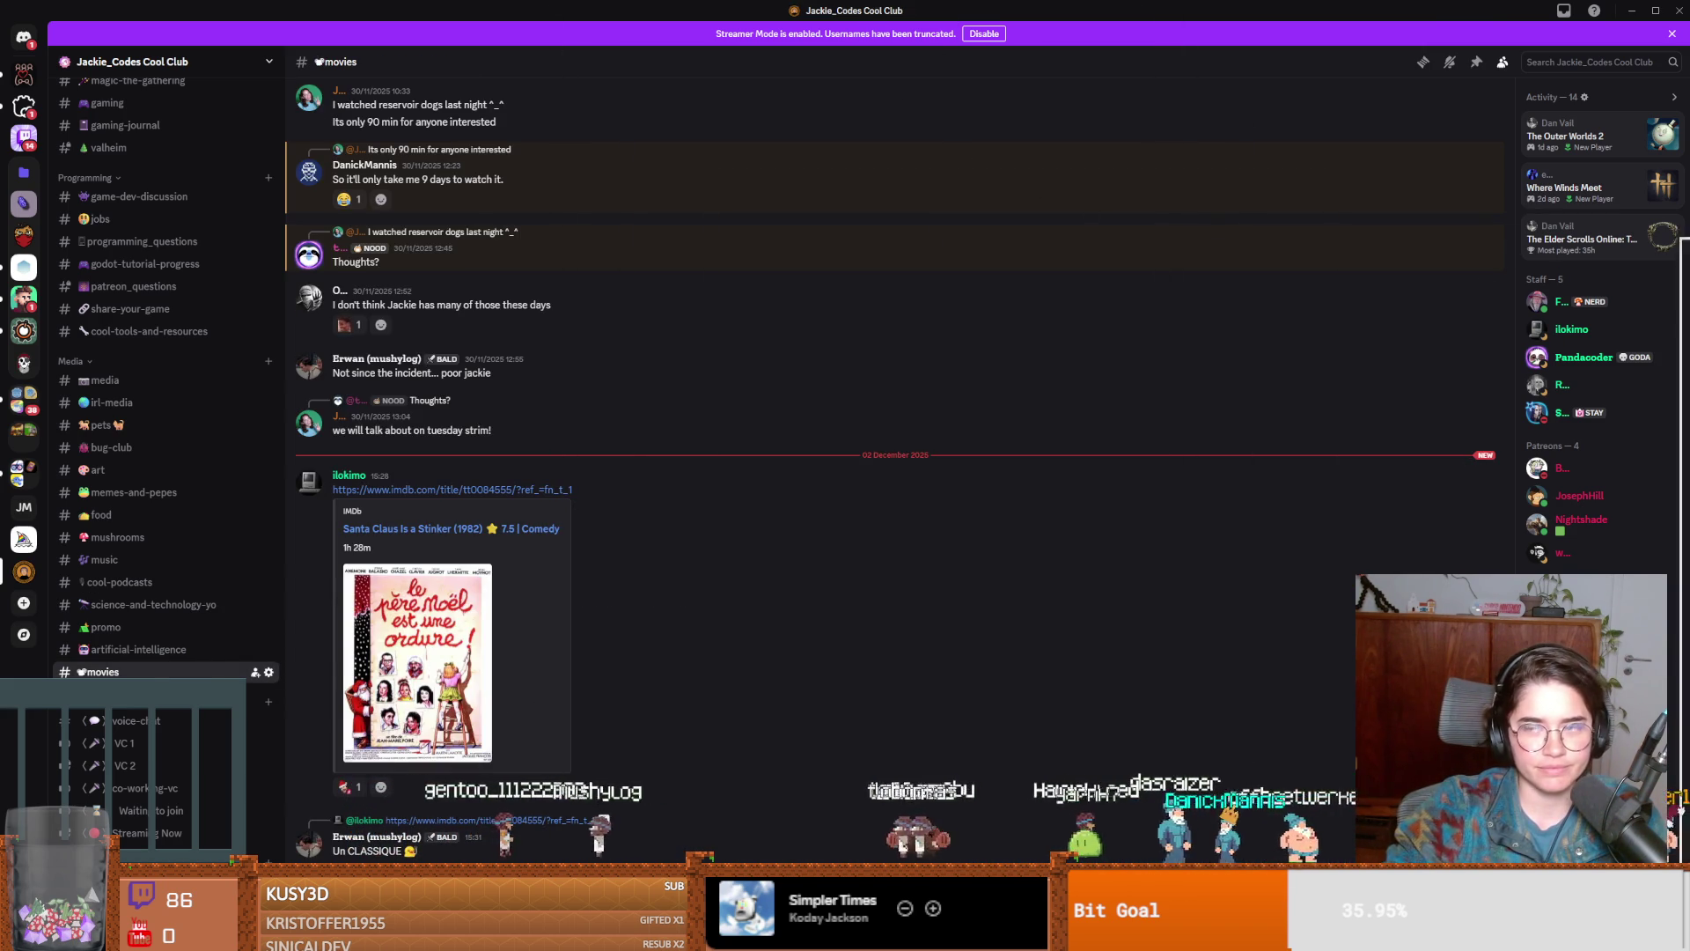
left_click(1631, 10)
key("super+Up")
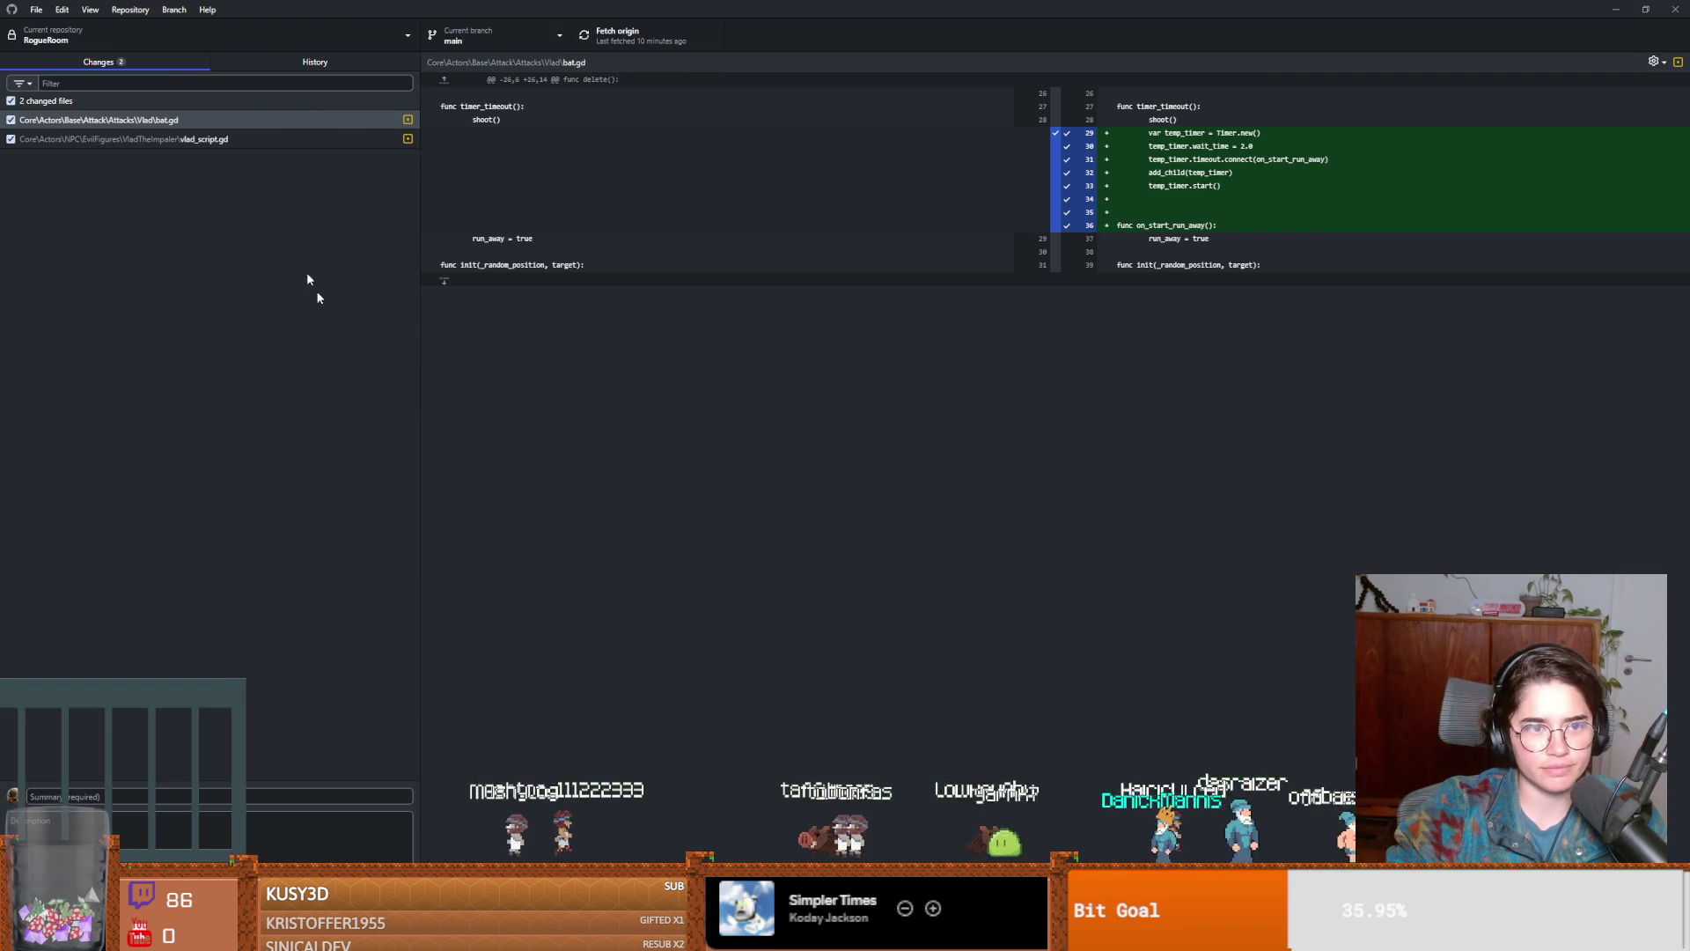
Step: Save vlad_script.gd in Godot, run the project with F5, and start a new game
key("alt+Tab")
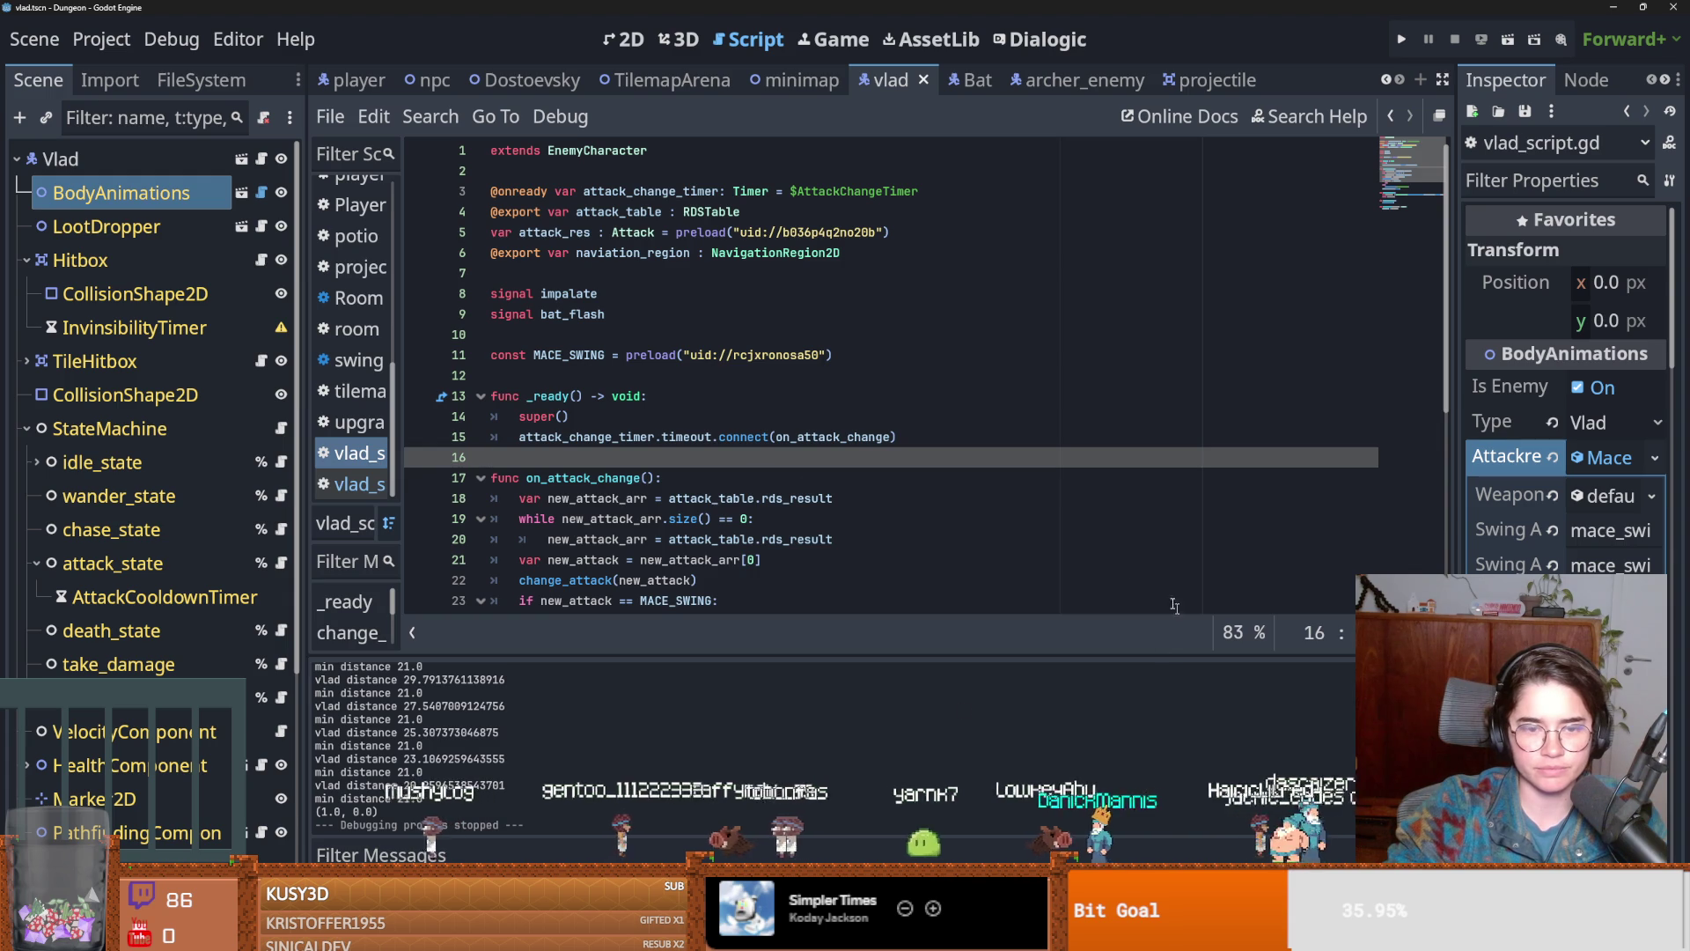
left_click(711, 498)
key("ctrl+s")
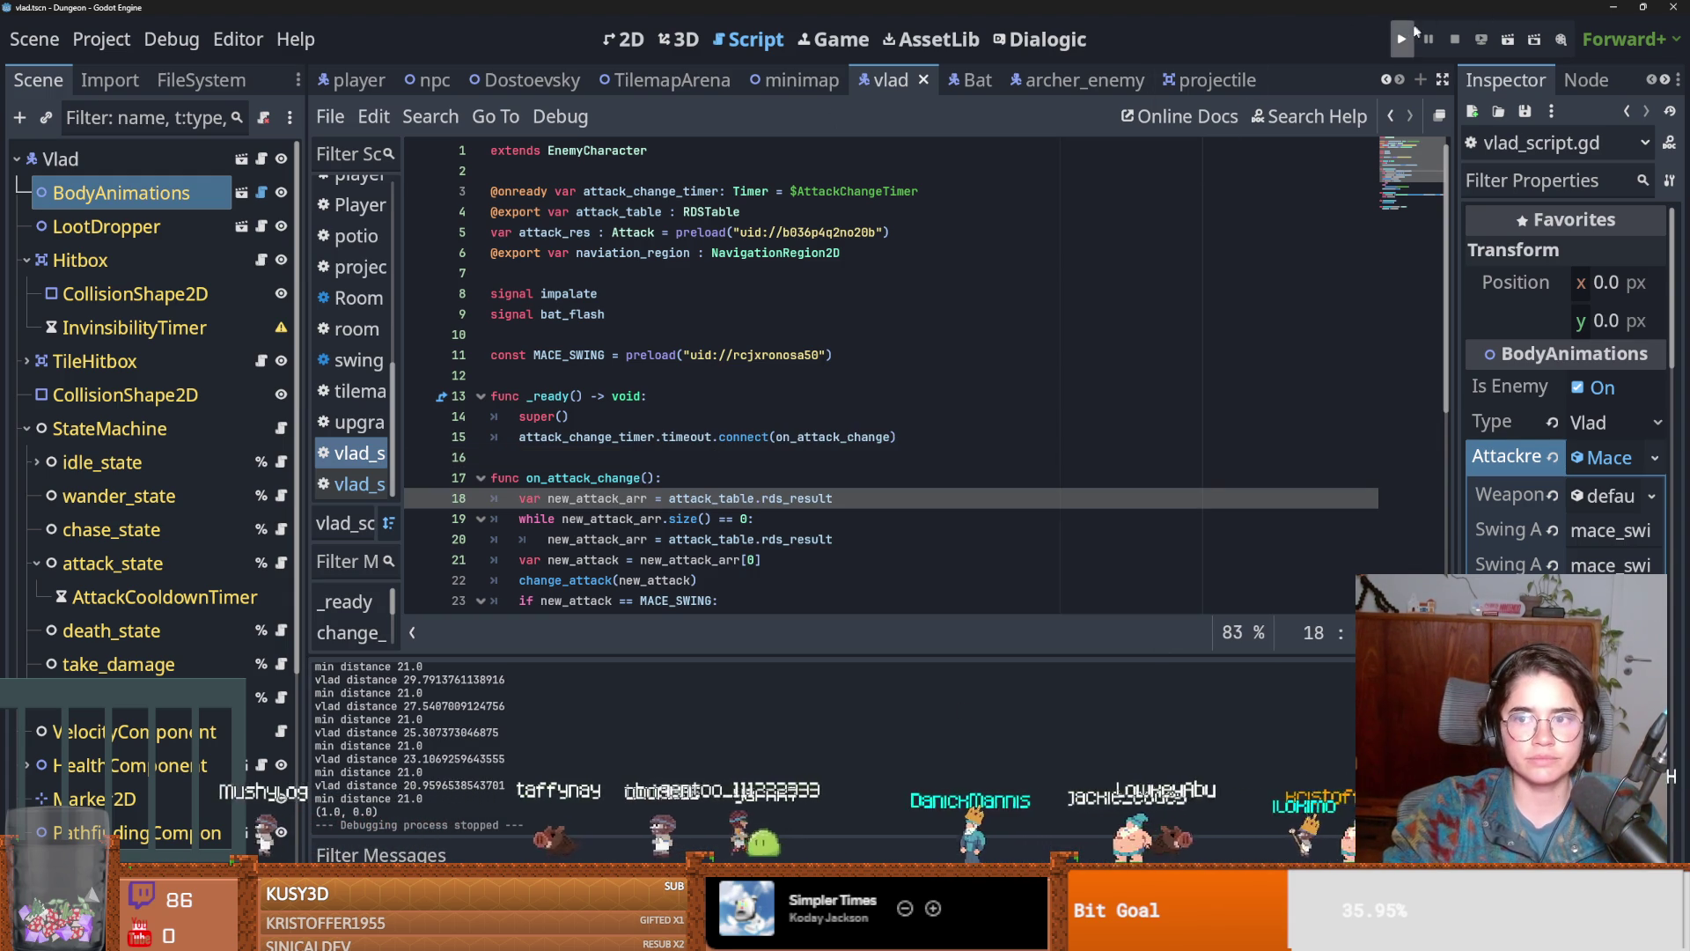
key("F5")
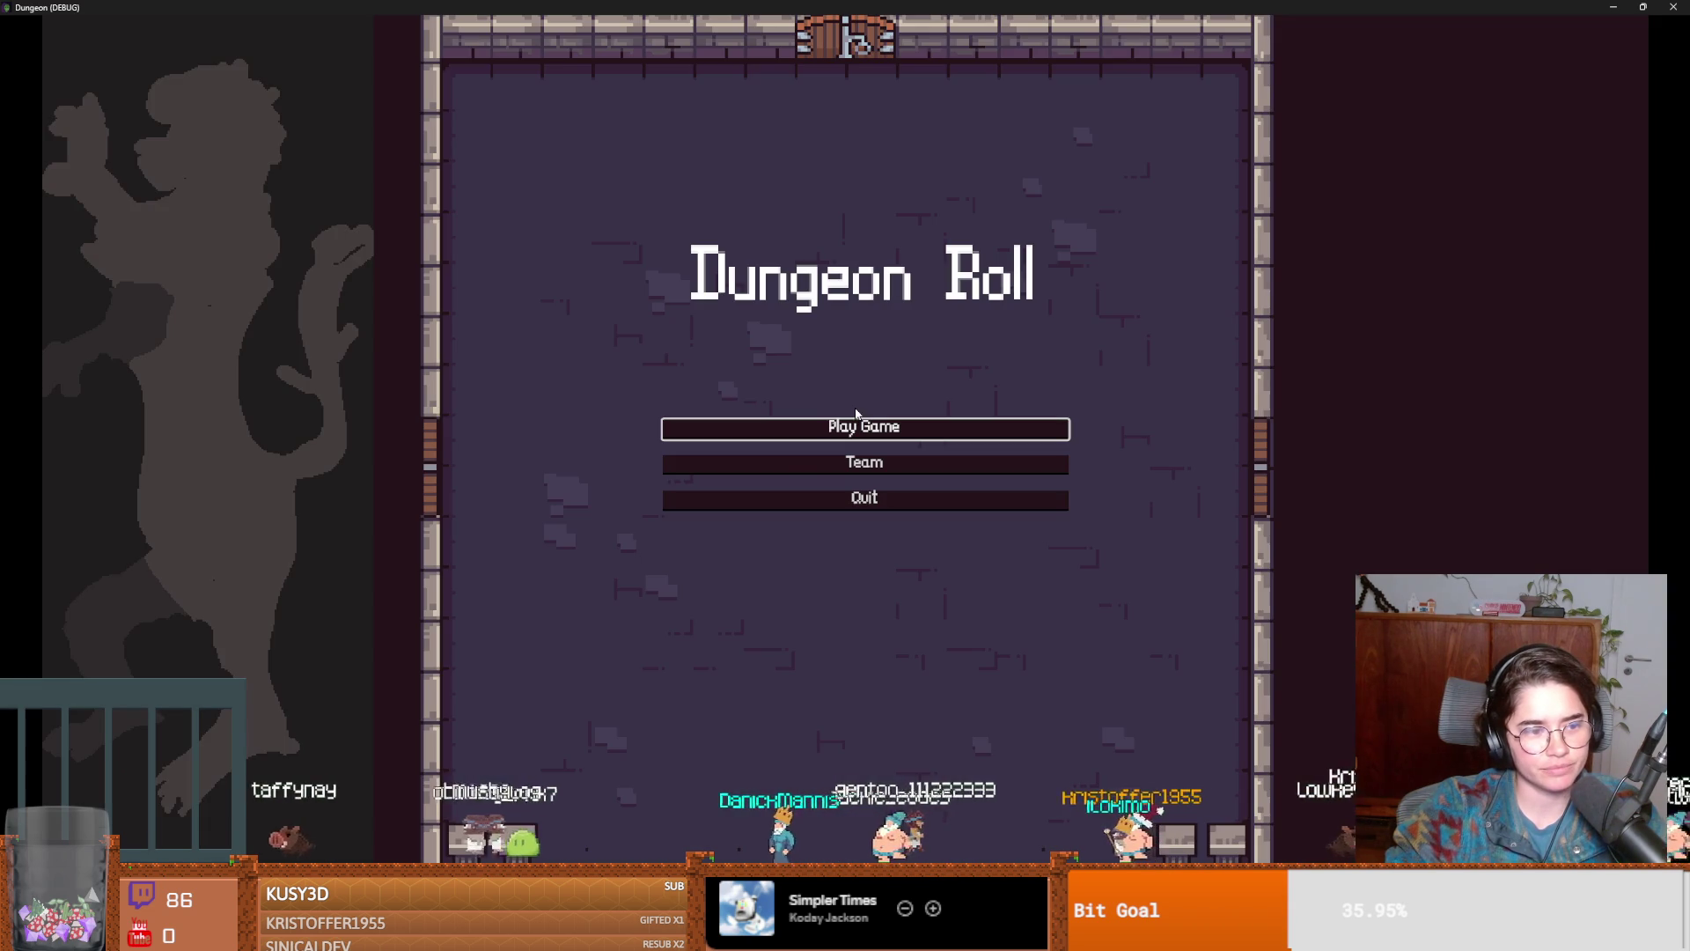
left_click(798, 436)
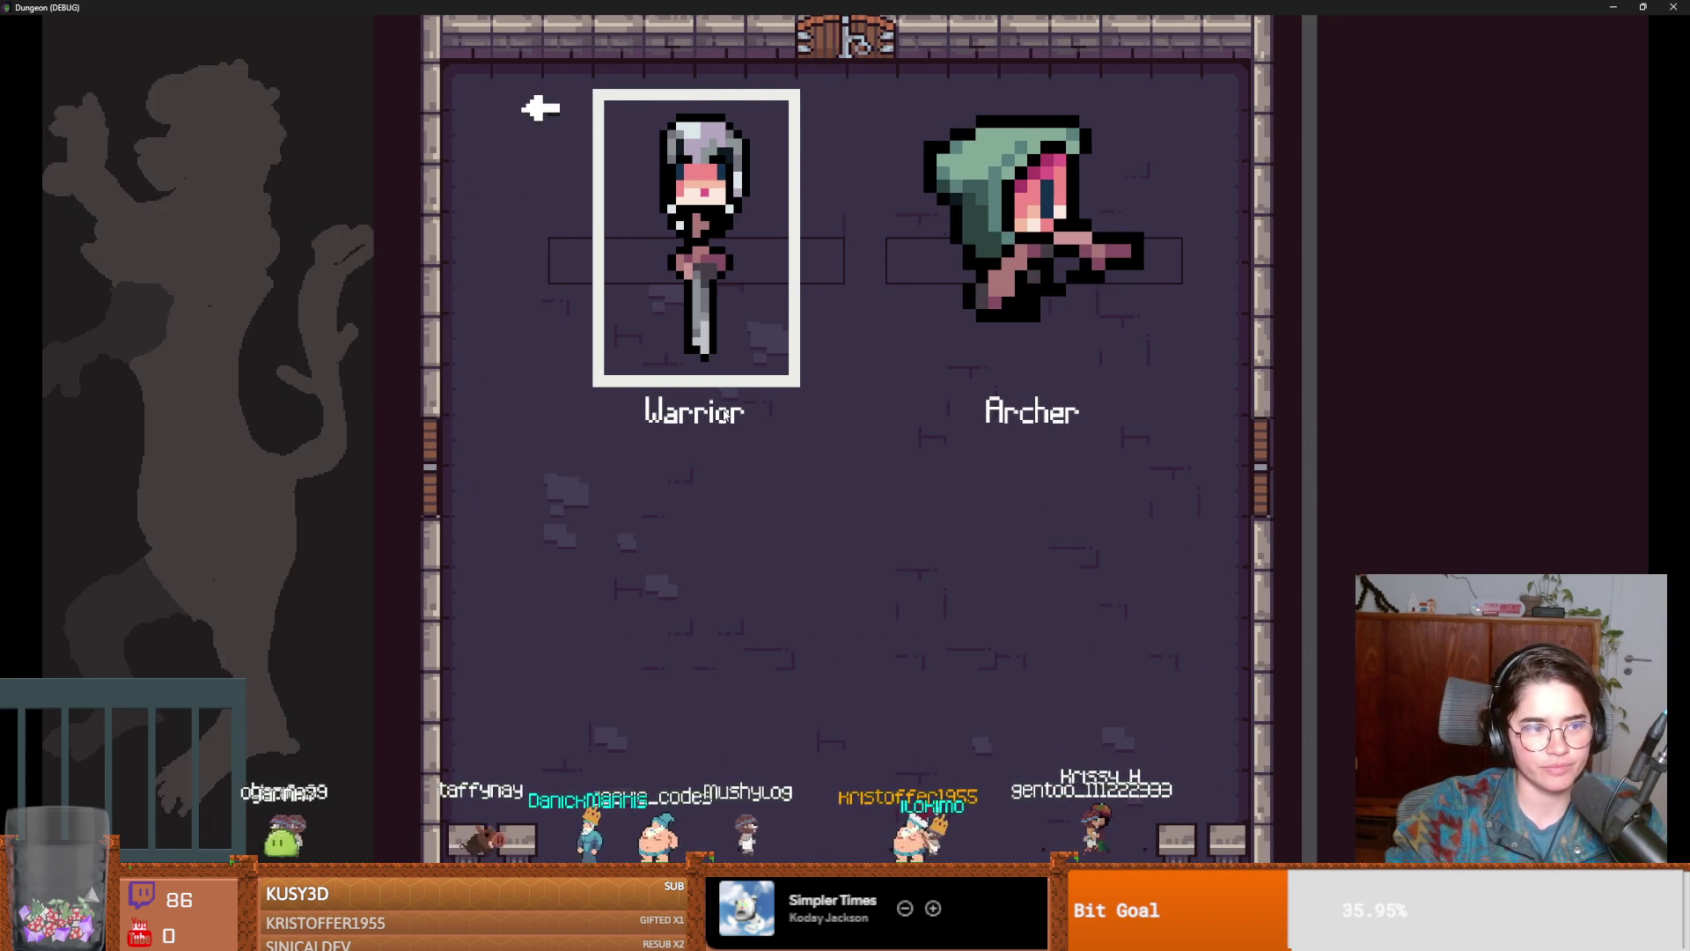
Step: Pick the Warrior, walk the knight around the first room, shrink the game window, and close it
left_click(694, 349)
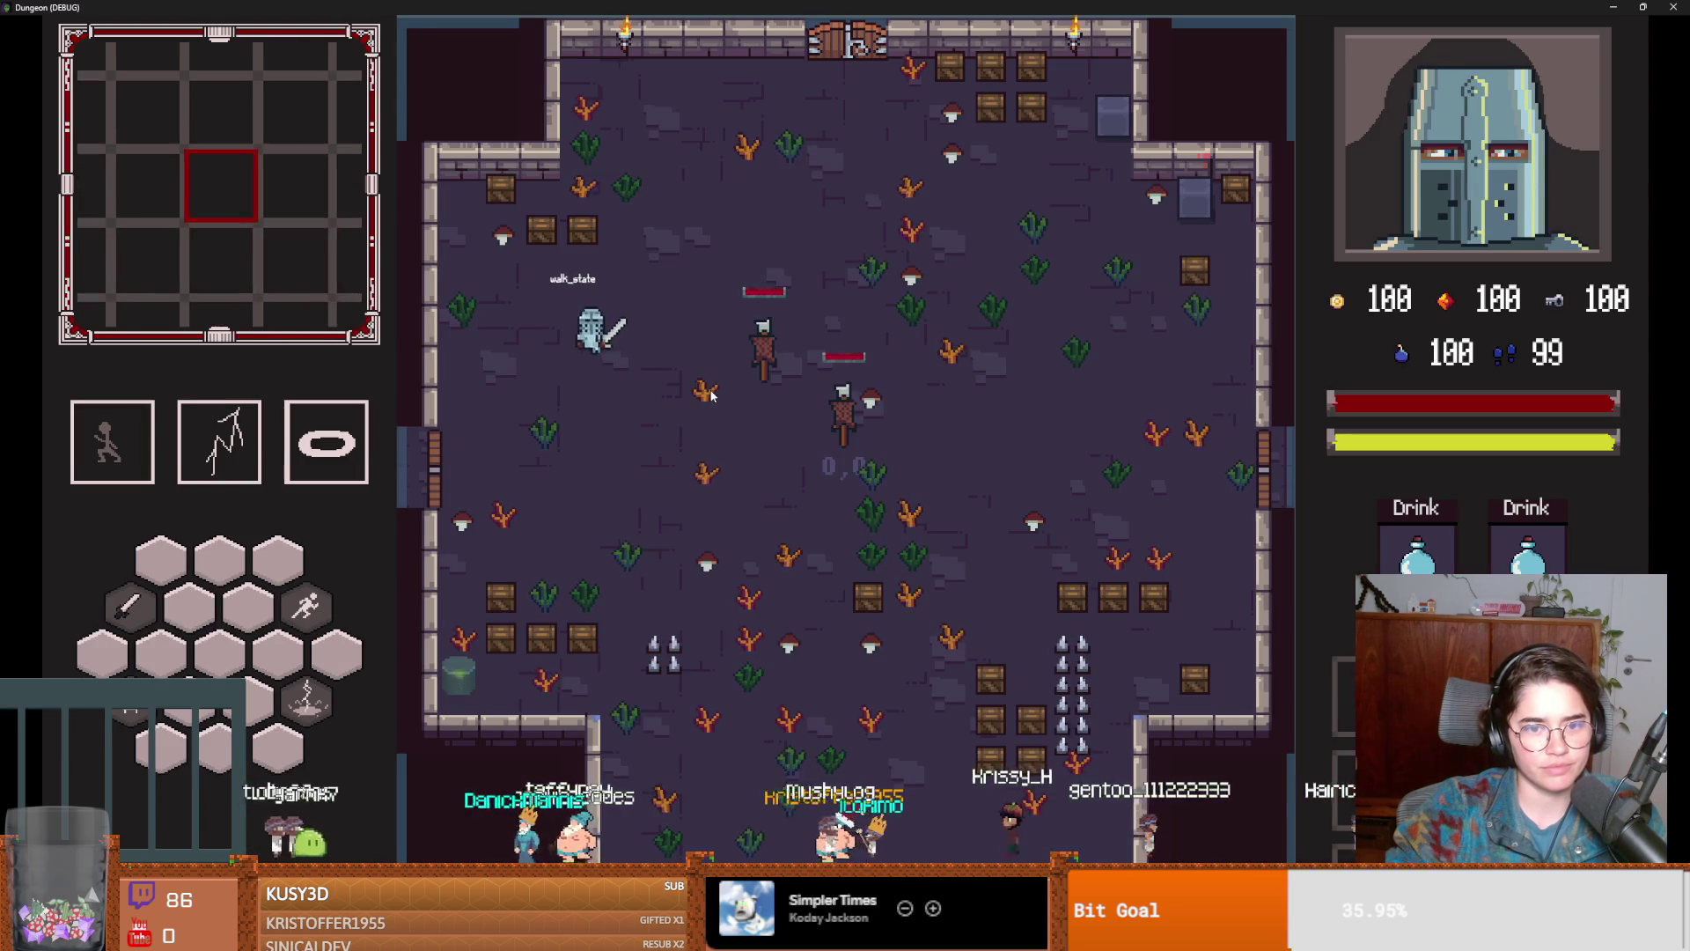
key("grave")
key("grave")
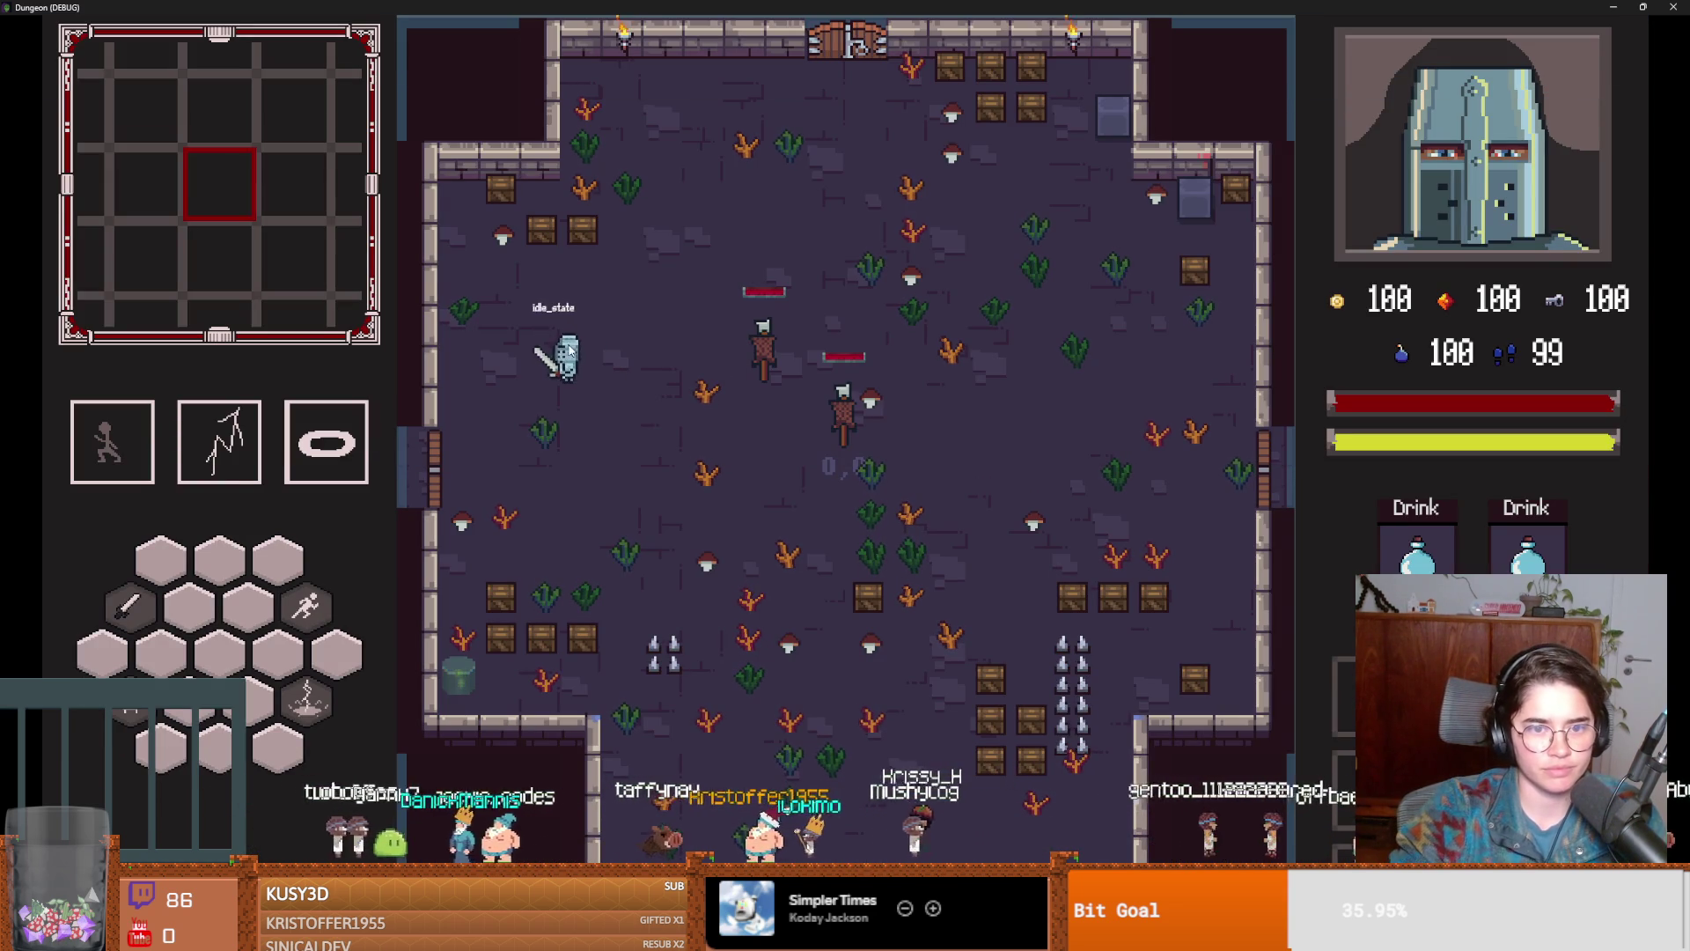
key("super+Down")
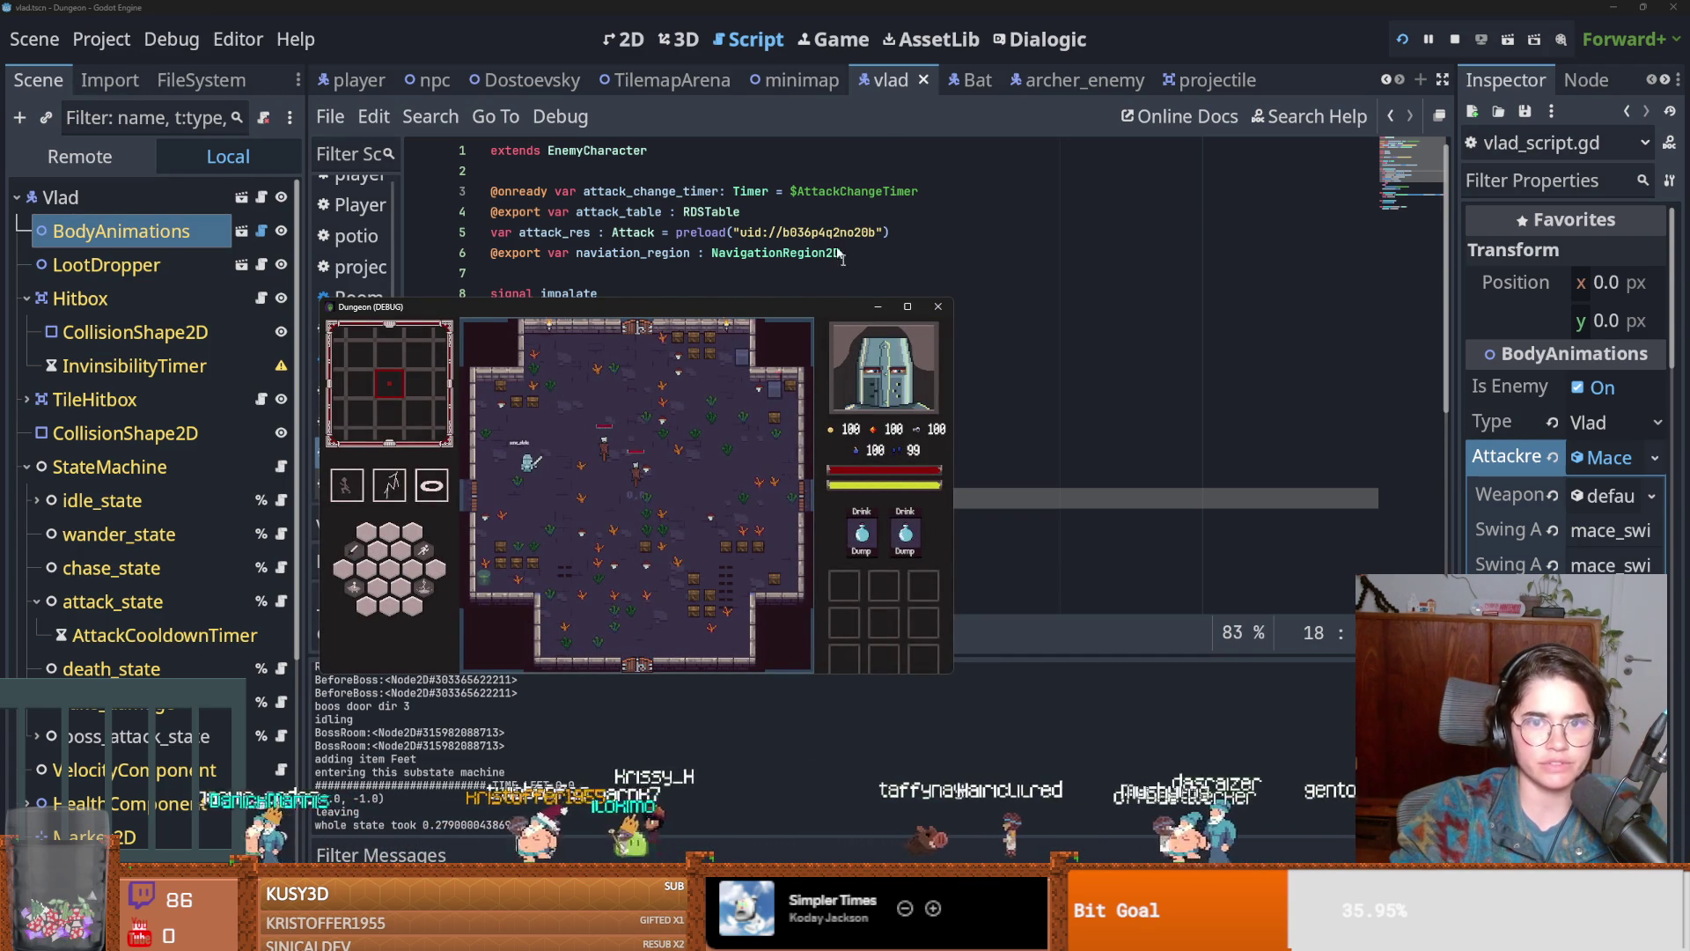
left_click(936, 310)
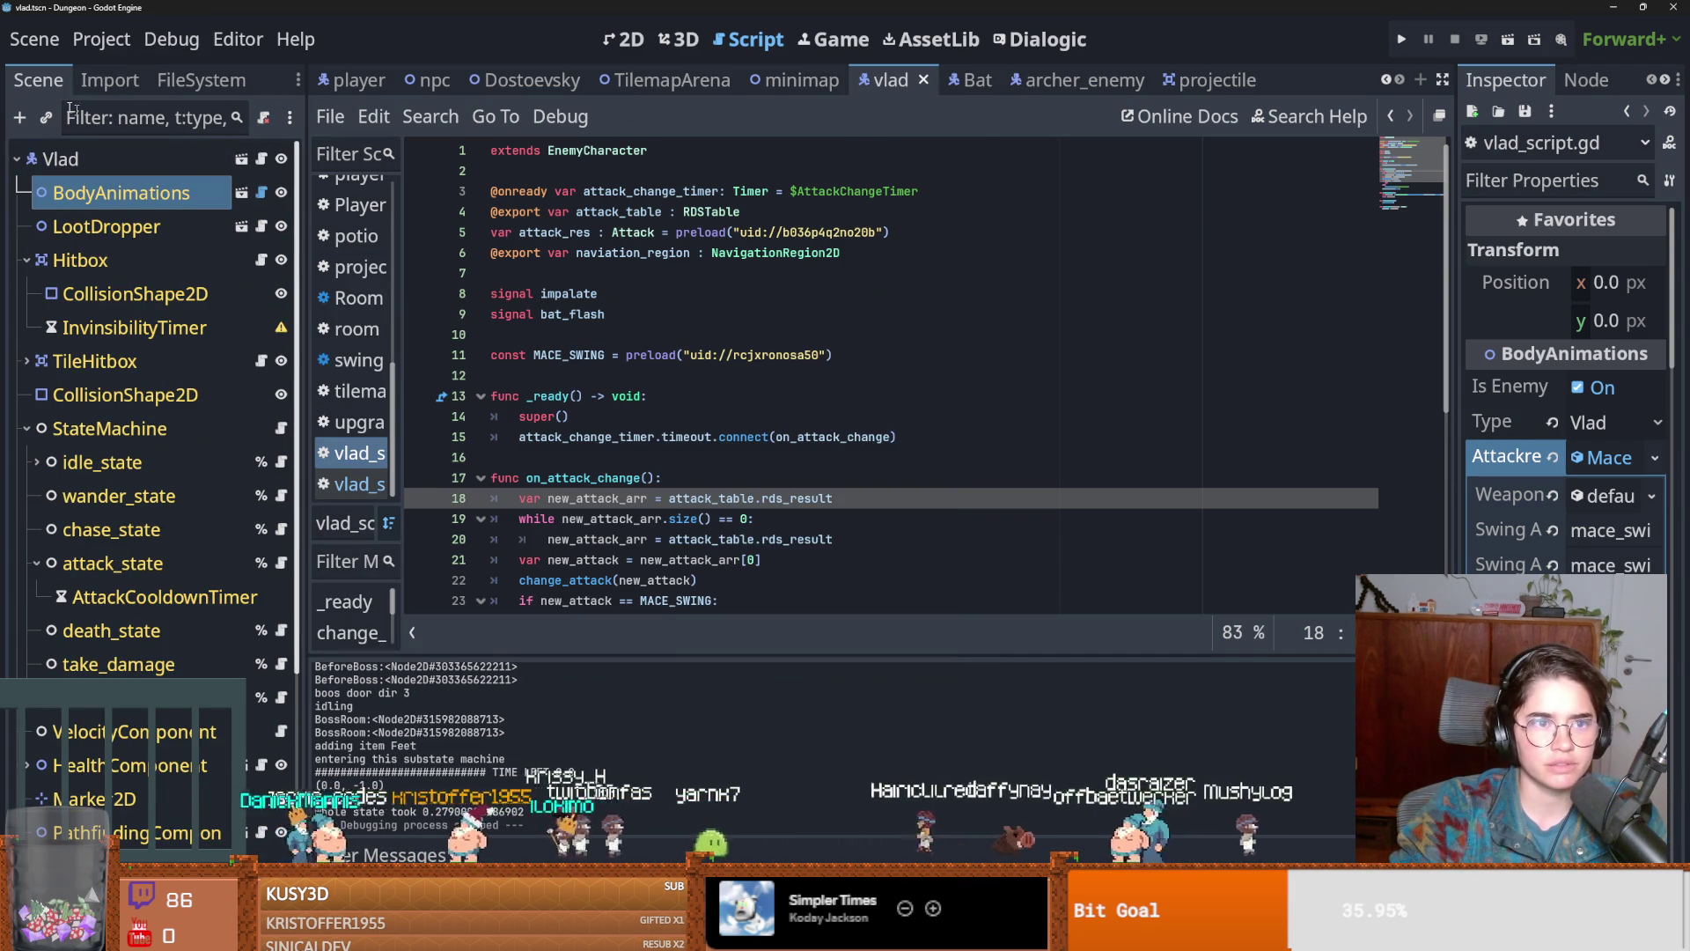
Step: Show the player scene in the 2D view with its root node selected
left_click(164, 42)
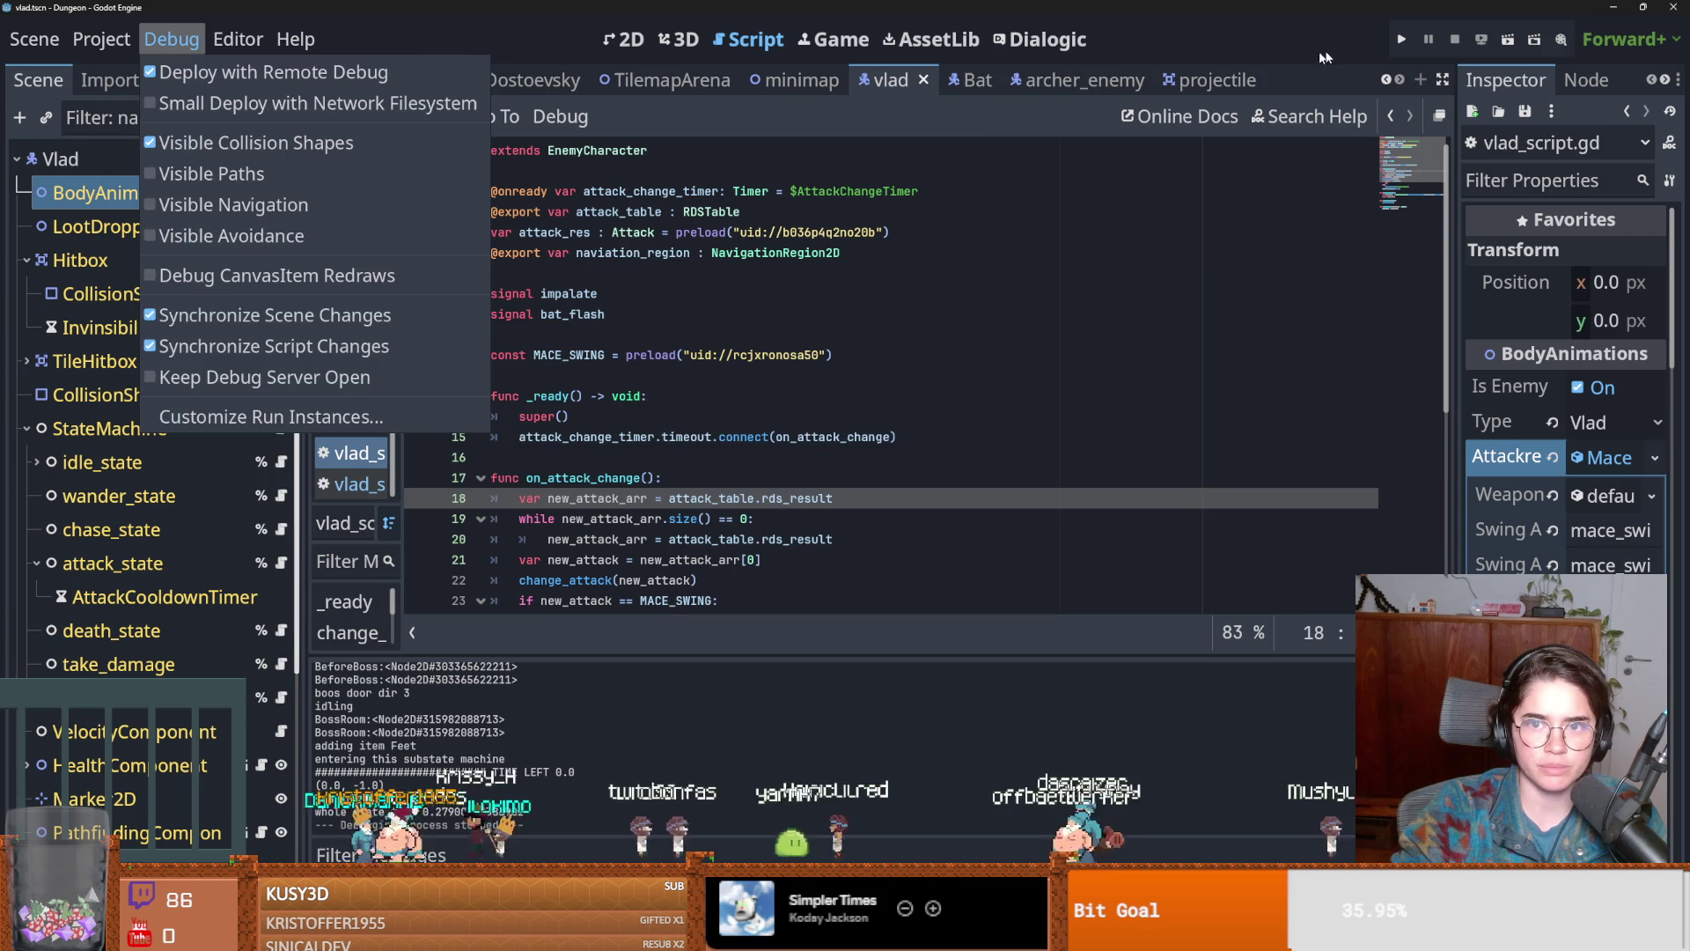
left_click(980, 253, "shift")
left_click(348, 81)
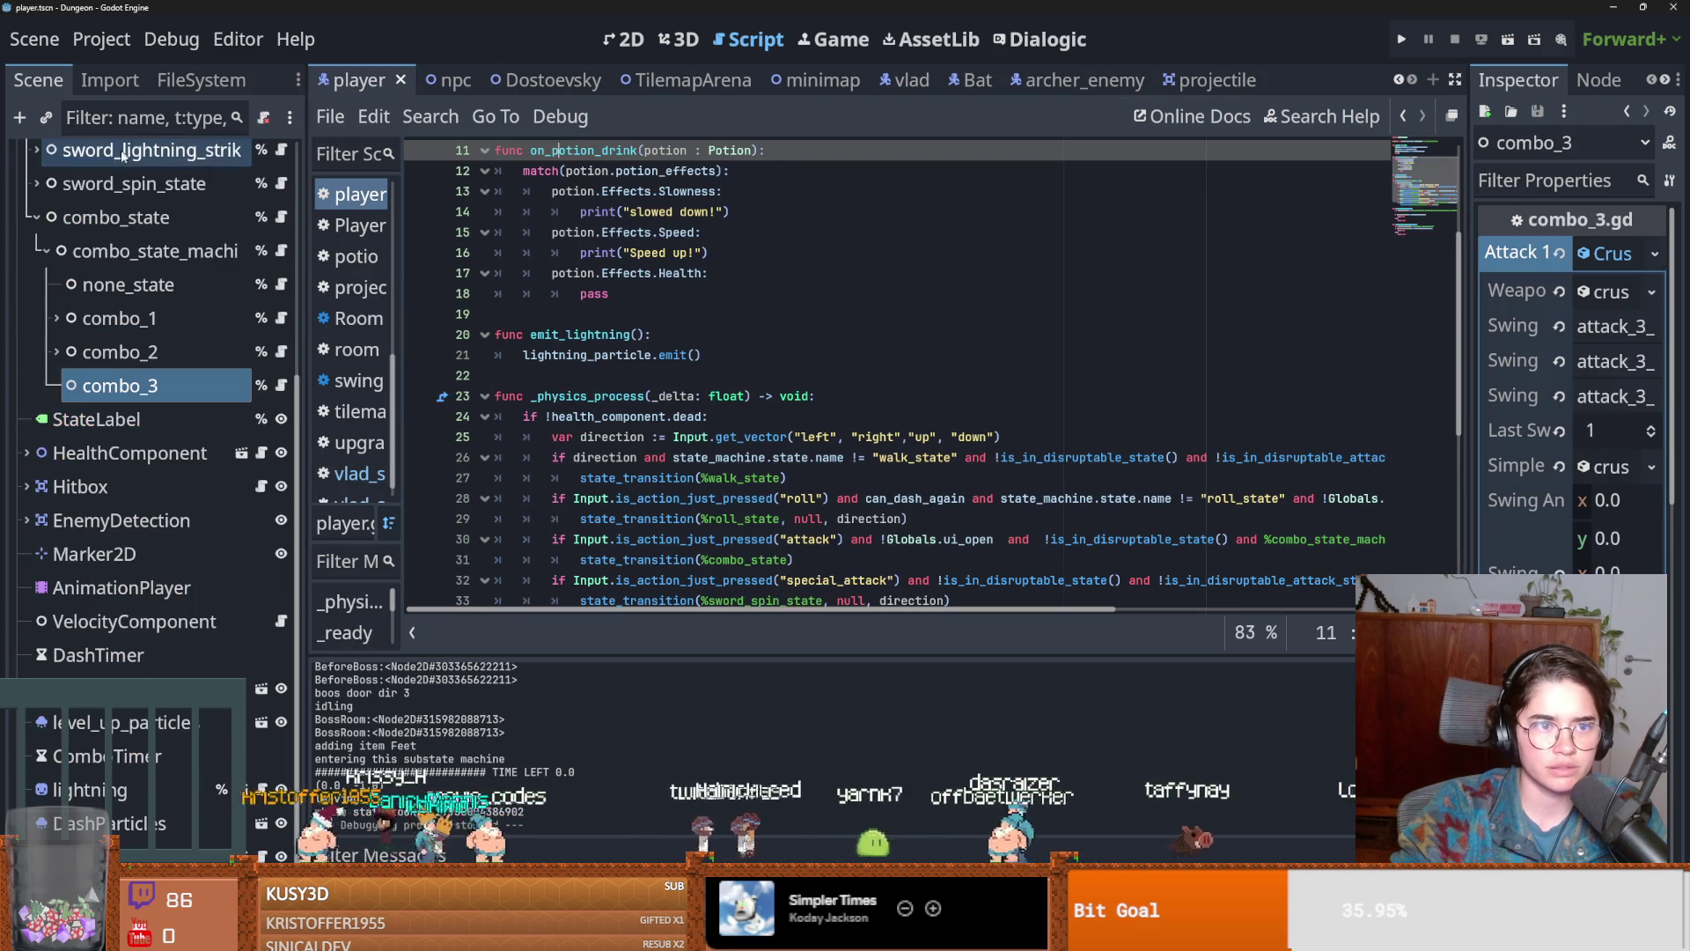
left_click(69, 160)
left_click(624, 38)
scroll(659, 490, "down", 2)
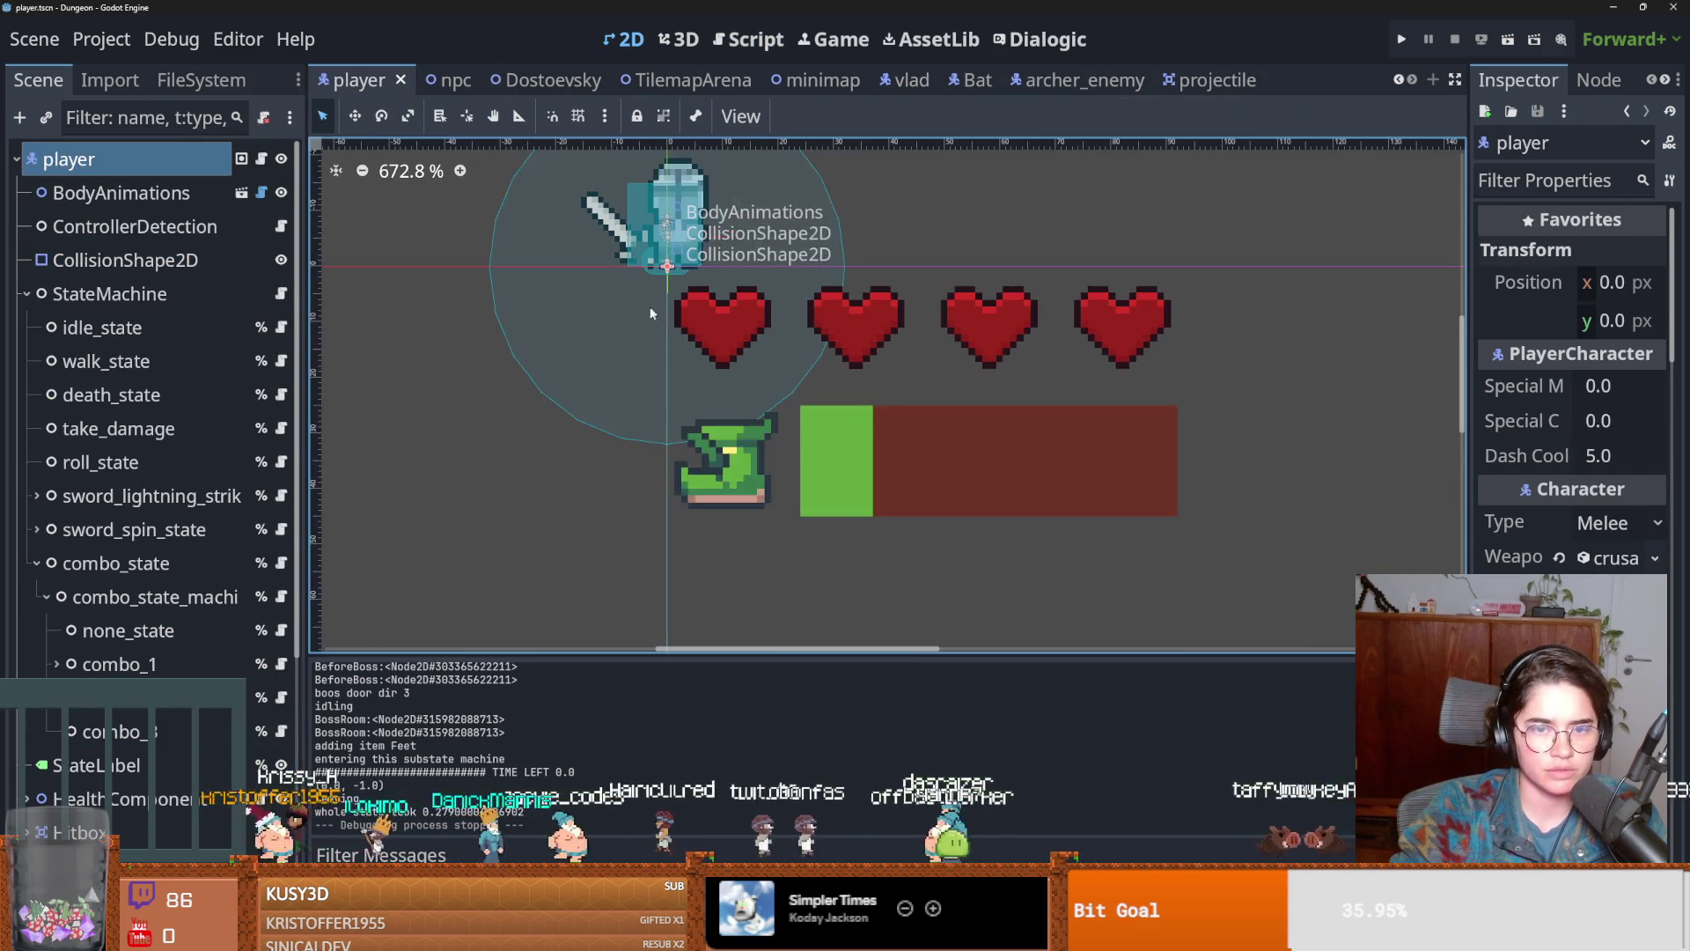
scroll(659, 490, "up", 3)
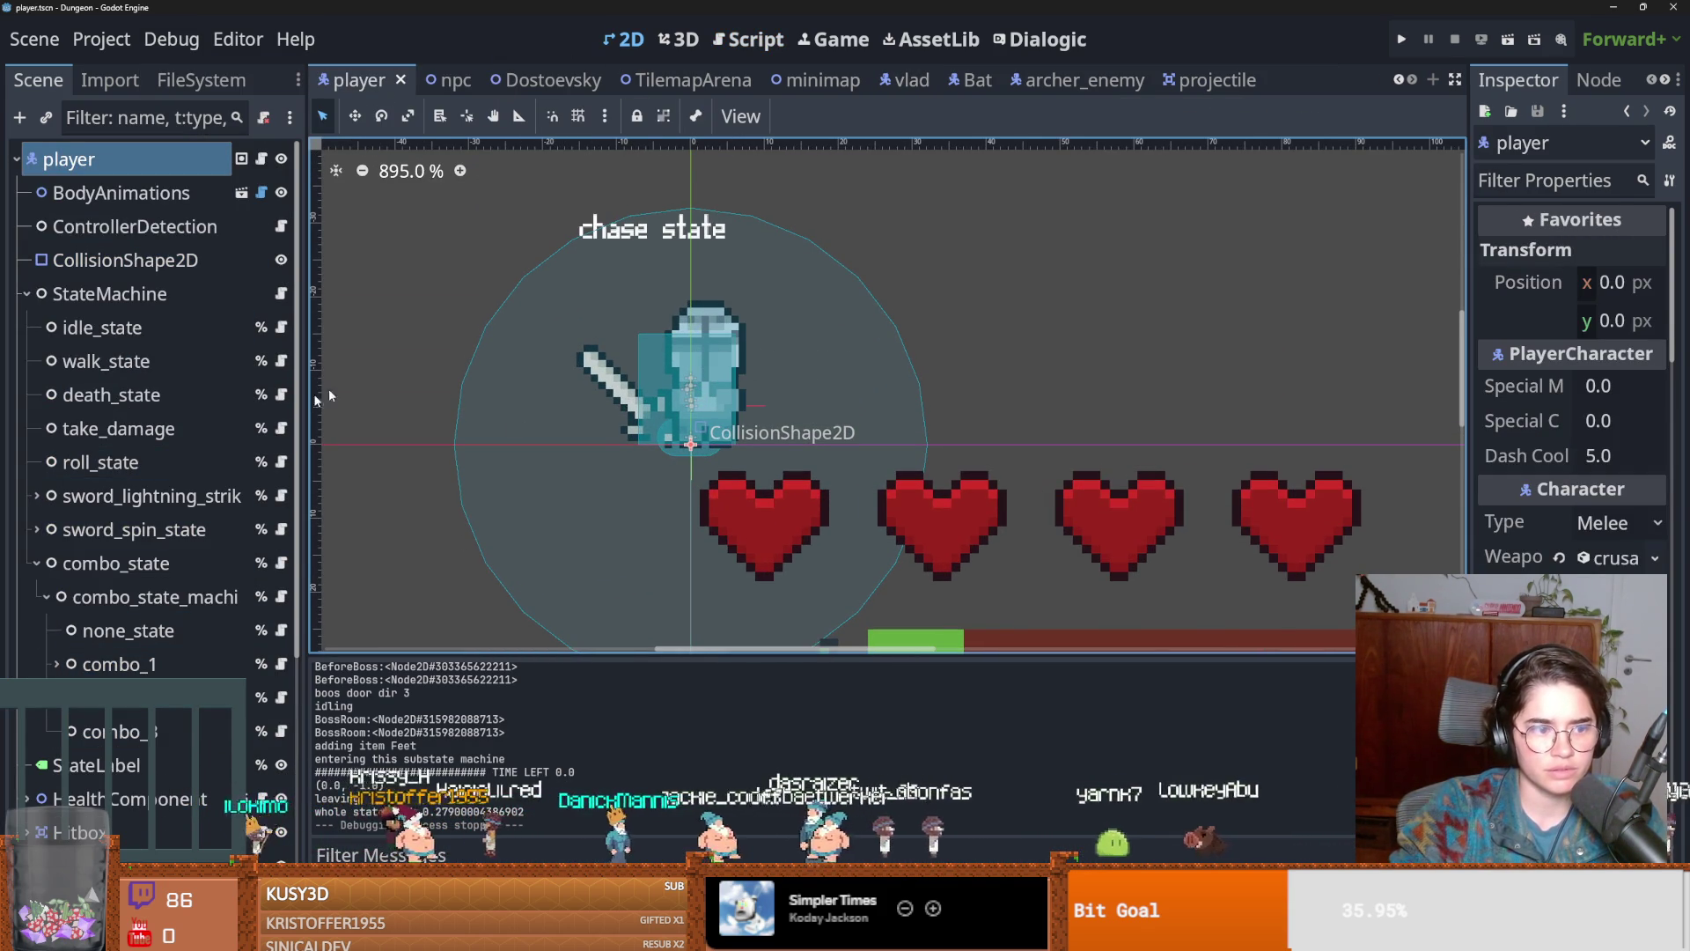
Step: Nudge StateLabel, center its text horizontally, save the scene, hide the label, and run the project
left_click(101, 765)
left_click_drag(693, 228, 710, 266)
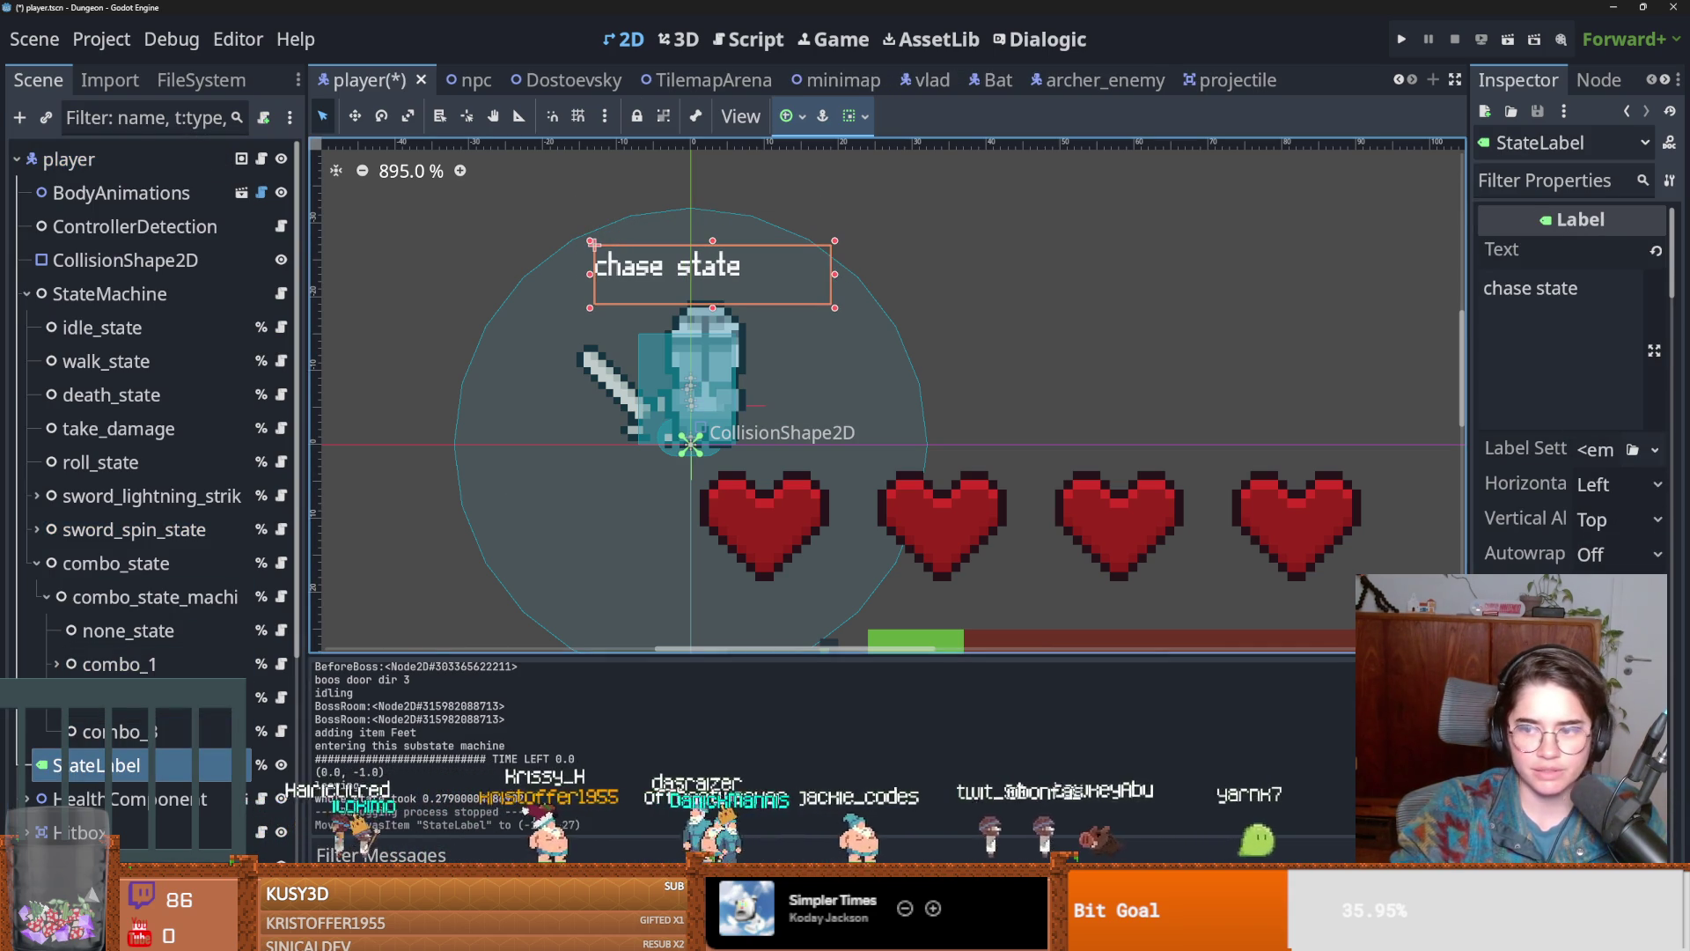
left_click(1598, 484)
left_click(1603, 548)
key("ctrl+s")
key("ctrl+h")
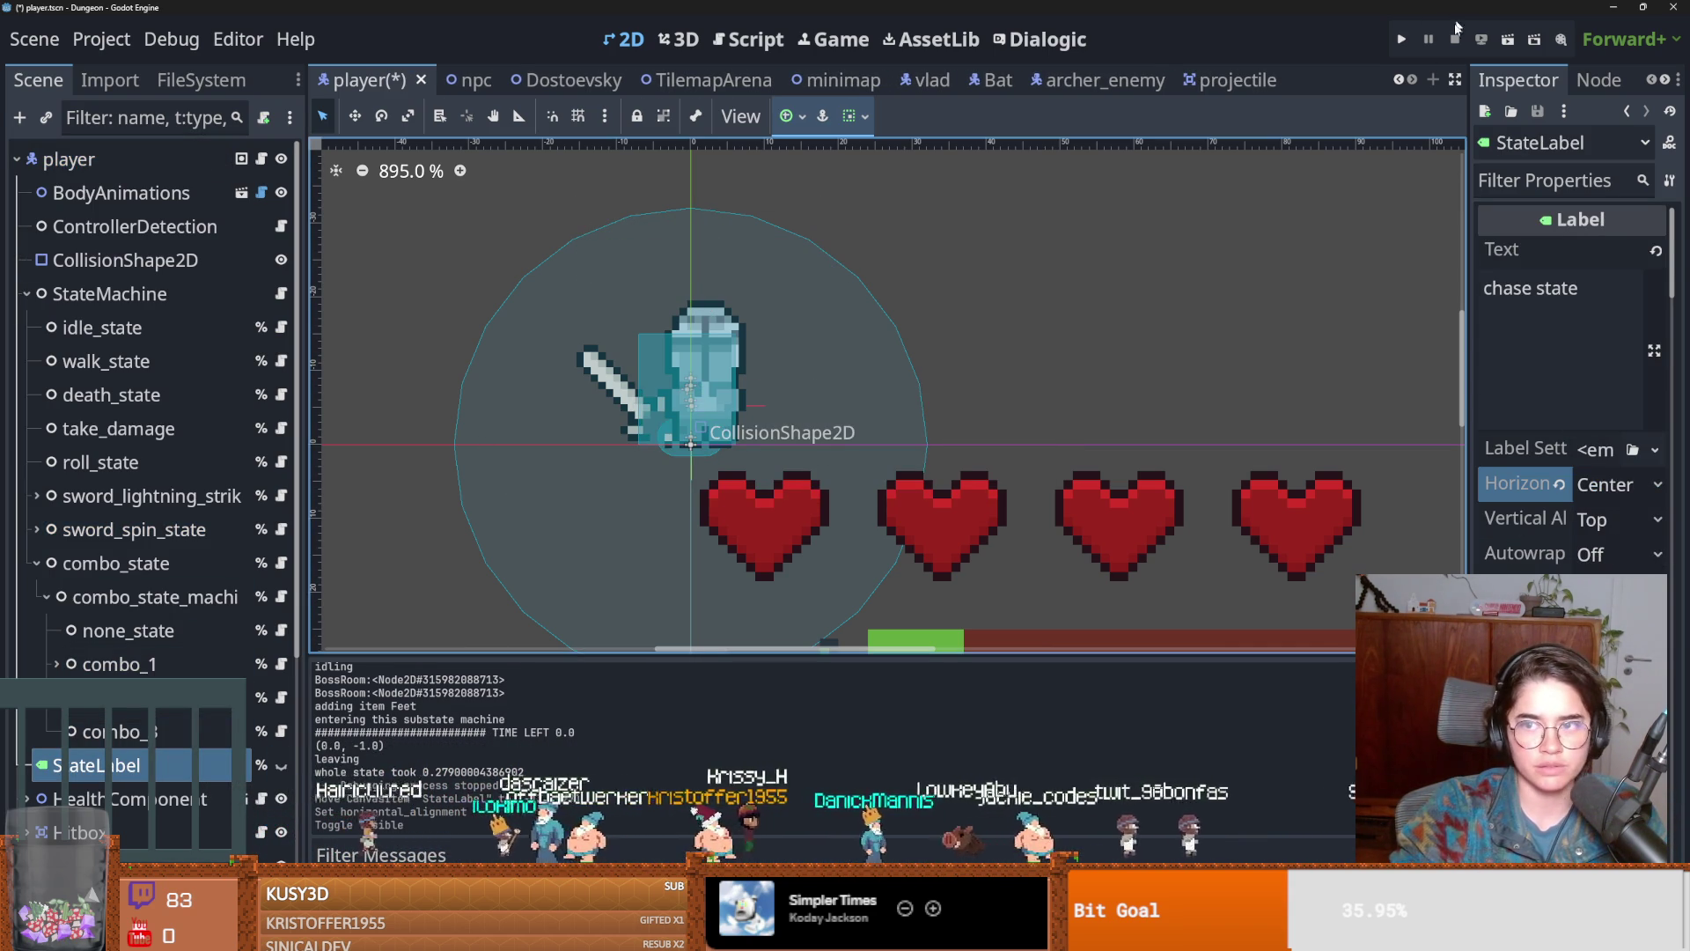
left_click(1400, 40)
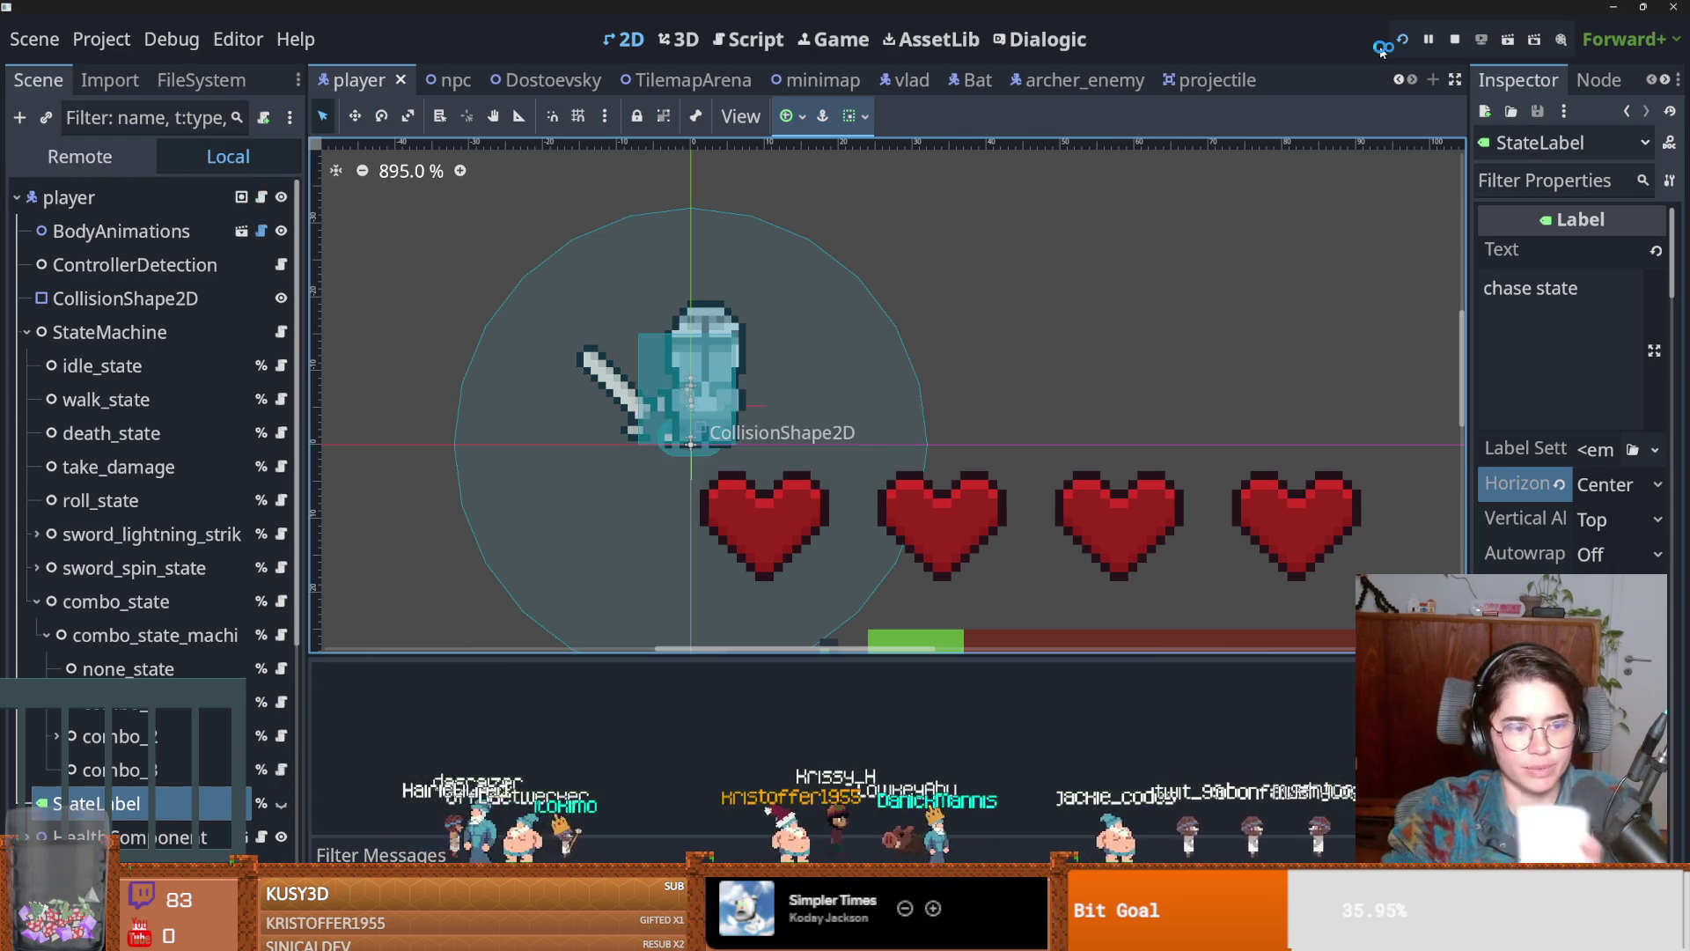
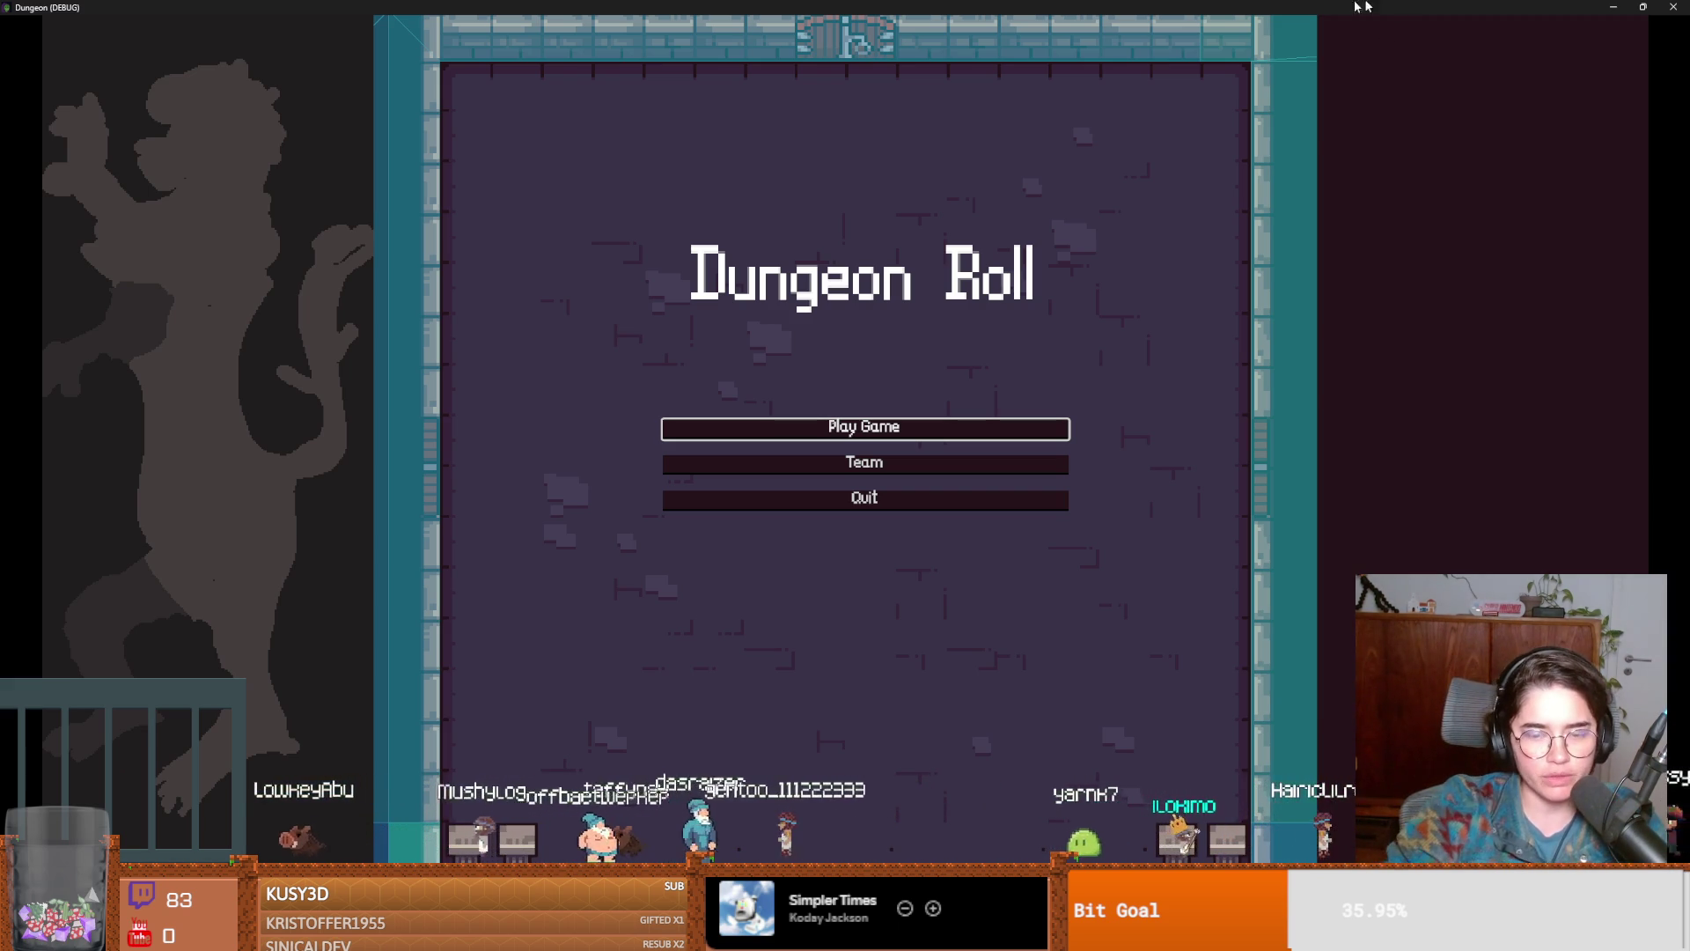
Step: Playtest as the Warrior, walk toward the room's left door, then stop the game
left_click(885, 425)
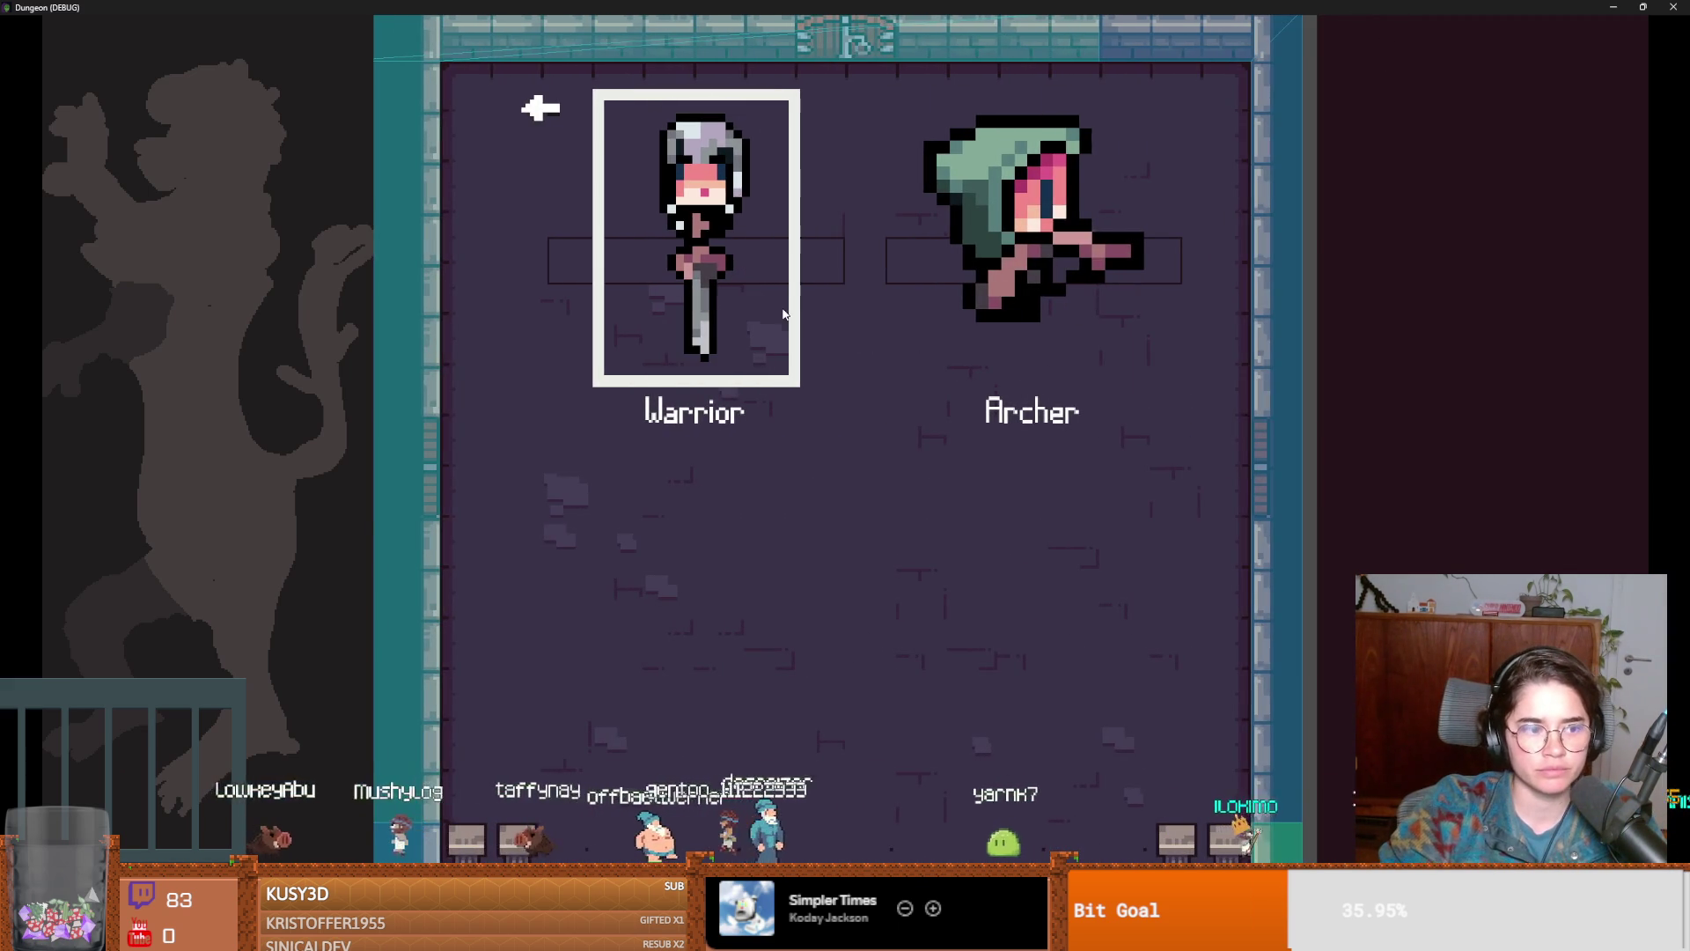
left_click(773, 317)
key("a")
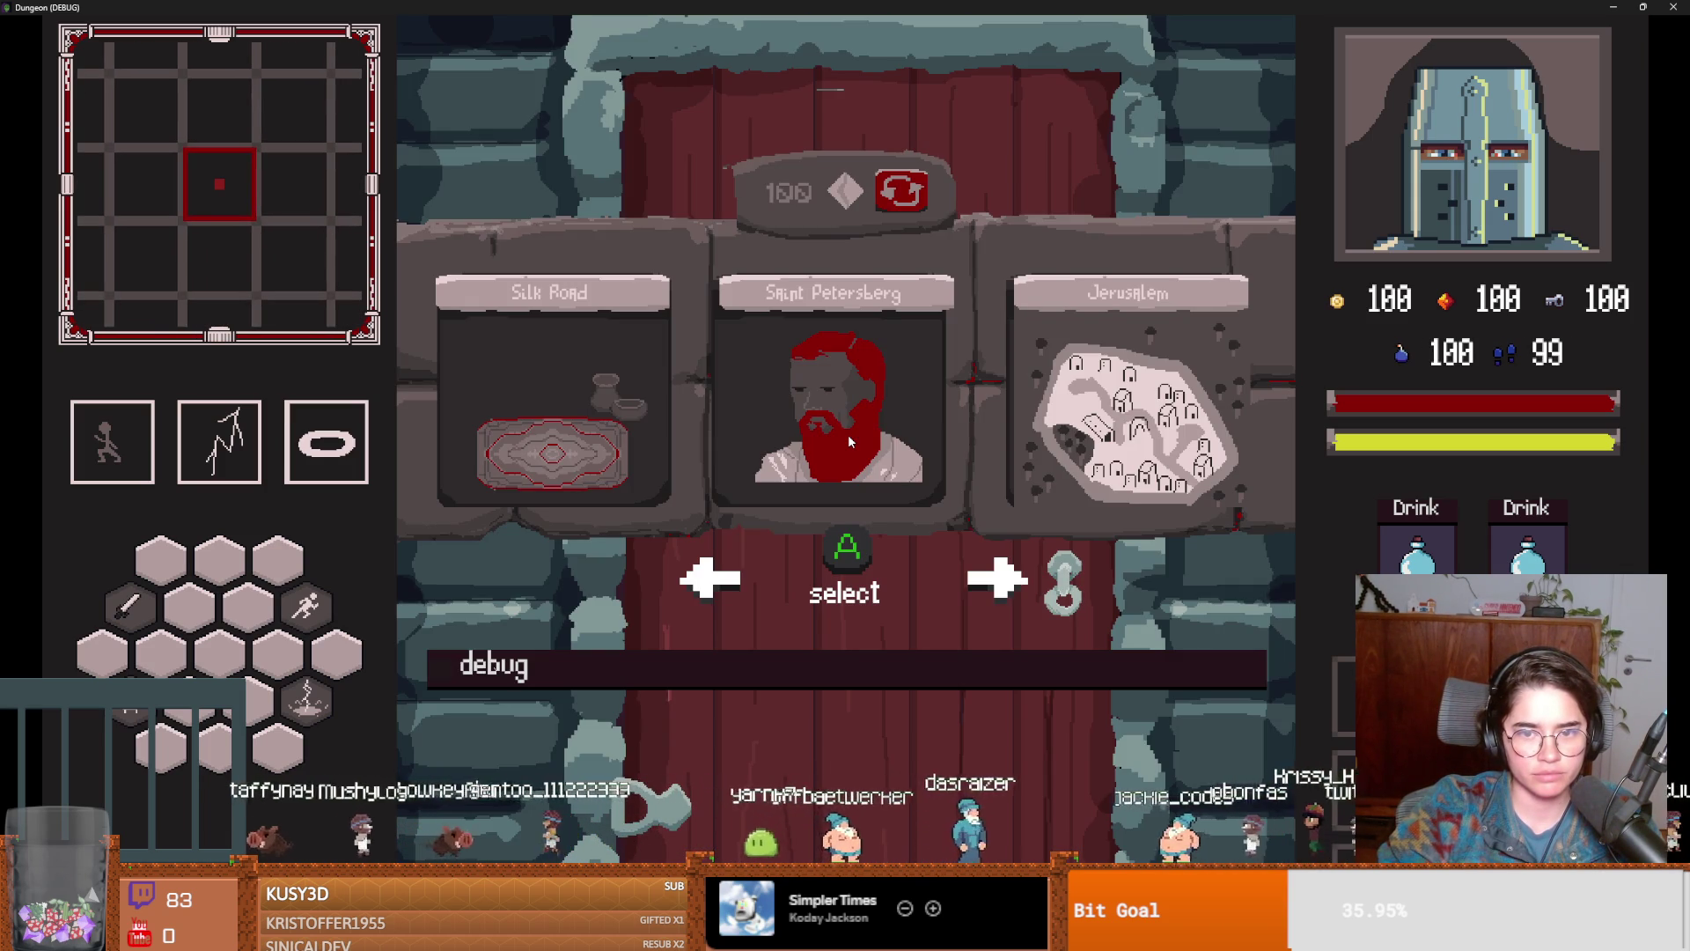
key("F8")
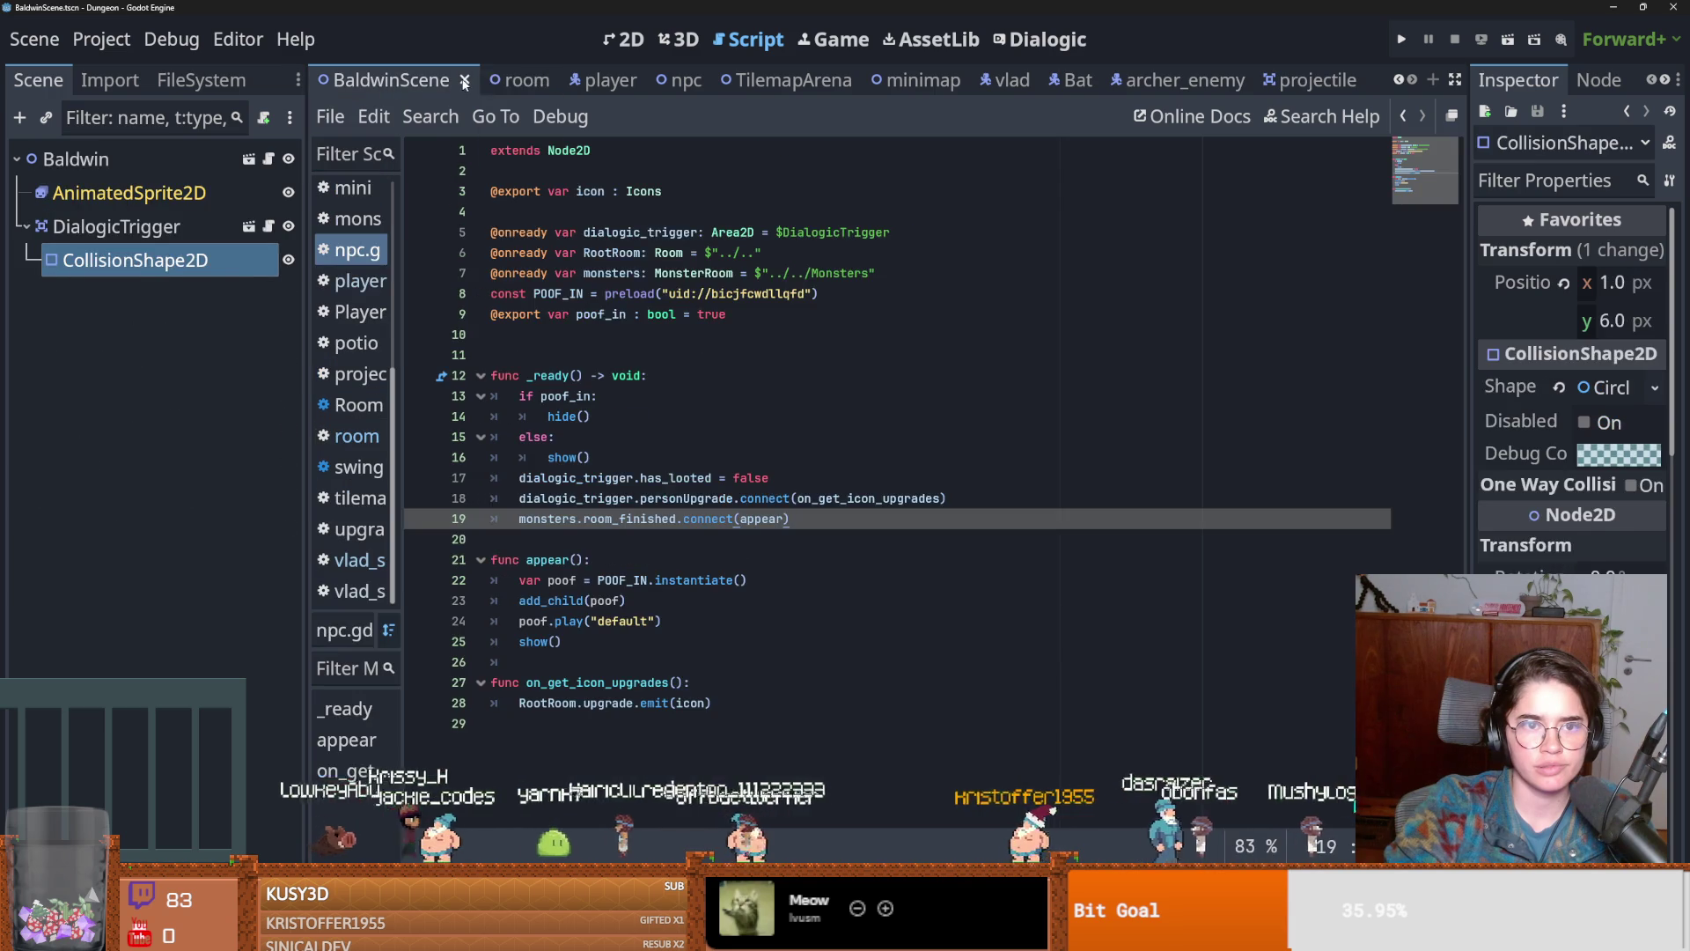
Step: Close the Baldwin, minimap, TilemapArena, npc, player, BaldwinIV_room and radiation_room scene tabs
left_click(401, 80)
left_click(927, 82)
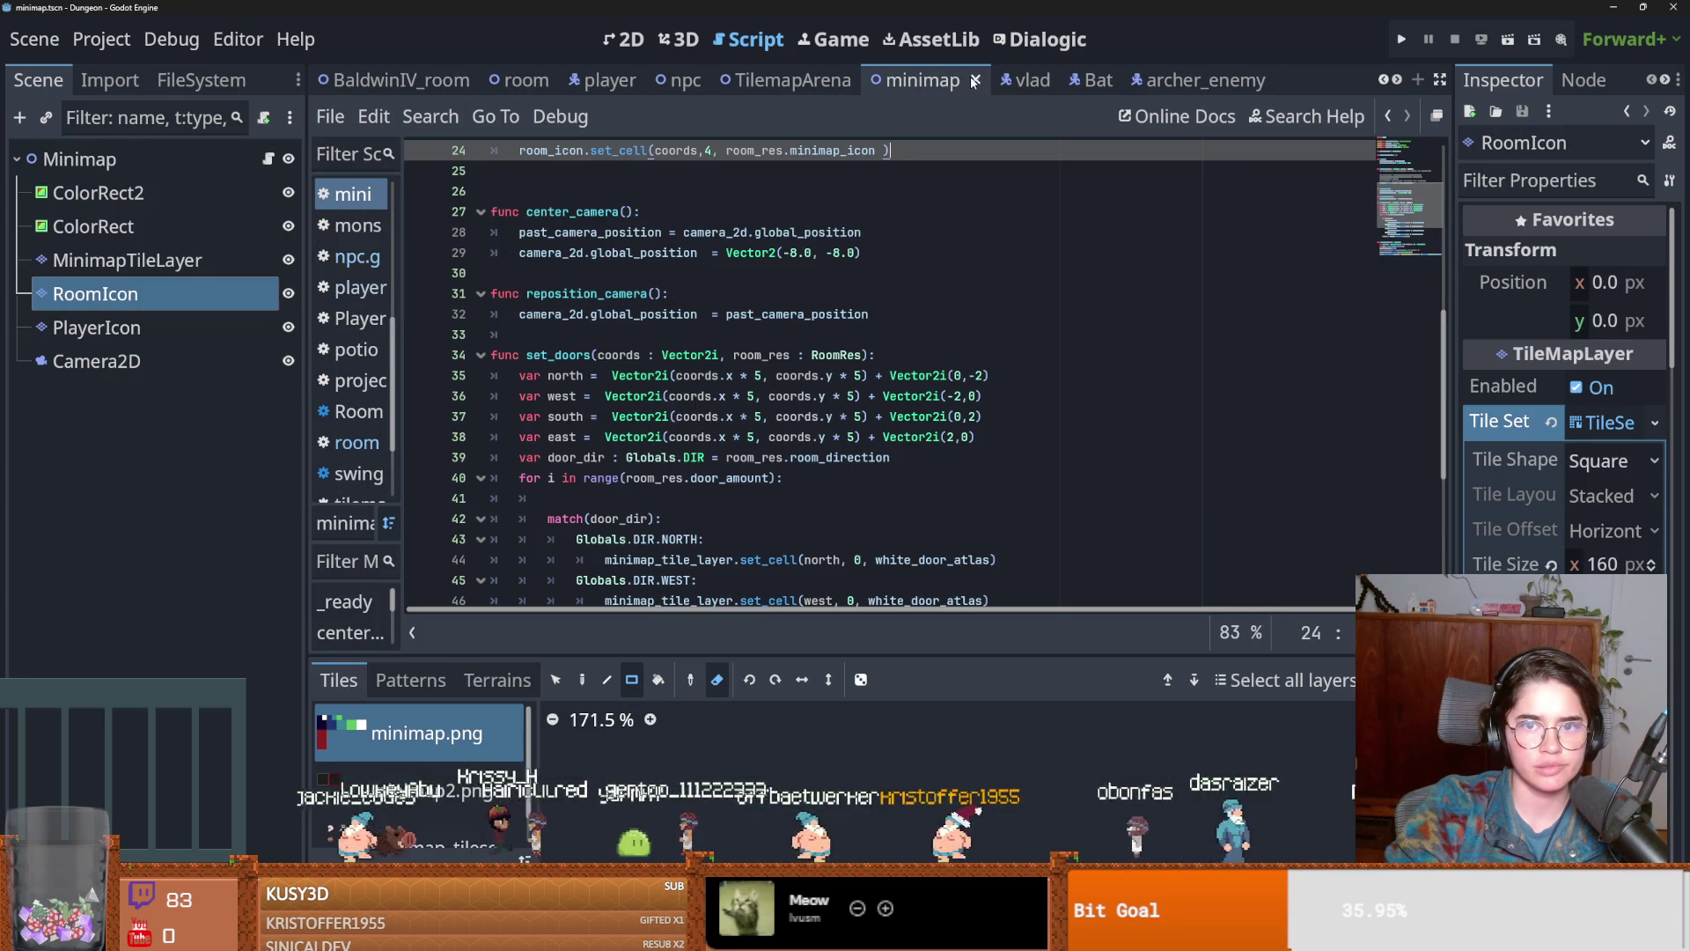
left_click(976, 80)
left_click(863, 81)
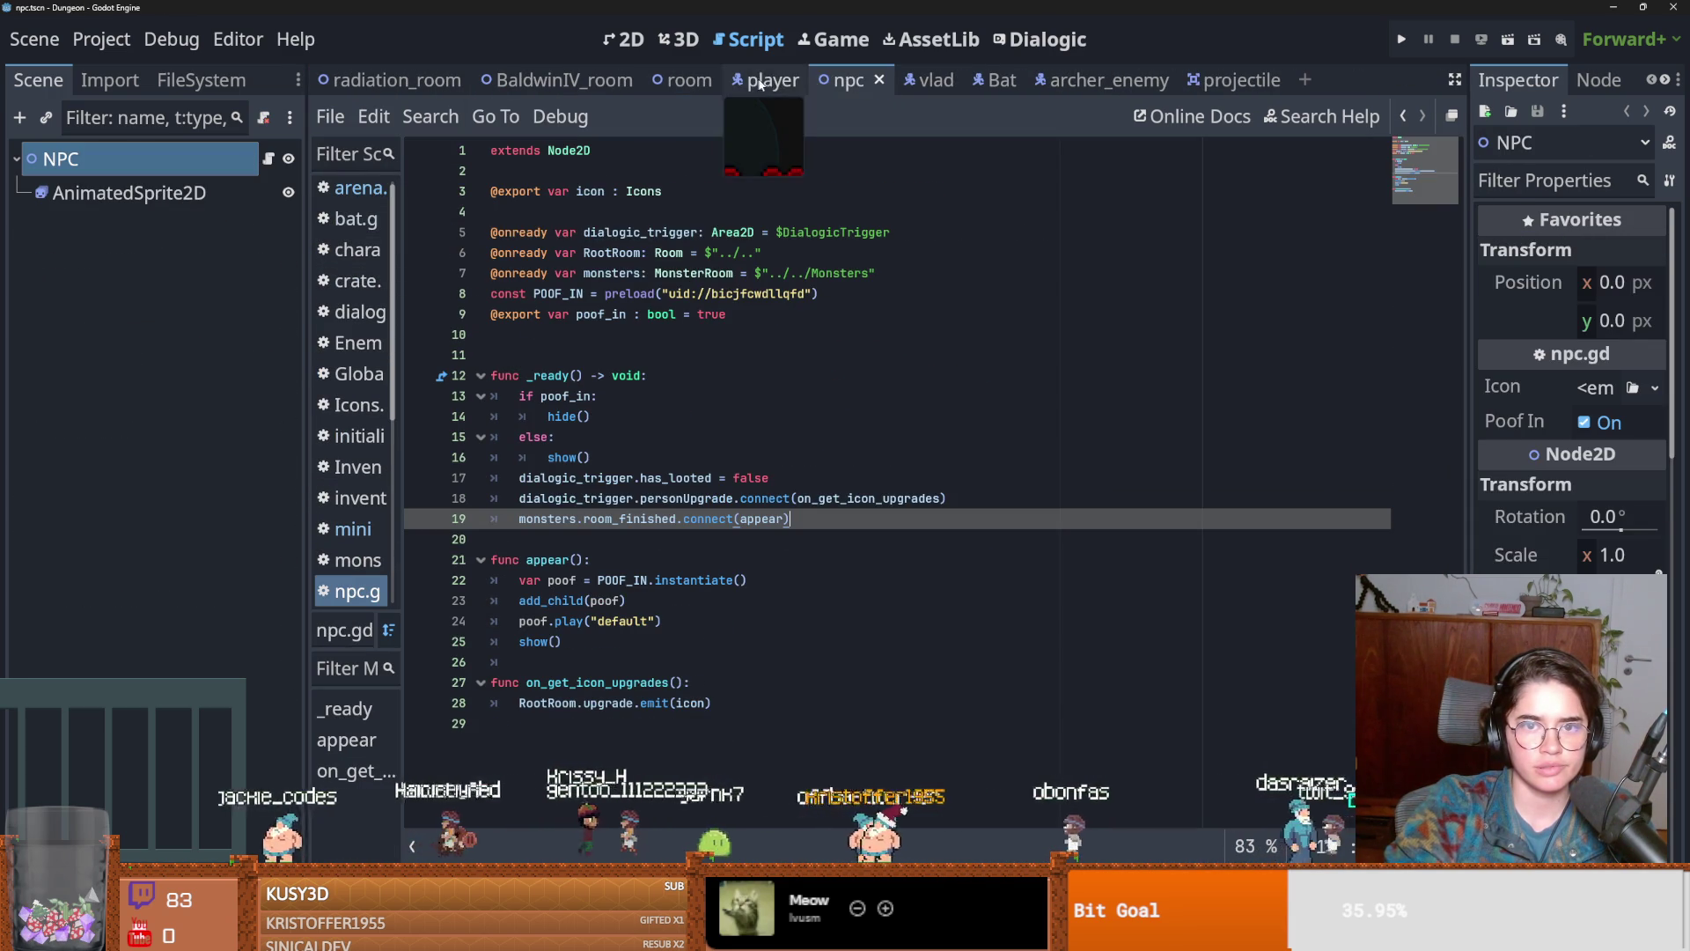
left_click(879, 80)
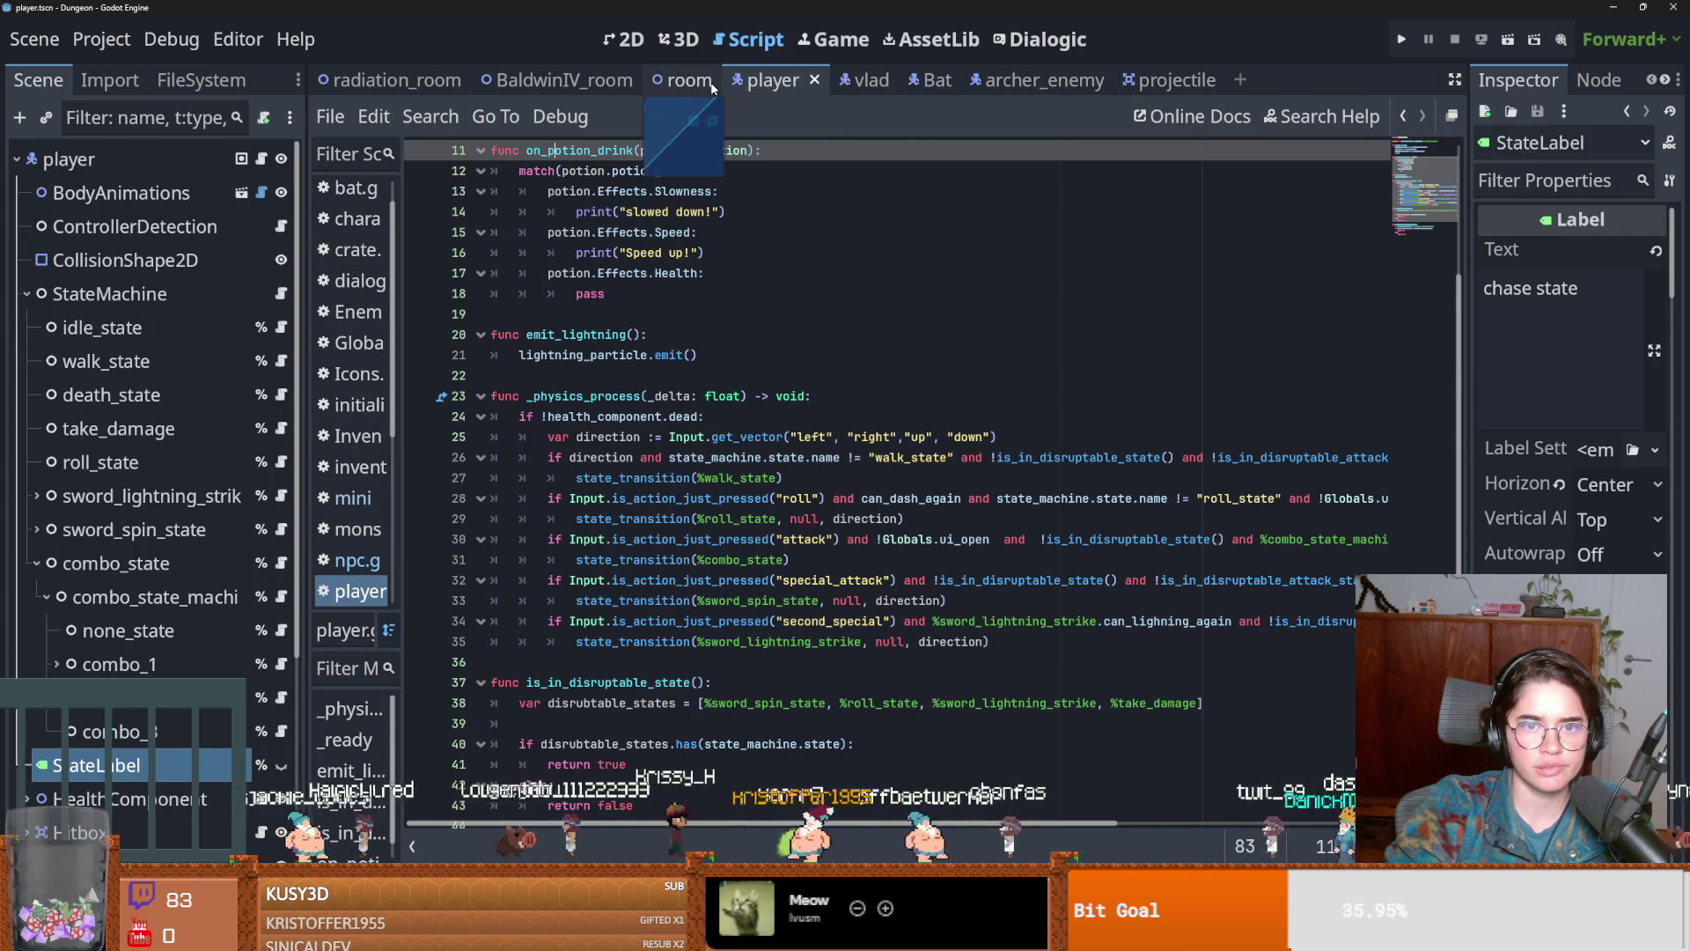
left_click(811, 81)
left_click(648, 80)
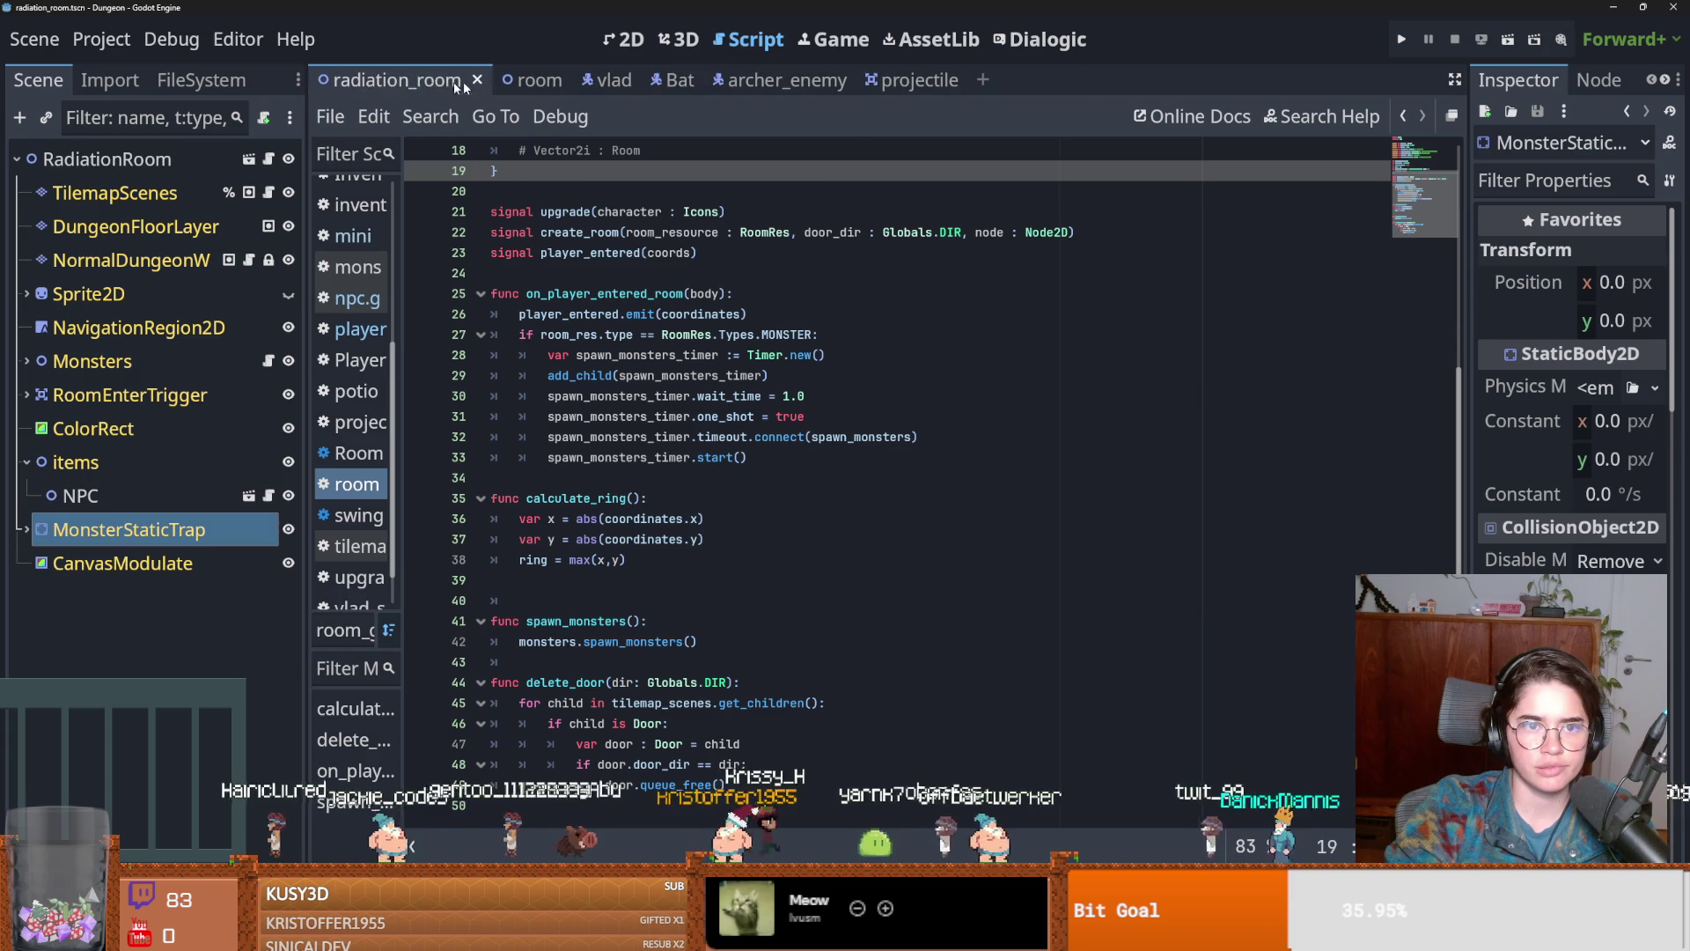
left_click(482, 80)
Step: Filter the FileSystem for 'boss' and open boss_room.tscn
left_click(203, 80)
double_click(151, 156)
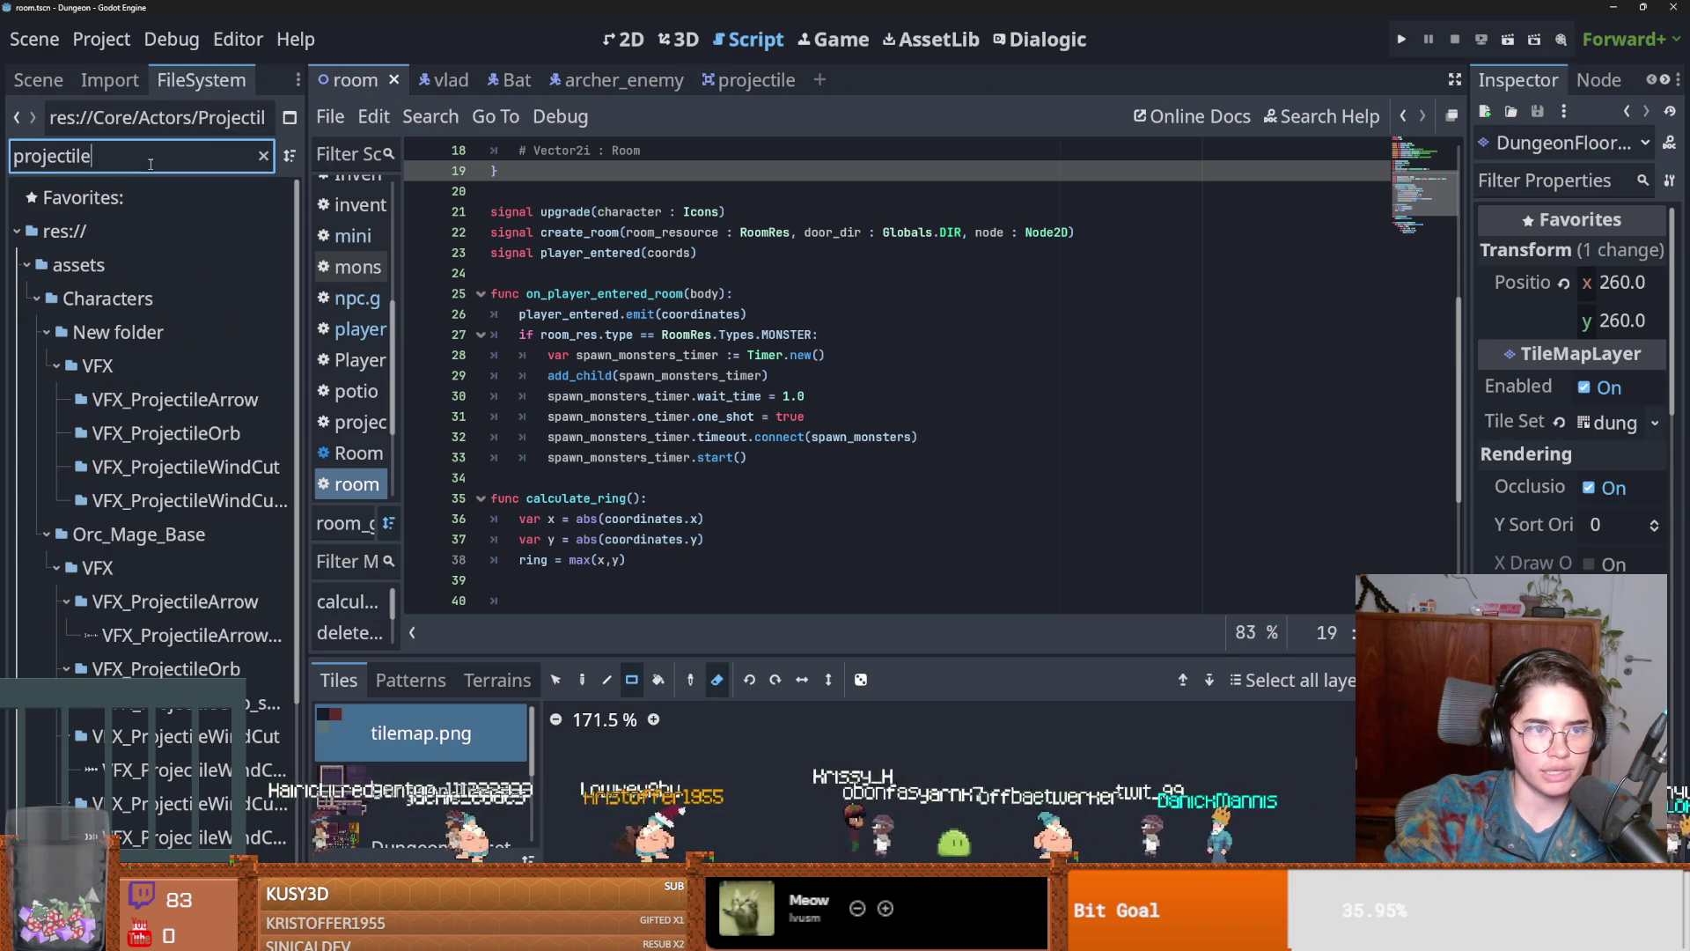
type("boss")
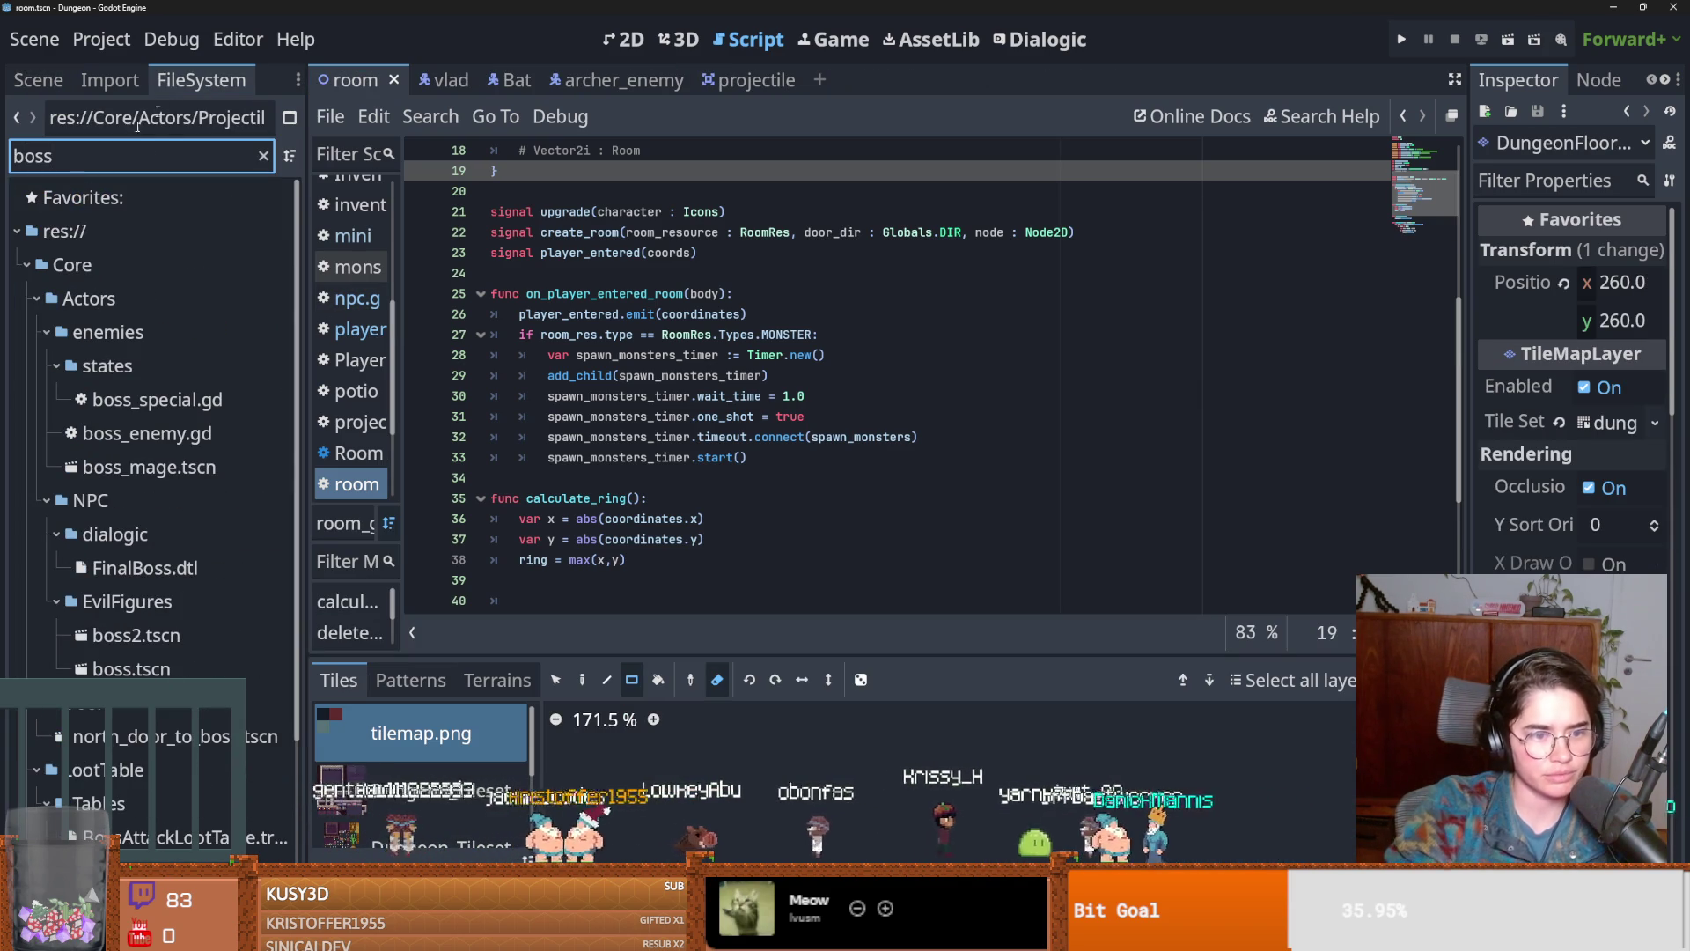
scroll(132, 616, "down", 5)
double_click(132, 775)
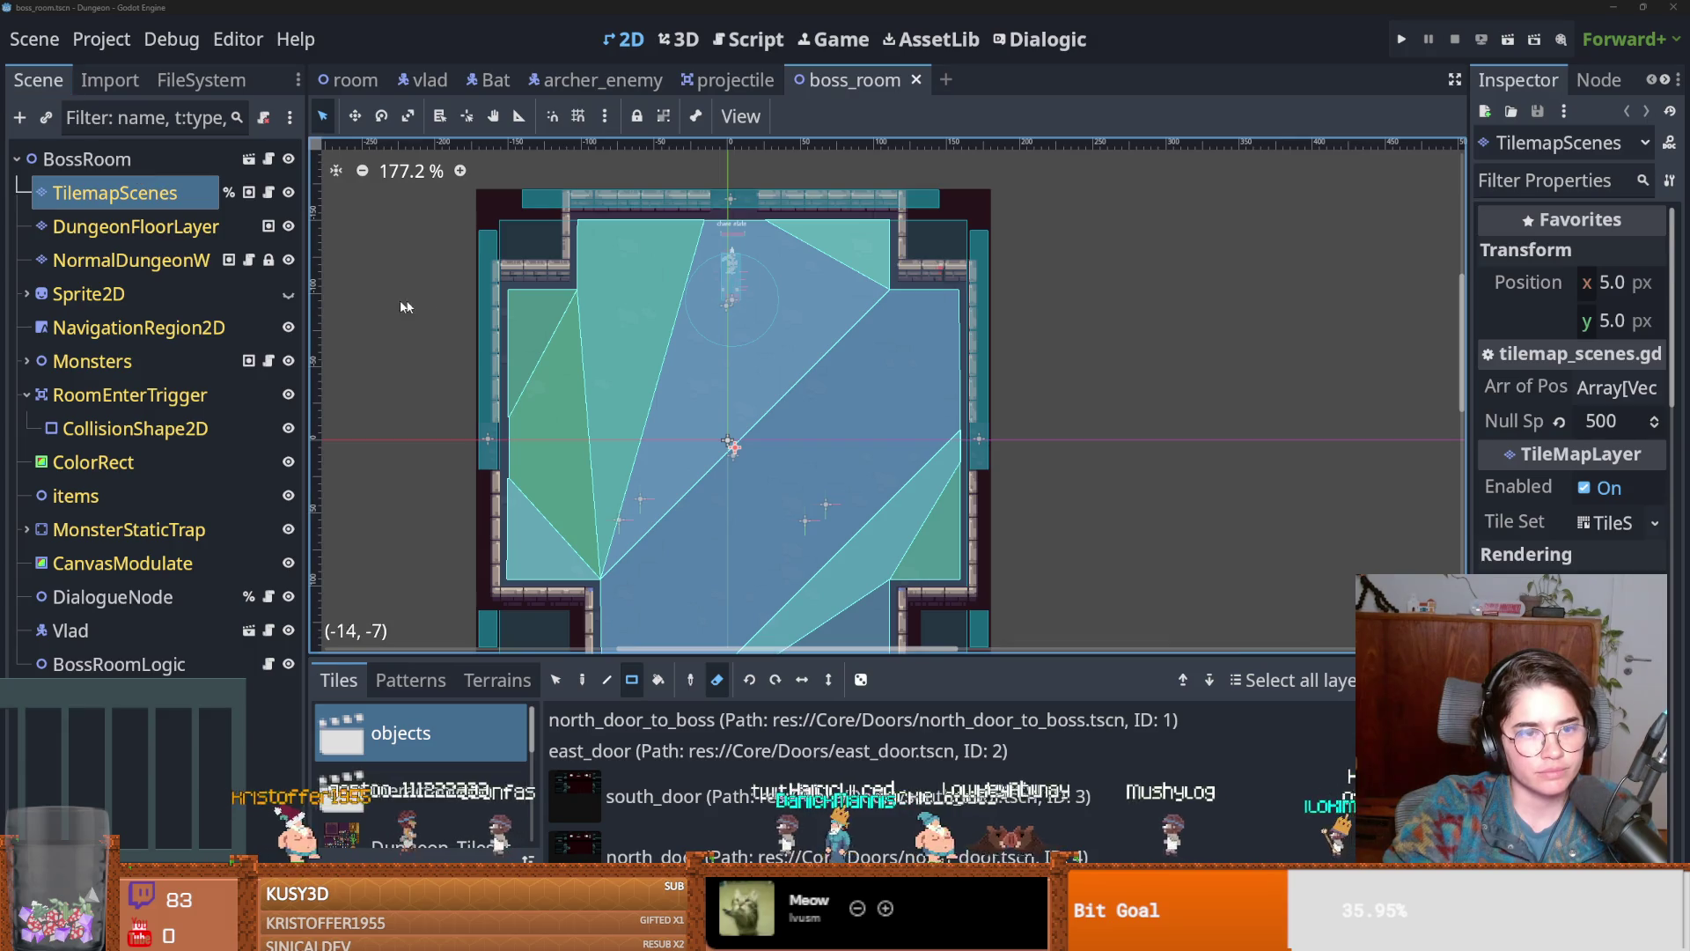
Step: Set Vlad's Naviation Region property to NavigationRegion2D and save the scene
left_click_drag(309, 370, 359, 366)
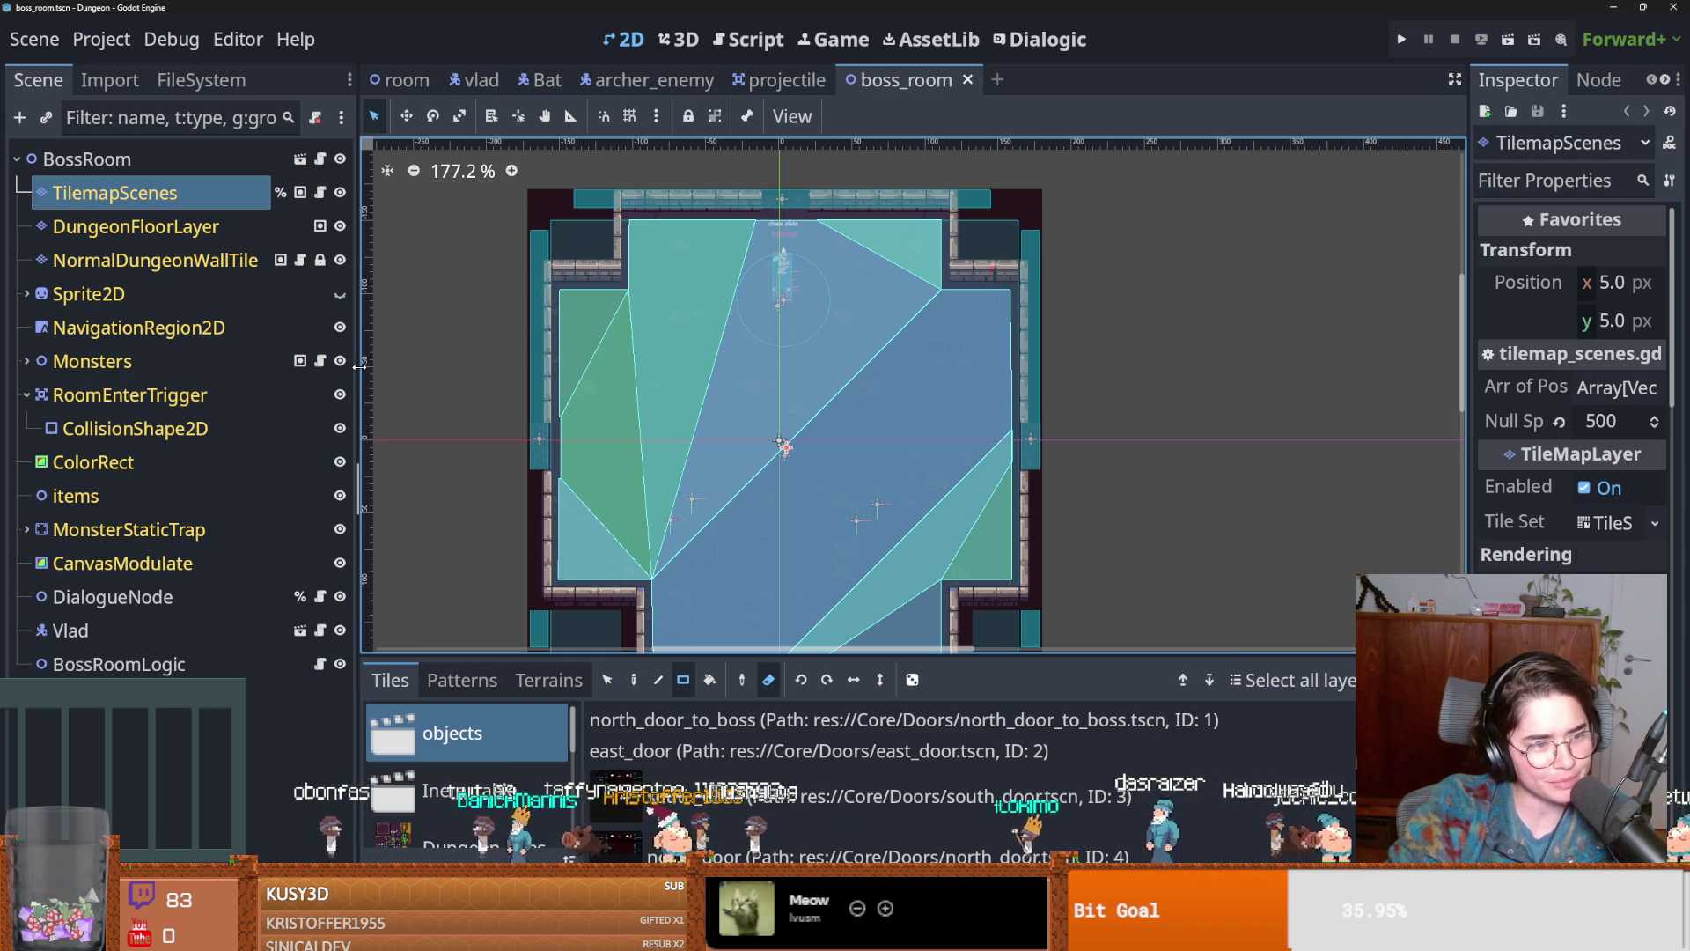
scroll(717, 414, "down", 2)
key("ctrl+s")
left_click(115, 628)
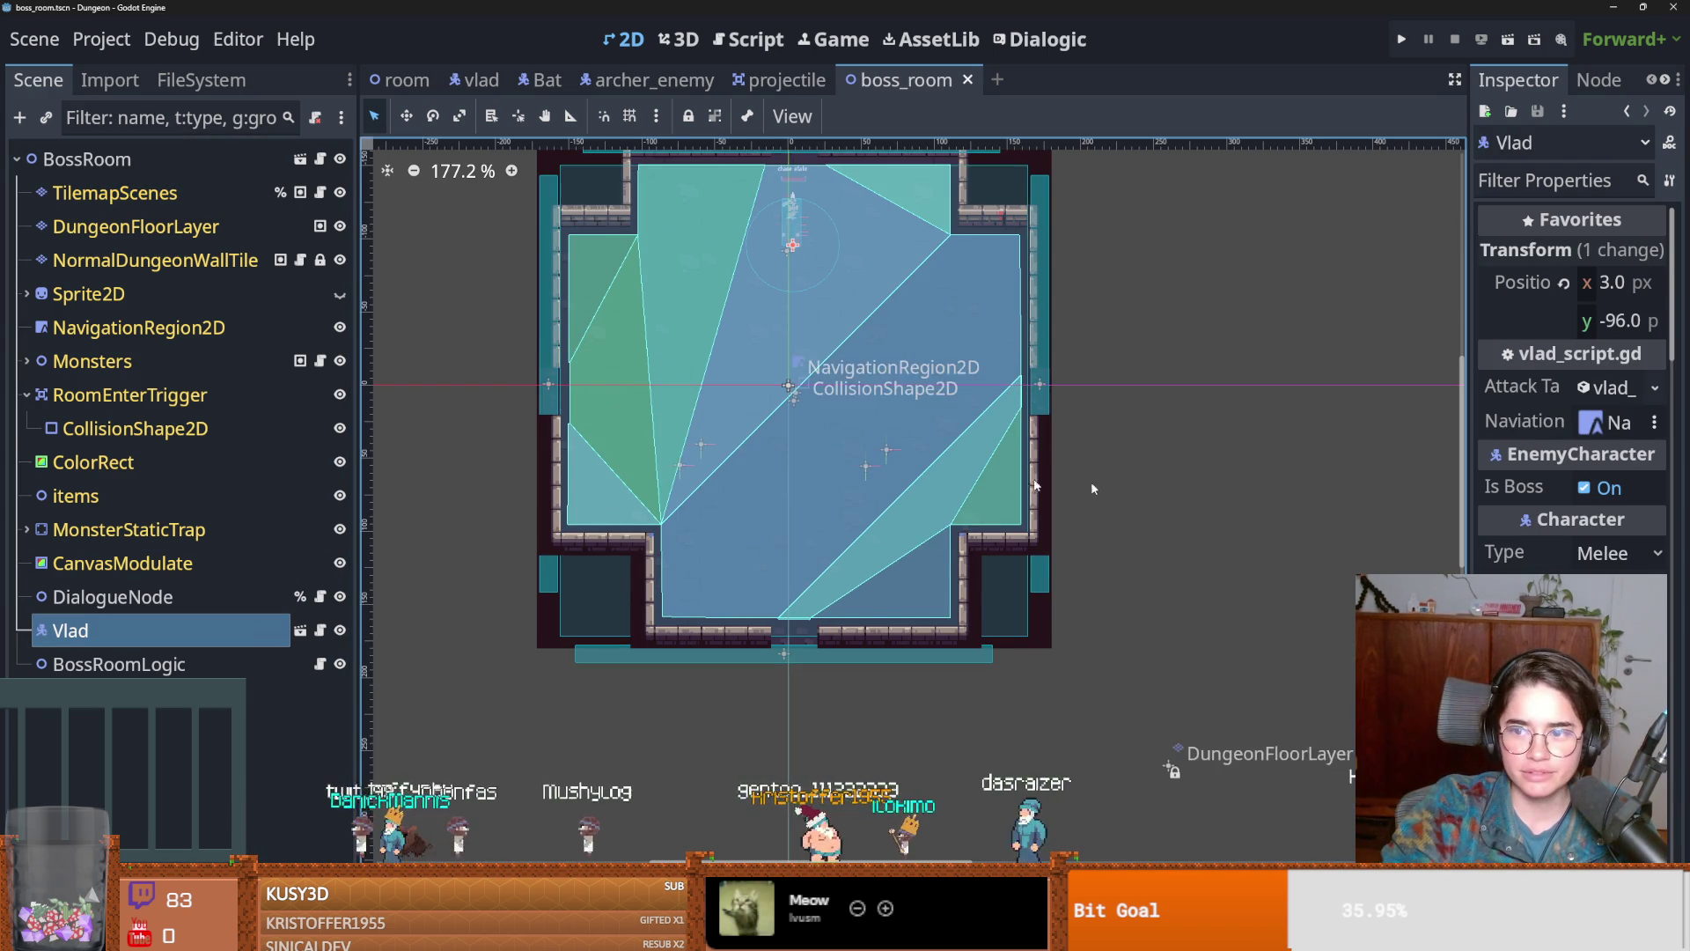
left_click_drag(1466, 475, 1175, 467)
key("ctrl+s")
left_click(1509, 427)
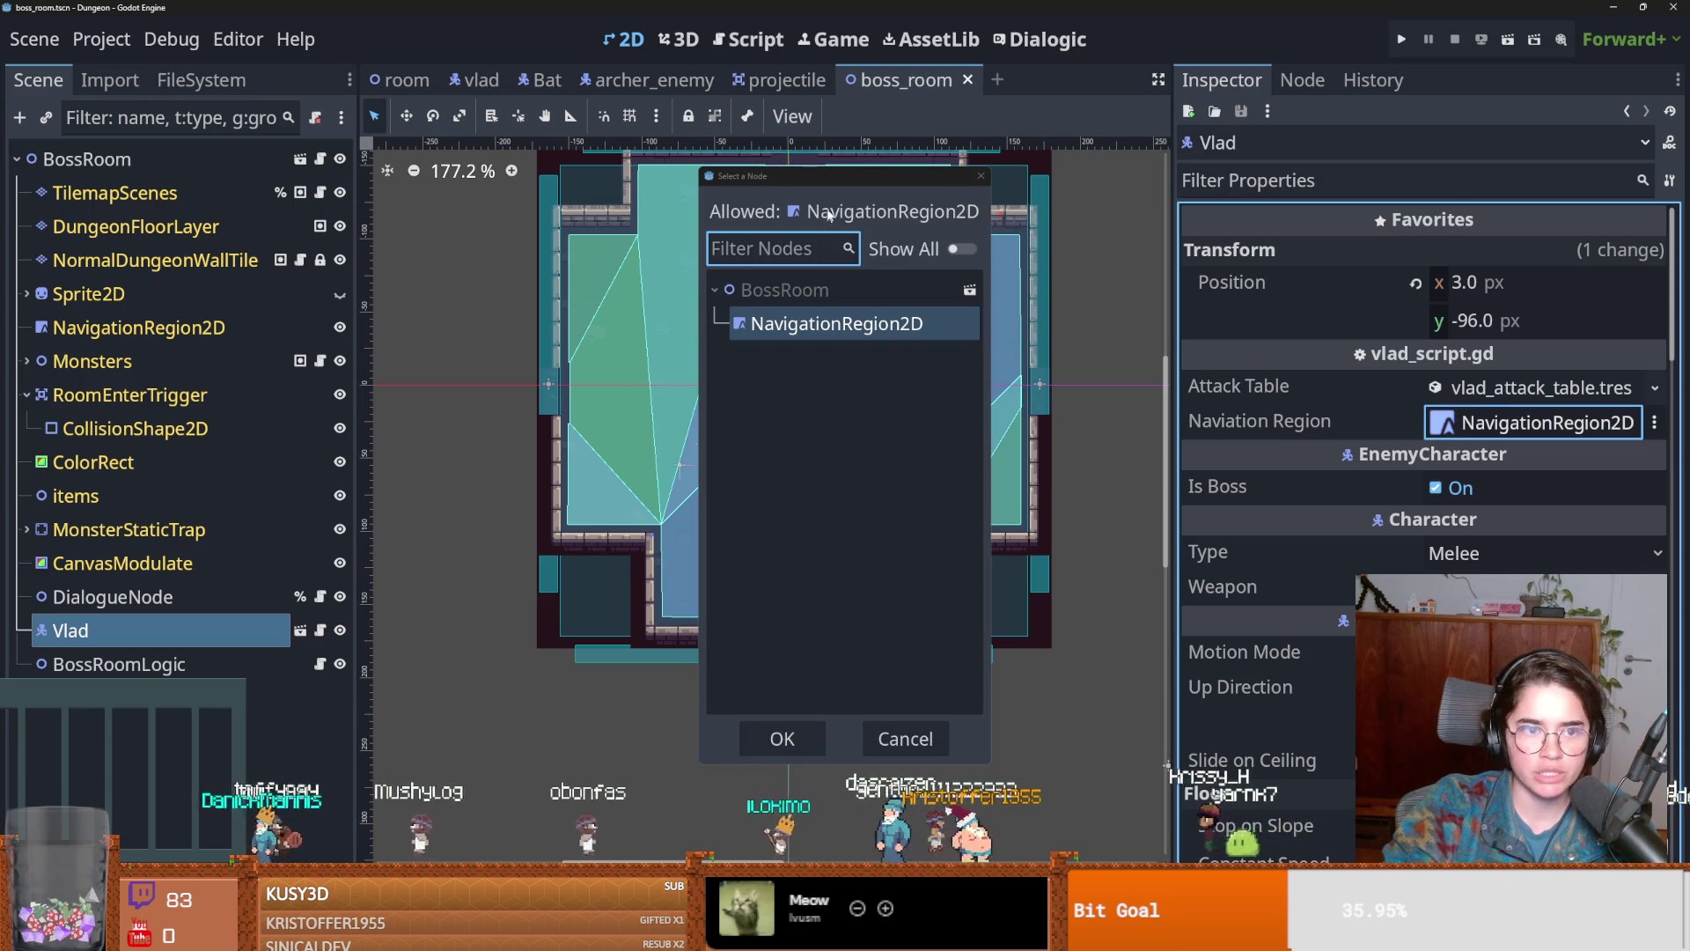
double_click(836, 323)
key("ctrl+s")
Step: Open vlad_script.gd and start a new line at the naviation_region export
left_click(322, 630)
scroll(683, 365, "up", 2)
left_click(557, 275)
key("Return")
key("Up")
type("@expor")
key("BackSpace")
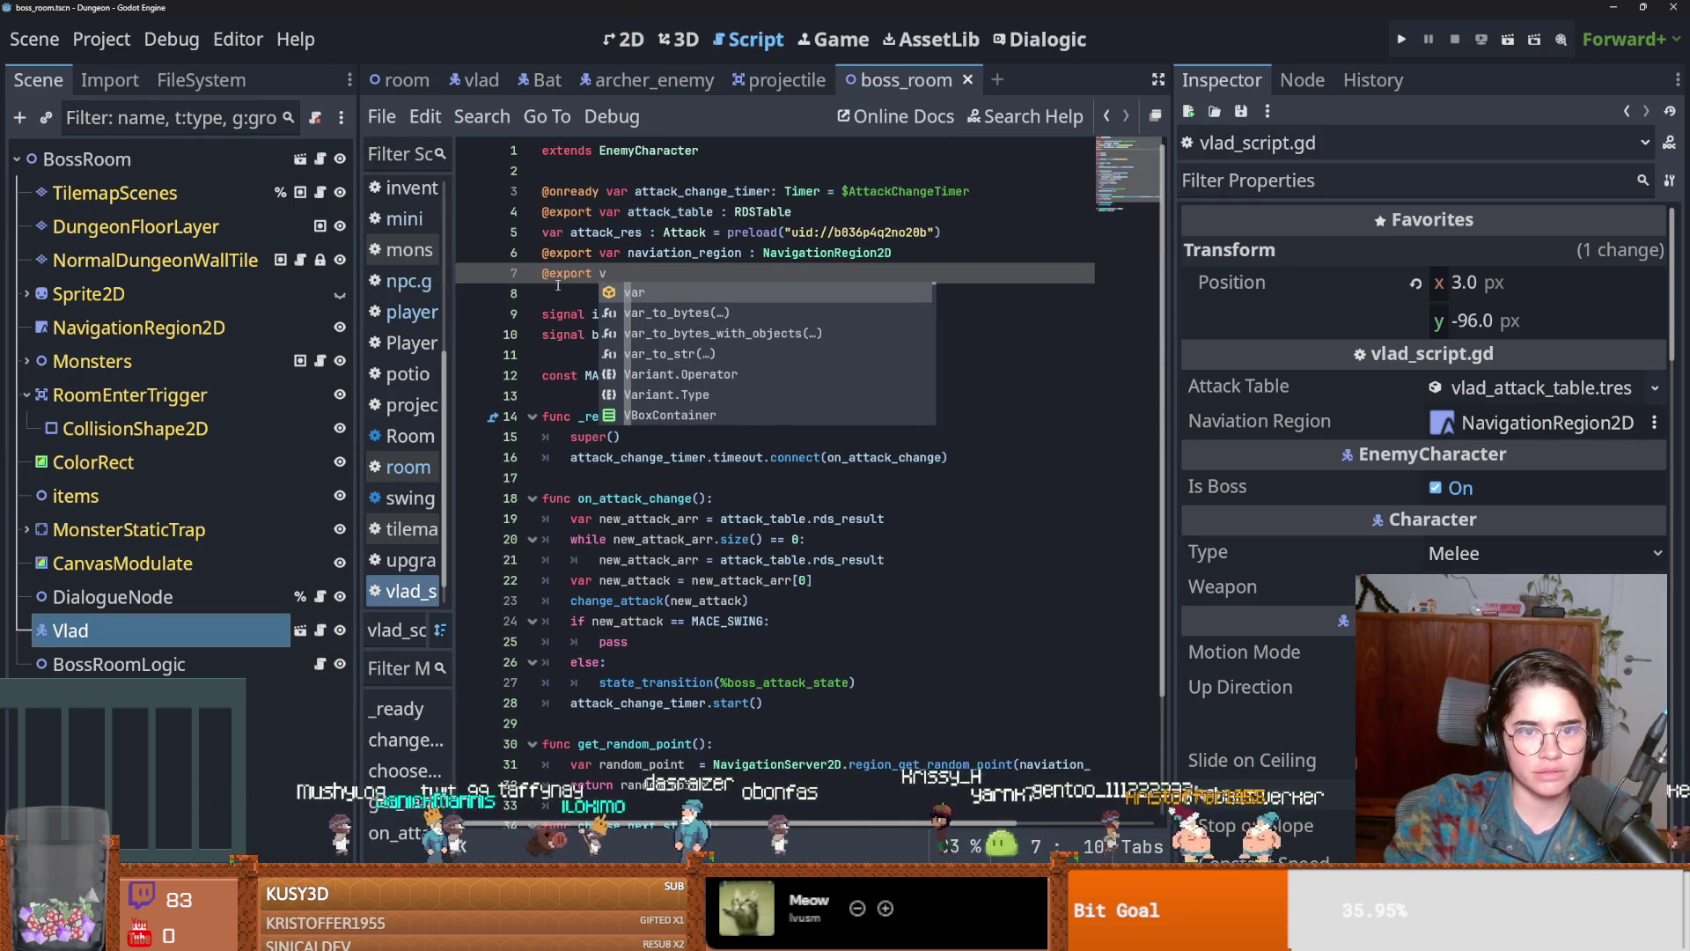
type("ar ")
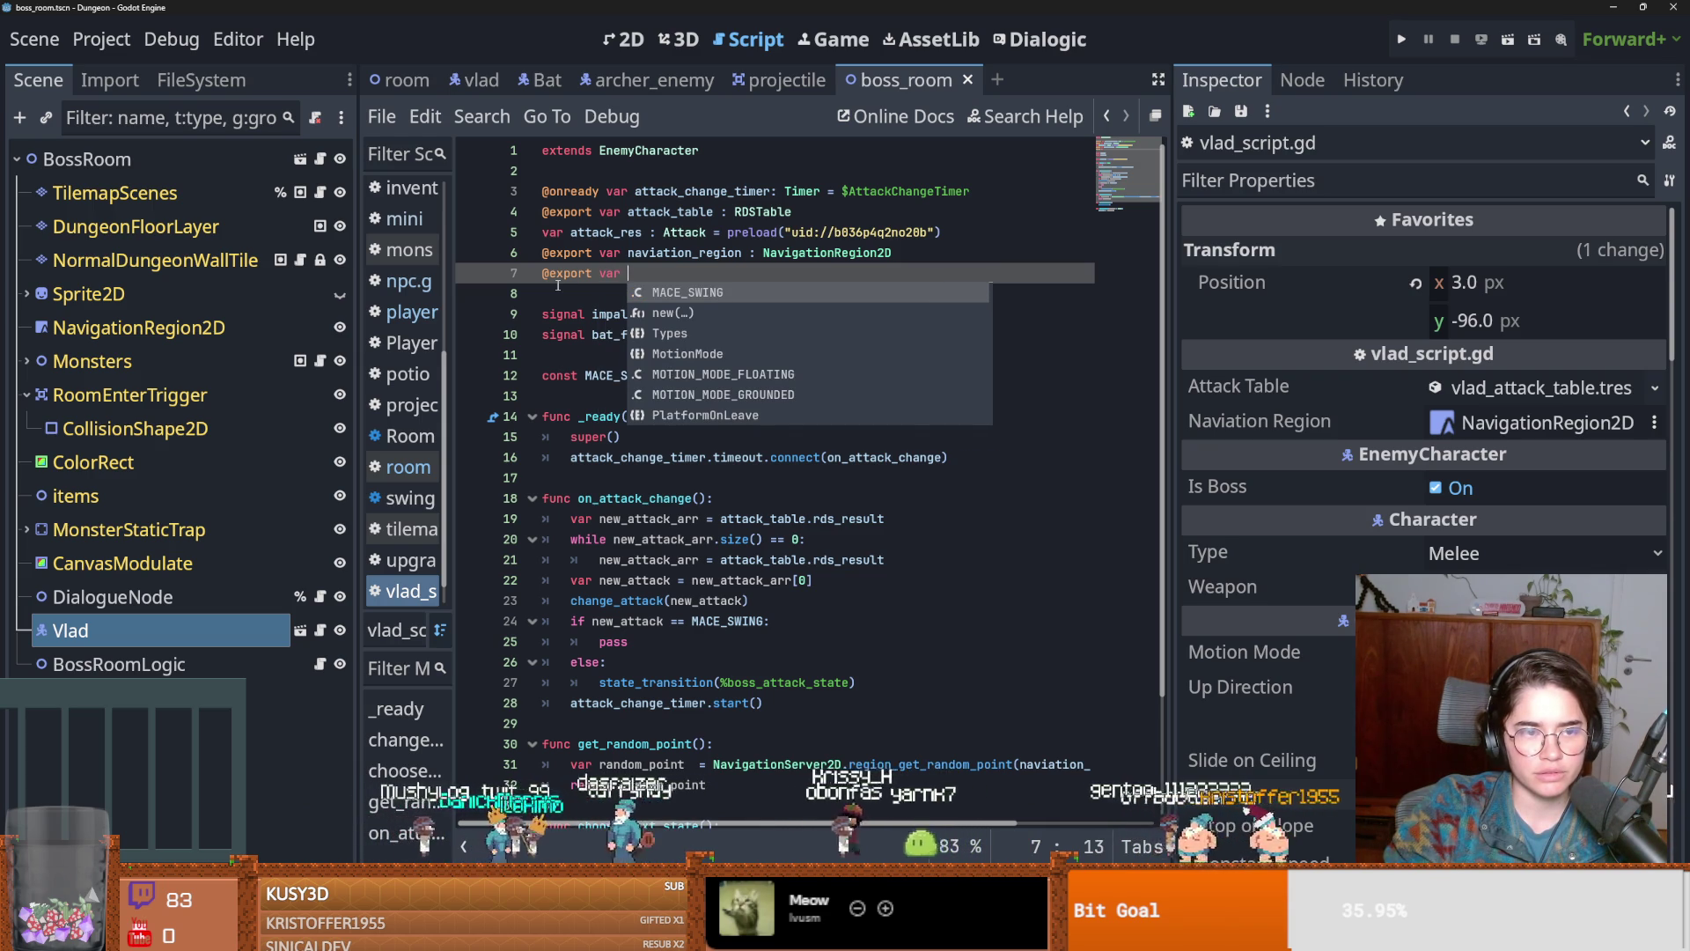
type("tilemap_sc")
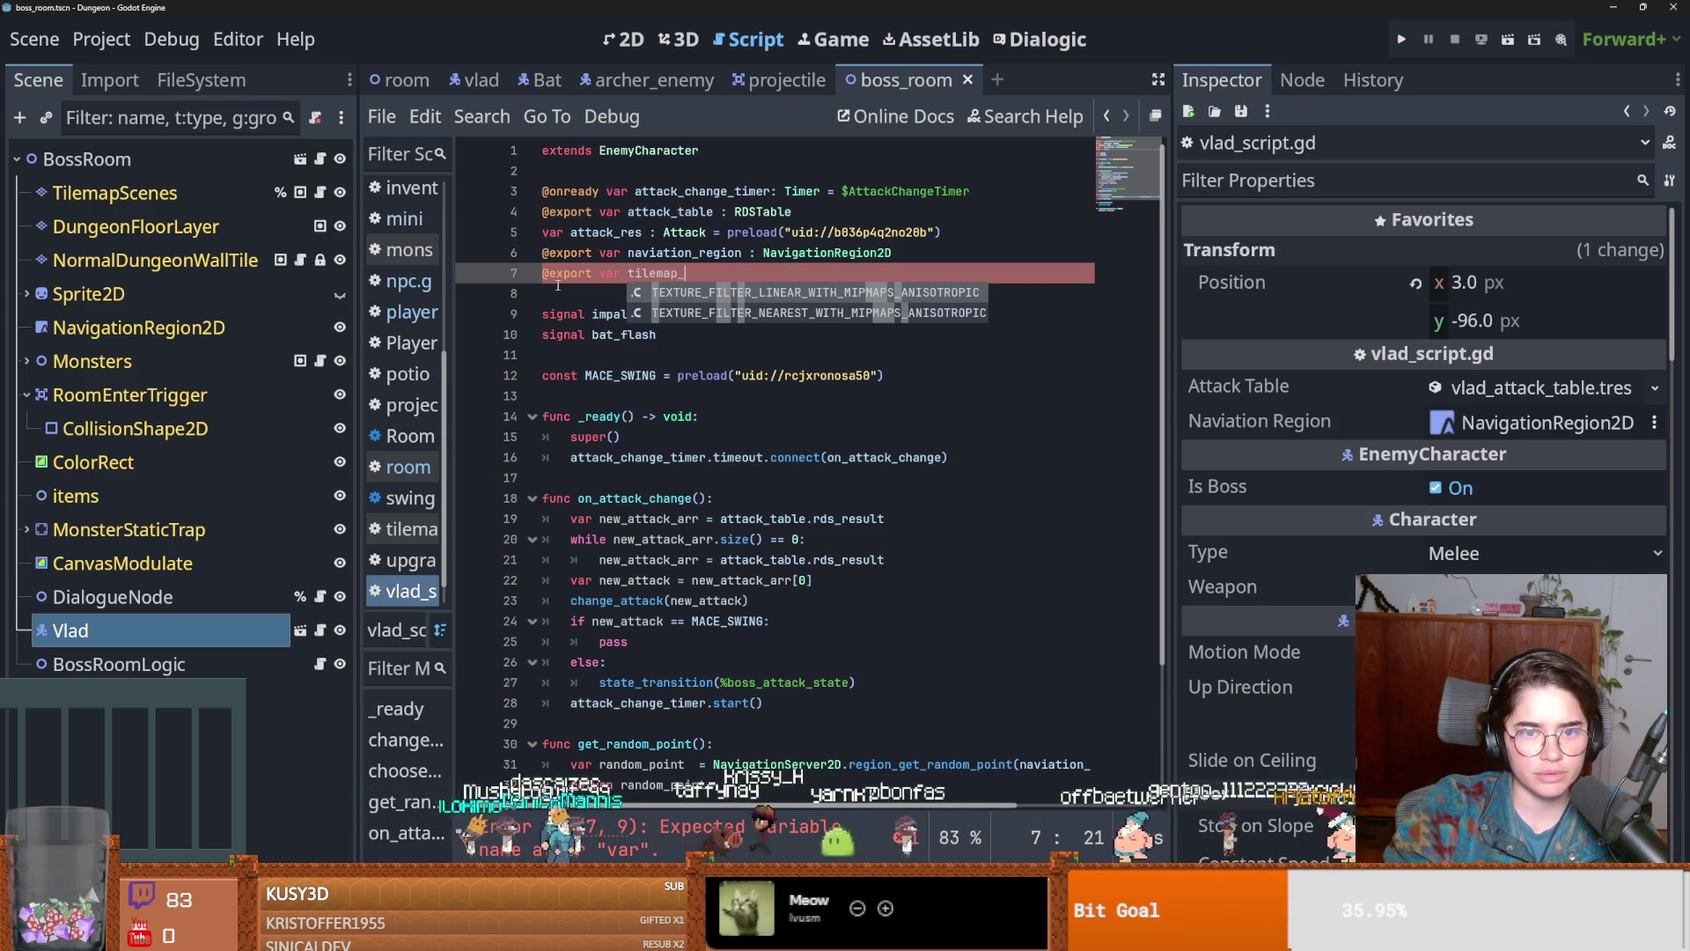
type("ene :")
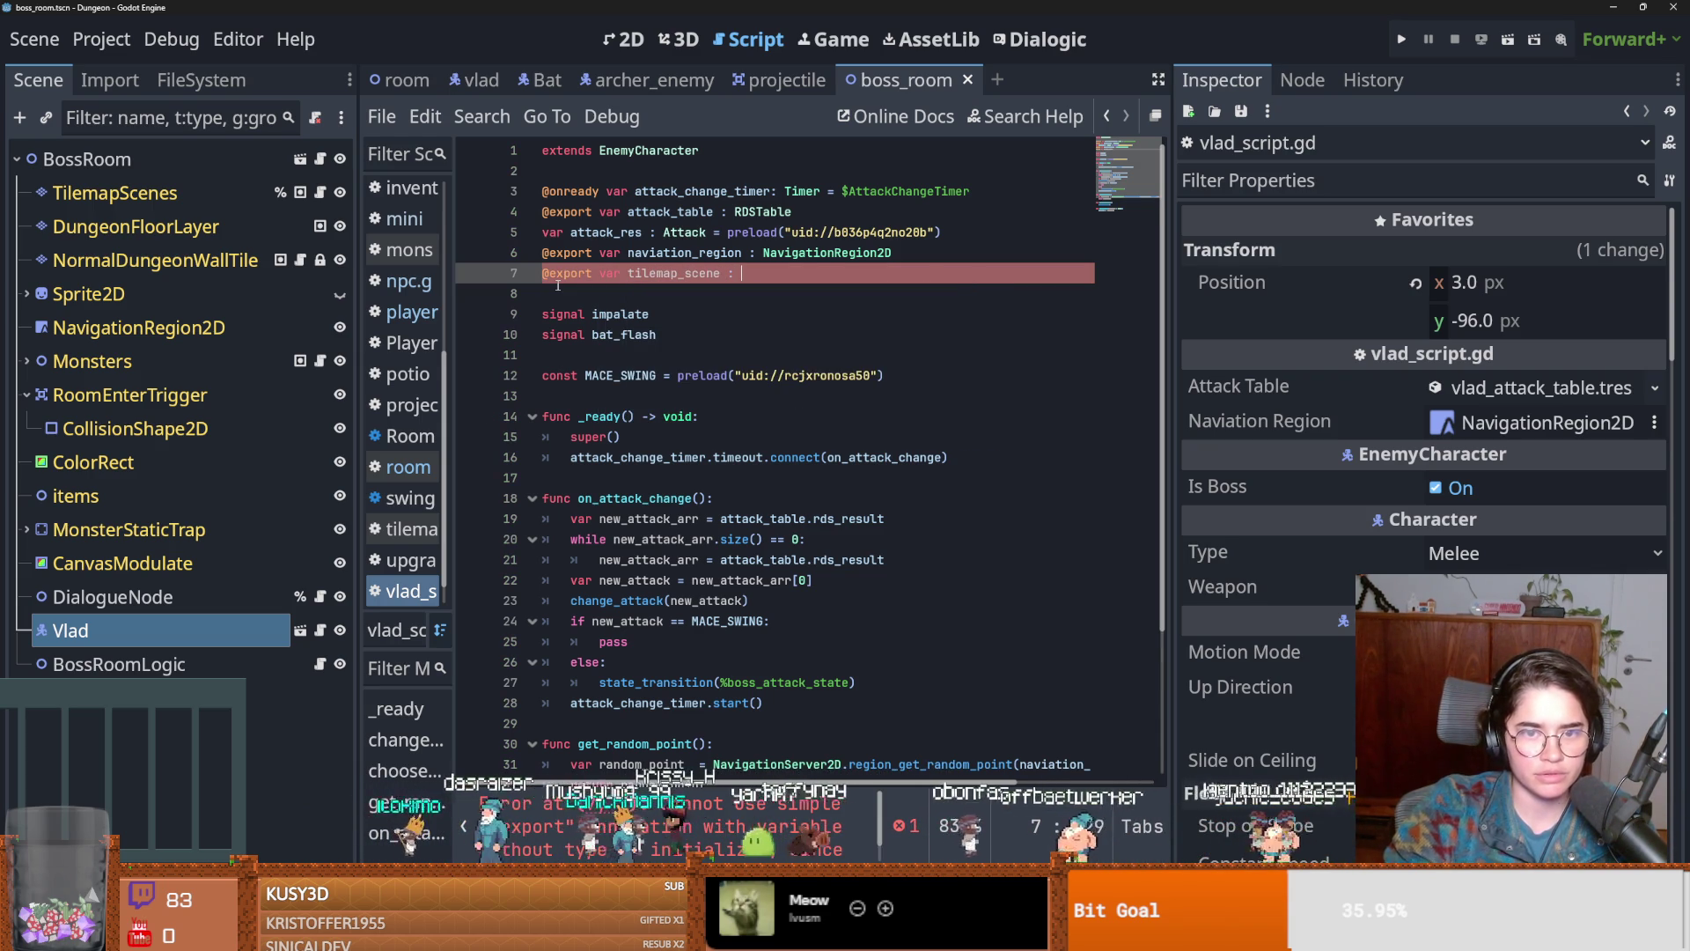
key("BackSpace")
key("BackSpace")
key("BackSpace")
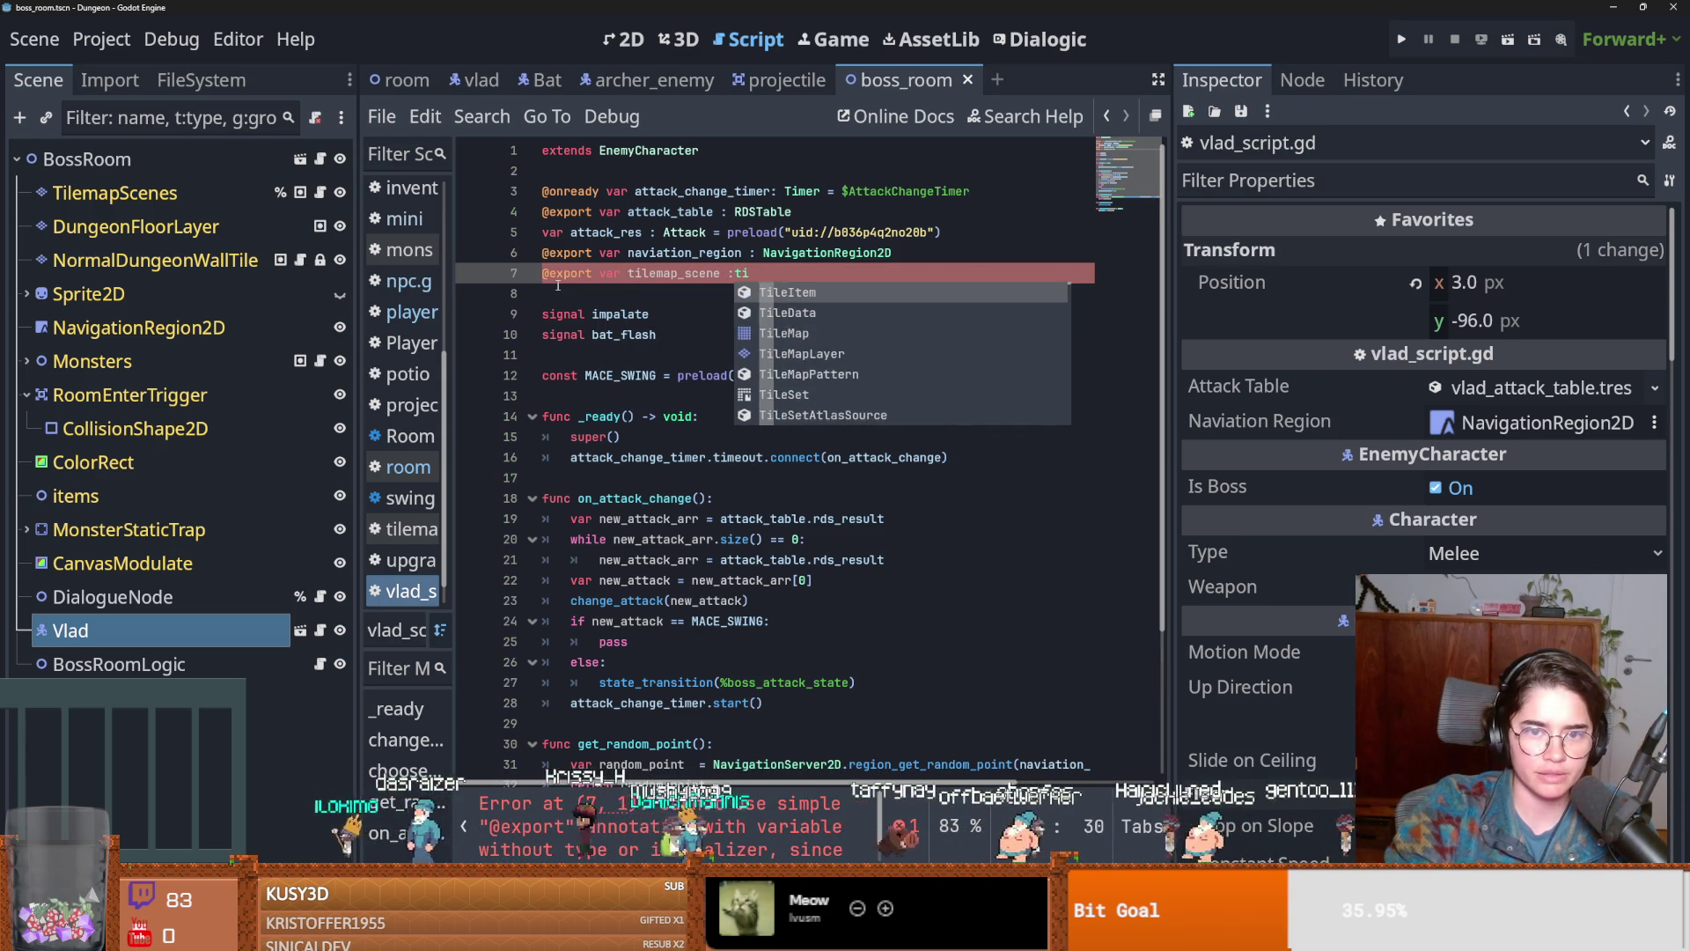
type("leMa")
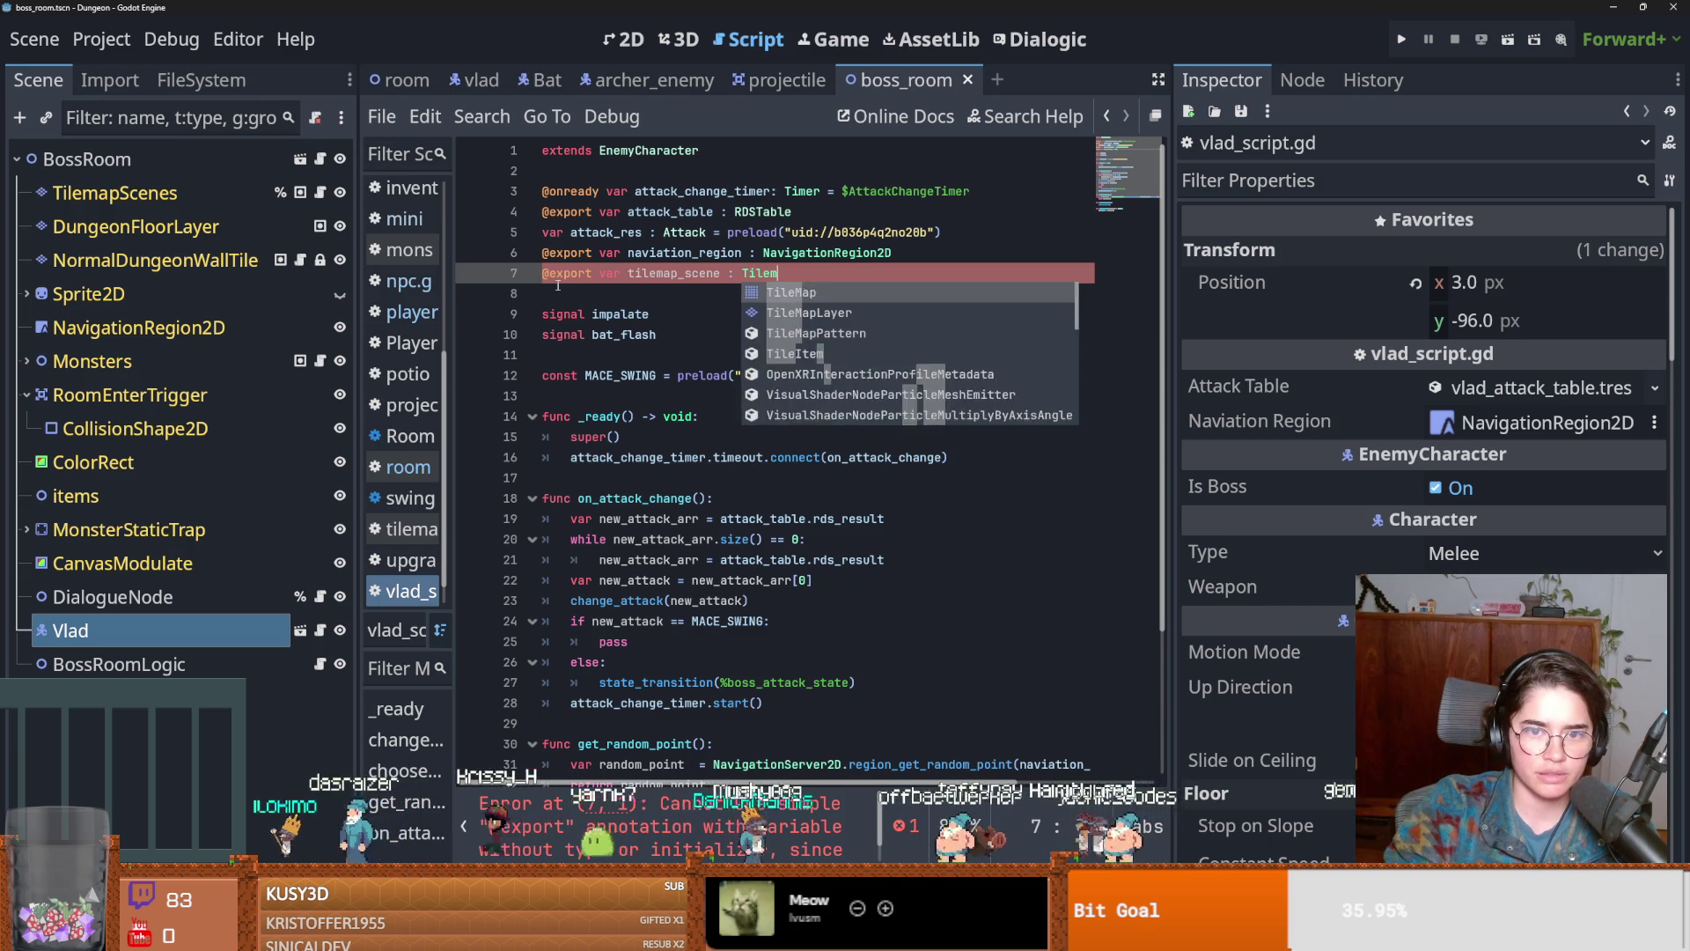
key("Return")
key("ctrl+s")
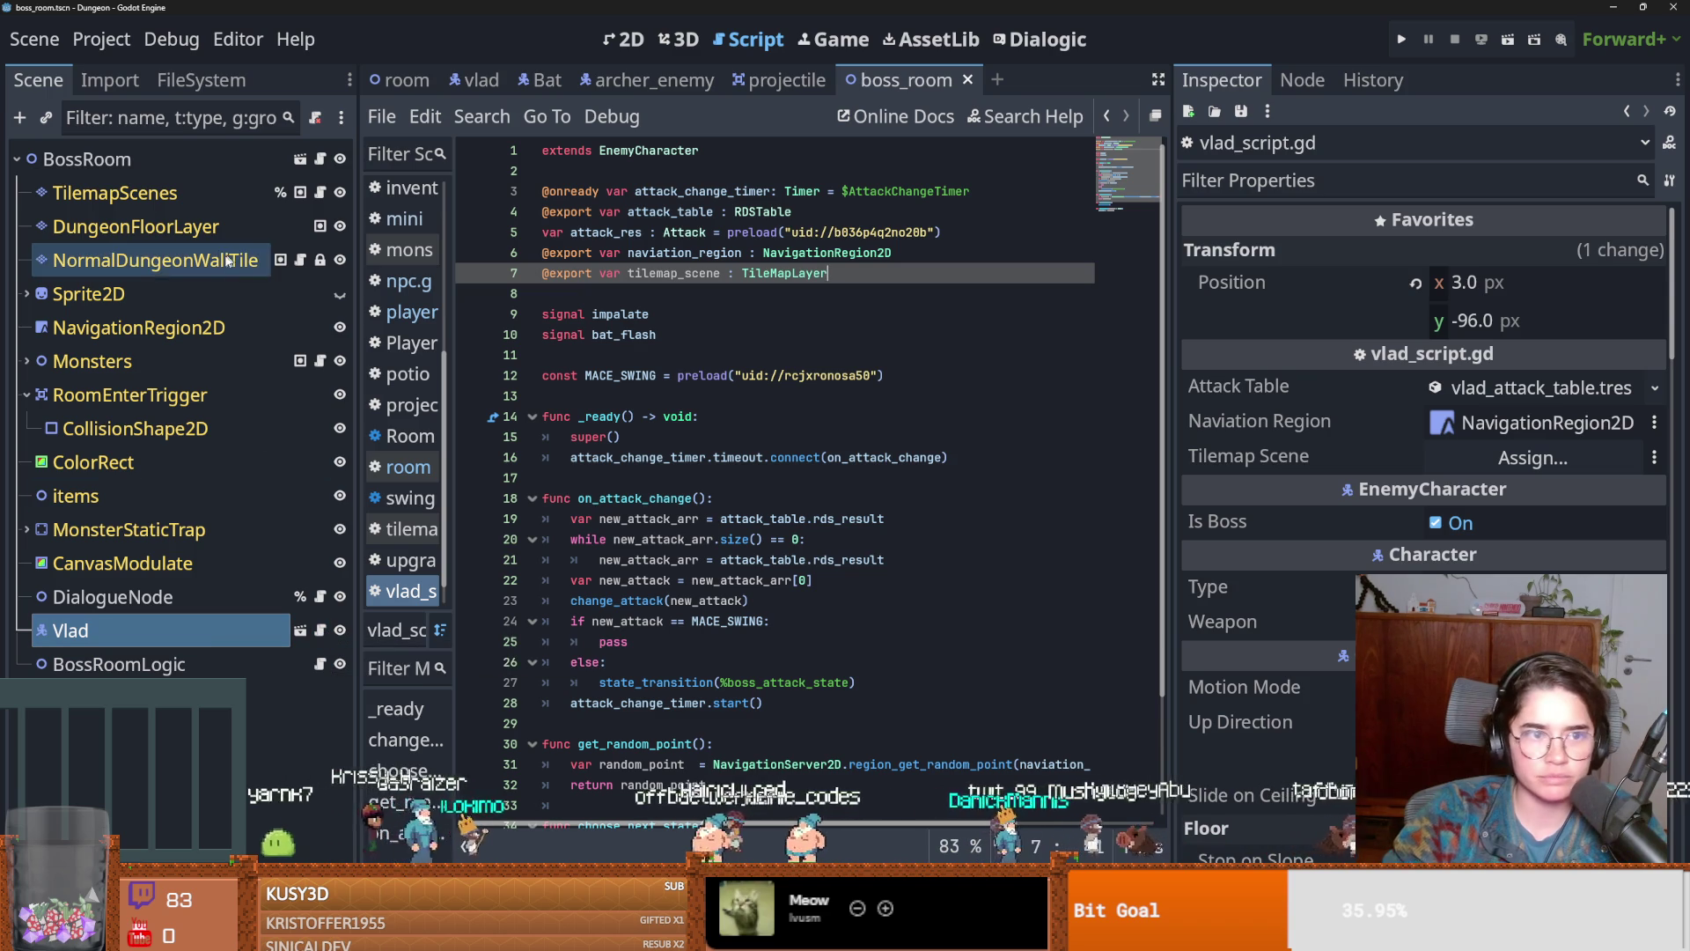
mouse_move(114, 193)
left_mouse_down()
mouse_move(986, 339)
mouse_move(1512, 459)
left_mouse_up()
key("ctrl+s")
Step: Move the NavigationServer2D call to its own 'random_point =' assignment line in get_random_point
scroll(655, 581, "down", 1)
scroll(655, 581, "down", 1)
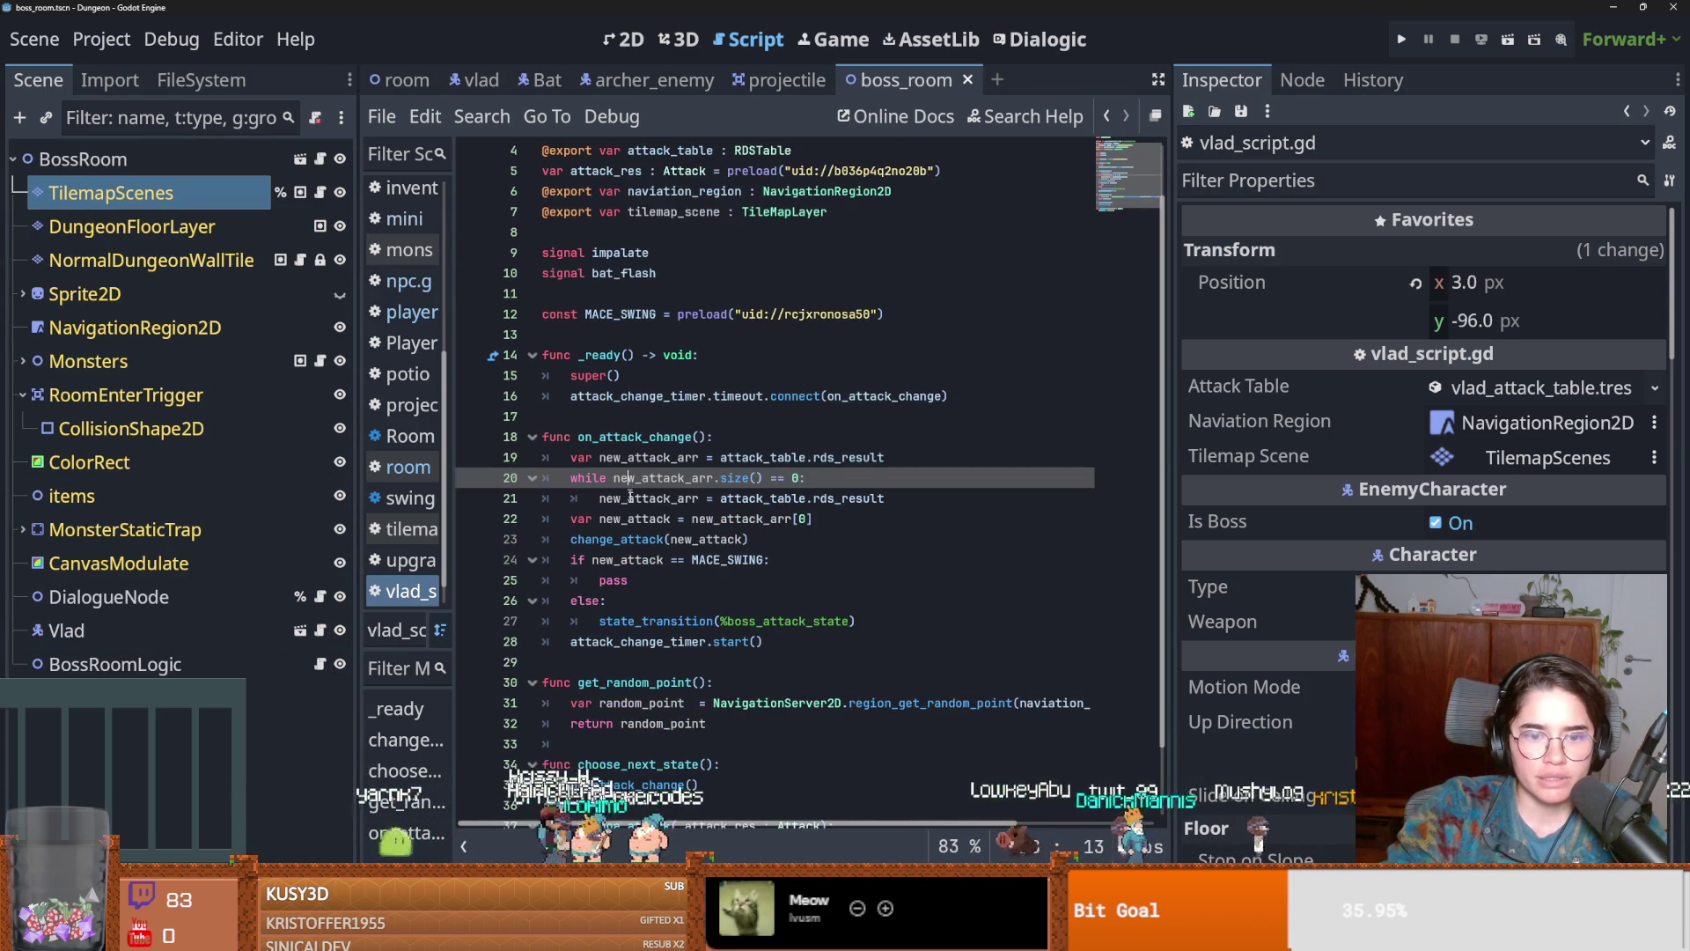
double_click(705, 621)
left_click(629, 622)
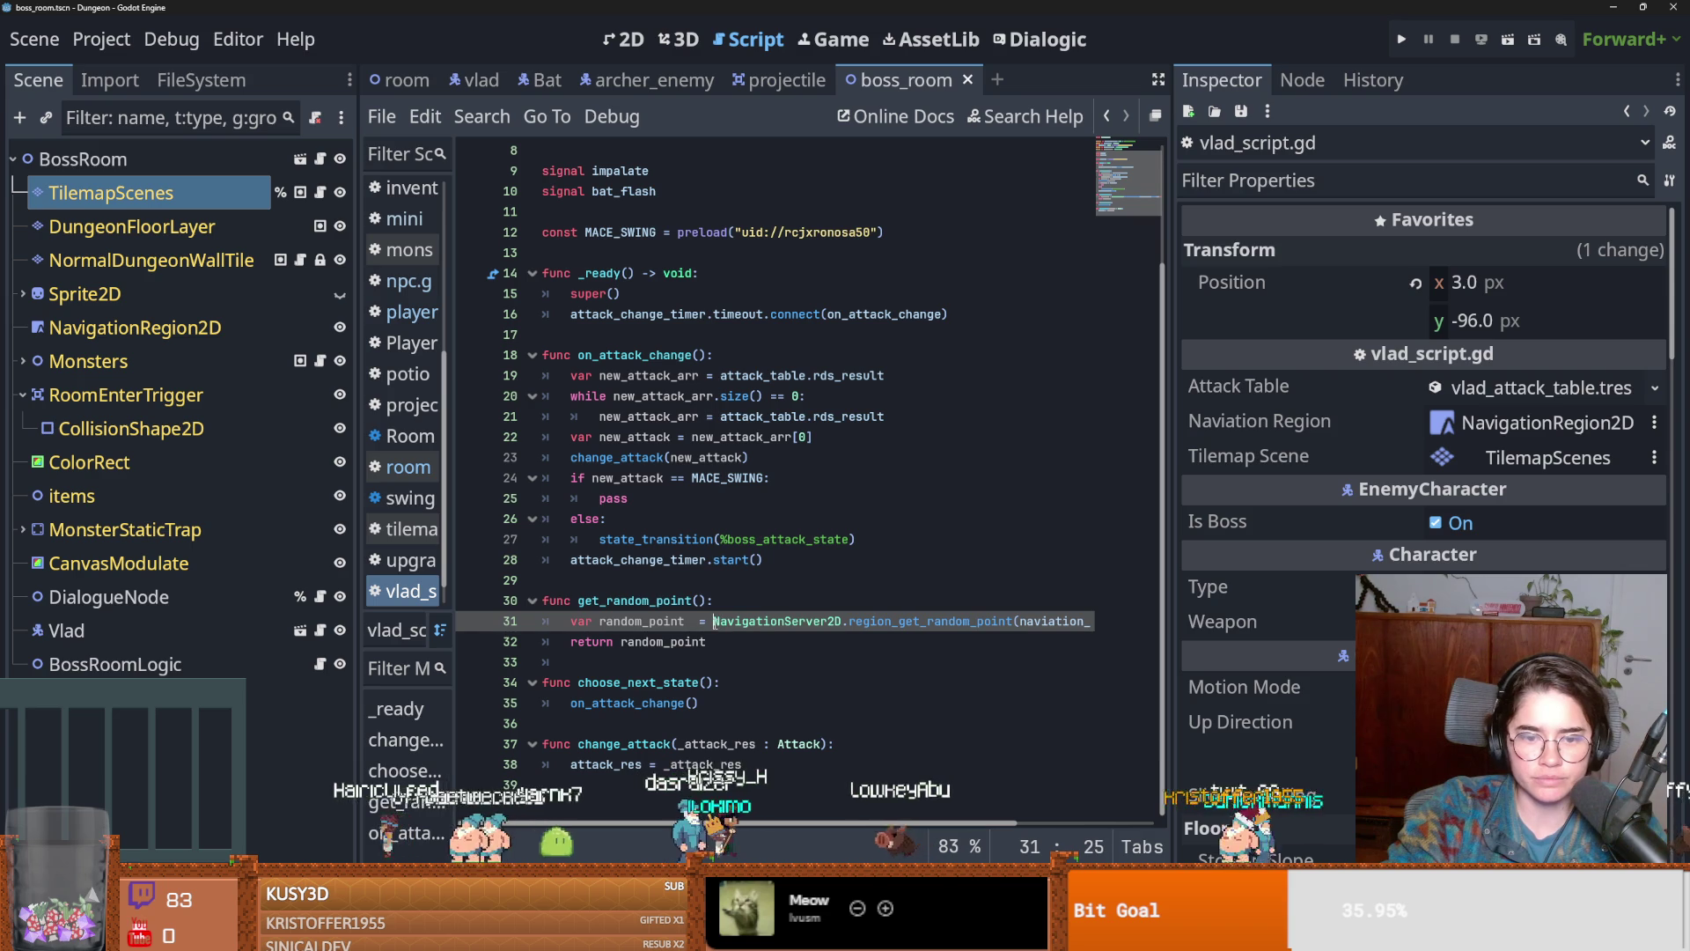
key("Return")
type("ran")
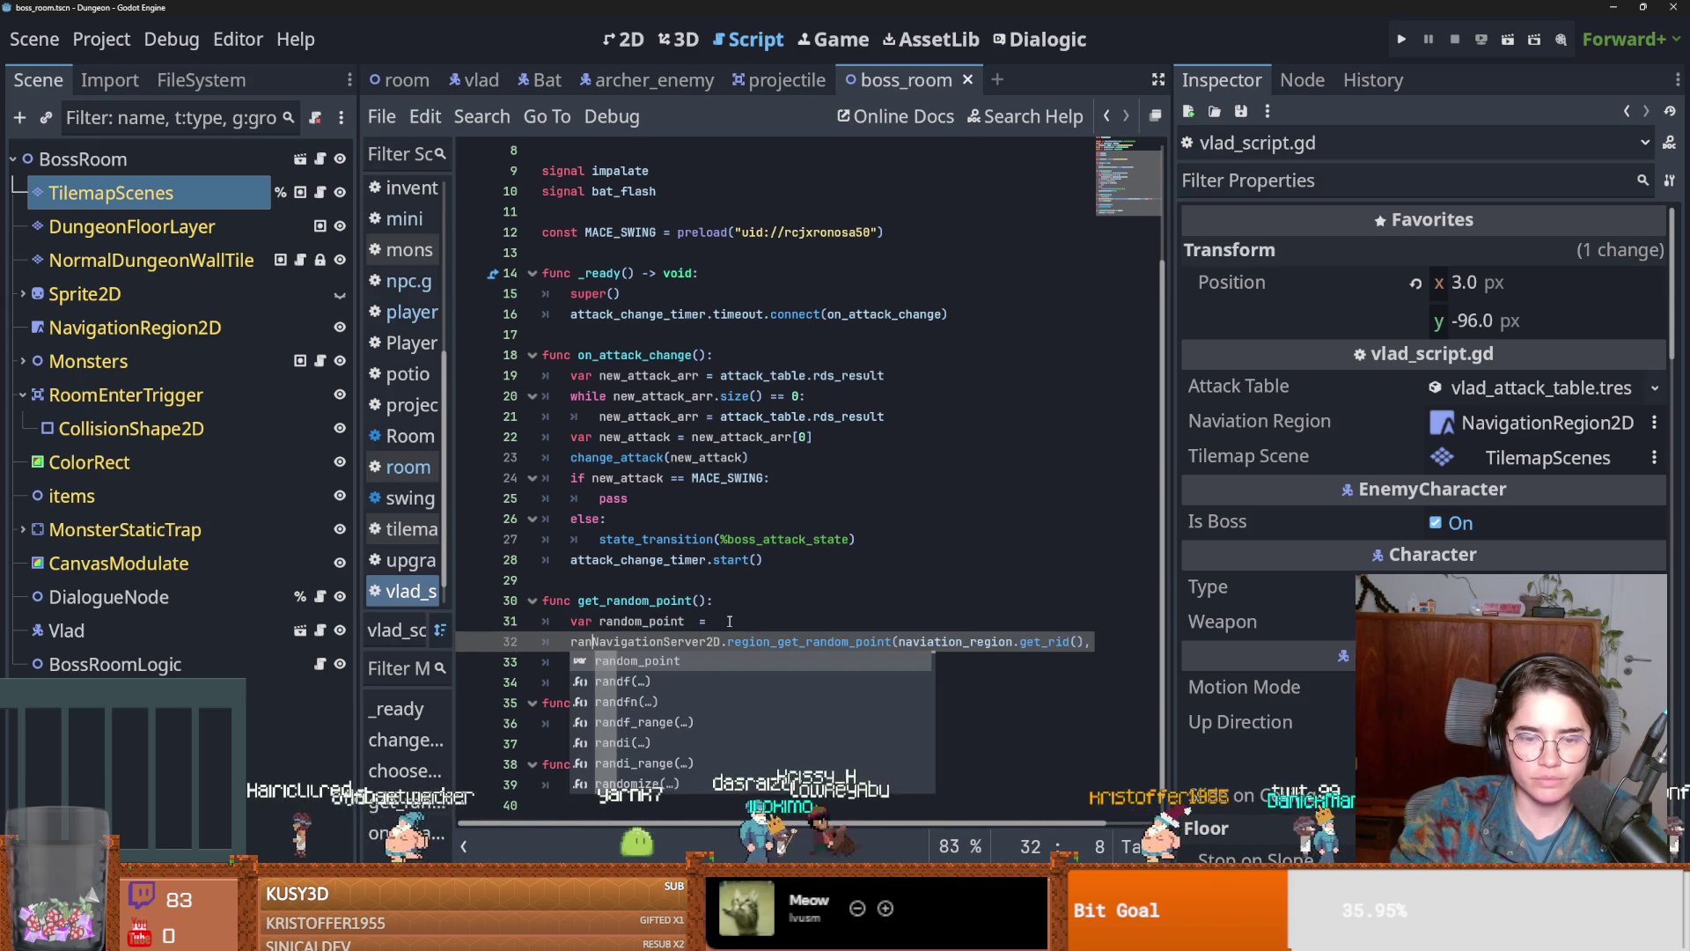
key("Tab")
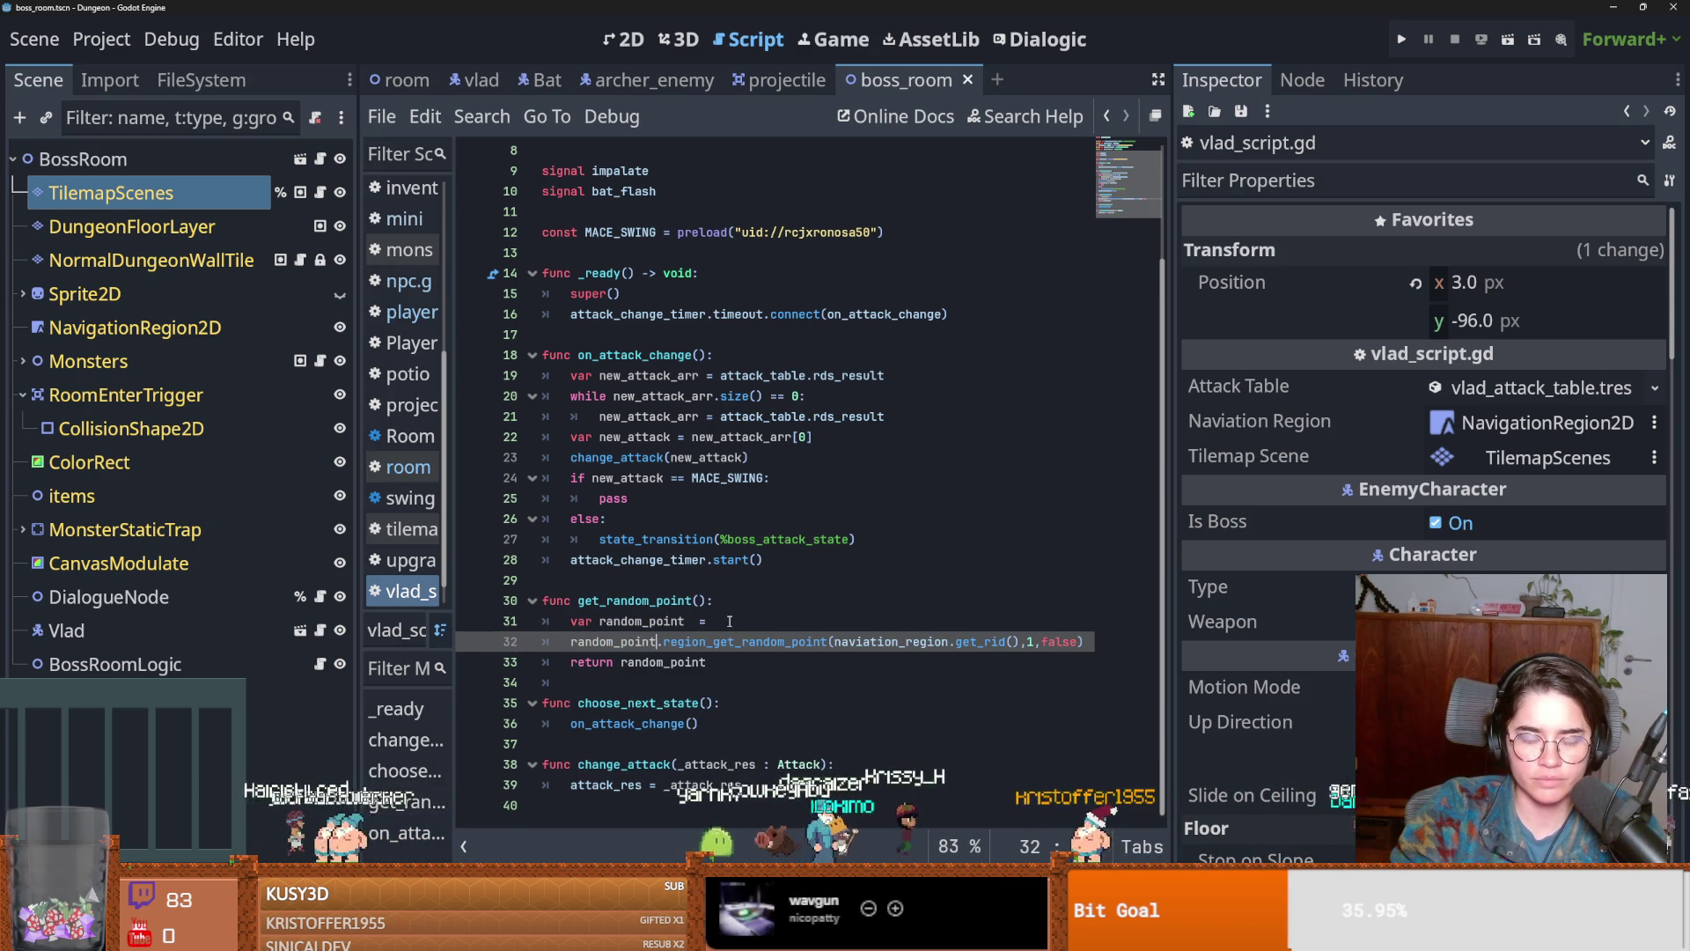
key("ctrl+z")
type("dom_point =  NavigationServer2D")
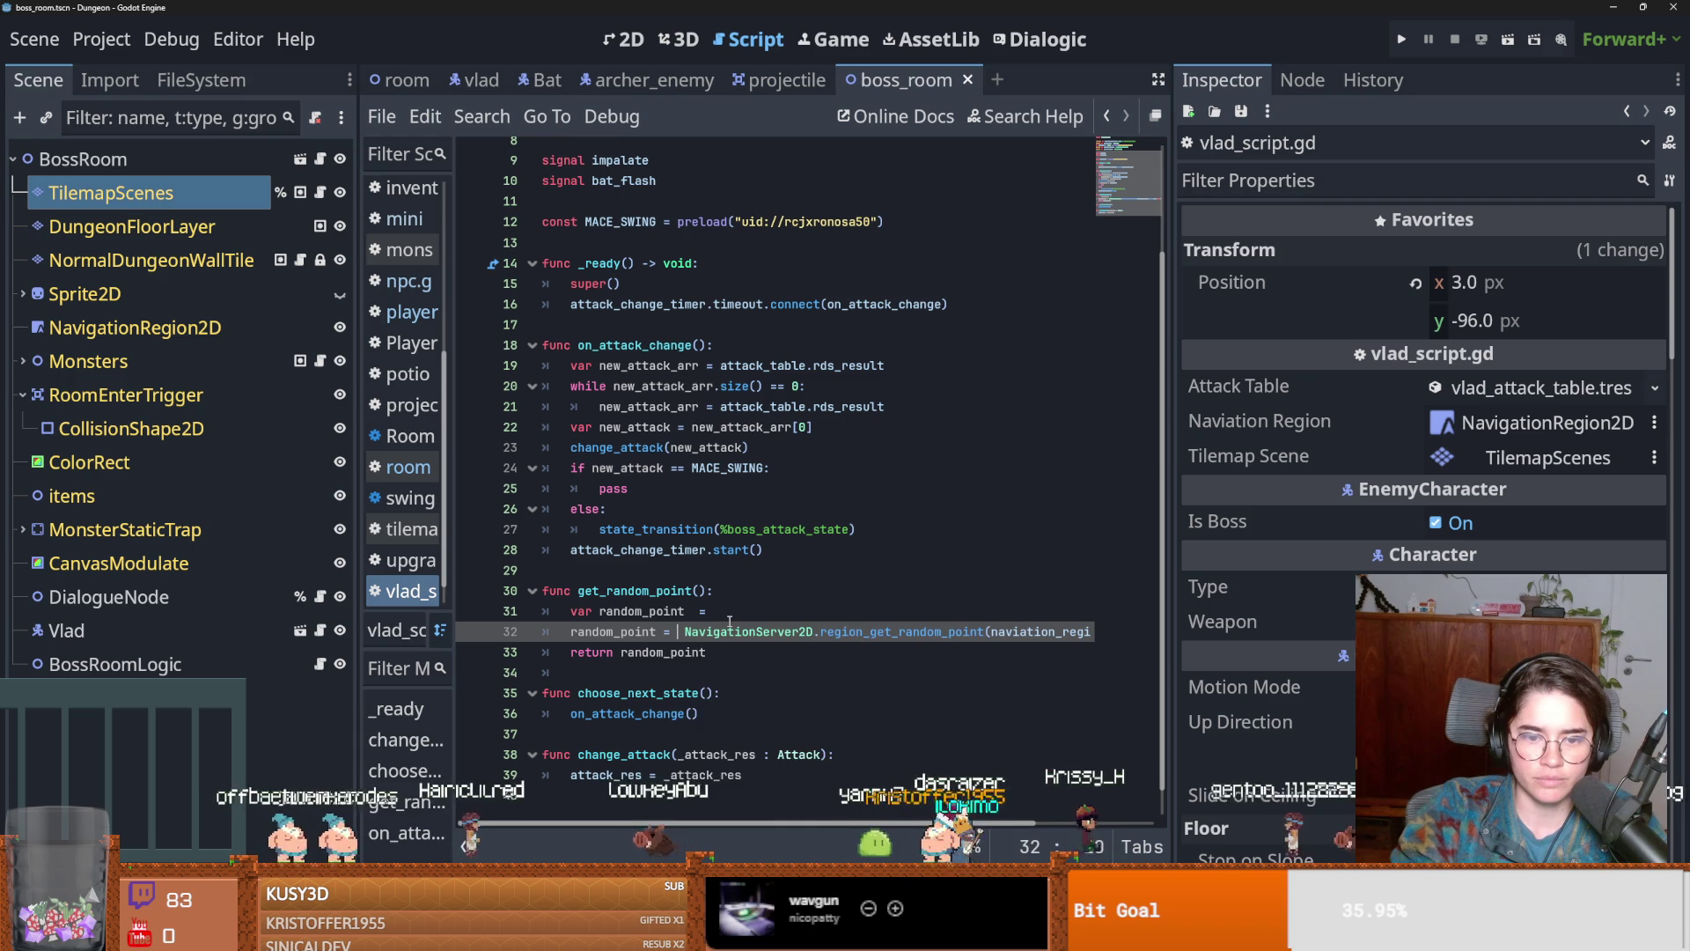
Step: Add a blank line before the return and remove the leftover equals sign from the declaration
left_click(571, 663)
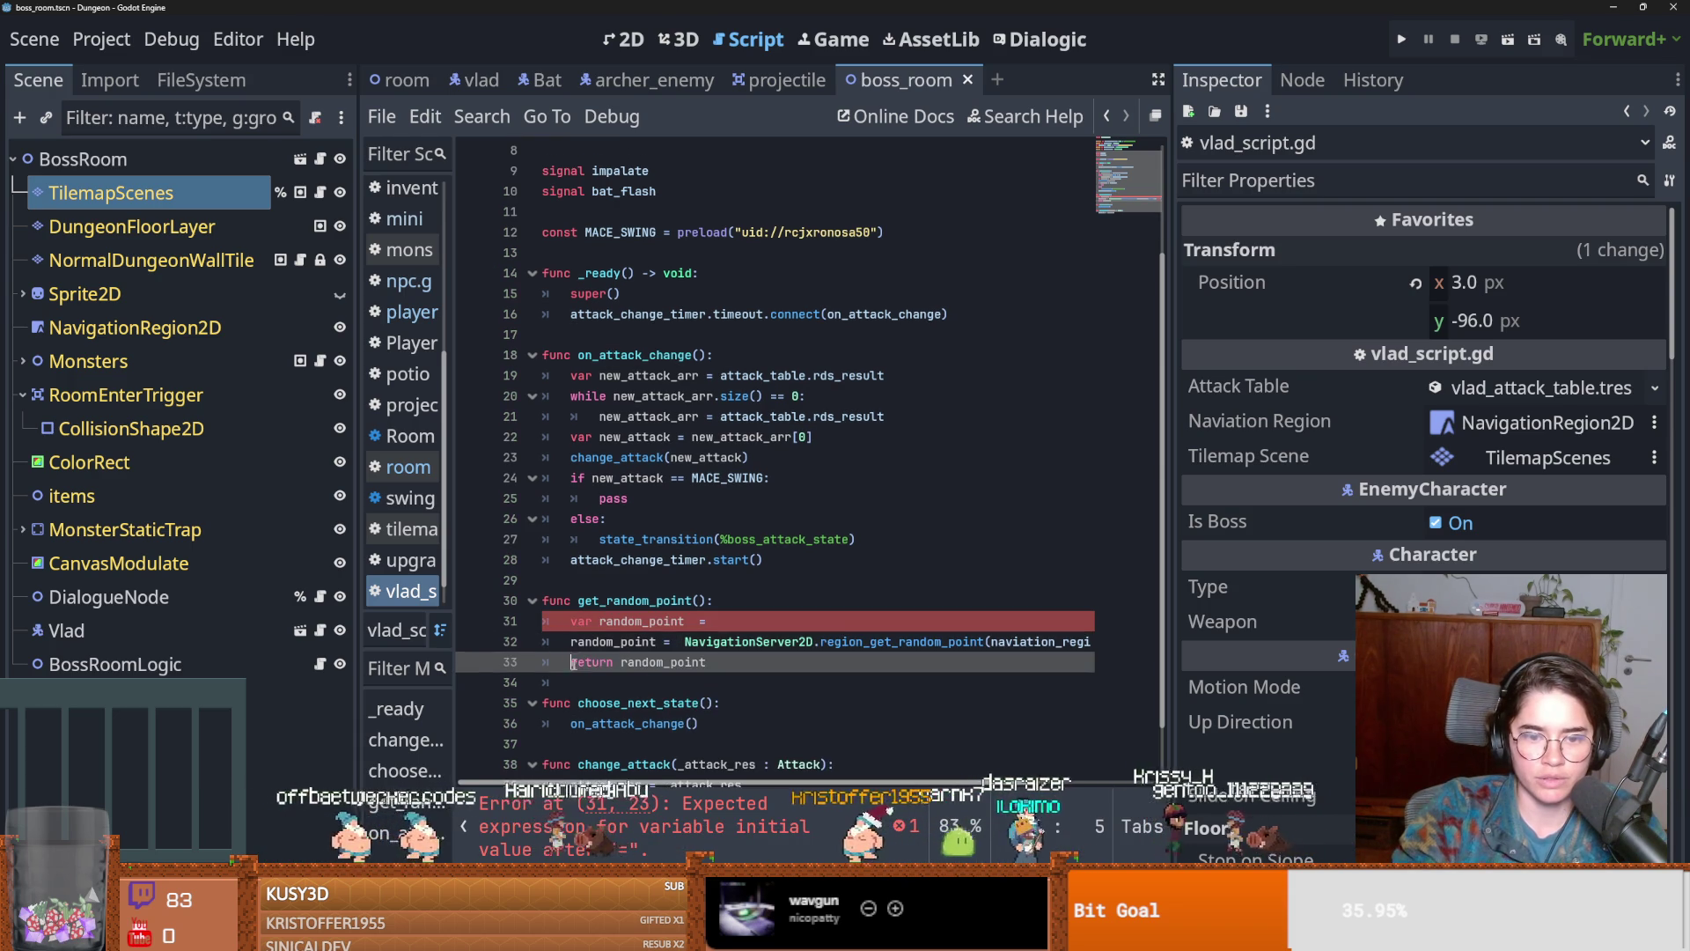
key("Return")
left_click(710, 622)
key("BackSpace")
key("BackSpace")
left_click(681, 662)
mouse_move(718, 637)
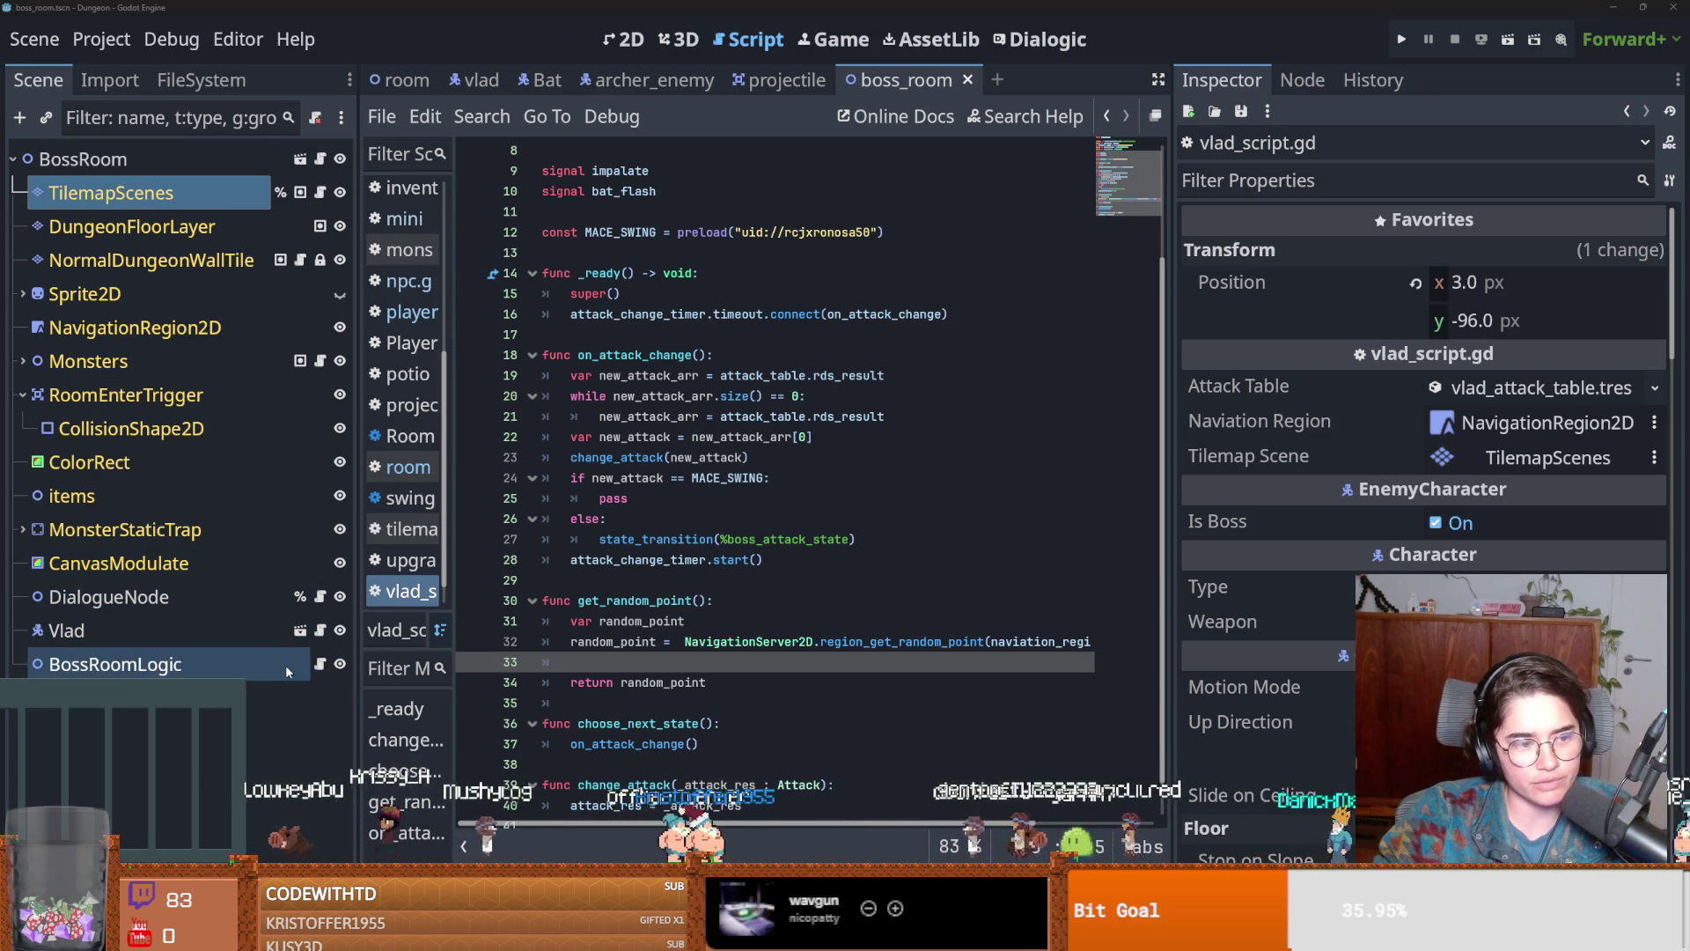
left_click(878, 567)
Step: Review Vlad's script around the else branch and get_random_point, saving along the way
key("ctrl+s")
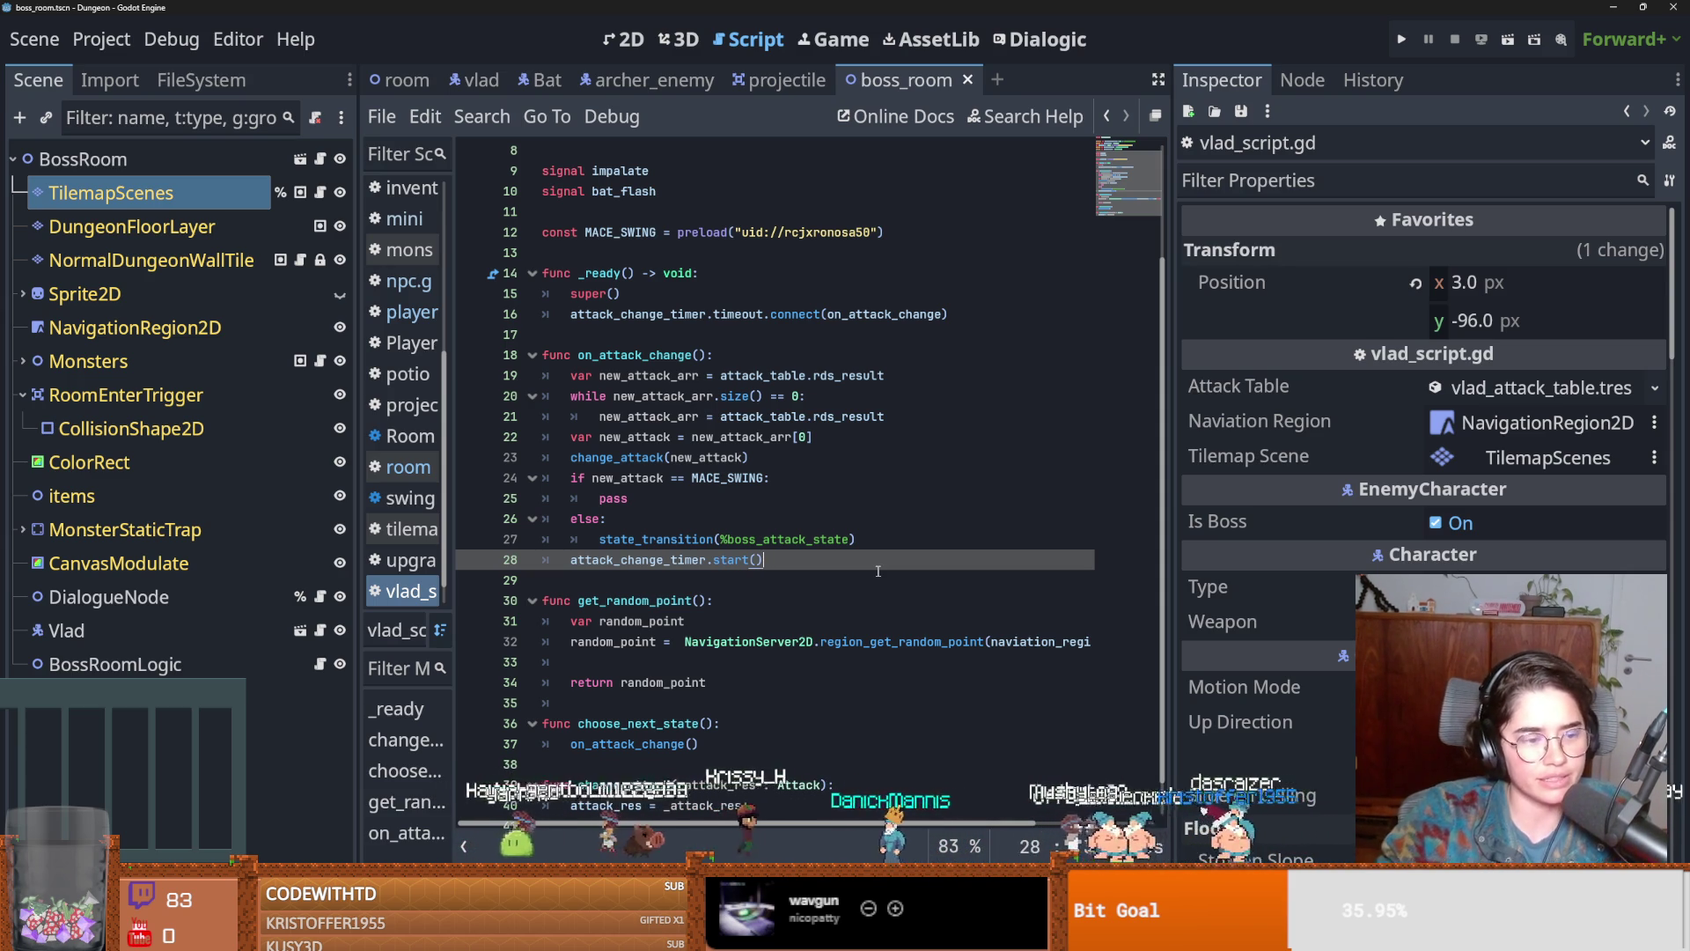
left_click(685, 499)
key("ctrl+s")
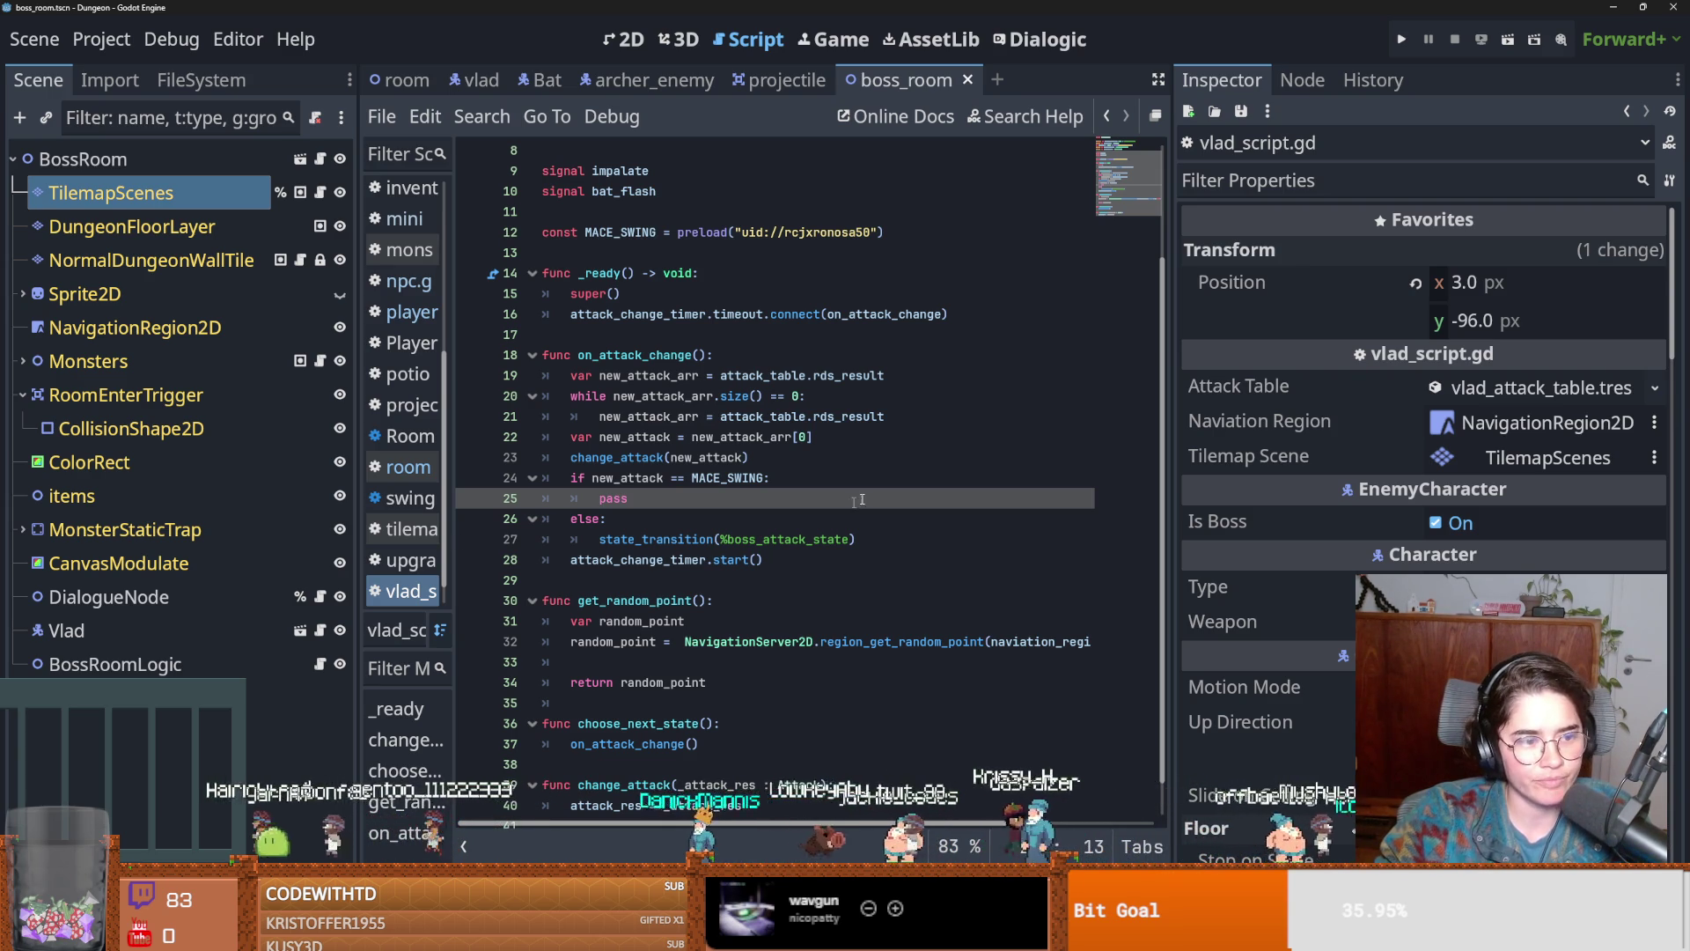
key("ctrl+s")
left_click(792, 518)
scroll(774, 515, "down", 1)
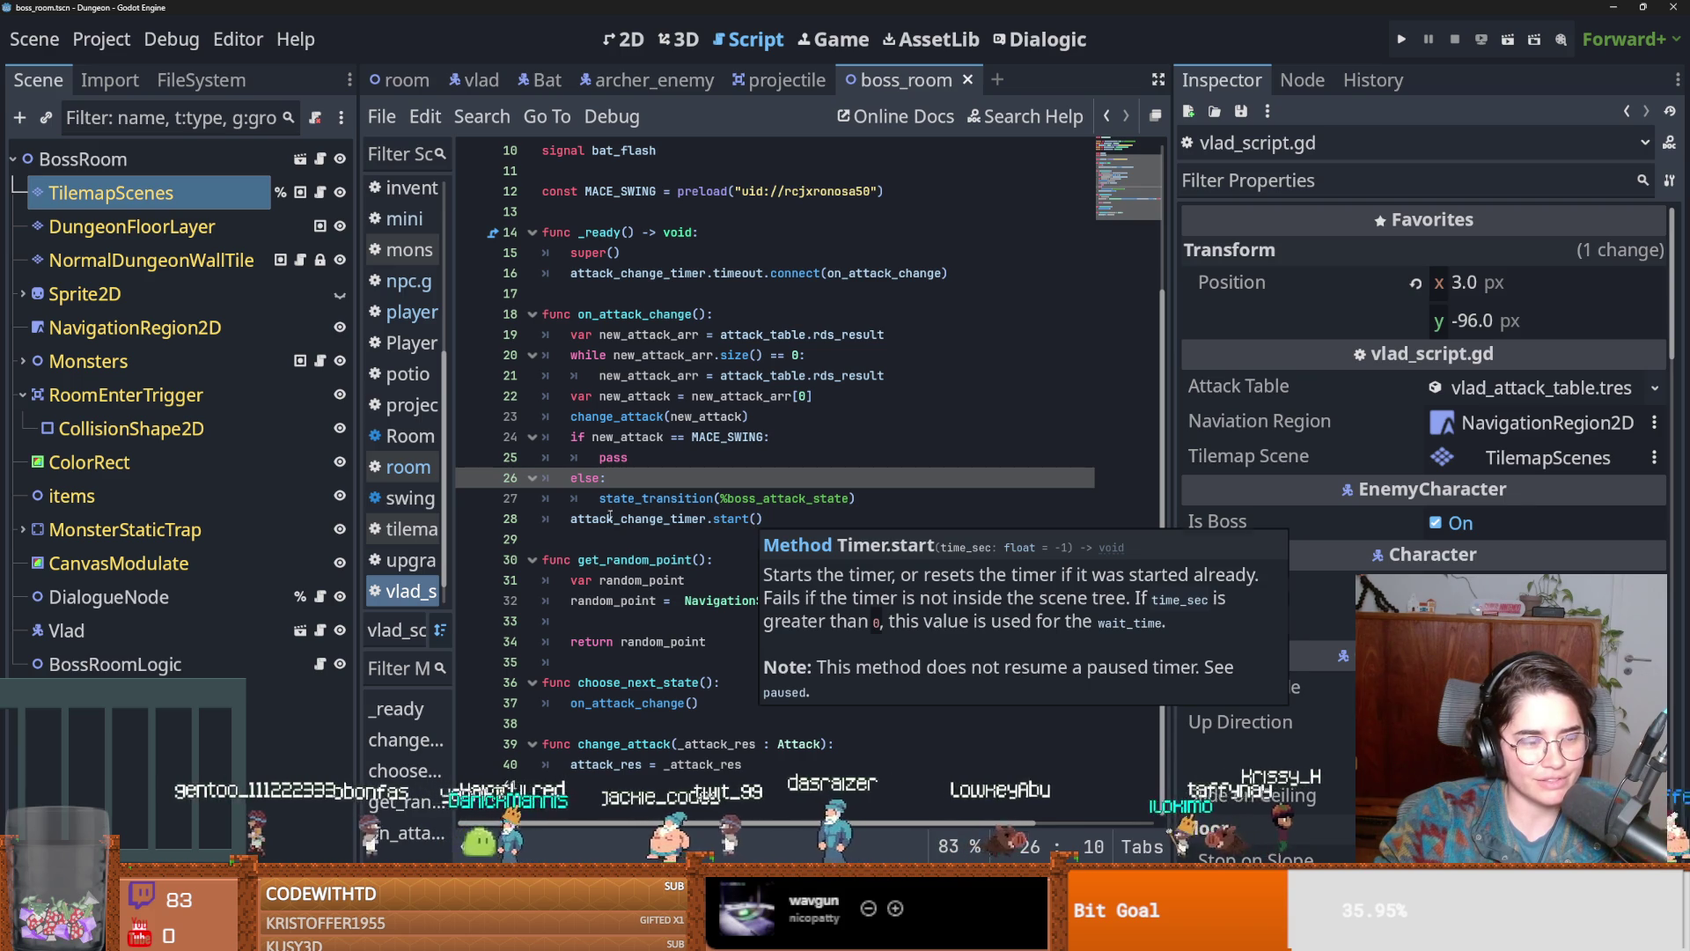
left_click(782, 587)
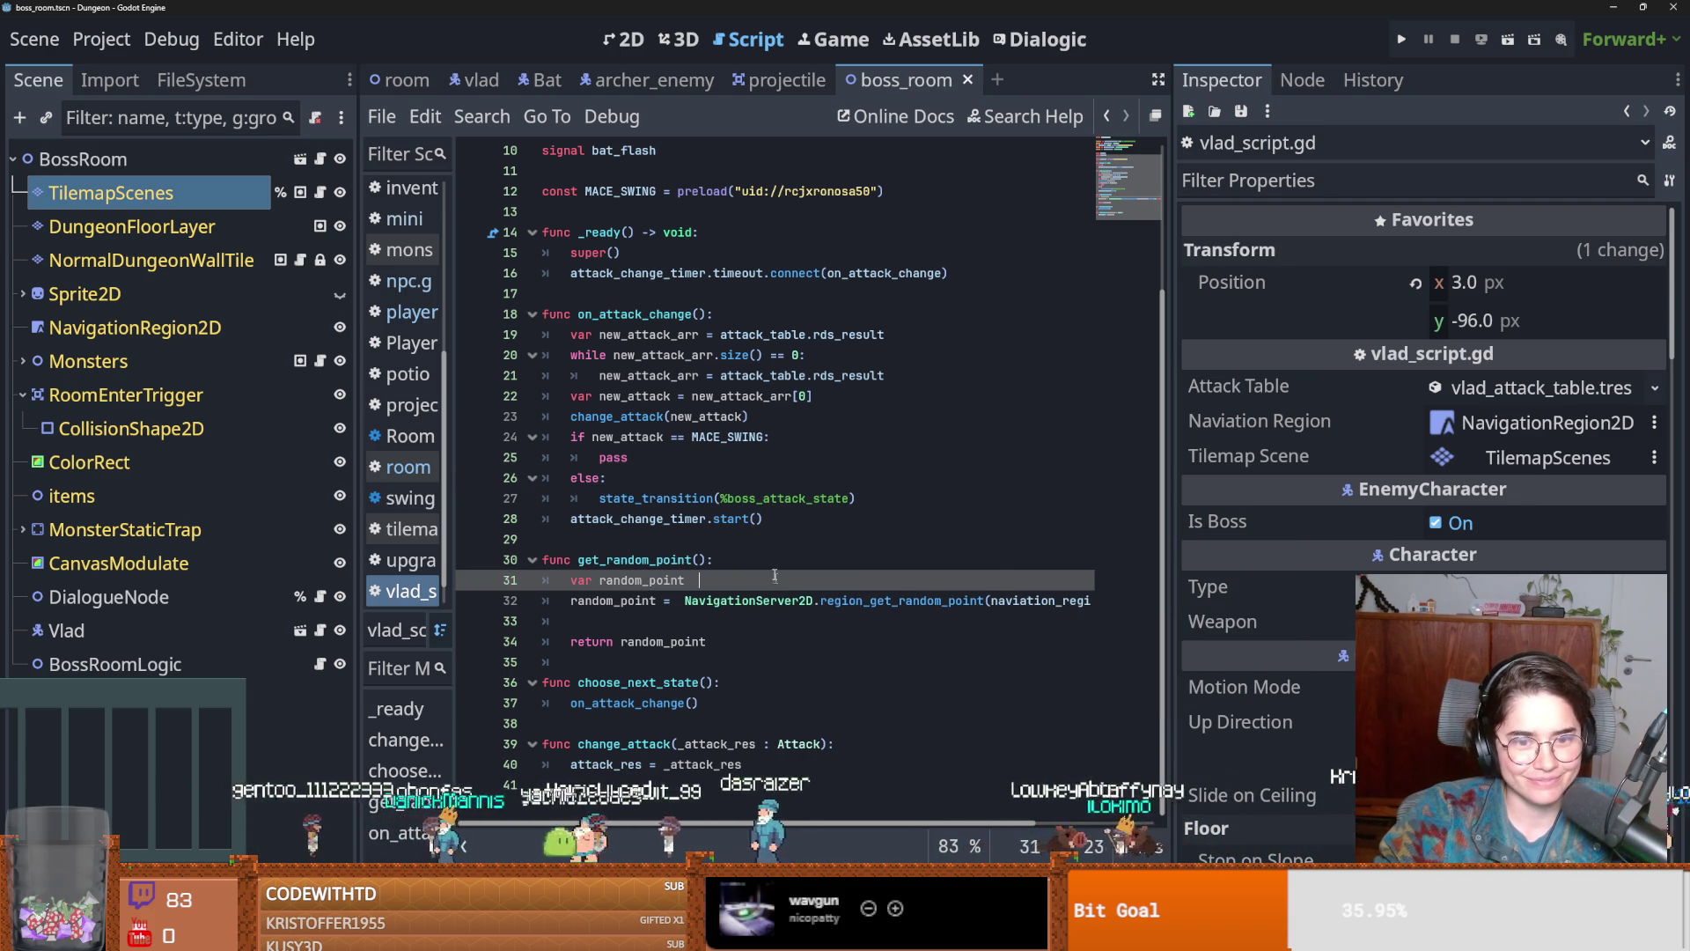
key("Up")
key("ctrl+s")
key("Down")
key("Down")
key("Down")
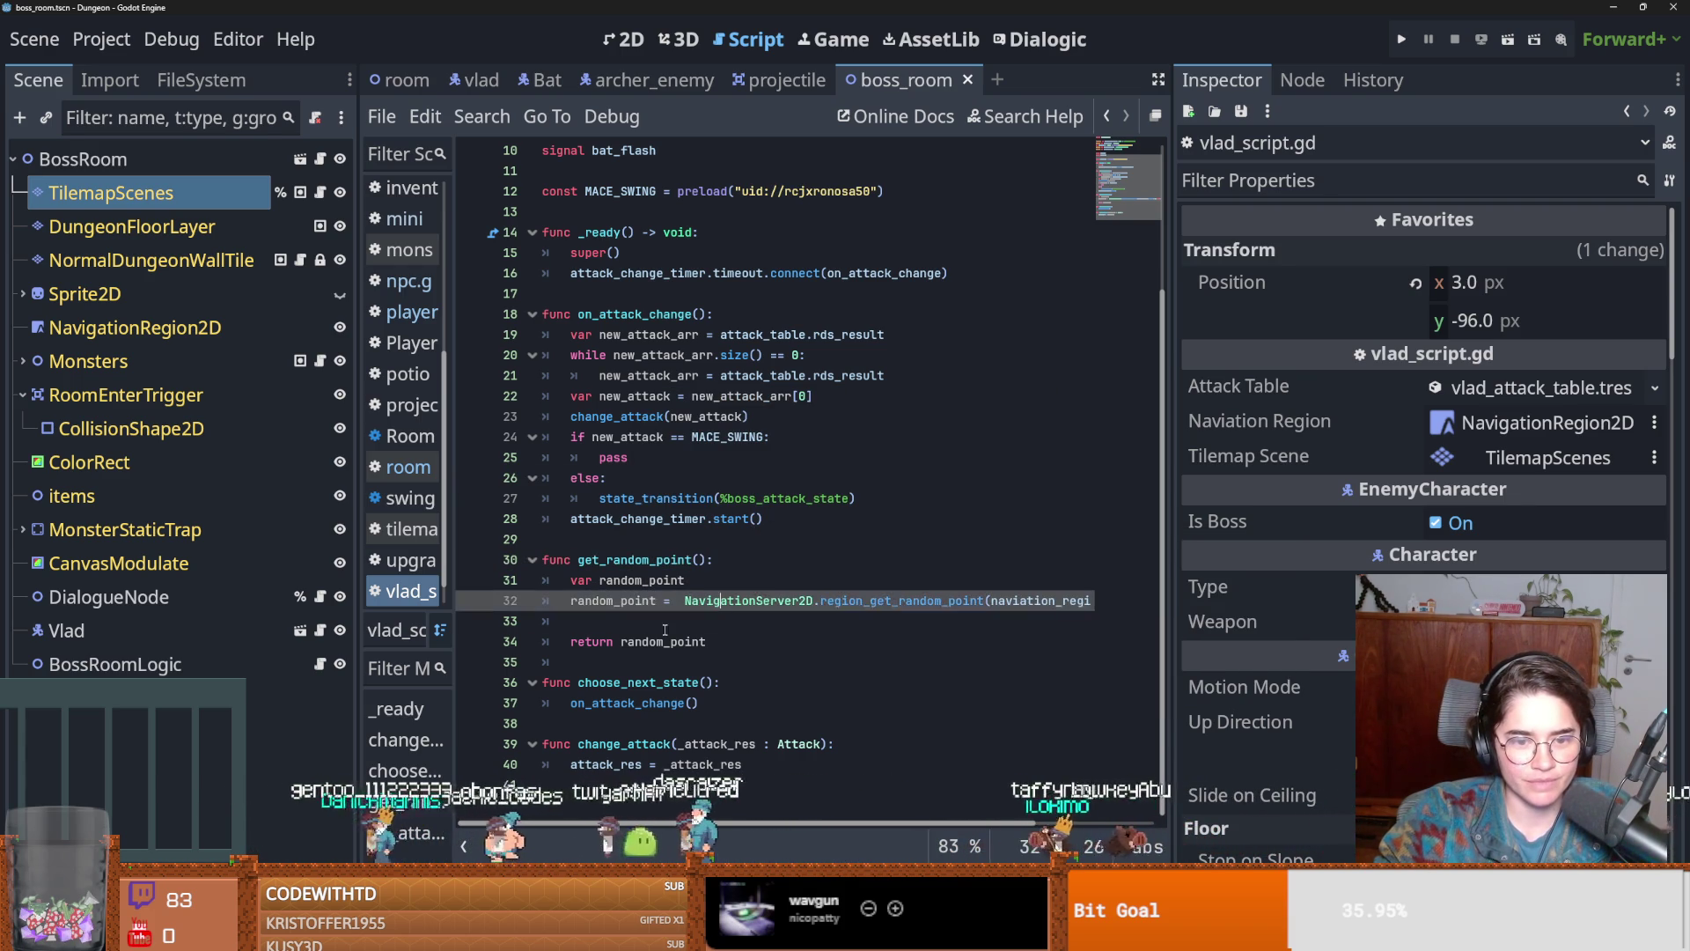
scroll(689, 235, "up", 1)
scroll(689, 235, "up", 3)
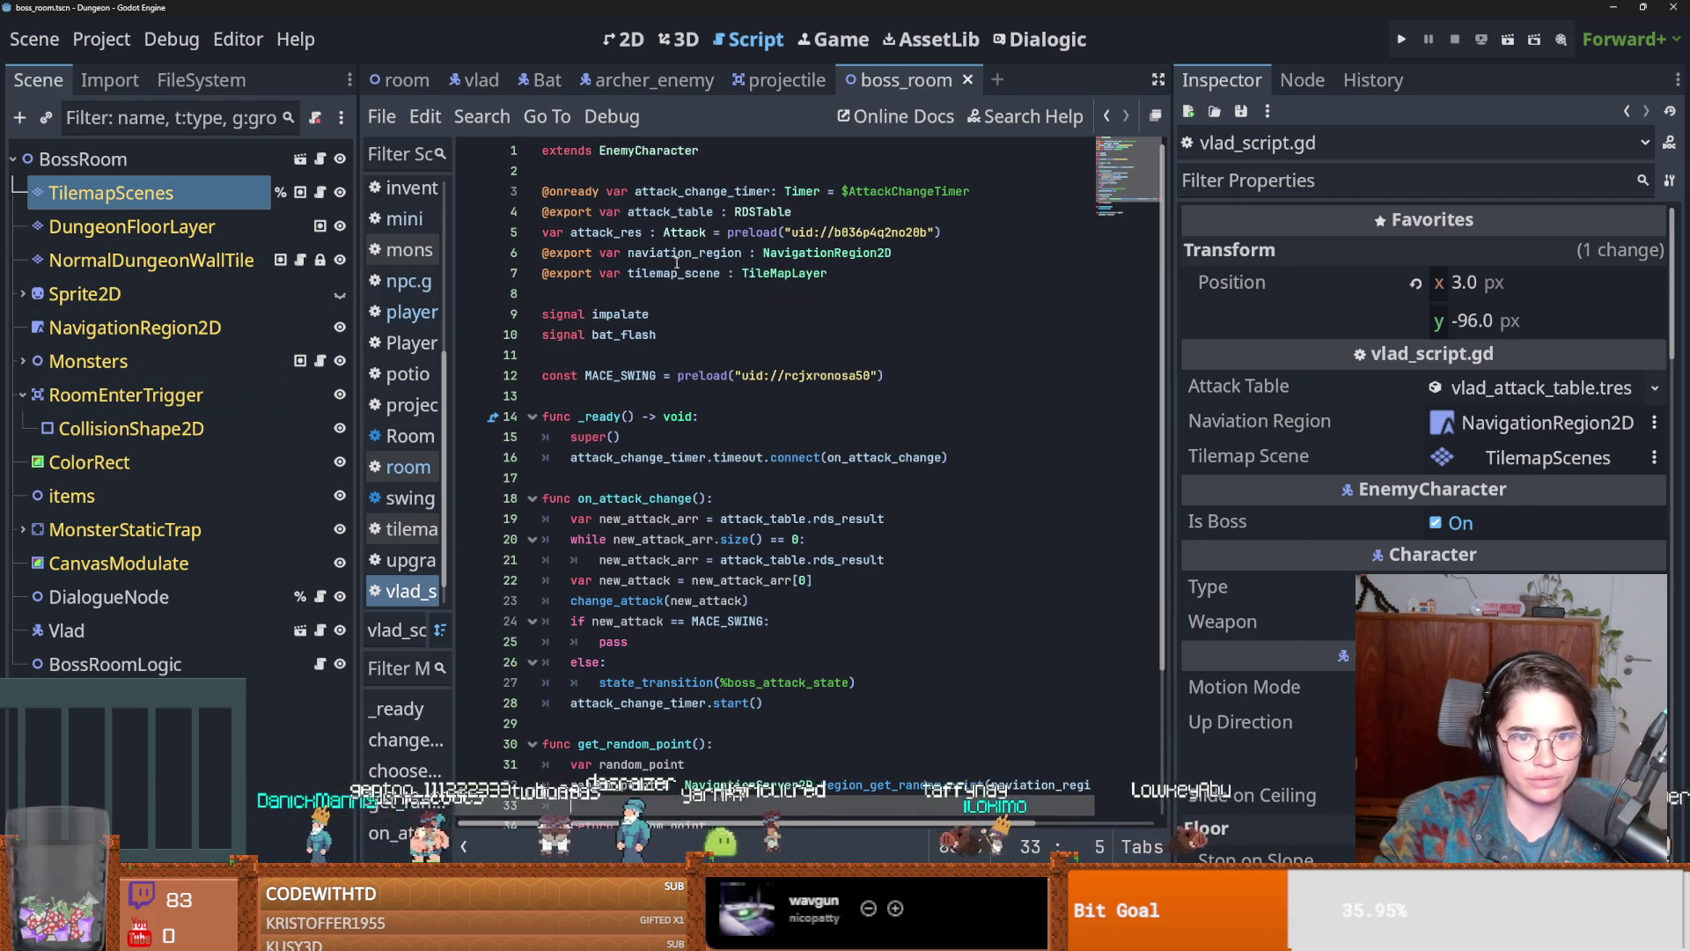
Step: Check arr_of_position in tilemap_scenes.gd, then inspect TilemapScenes' 357-entry Arr of Position array
left_click(319, 199)
scroll(815, 356, "up", 8)
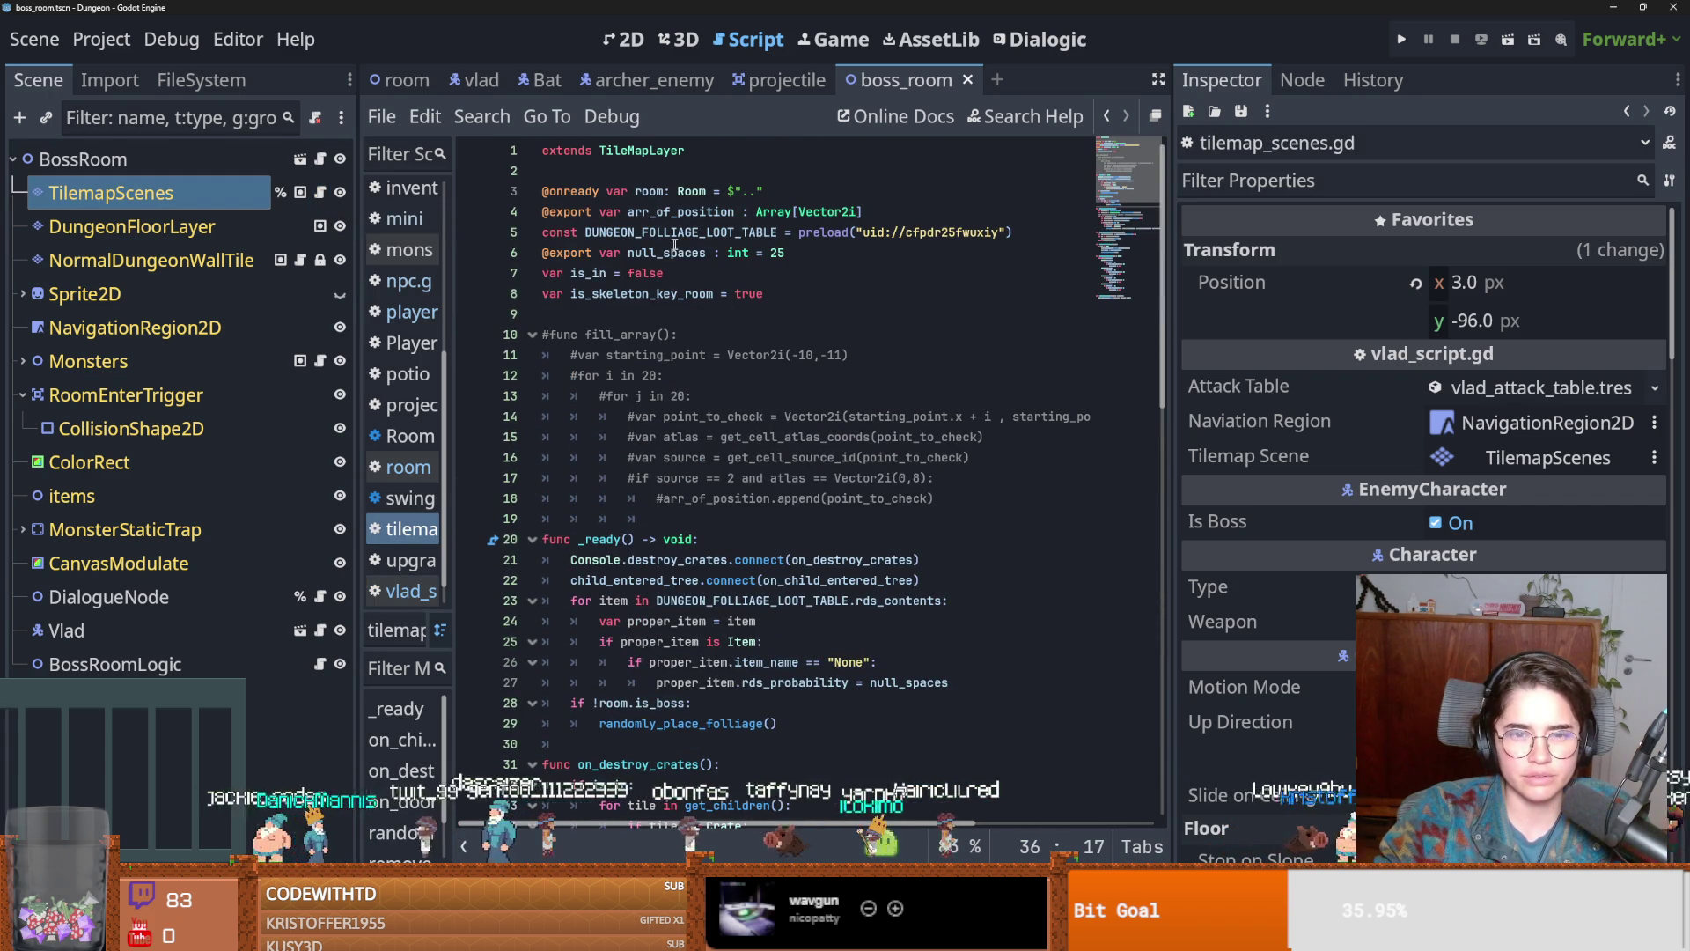
left_click(690, 252)
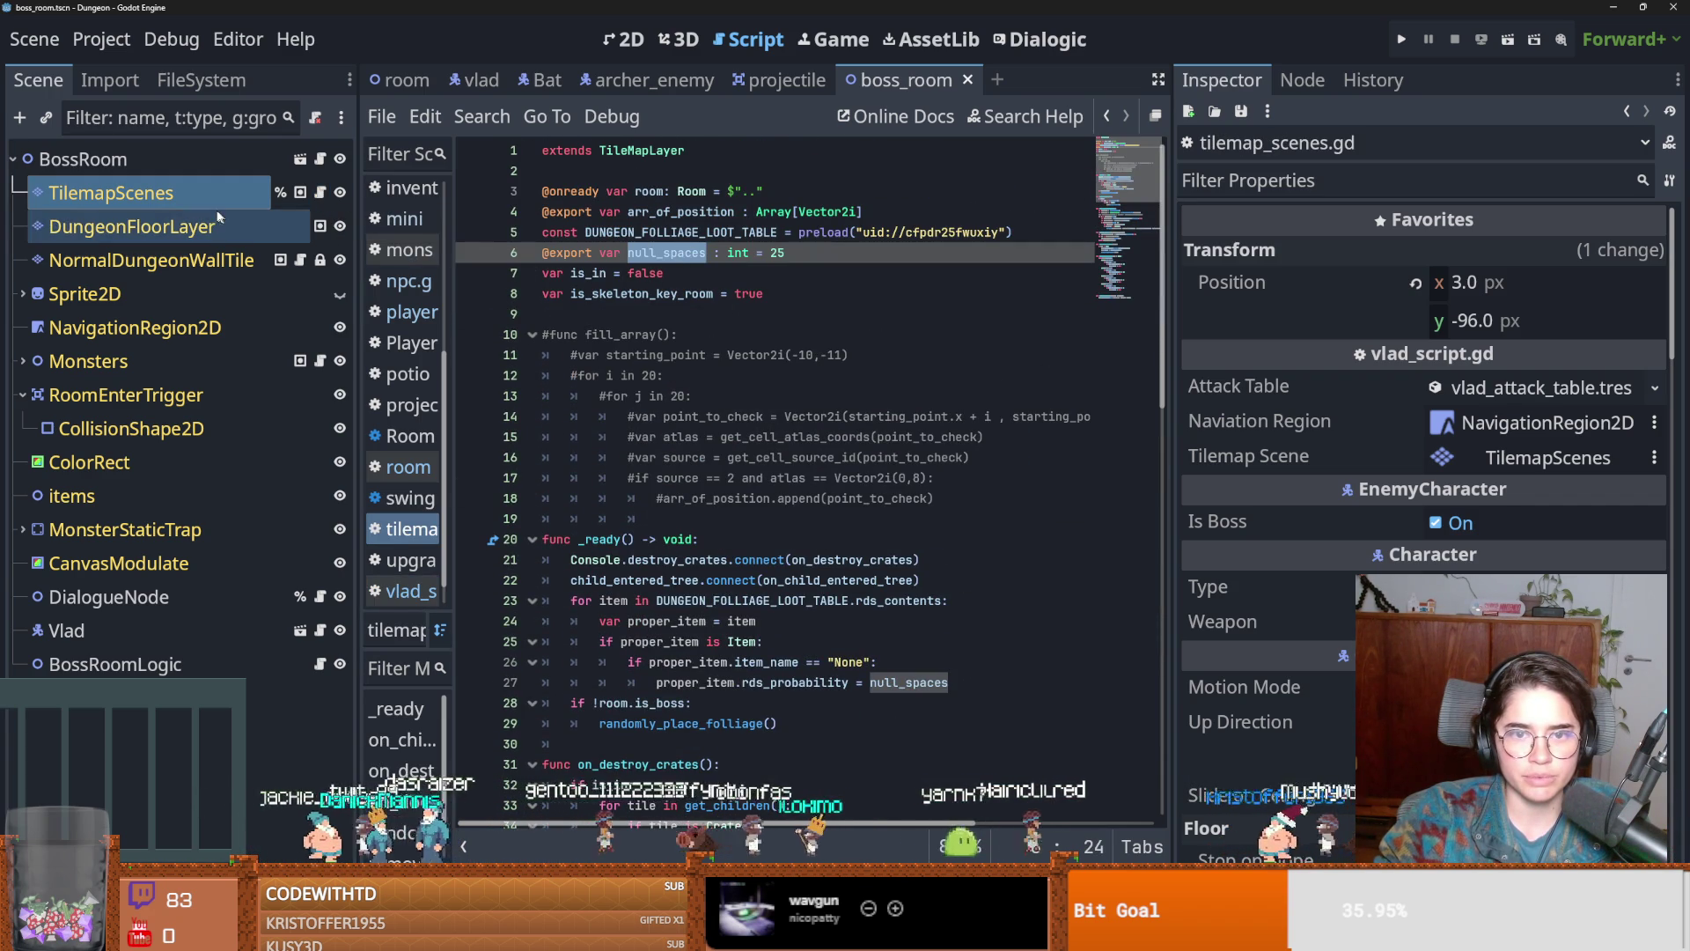
double_click(651, 211)
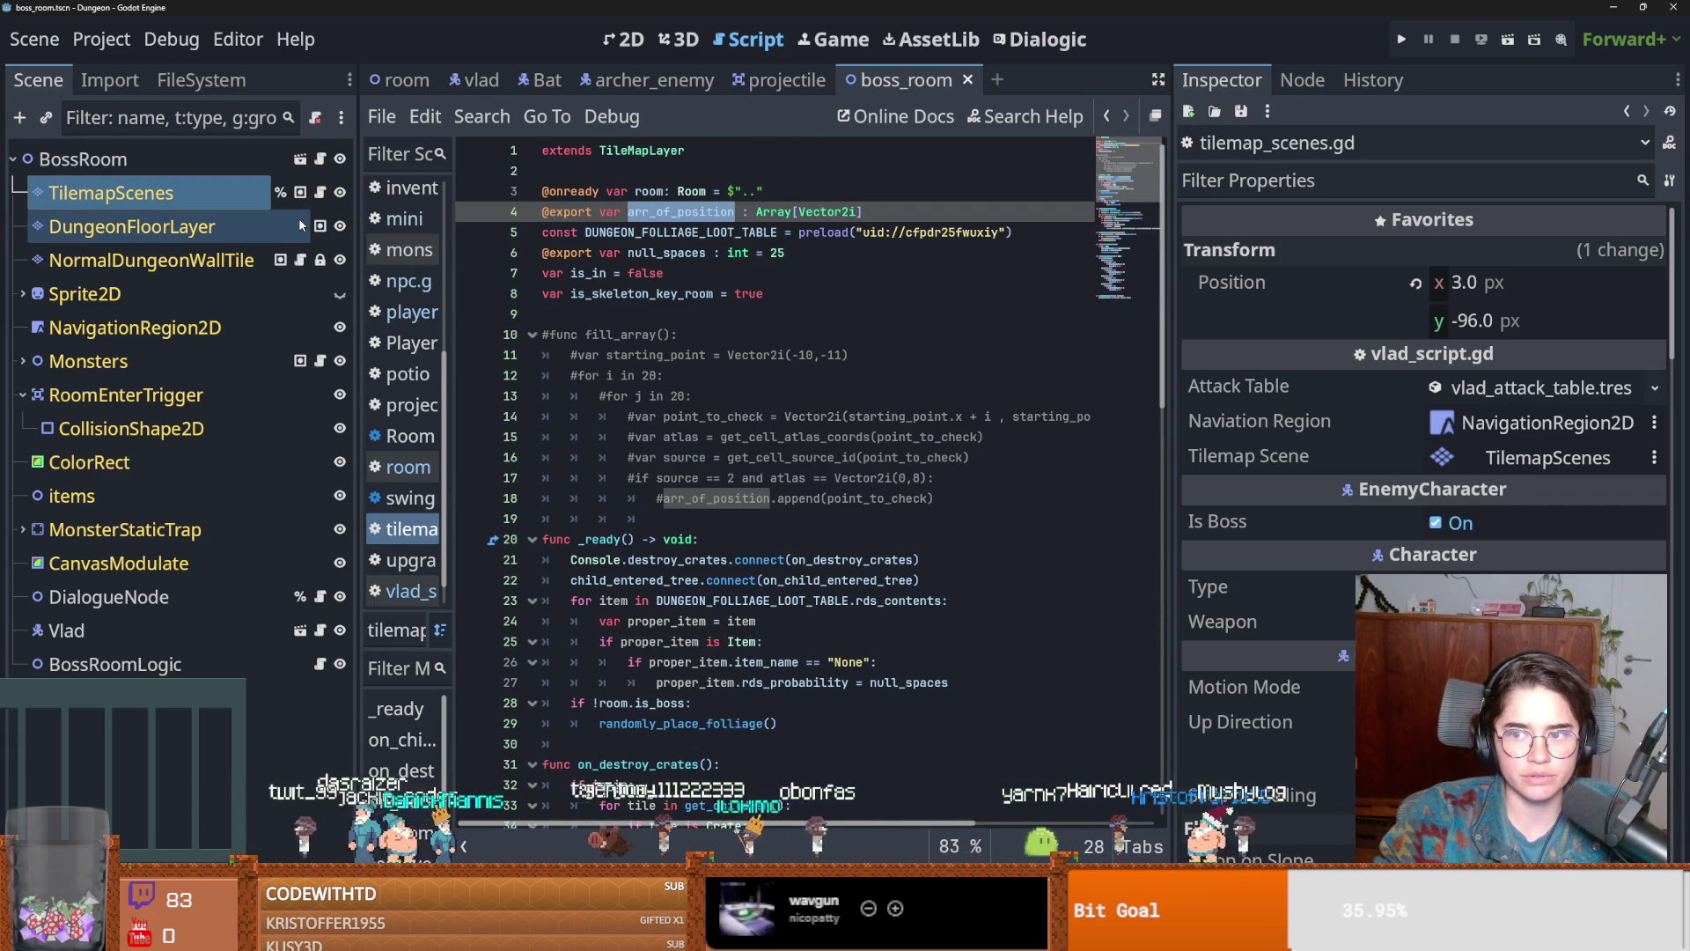
left_click(205, 230)
left_click(111, 193)
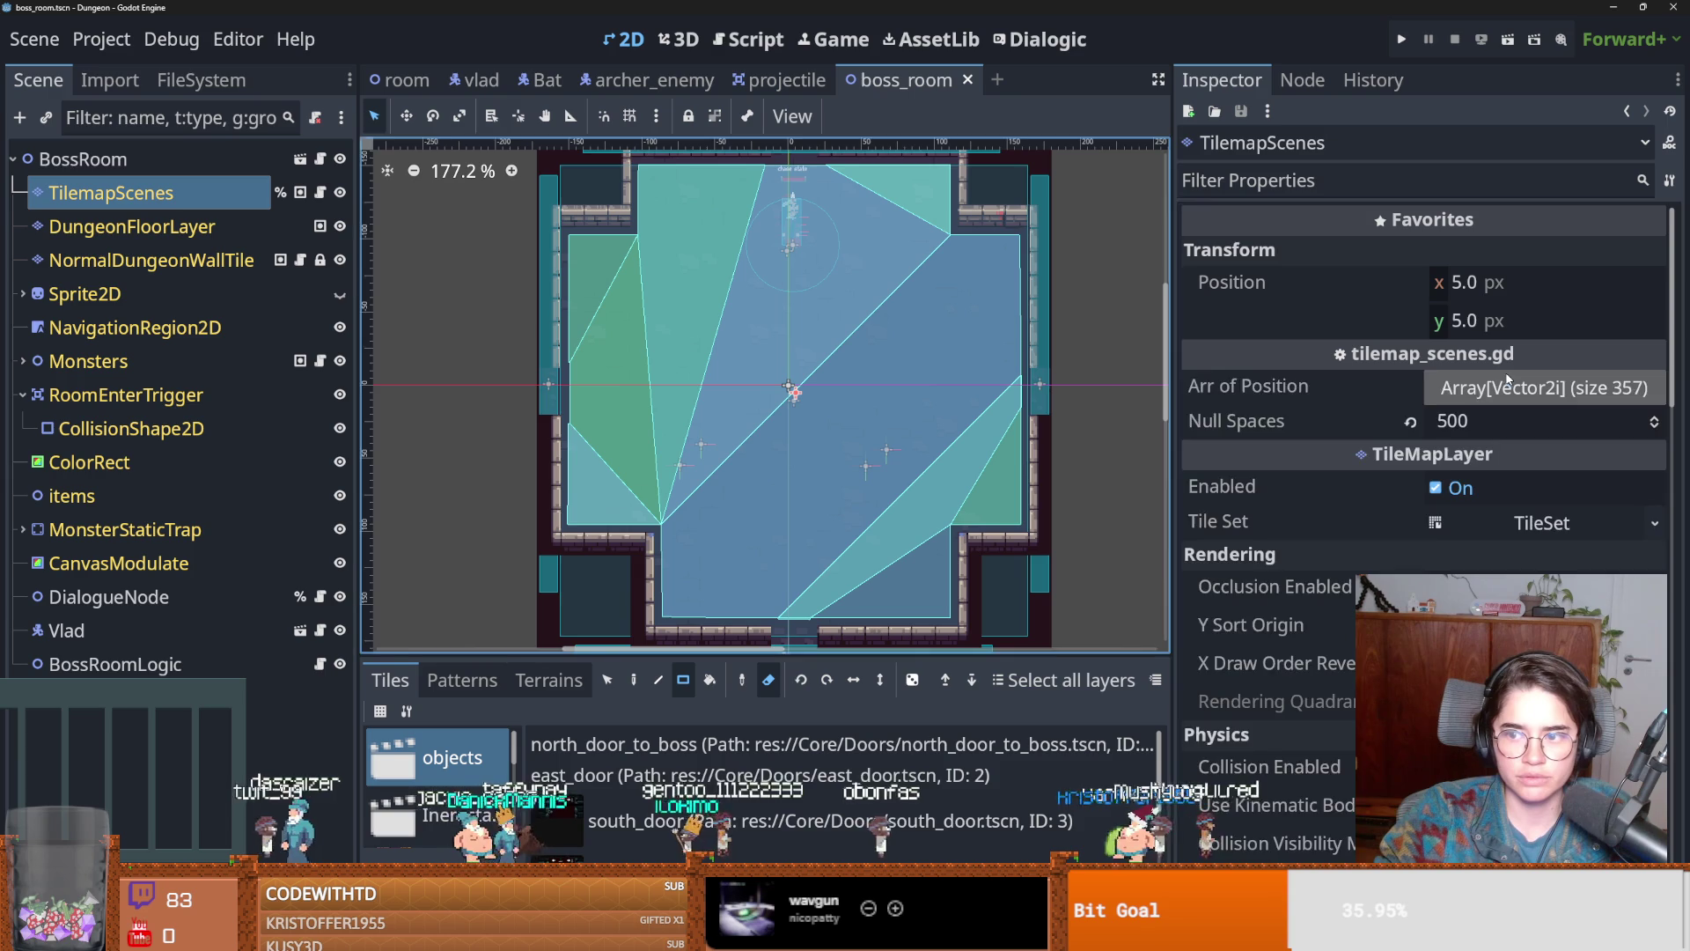
left_click(1545, 388)
left_click(1545, 387)
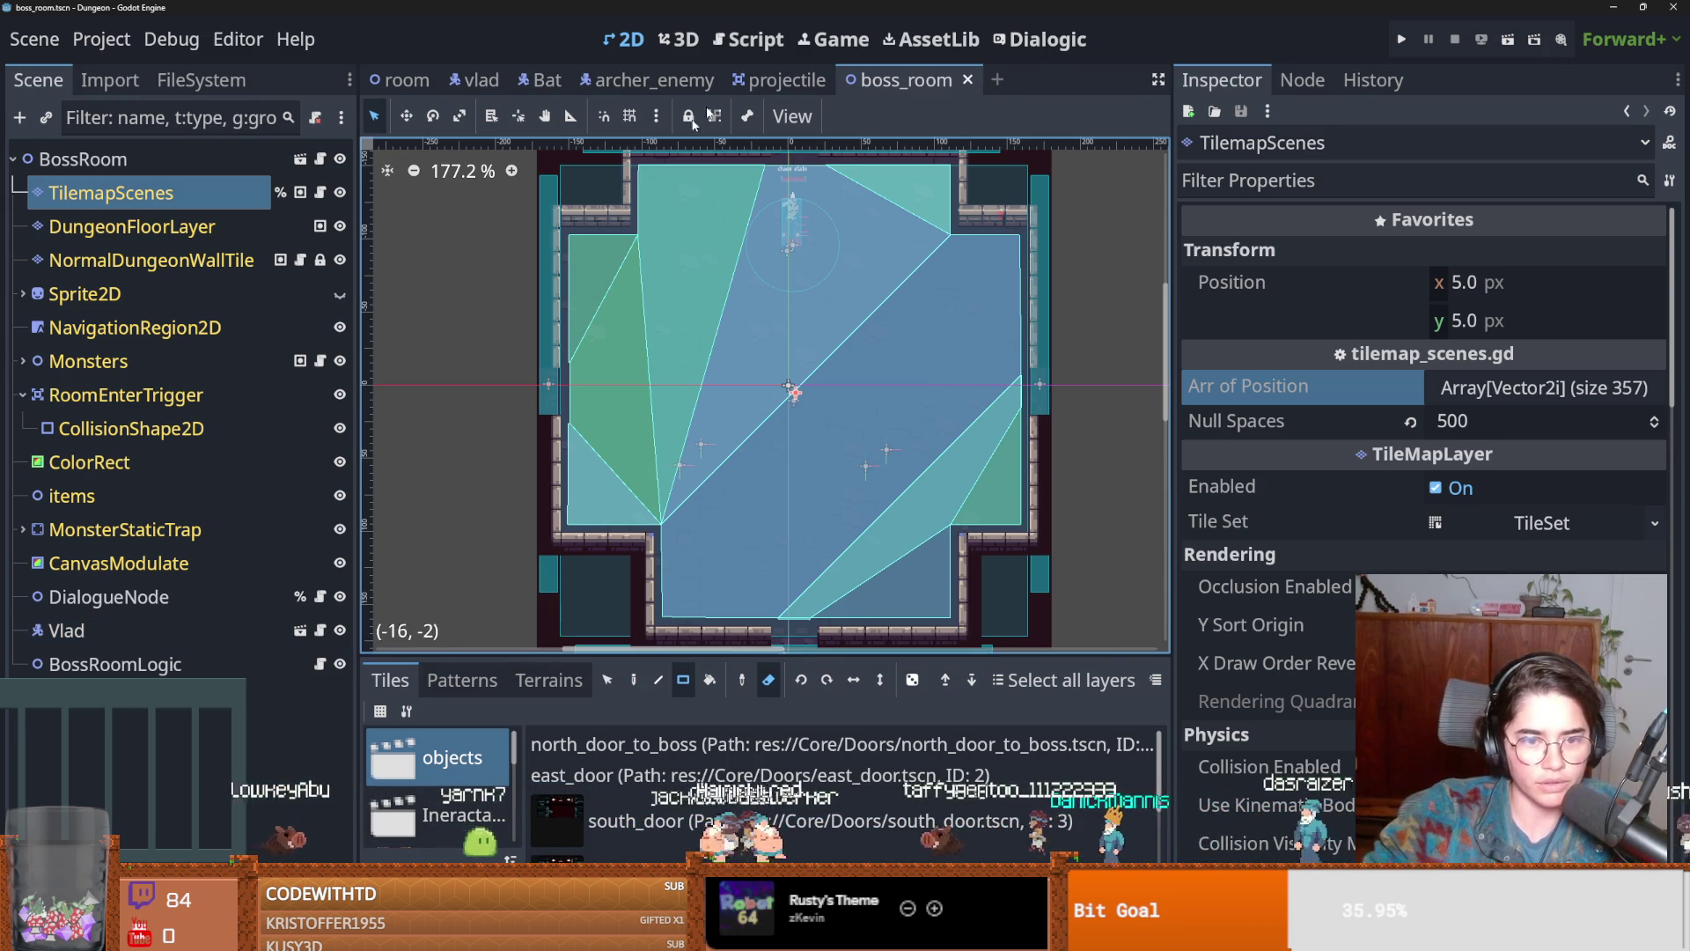
Step: Pan and zoom around the boss room canvas, saving the scene
key("ctrl+s")
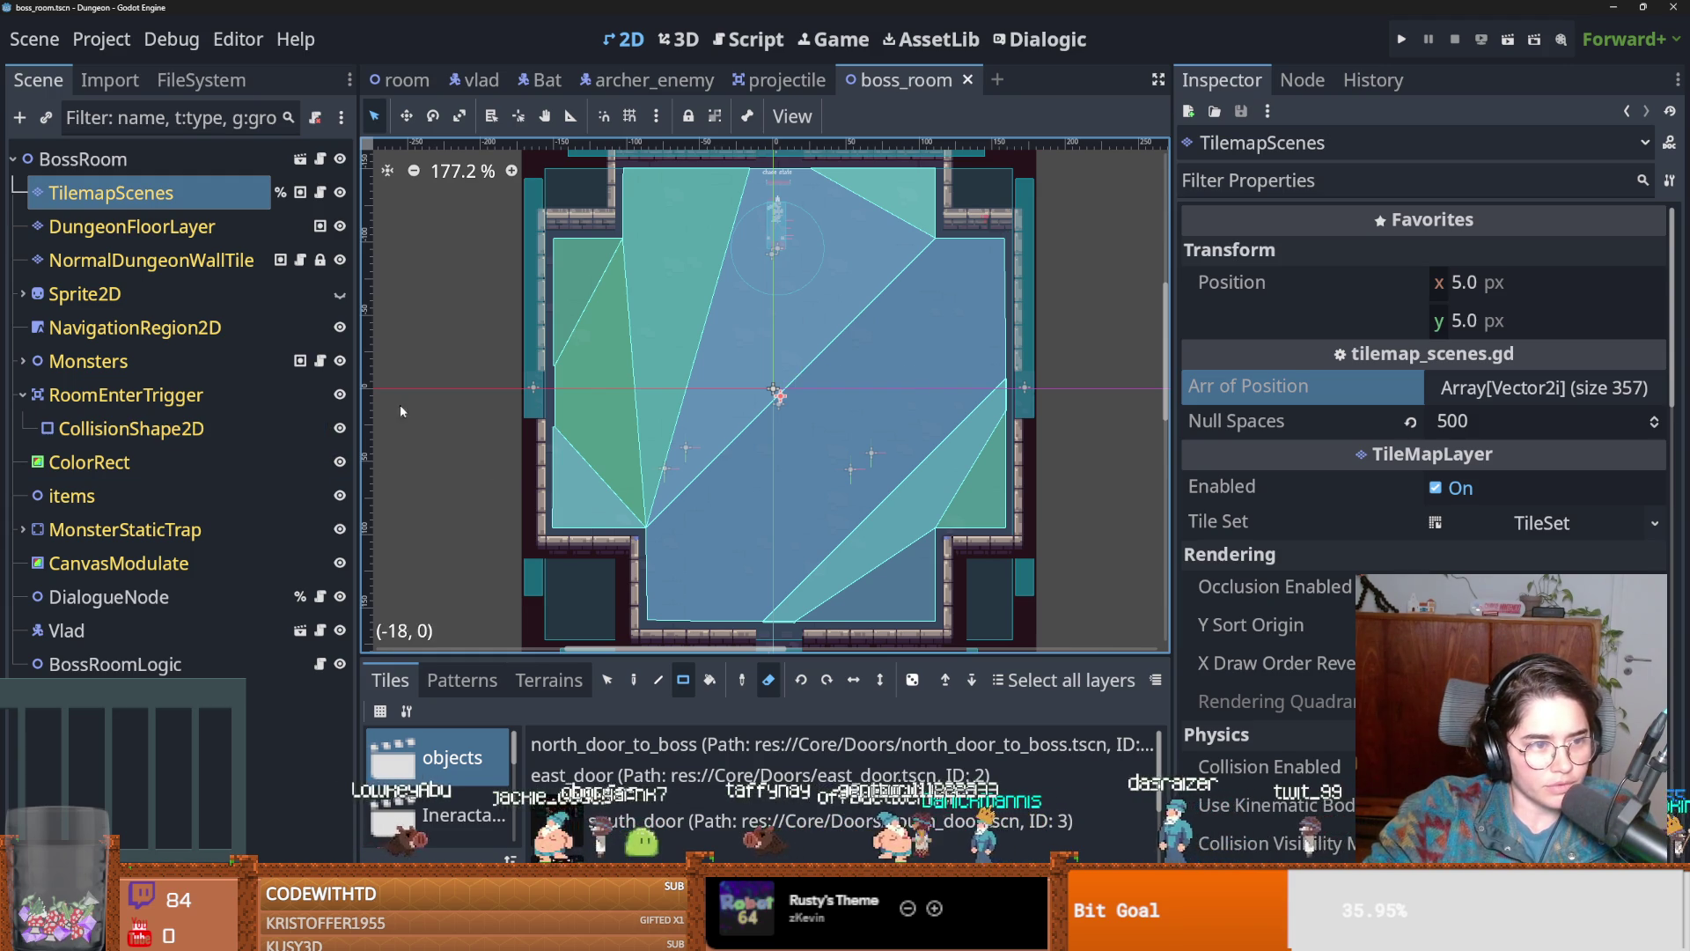
scroll(731, 374, "up", 2)
key("ctrl+s")
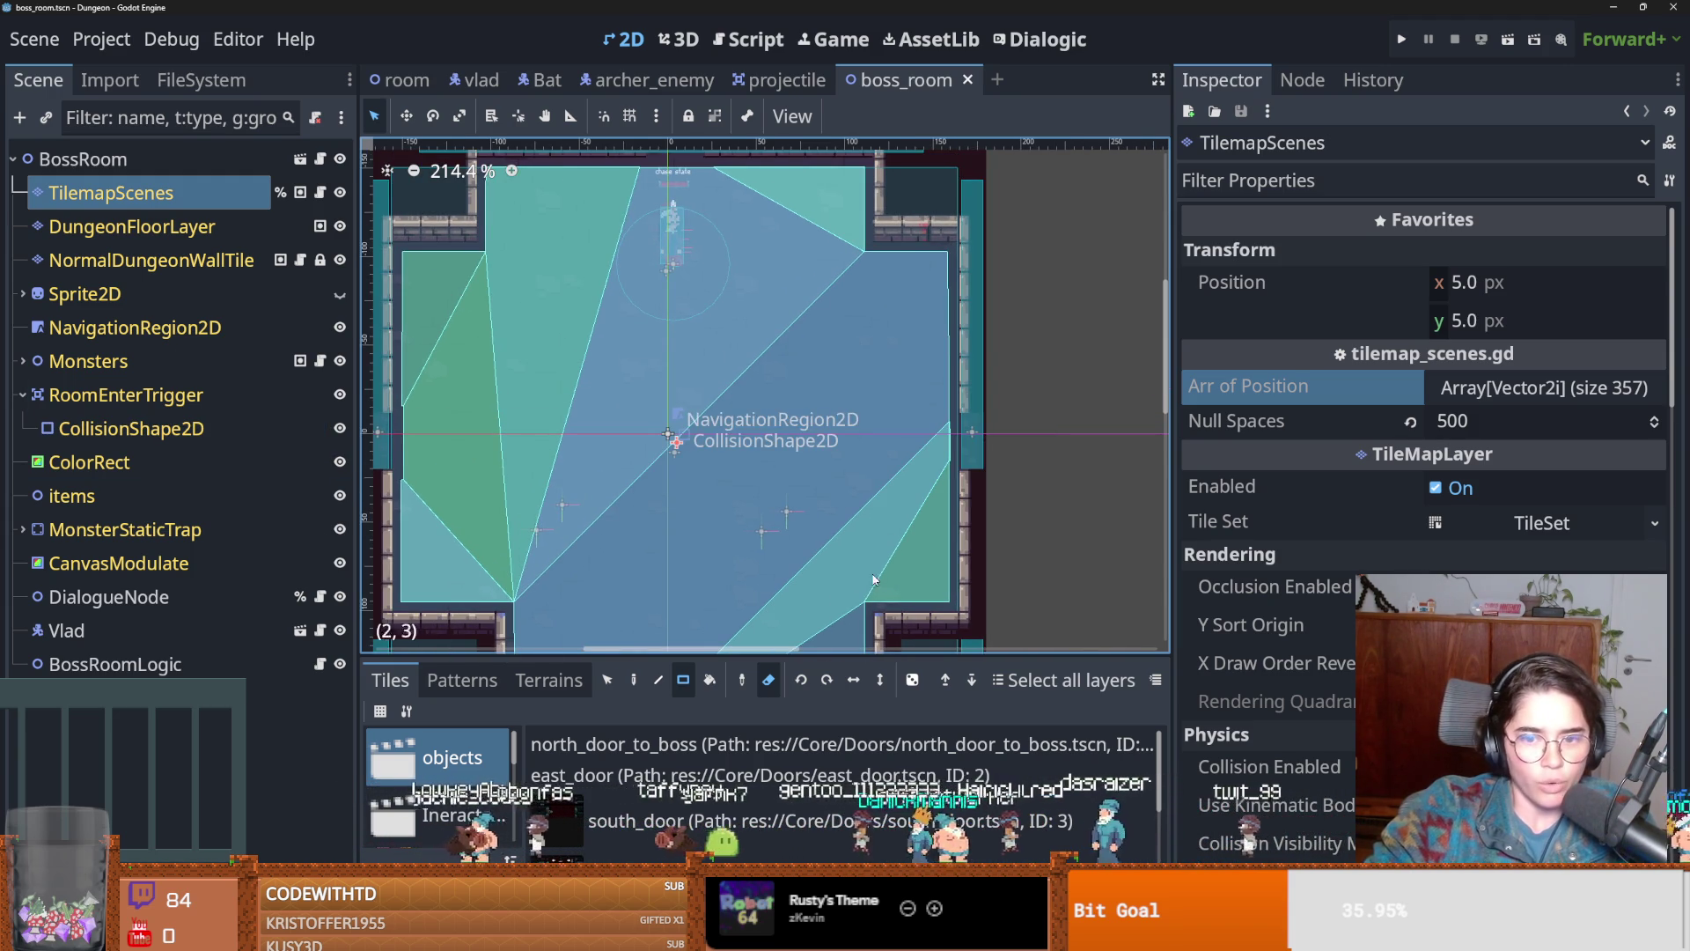
left_click_drag(858, 572, 1003, 504)
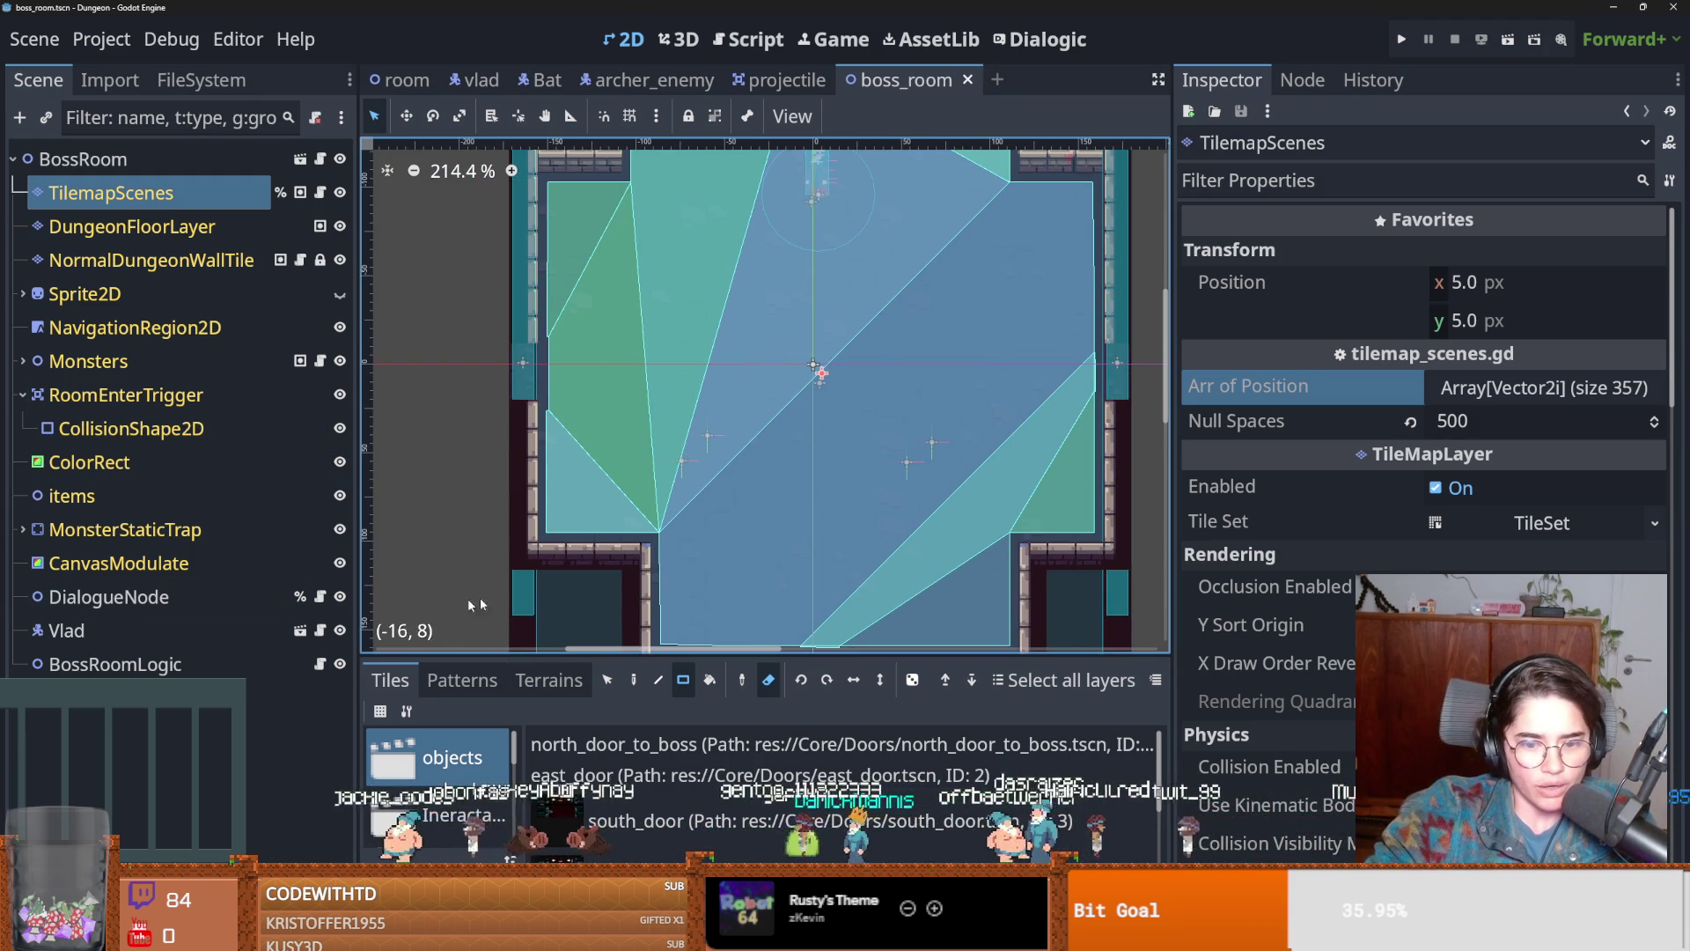
scroll(762, 477, "up", 1)
key("ctrl+s")
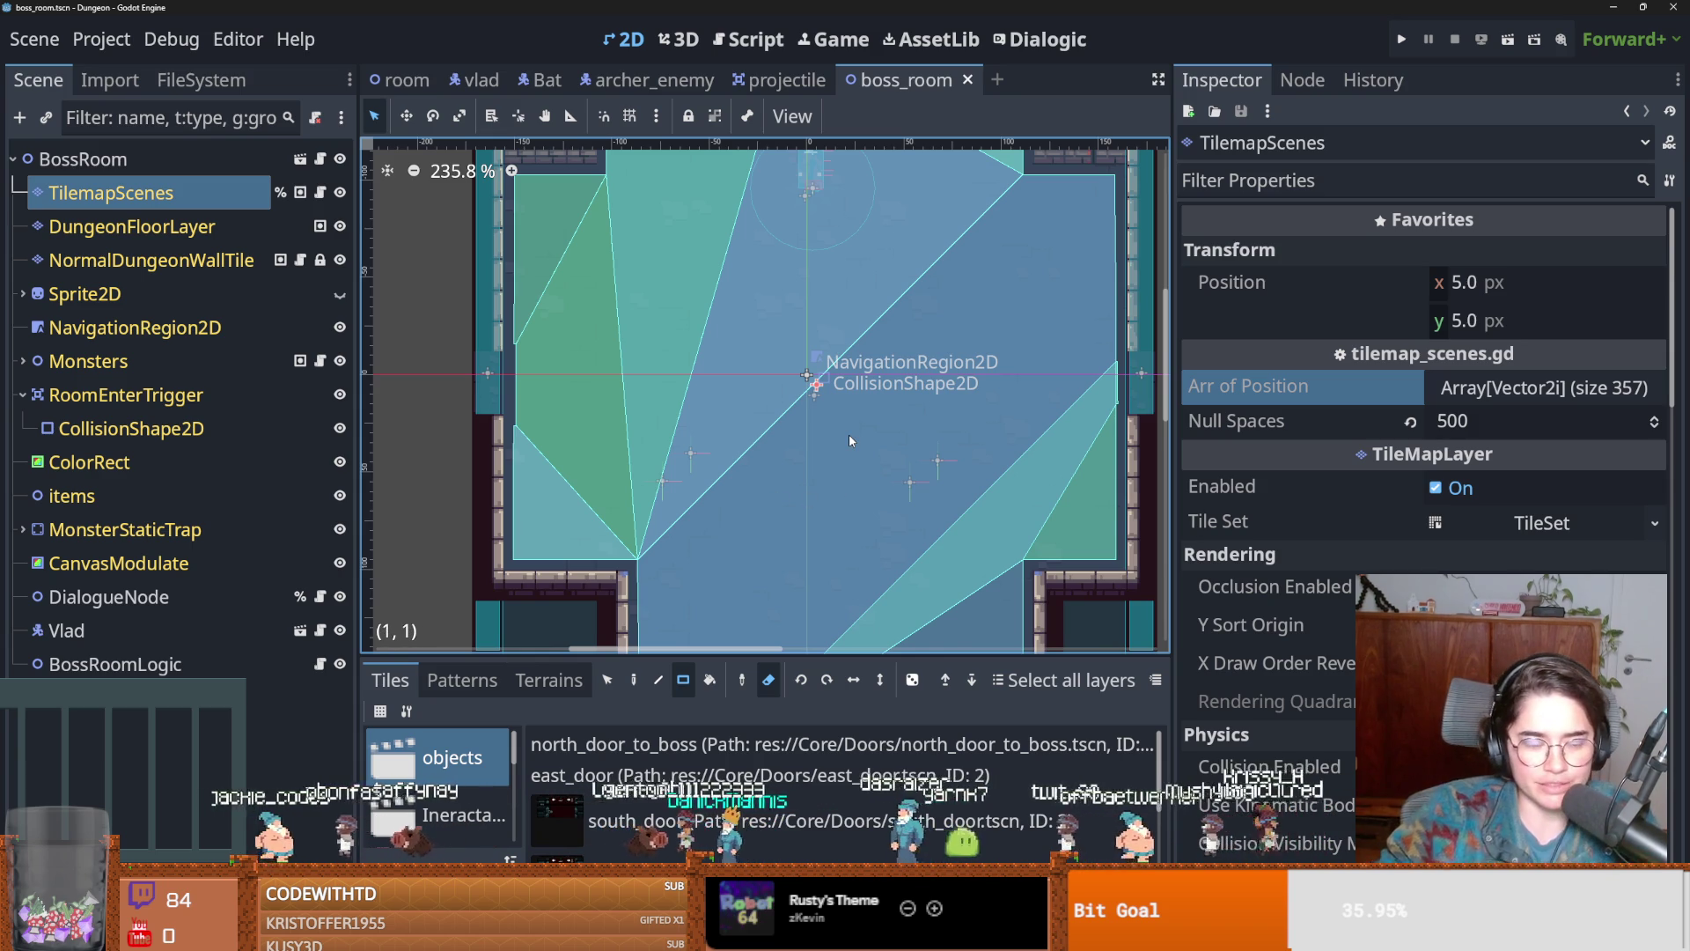
scroll(777, 351, "down", 2)
key("ctrl+s")
Step: Collapse the MonsterStaticTrap and RoomEnterTrigger nodes, then open vlad_script.gd
left_click(89, 538)
left_click(22, 529)
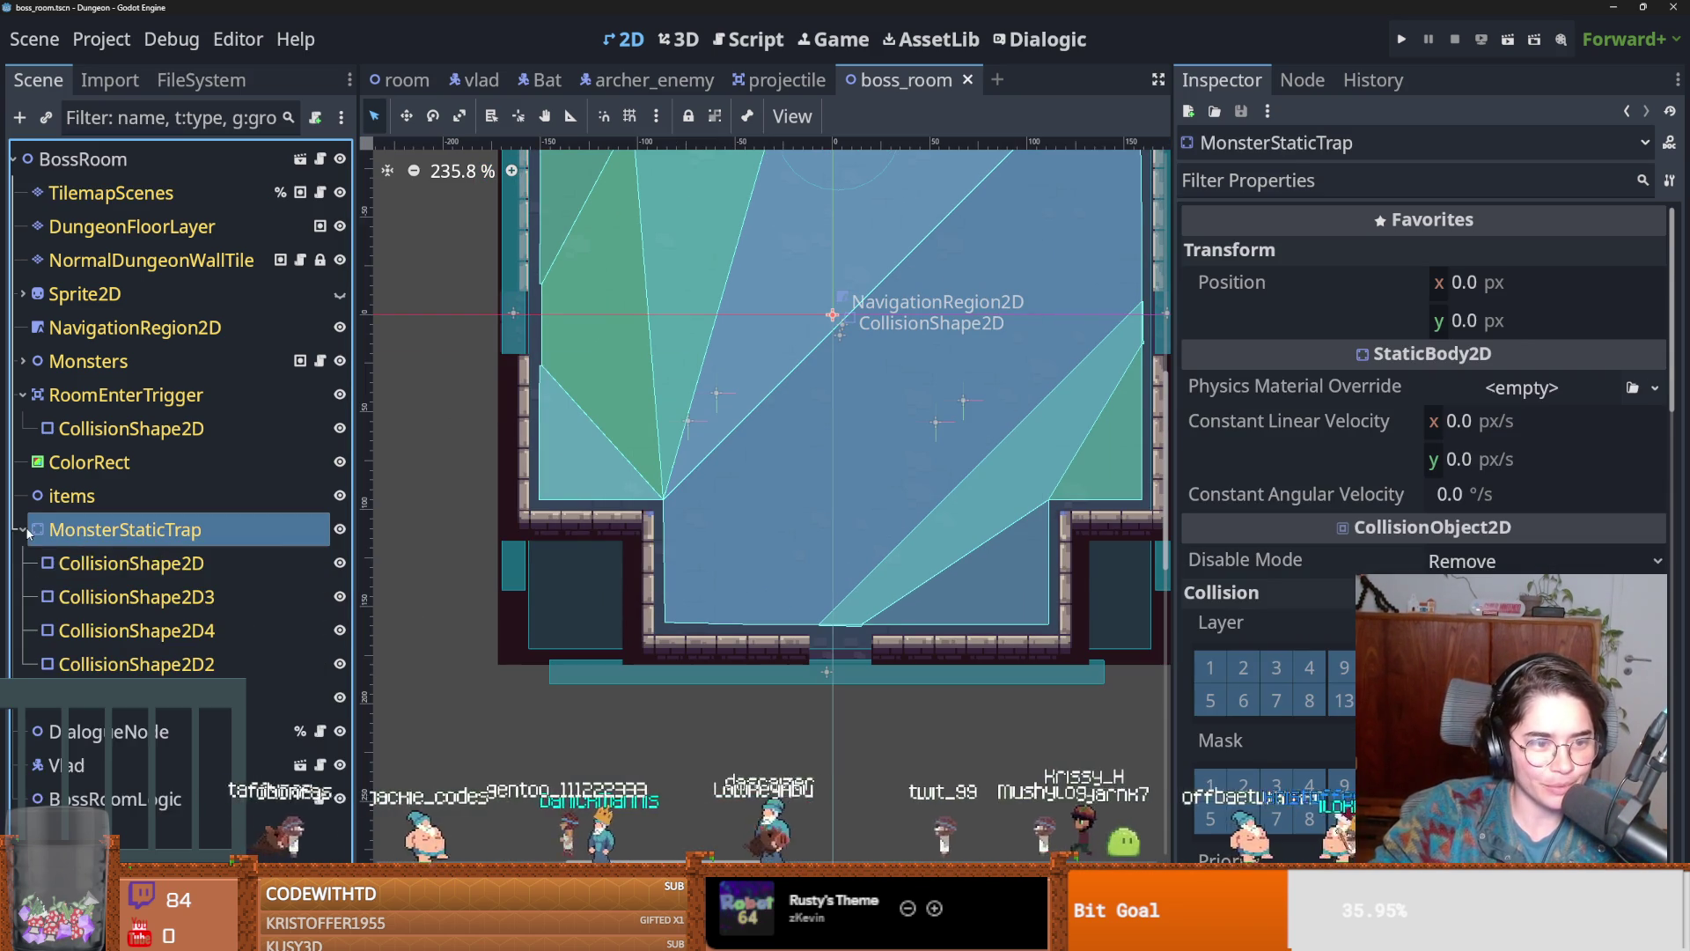
left_click(22, 529)
key("ctrl+s")
scroll(841, 531, "up", 3)
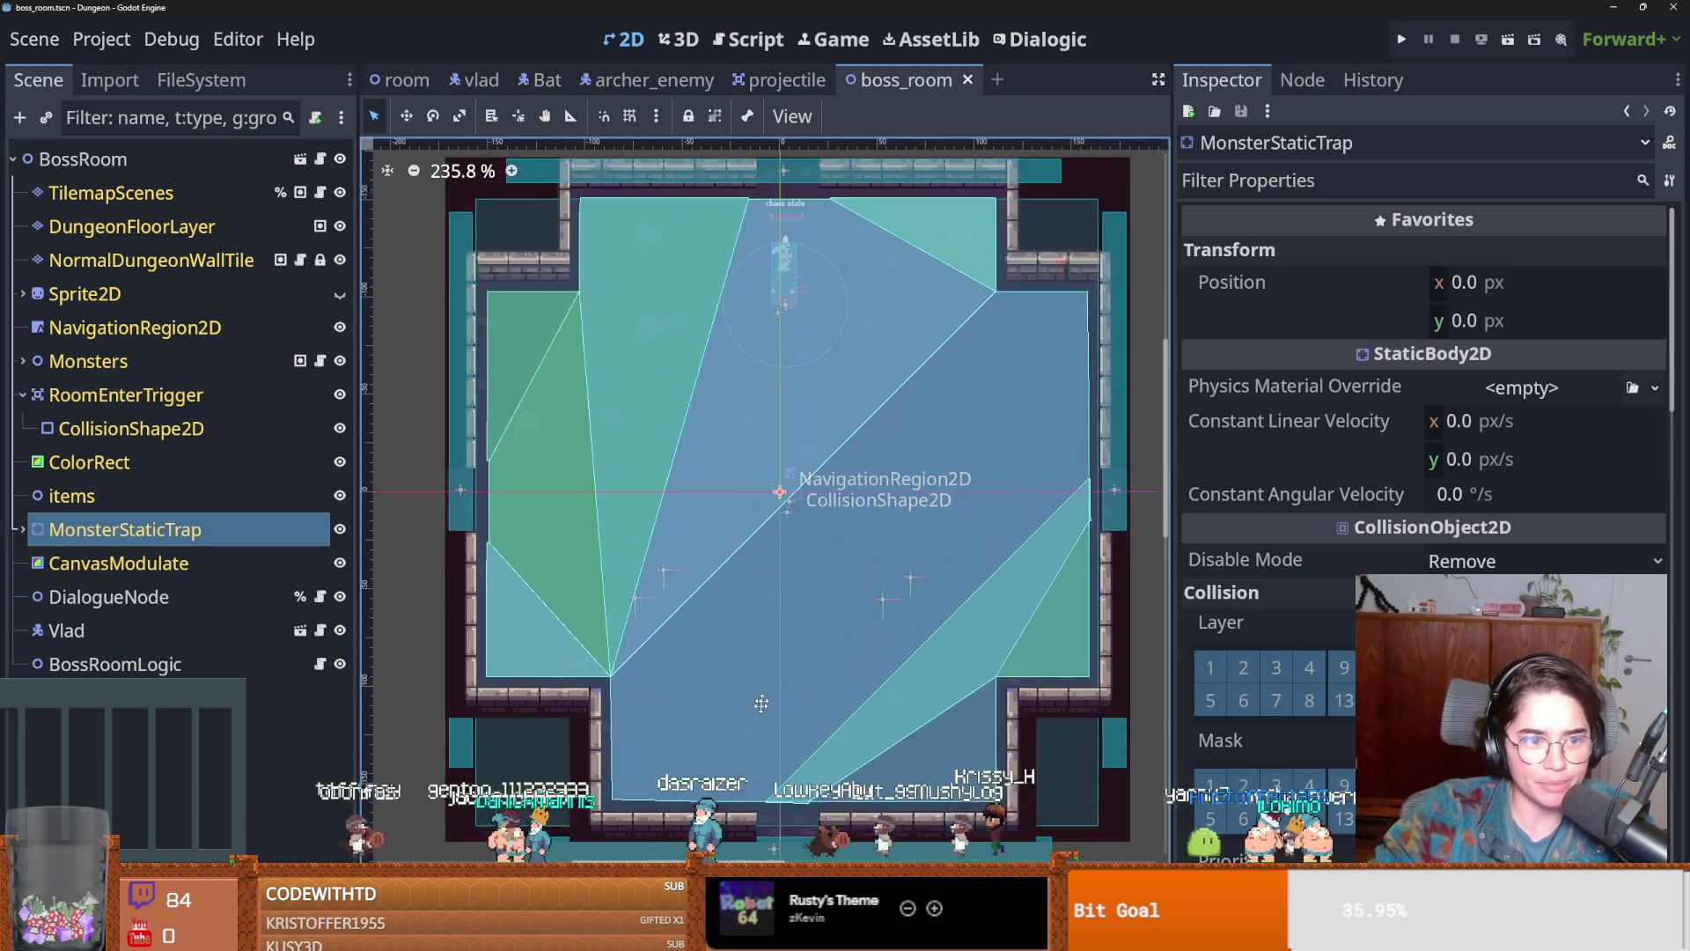
left_click(22, 394)
key("ctrl+s")
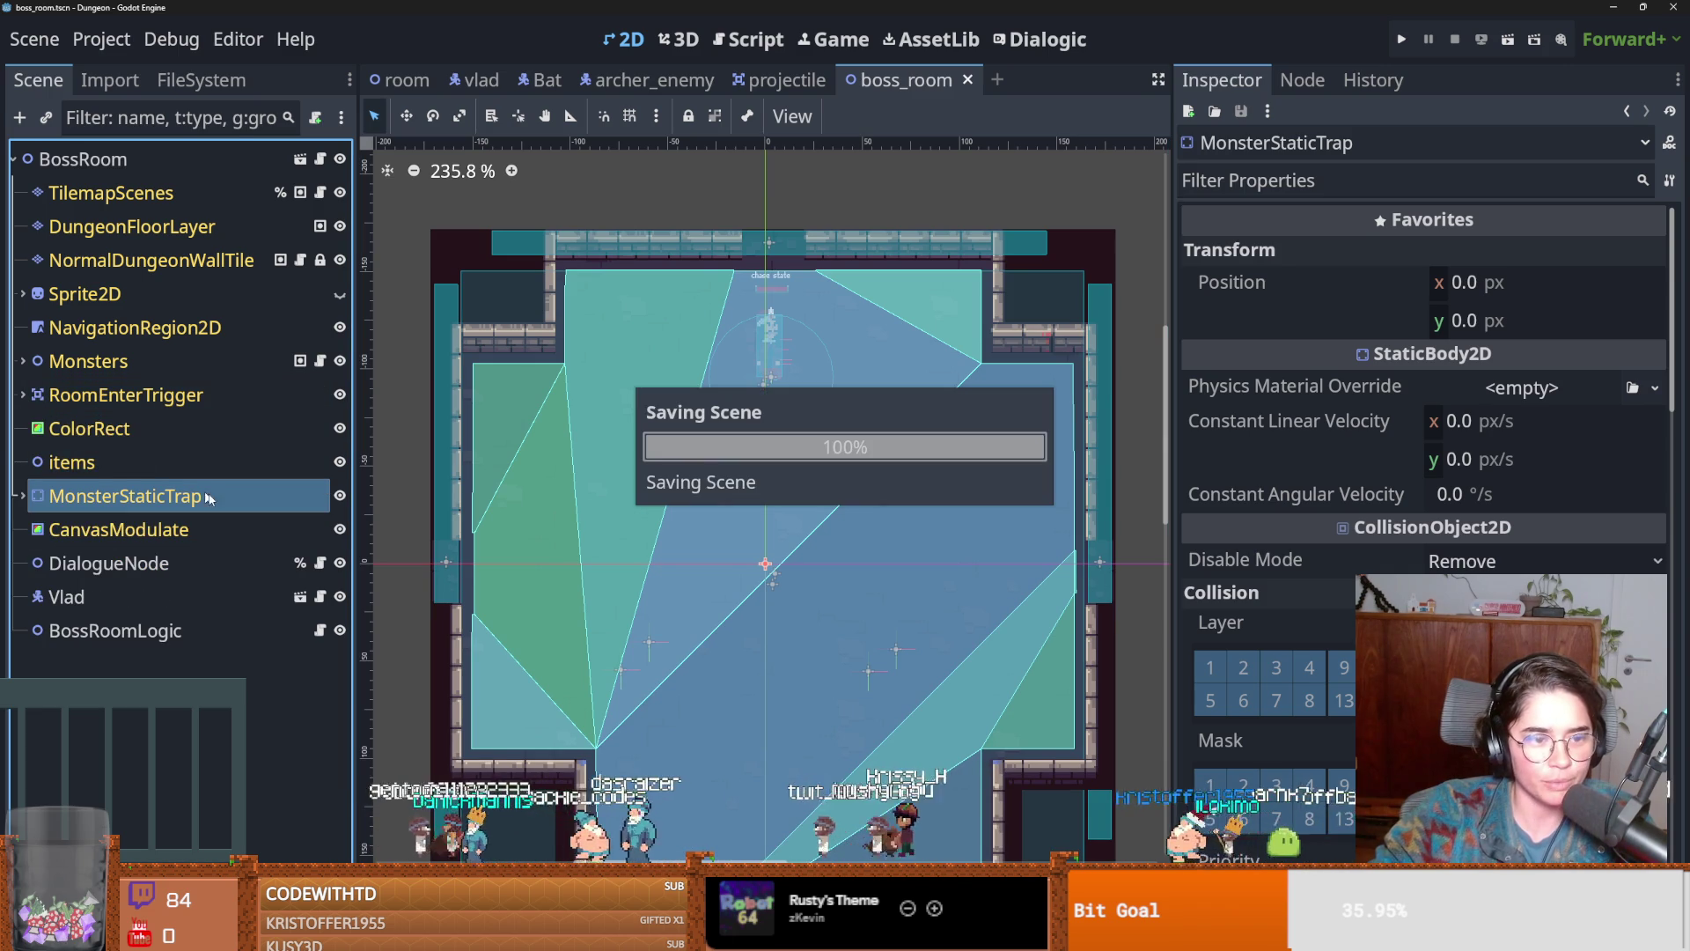
scroll(836, 541, "down", 2)
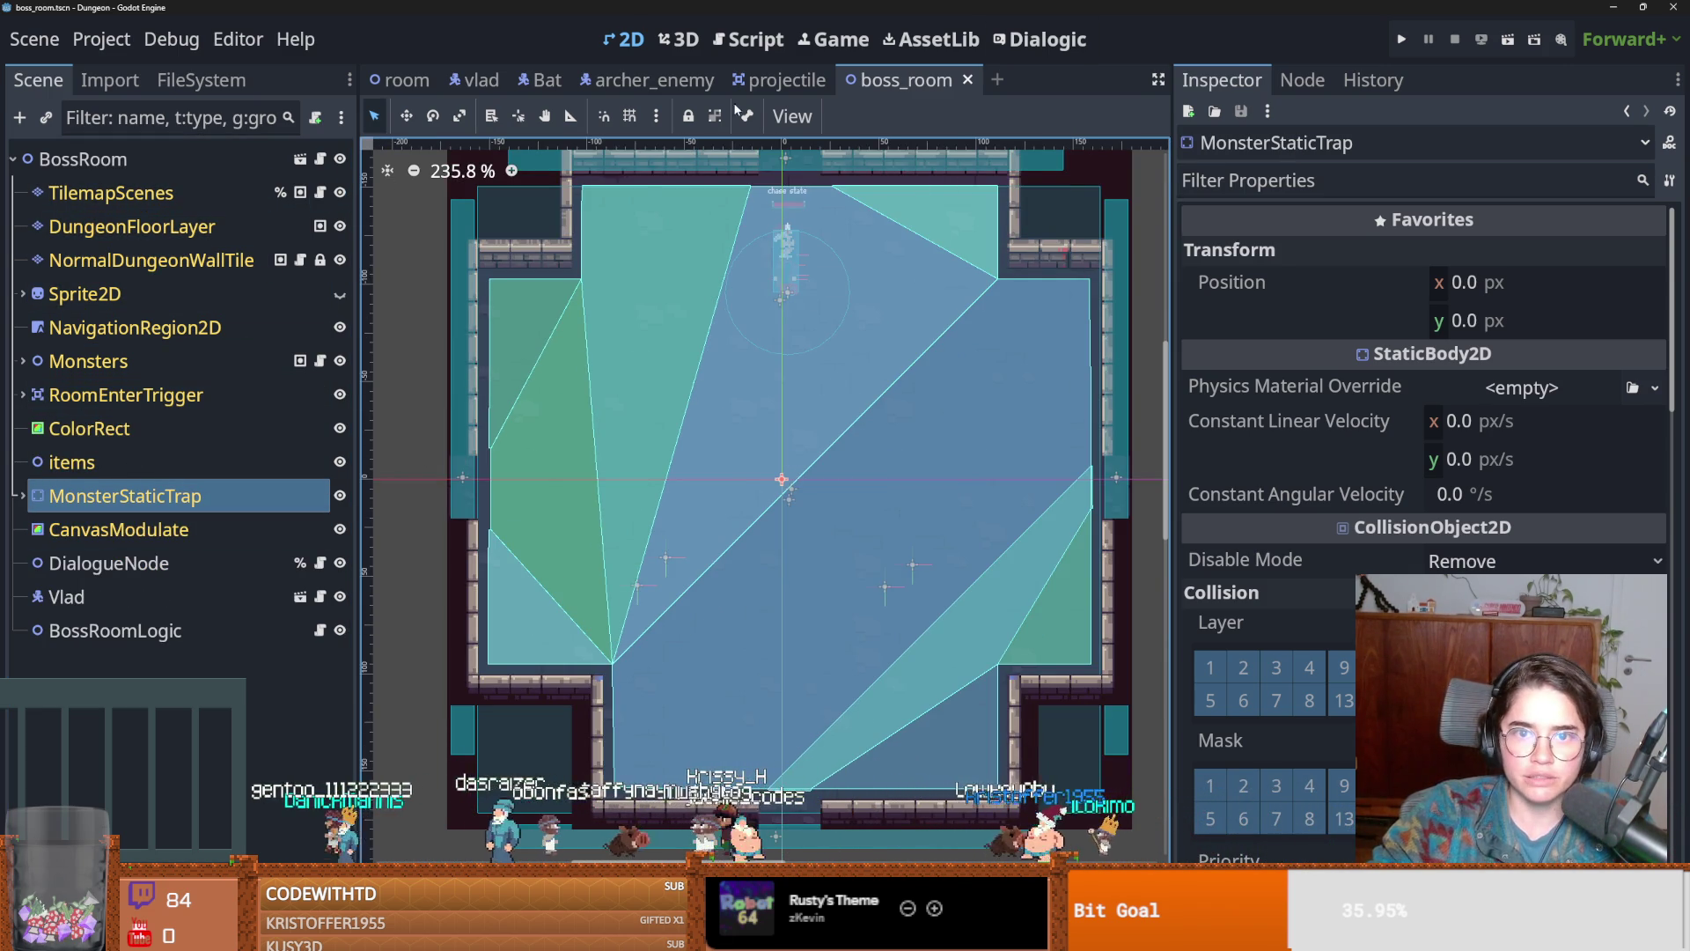
left_click(320, 596)
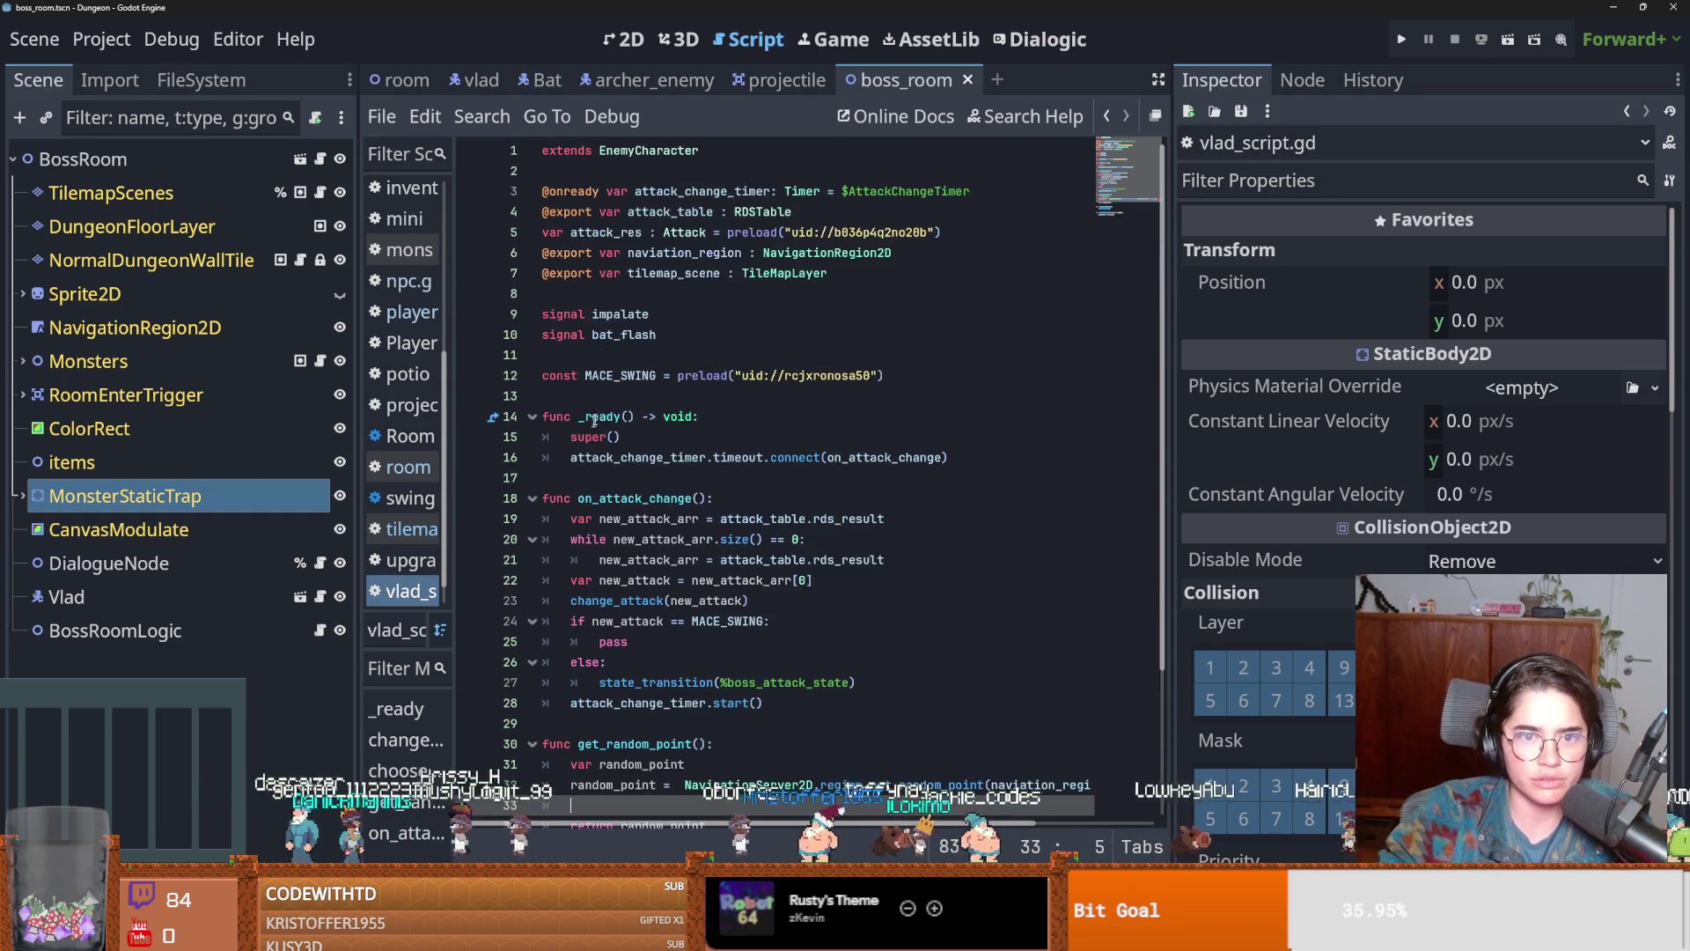
scroll(721, 588, "up", 3)
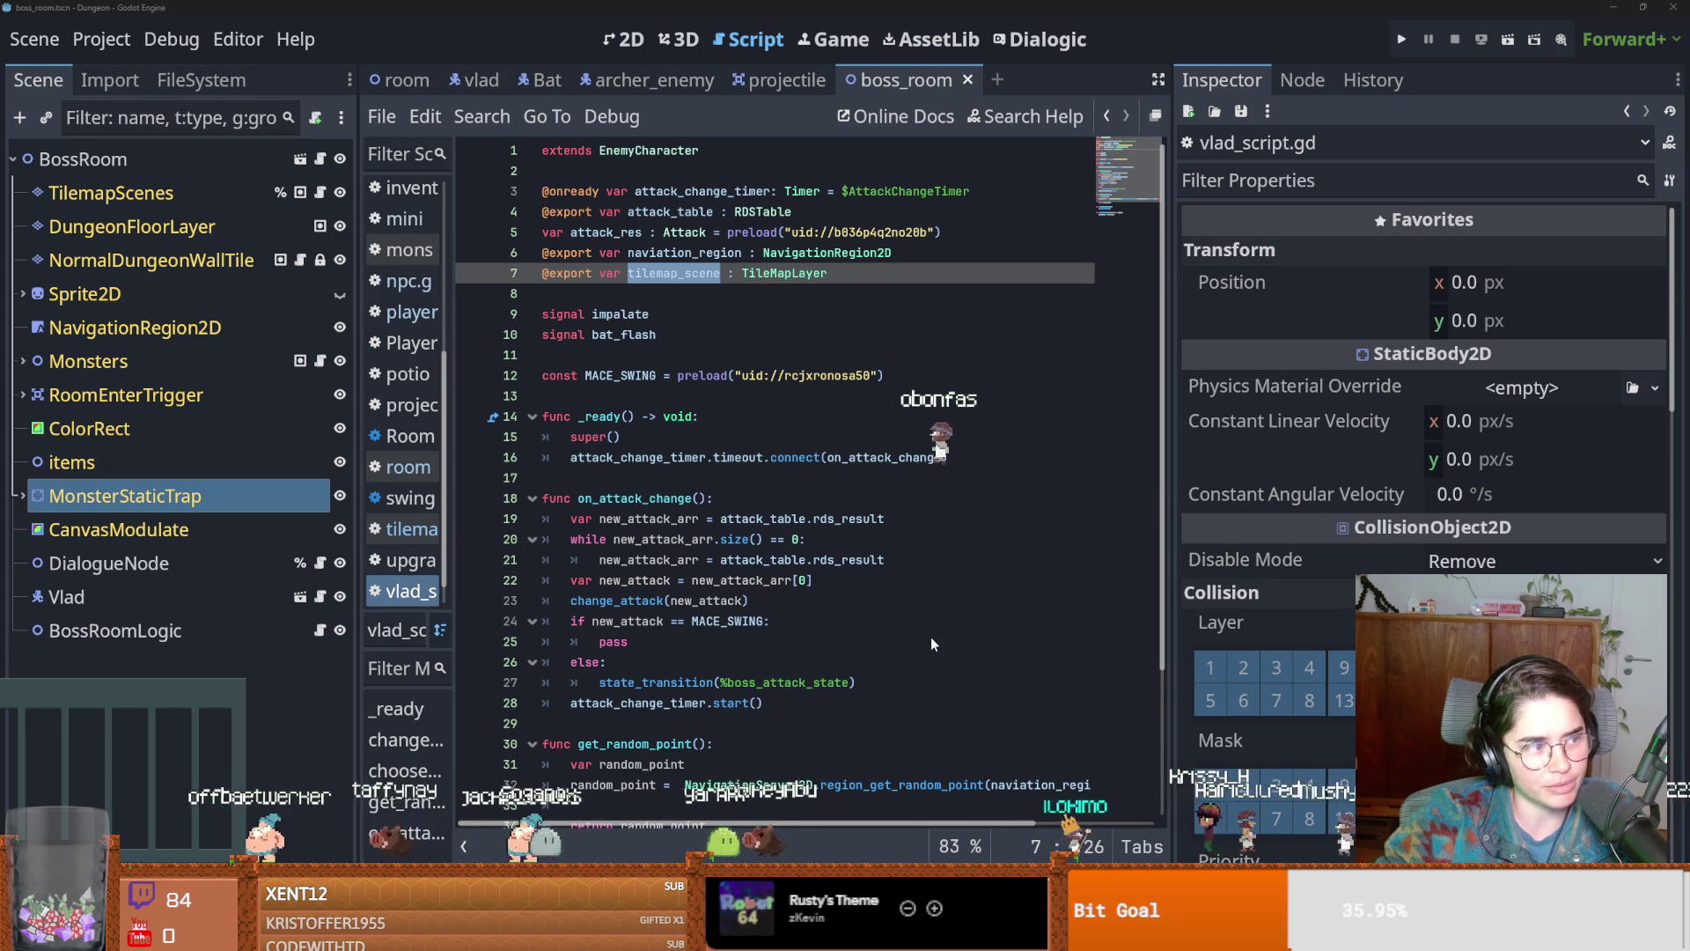
left_click(838, 561)
key("ctrl+s")
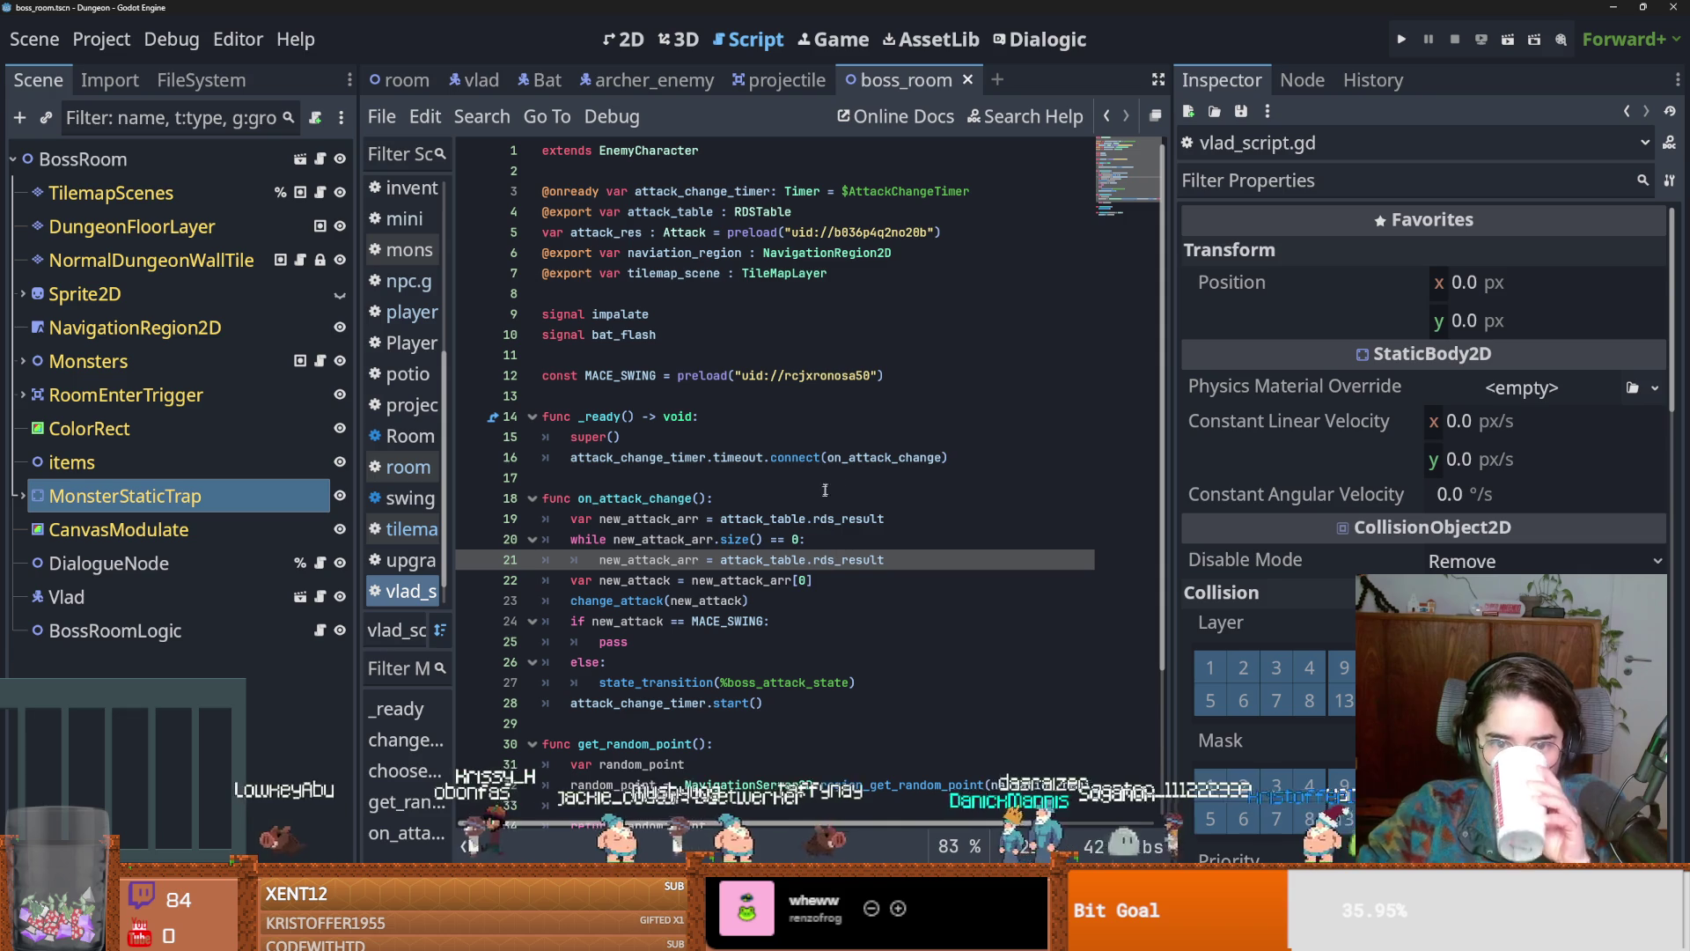
left_click(767, 562)
key("ctrl+s")
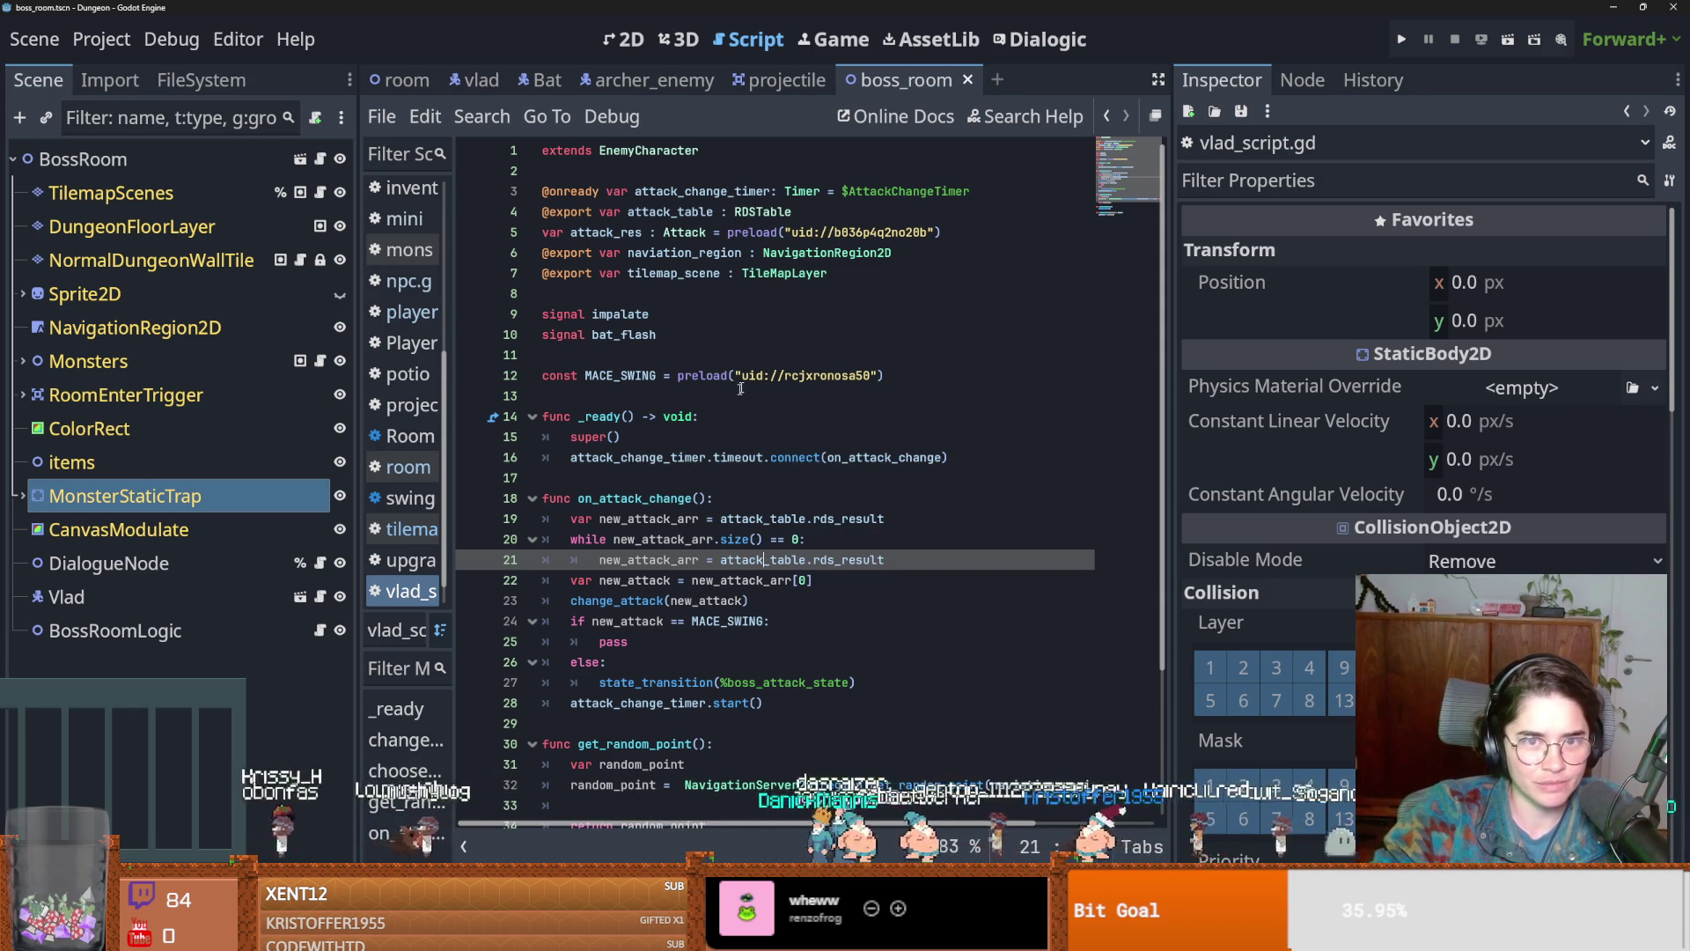
left_click(605, 376)
key("ctrl+s")
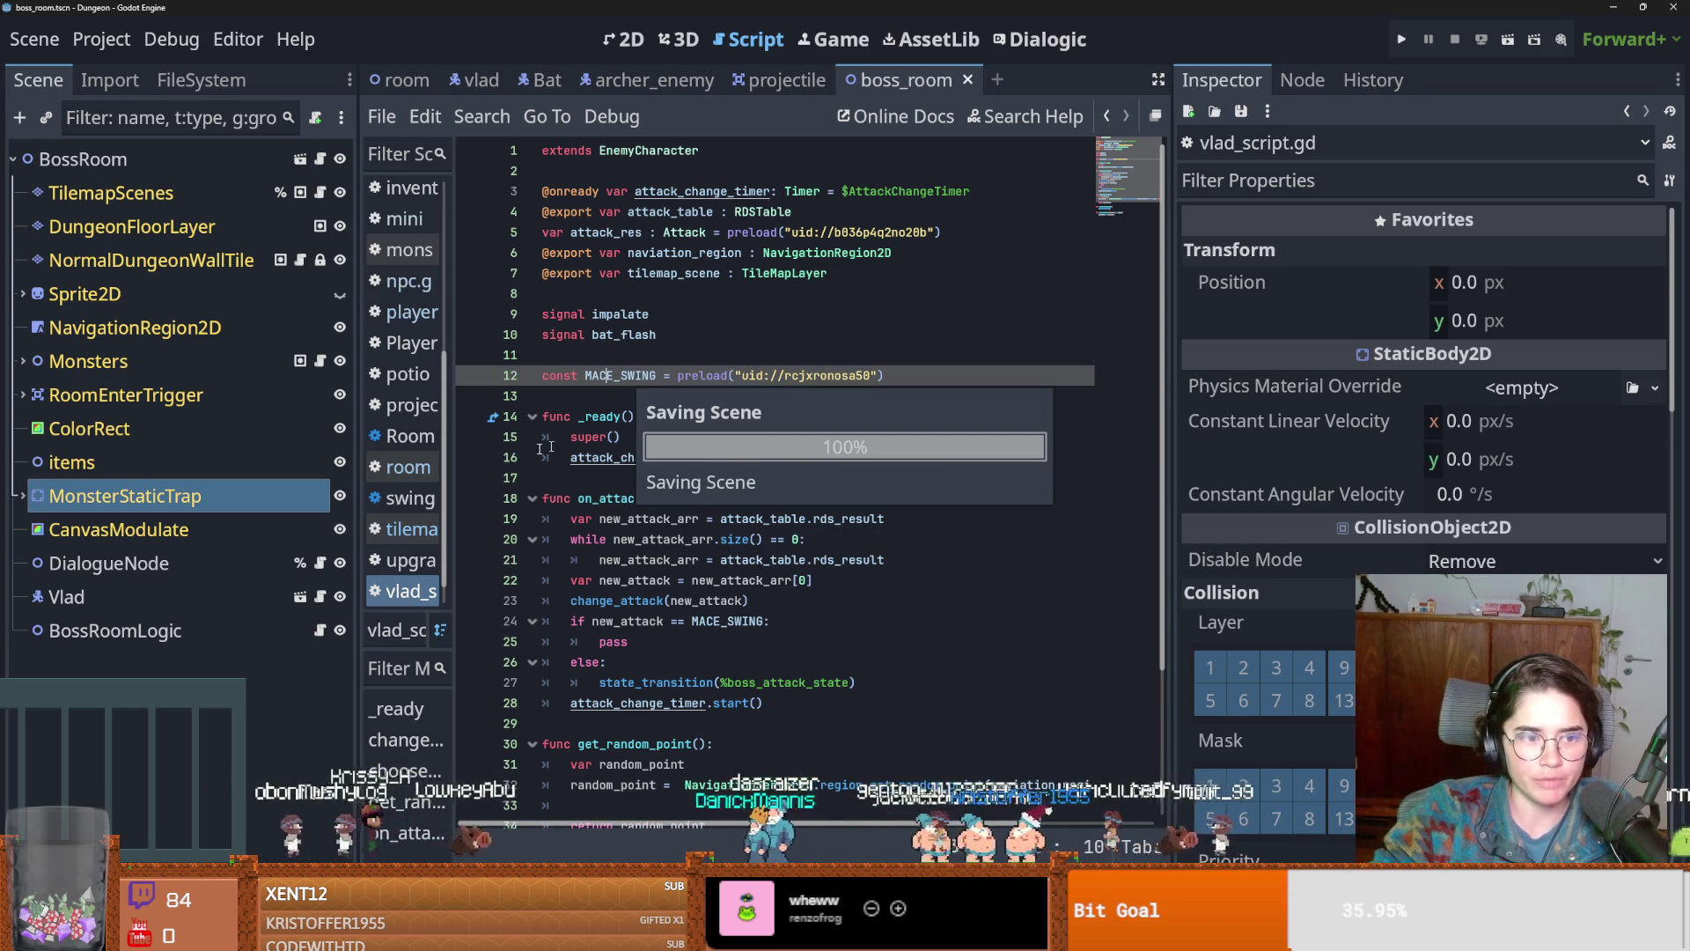
scroll(669, 641, "down", 1)
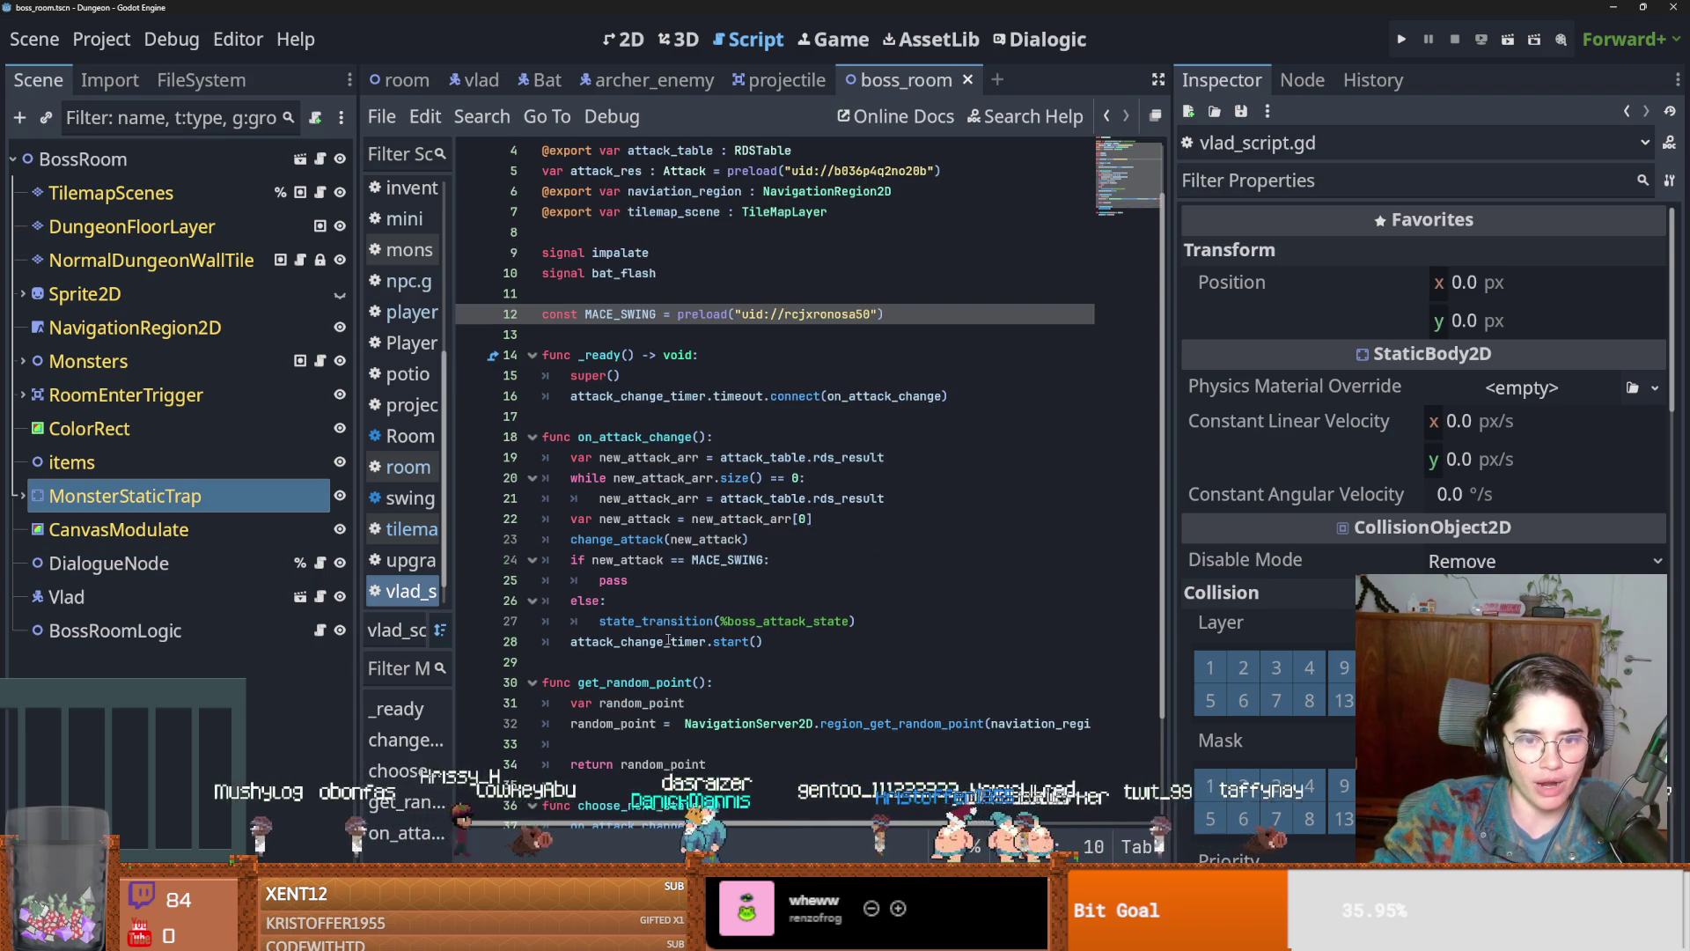
scroll(668, 620, "up", 1)
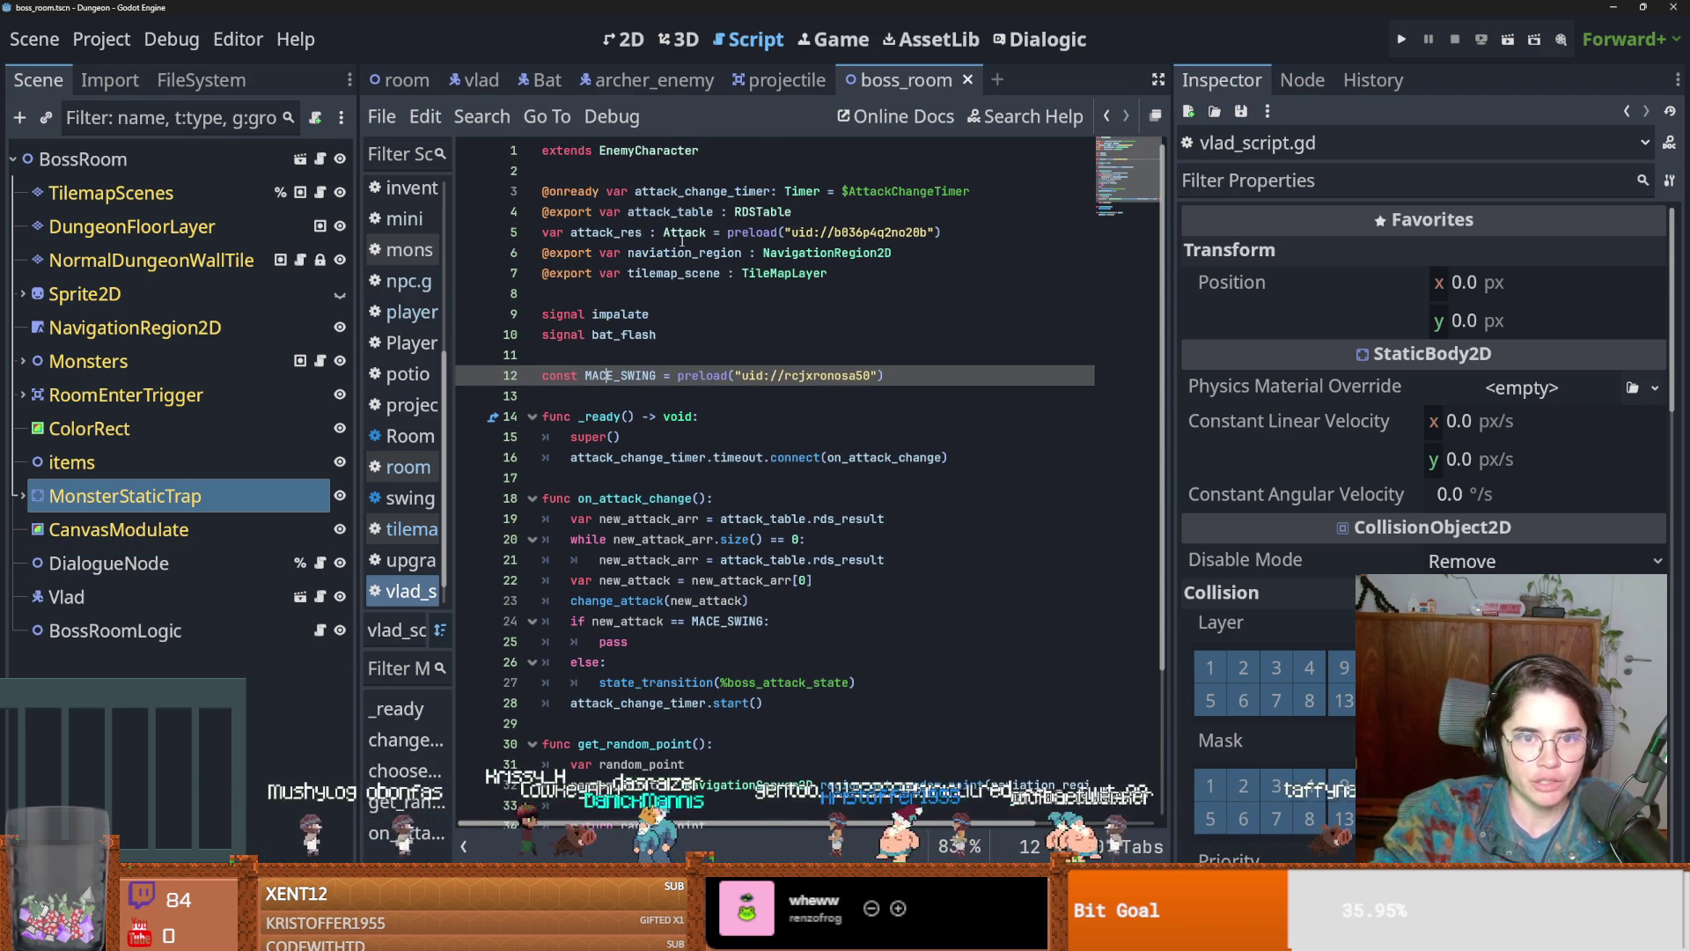
Step: Check the Arr of Position array on the TilemapScenes node
left_click(176, 194)
left_click(1545, 388)
left_click(1545, 388)
scroll(848, 406, "down", 2)
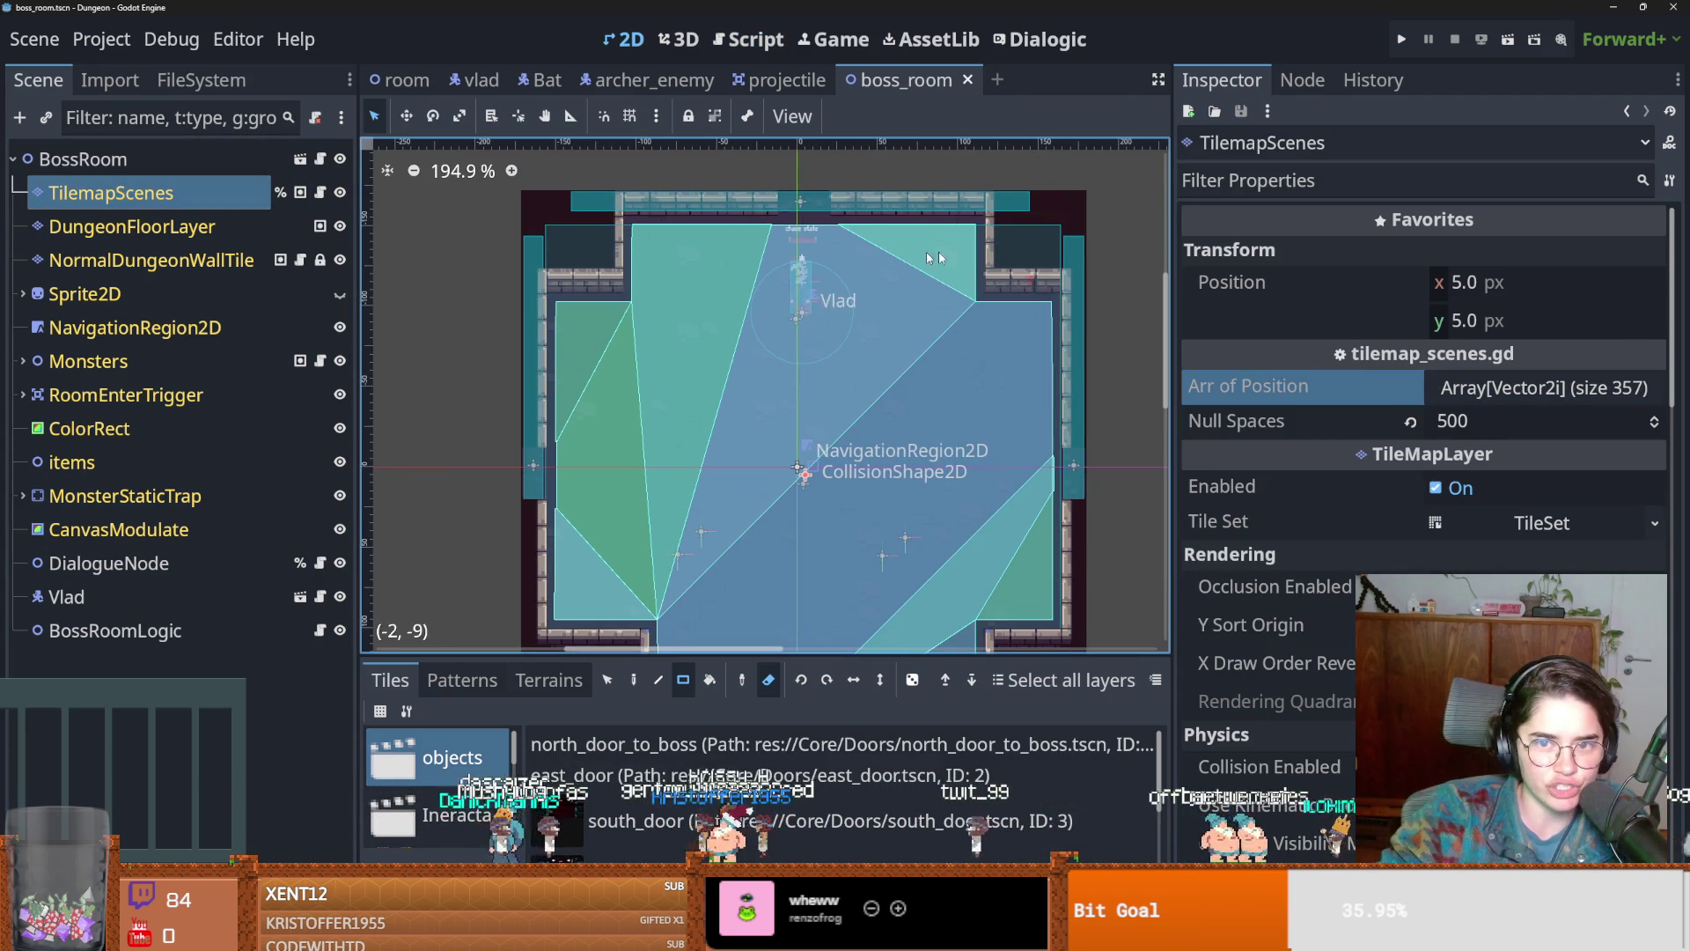
Step: In get_random_point, write the tile_pos line picking a random tilemap_scene.arr_of_position entry
left_click(322, 597)
scroll(748, 506, "down", 6)
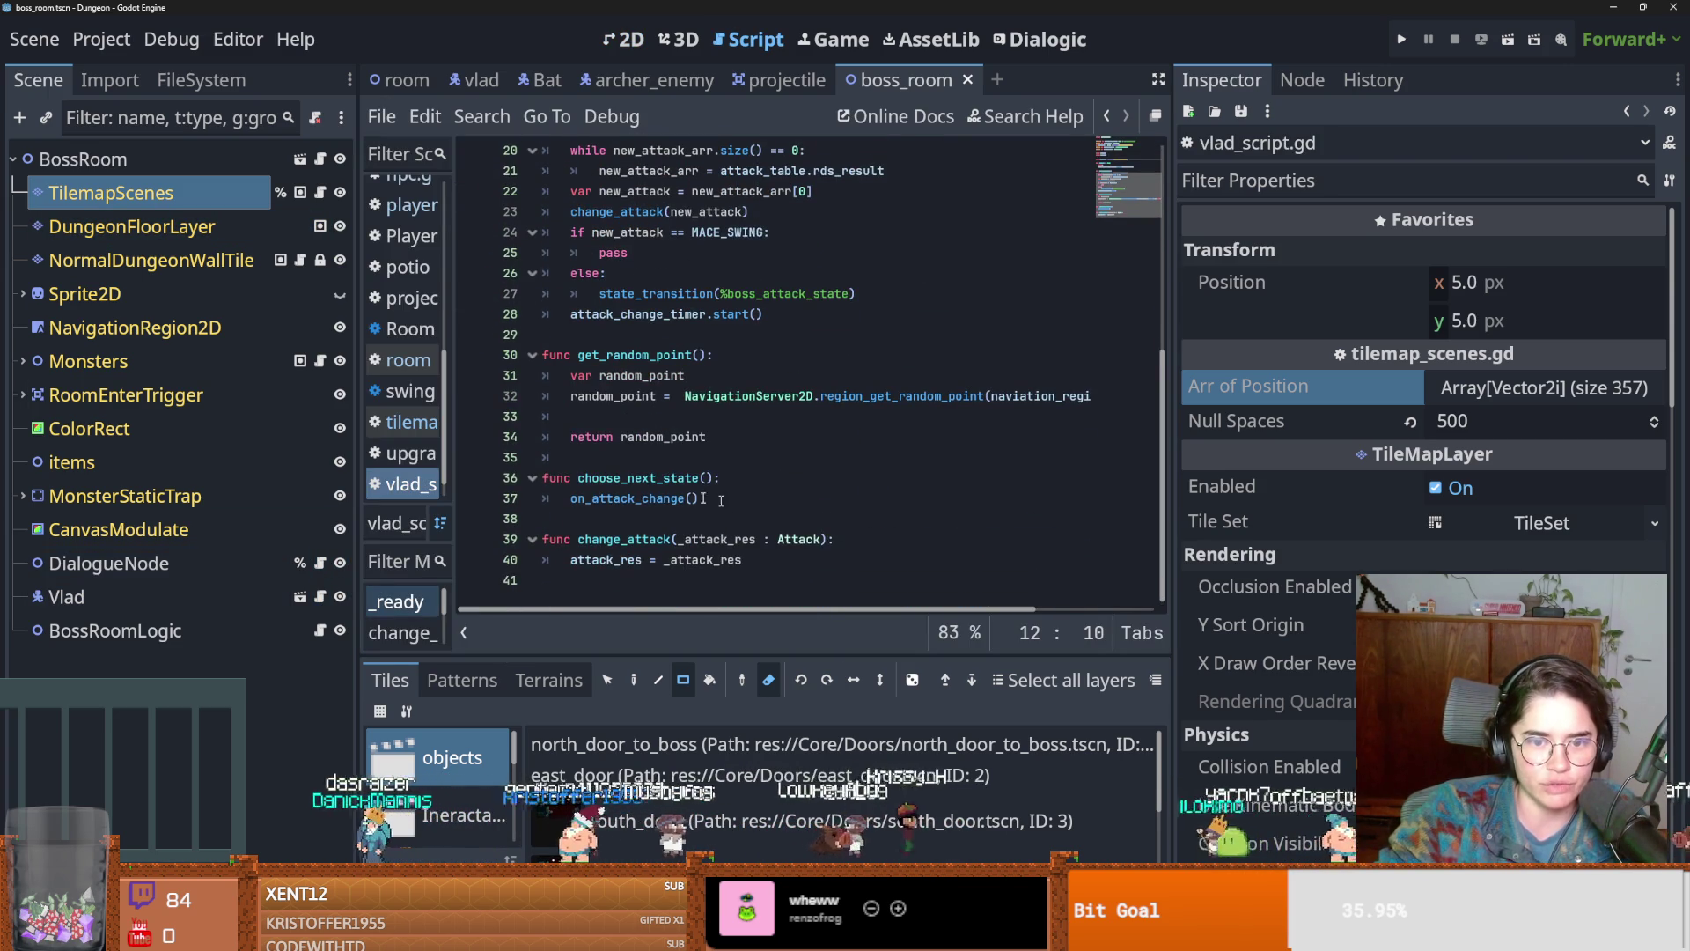
left_click(635, 411)
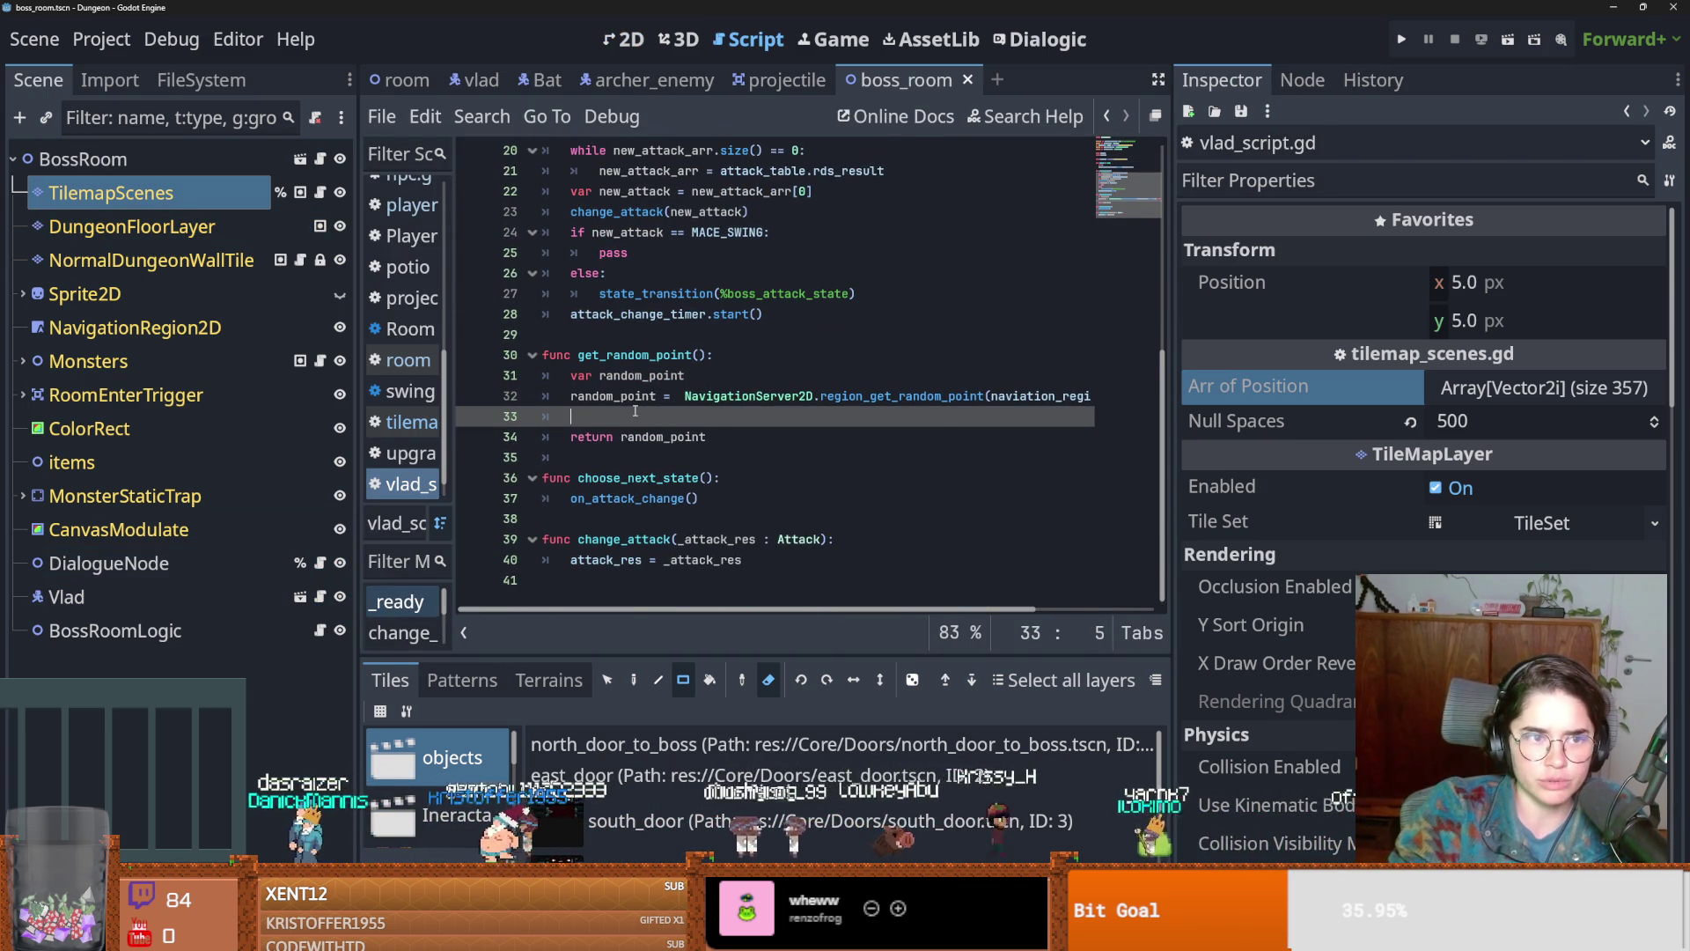
type("map_scene.")
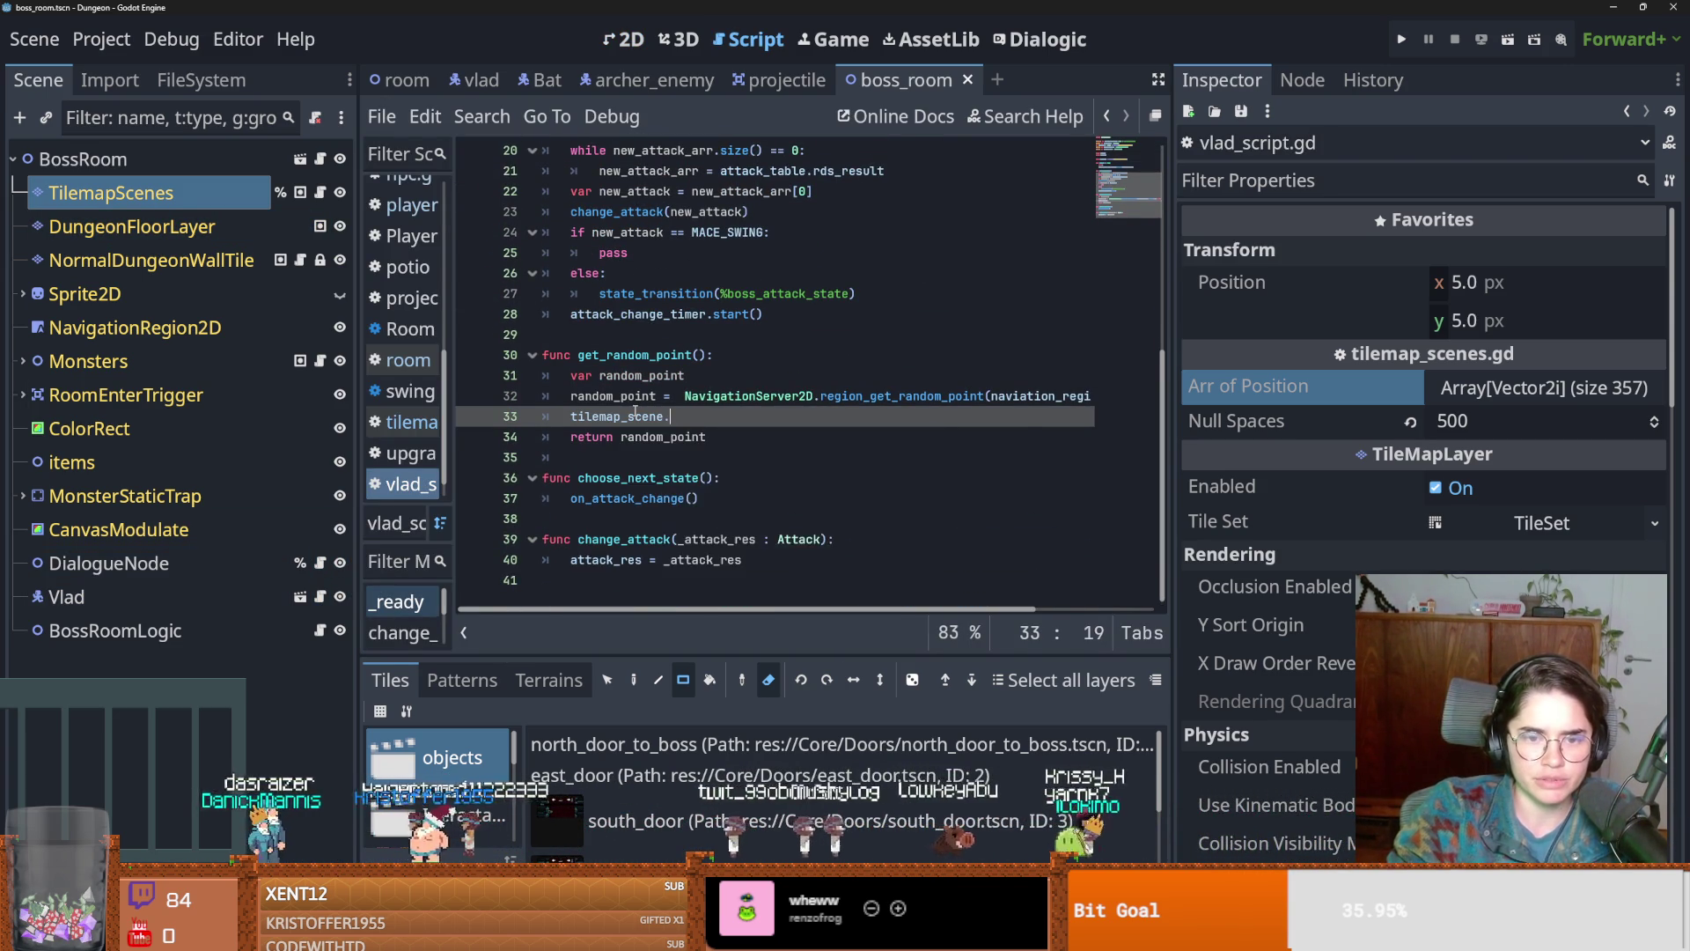
left_click(320, 192)
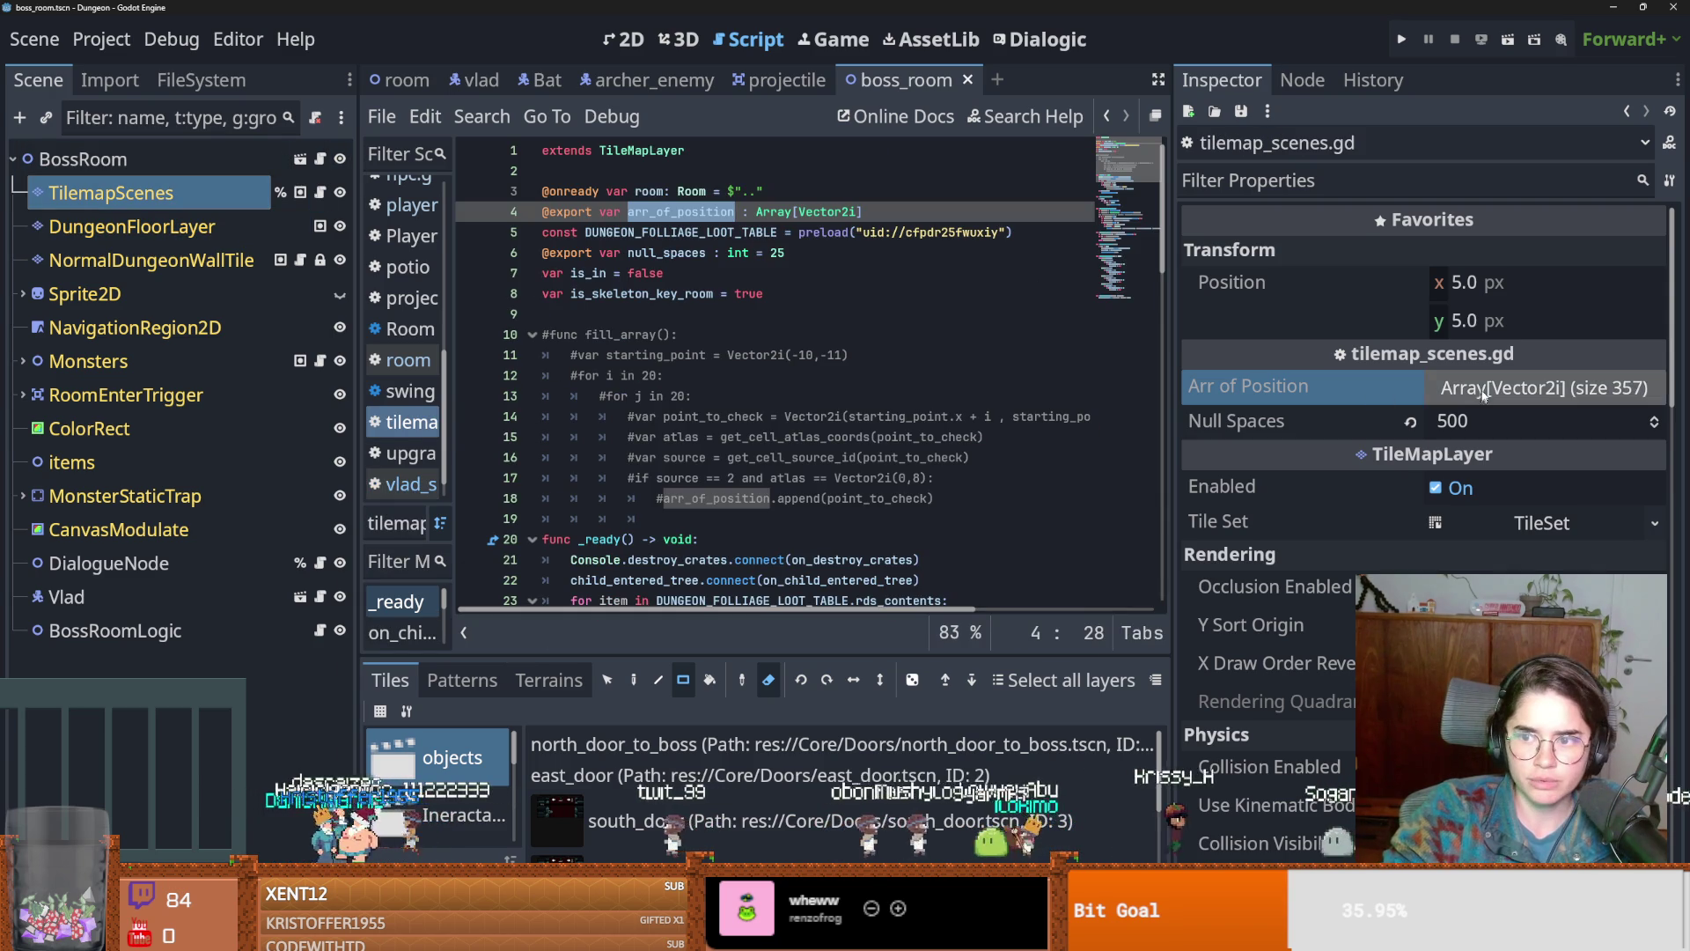
left_click(694, 211)
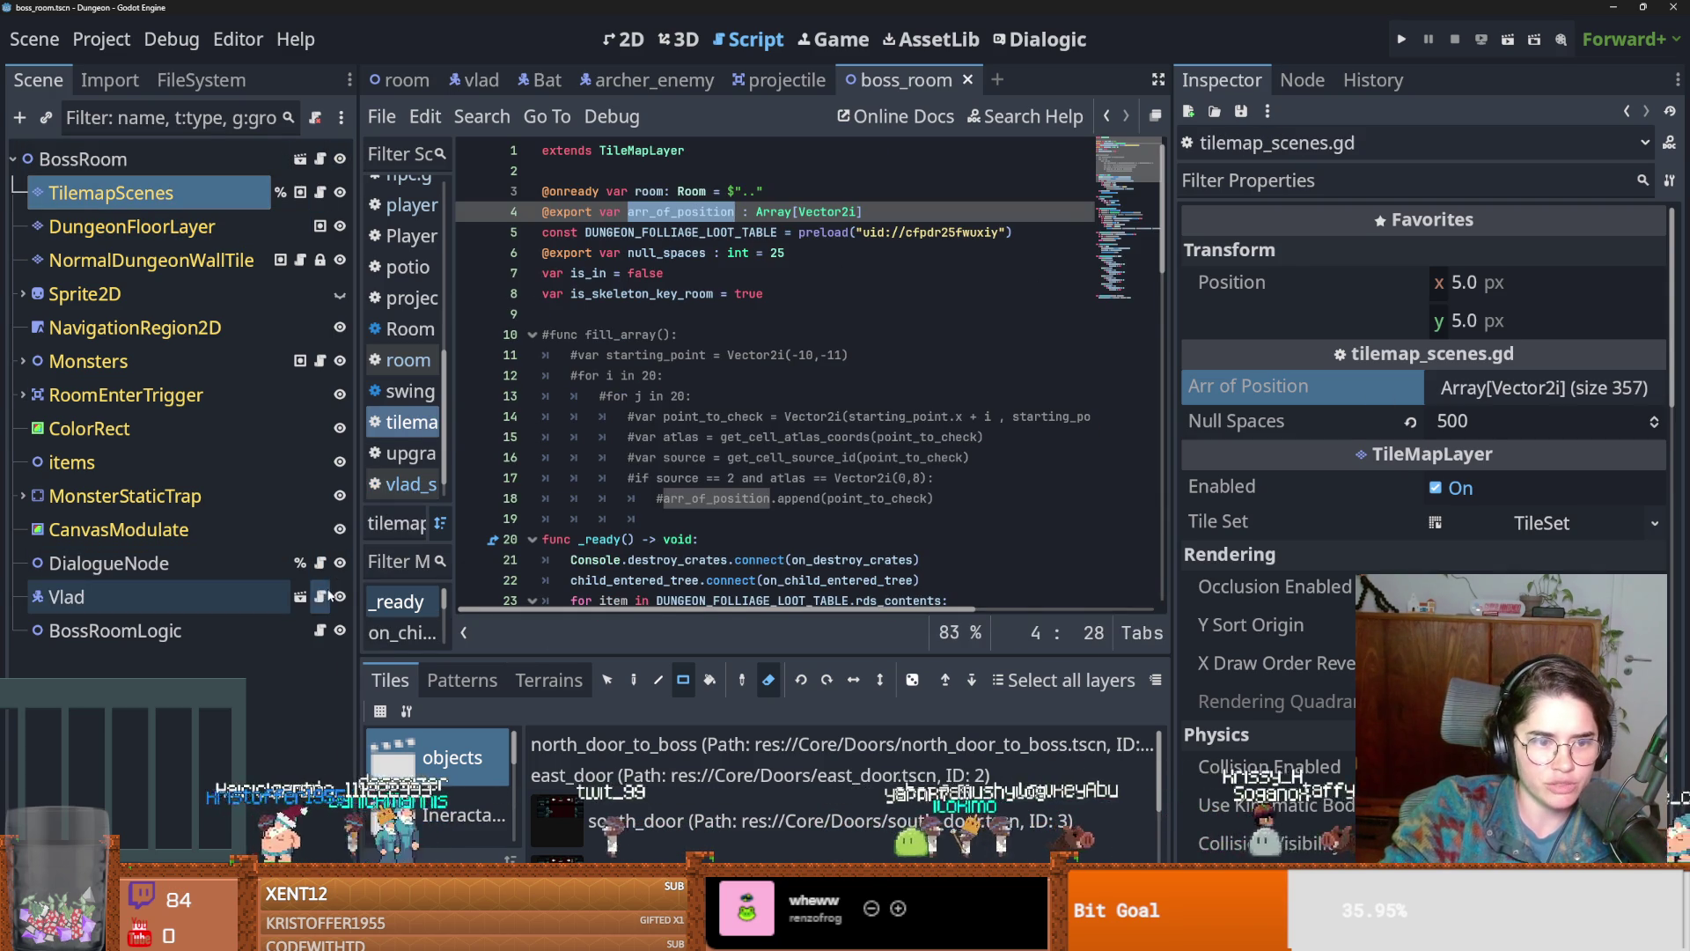
left_click(320, 597)
type("arr_of_position.pick_random")
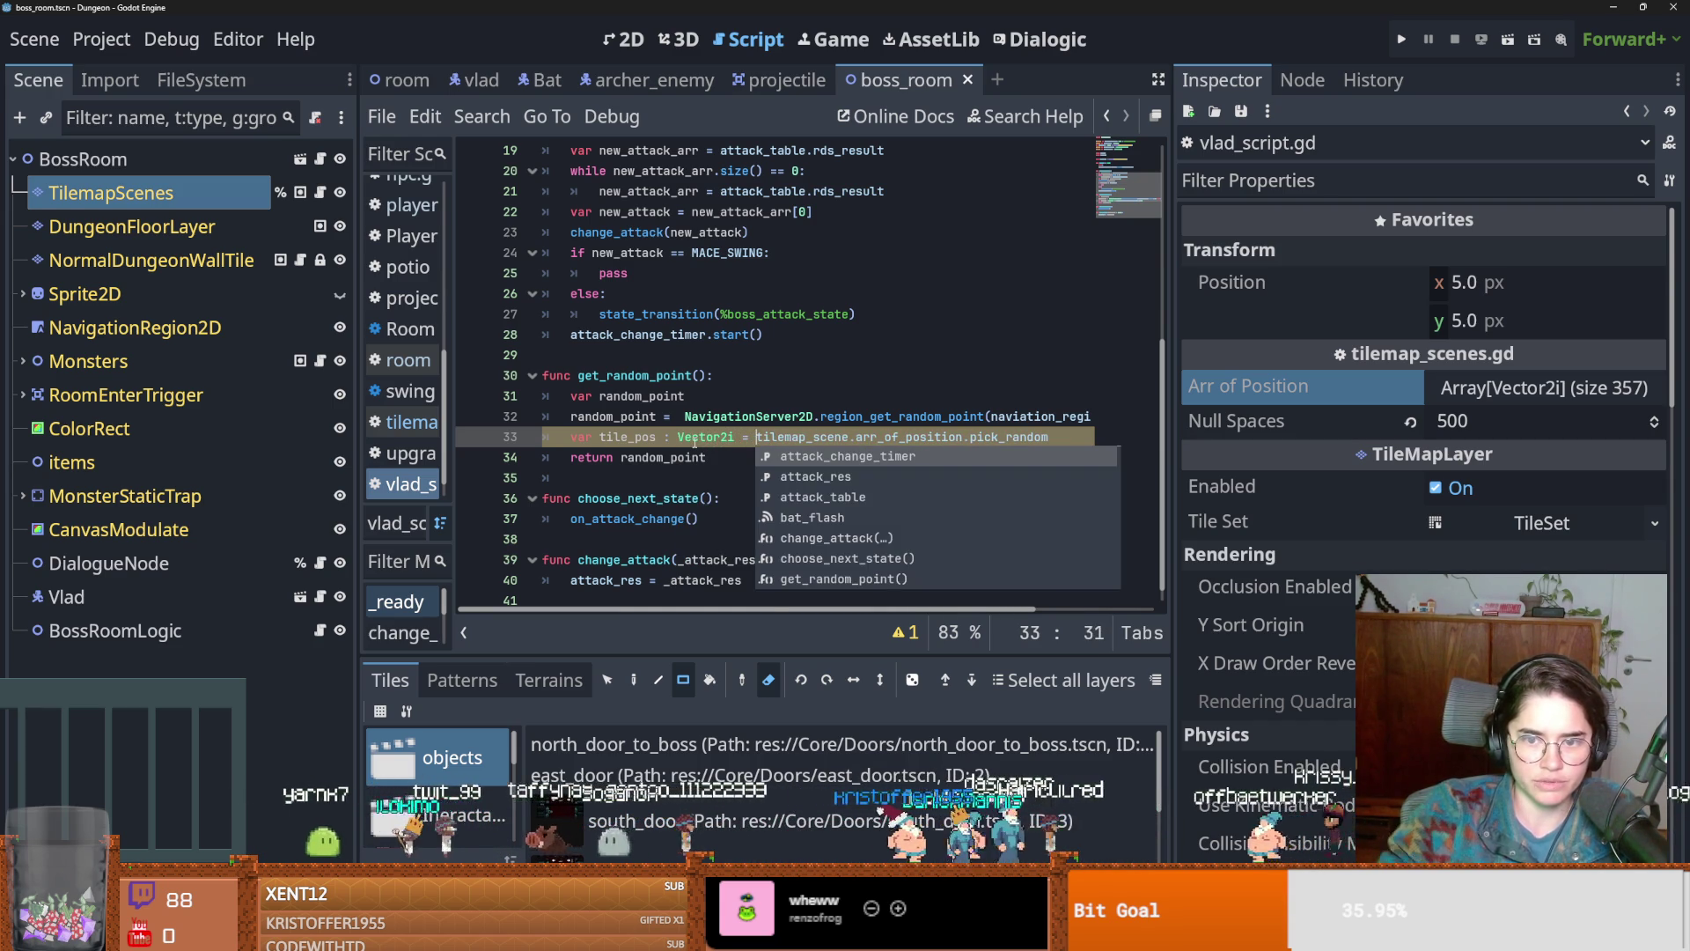
left_click(1057, 437)
key("Return")
left_click(1061, 438)
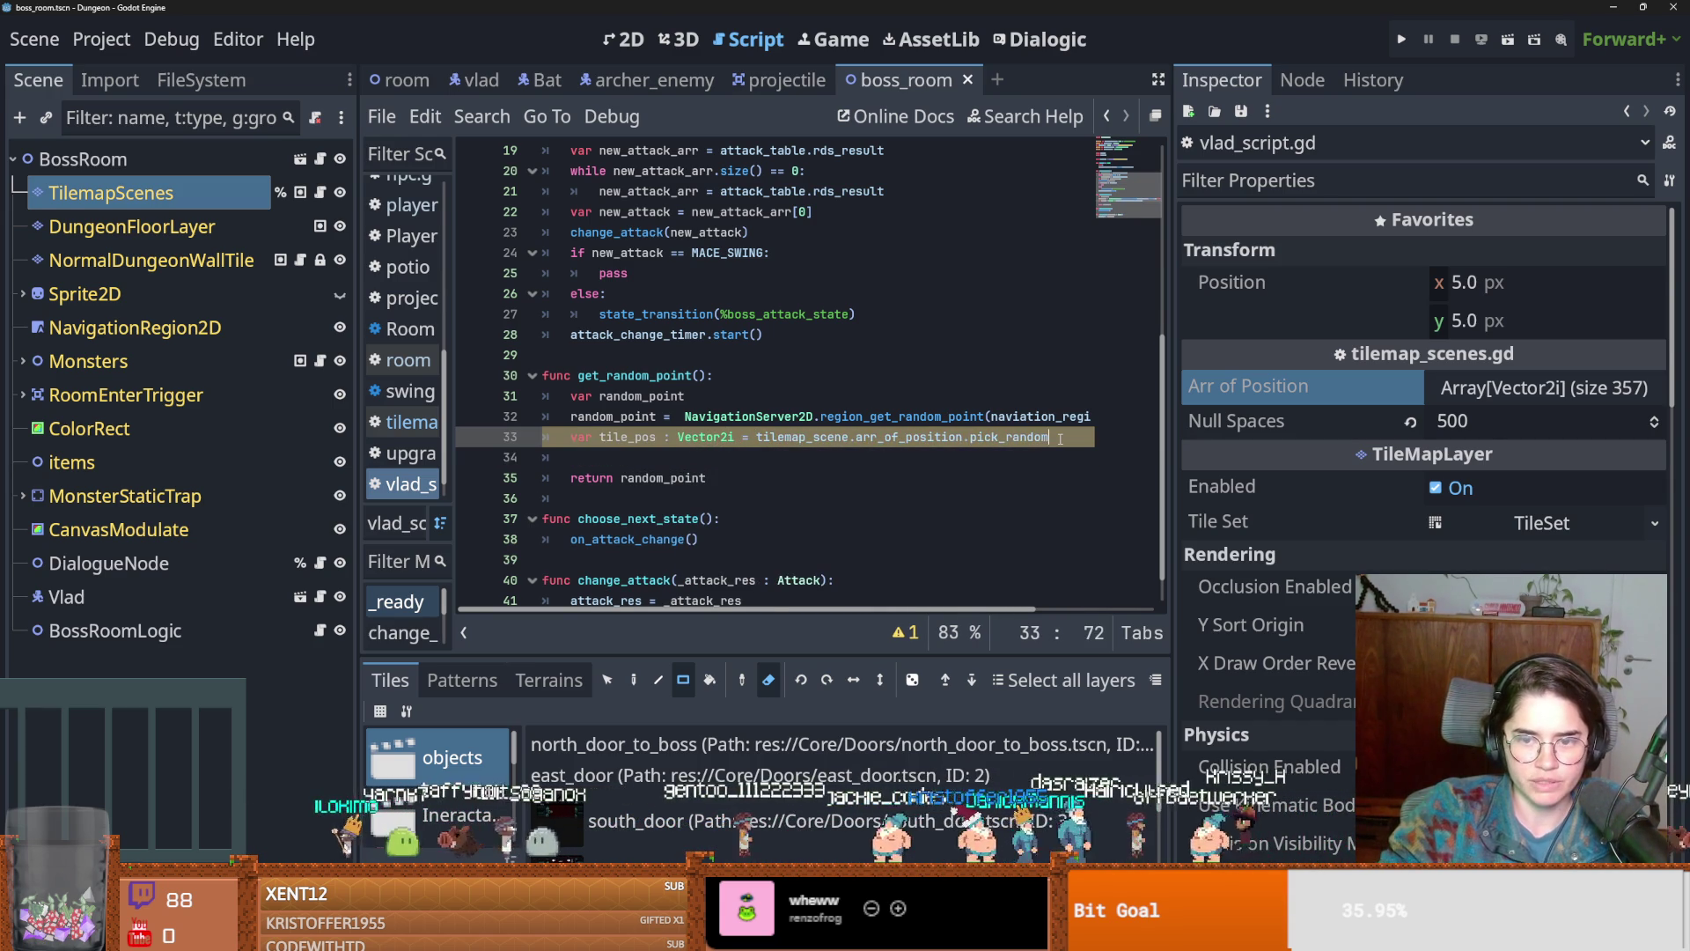
Step: Add a new line calling tilemap_scene.map_to_local(tile_pos)
key("Return")
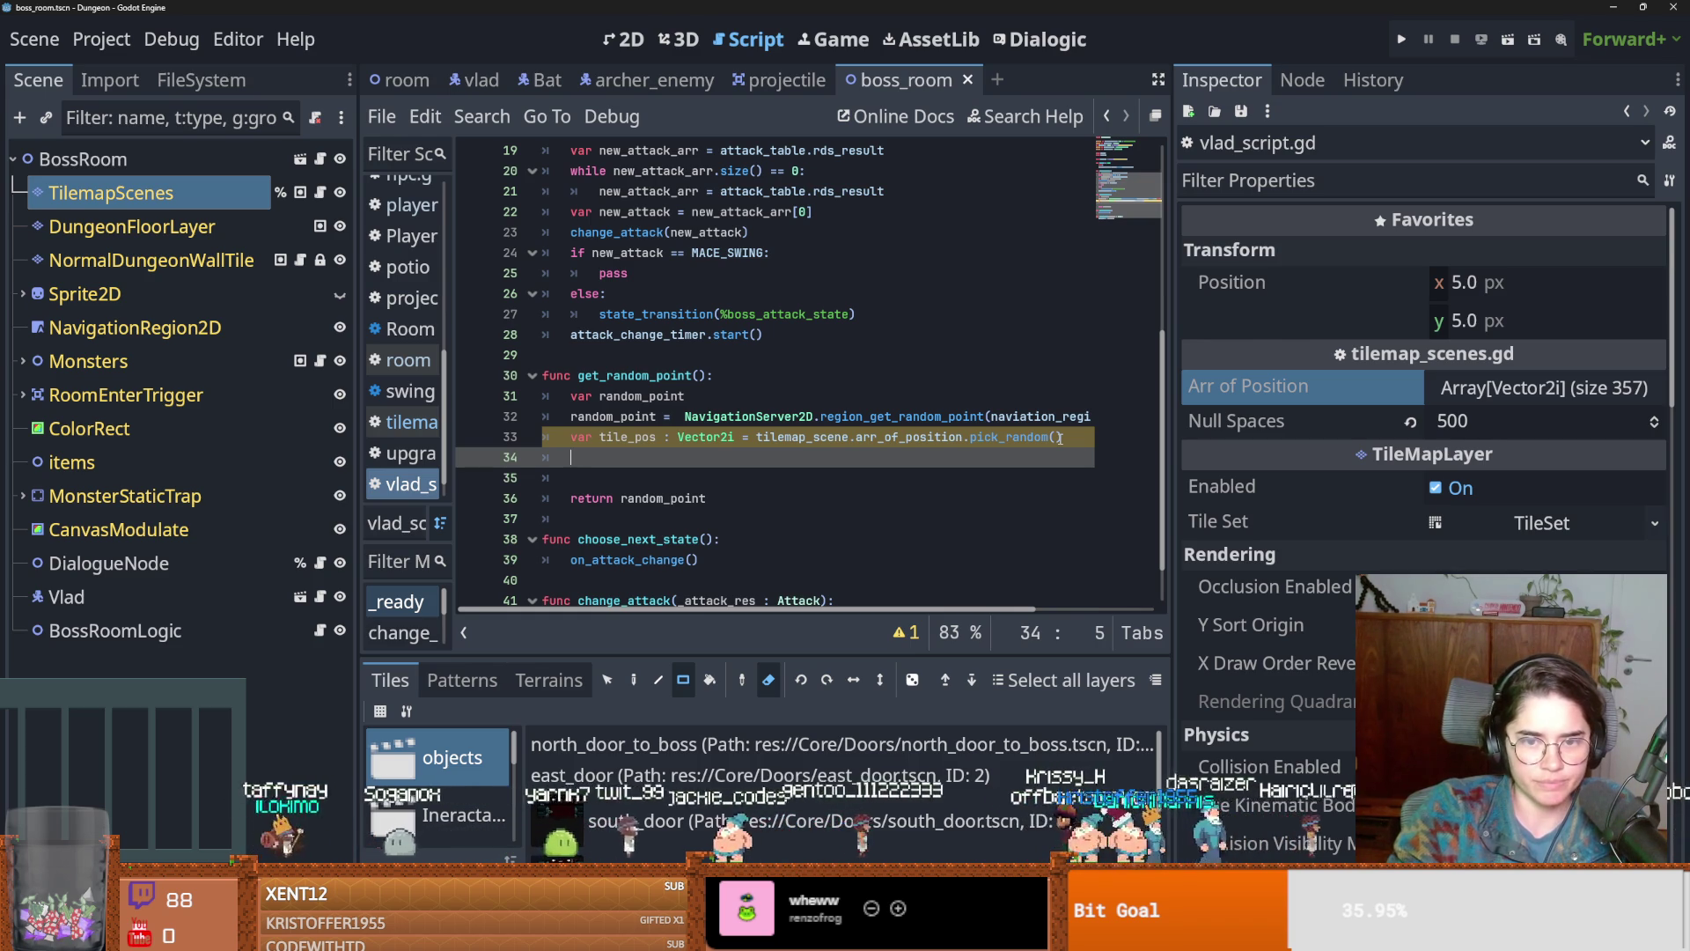
type("map_scene.lo")
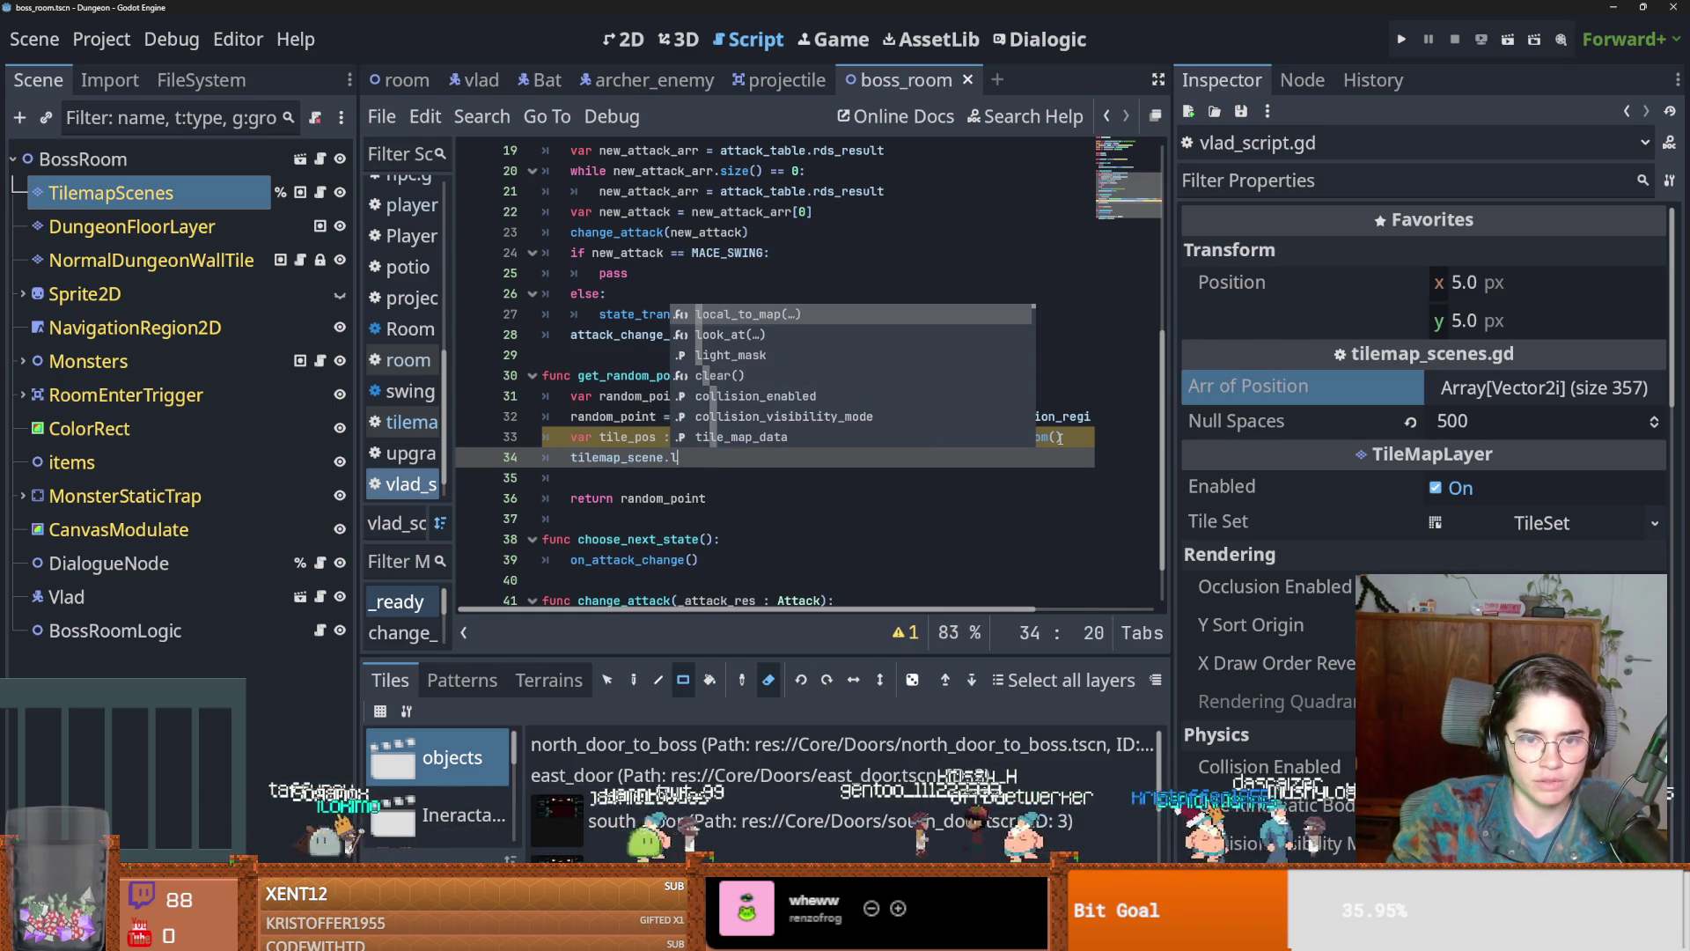
key("BackSpace")
key("BackSpace")
type("map")
key("Down")
key("Return")
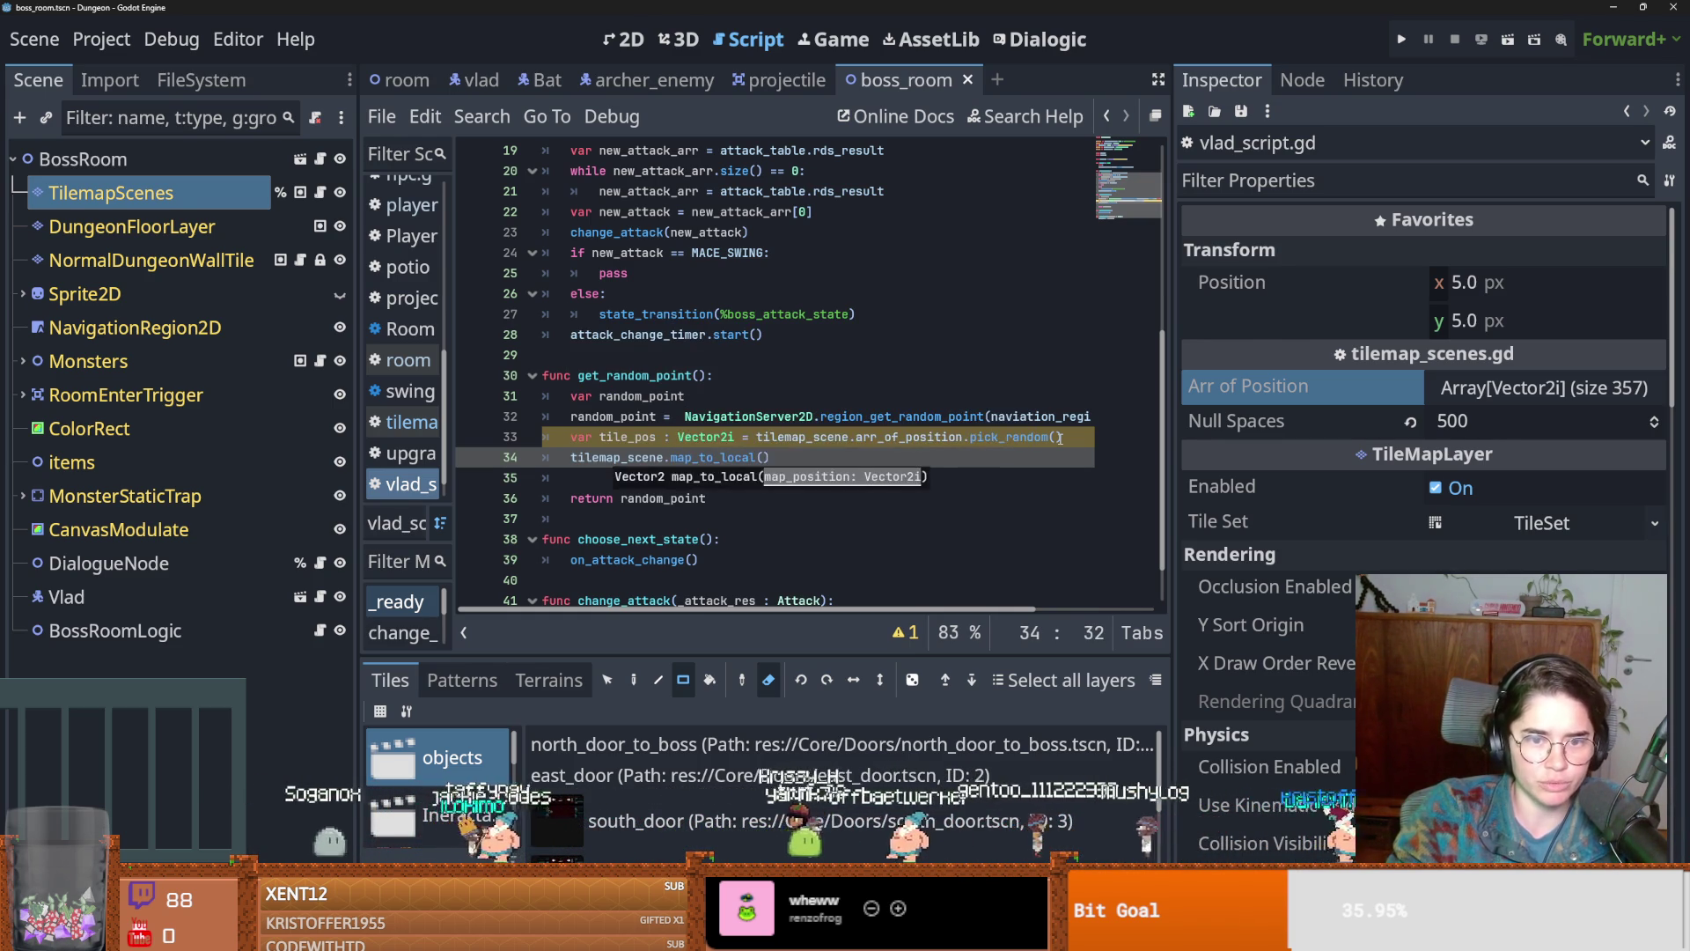
key("BackSpace")
key("BackSpace")
type("til")
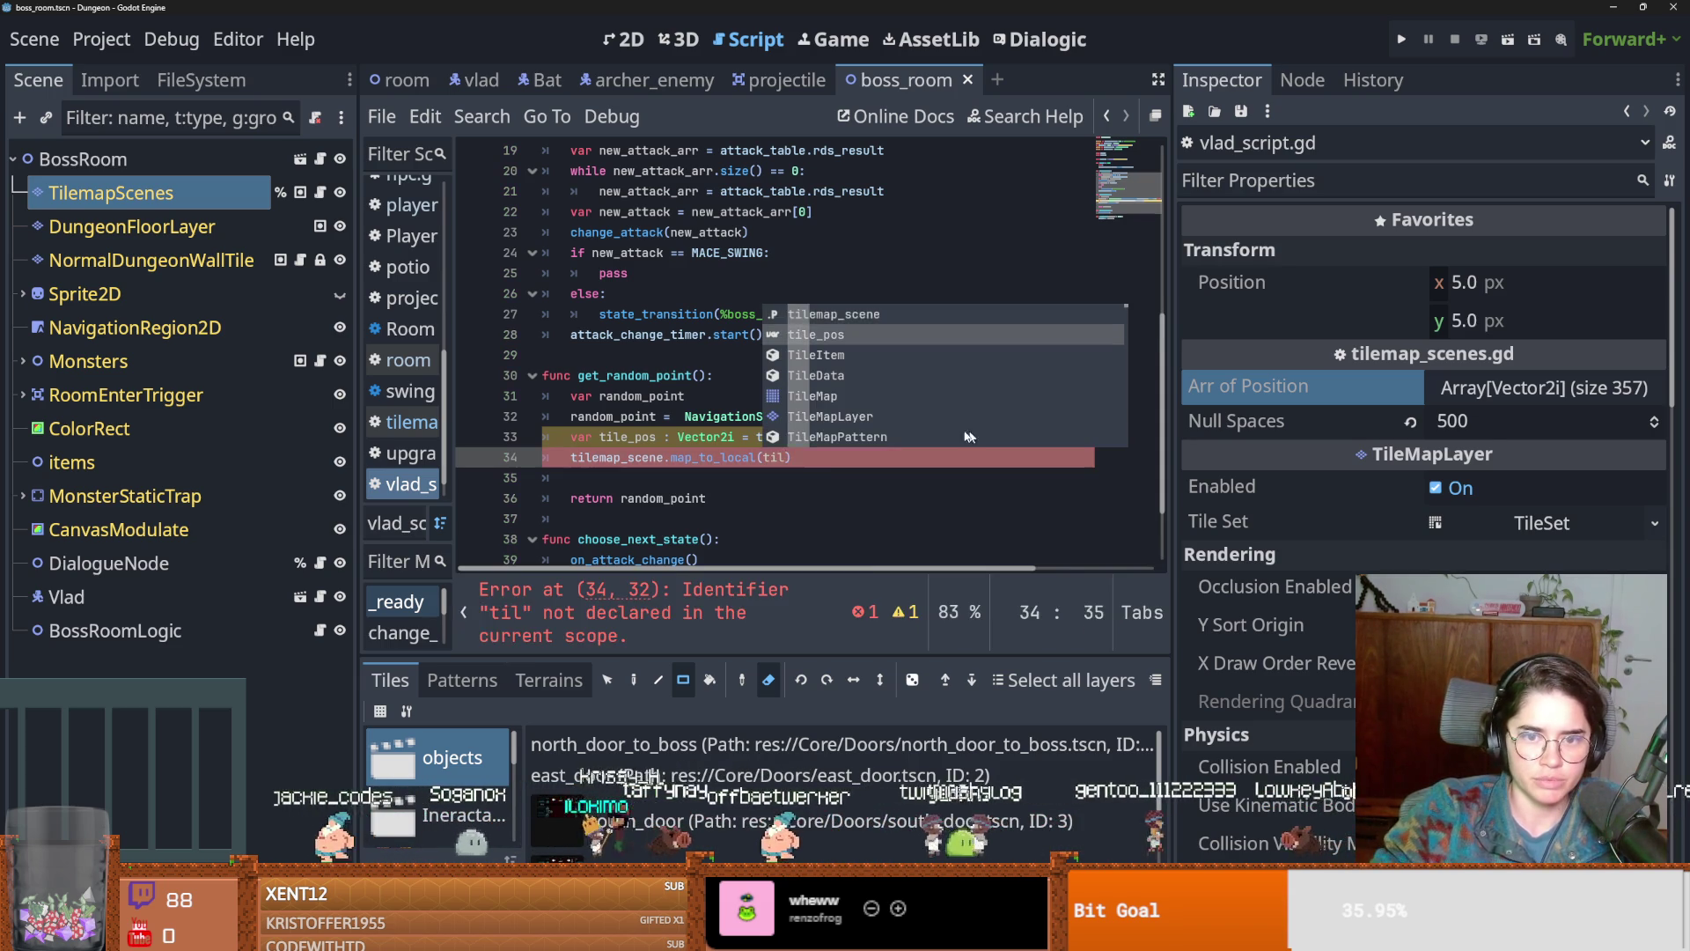
key("Down")
key("Return")
Step: Assign that result to random_point, delete the extra blank line, save, and run the game
double_click(604, 416)
key("ctrl+c")
left_click(567, 459)
key("ctrl+v")
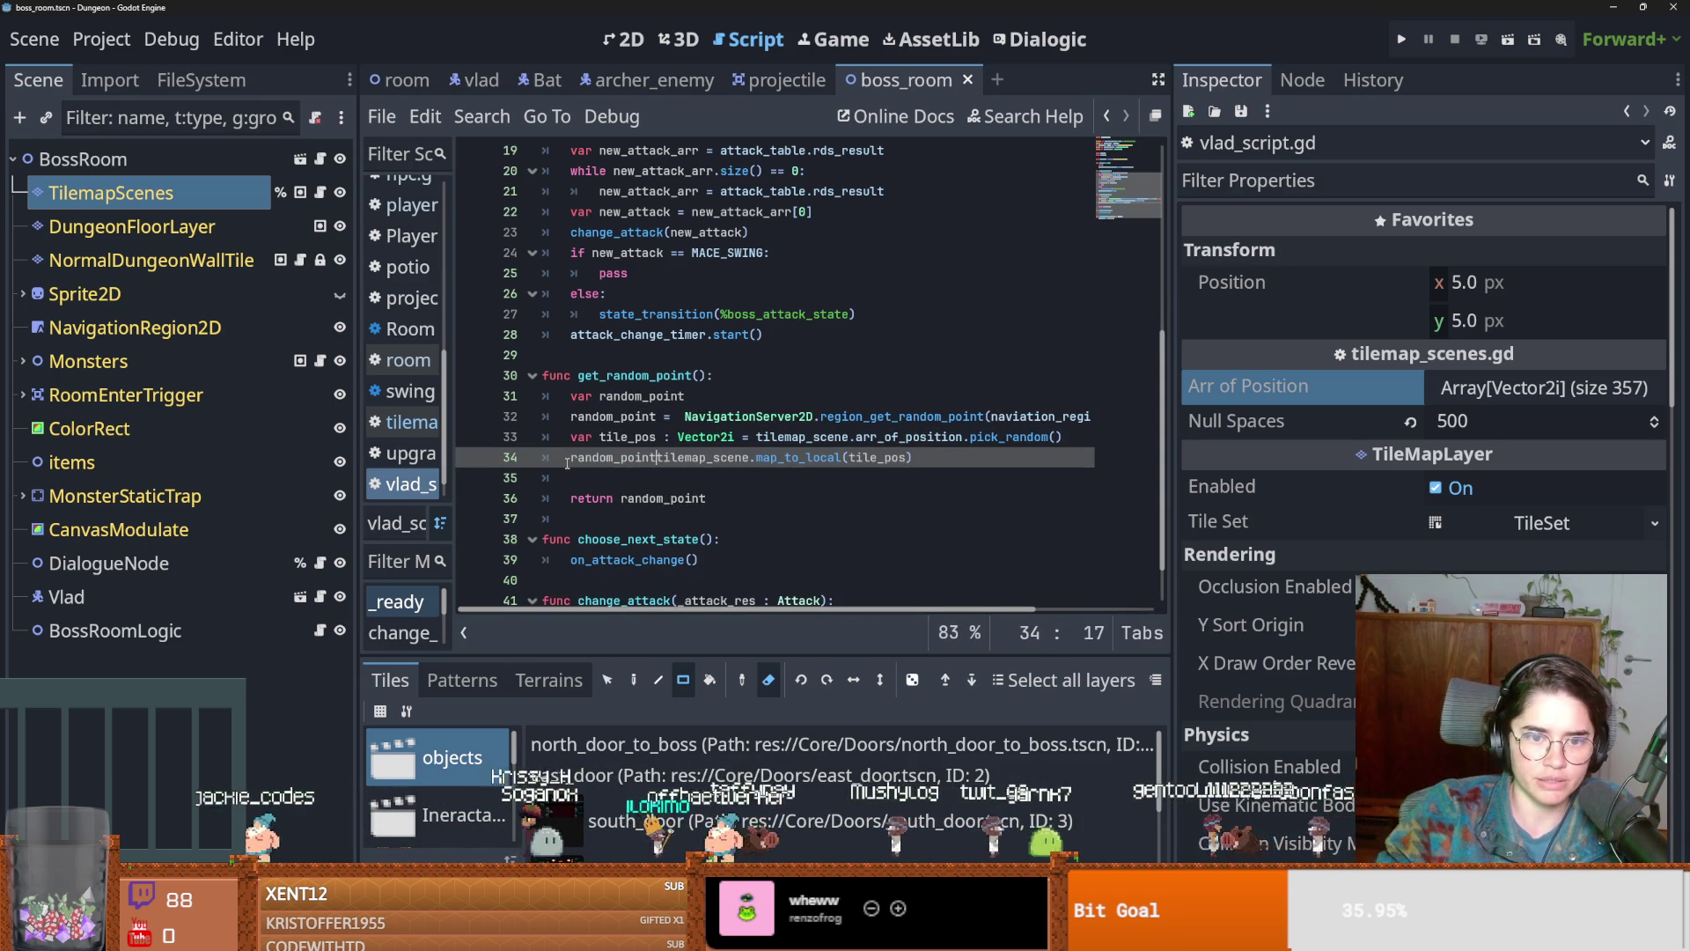
type("=")
left_click(592, 417)
key("ctrl+s")
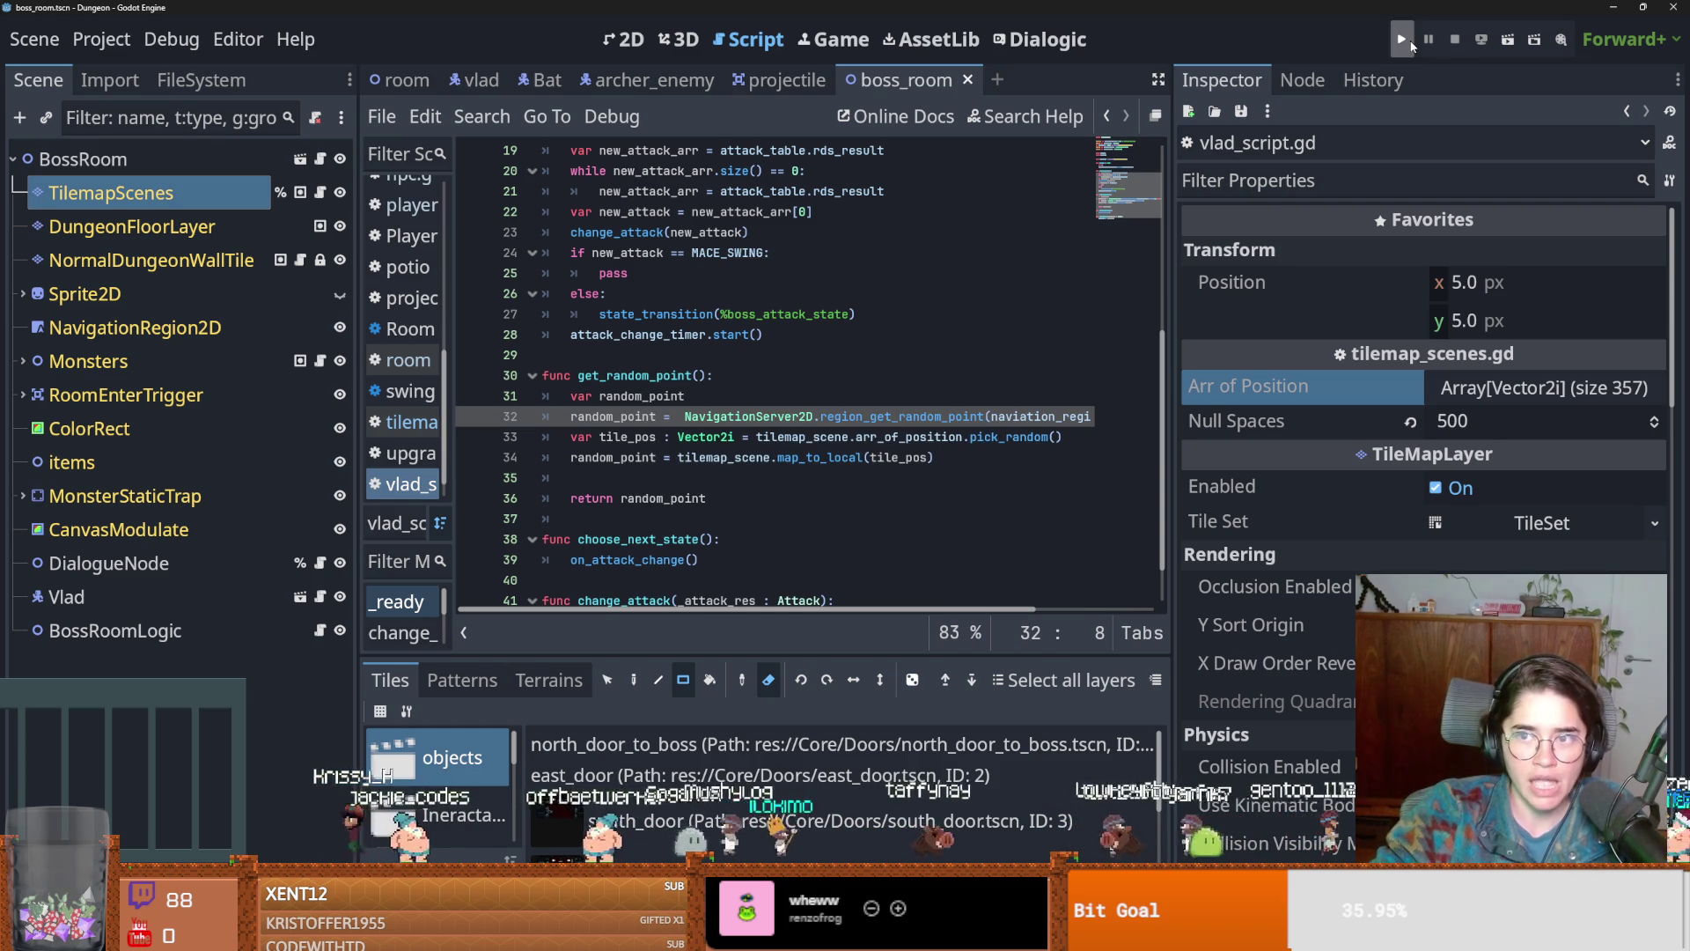
double_click(607, 458)
left_click(606, 485)
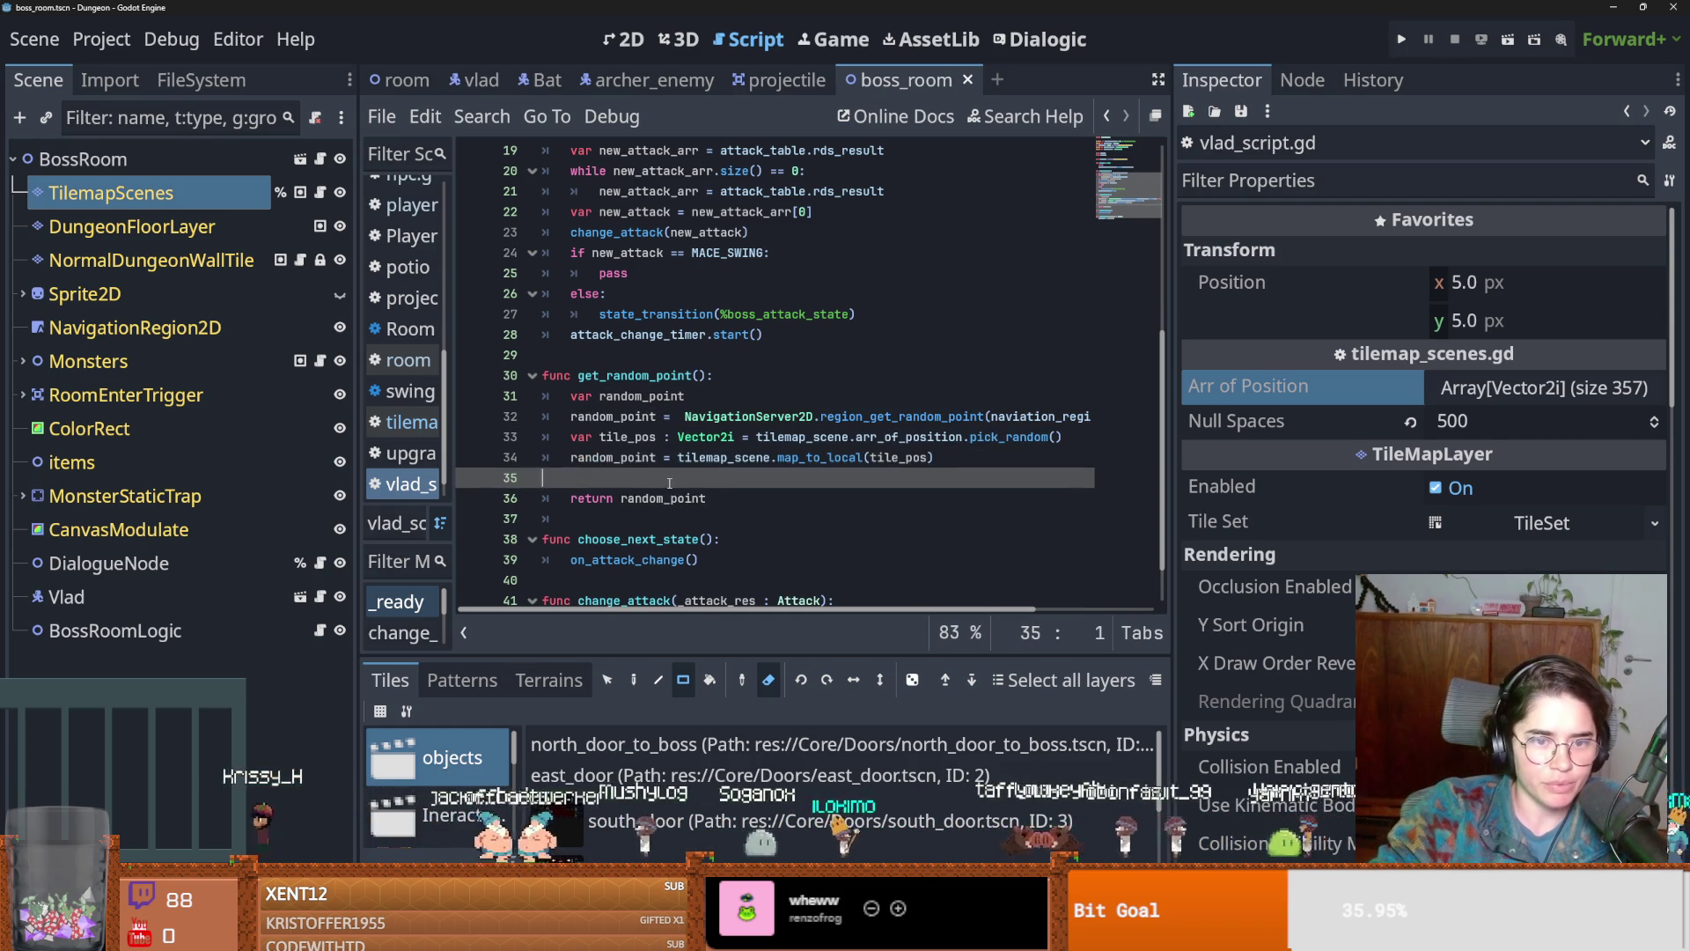
key("BackSpace")
key("BackSpace")
key("F5")
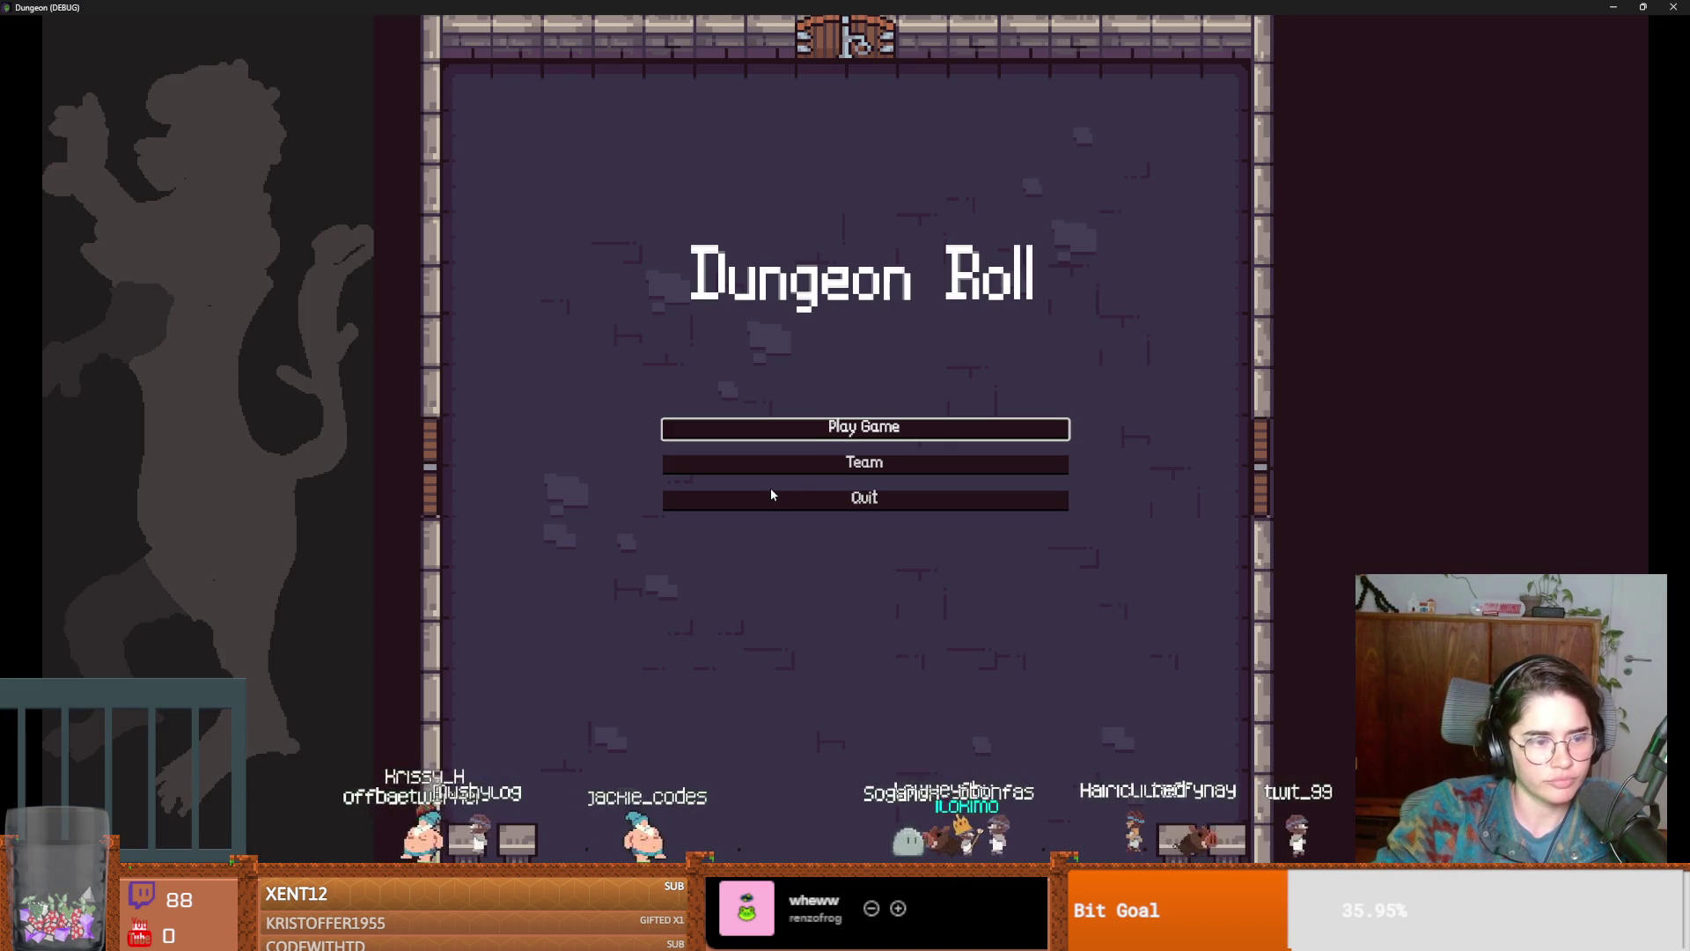
Step: Start a new game as the Warrior and walk the knight around the first room
left_click(731, 428)
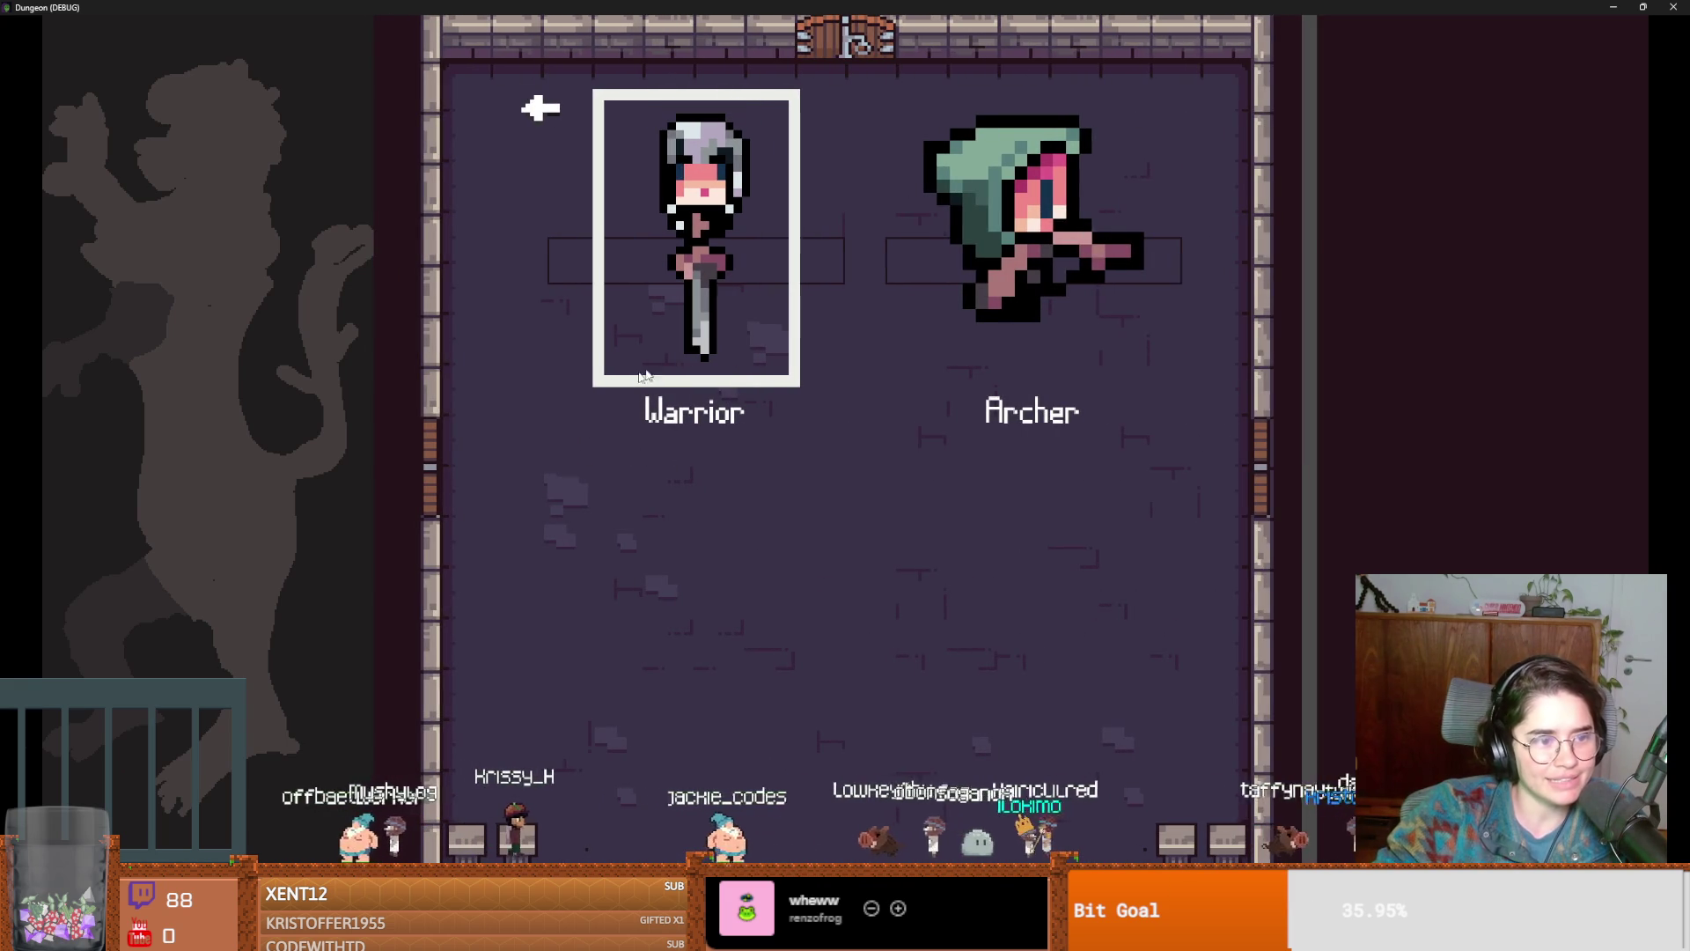
left_click(714, 375)
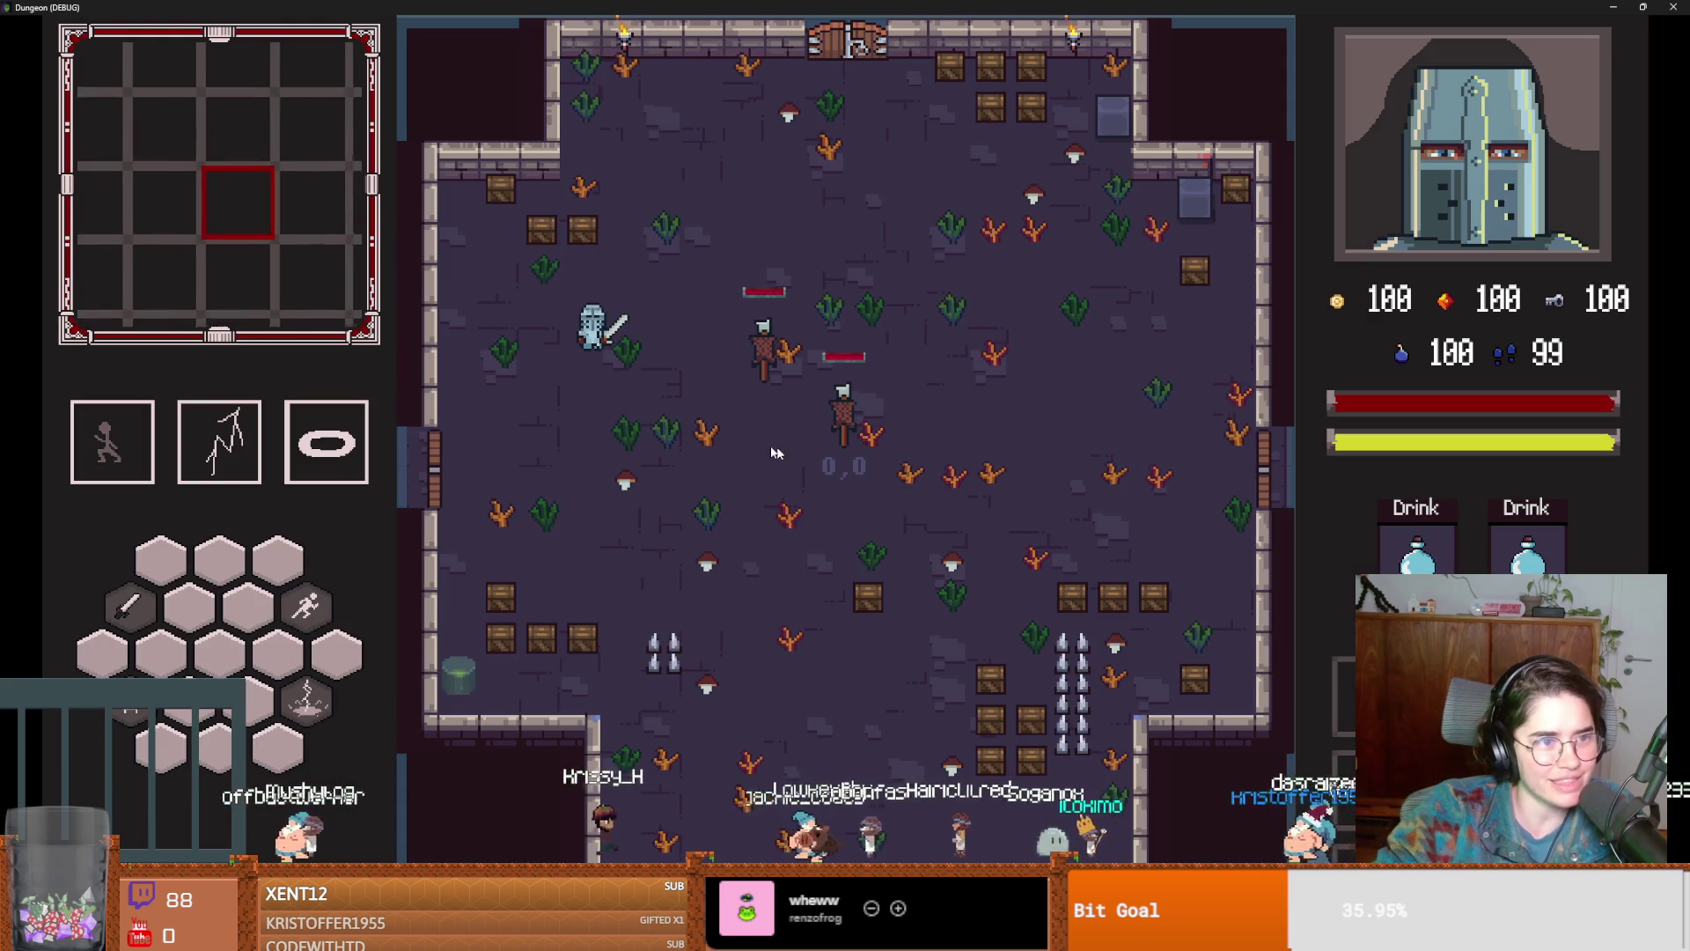
key("w")
key("a")
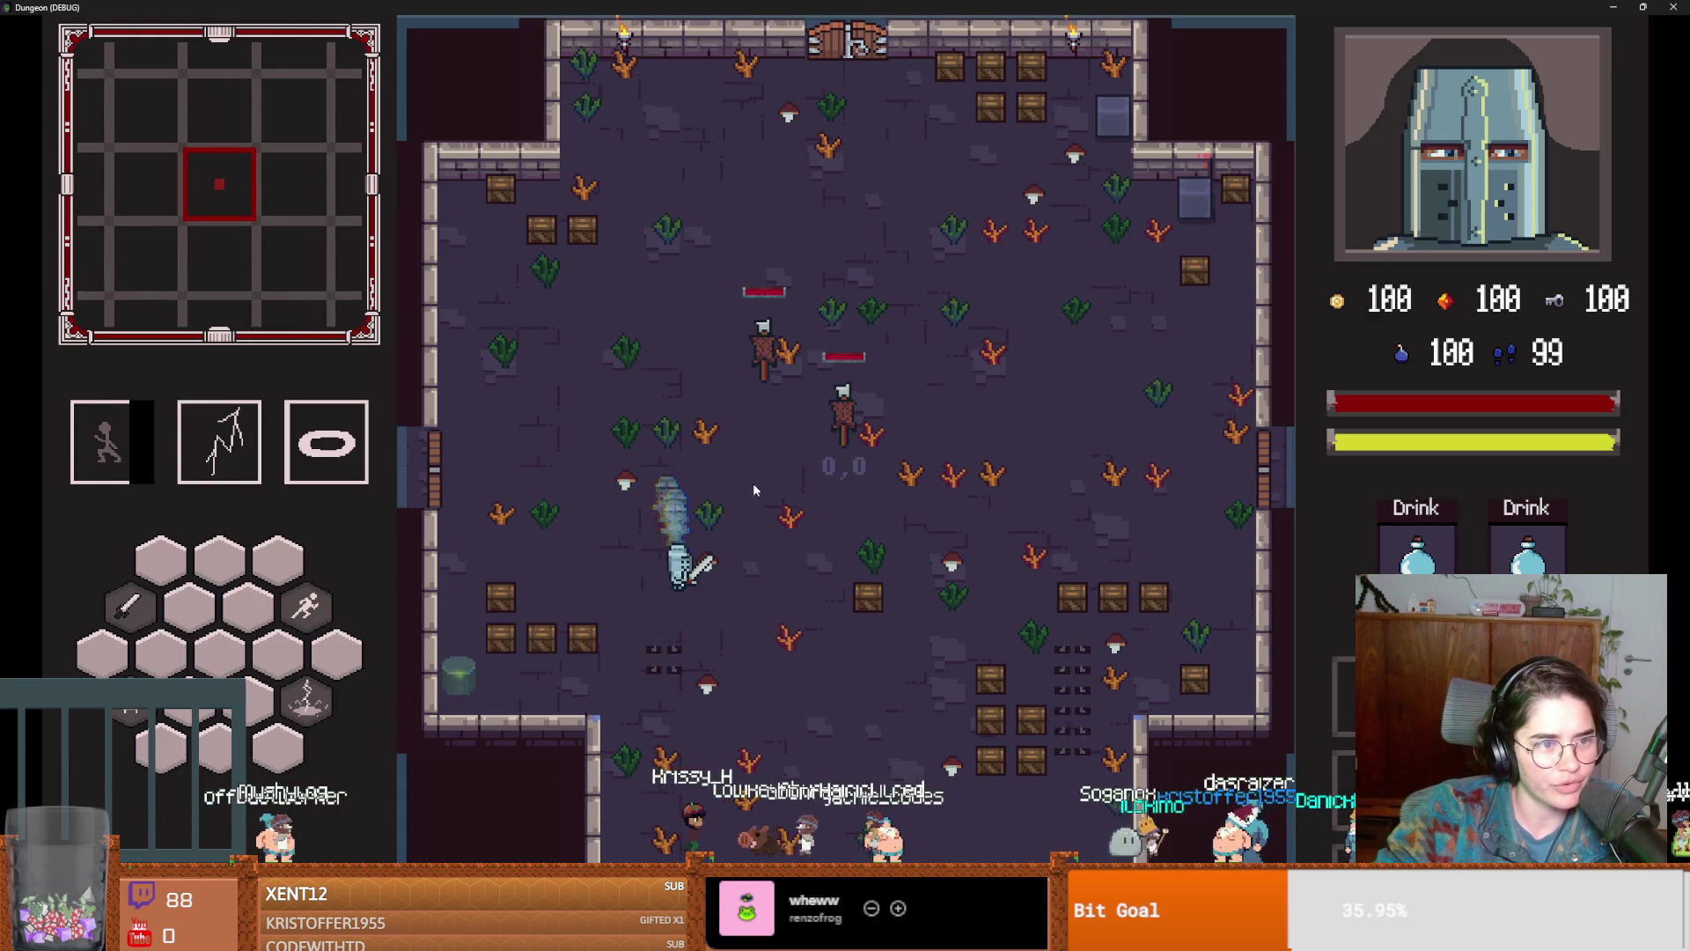
key("w")
key("a")
key("s")
key("d")
Step: Swing the knight's sword to the right and downward while moving around the room
left_click(768, 552)
key("d")
key("s")
left_click(841, 657)
key("w")
key("d")
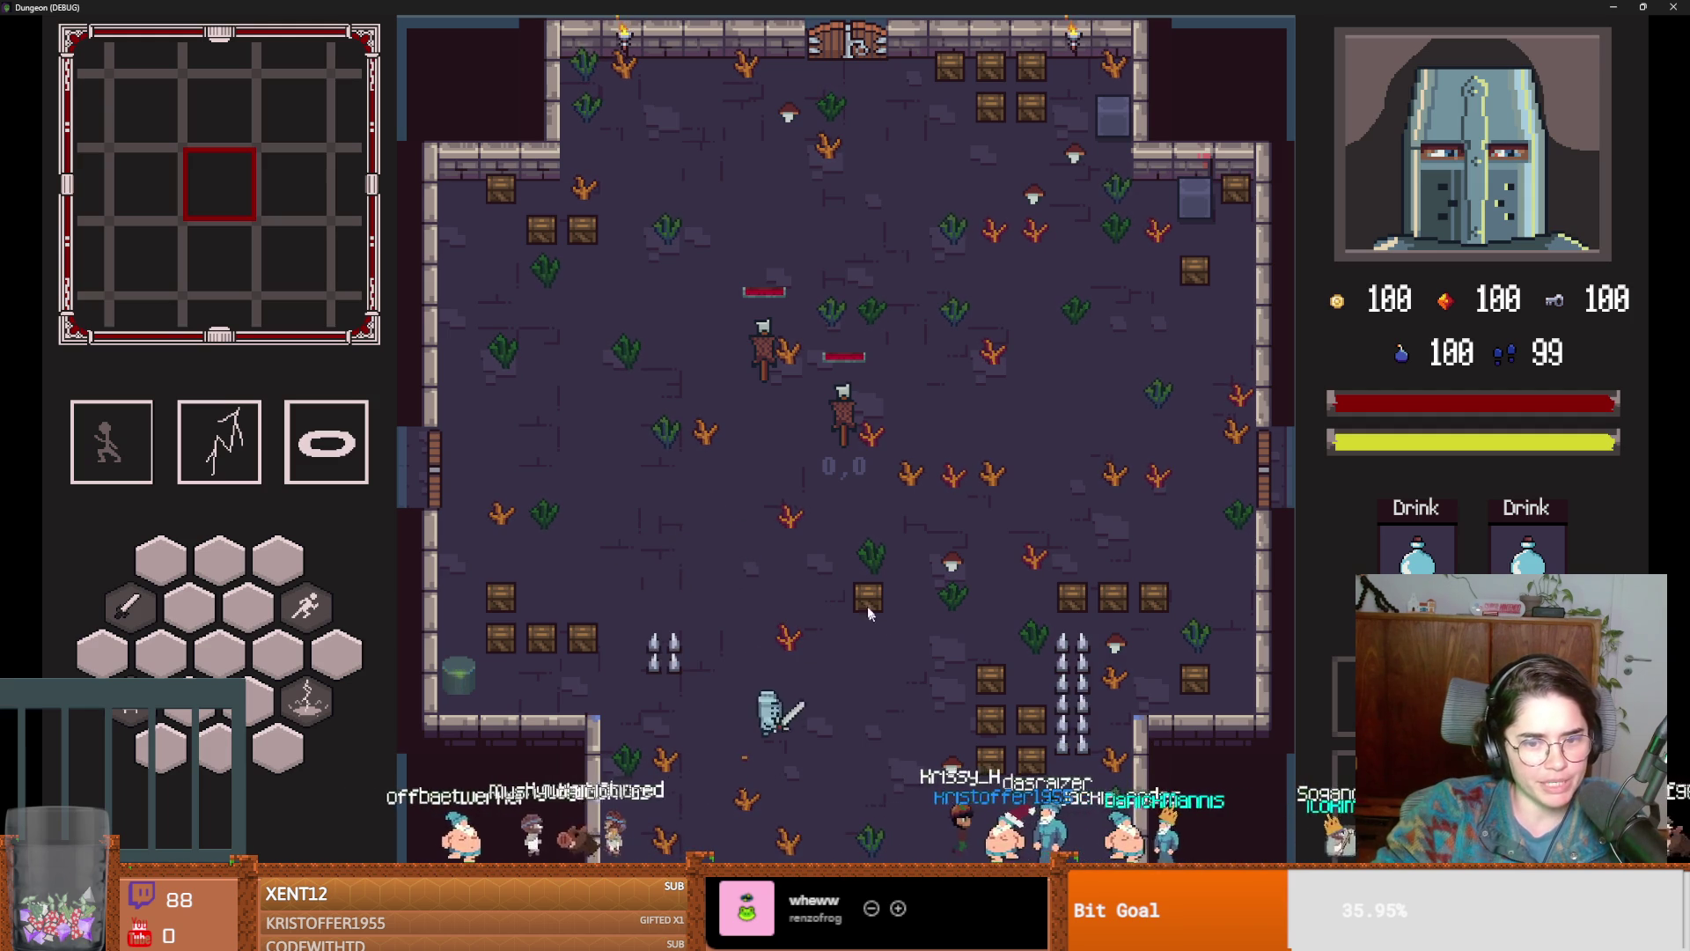
Step: Teleport to the room before the boss with the tp_to_before_boss console command, then dash right
key("grave")
type("tp")
key("BackSpace")
key("BackSpace")
key("BackSpace")
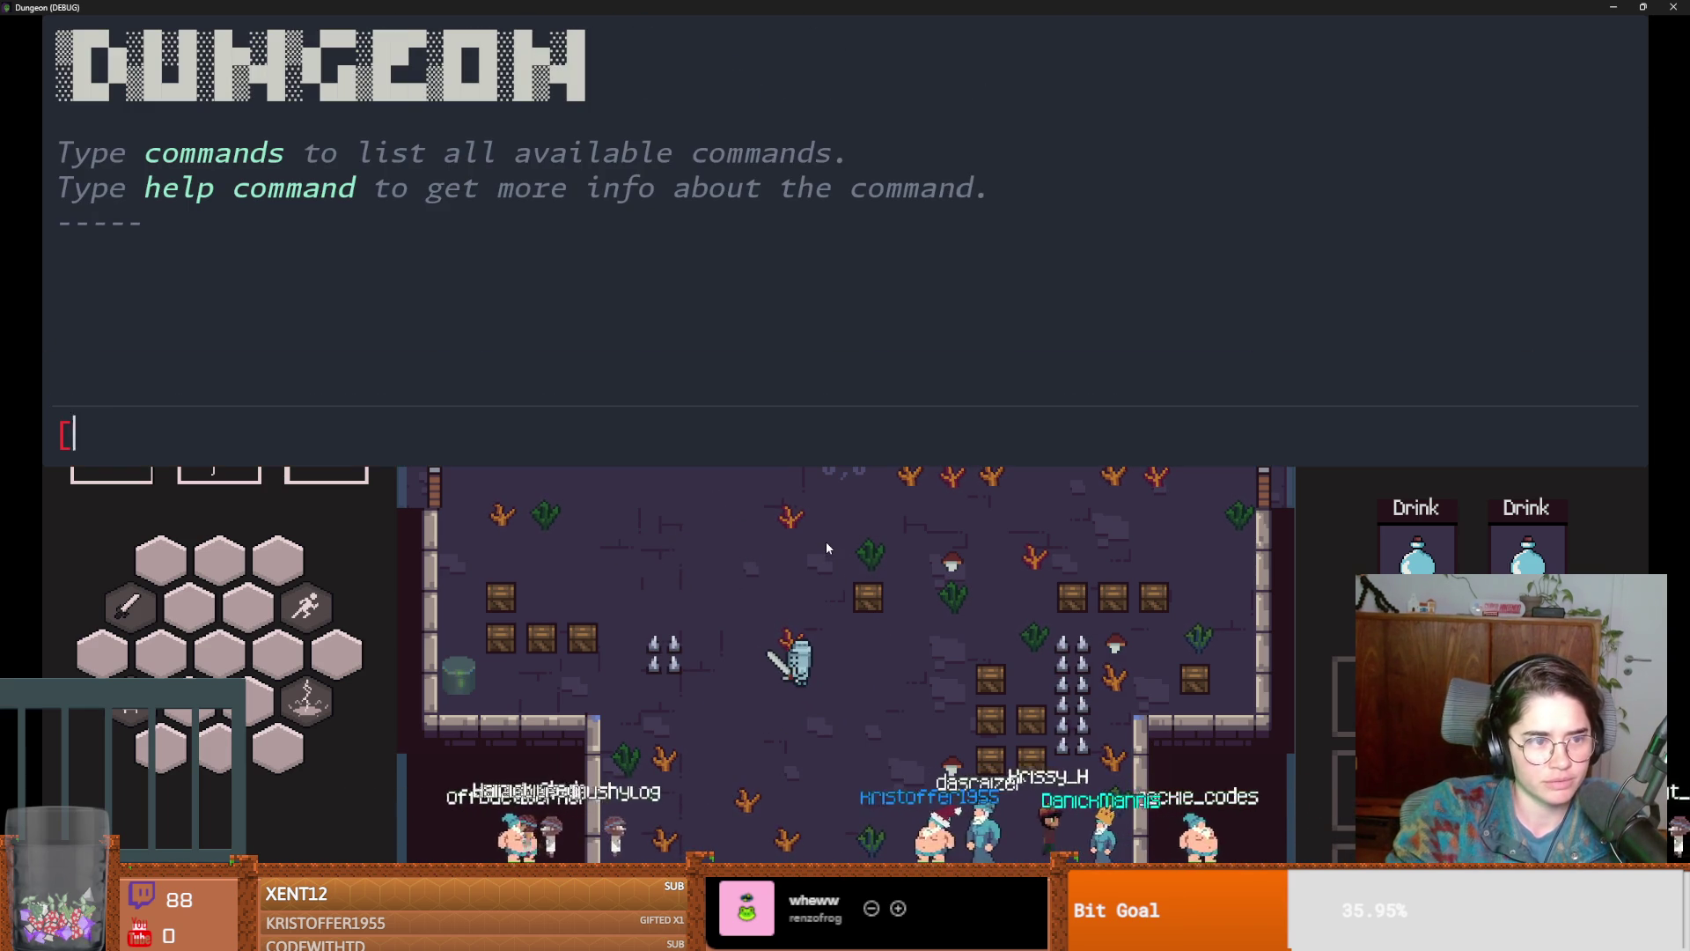
type("tp")
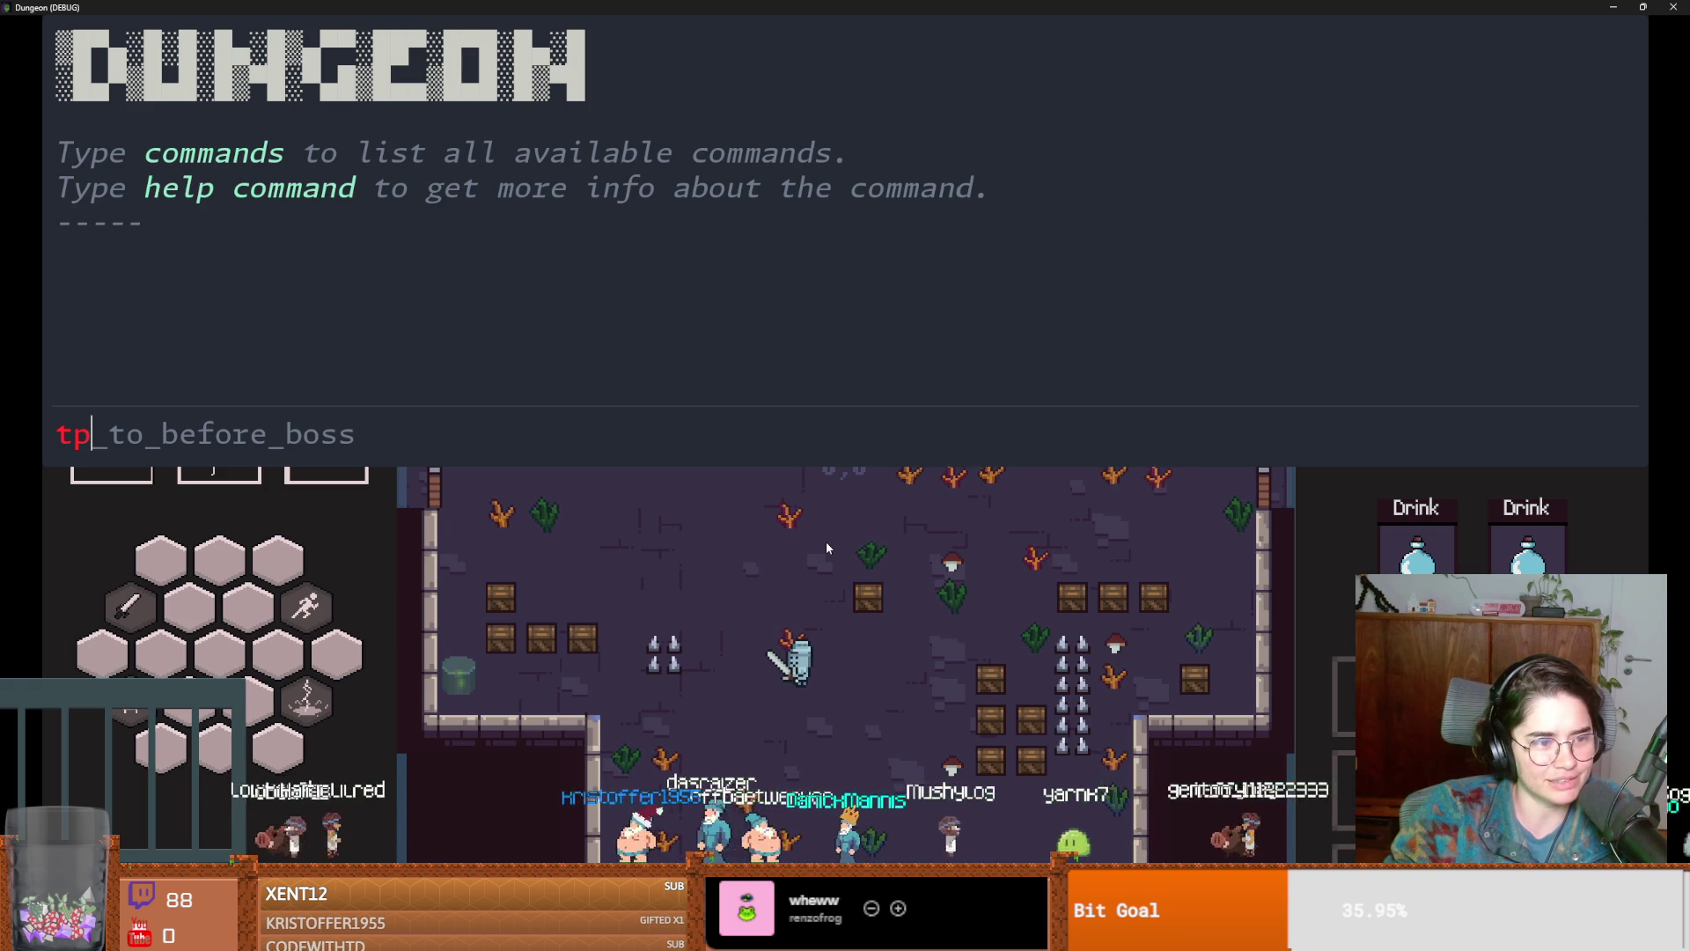
key("Tab")
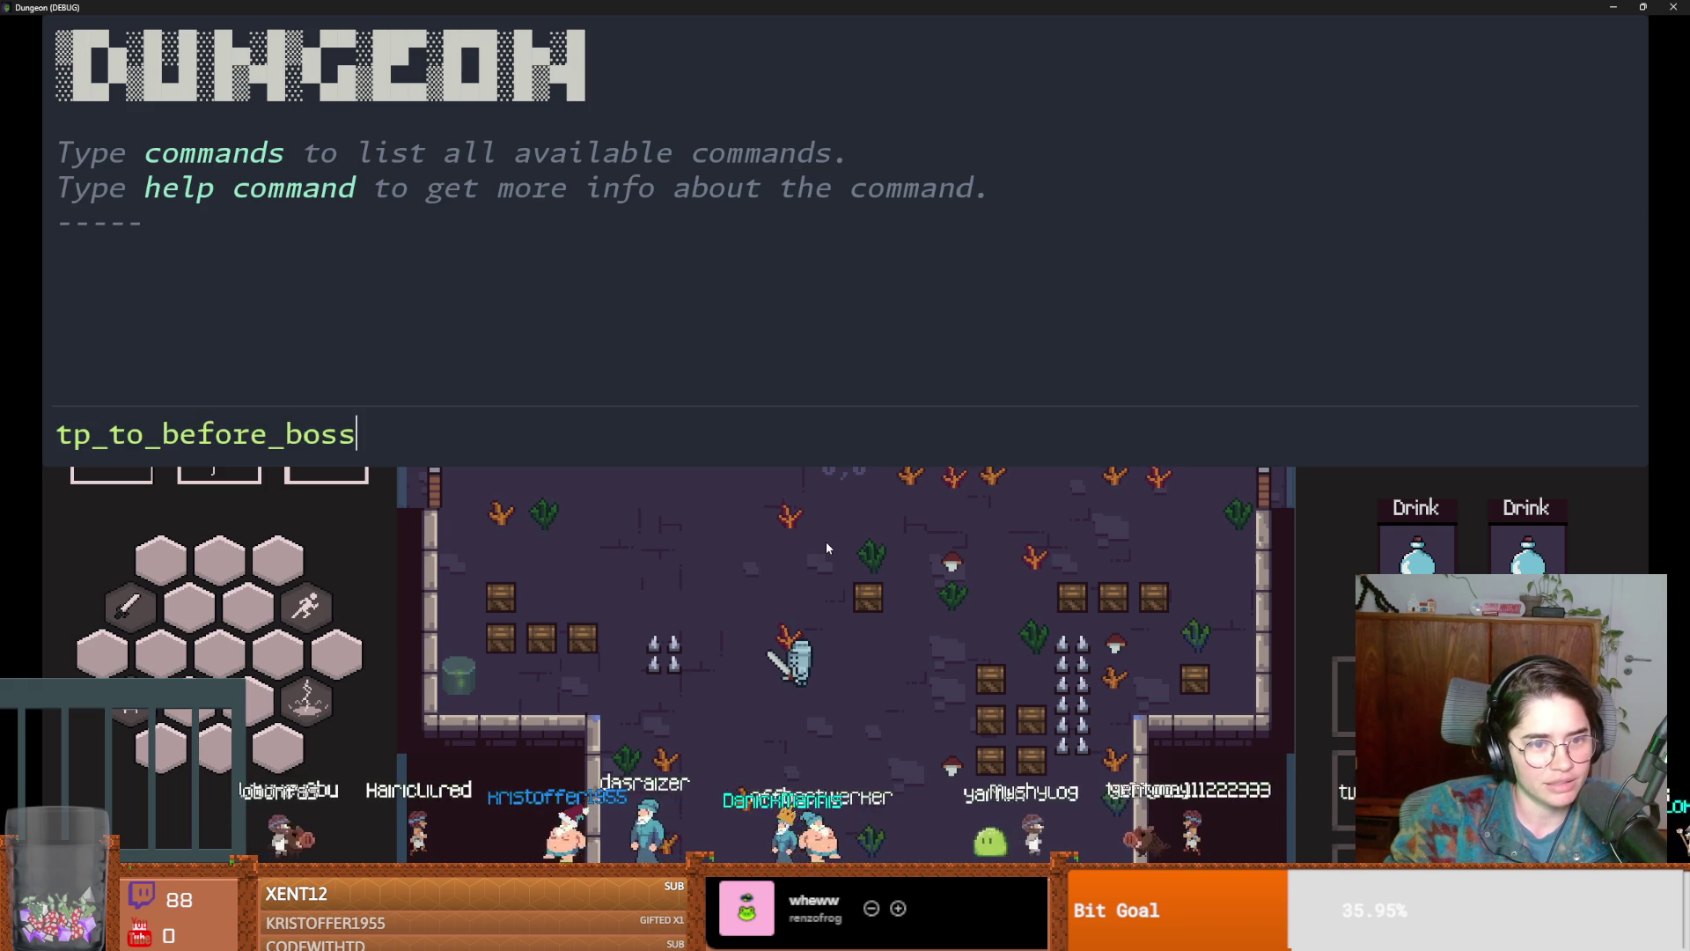
key("Return")
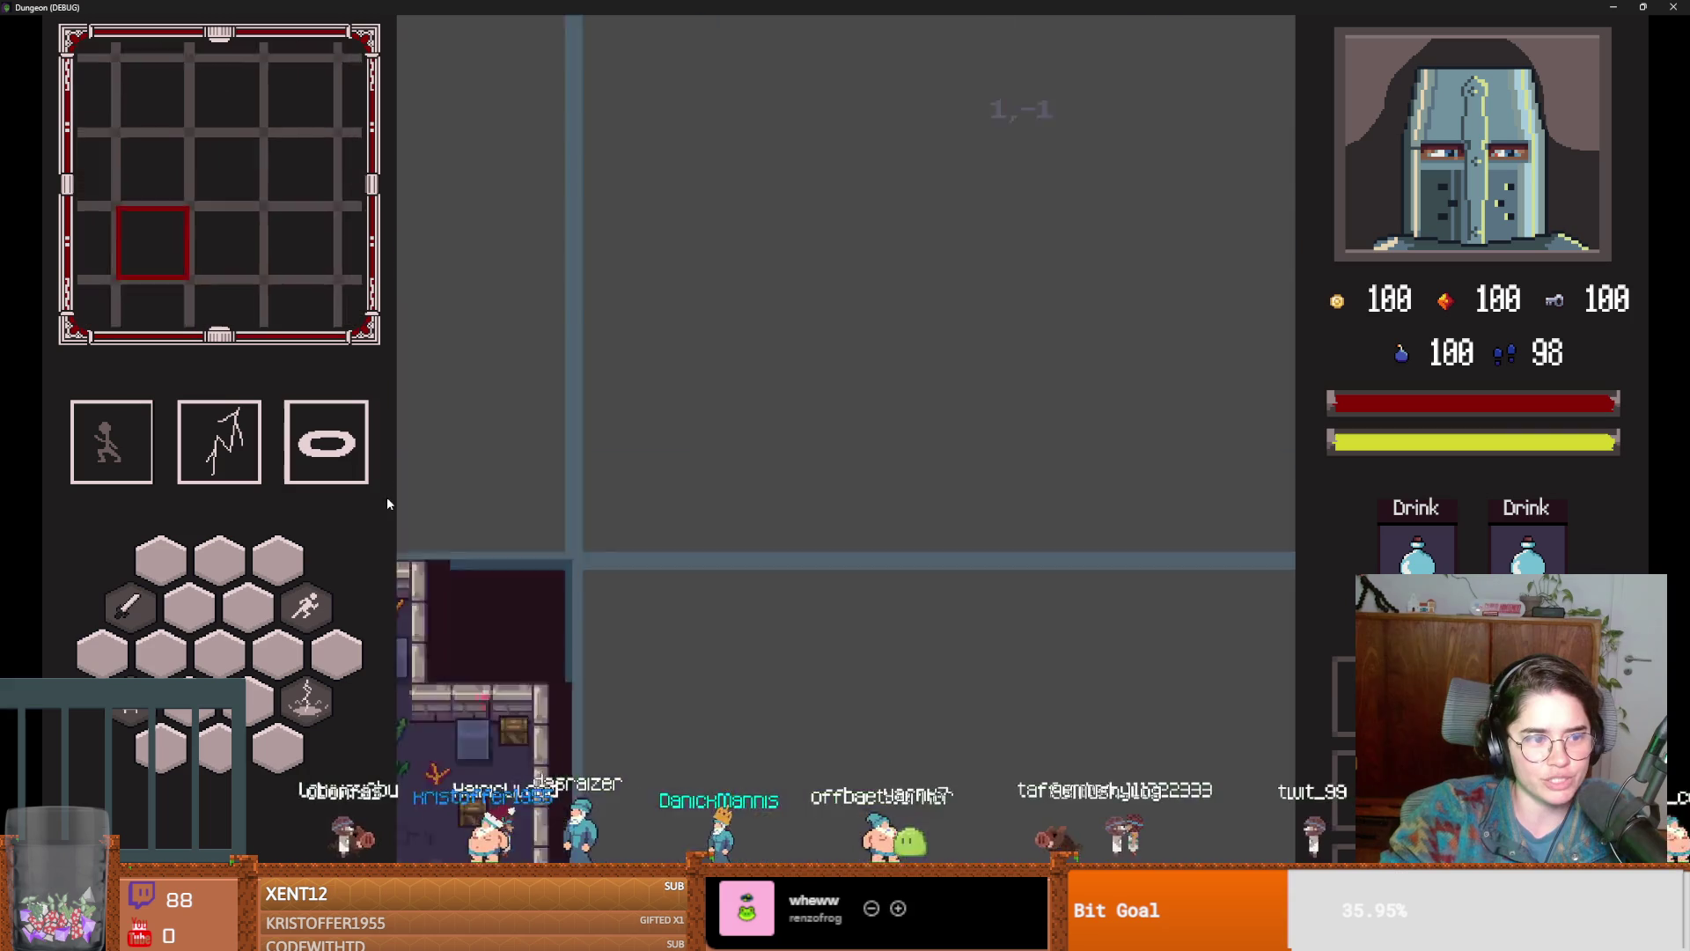
key("d")
key("space")
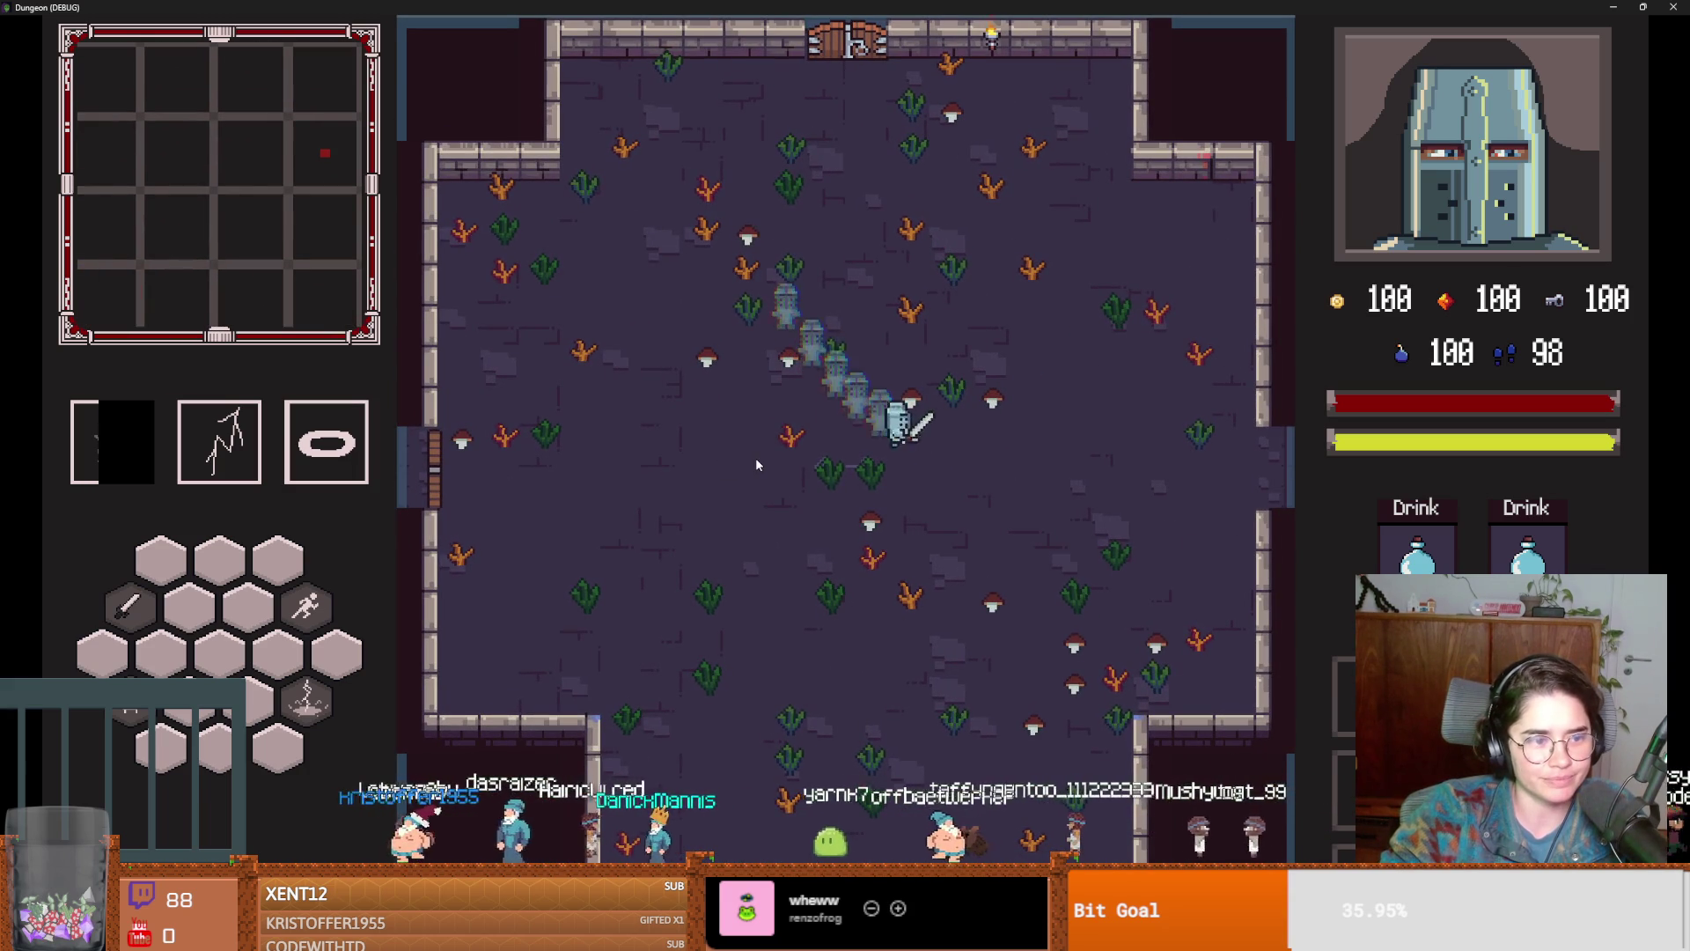
Step: Dash the knight up beside Vlad and dodge around him in the boss room
key("space")
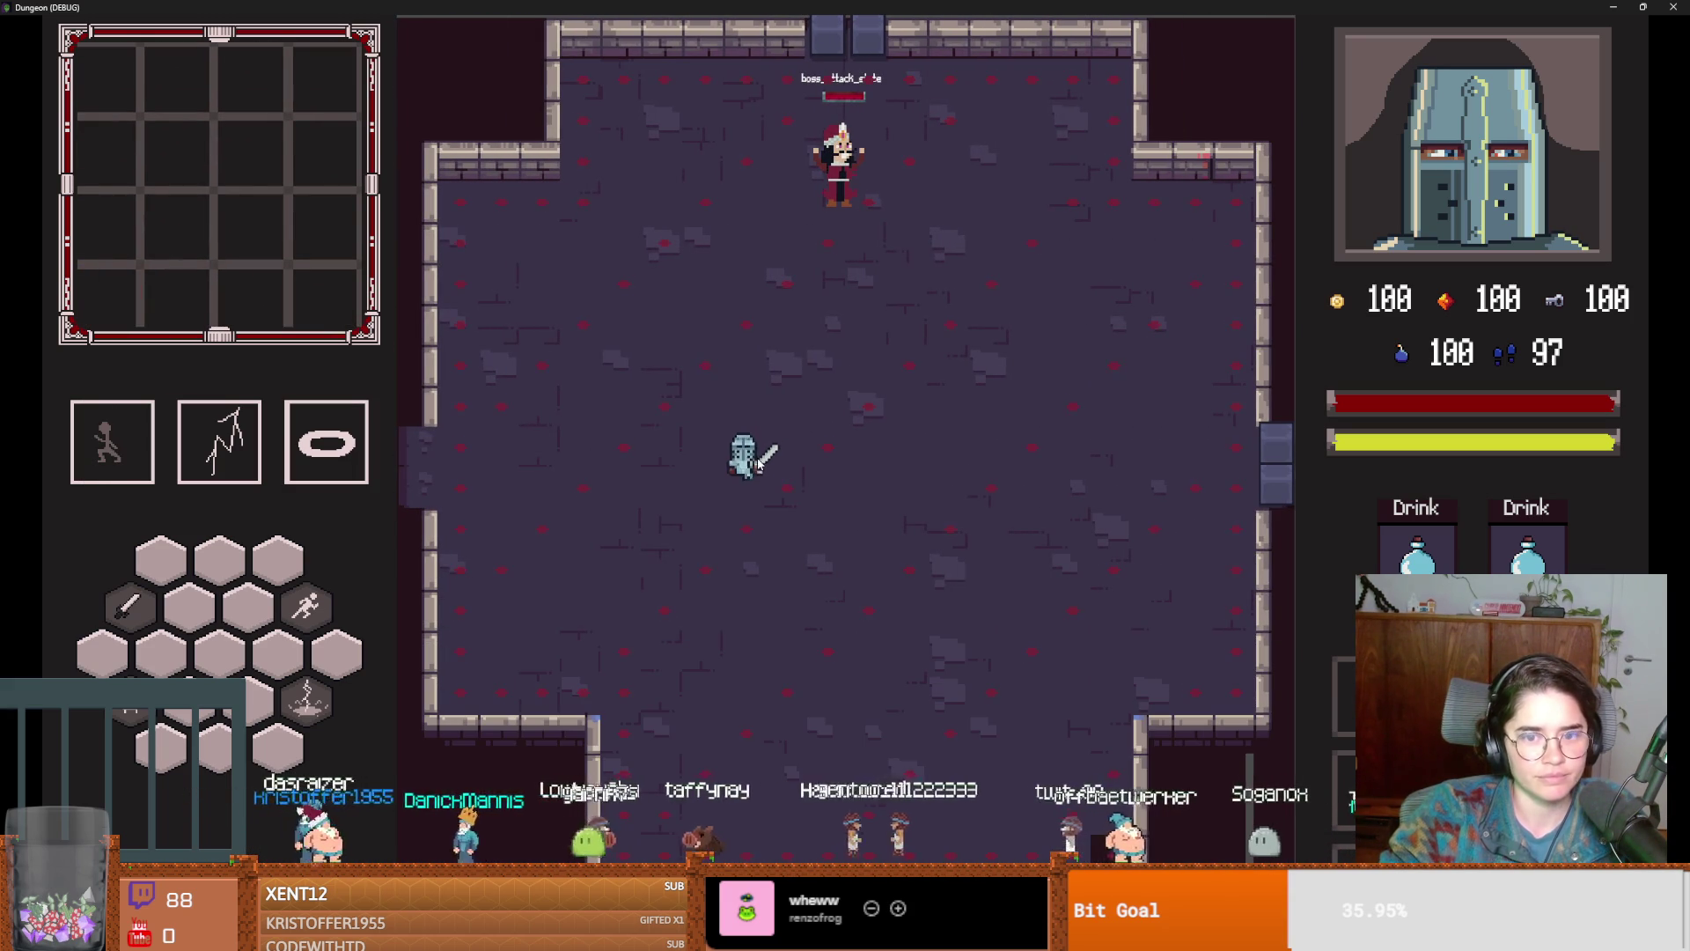
key("d")
key("w")
key("space")
key("w")
key("a")
key("space")
key("s")
key("s")
key("d")
key("w")
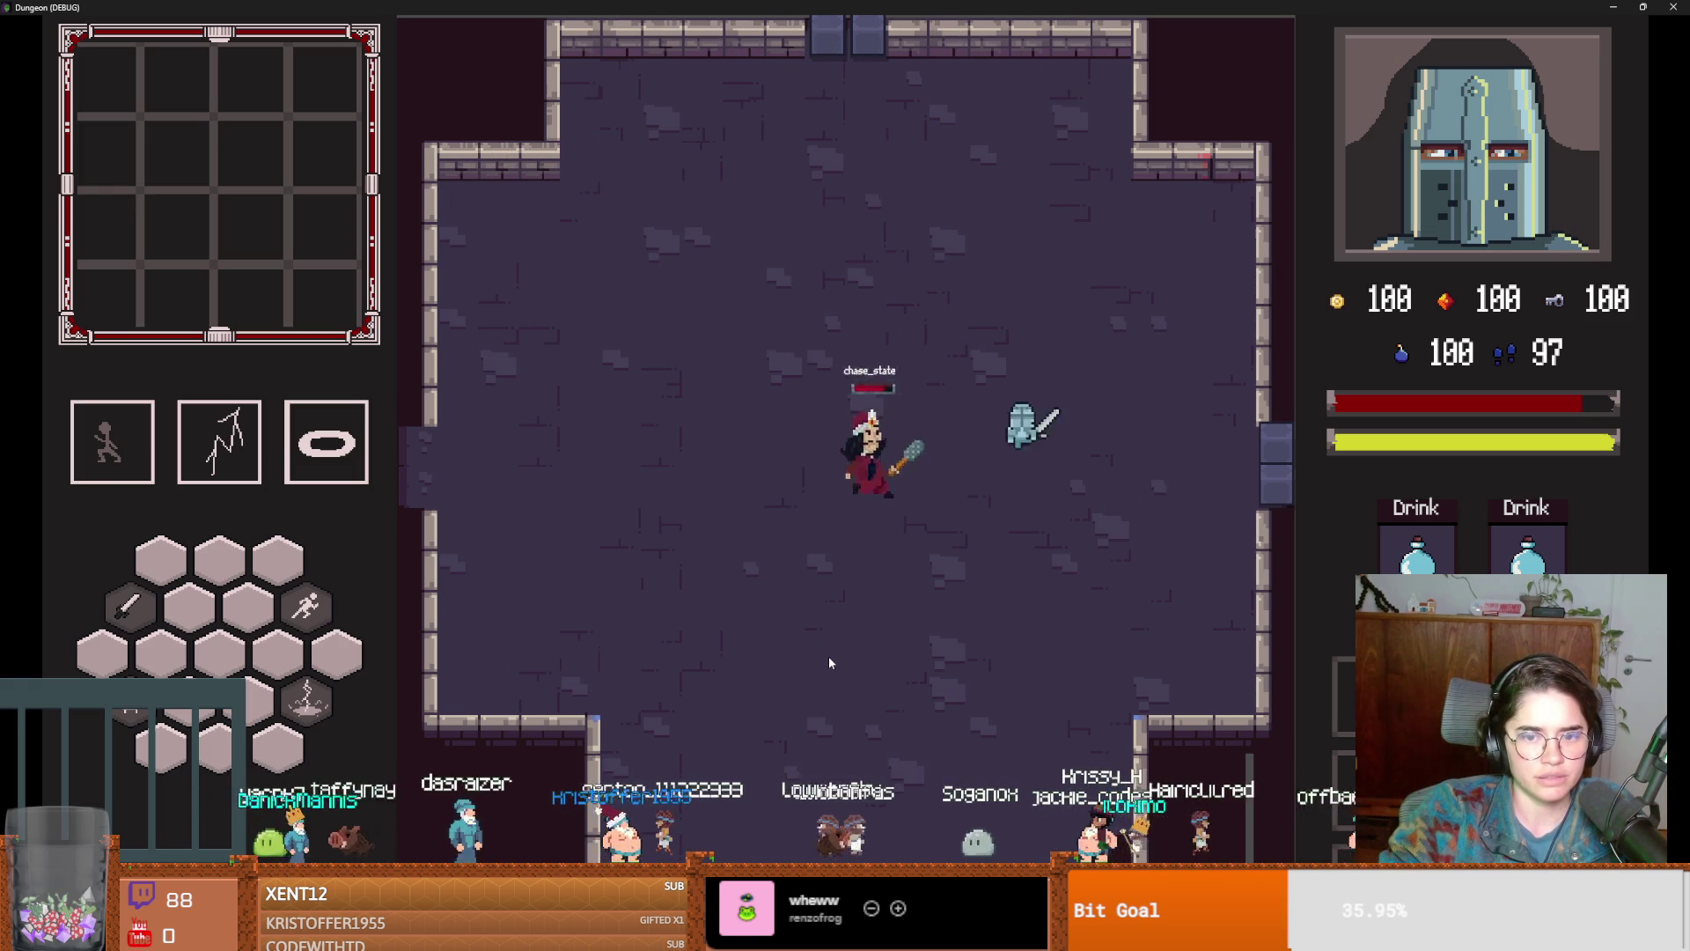
key("space")
key("a")
key("s")
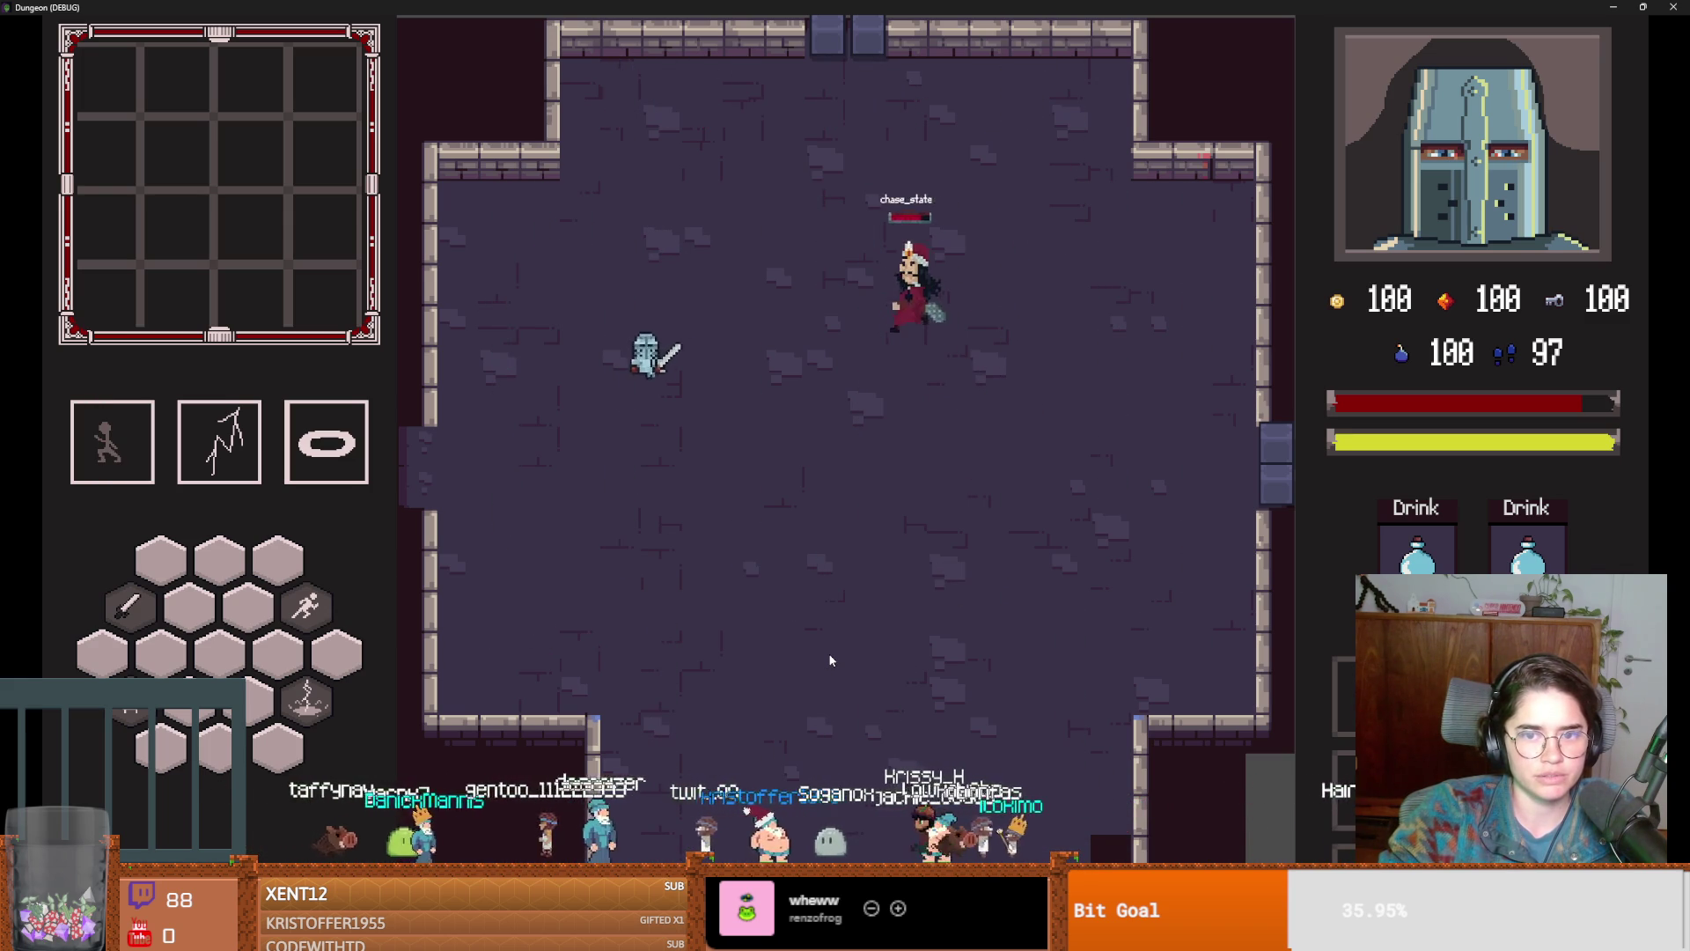
key("d")
key("space")
key("w")
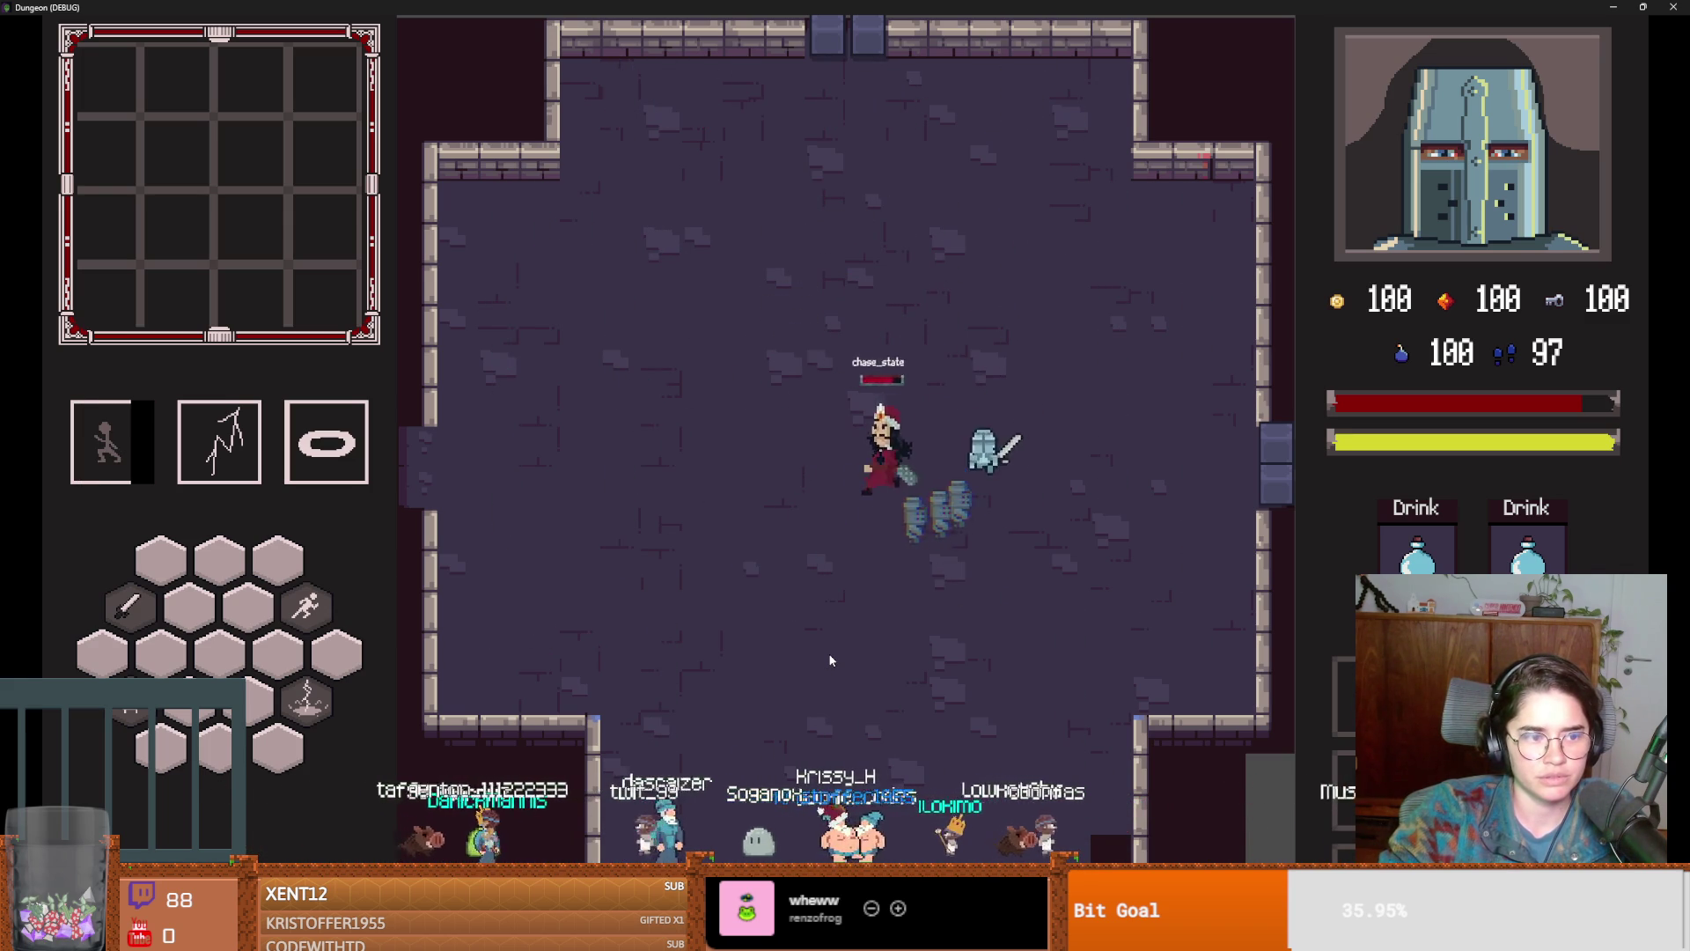
key("a")
Step: Keep dodging Vlad and the floor spikes, landing a sword swing on the boss
key("s")
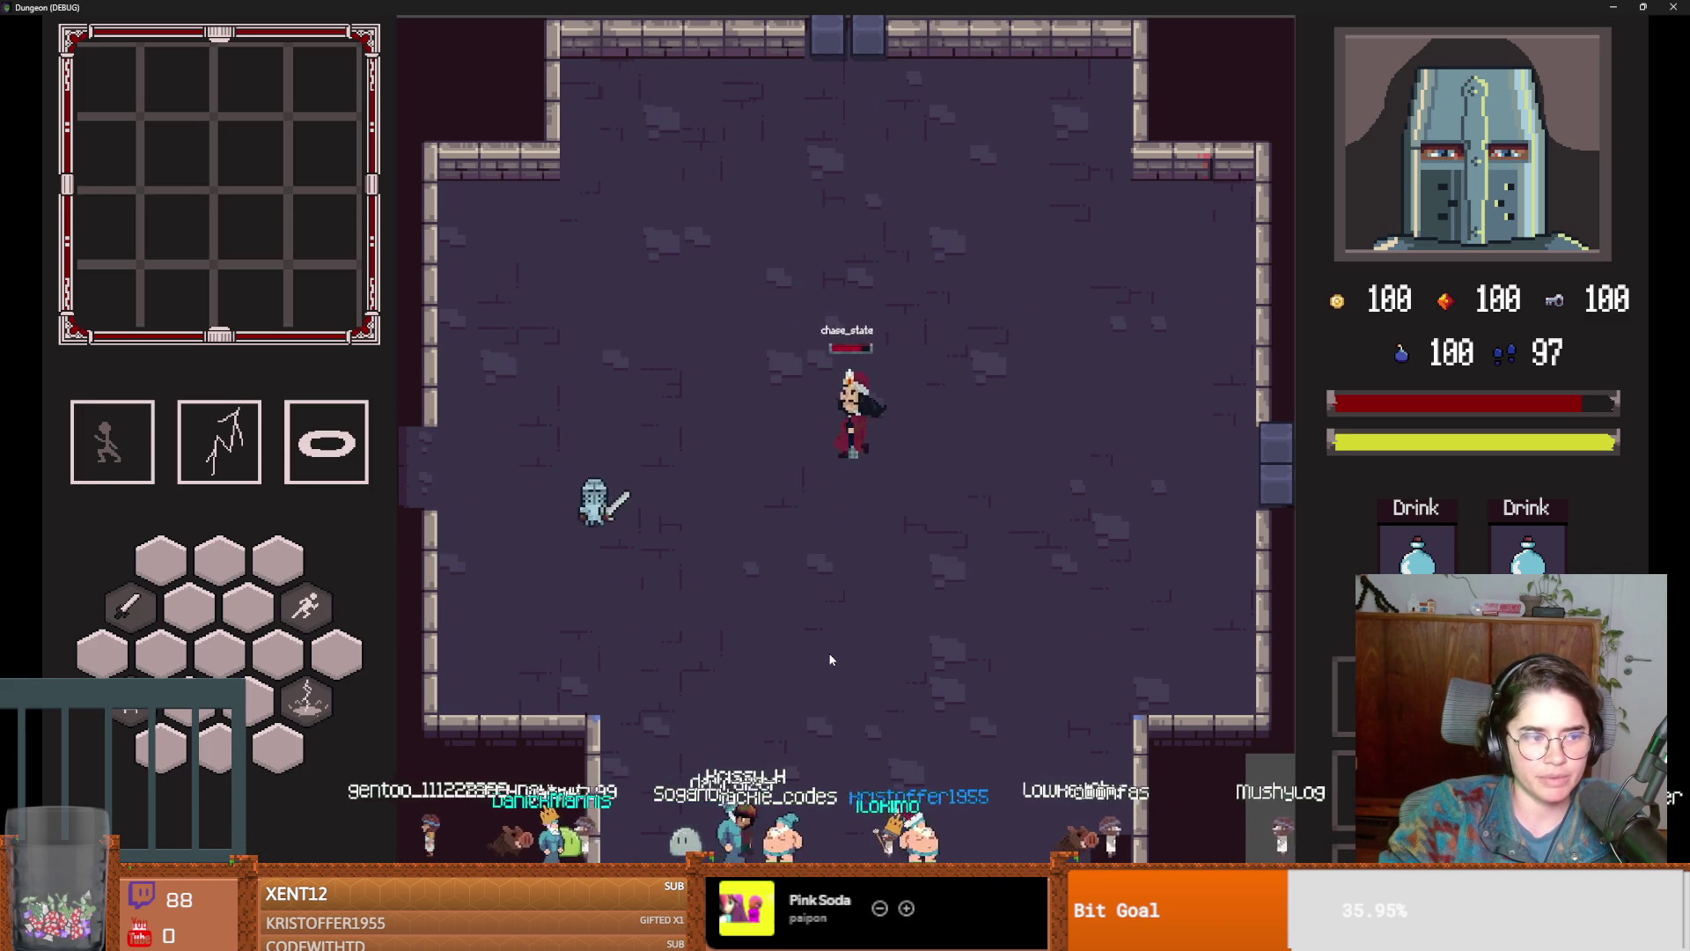
key("w")
key("space")
key("w")
key("d")
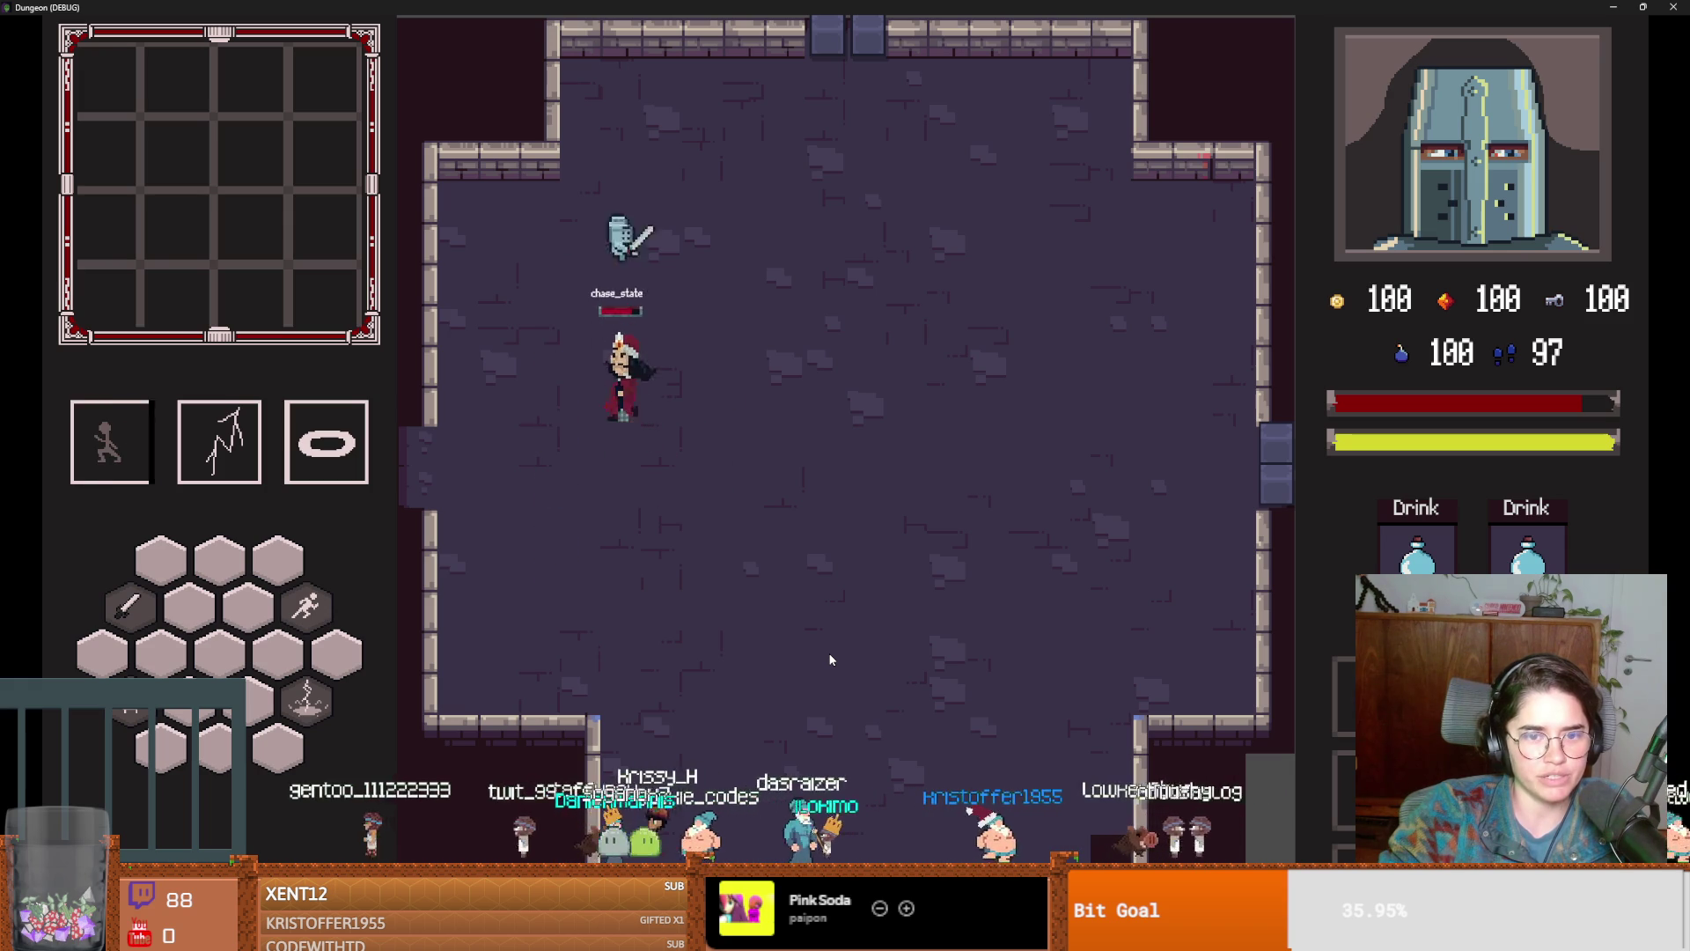
key("s")
key("d")
key("s")
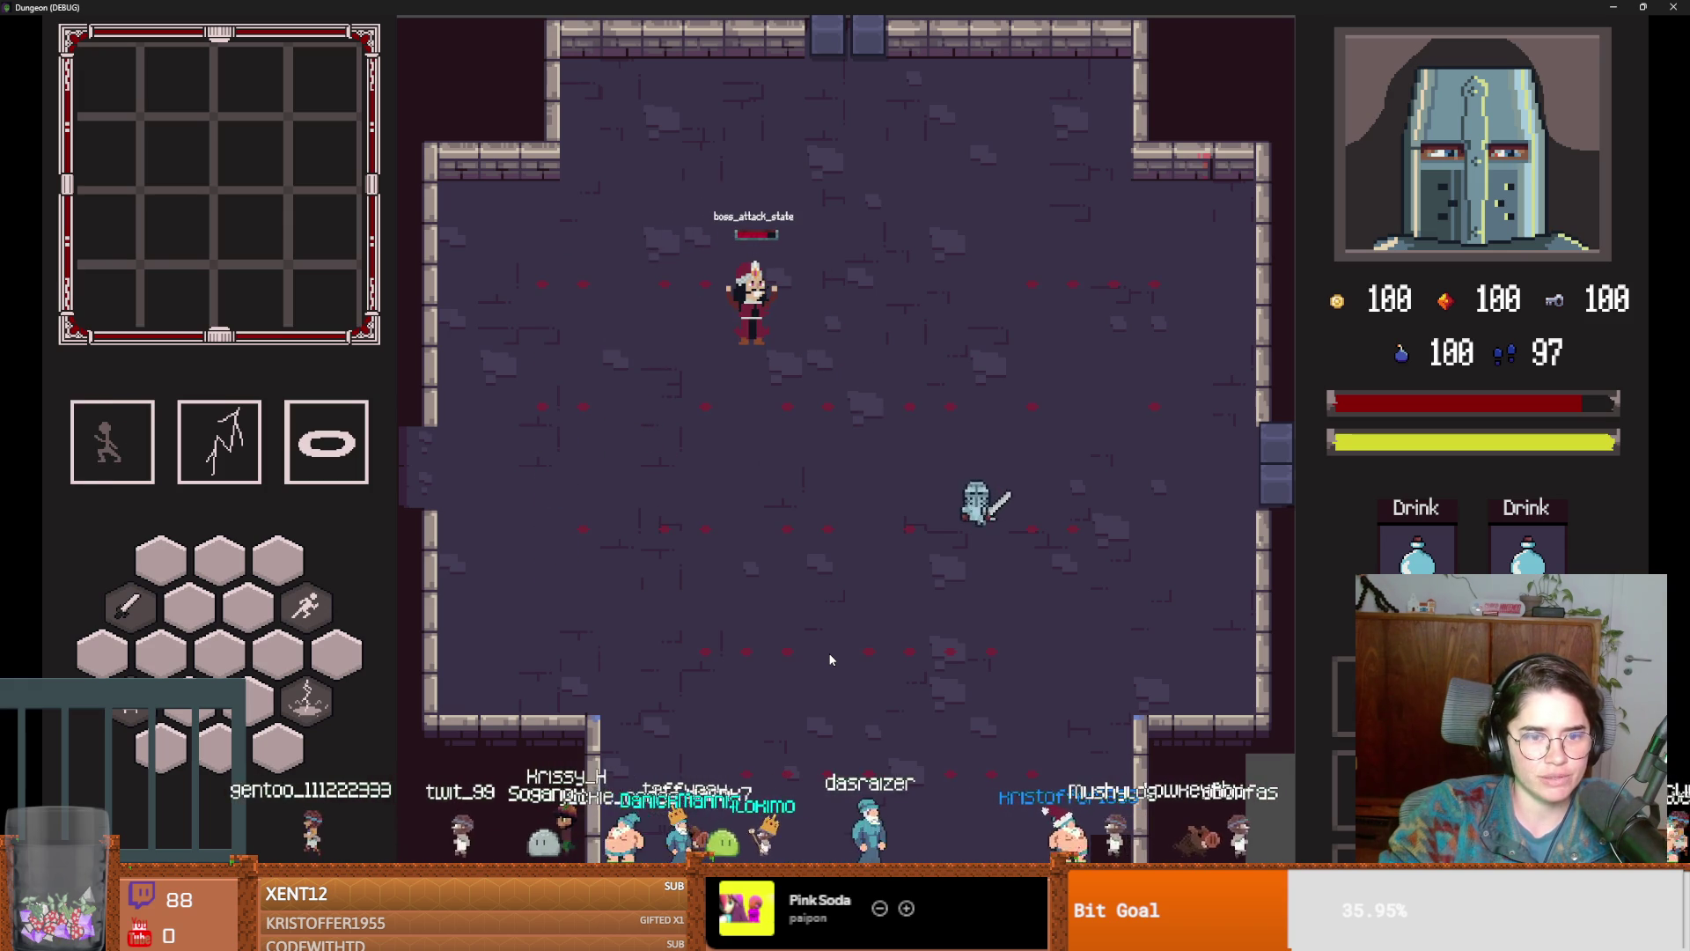
key("w")
key("s")
key("space")
key("a")
key("w")
key("space")
key("w")
key("d")
left_click(619, 465)
key("d")
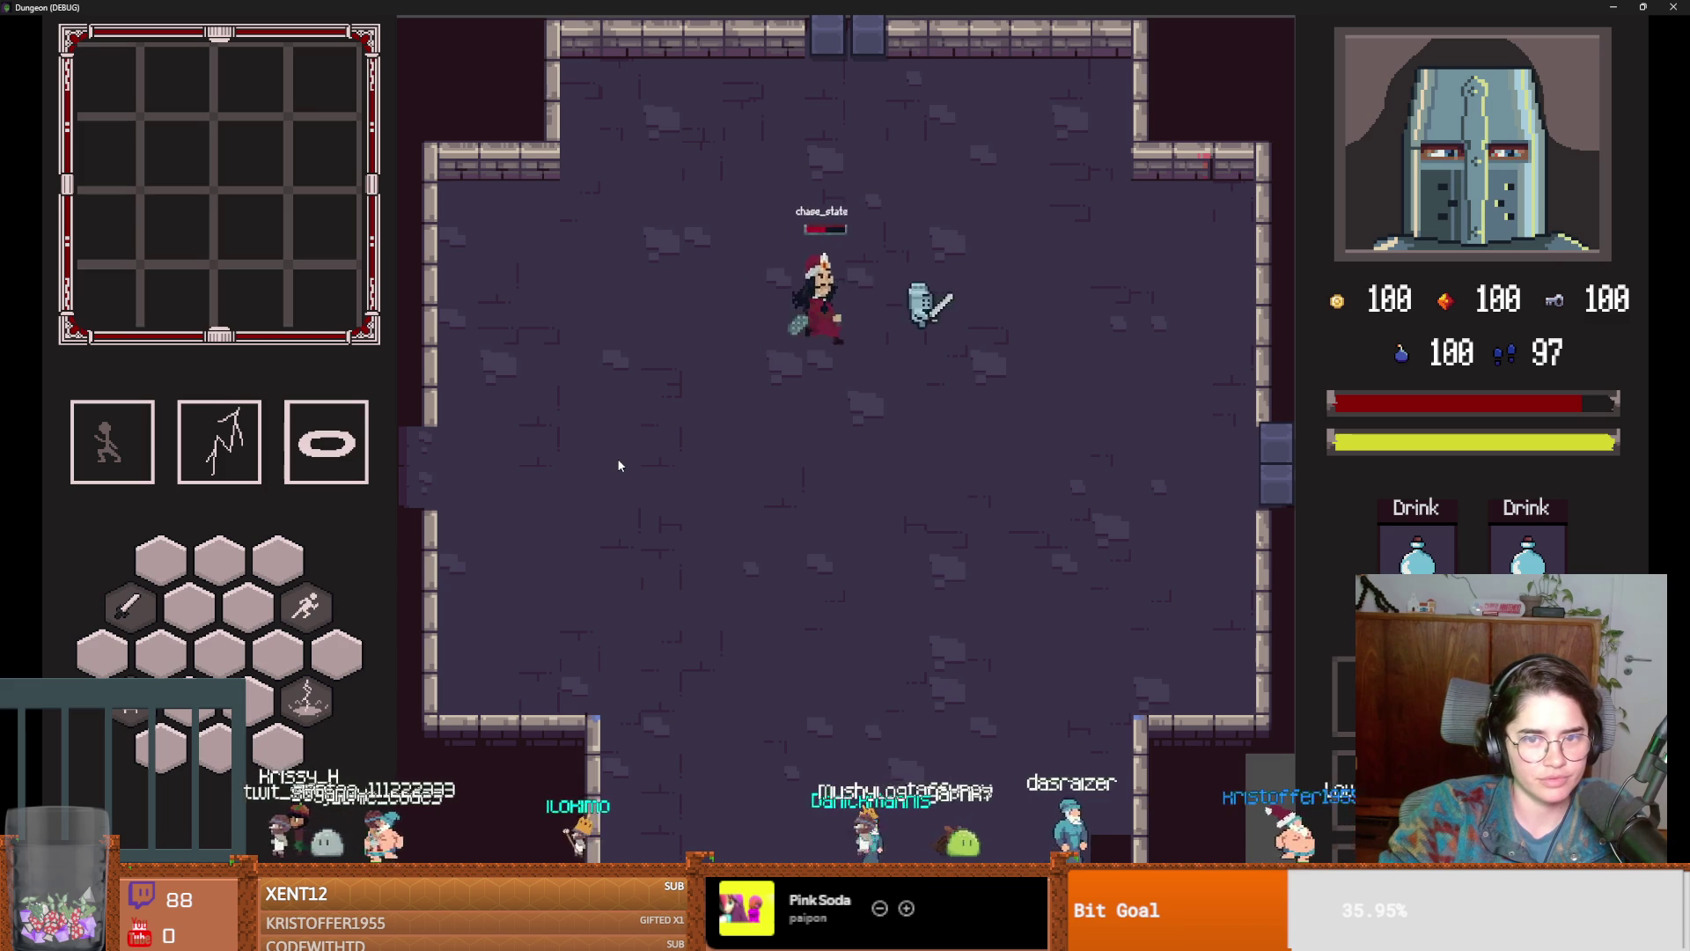
key("s")
key("space")
key("a")
key("a")
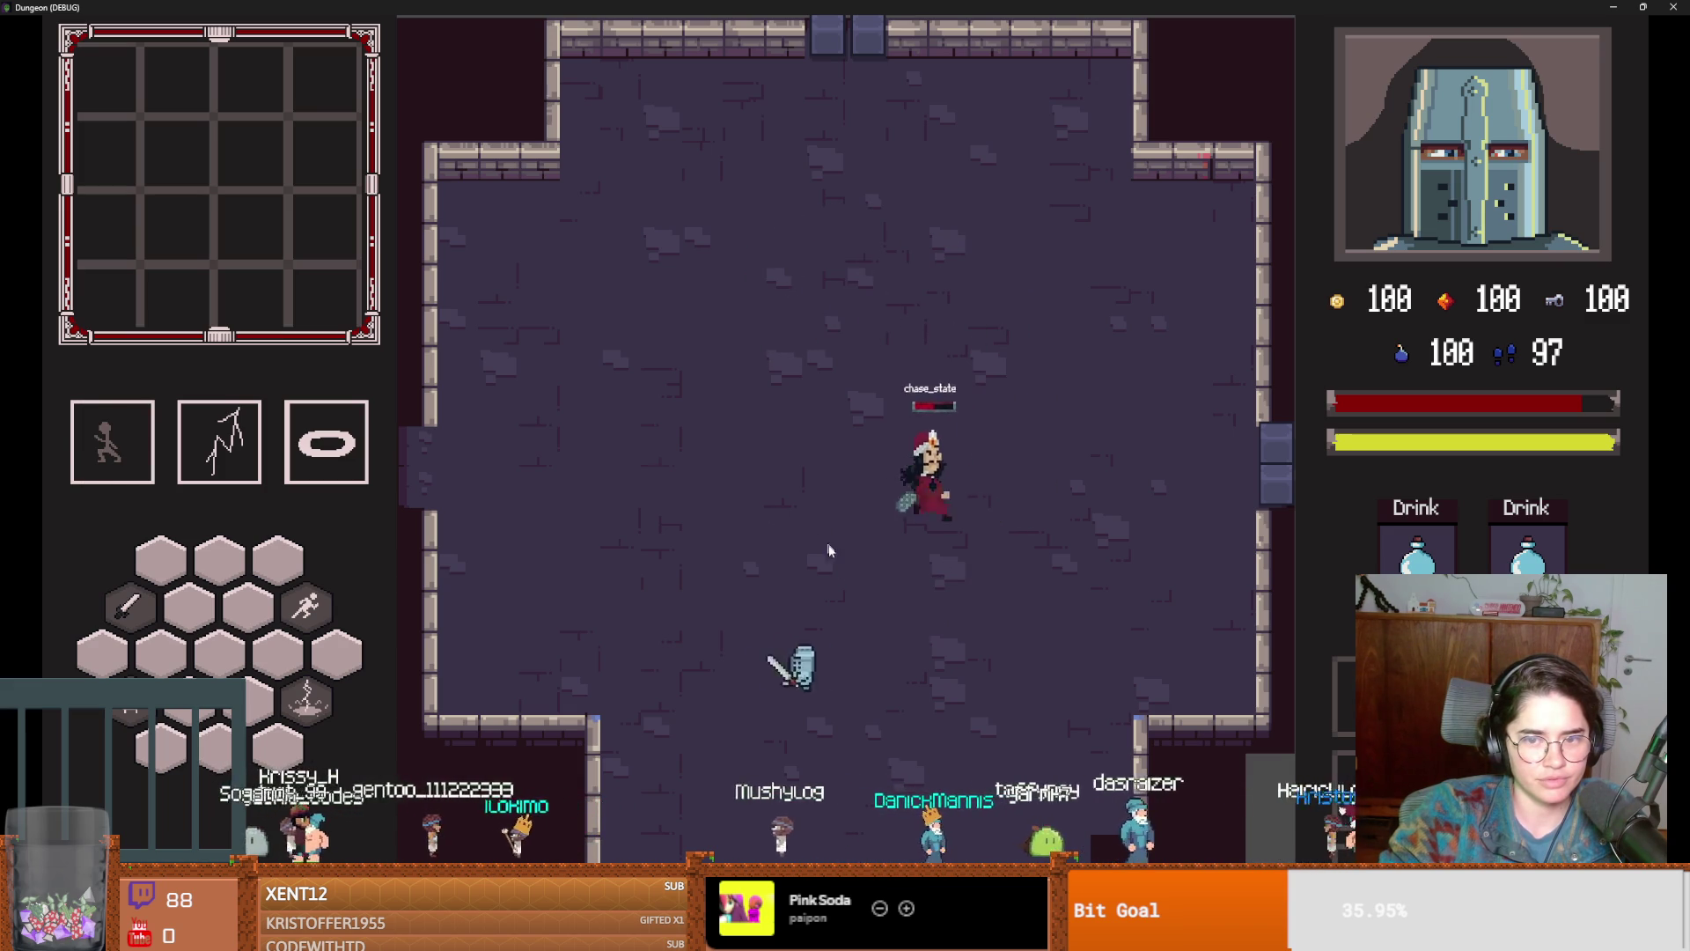
Step: Continue dashing away from Vlad around the room, then close the game with Alt+F4
key("w")
key("space")
key("w")
key("d")
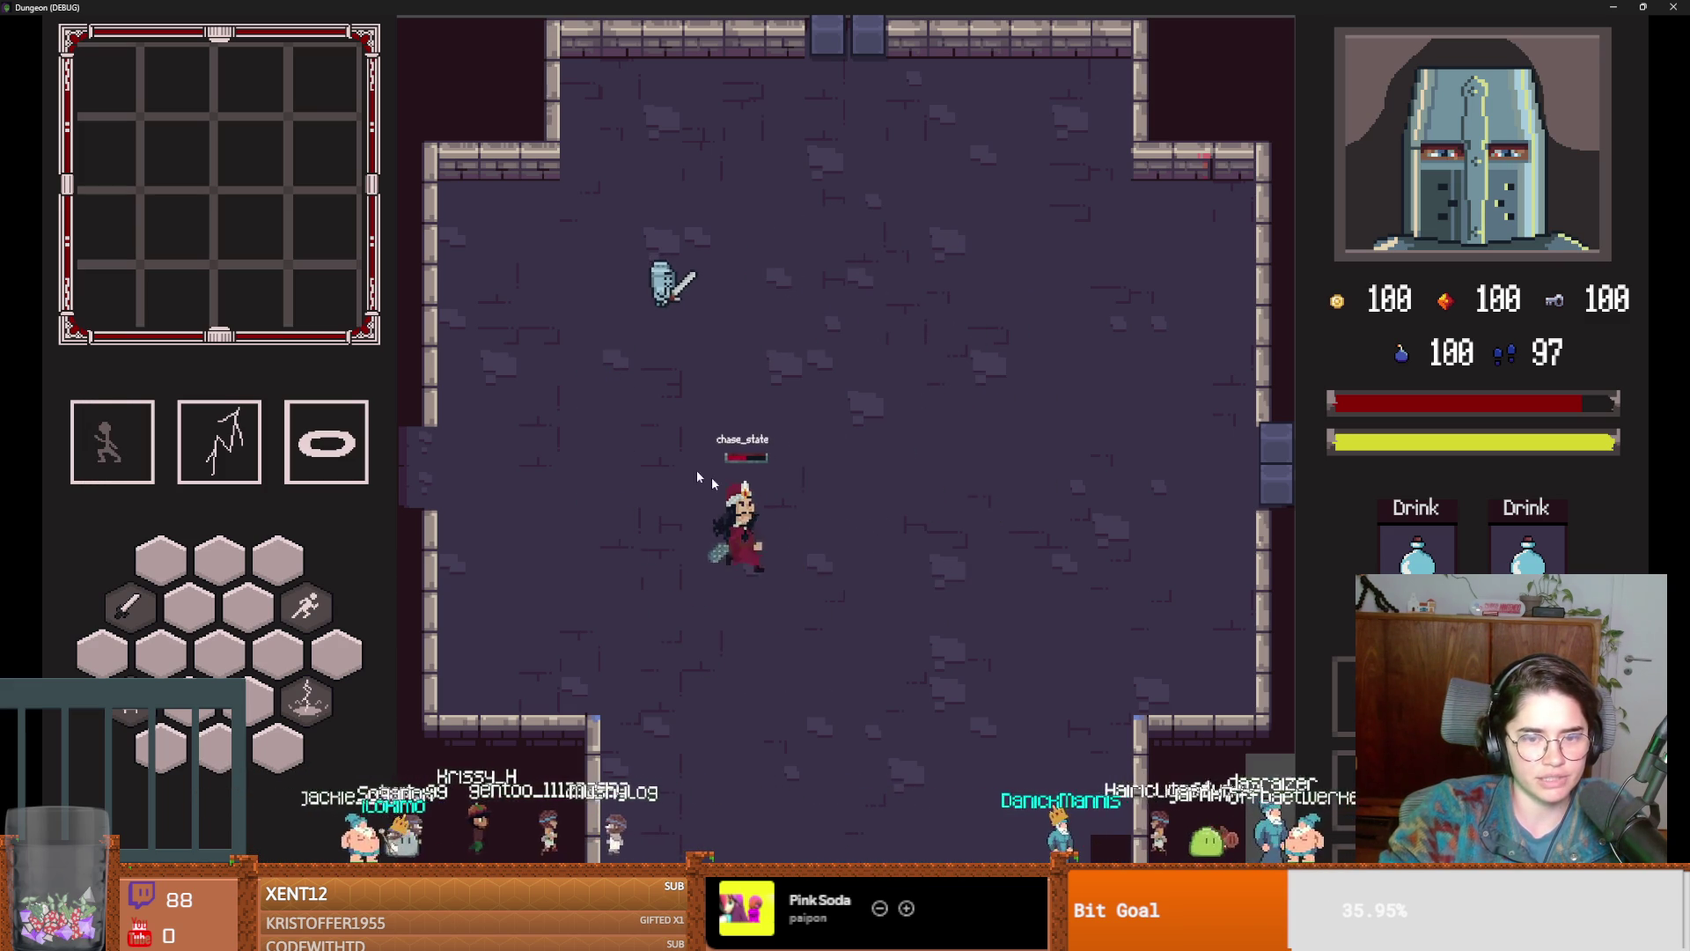
key("d")
key("space")
key("s")
key("space")
key("a")
key("w")
key("space")
key("d")
key("space")
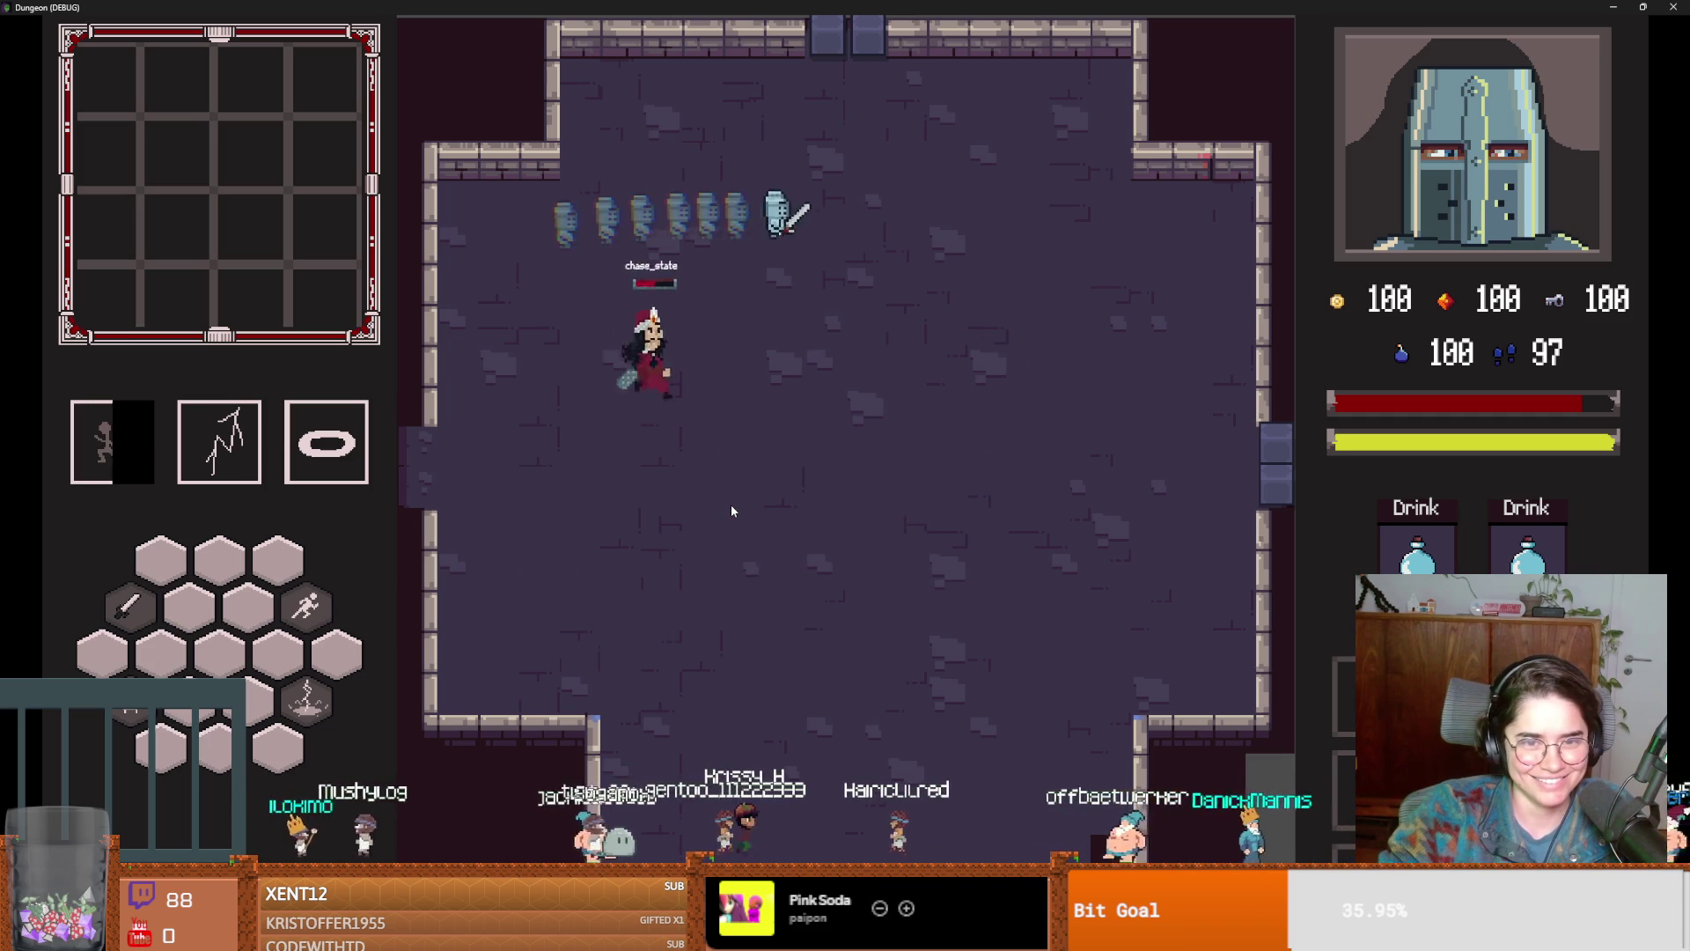
key("s")
key("space")
key("a")
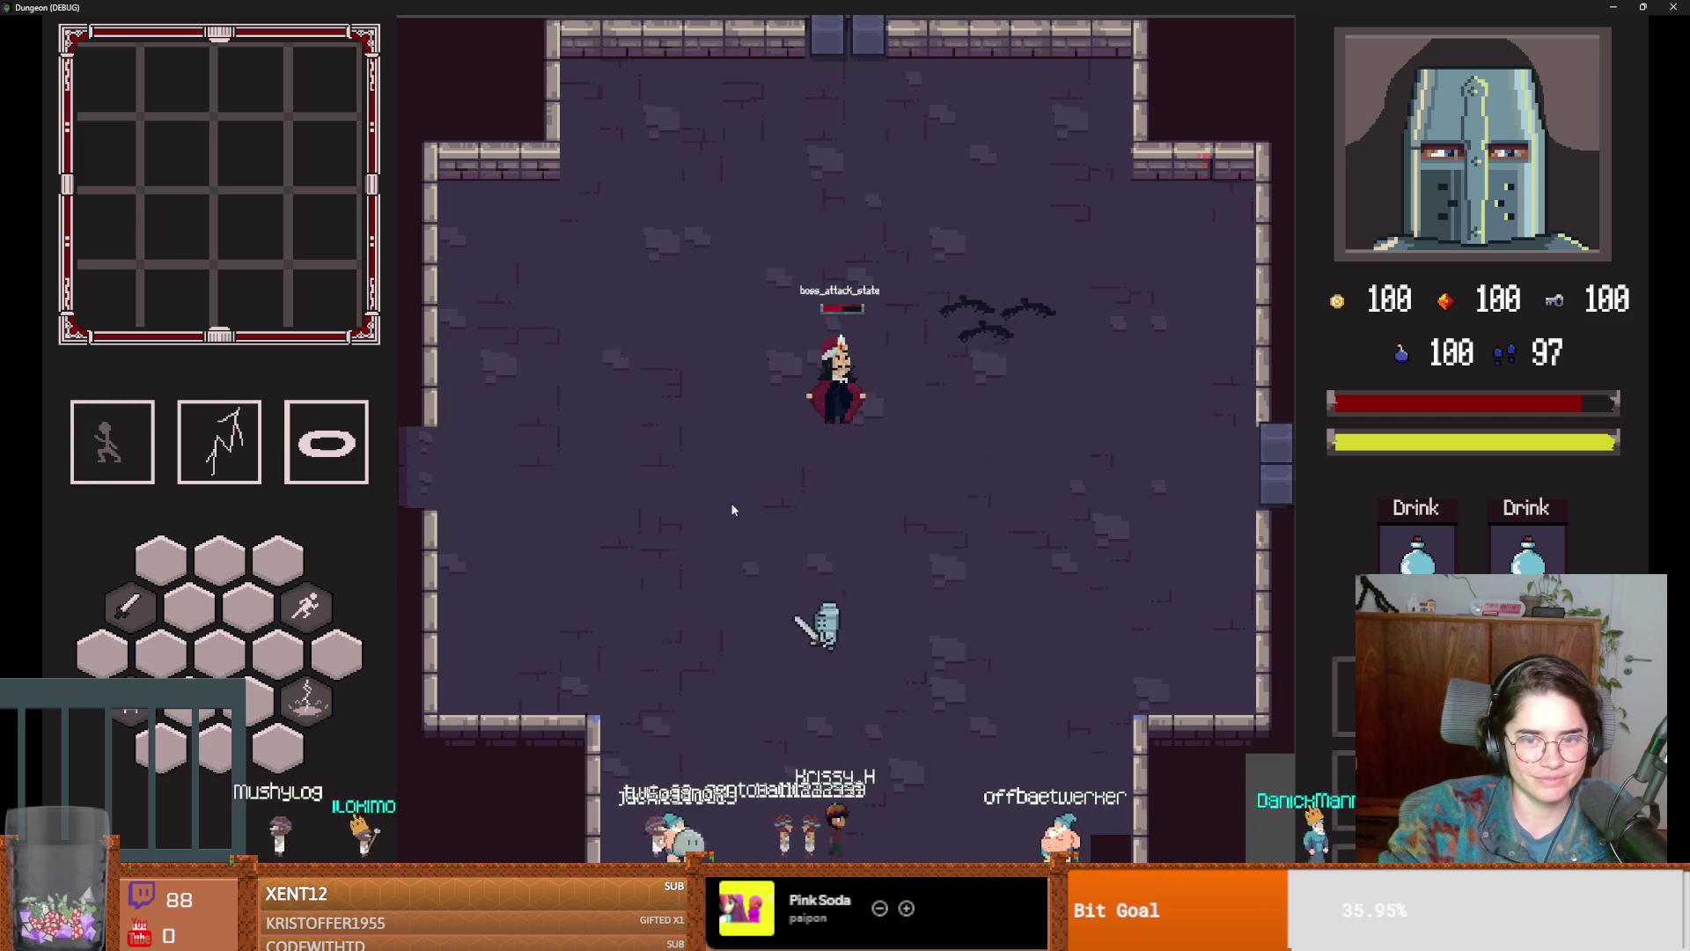
key("d")
key("a")
key("w")
key("a")
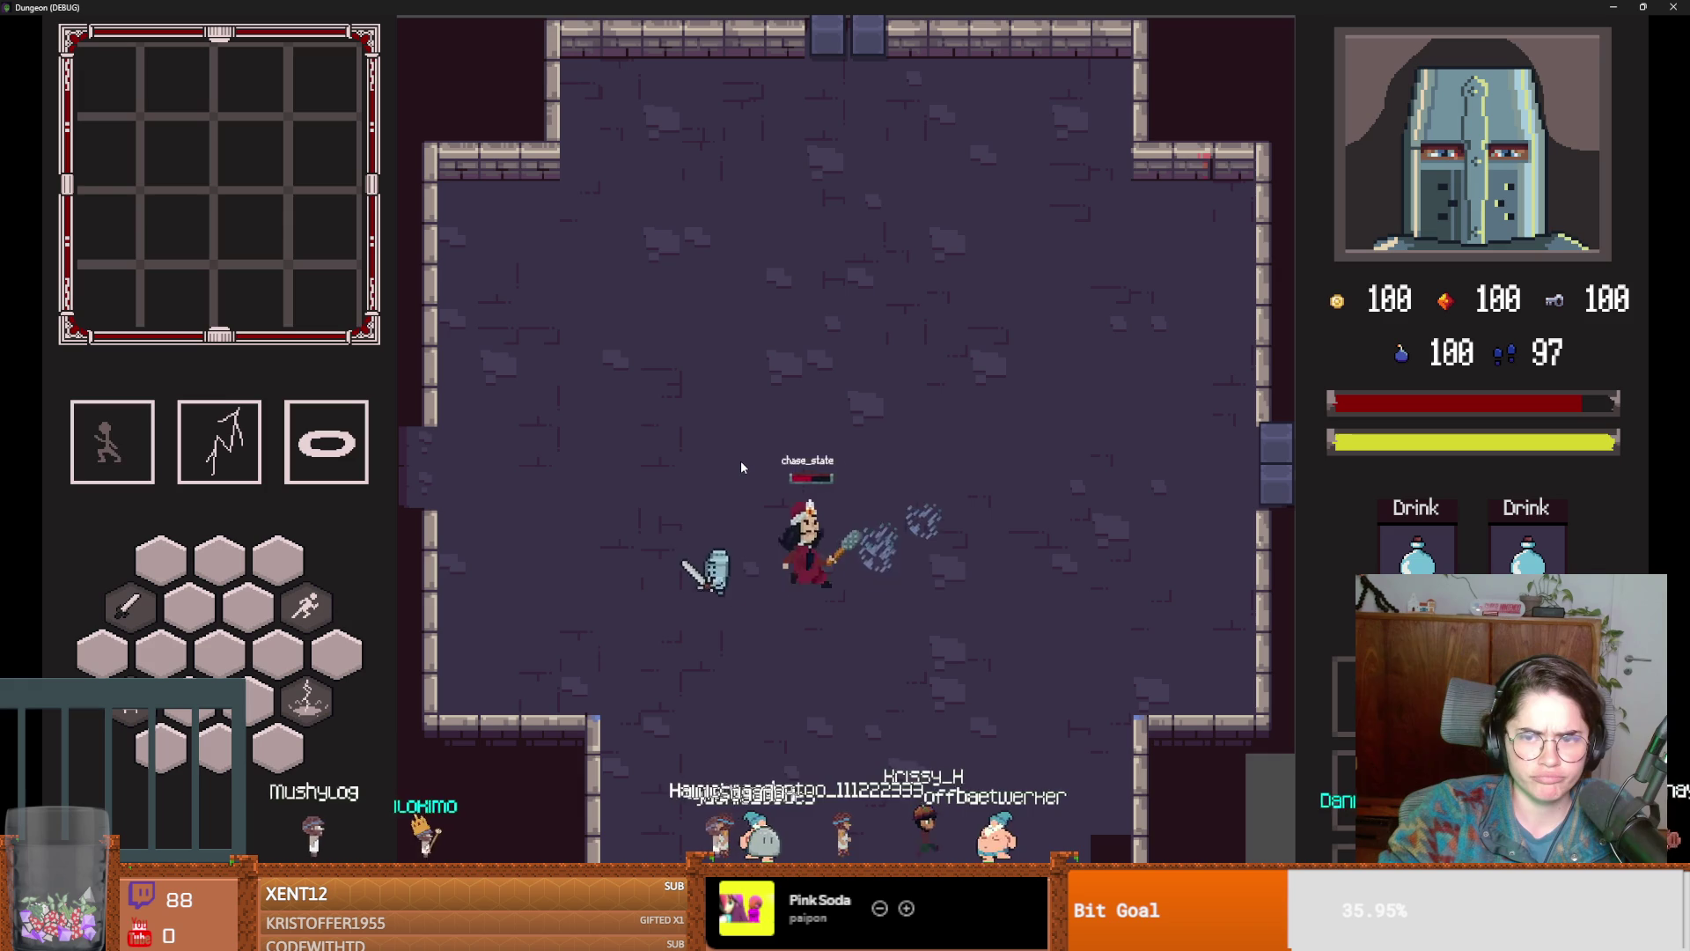
key("space")
key("d")
key("alt+F4")
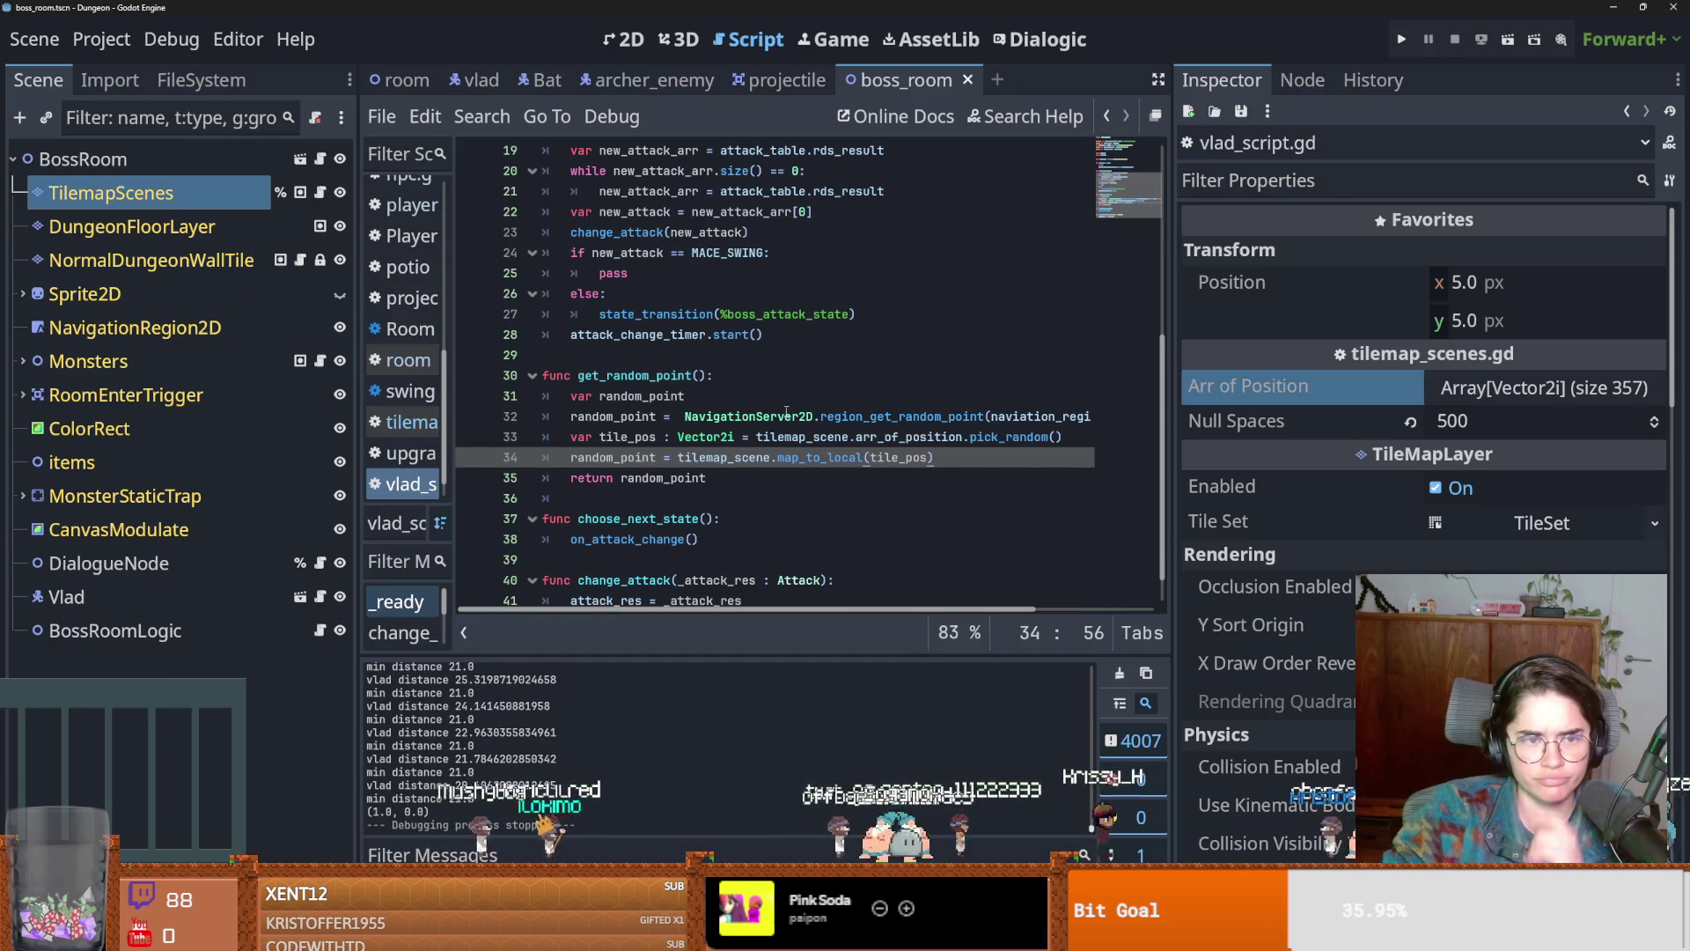
Step: Switch to the Bat scene and open the bat.gd script attached to its root node
scroll(533, 369, "up", 1)
scroll(715, 375, "up", 5)
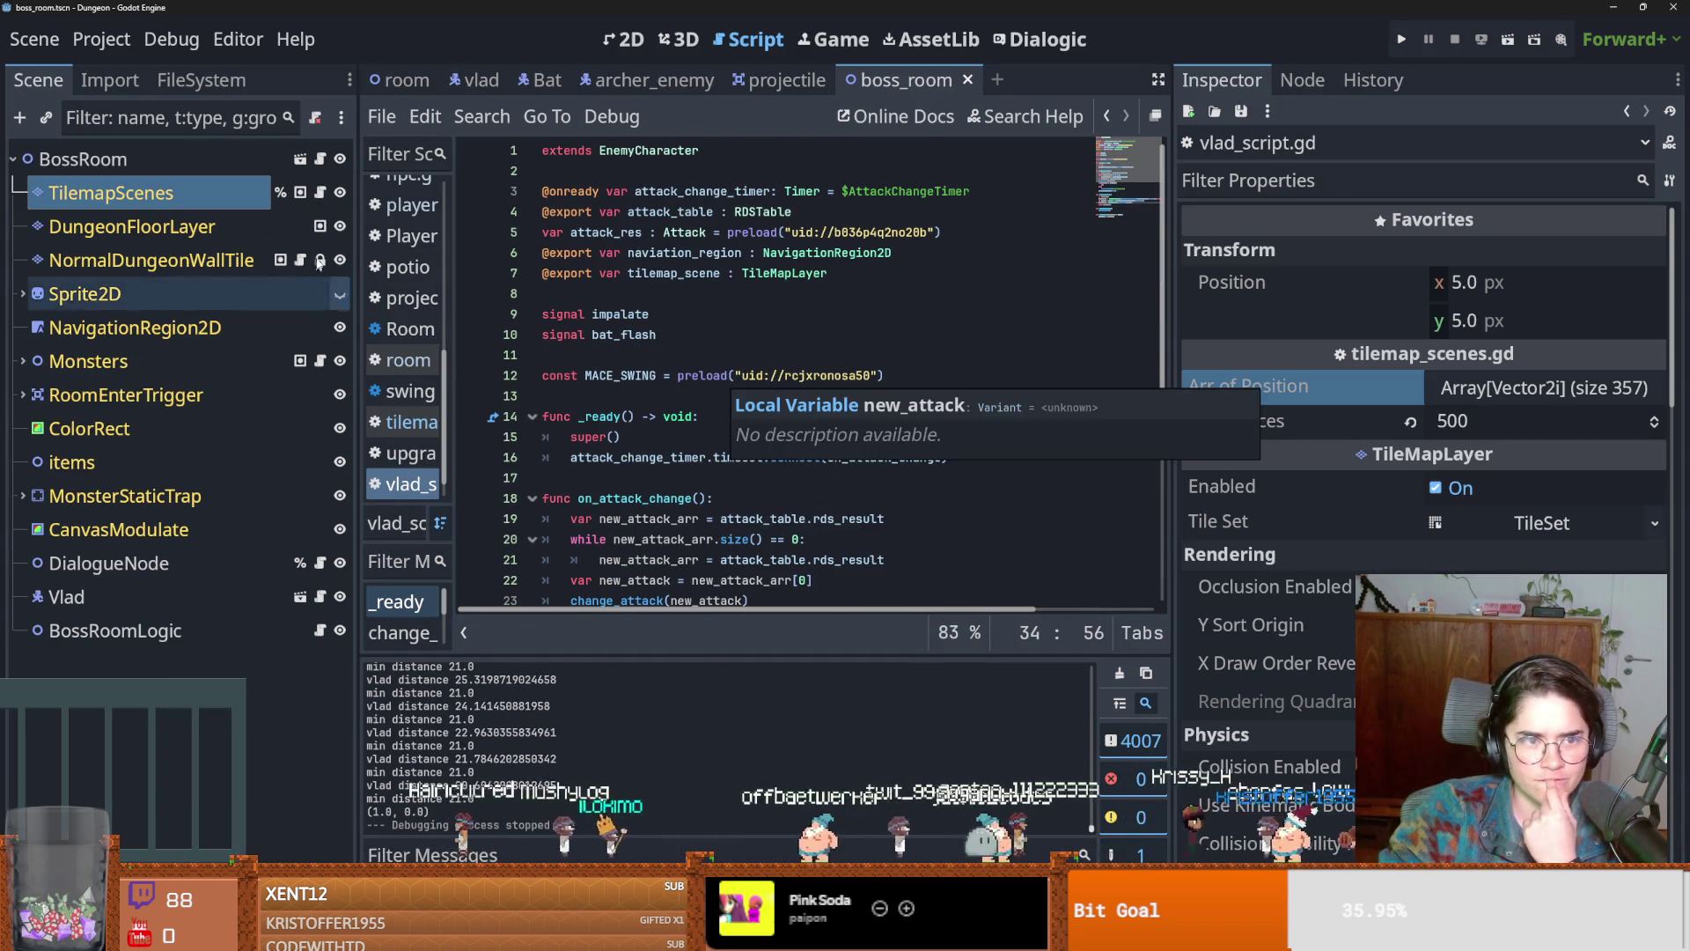
left_click(544, 80)
double_click(176, 158)
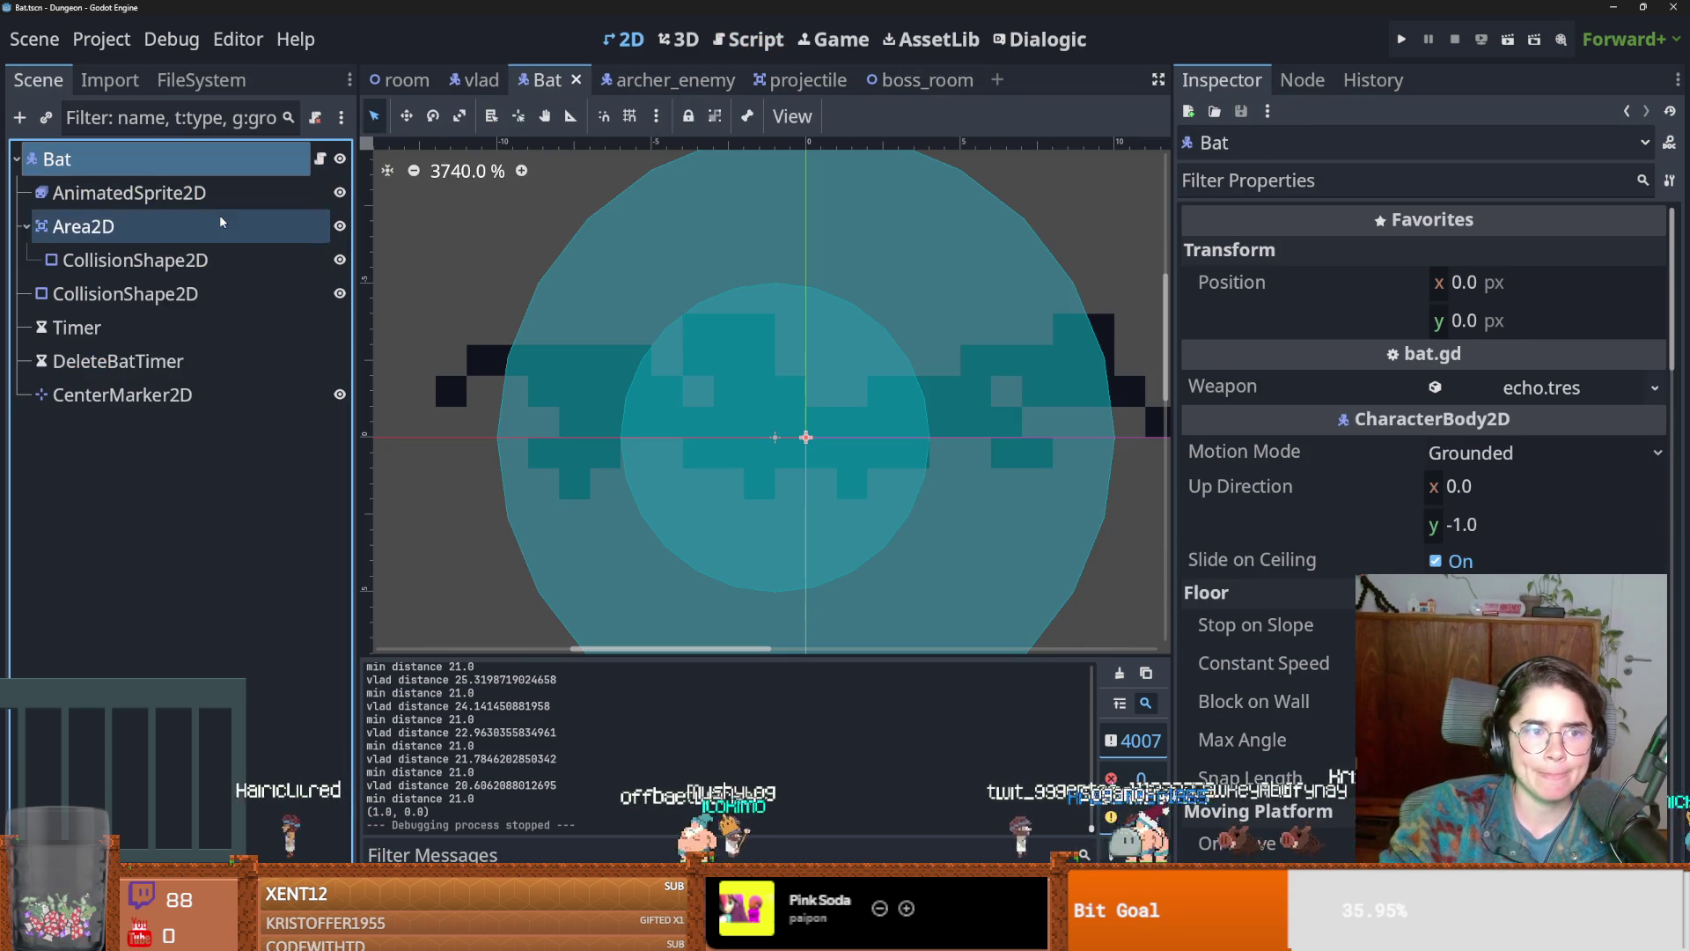
left_click(320, 159)
scroll(745, 368, "down", 2)
Step: Inspect where on_start_run_away and the run_away flag are used in bat.gd
double_click(608, 393)
double_click(638, 379)
scroll(749, 410, "down", 2)
scroll(749, 409, "down", 3)
scroll(739, 410, "up", 3)
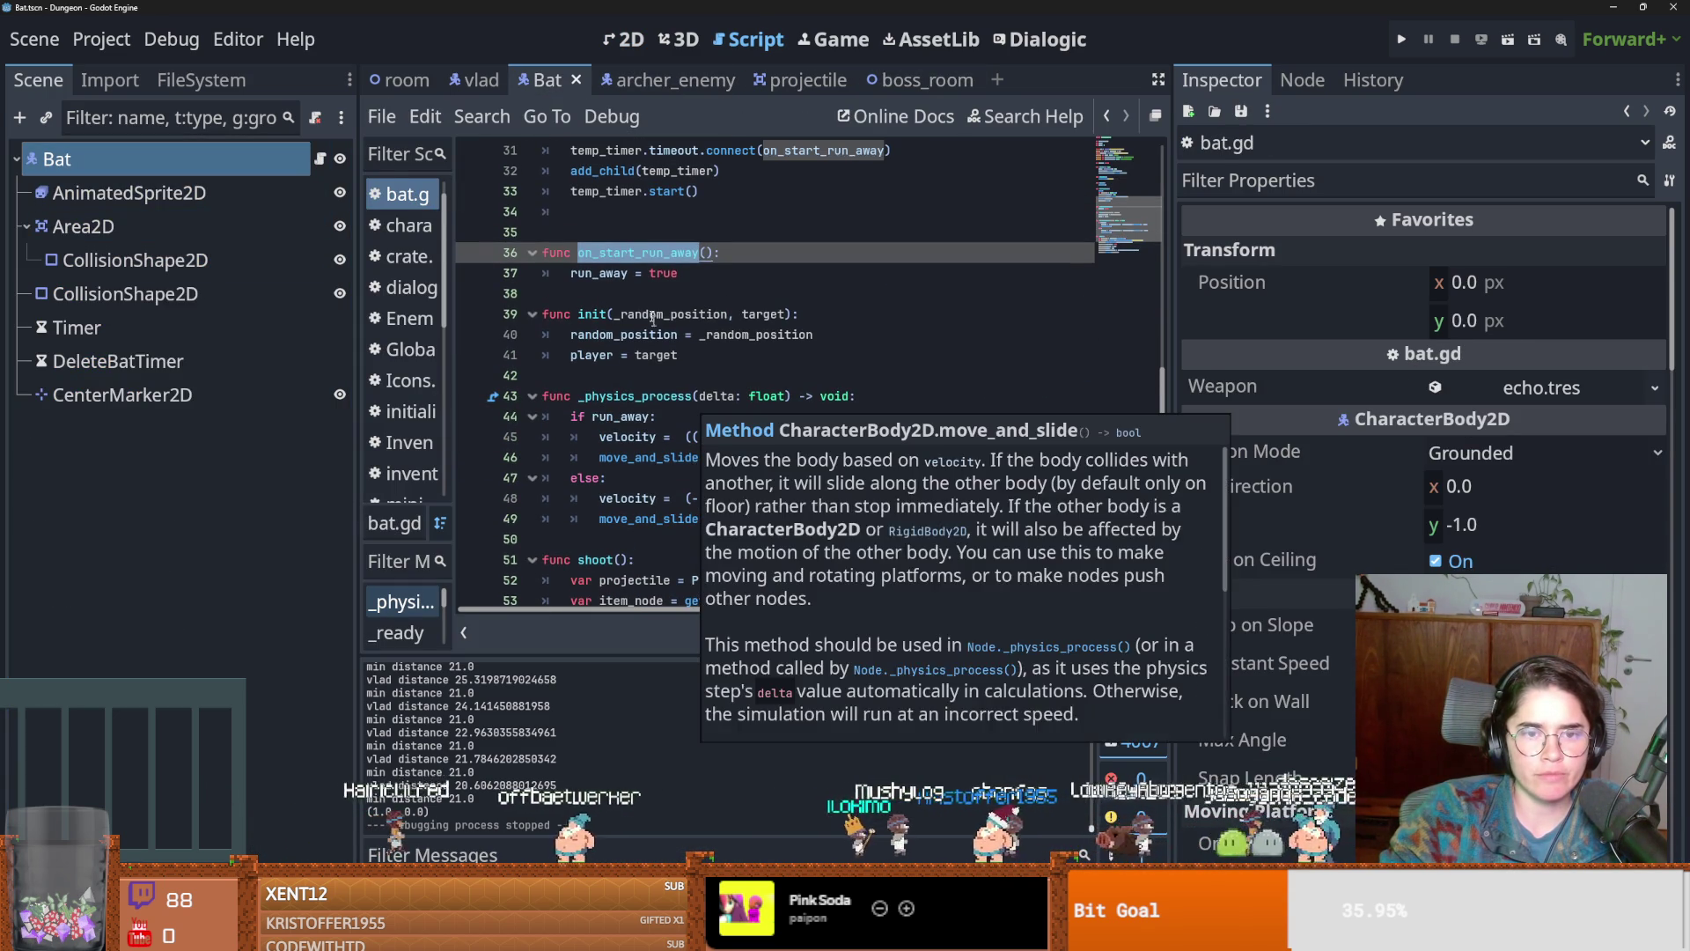
left_click(627, 255)
double_click(628, 254)
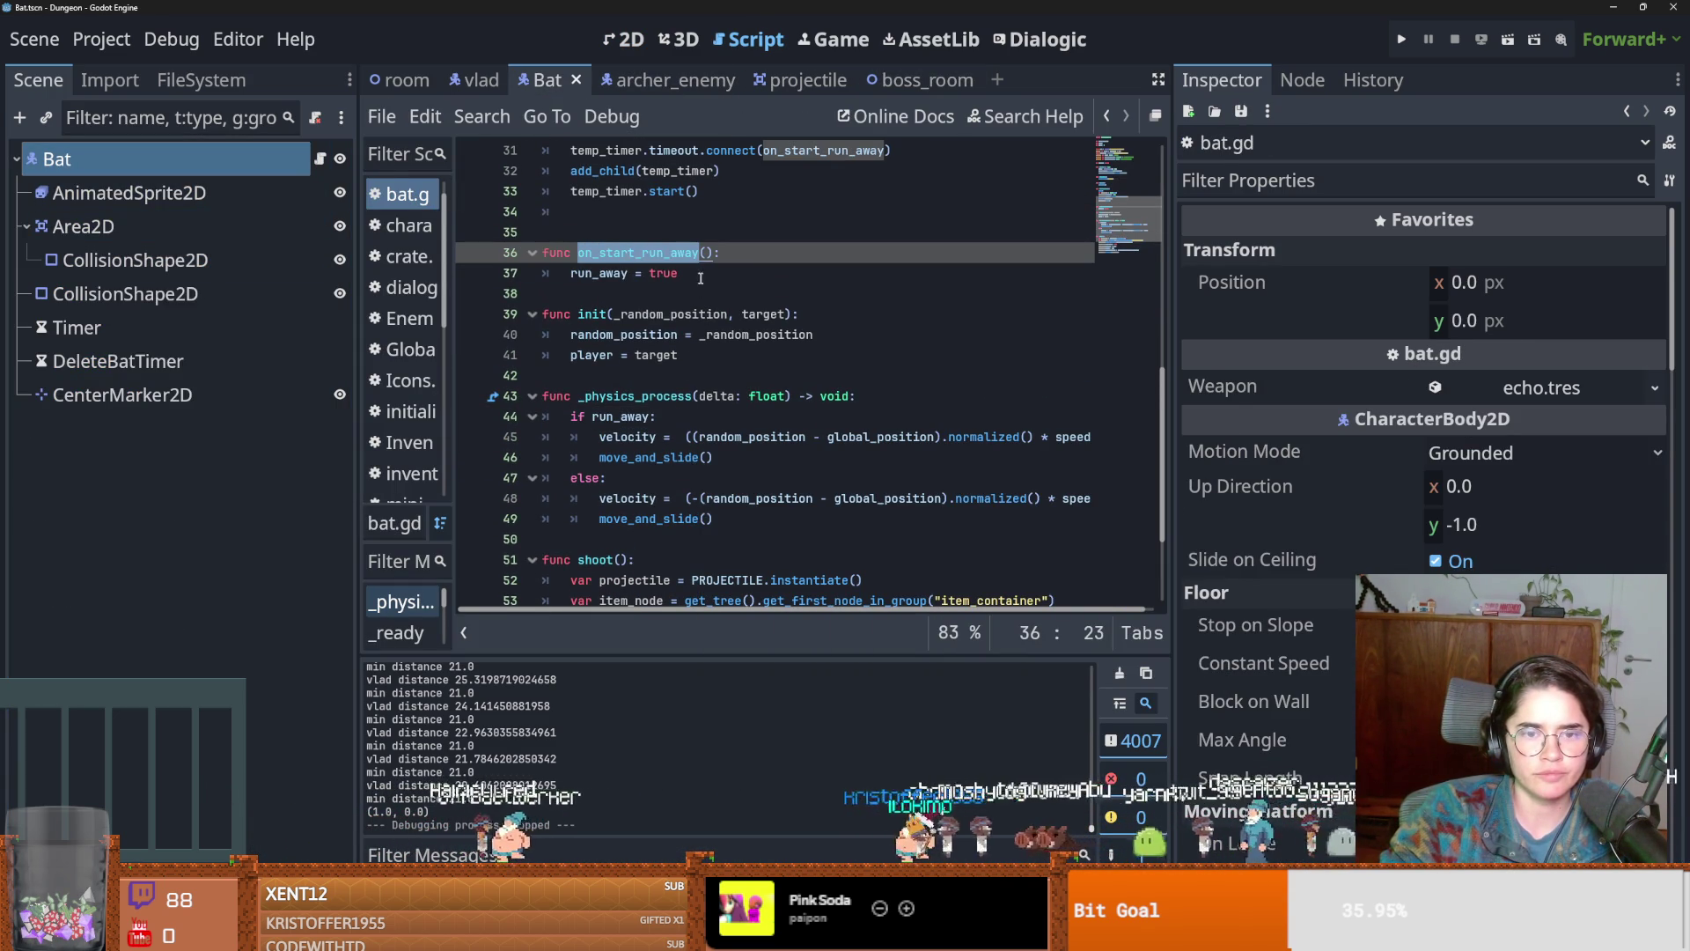
double_click(616, 273)
scroll(664, 369, "up", 1)
scroll(664, 369, "down", 1)
double_click(637, 416)
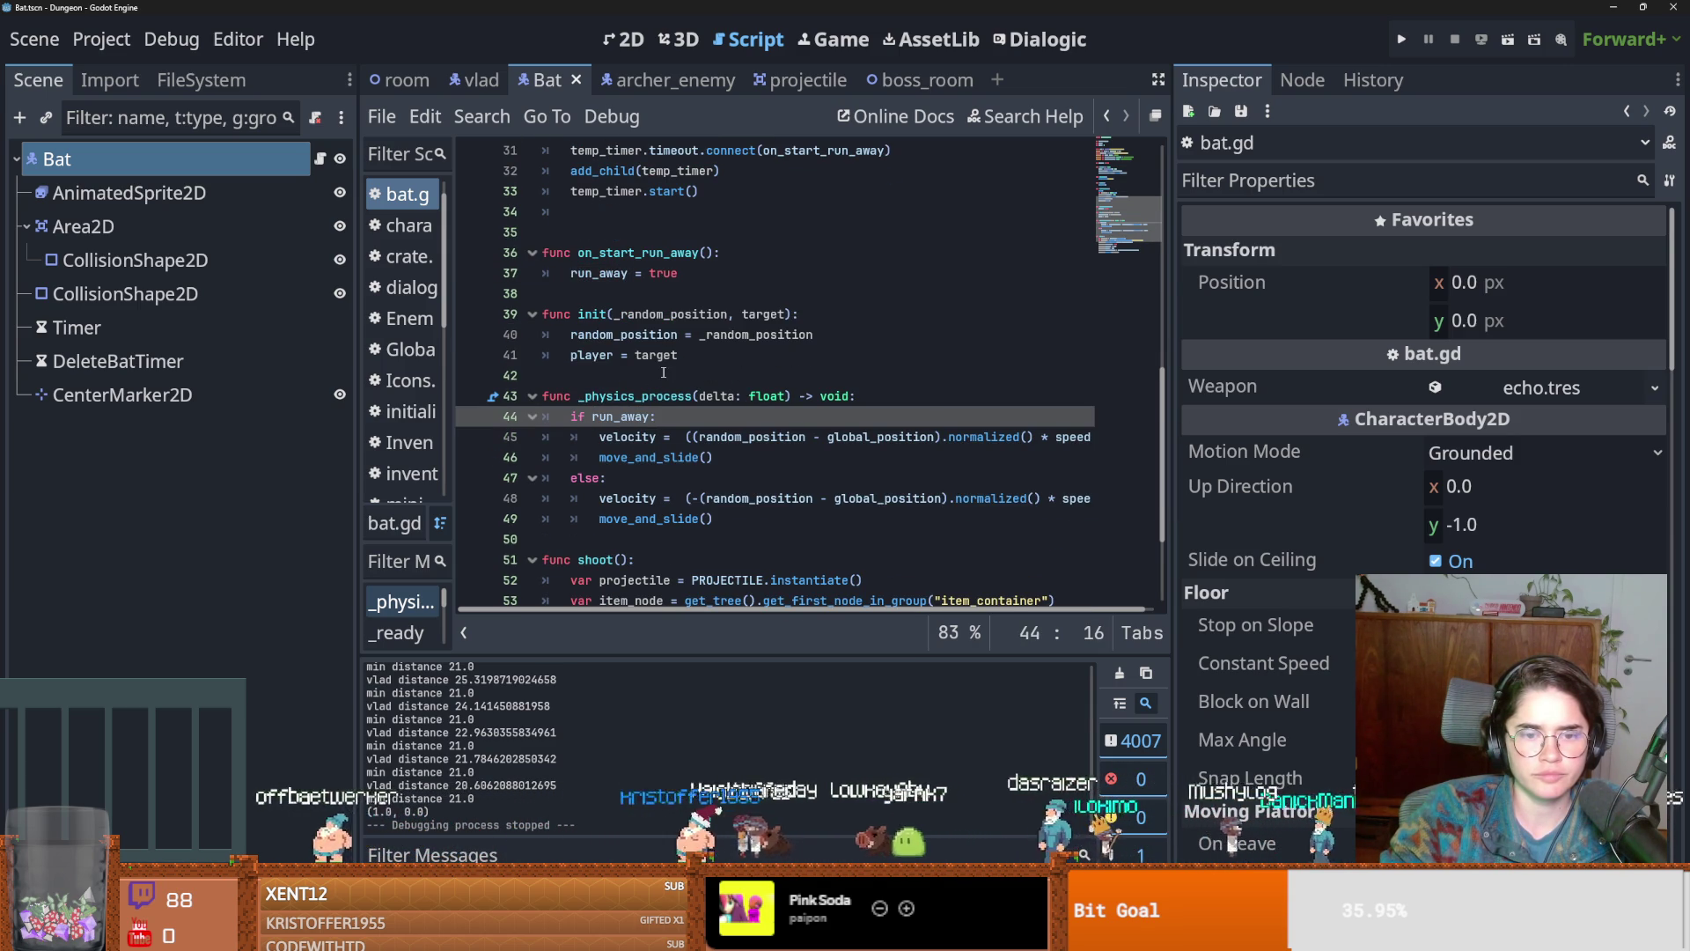
Step: Widen the script editor by dragging the Inspector splitter right, then review _physics_process
scroll(669, 380, "up", 1)
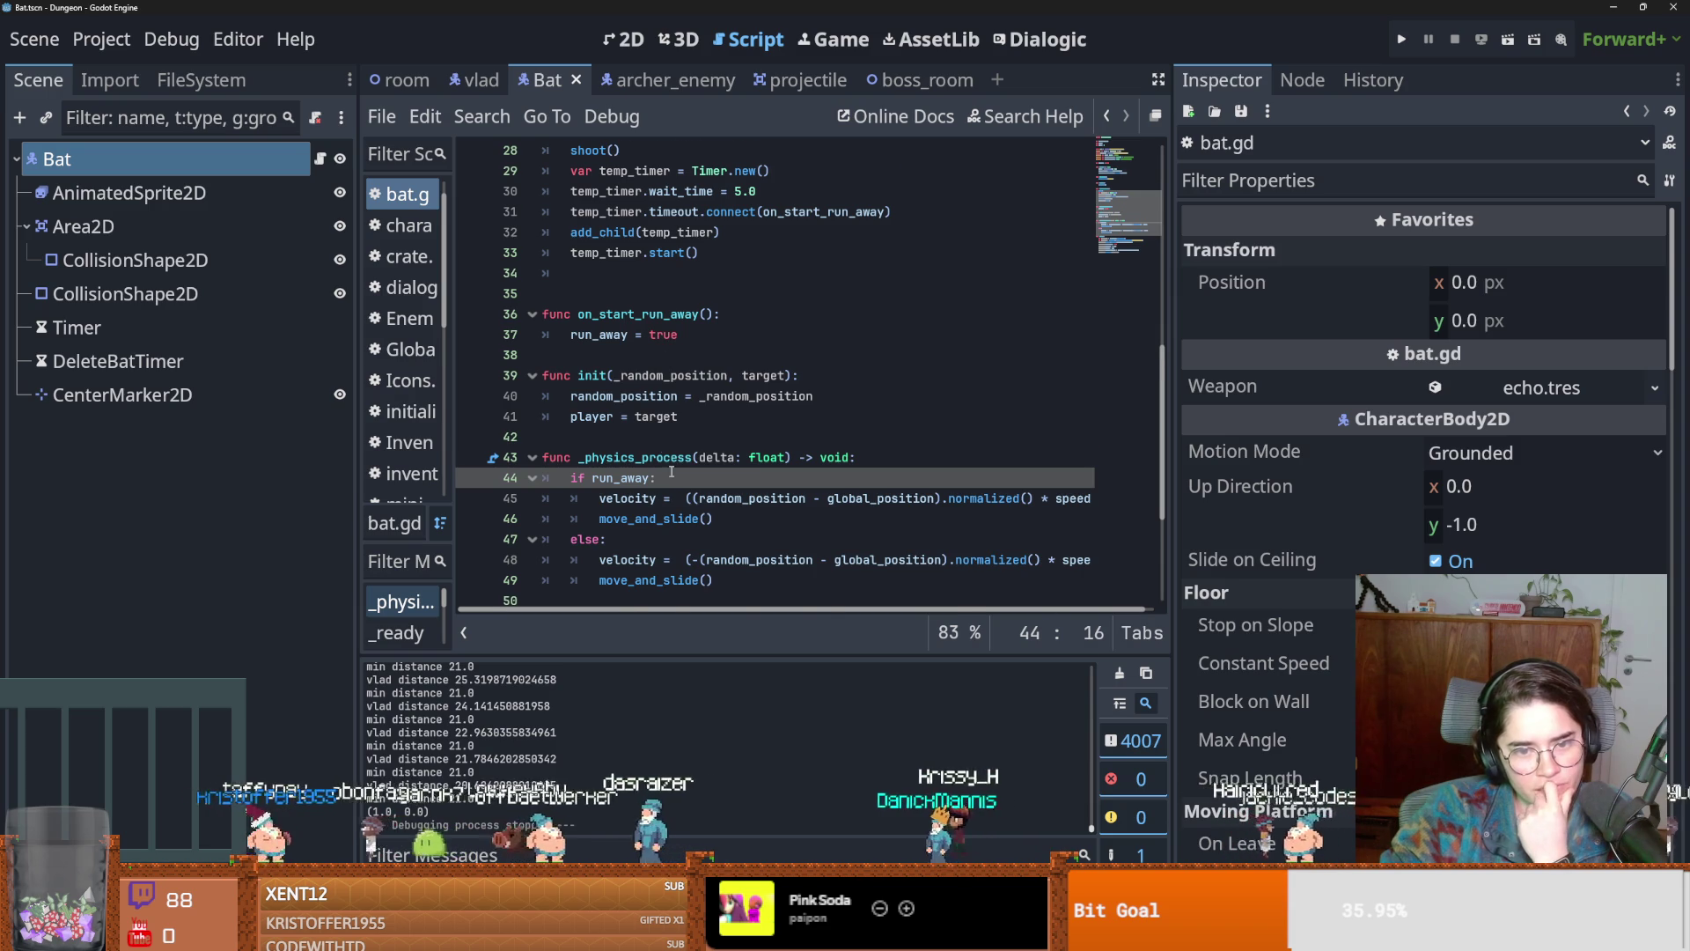
scroll(671, 472, "down", 1)
left_click(746, 521)
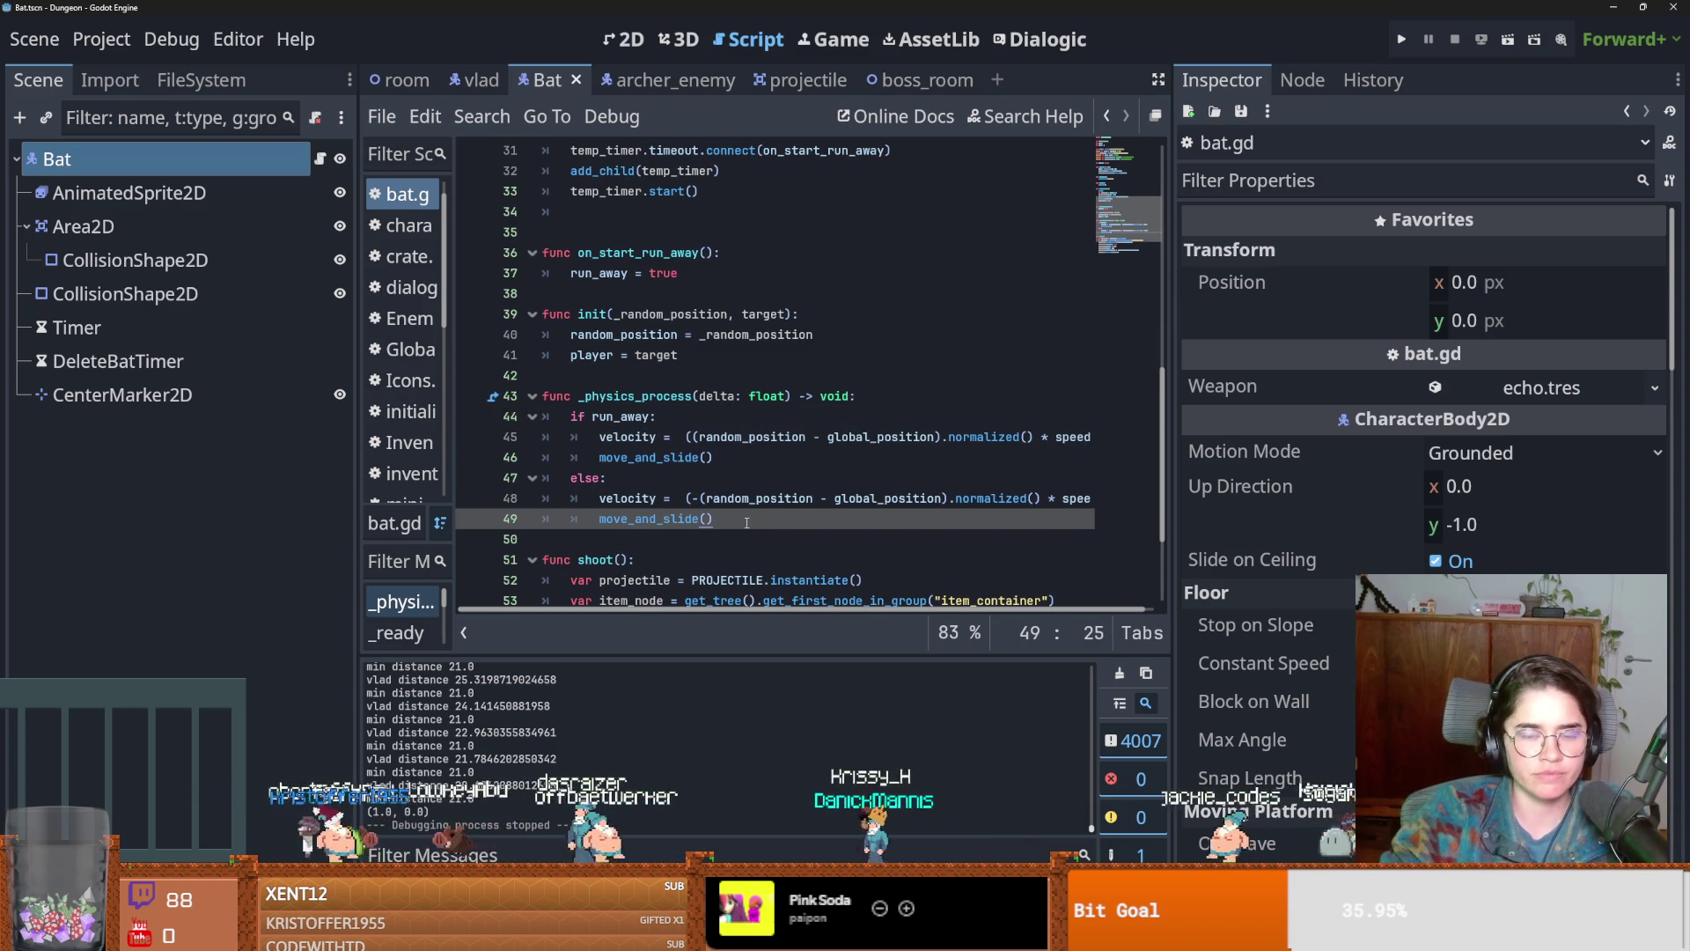
scroll(730, 474, "up", 1)
scroll(730, 474, "down", 1)
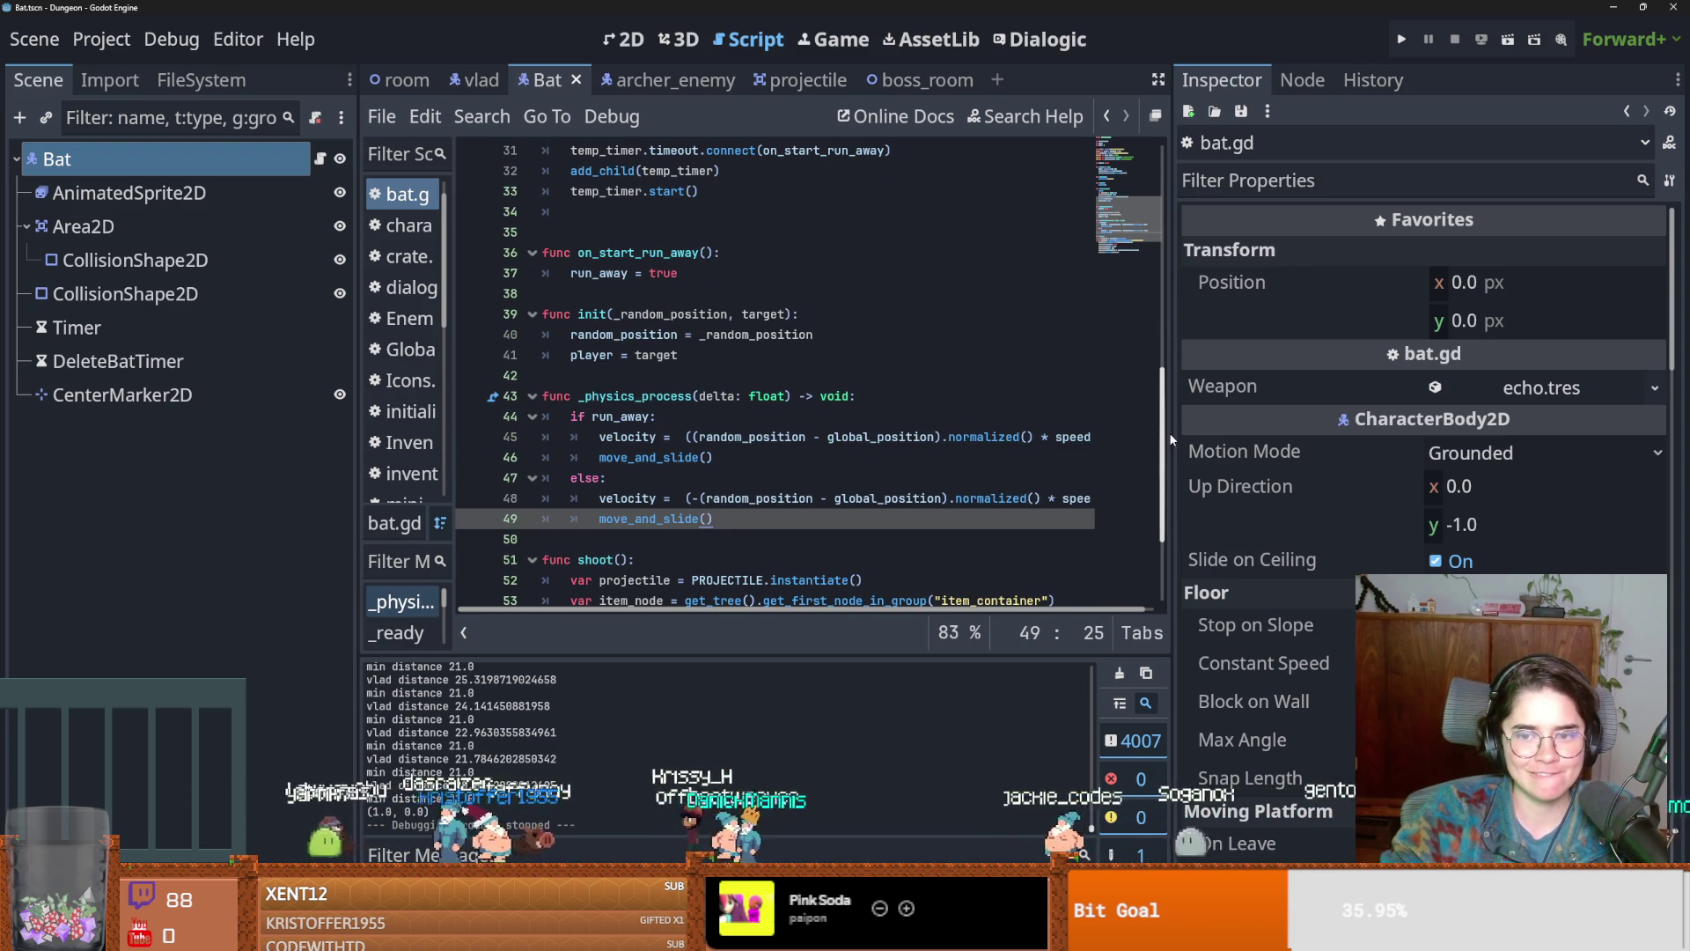
left_click_drag(1172, 434, 1448, 461)
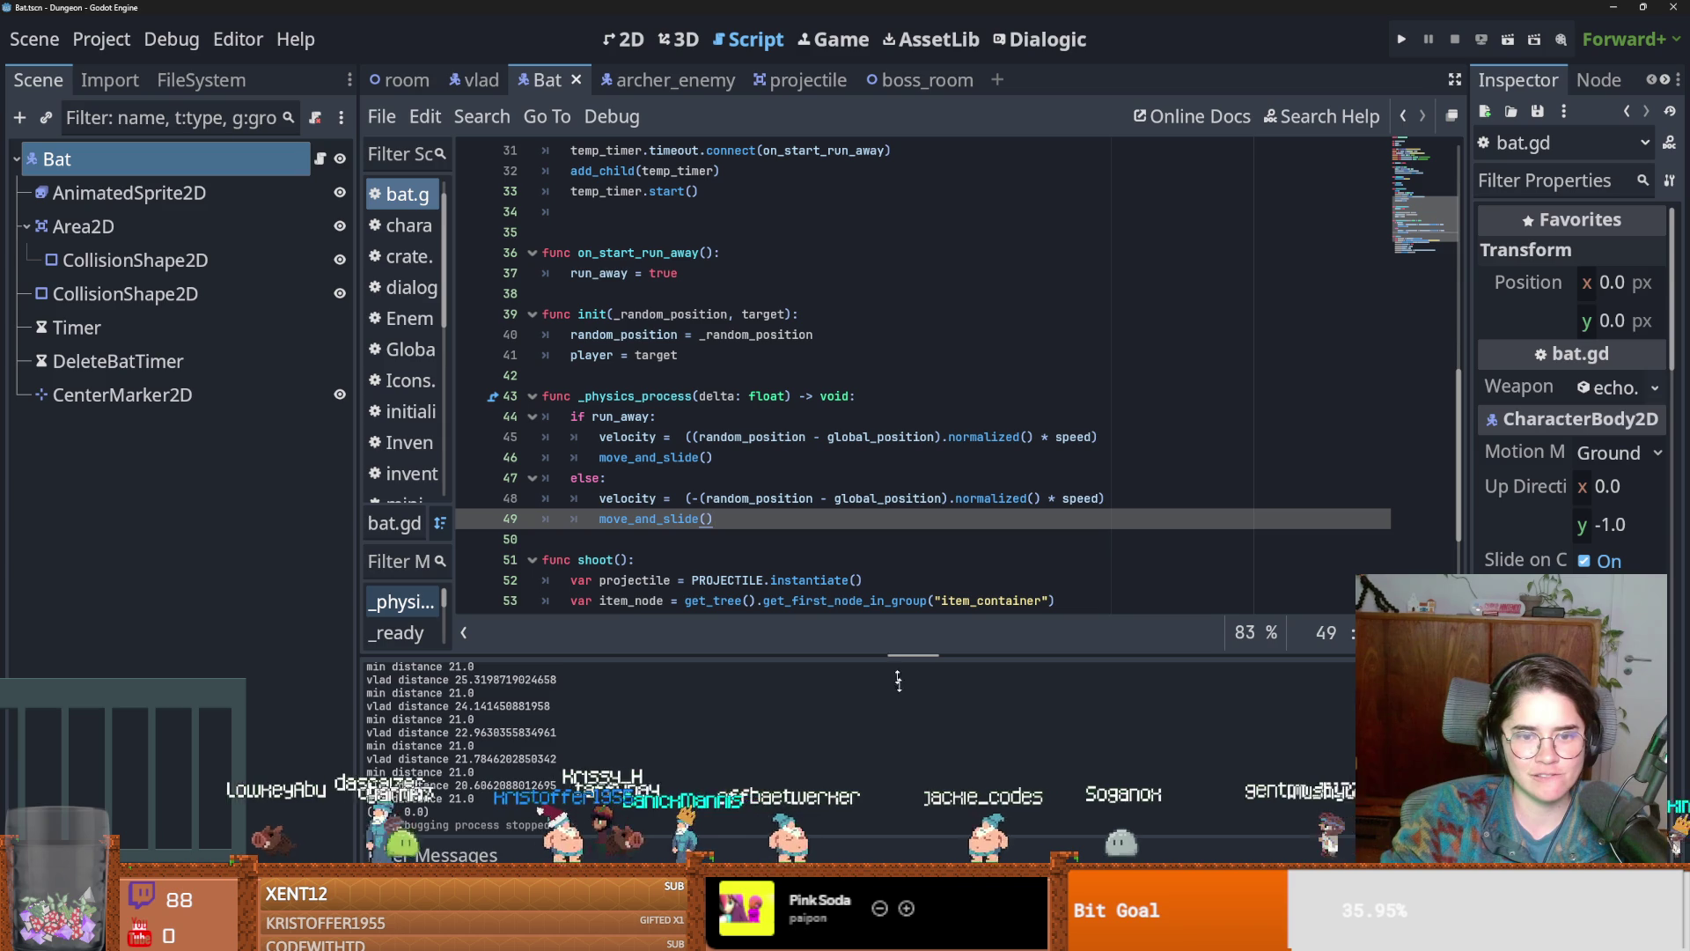
scroll(735, 487, "up", 1)
scroll(677, 466, "down", 1)
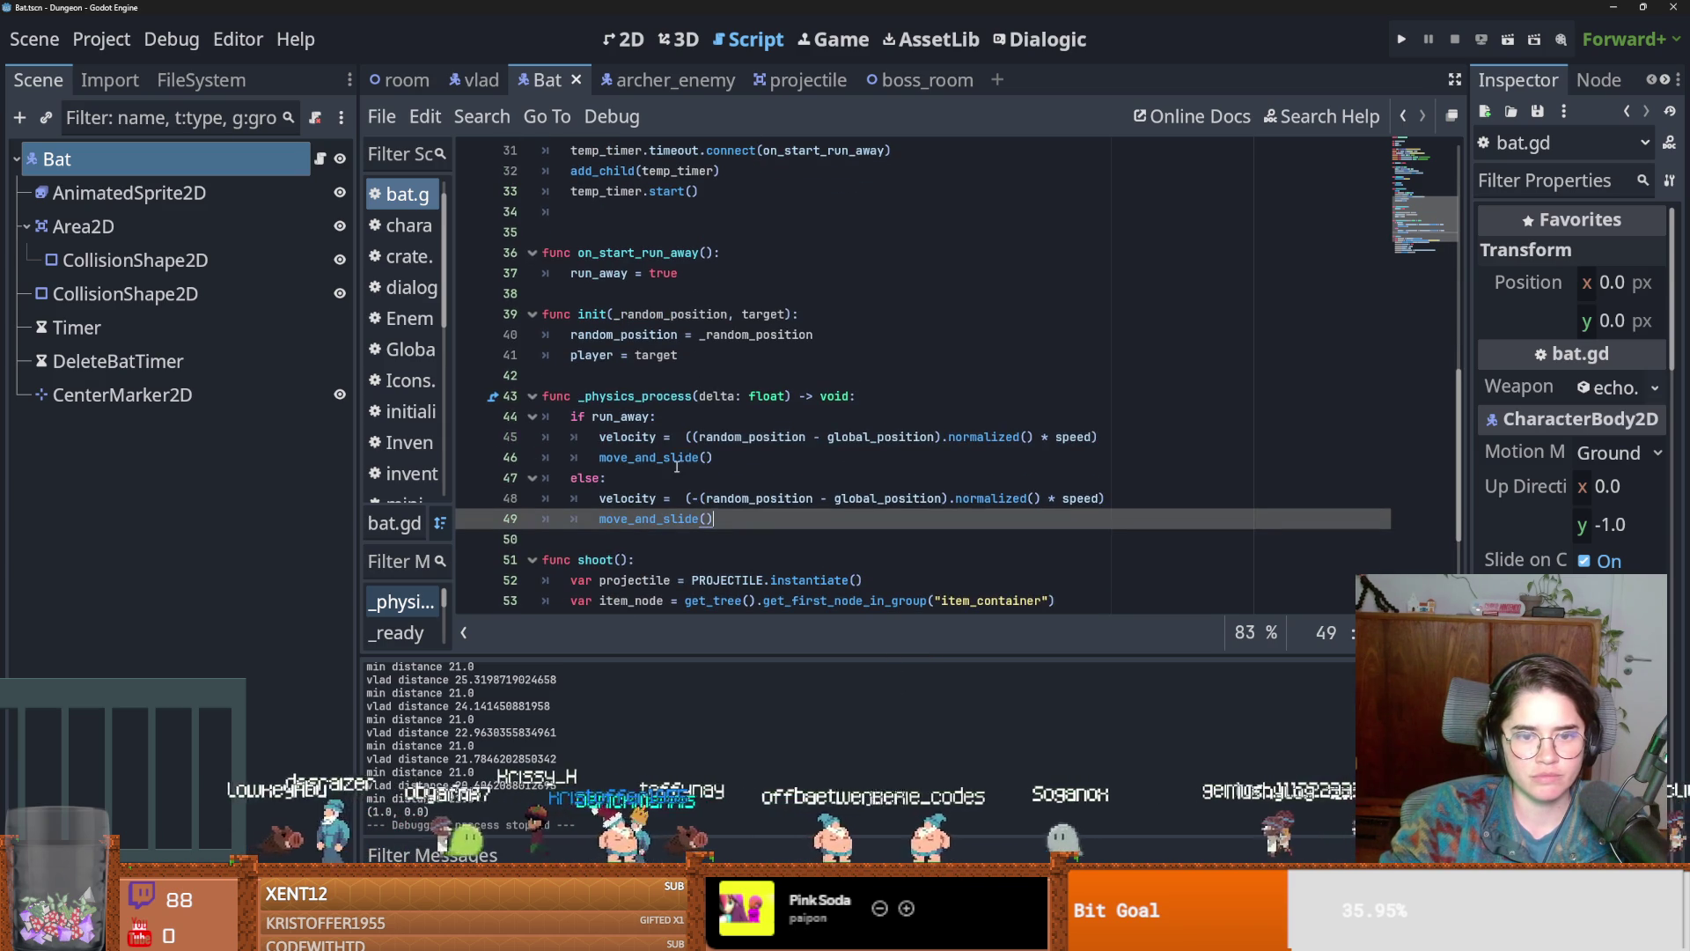
left_click(890, 457)
Step: Add an 'if stand_still == true: pass' check ahead of the run_away branch in _physics_process
left_click(882, 403)
key("Return")
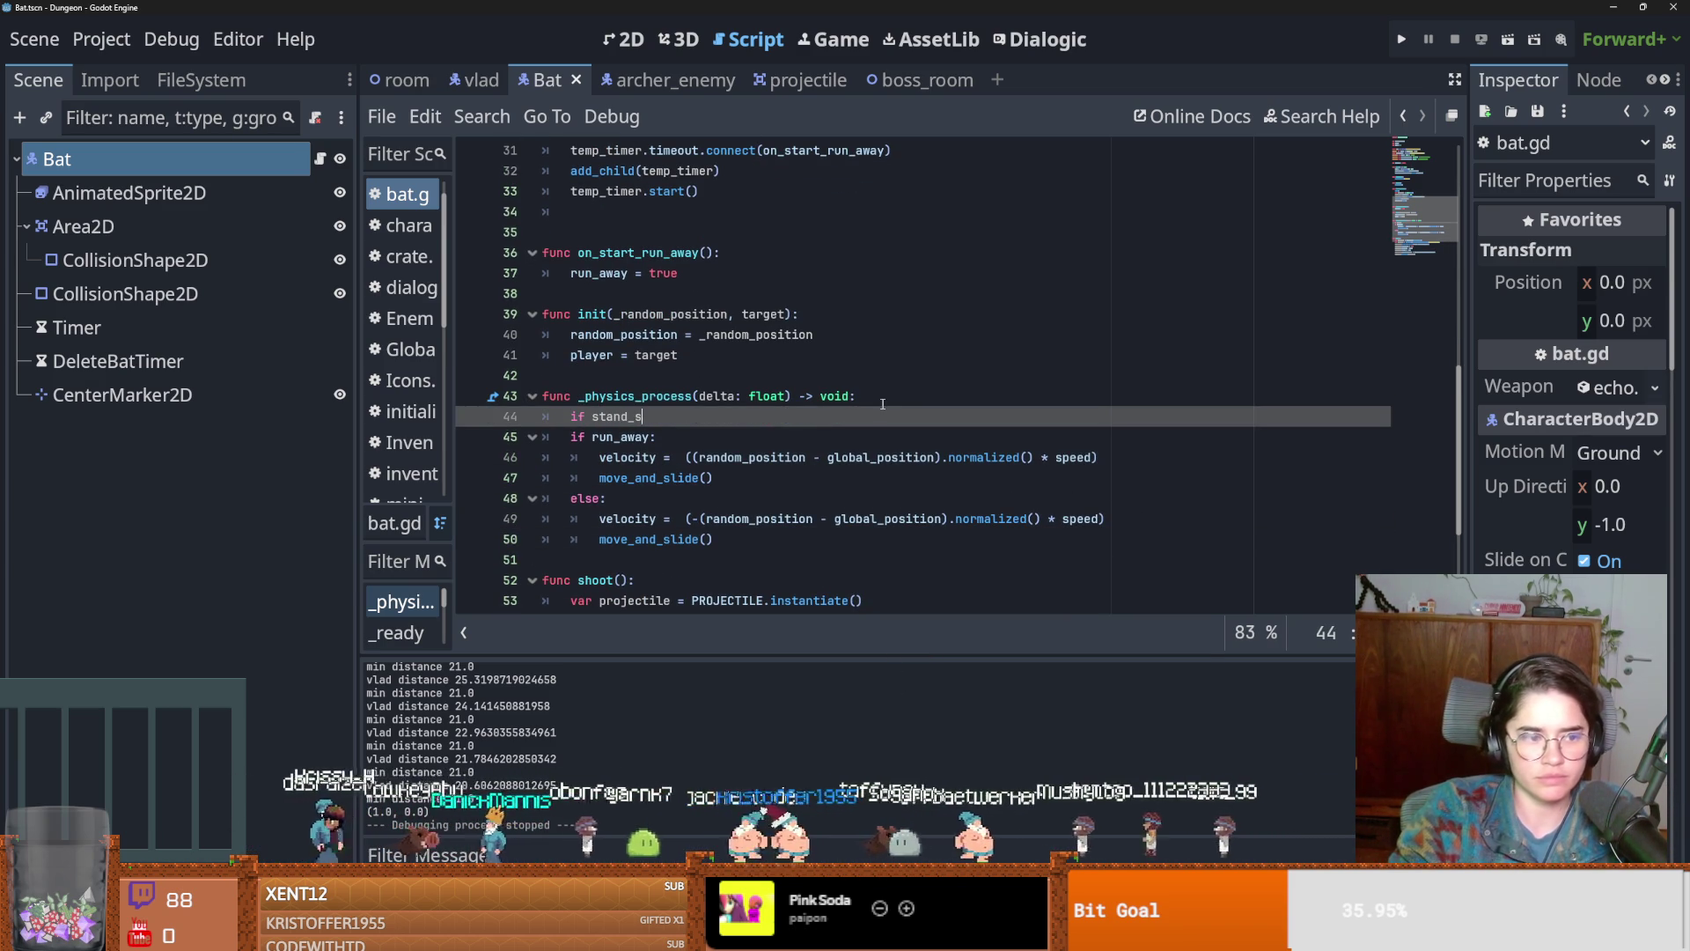
key("BackSpace")
type("= true")
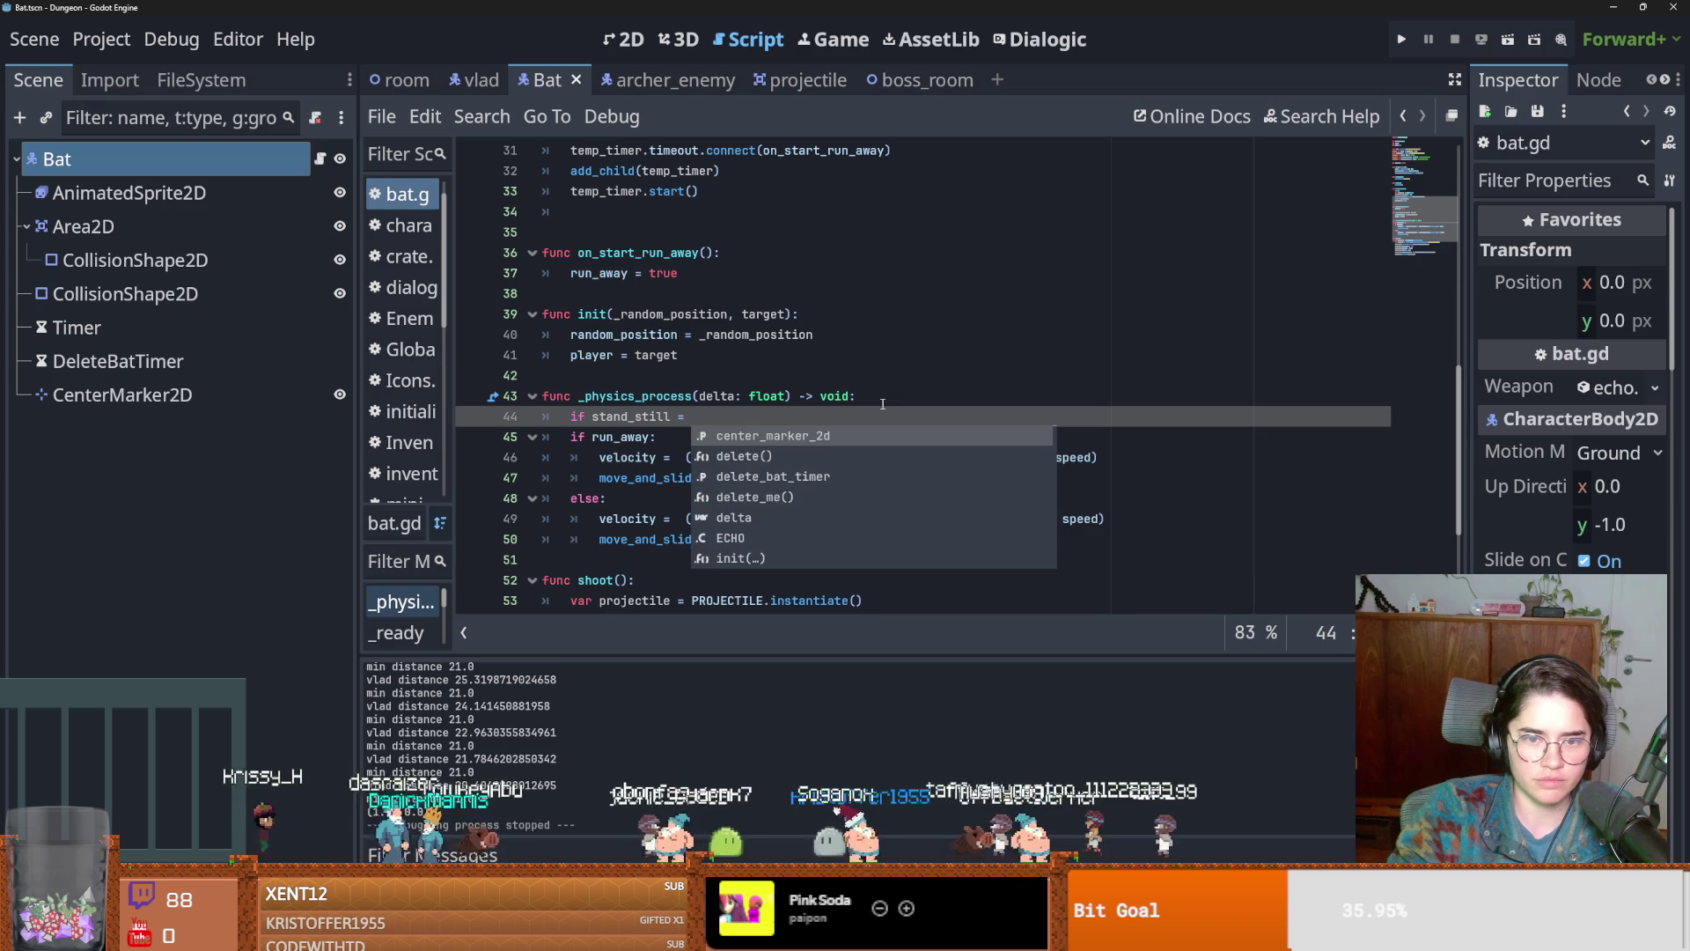
type(":")
key("Return")
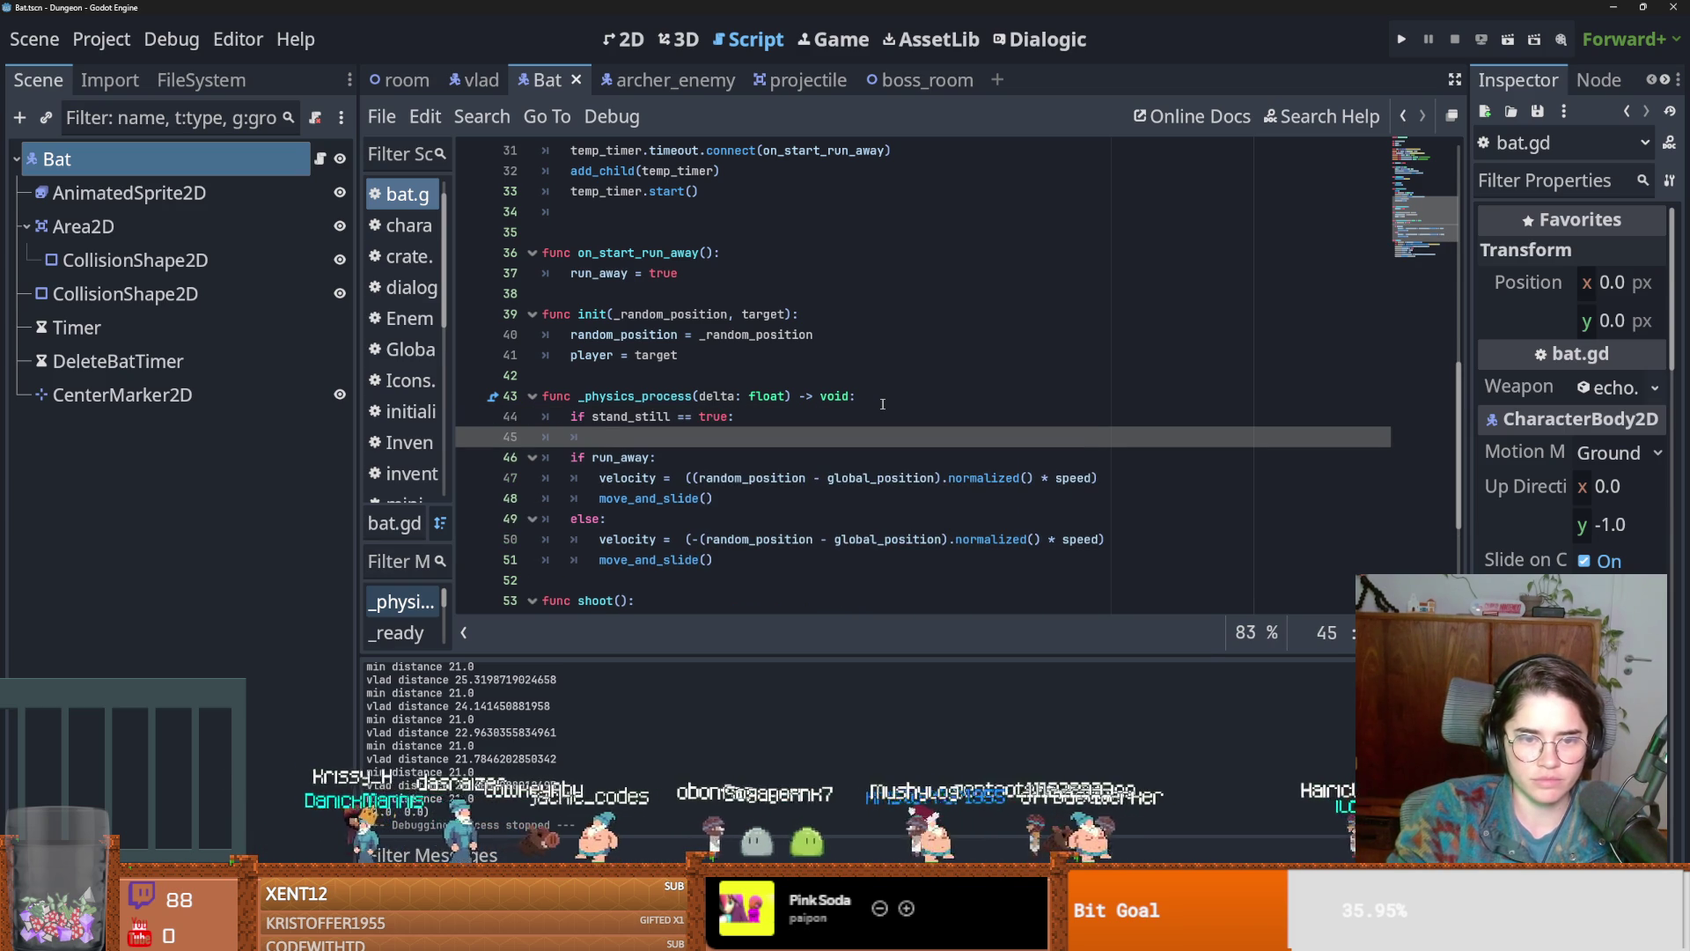
left_click(572, 458)
type("p")
key("BackSpace")
left_click(625, 498)
Step: Declare var stand_still = false below the run_away declaration
left_click(649, 424)
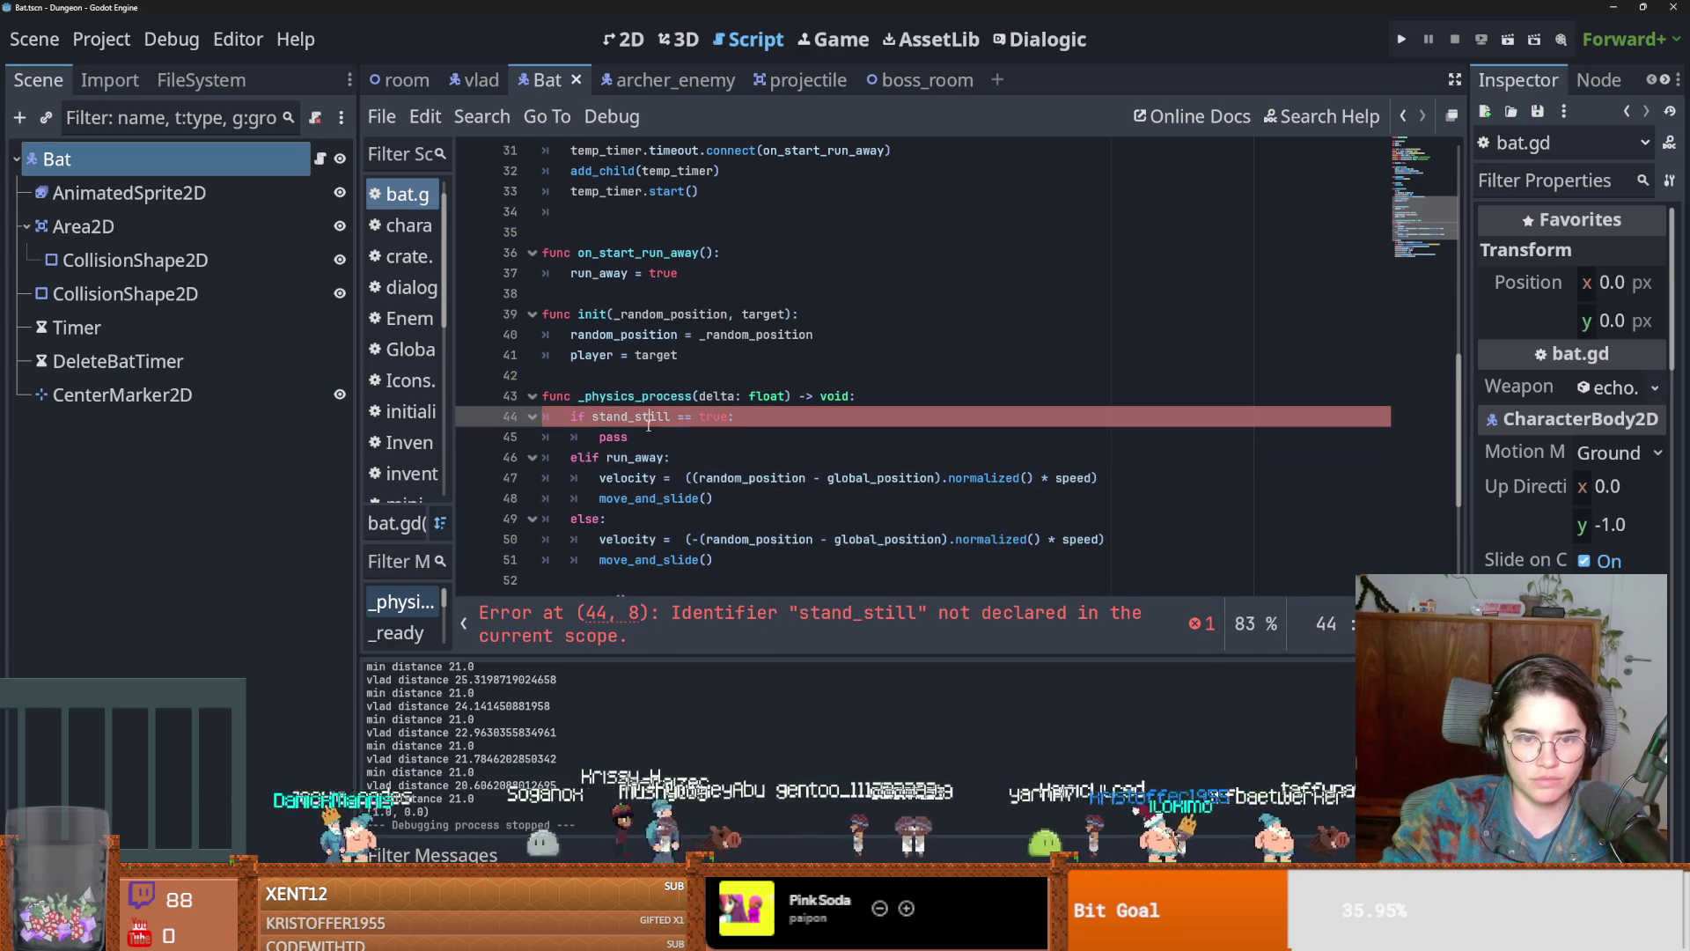
scroll(643, 379, "up", 4)
scroll(599, 225, "up", 3)
left_click(571, 252)
key("Return")
key("Return")
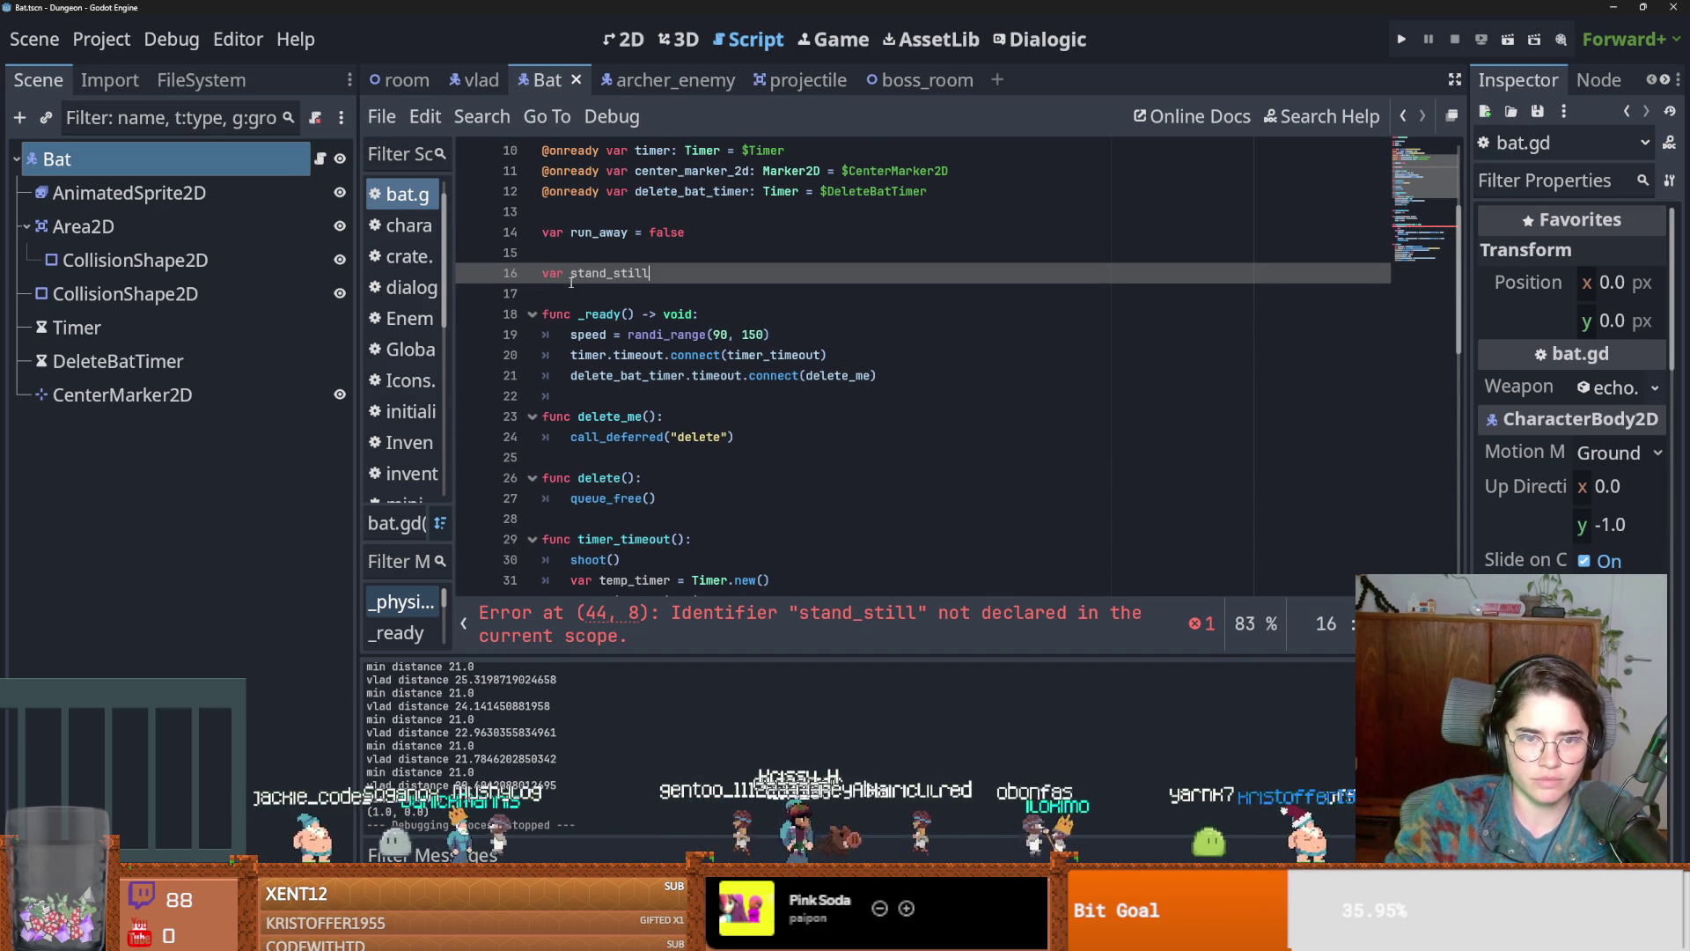
double_click(599, 274)
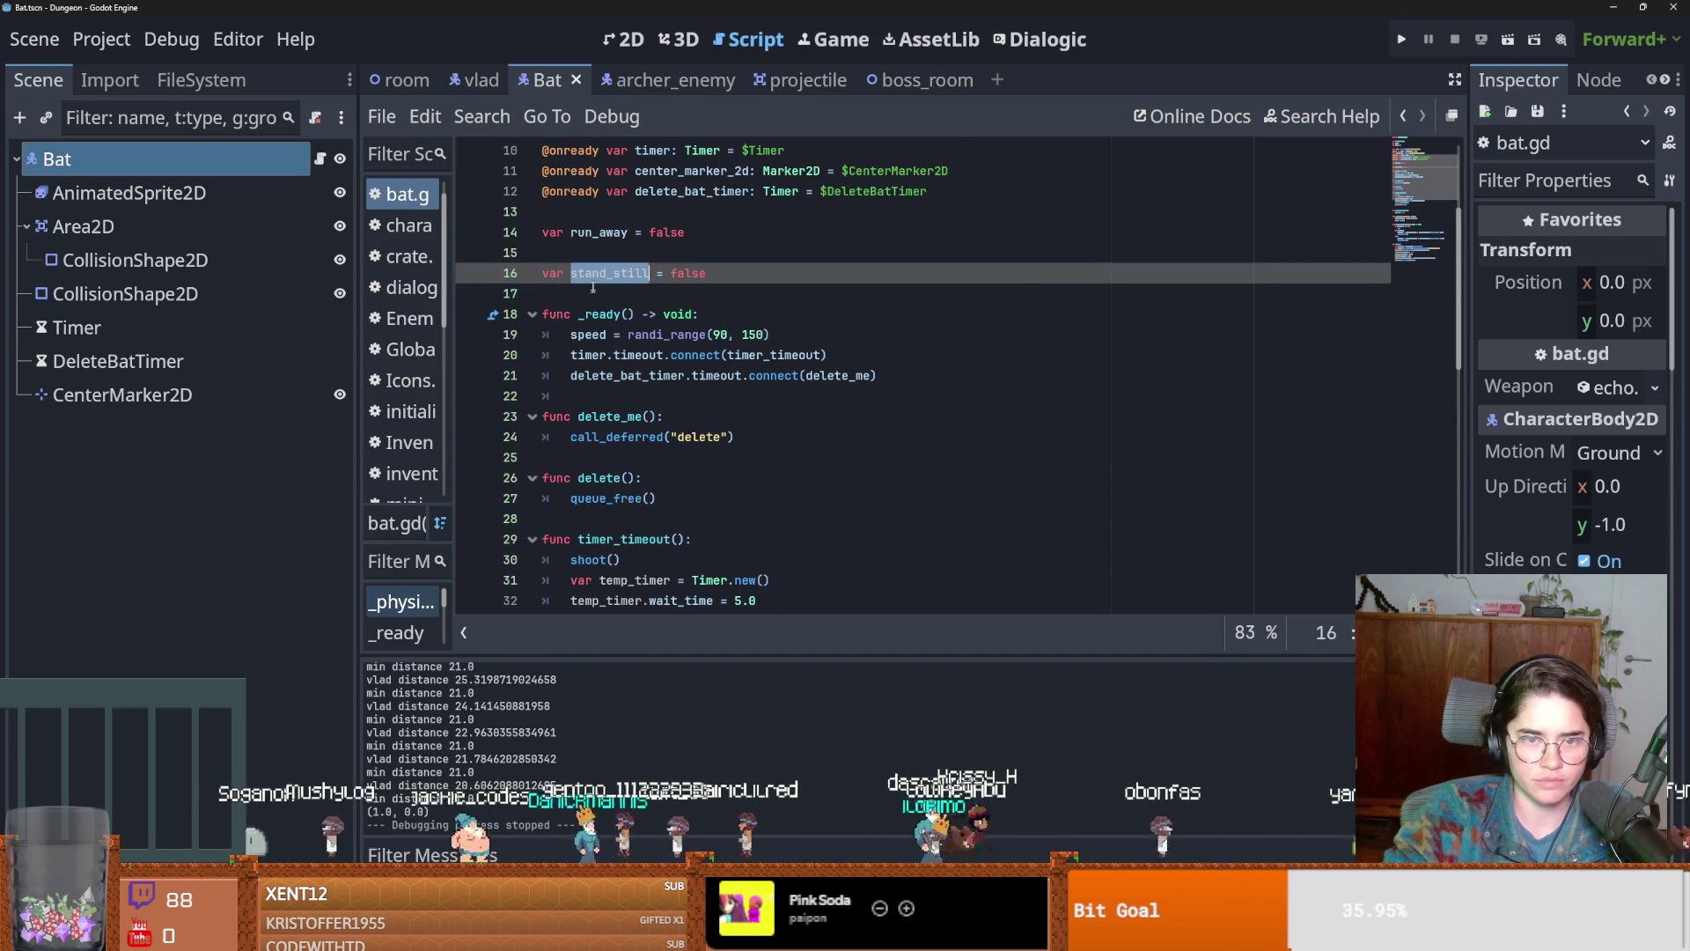
Step: Set stand_still = true right after shoot() in timer_timeout
scroll(607, 335, "down", 4)
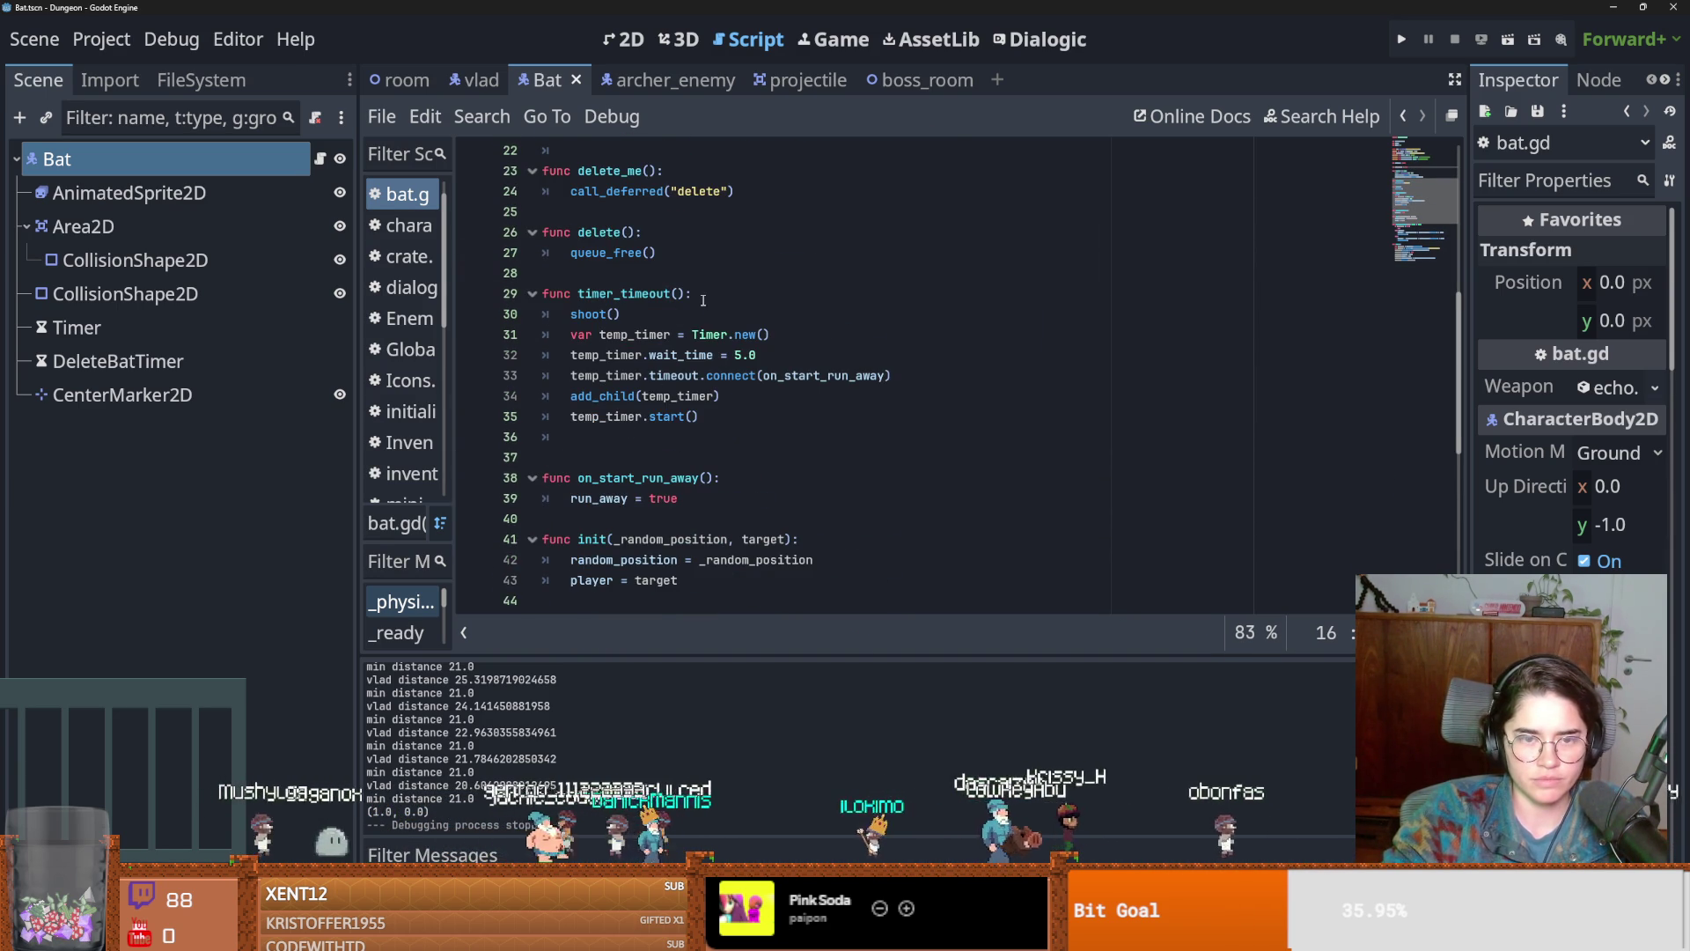
left_click(694, 316)
key("Return")
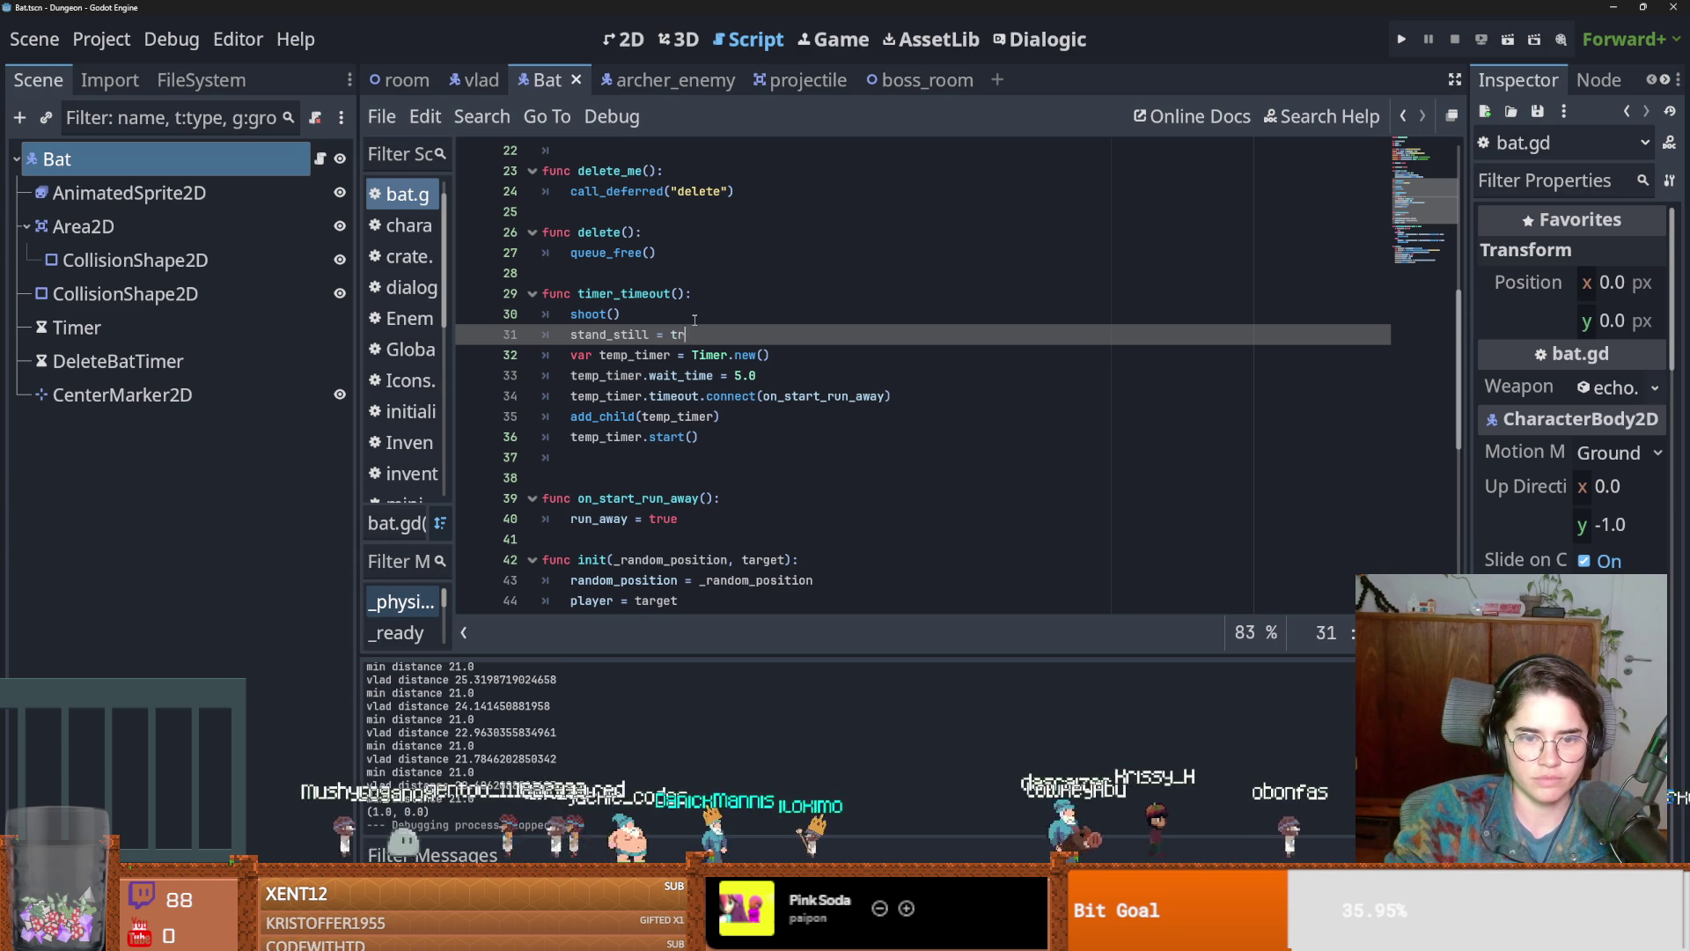
double_click(629, 334)
scroll(691, 417, "down", 3)
scroll(691, 418, "up", 1)
key("ctrl+z")
key("ctrl+z")
type("stand_still = true")
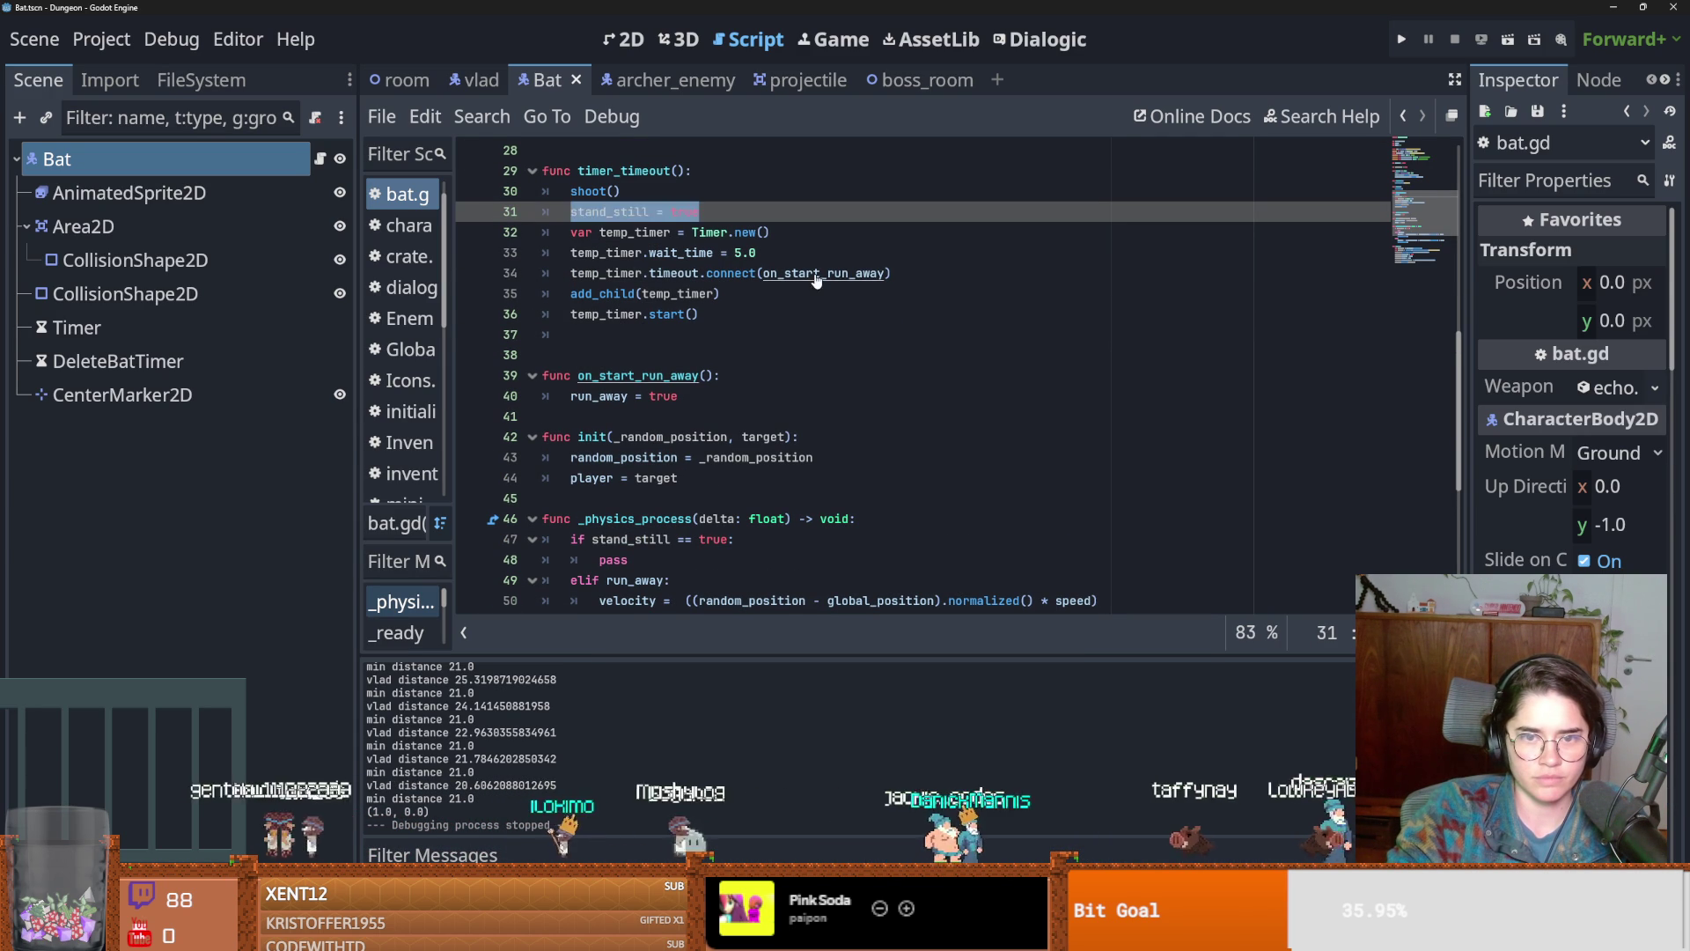
Step: Set stand_still = false in on_start_run_away and save bat.gd
left_click(731, 376)
key("Return")
type("stand_still = true")
key("BackSpace")
key("BackSpace")
key("BackSpace")
type("false")
key("ctrl+s")
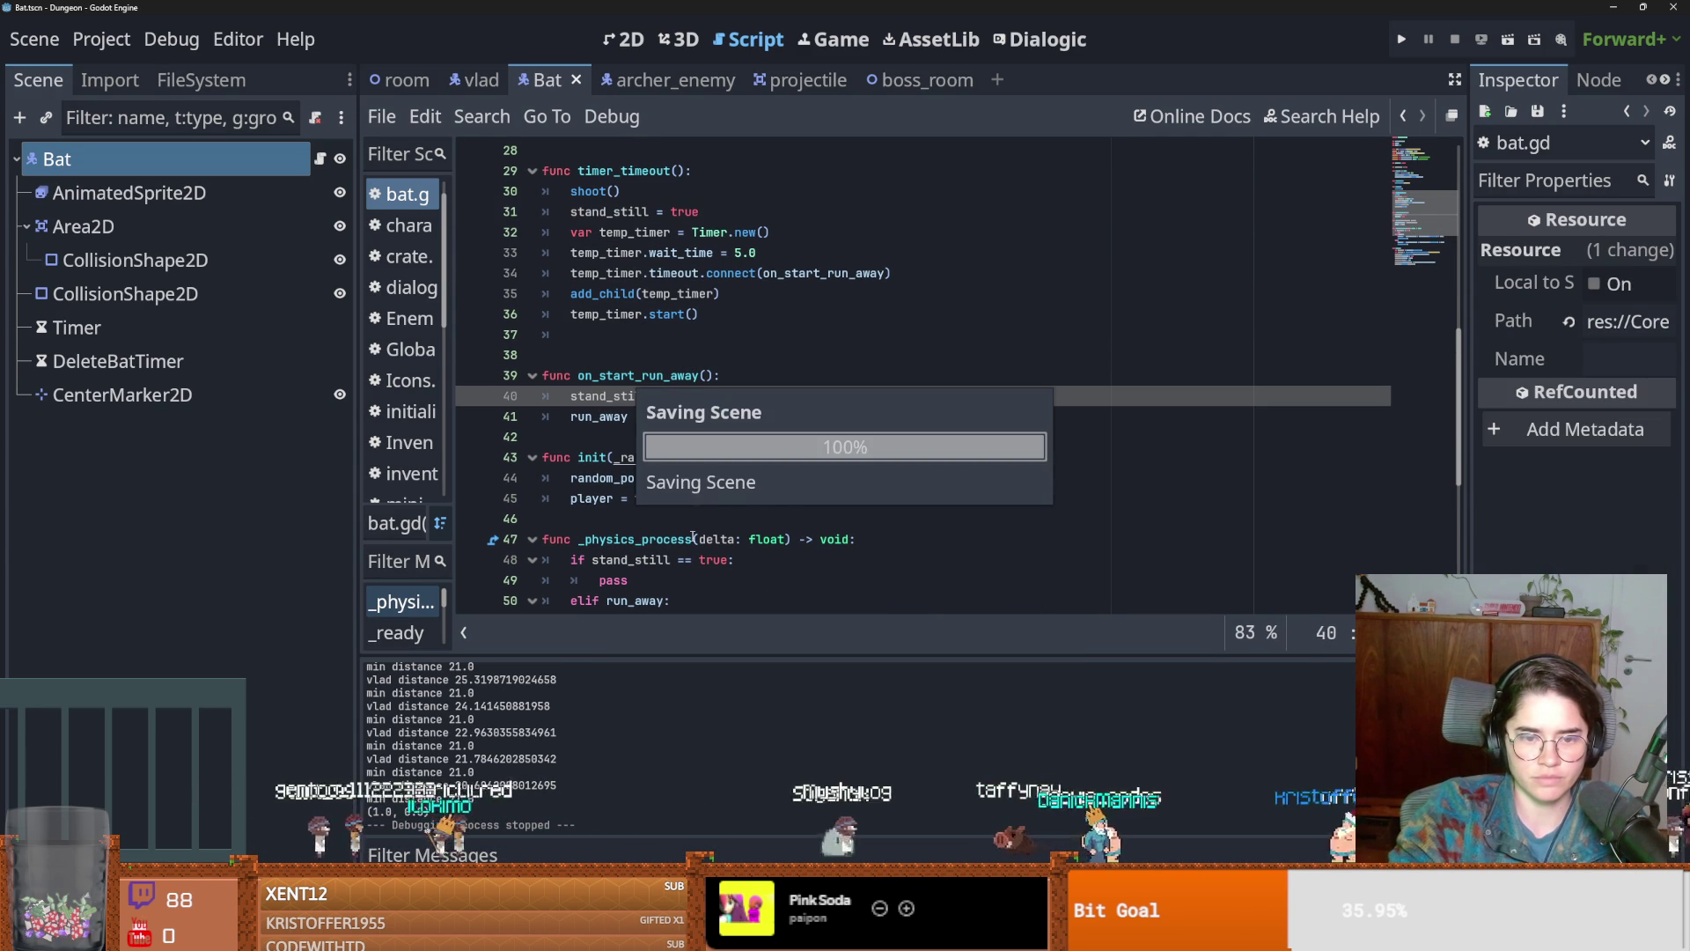
left_click(691, 539)
scroll(691, 539, "down", 3)
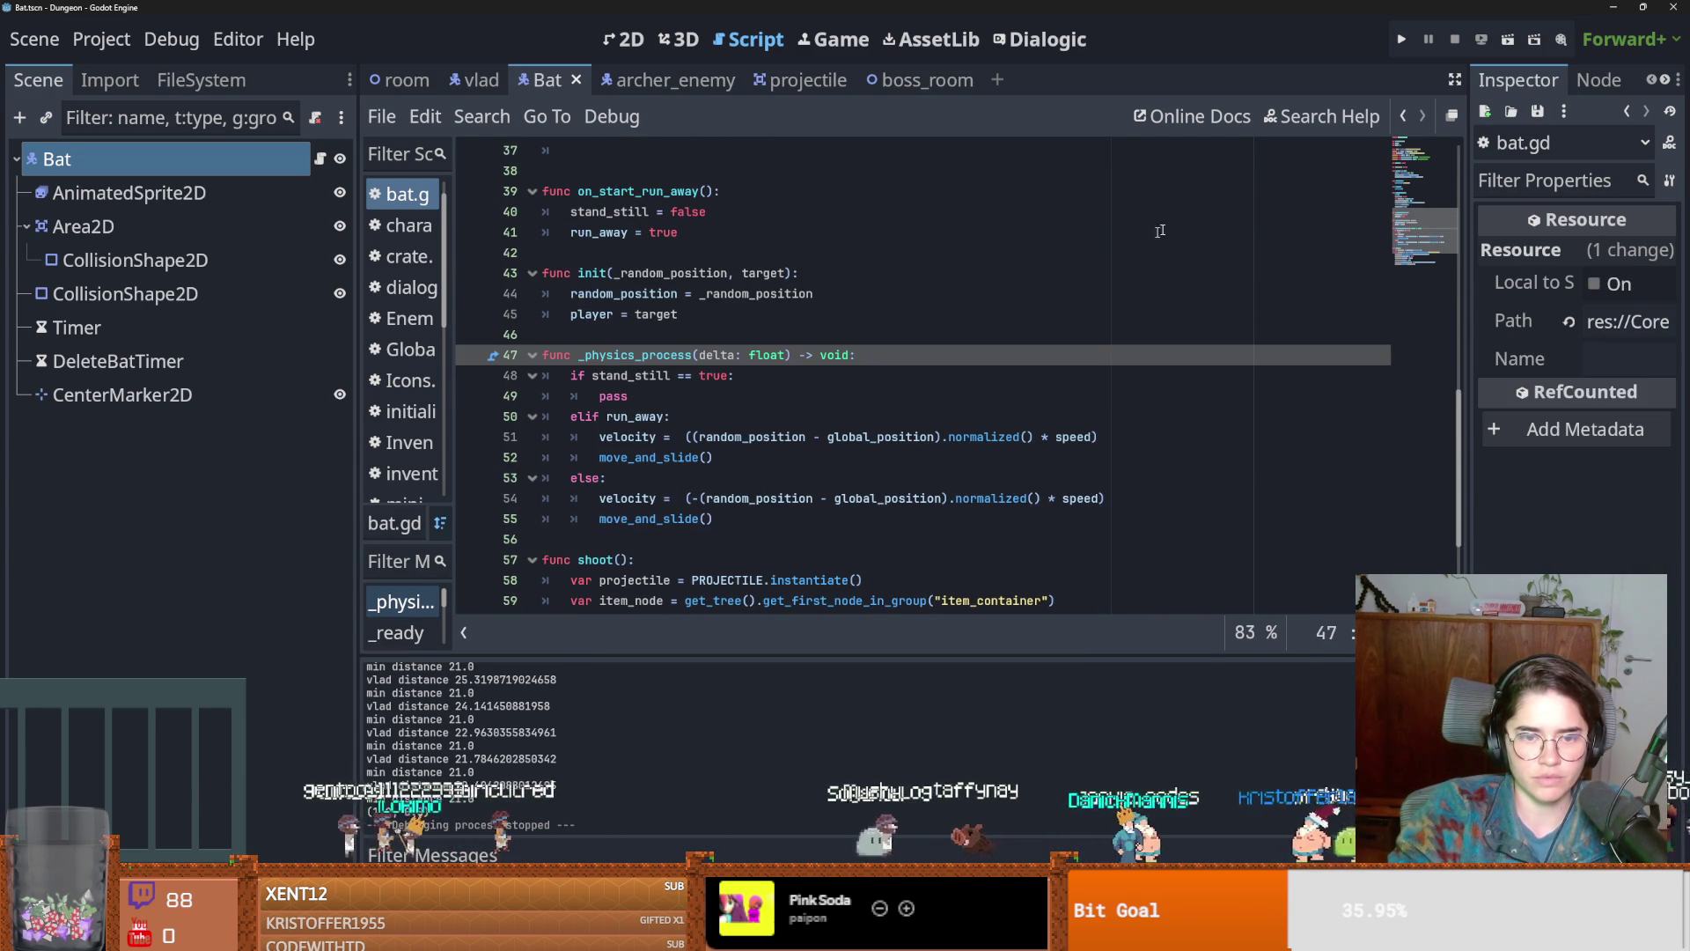
left_click(1404, 37)
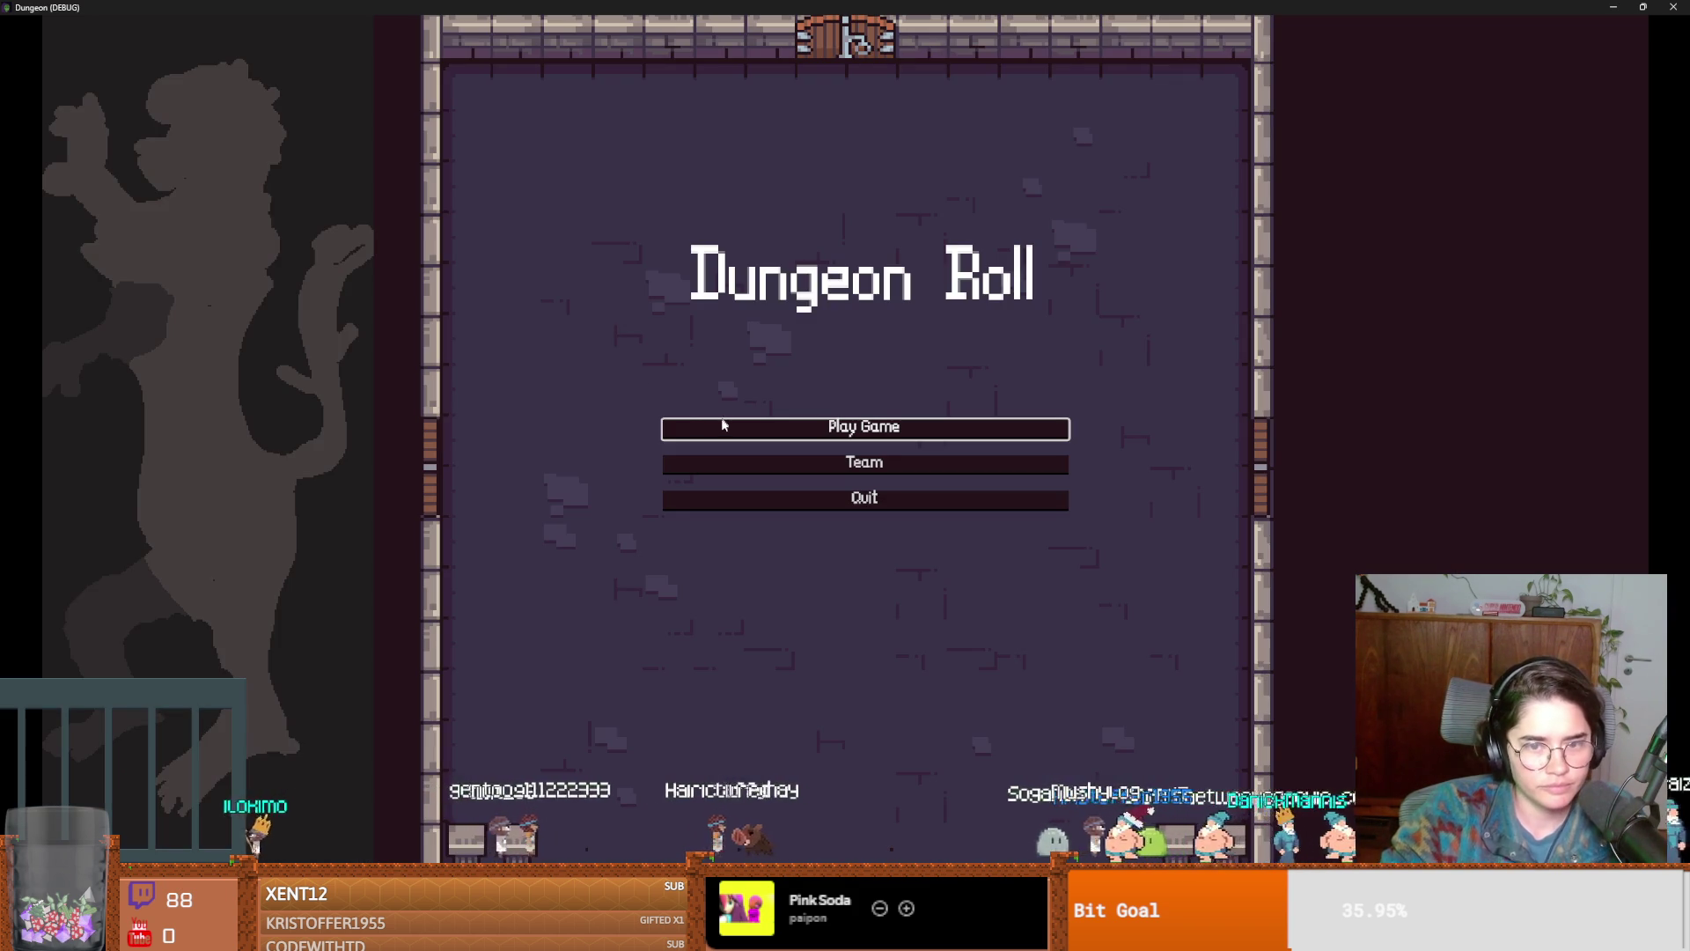
left_click(714, 432)
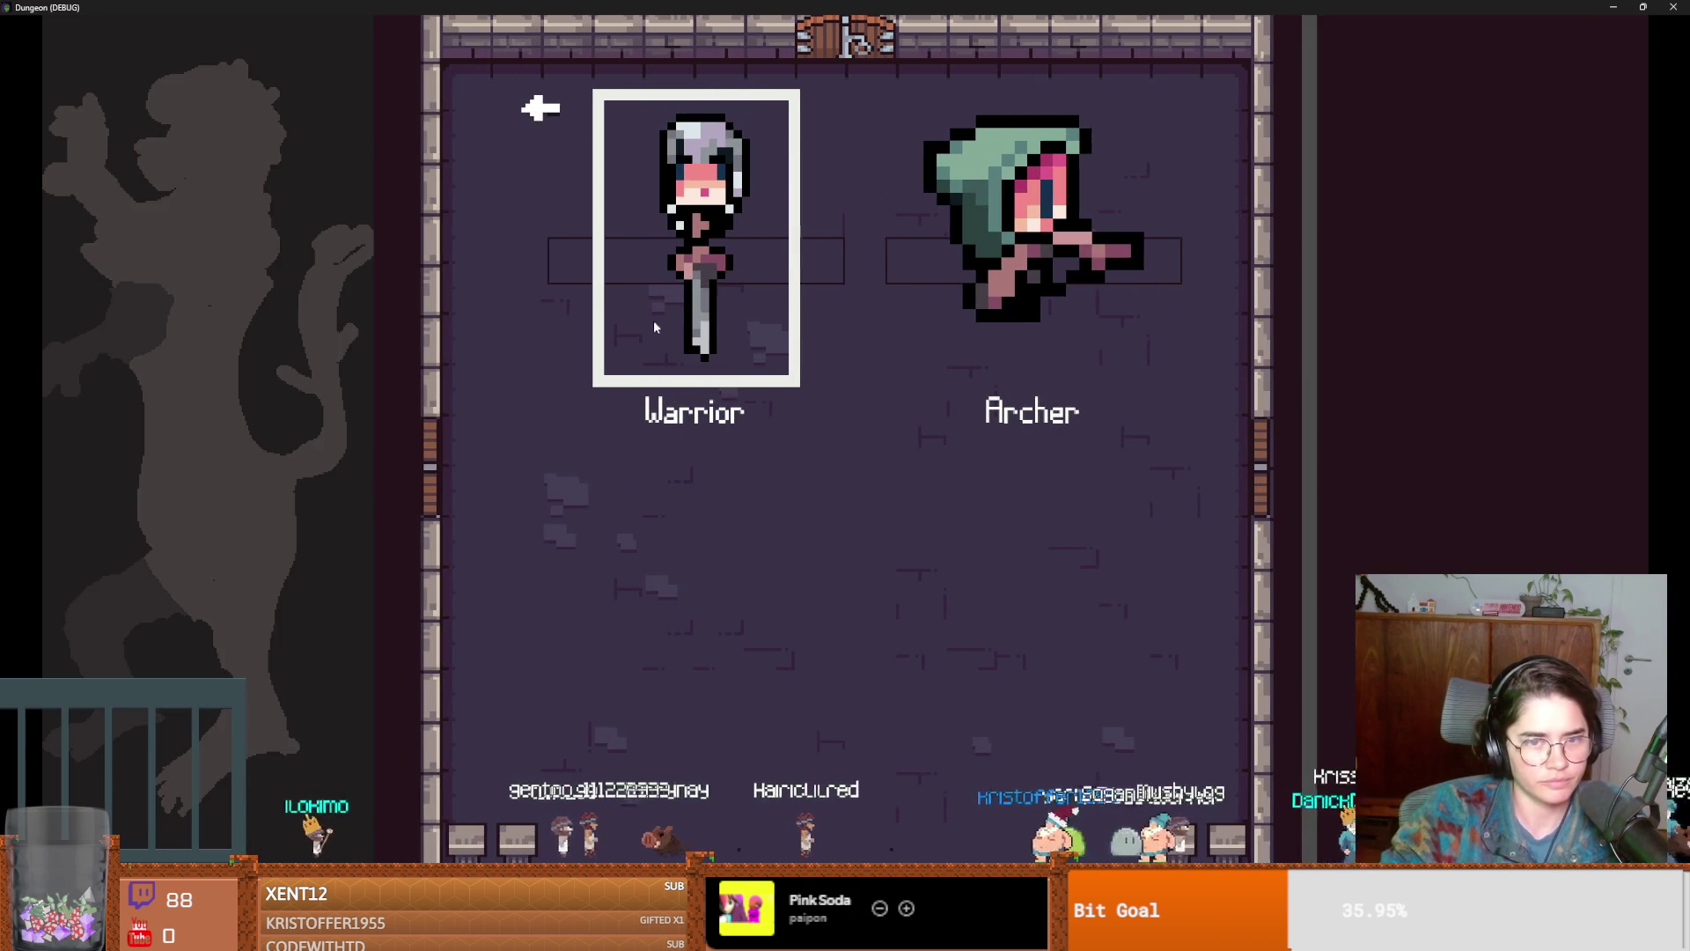
left_click(653, 317)
key("grave")
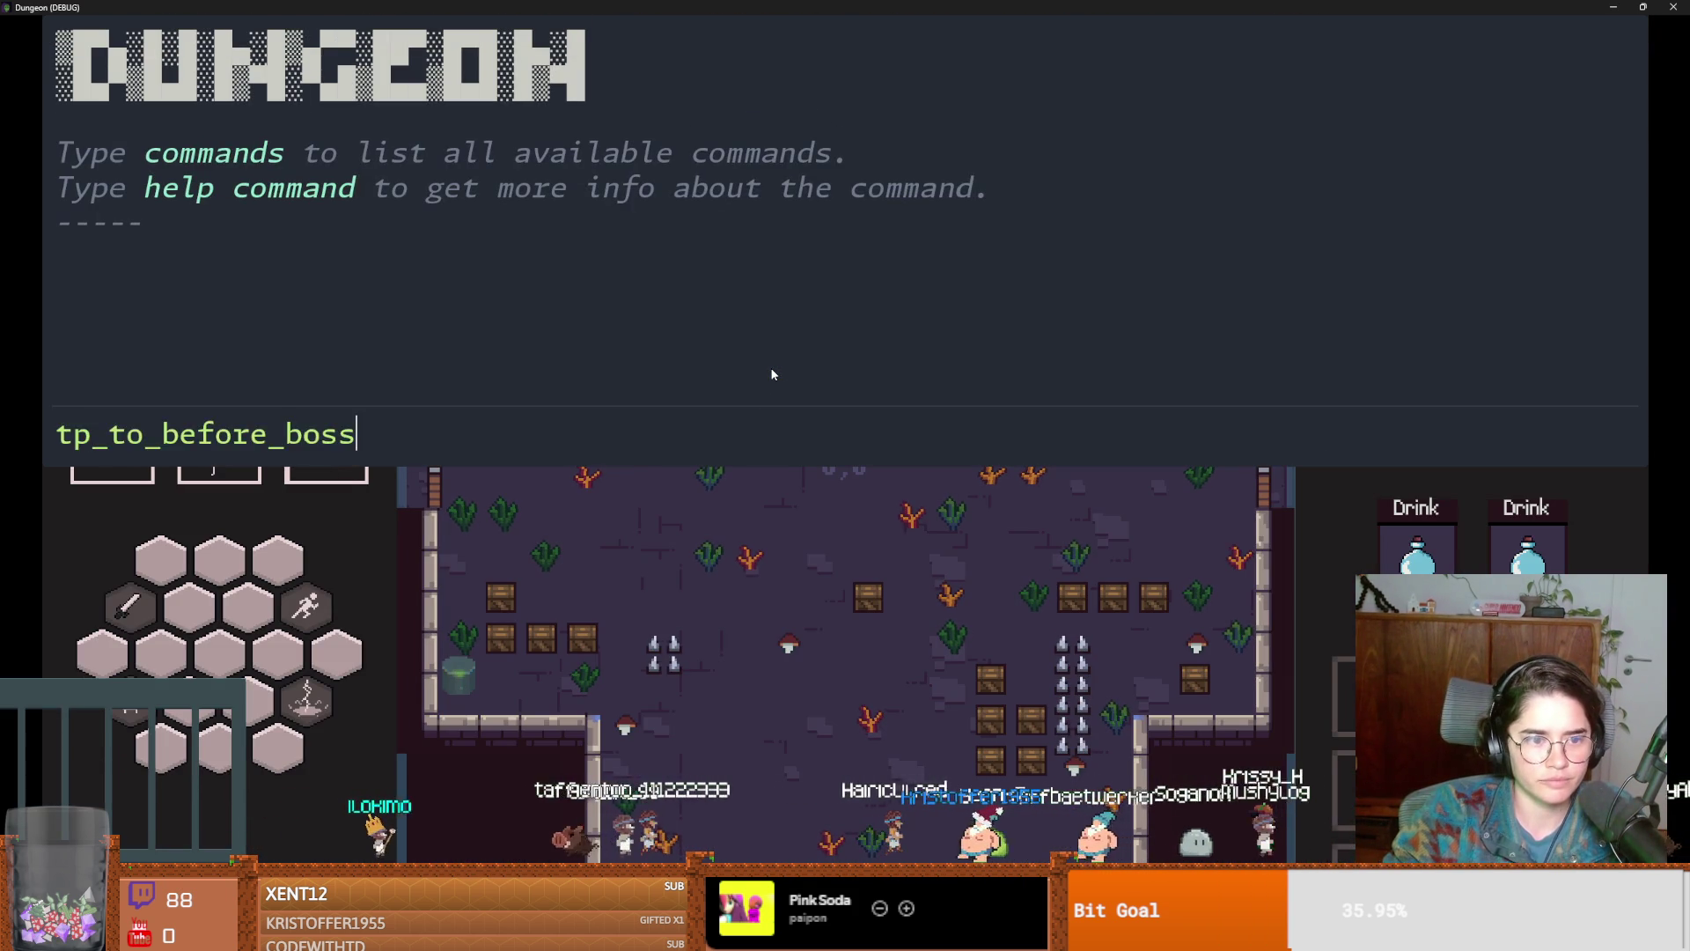
key("grave")
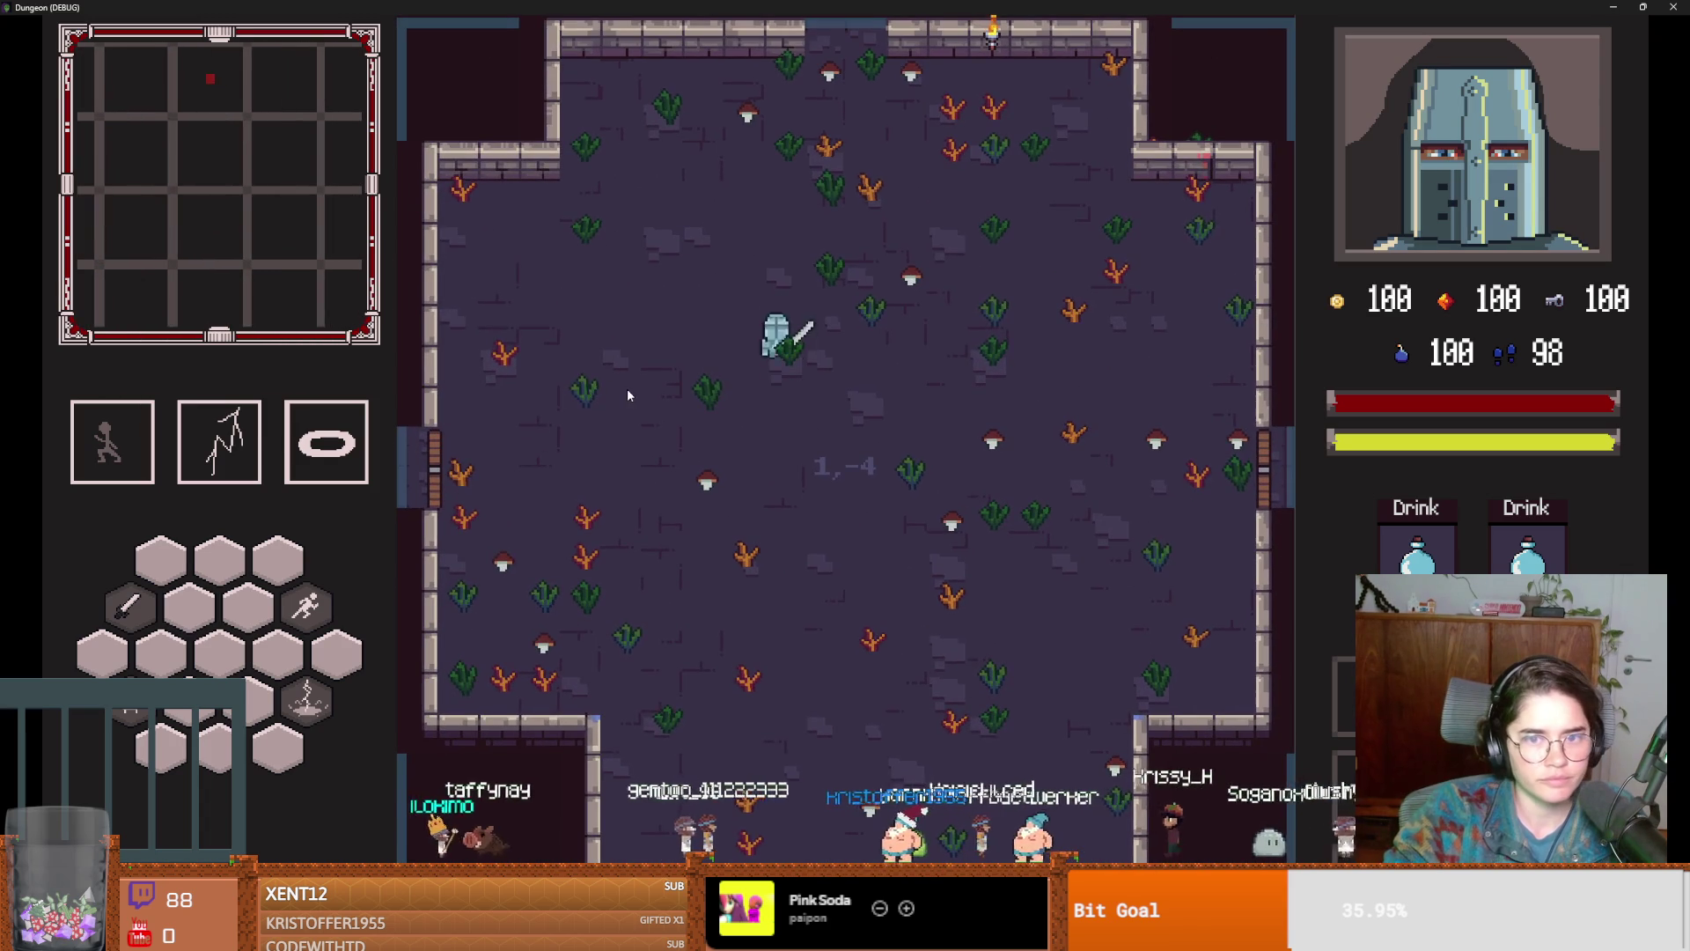
key("w")
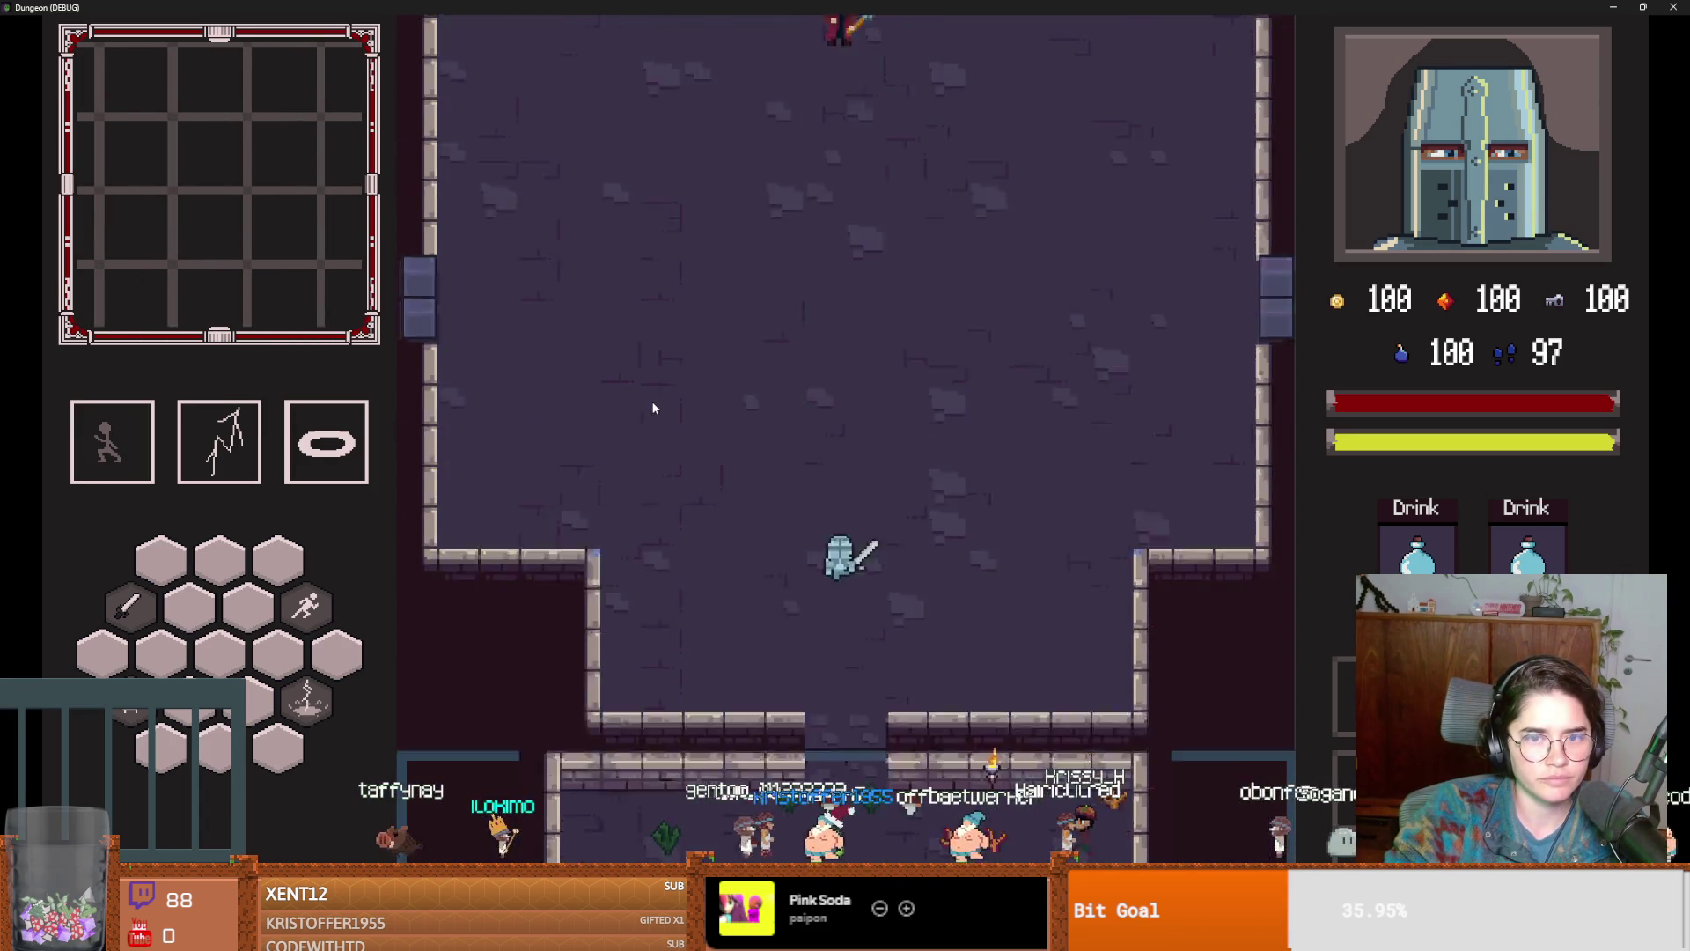
key("s")
key("a")
key("super+Down")
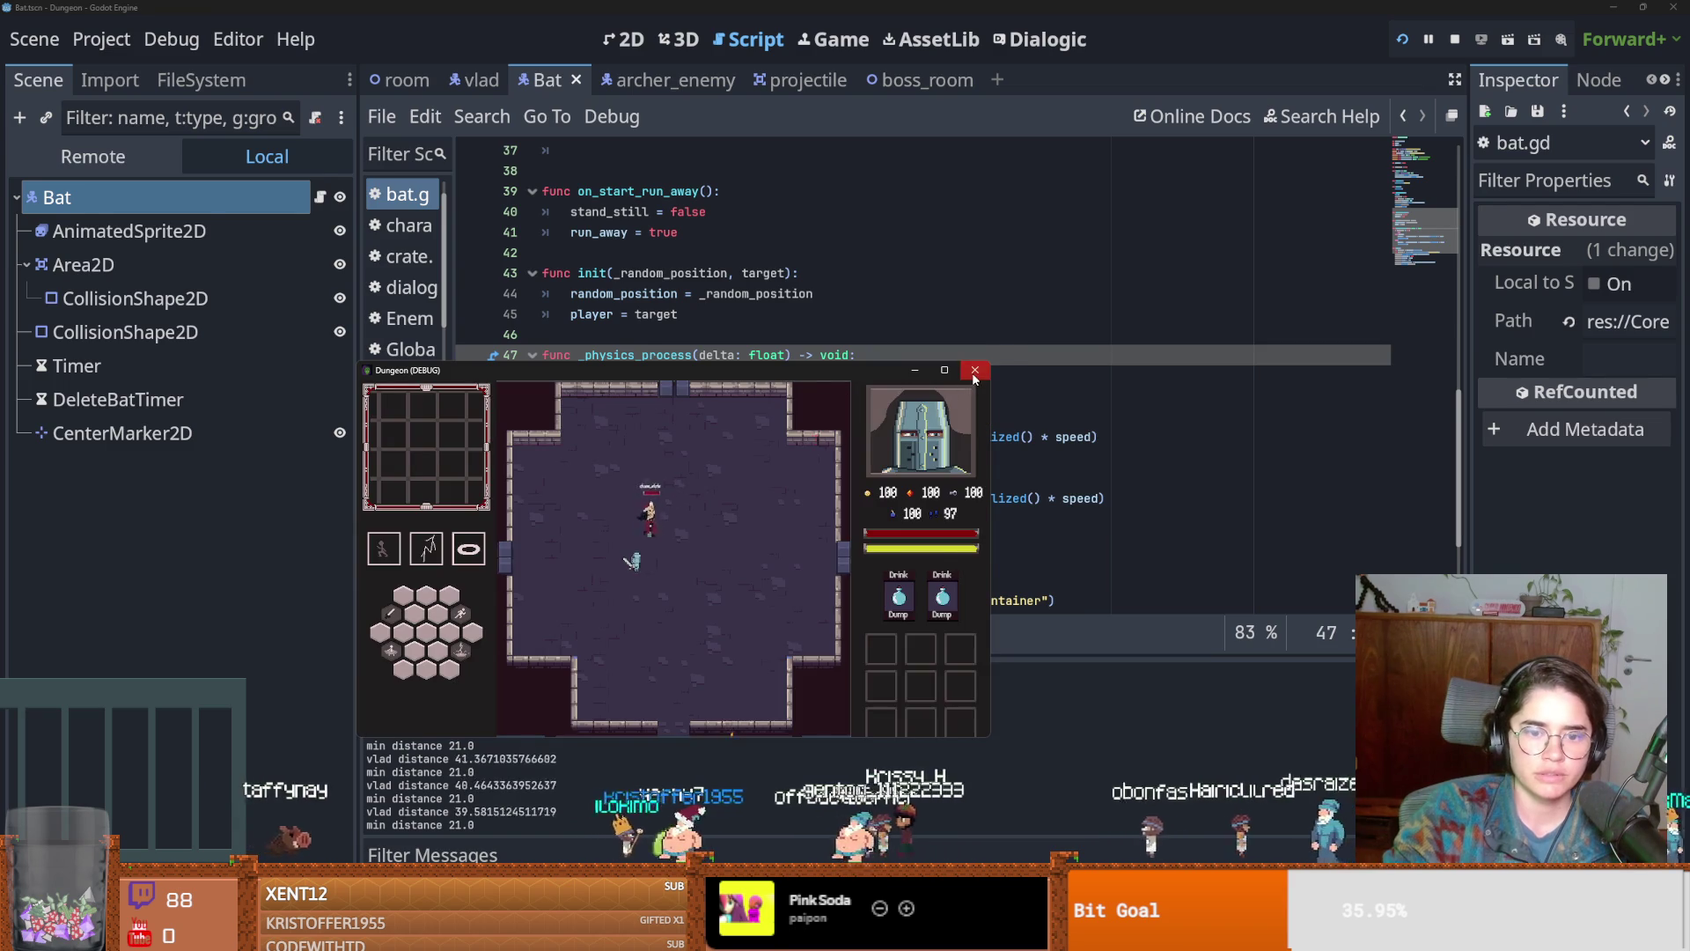
left_click(975, 370)
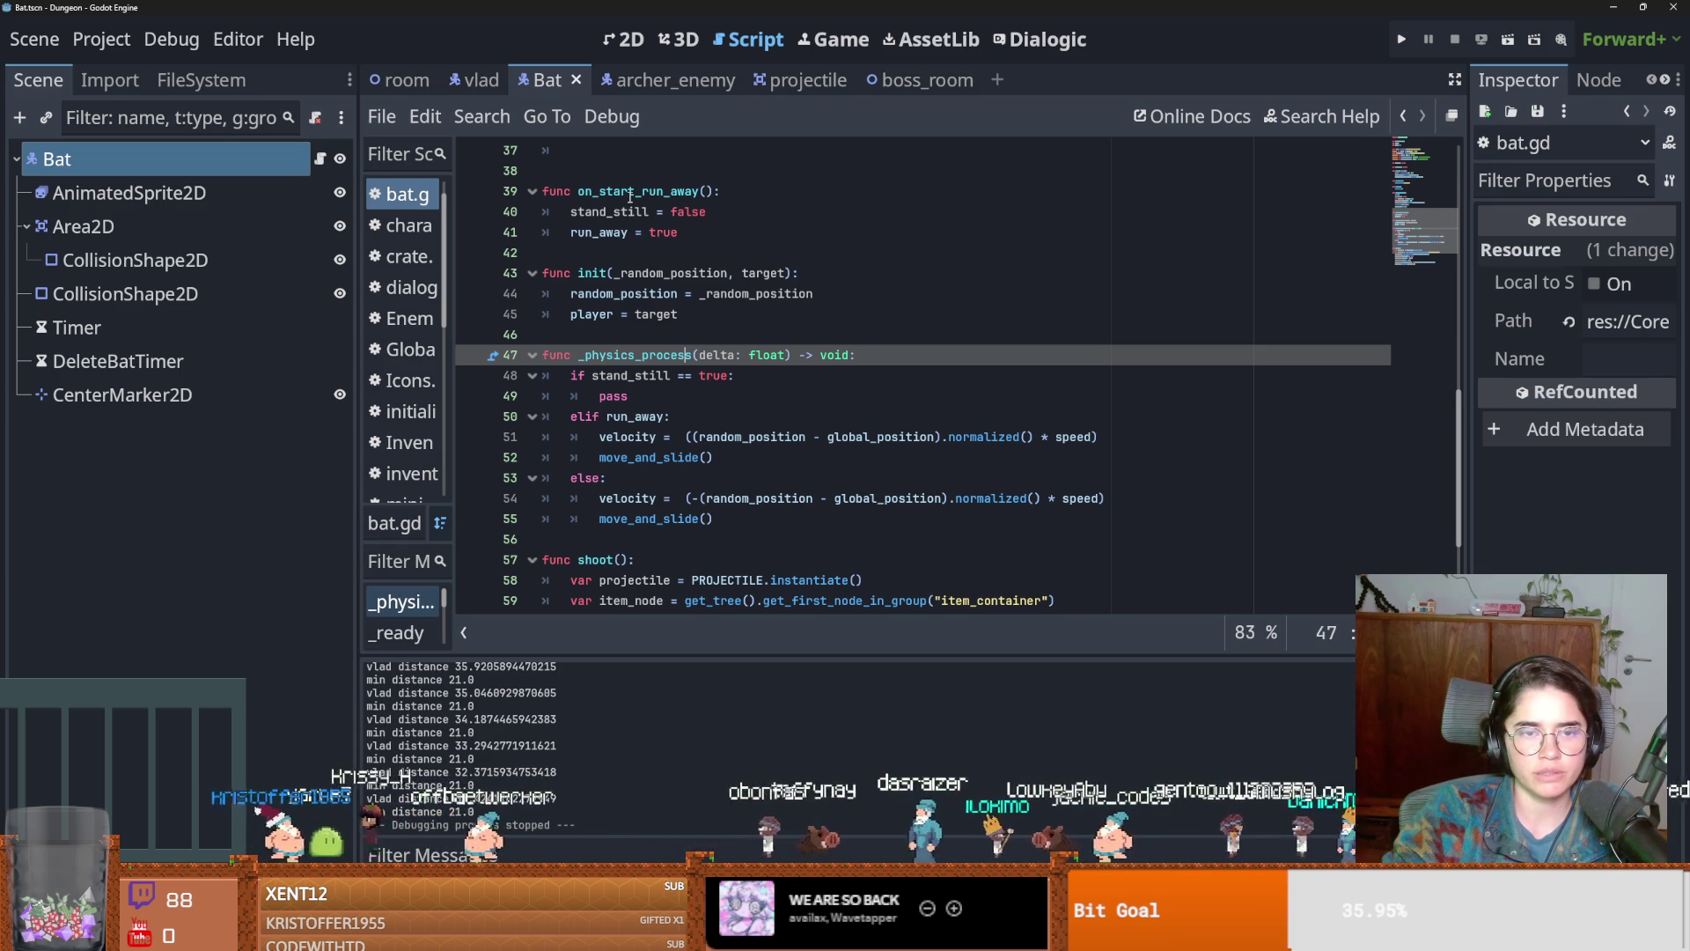
Step: In vlad_script.gd's get_random_point, add a new line 35 for a RANDOM POINT print
left_click(320, 167)
left_click(482, 79)
scroll(726, 460, "down", 5)
key("Return")
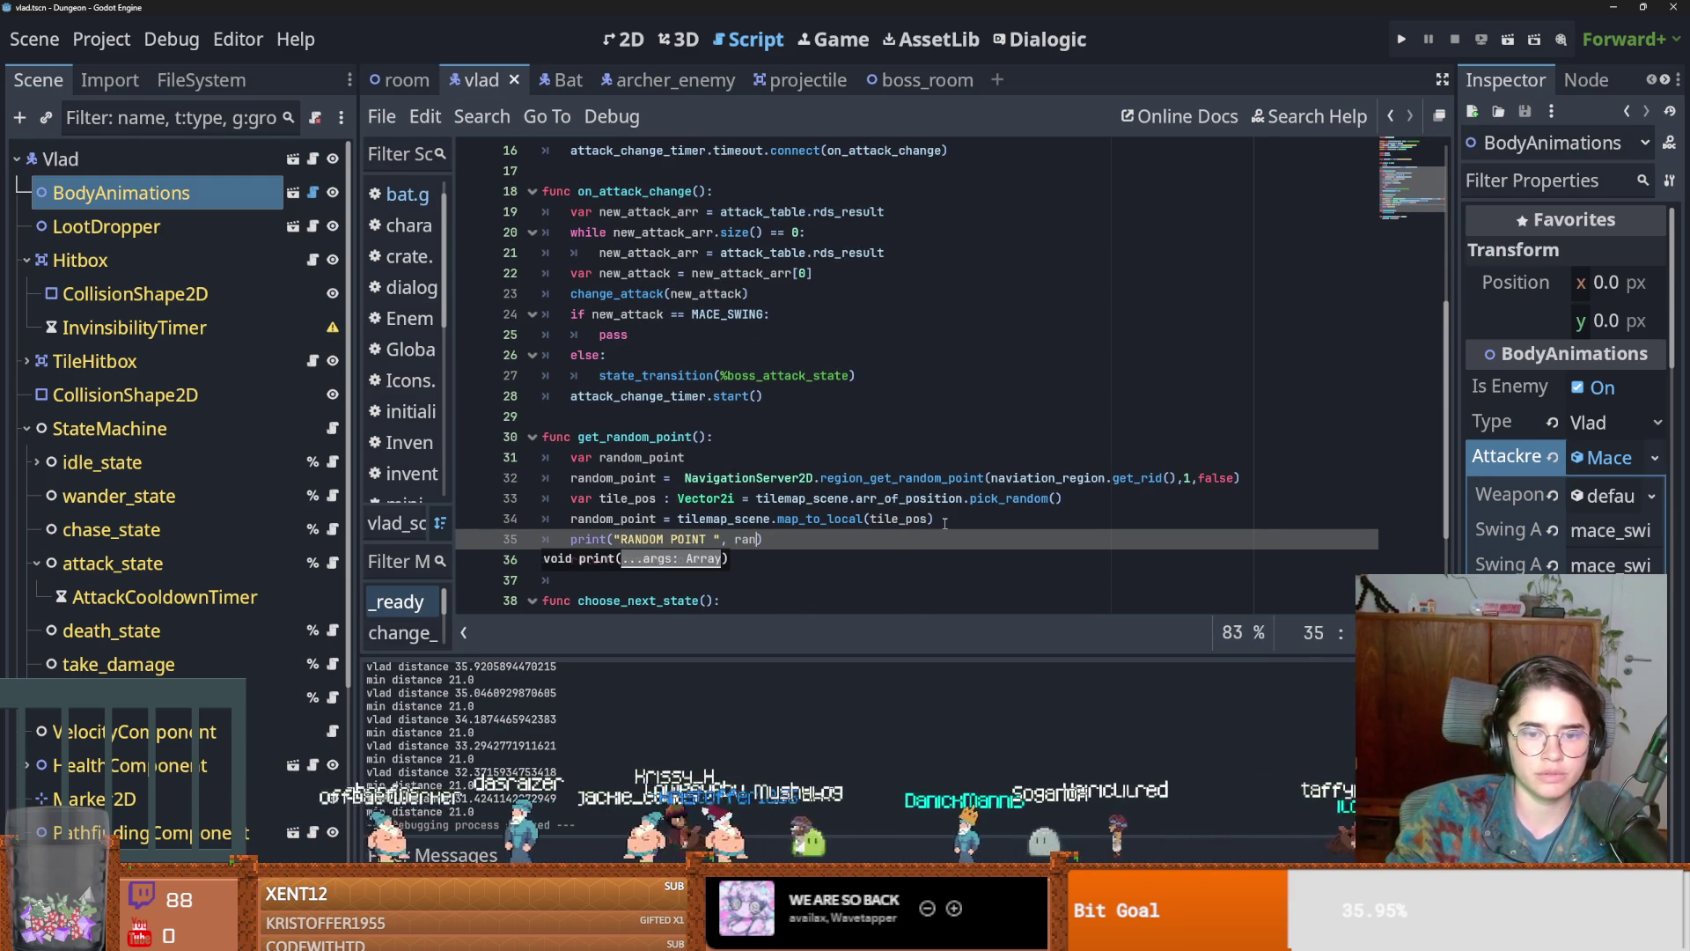
Step: Complete print("RANDOM POINT ", random_point), save the script, and filter FileSystem for 'vlad'
key("Return")
key("ctrl+s")
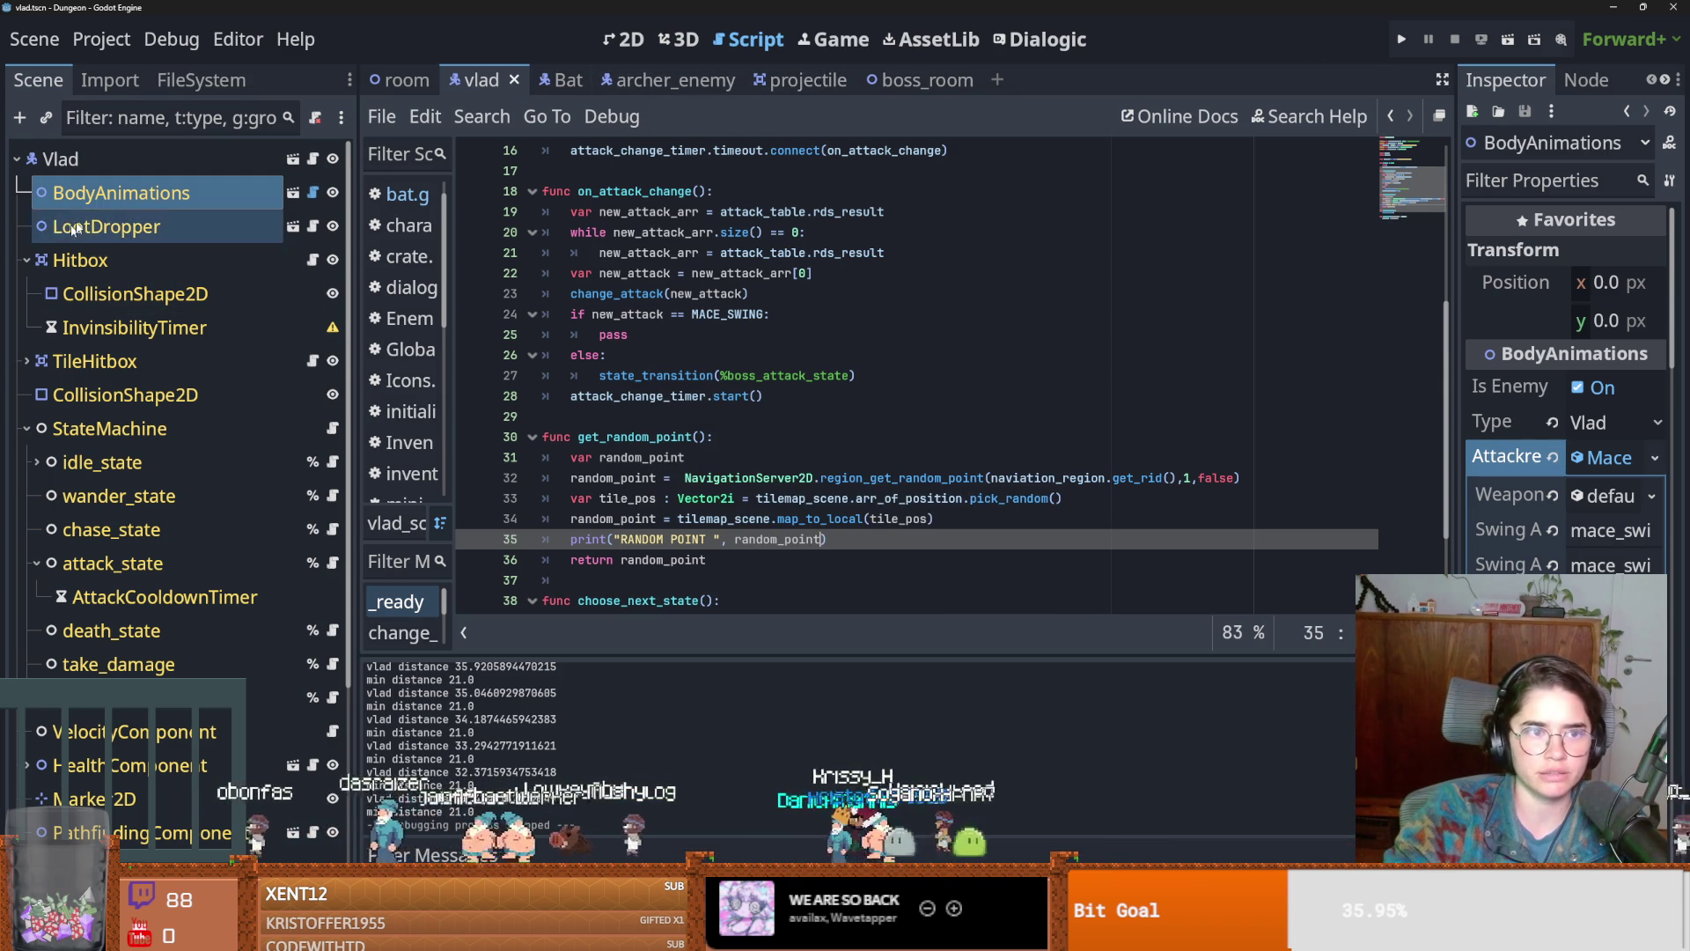
left_click(201, 80)
left_click(118, 154)
type("vlad")
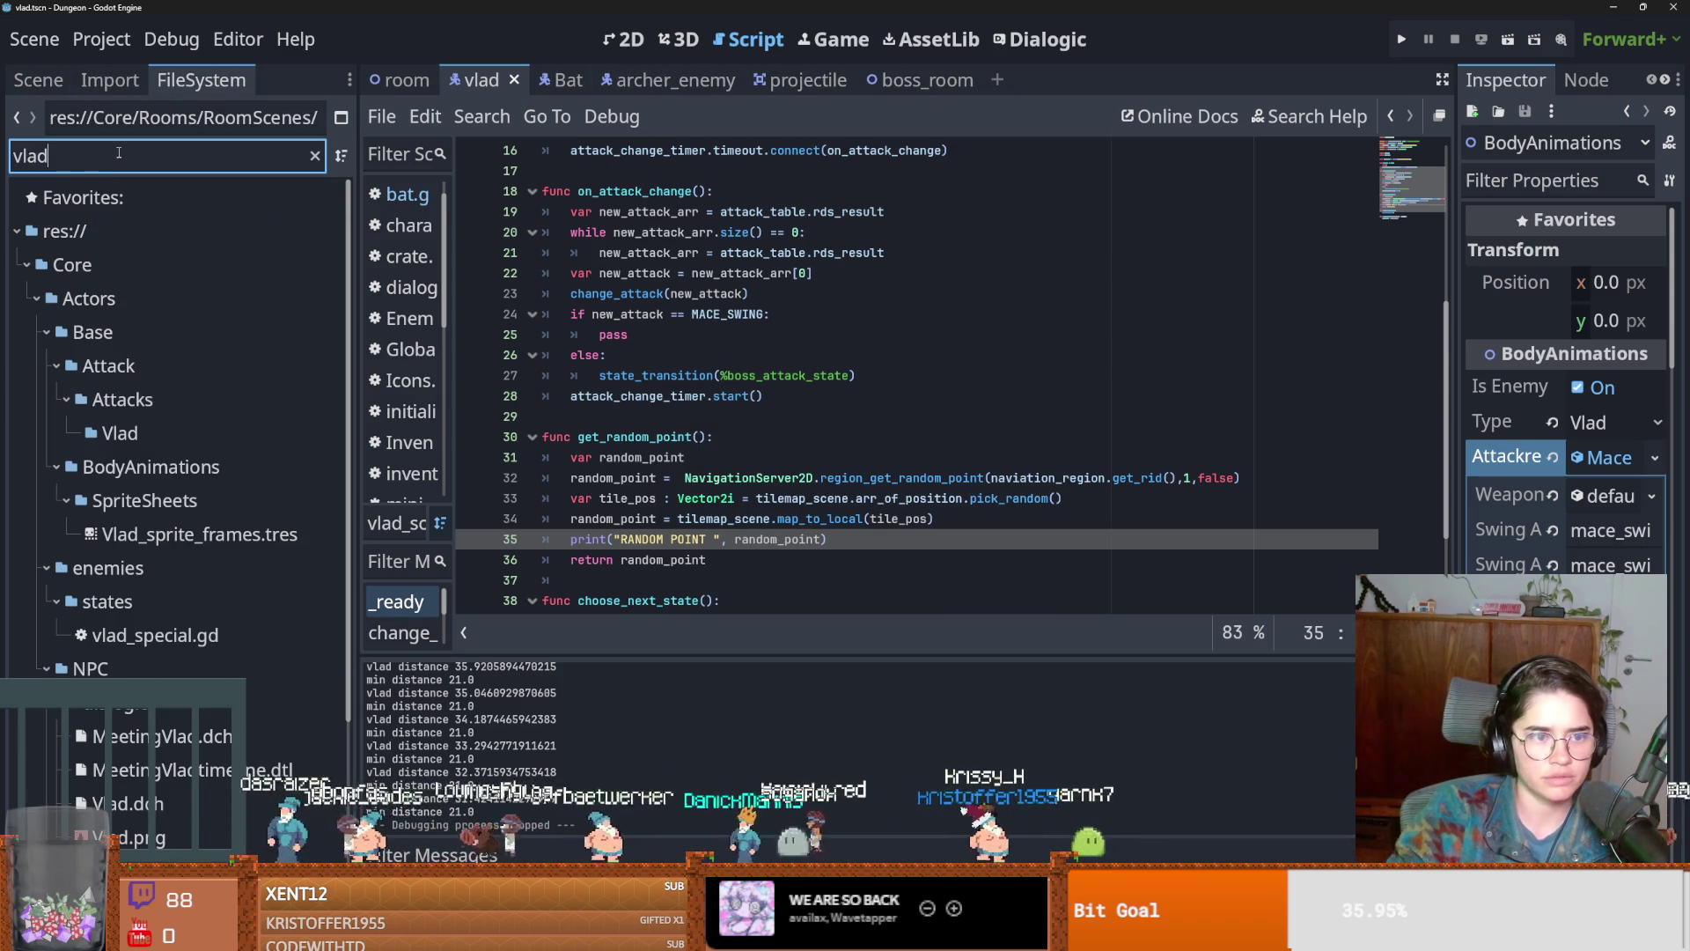
Step: Open and save vlad.tscn, then view the Vlad scene in 2D with a wider Inspector
scroll(220, 709, "down", 5)
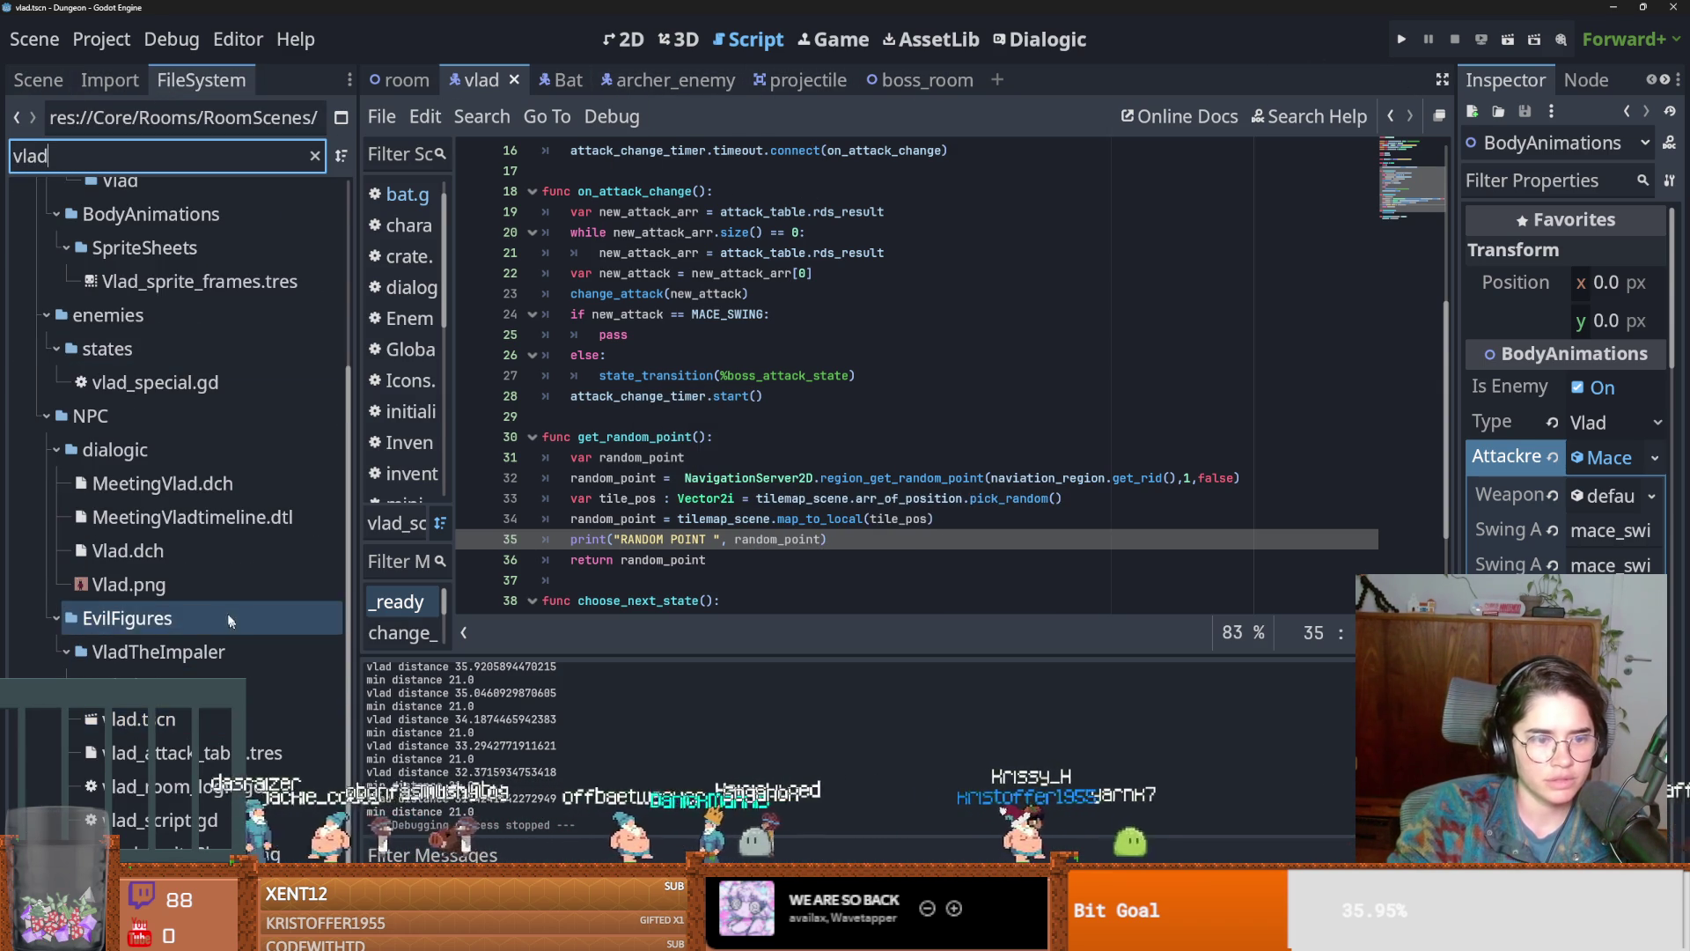
left_click(203, 718)
key("ctrl+s")
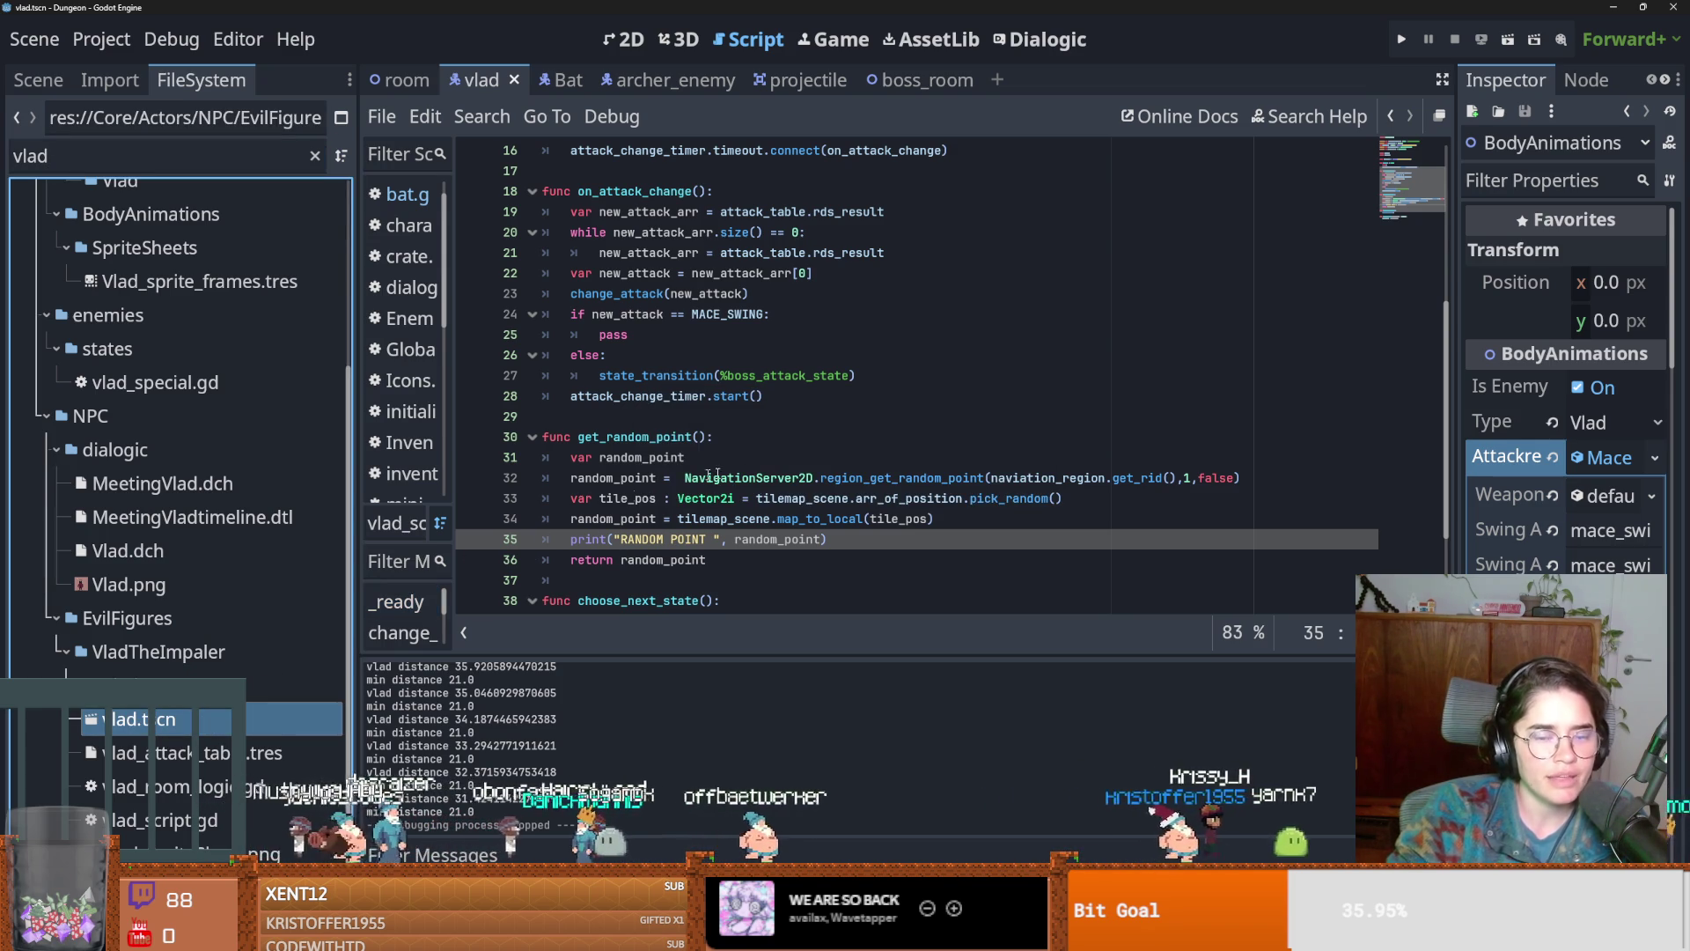
left_click(771, 465)
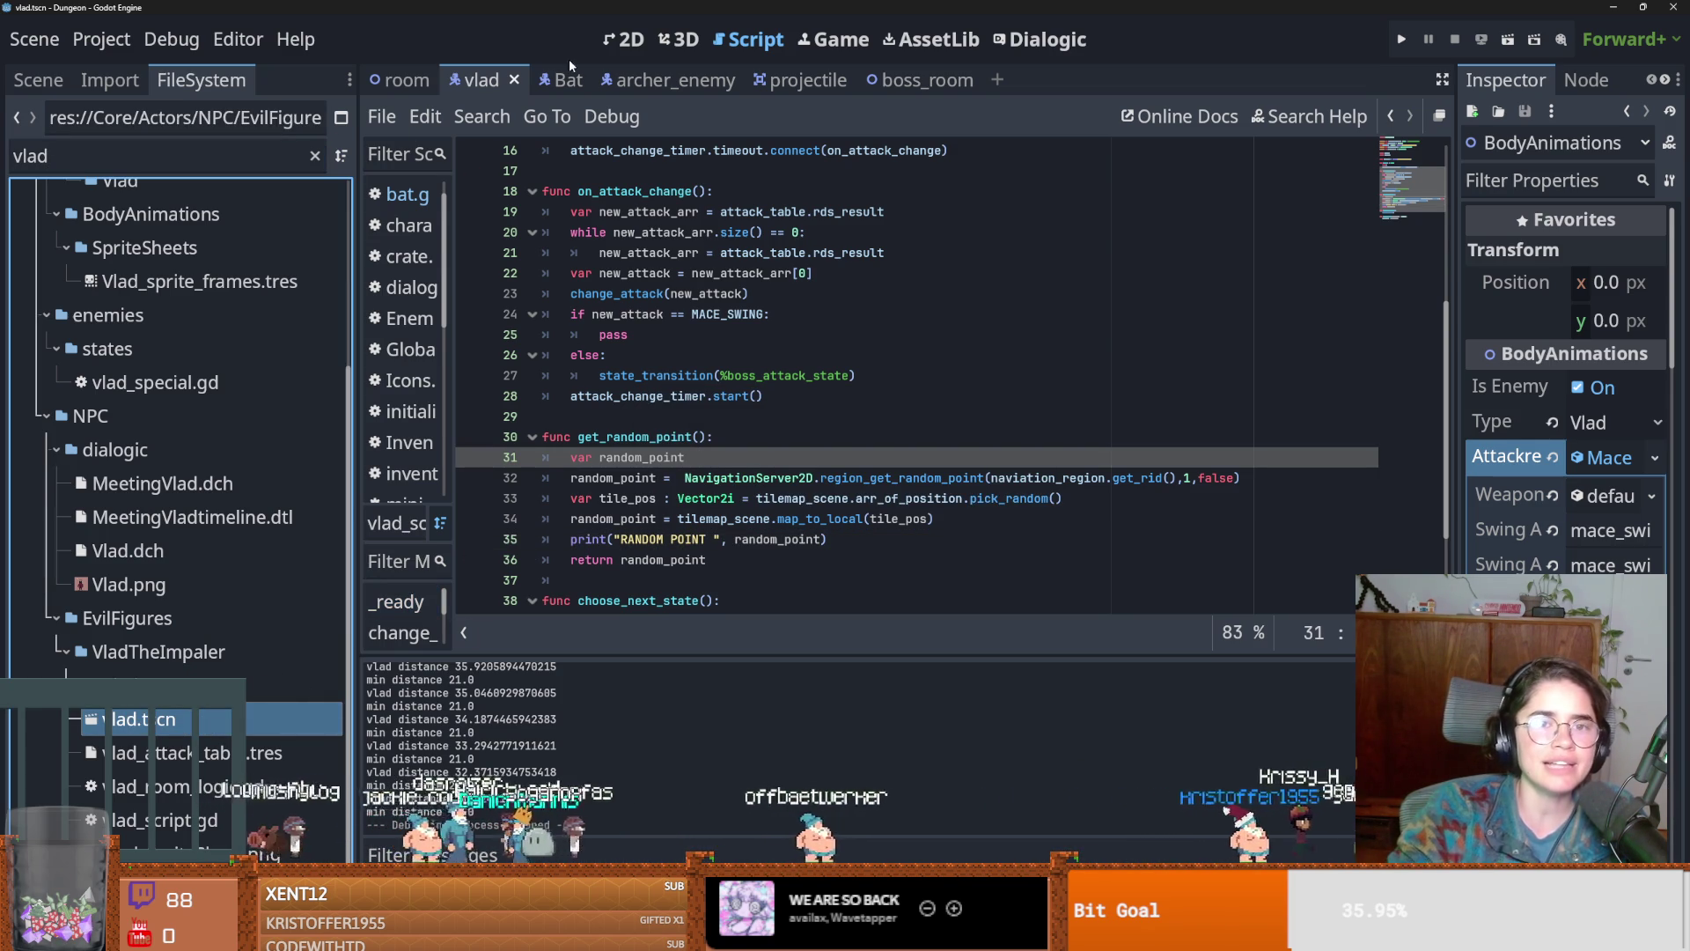
left_click(608, 43)
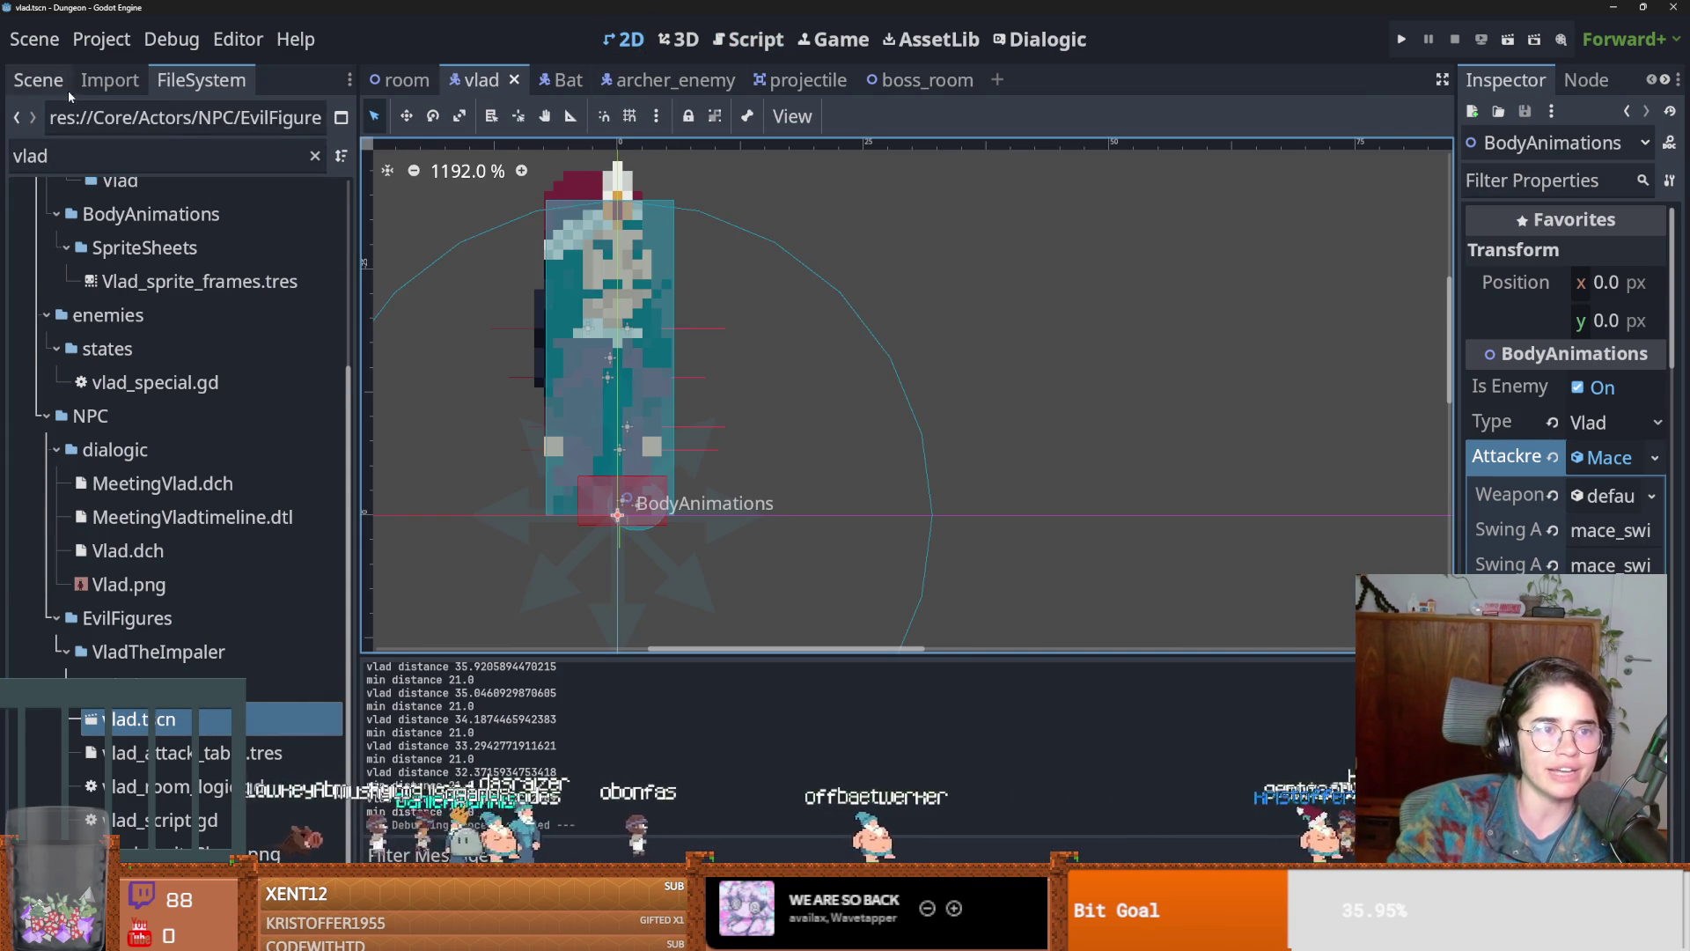
left_click(38, 80)
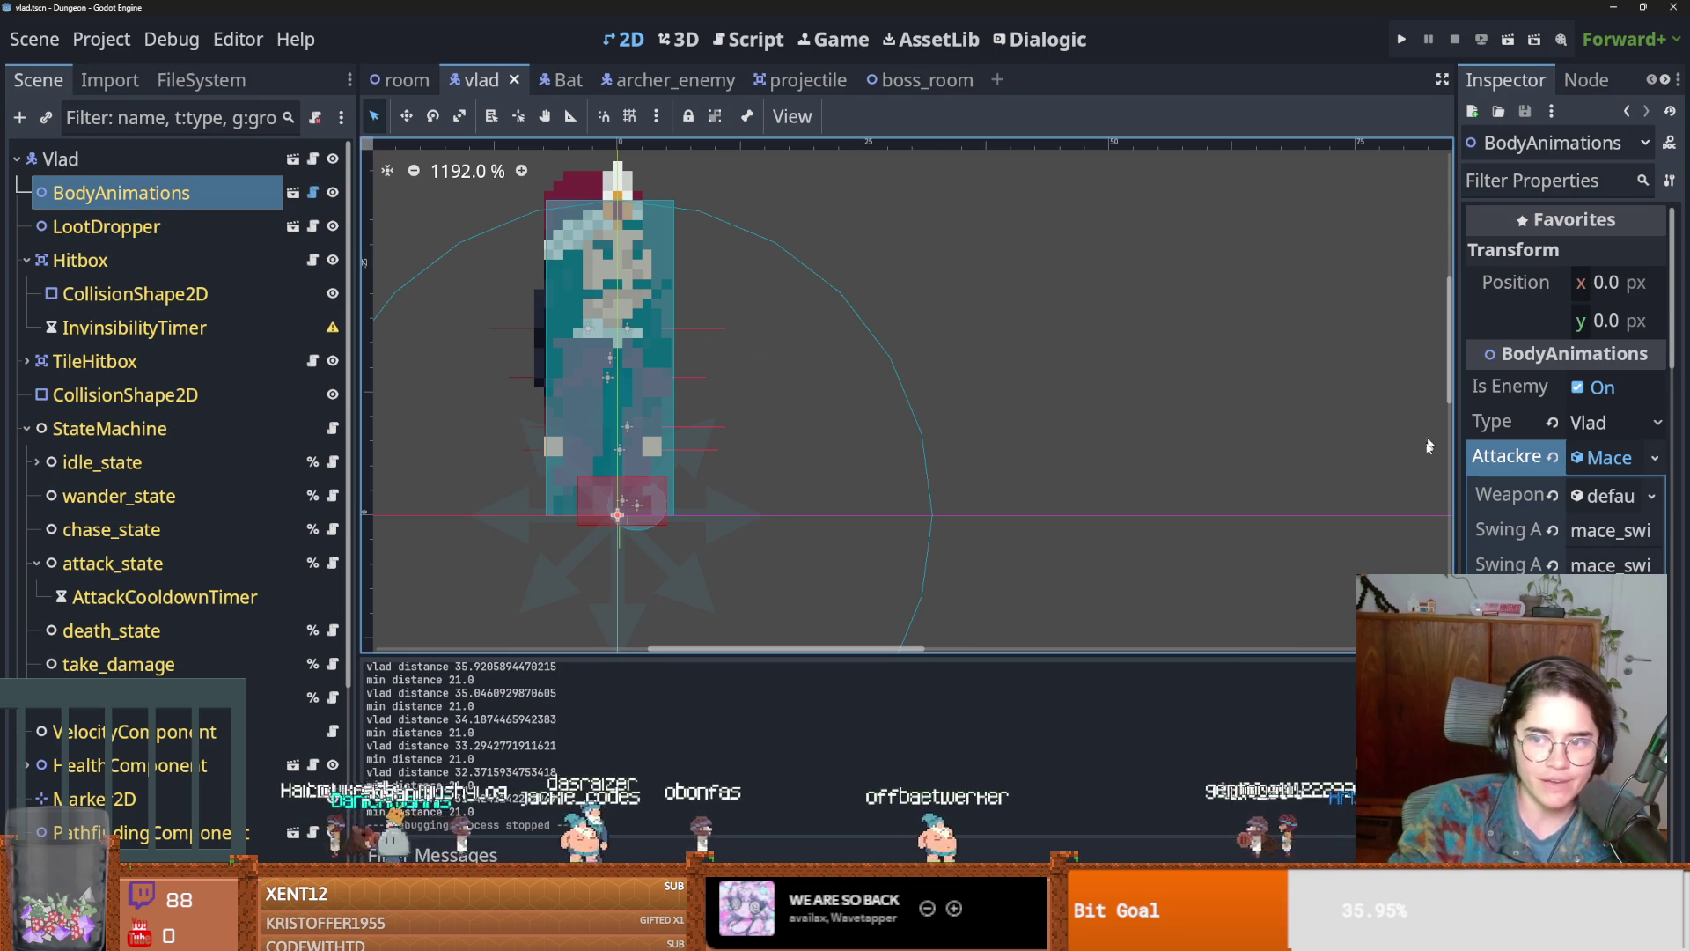
left_click_drag(1457, 451, 1076, 449)
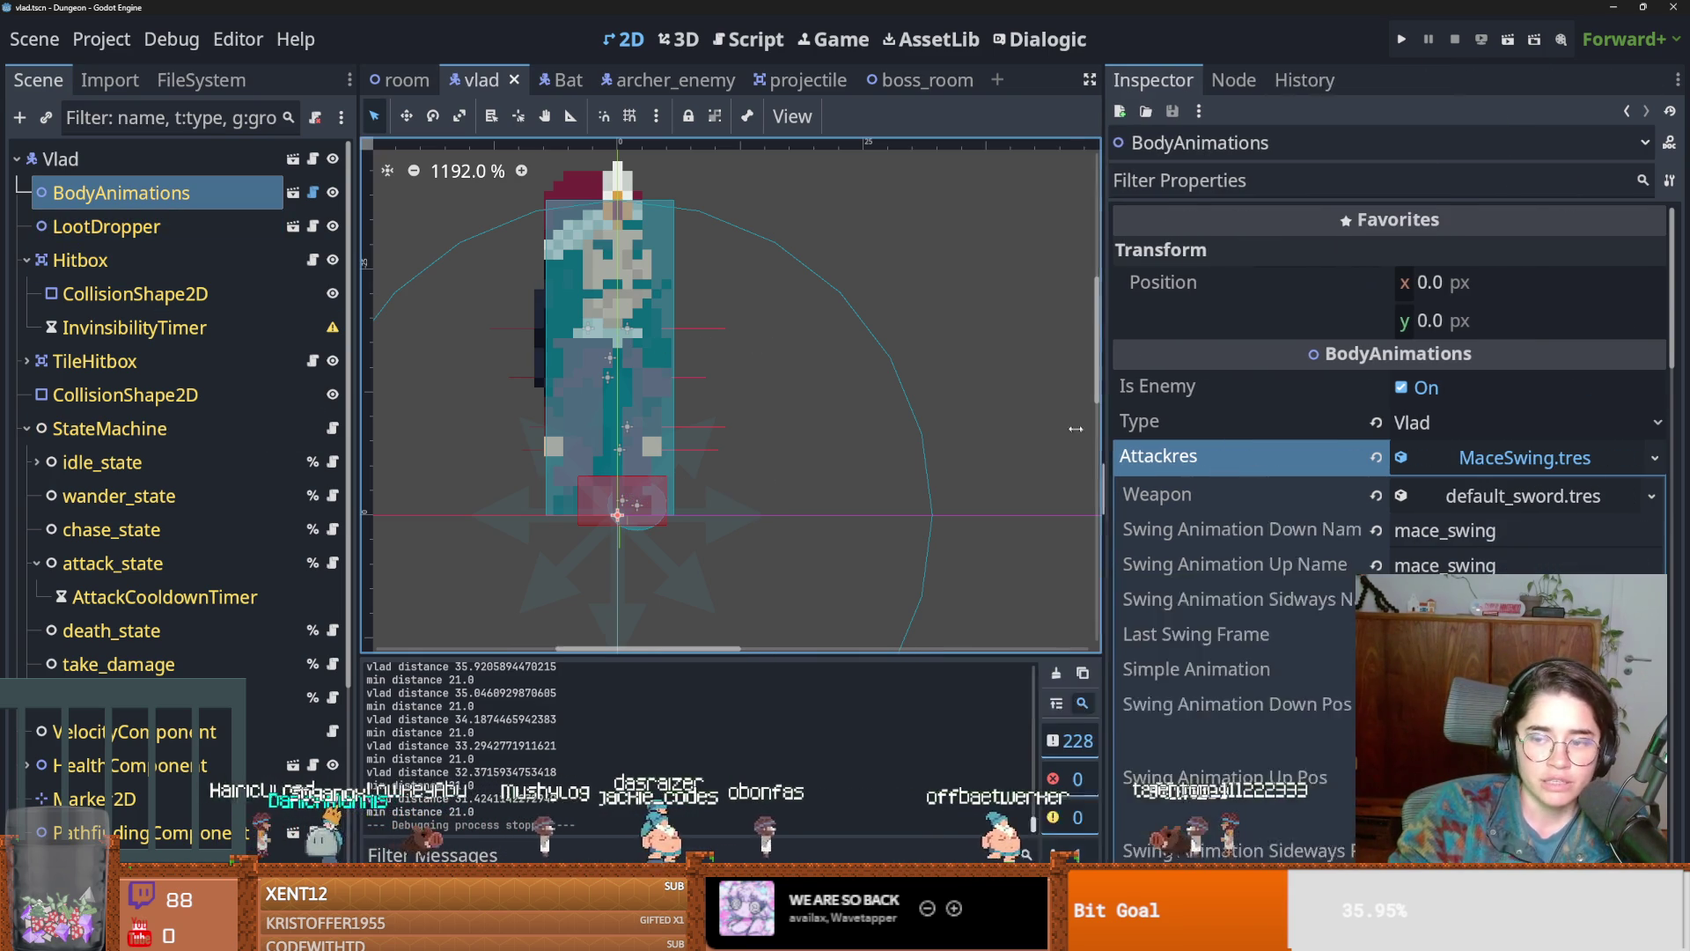
Step: Set Vlad's Impalation attack Rds Probability to 1.0, save the scene, and run with F5
left_click(59, 159)
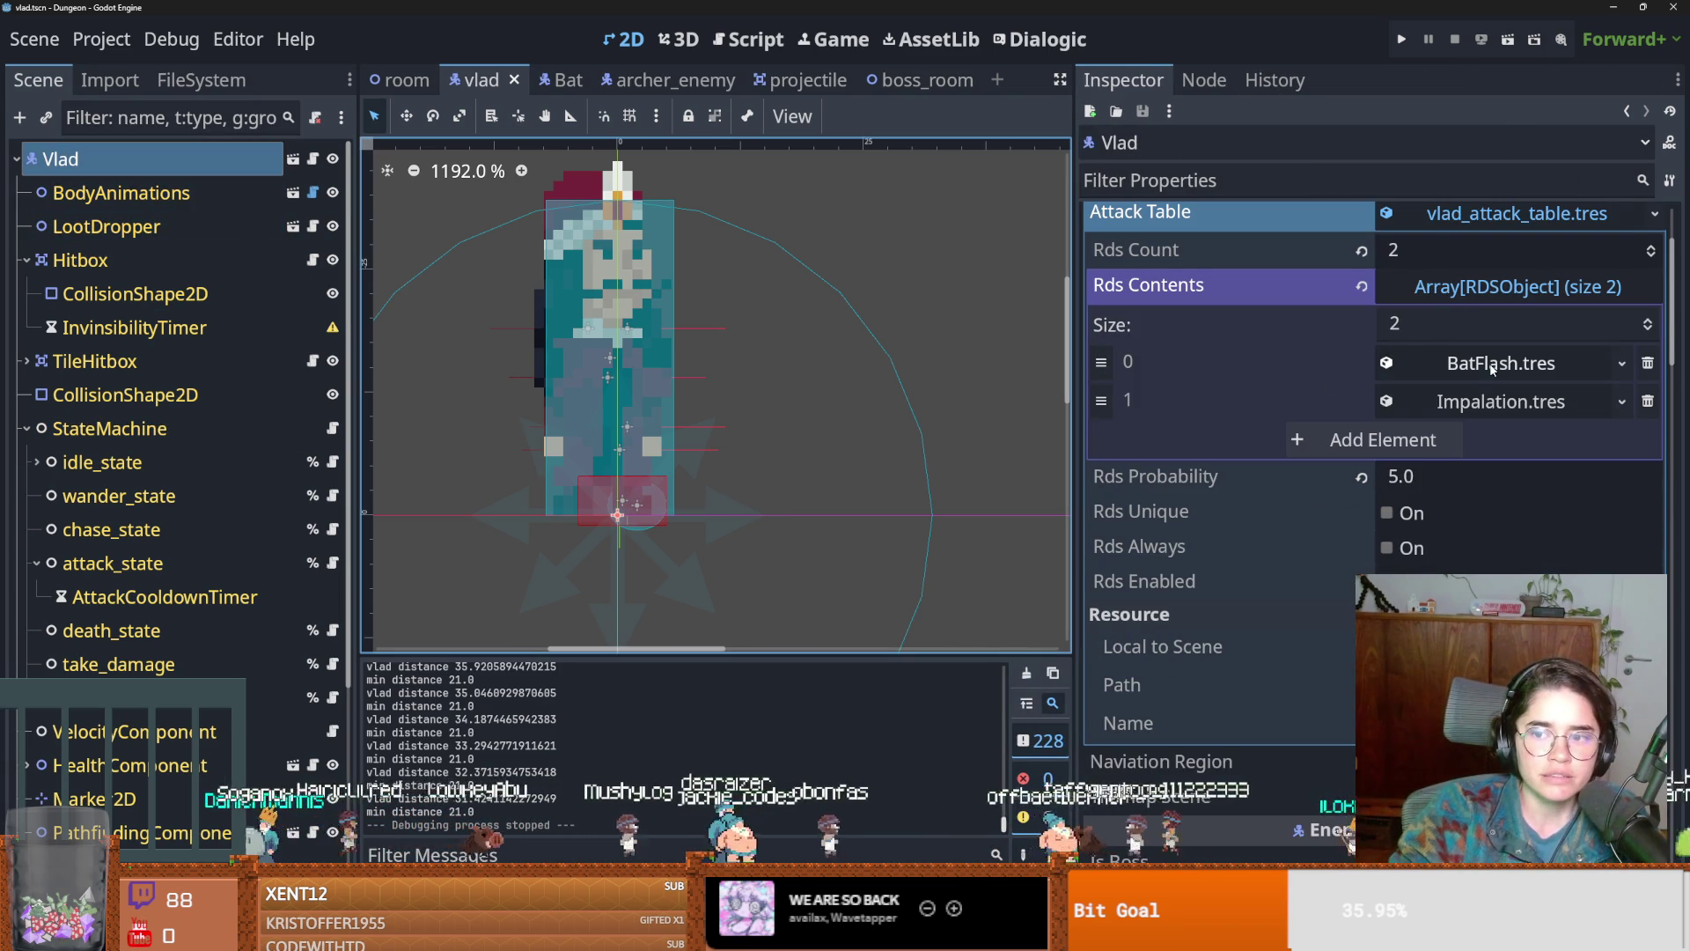
left_click(1494, 404)
scroll(1494, 404, "down", 5)
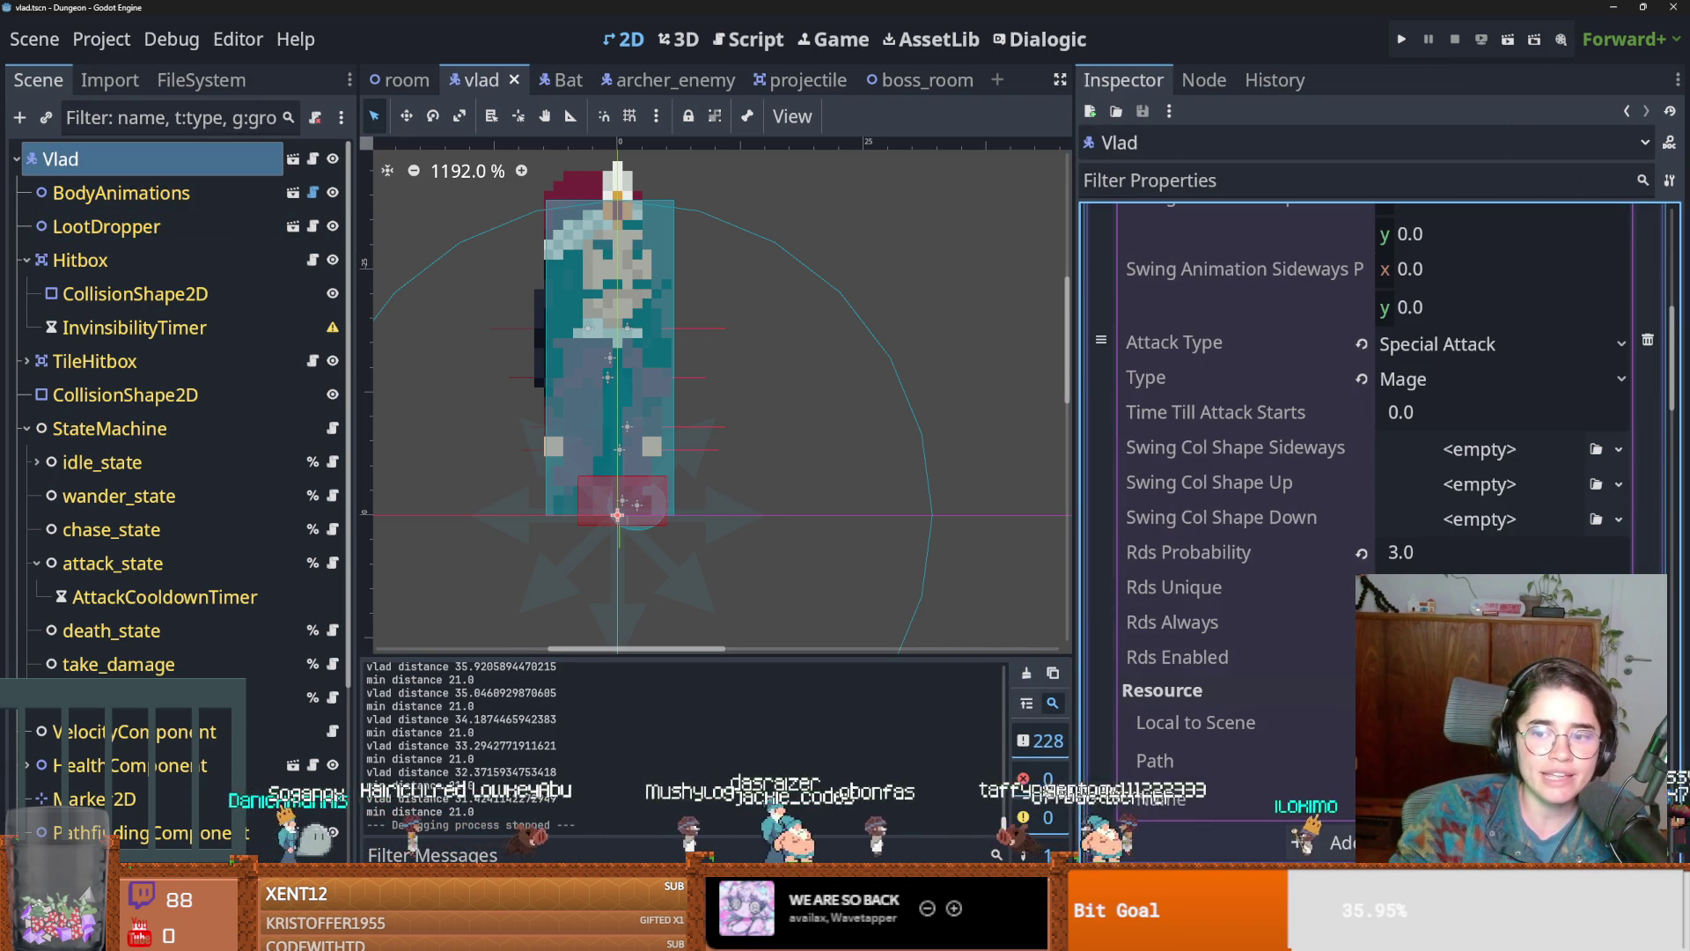
left_click(1386, 555)
key("Return")
key("ctrl+s")
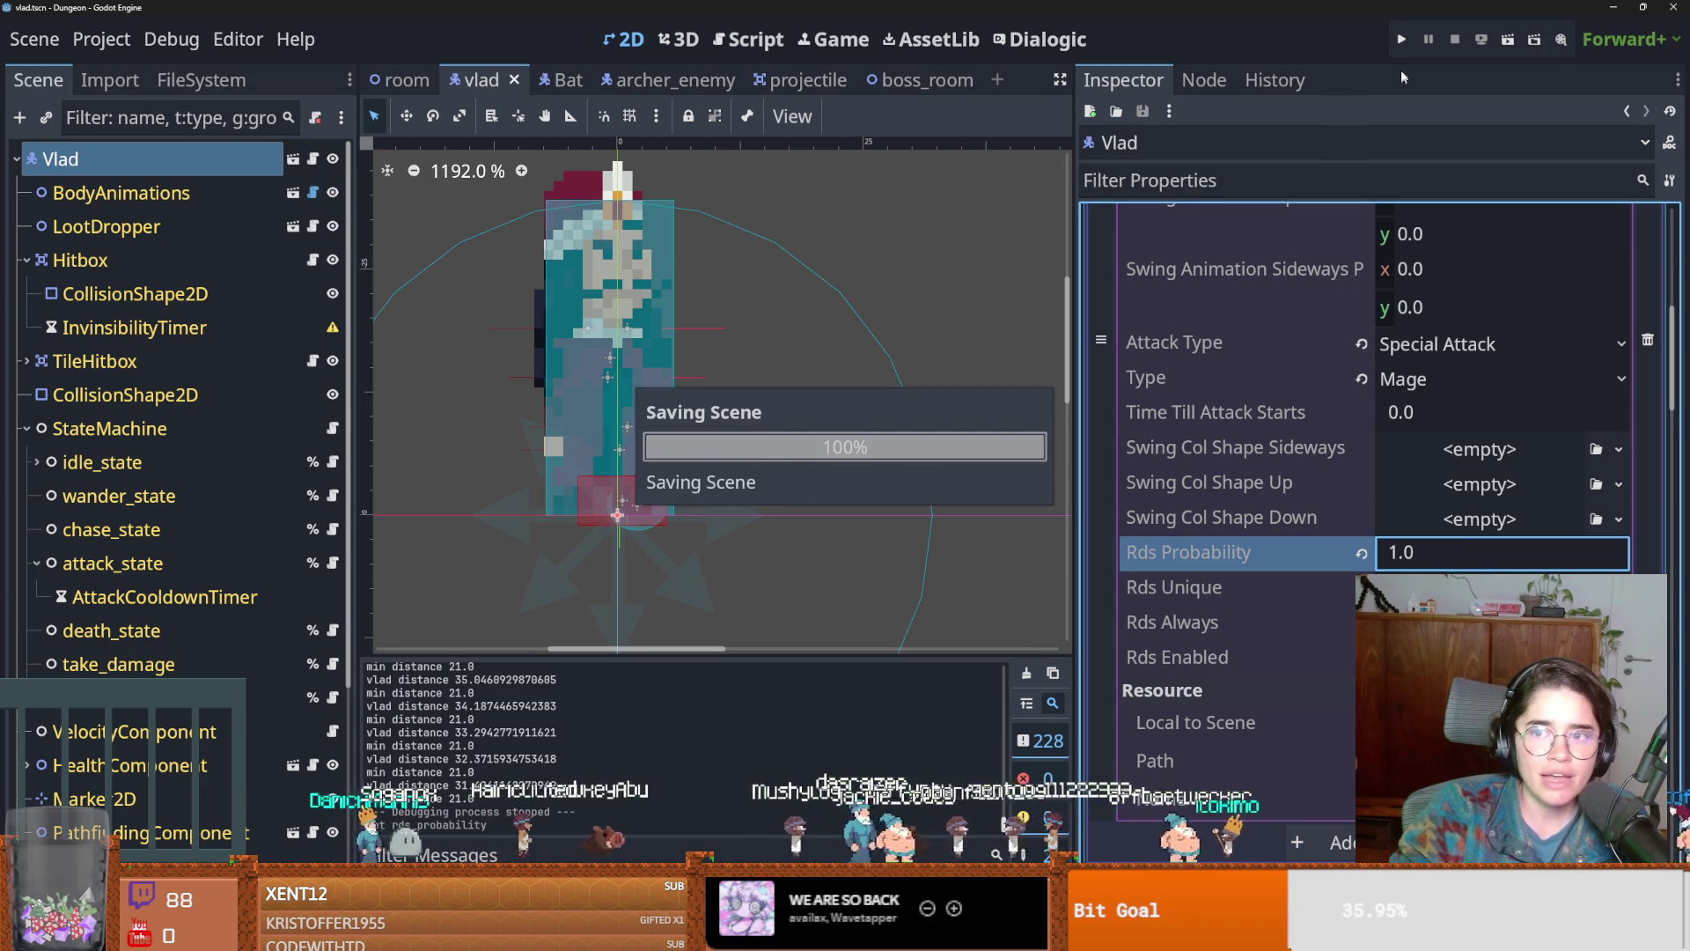
key("F5")
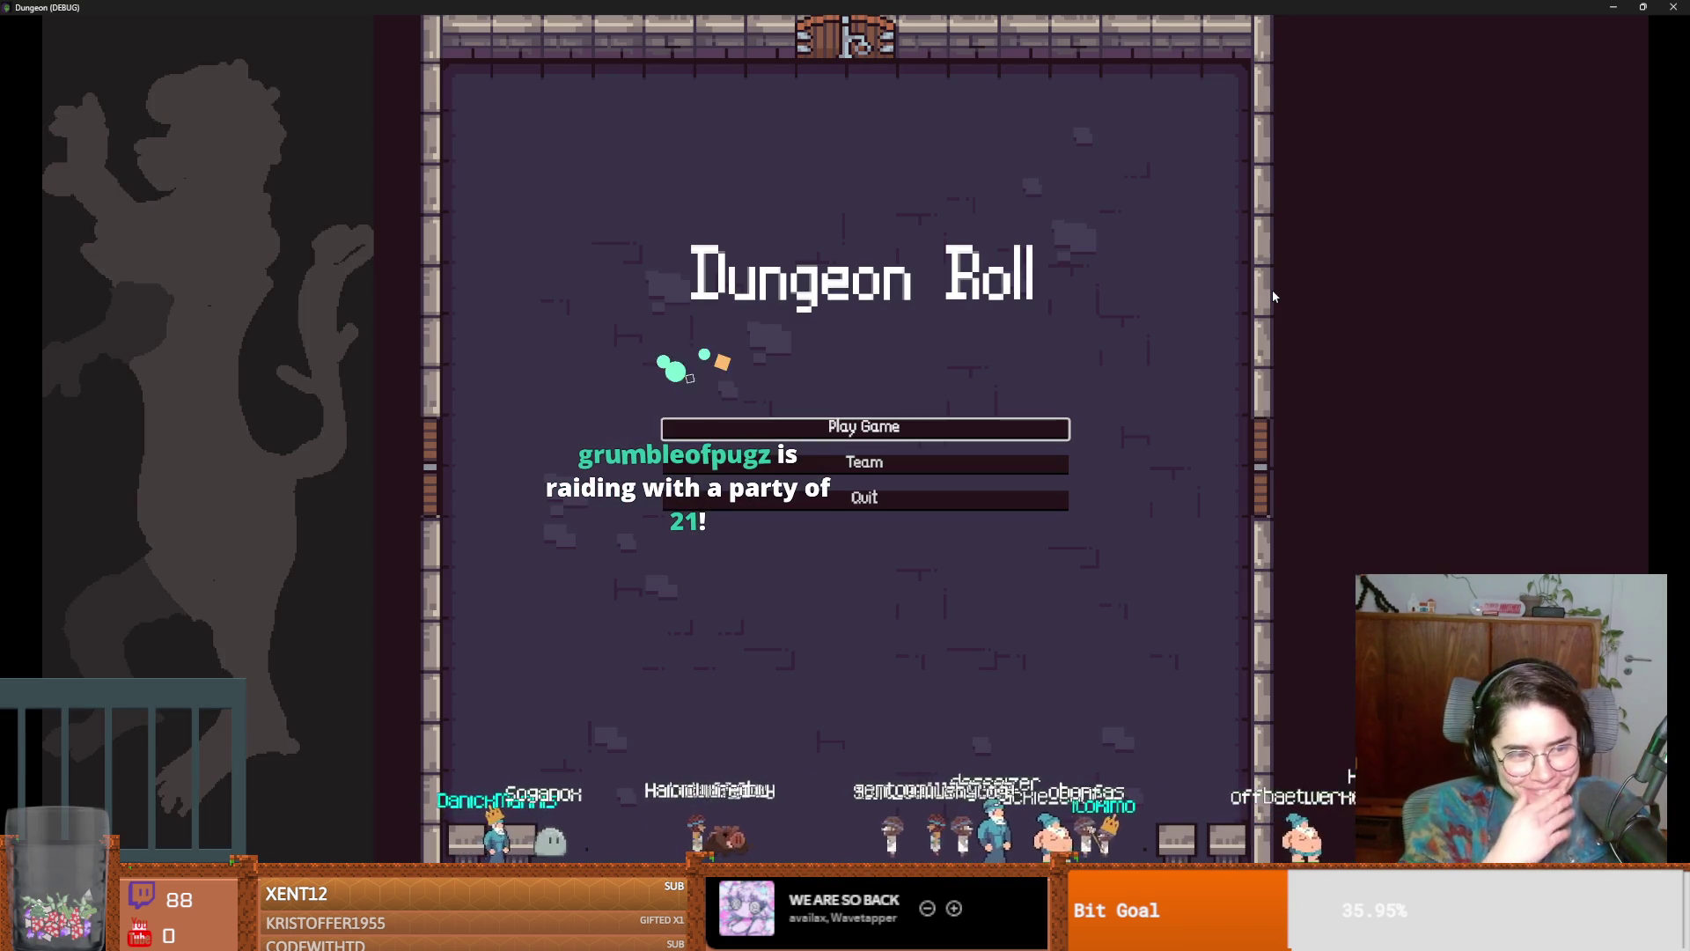
Step: Start a new game as Warrior and teleport using tp_to_before_boss in the debug console
left_click(864, 425)
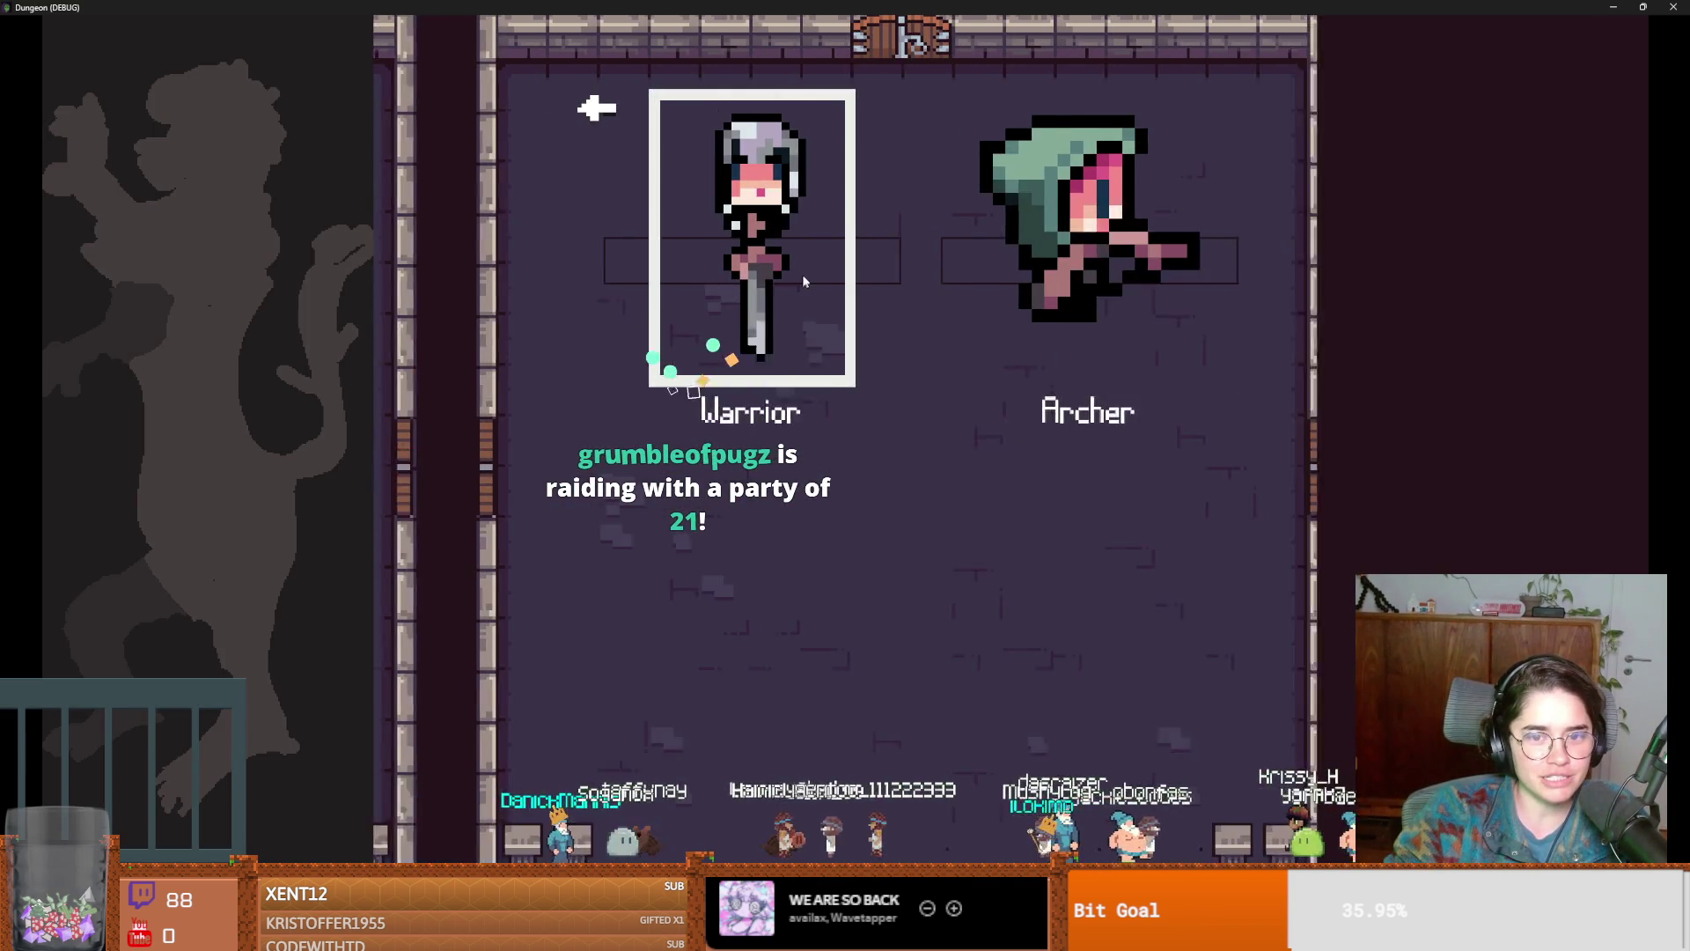
left_click(771, 321)
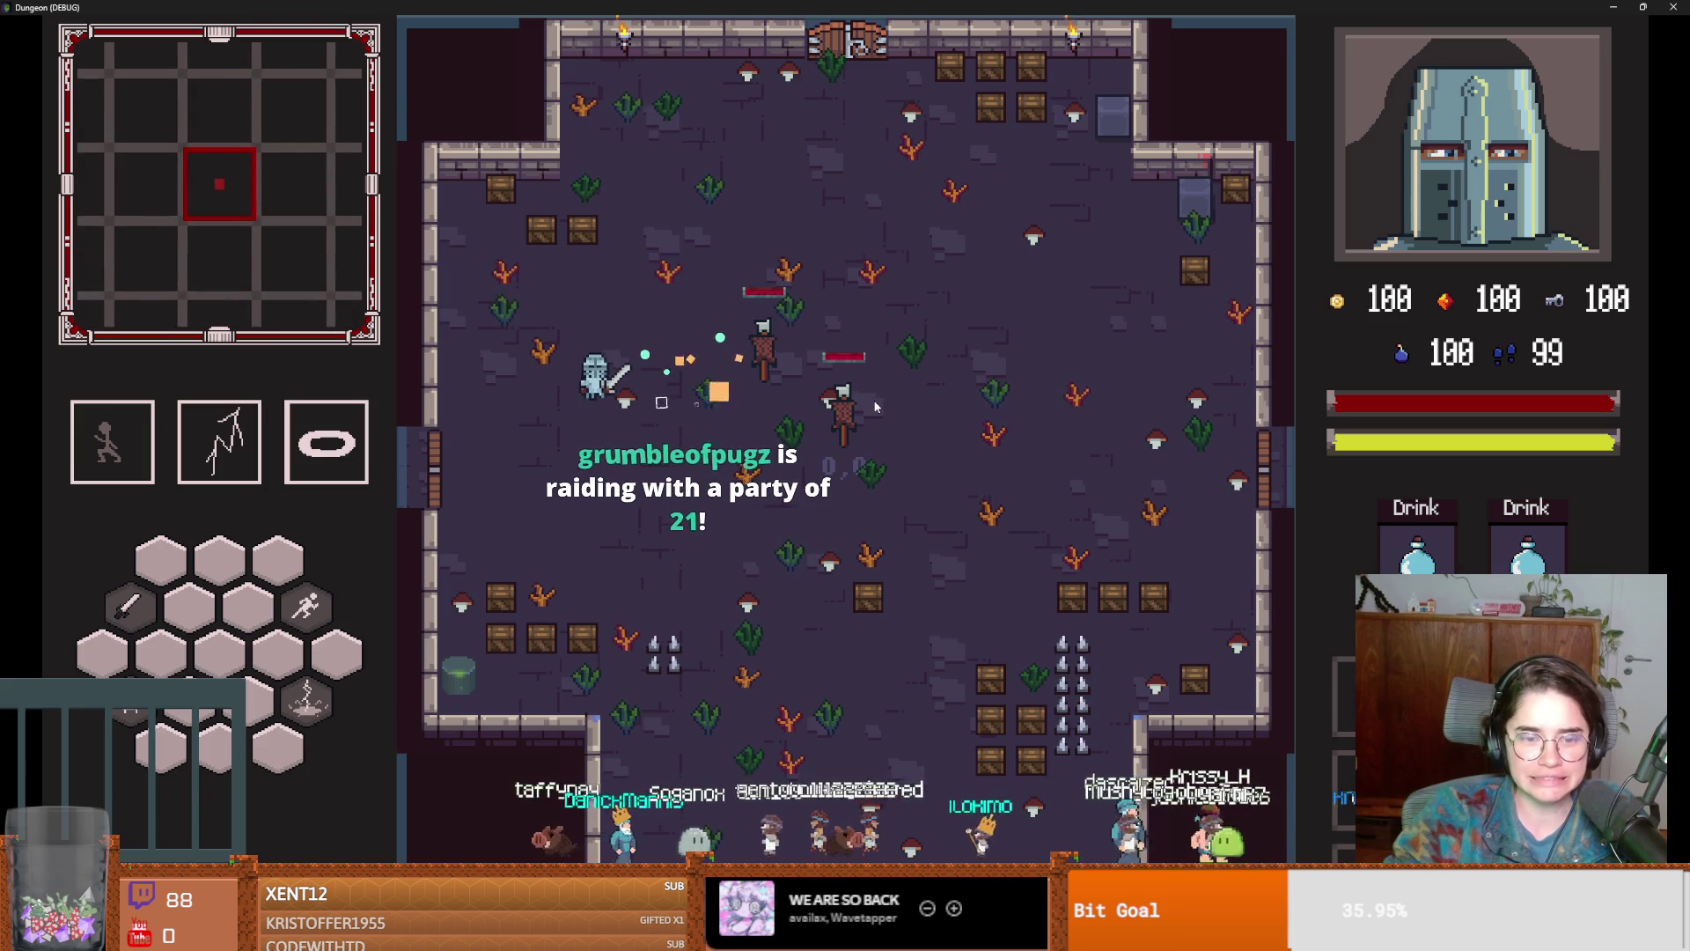
key("grave")
type("tp_to_before_boss")
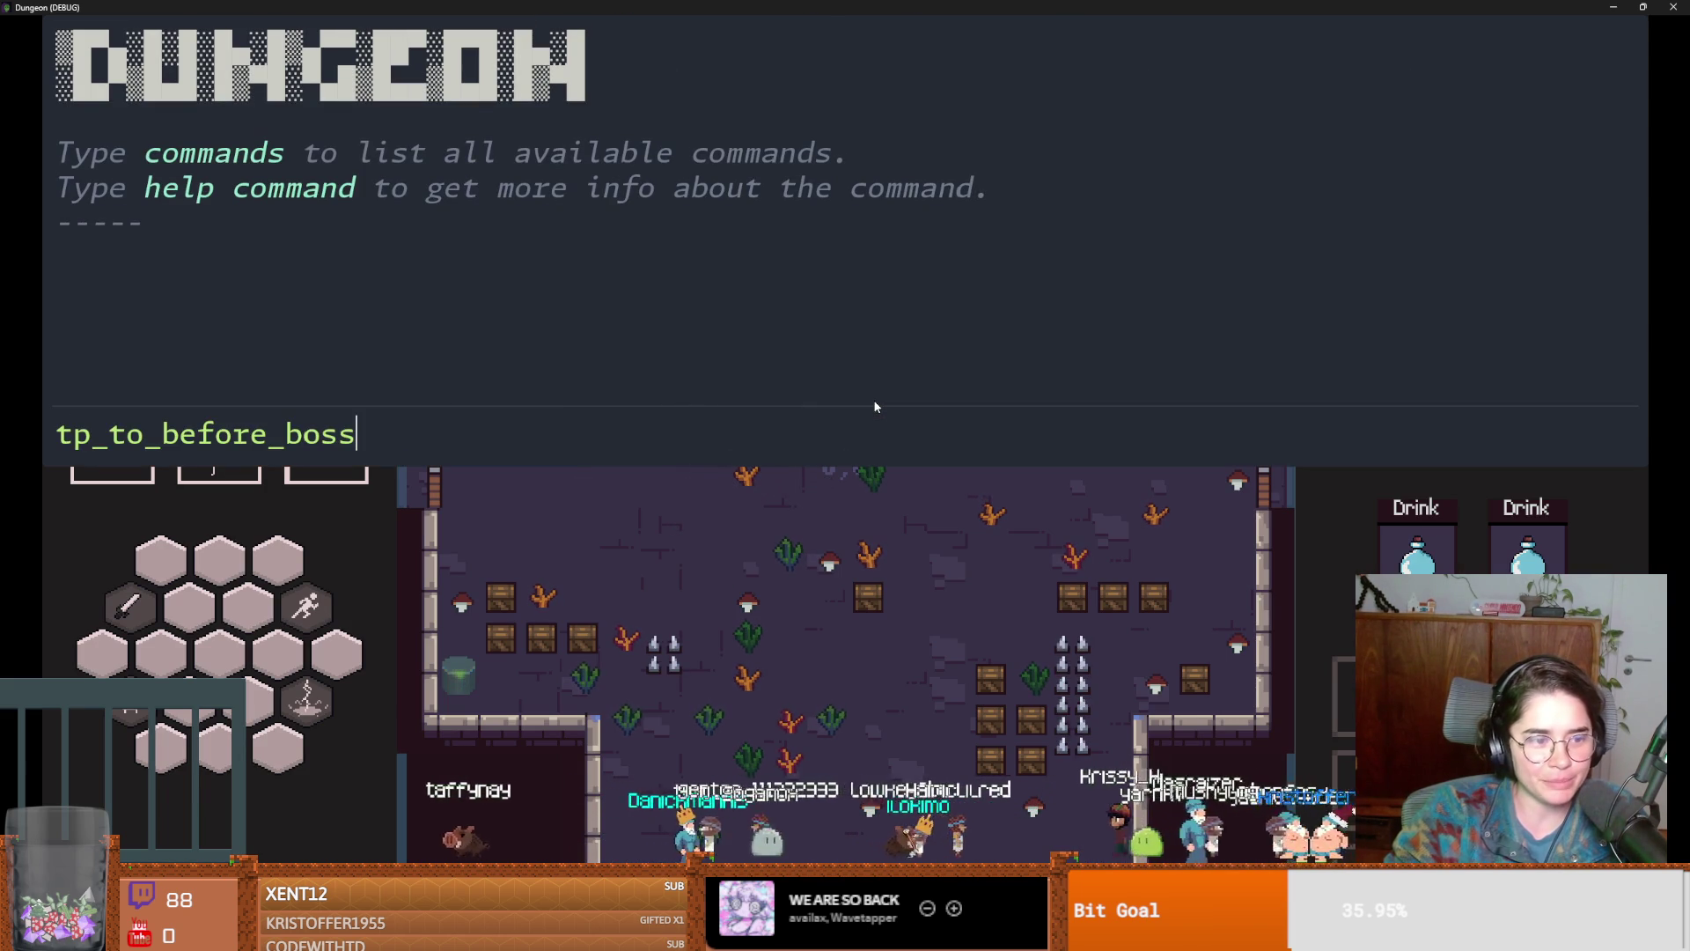
key("Return")
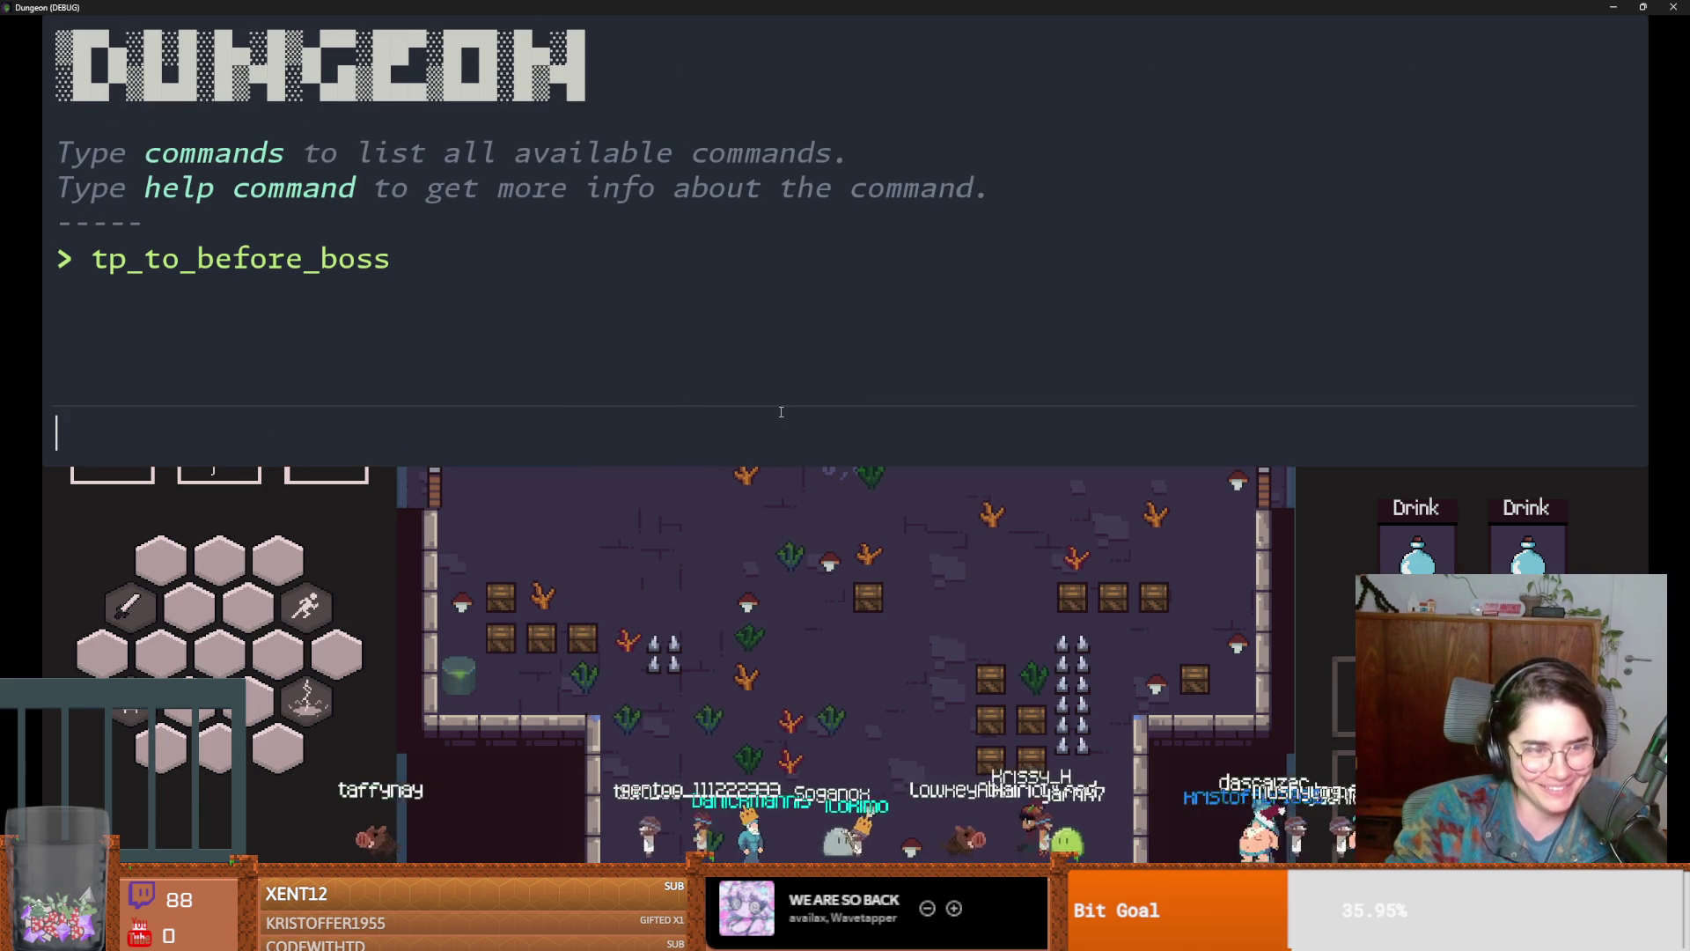
key("grave")
Step: Walk and dash the knight across the room and enter through the left door
key("d")
key("space")
key("w")
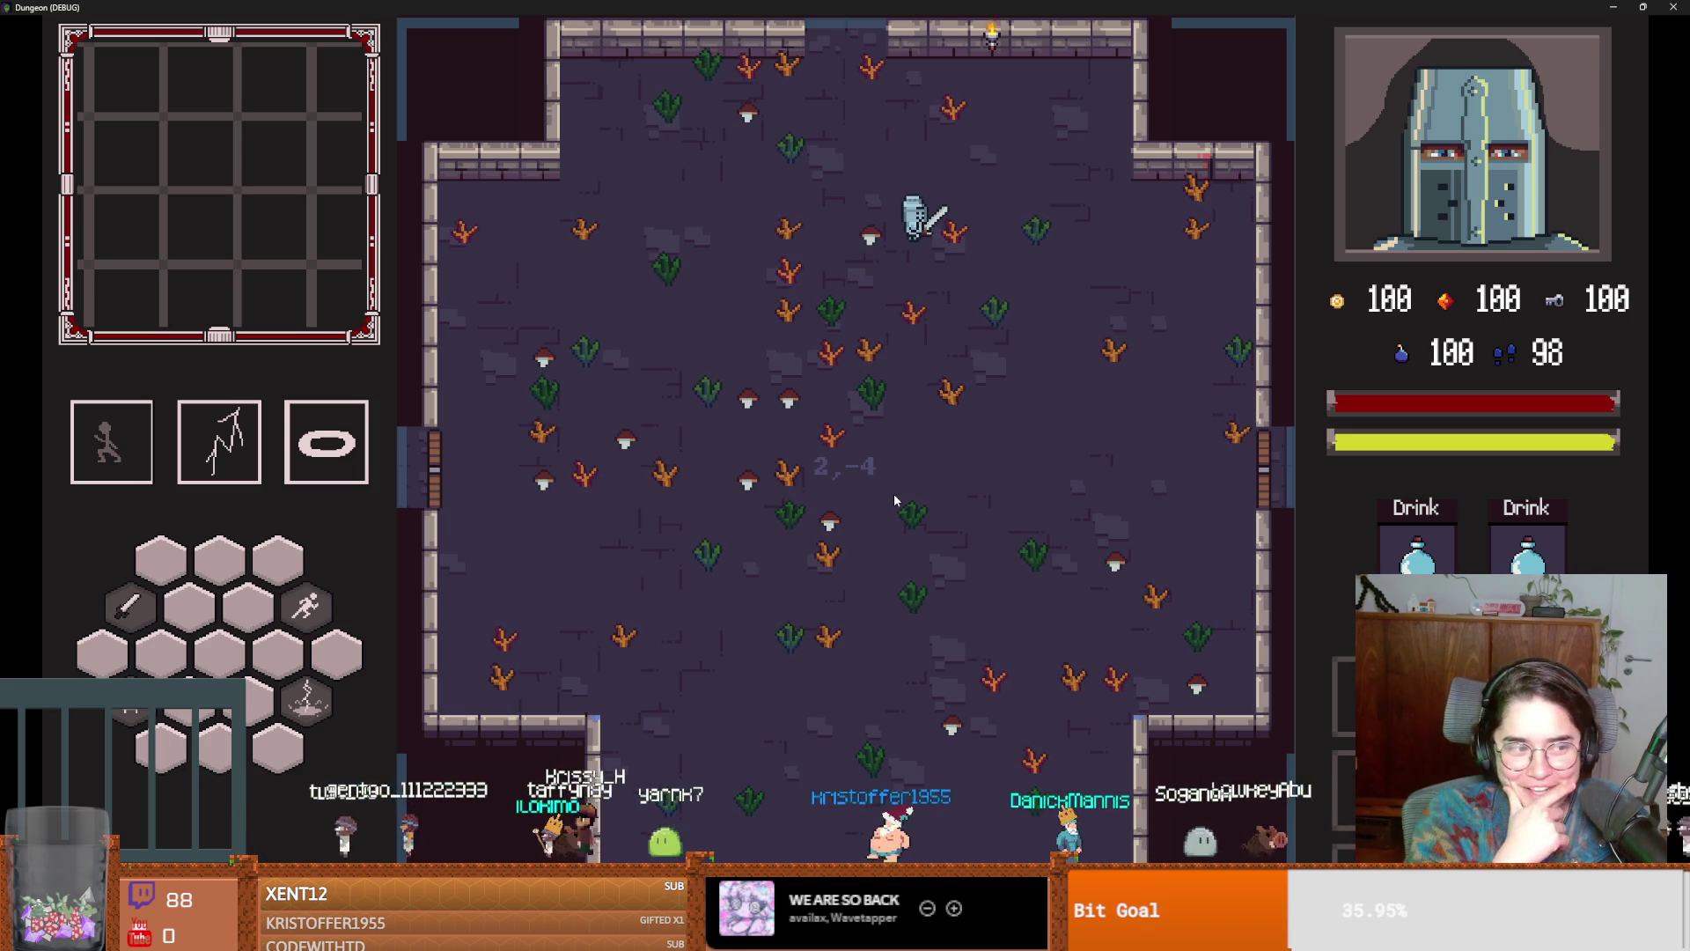
key("a")
key("w")
key("a")
key("space")
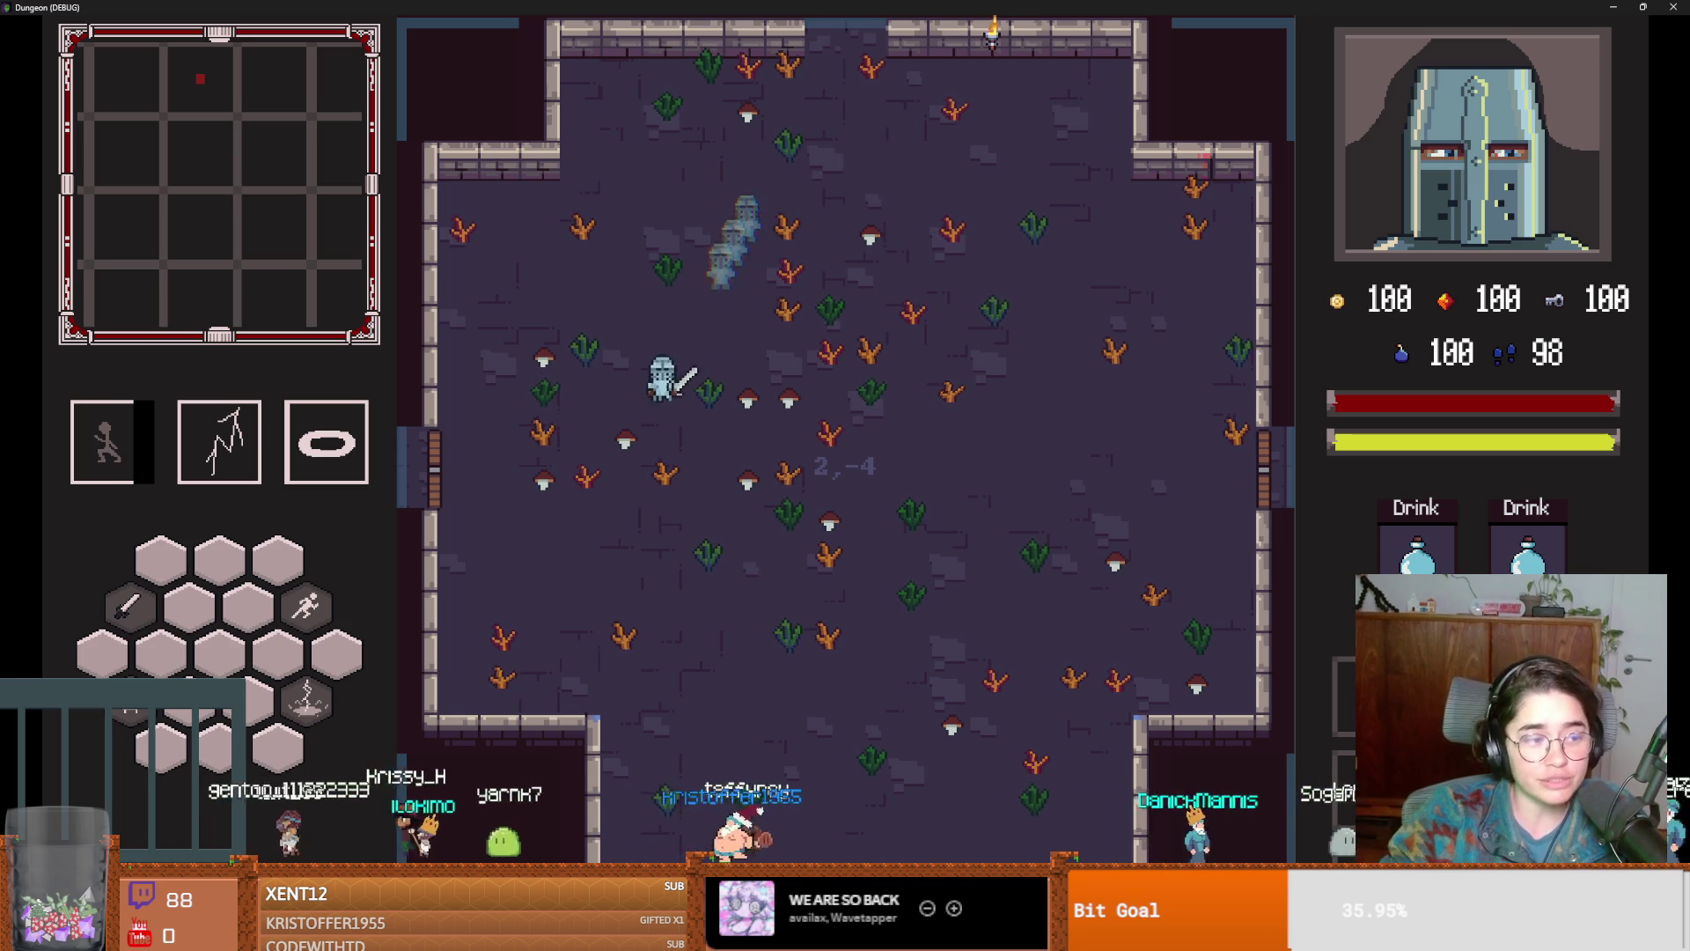
key("a")
key("s")
key("e")
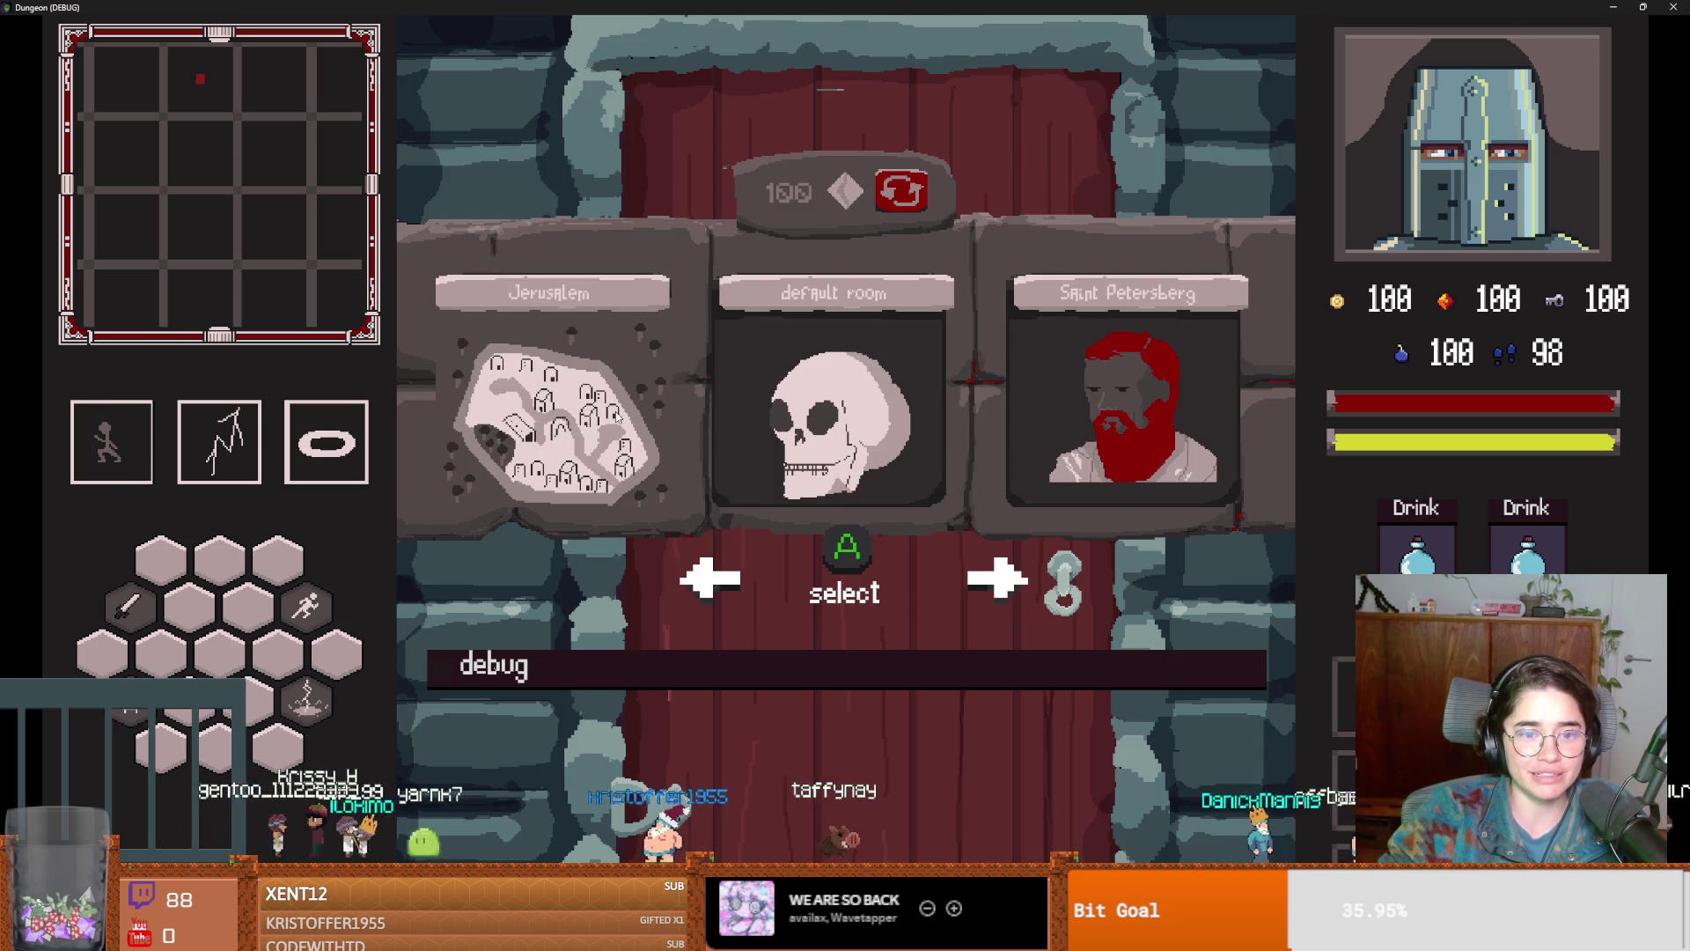
key("e")
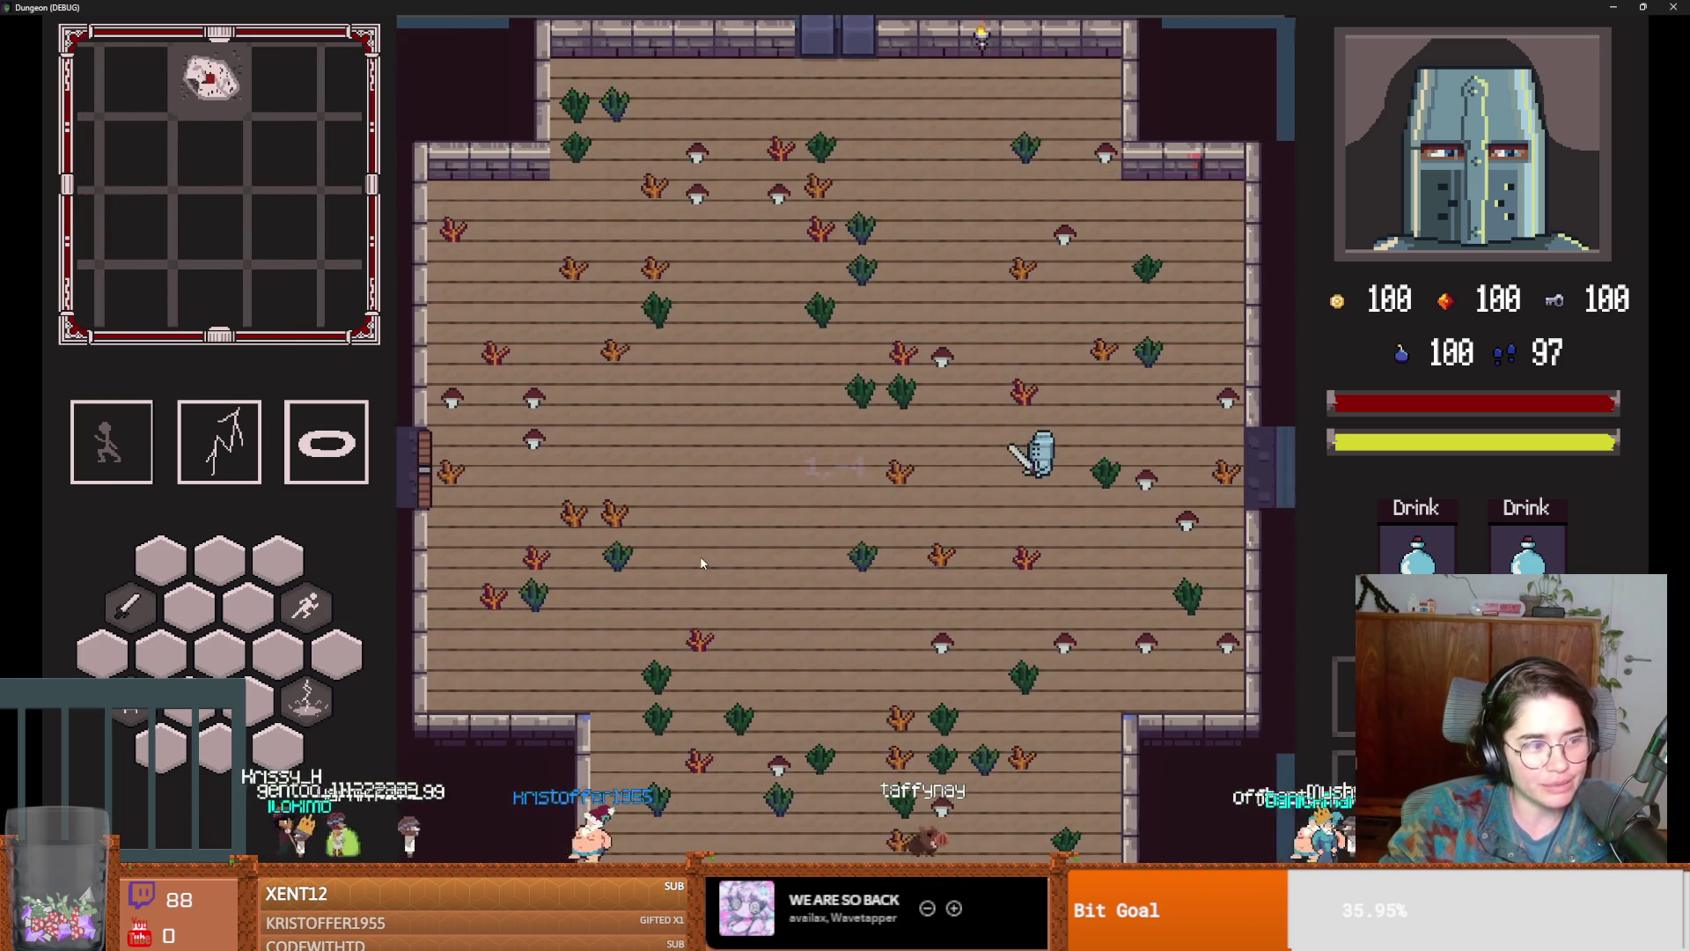
Step: Fight the enemies with lightning and sword, then stop the game with F8
right_click(937, 532)
key("d")
key("space")
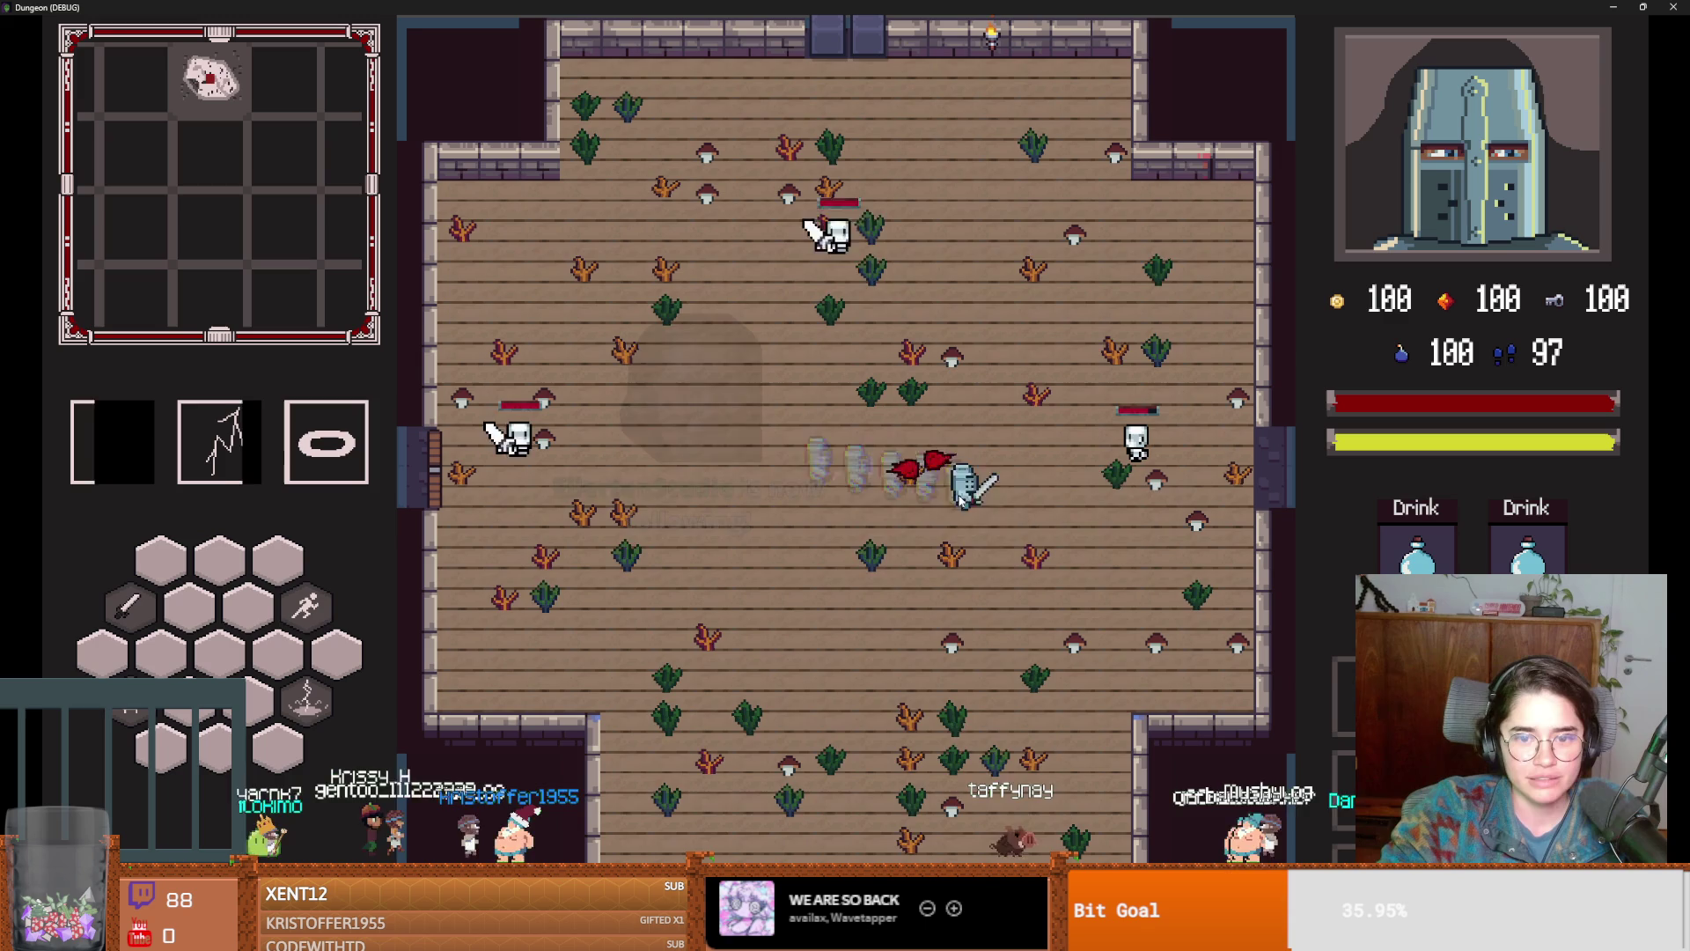
key("s")
key("a")
key("w")
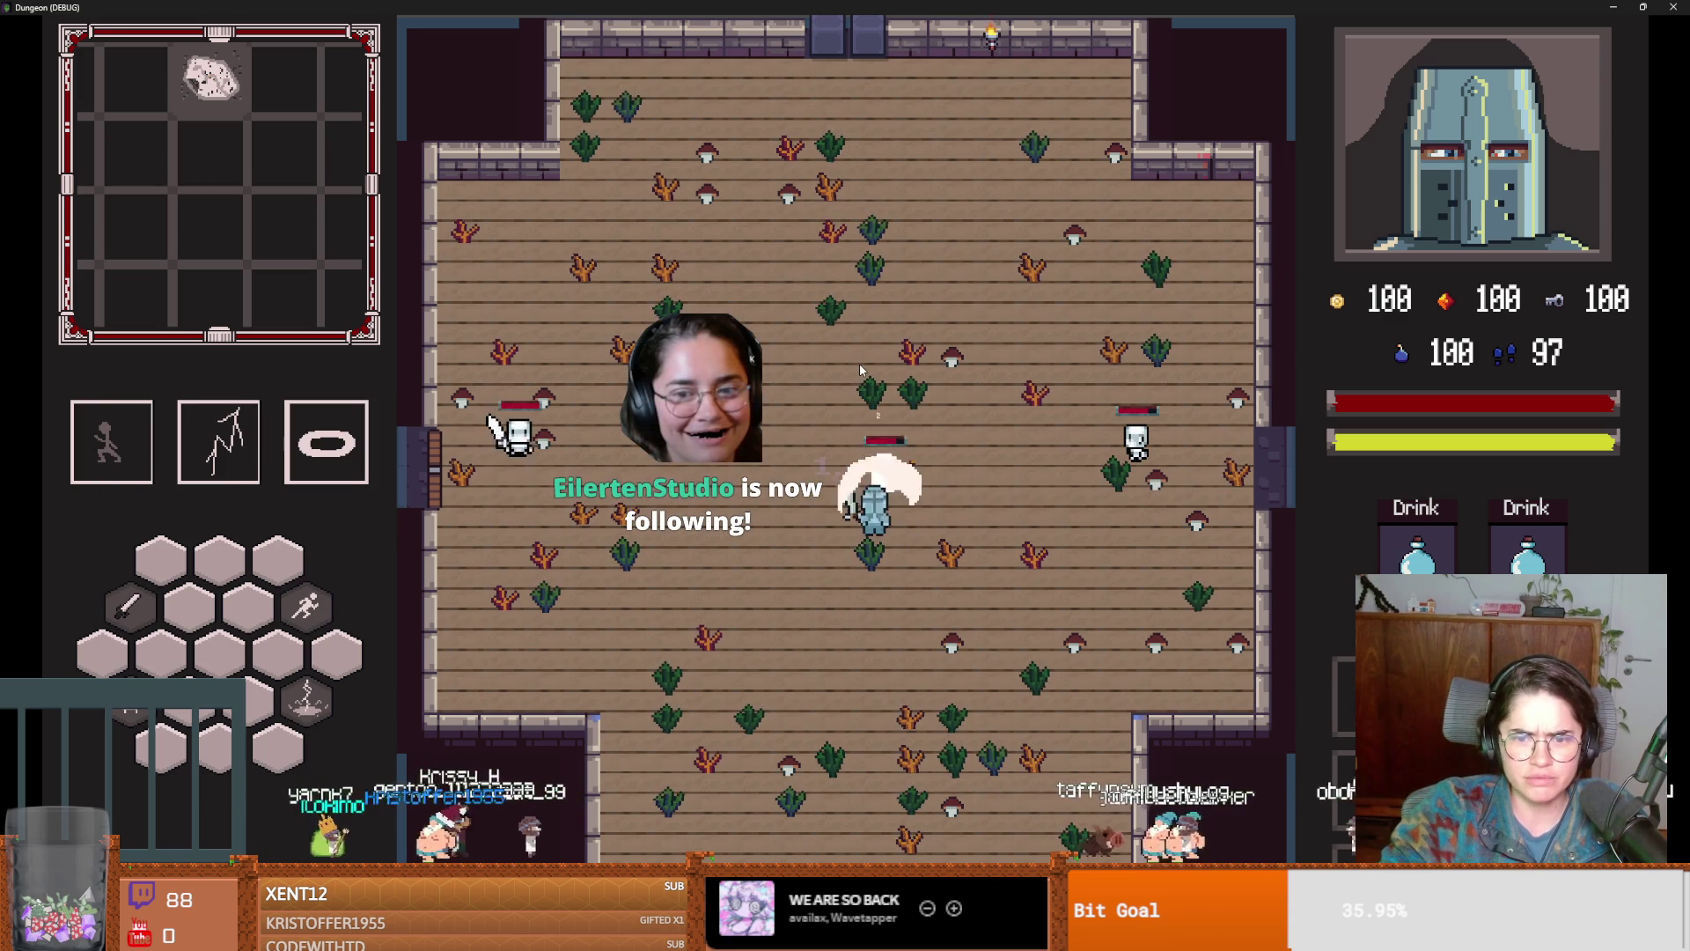
key("space")
right_click(889, 414)
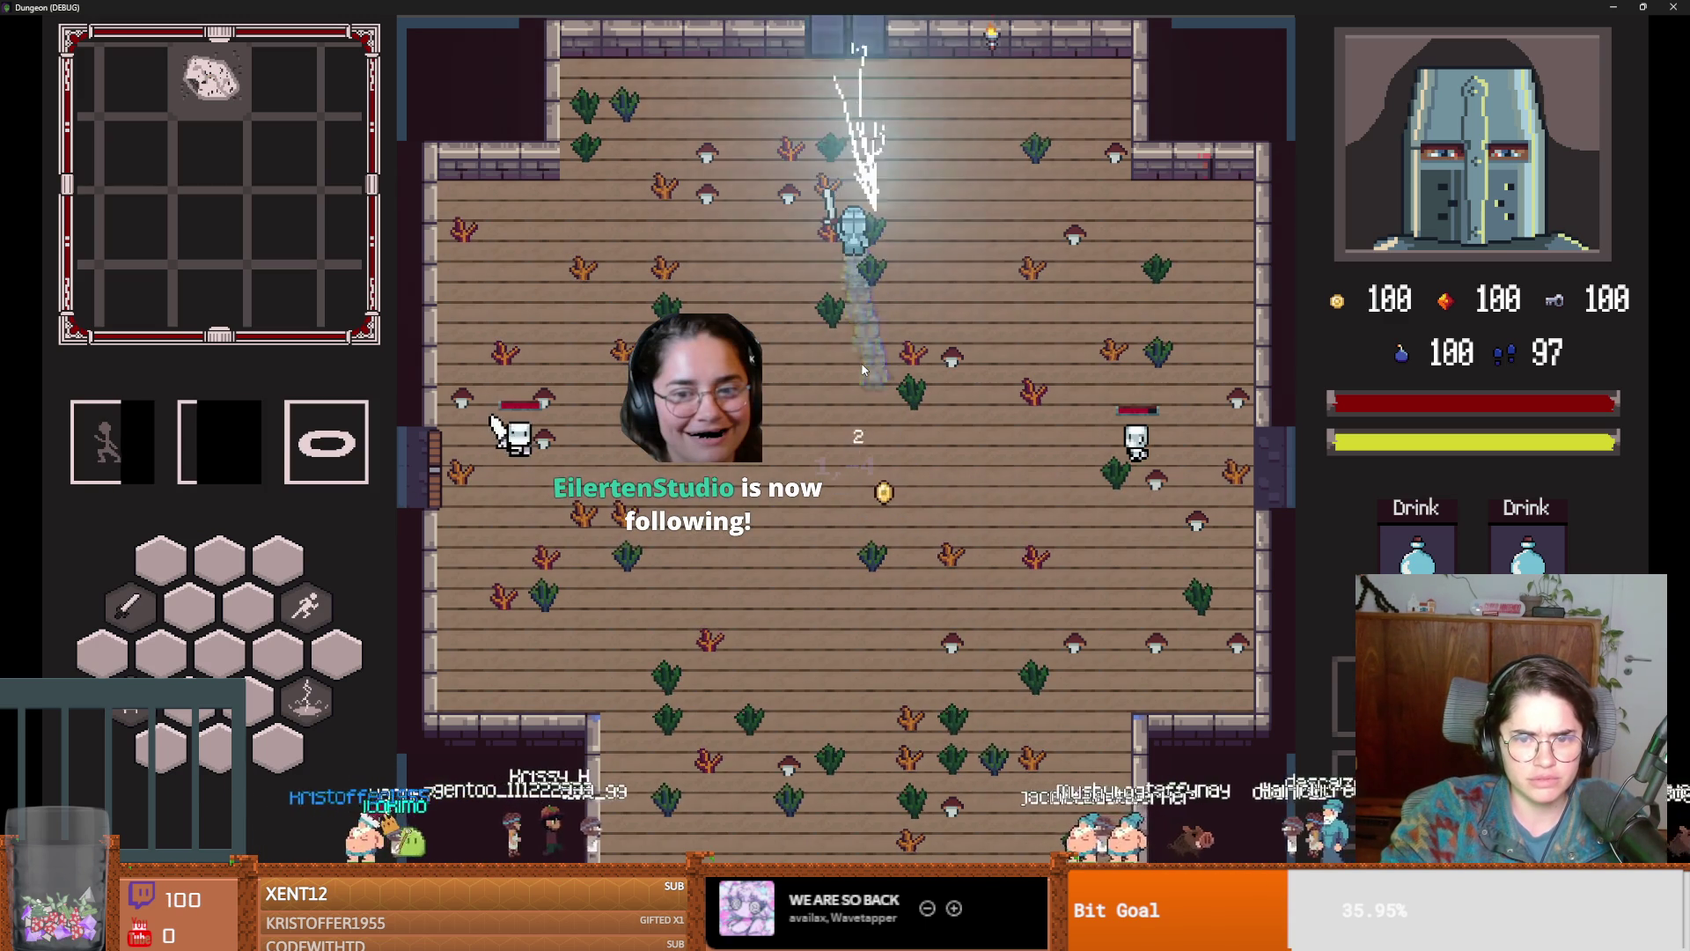
key("s")
key("a")
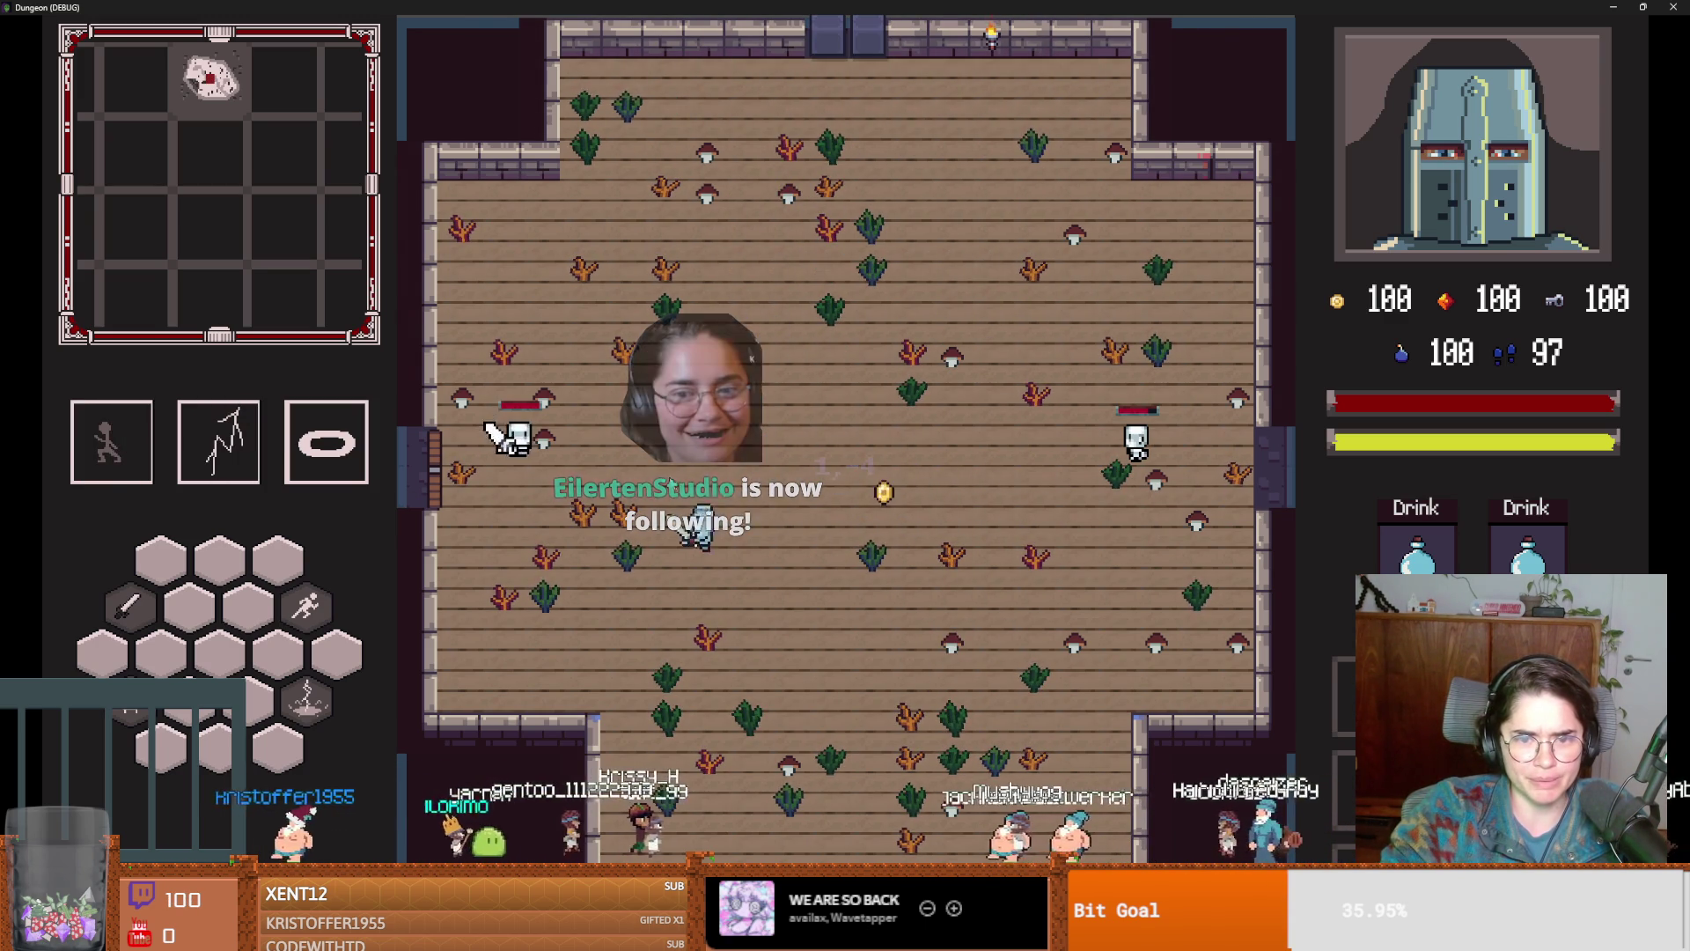
key("w")
left_click(513, 401)
key("w")
key("a")
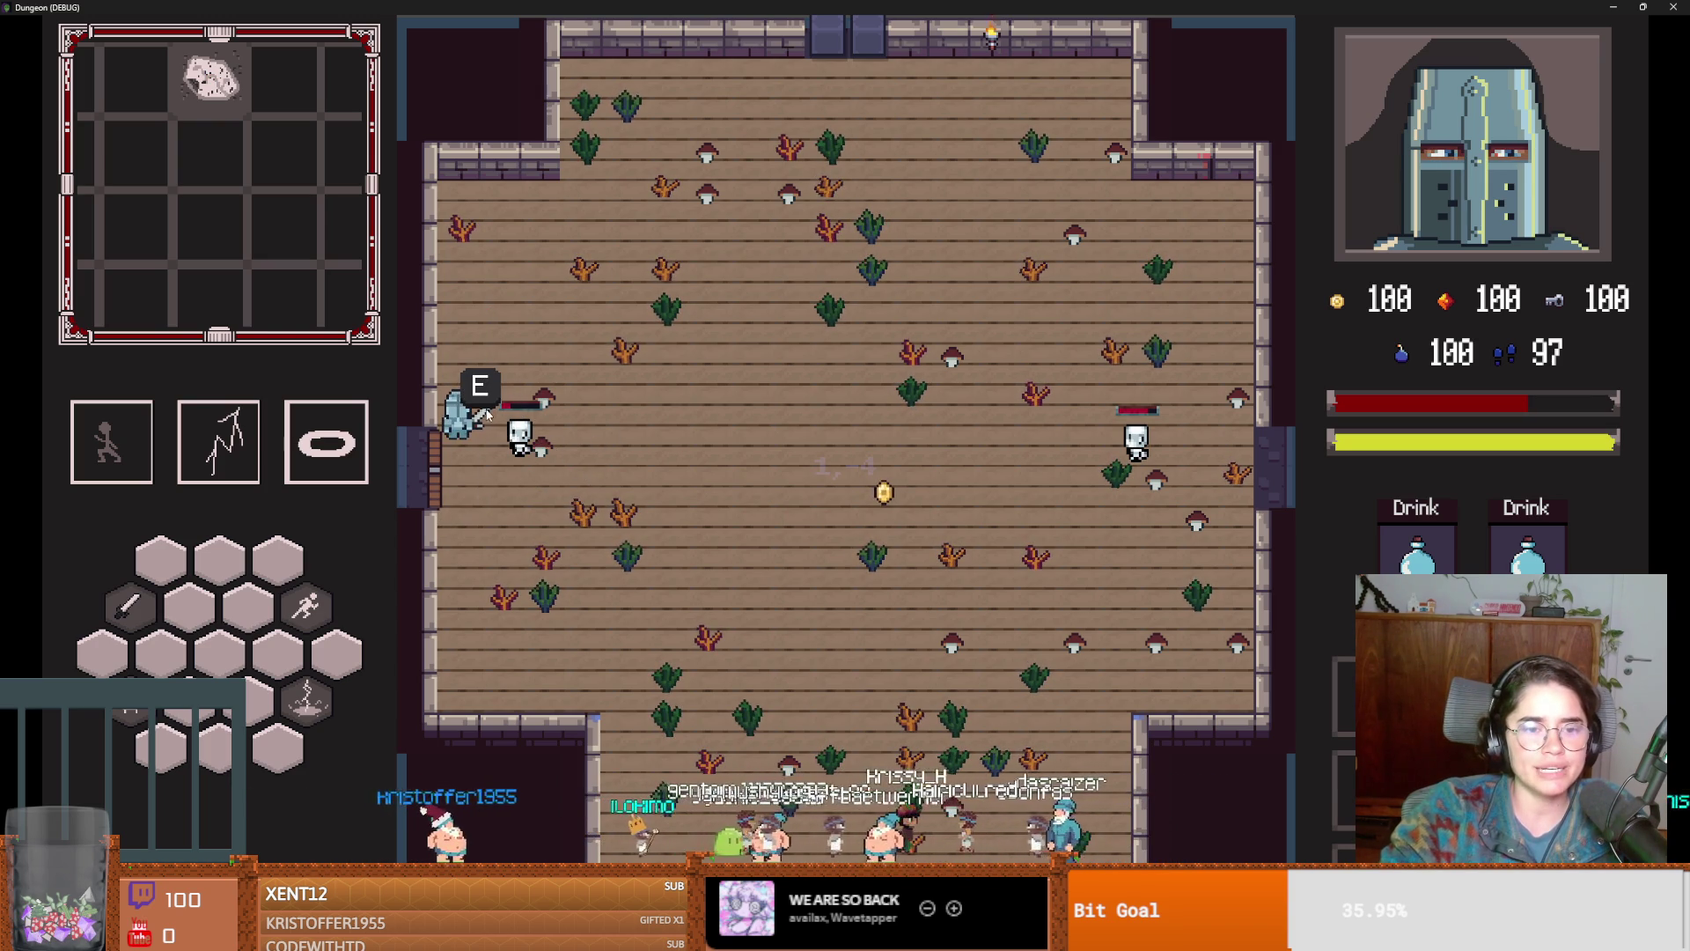
key("F8")
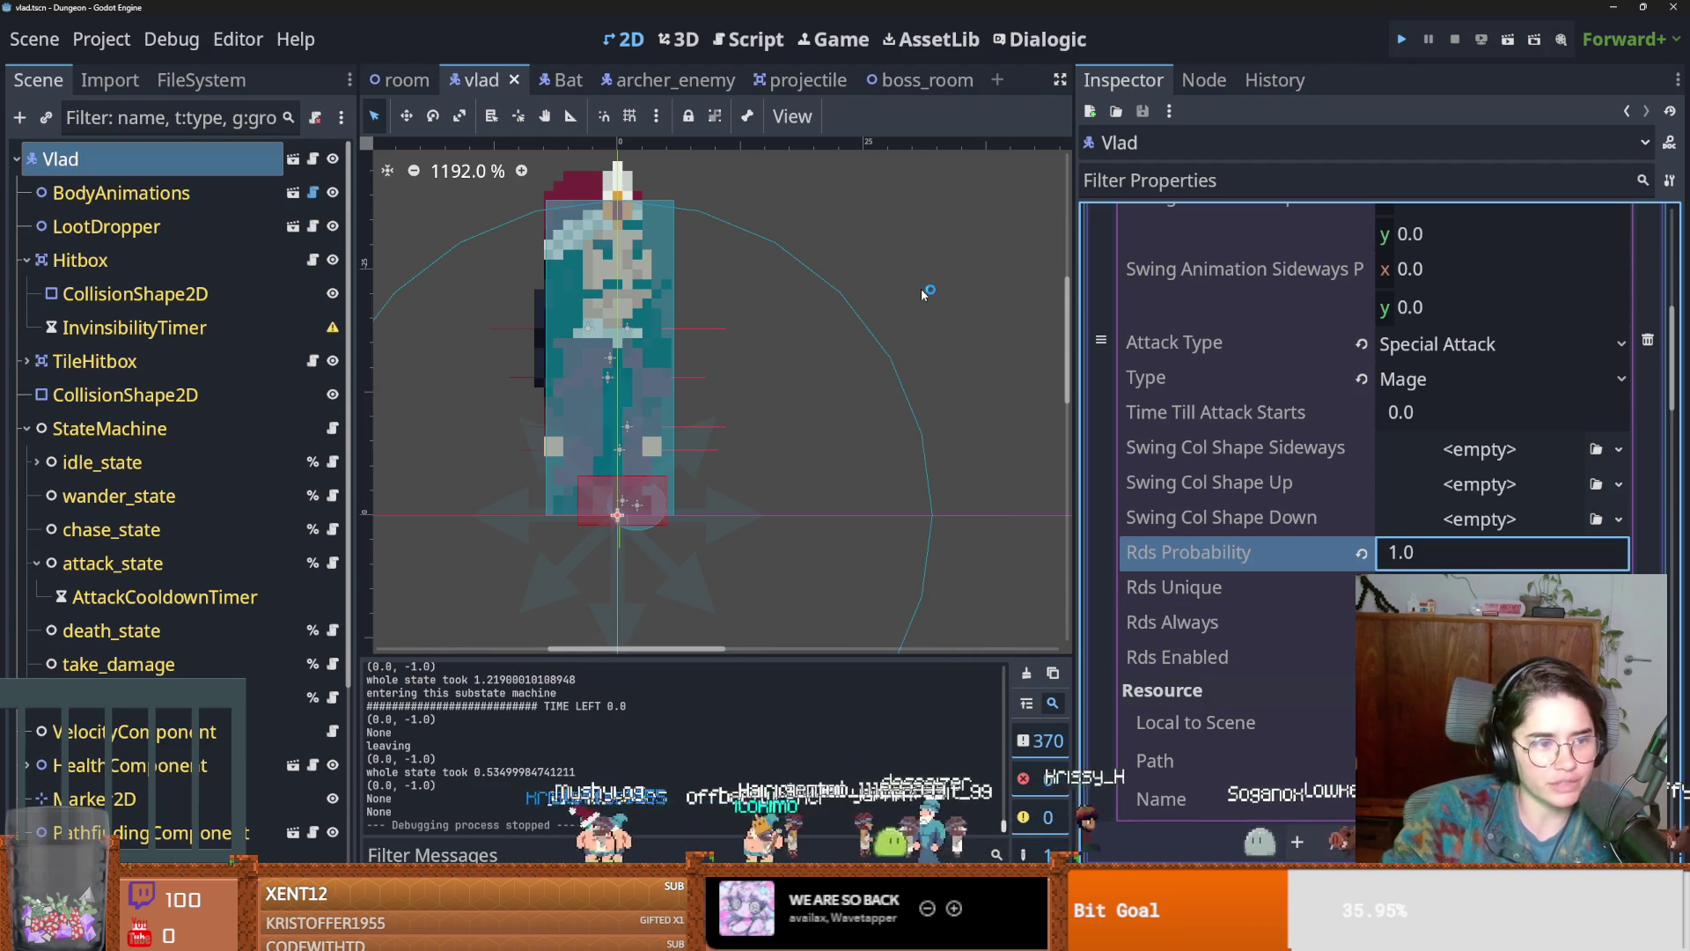
Step: Relaunch the game as Warrior and teleport with tp_to_before_boss
key("F5")
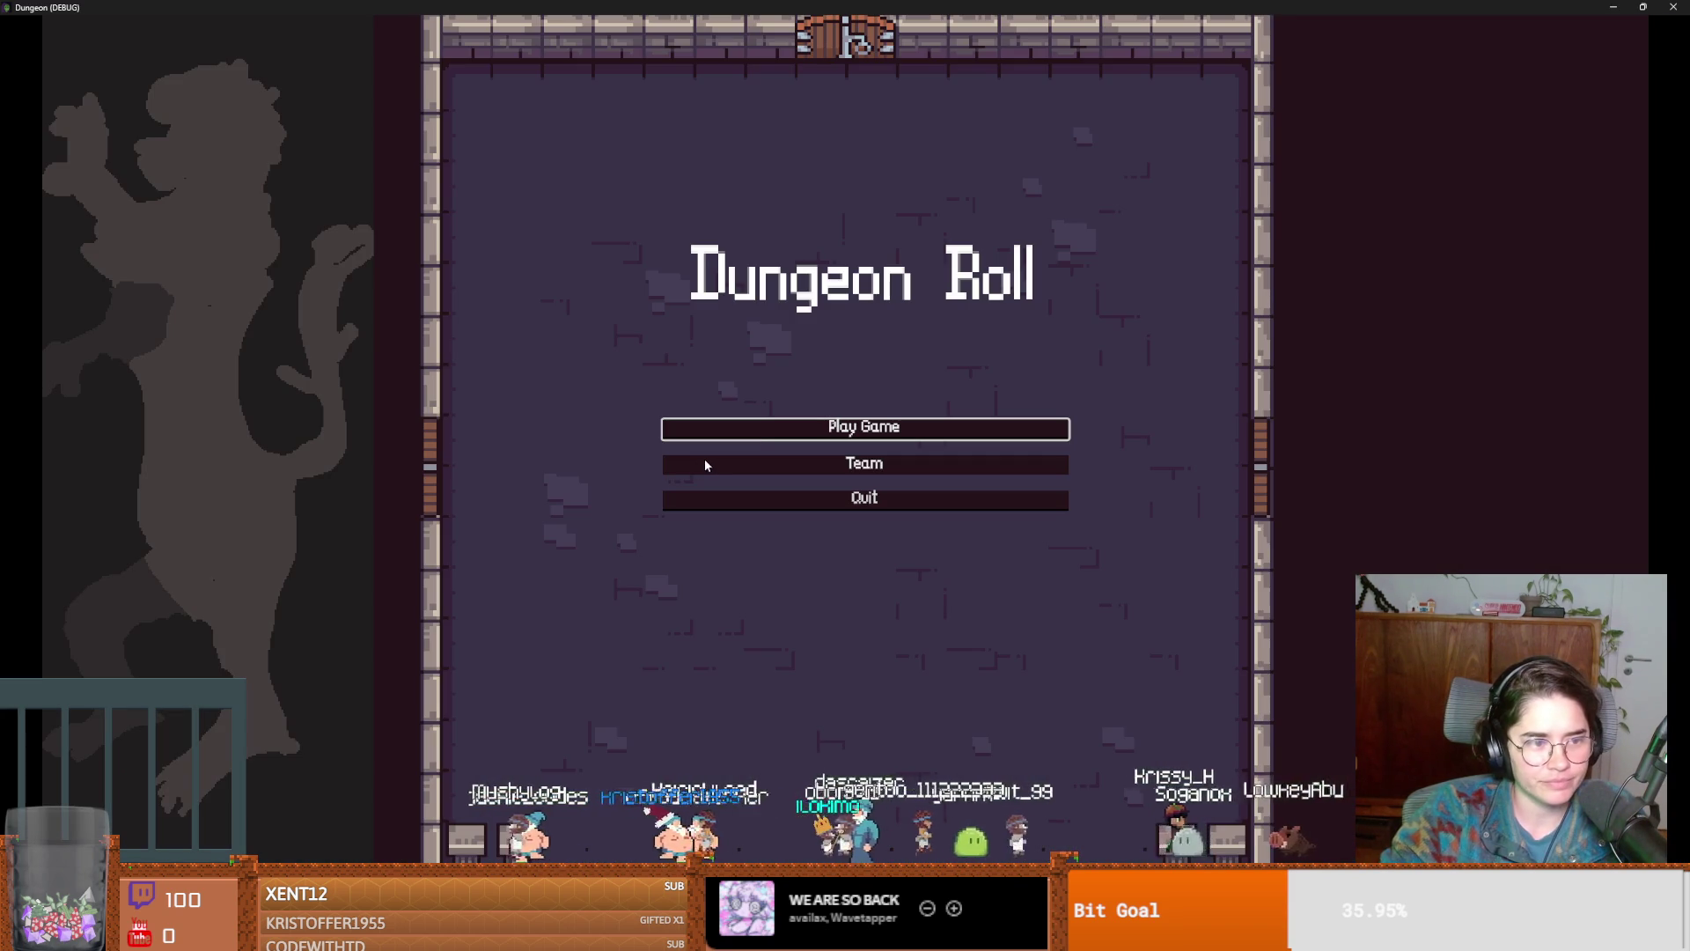
left_click(828, 429)
left_click(658, 401)
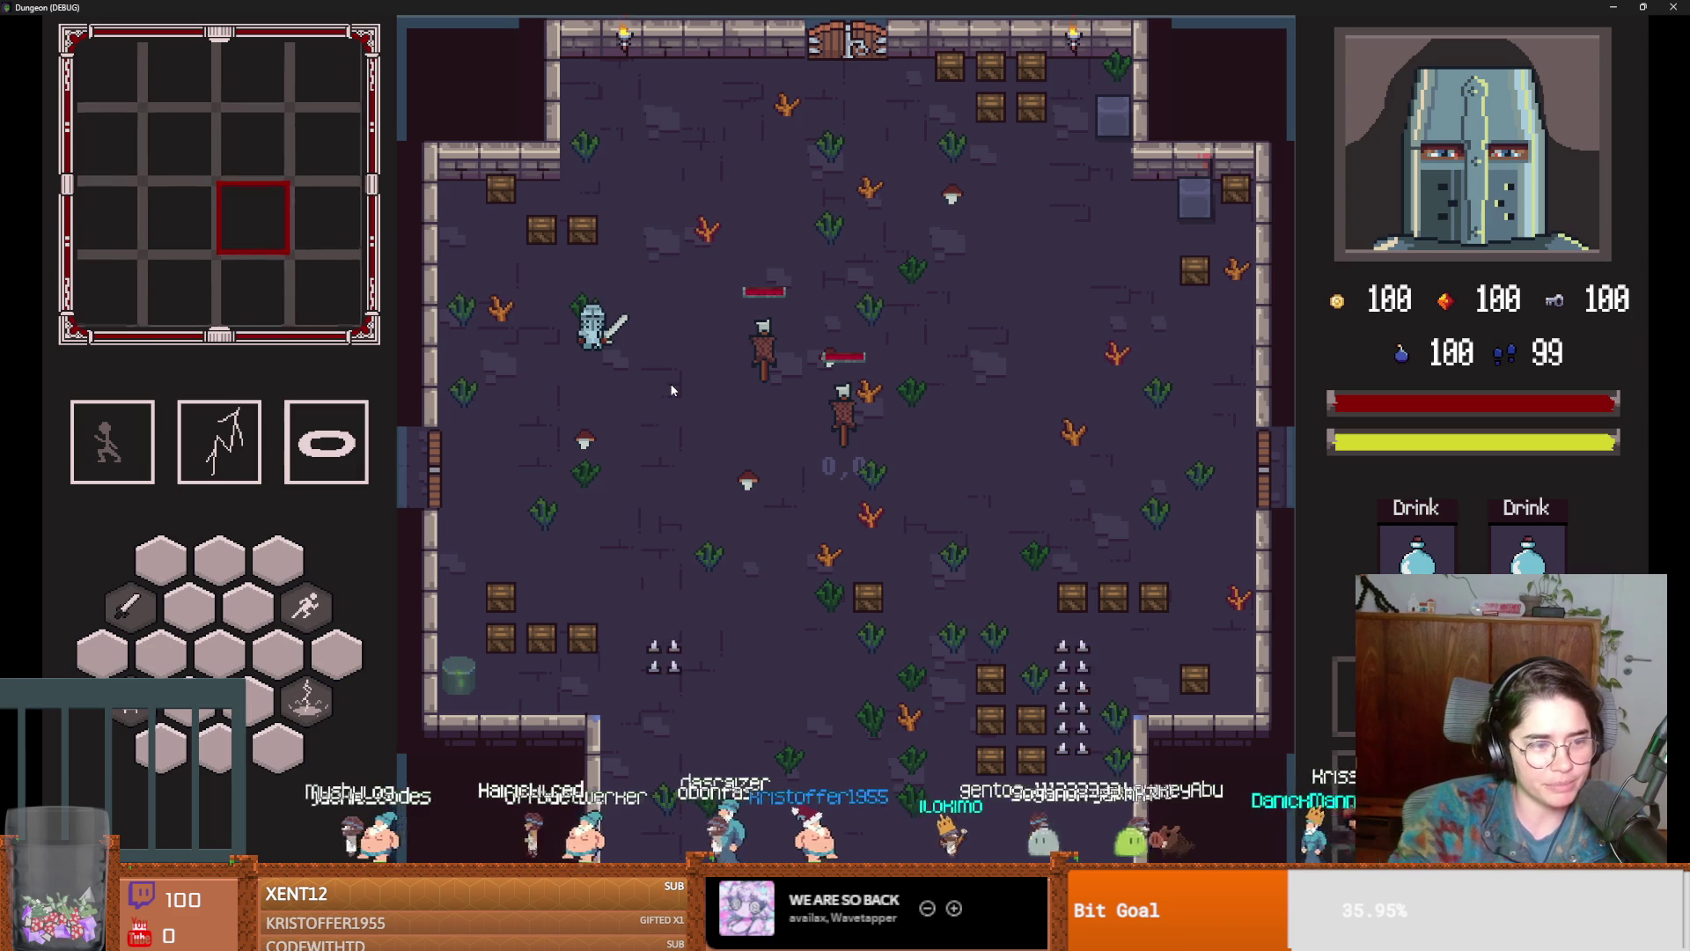
key("grave")
key("Tab")
key("Return")
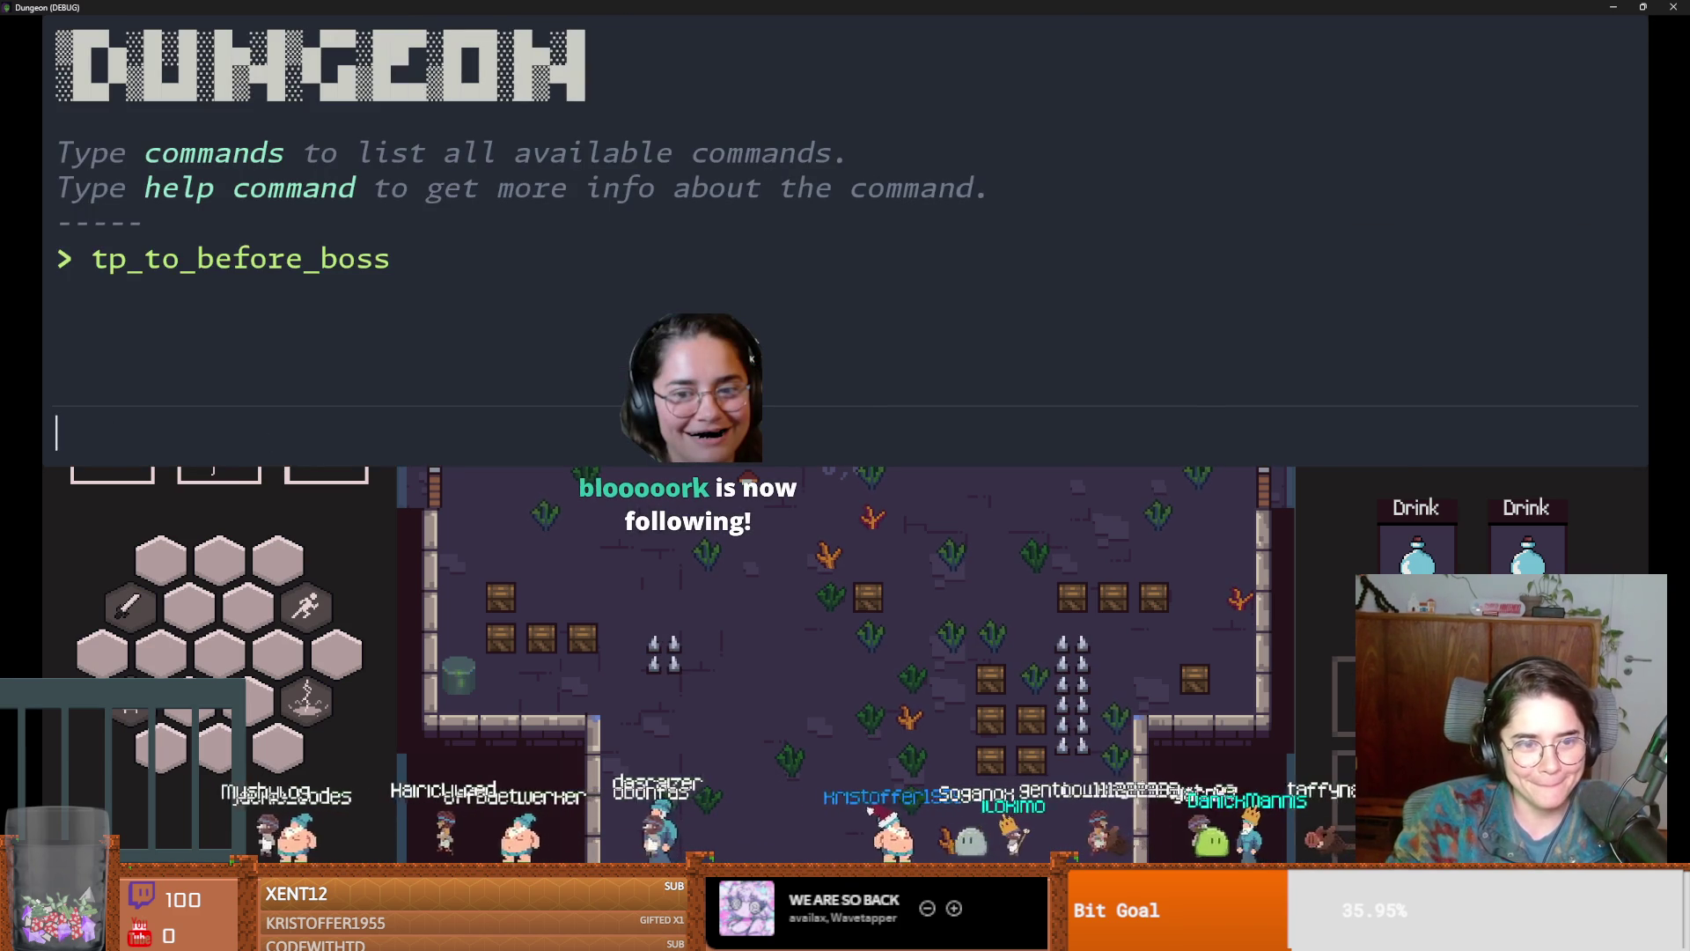
key("grave")
Step: Enter the boss room, dismiss Vlad's greeting, exit fullscreen, and stop the game
key("a")
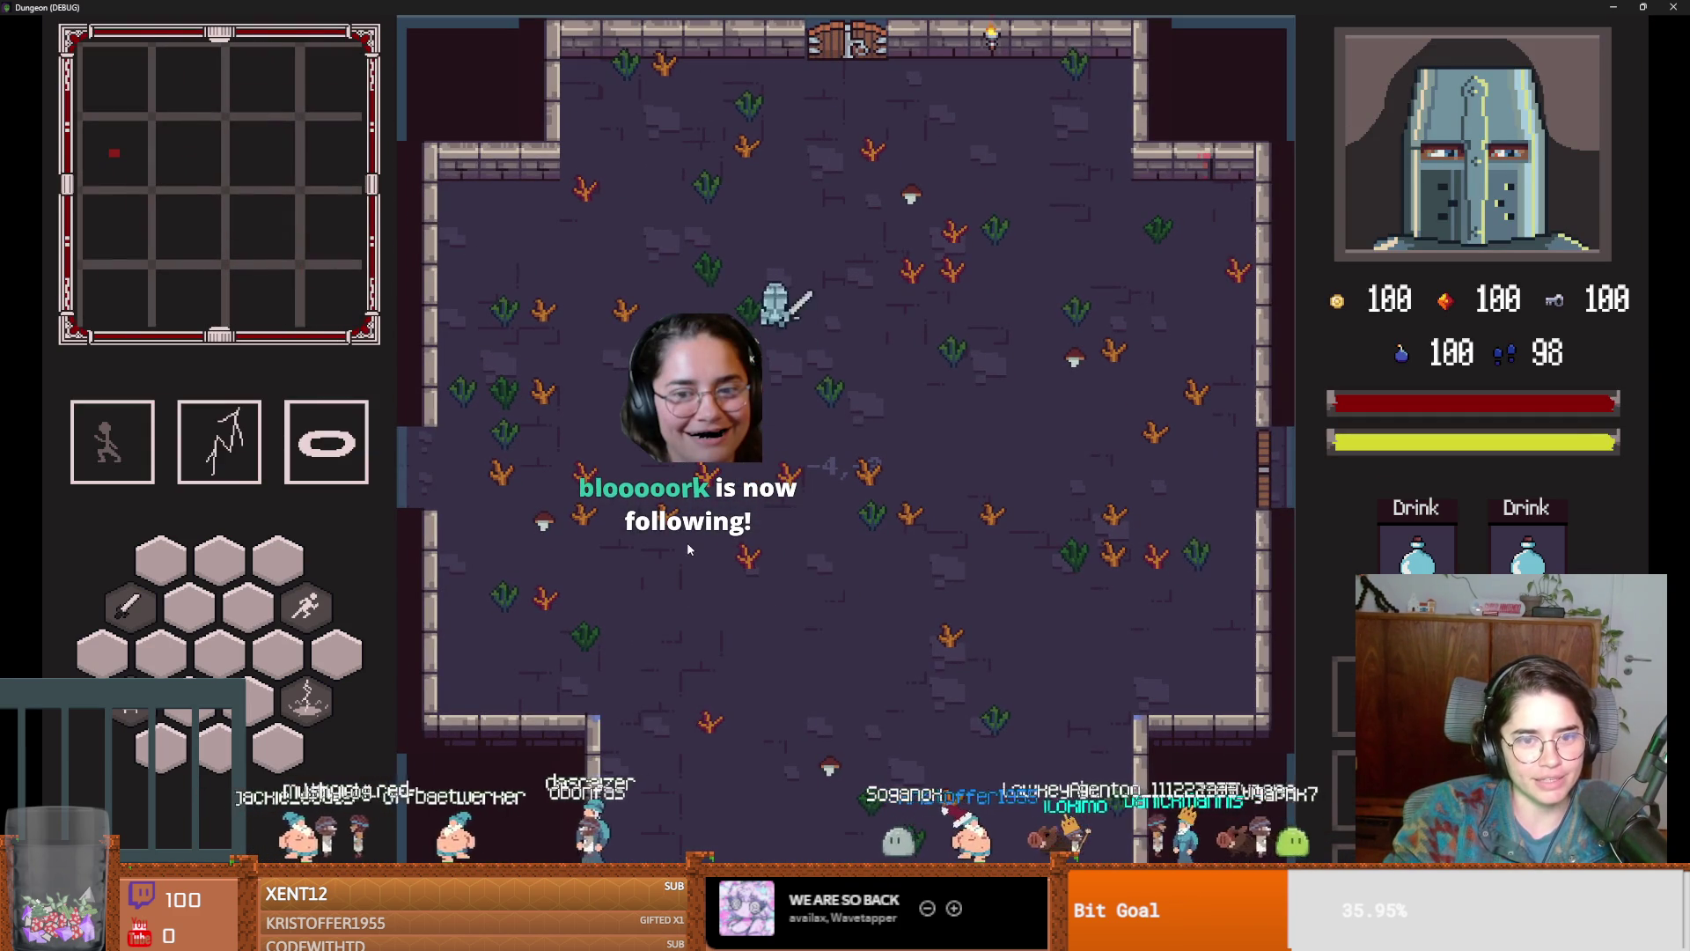
key("space")
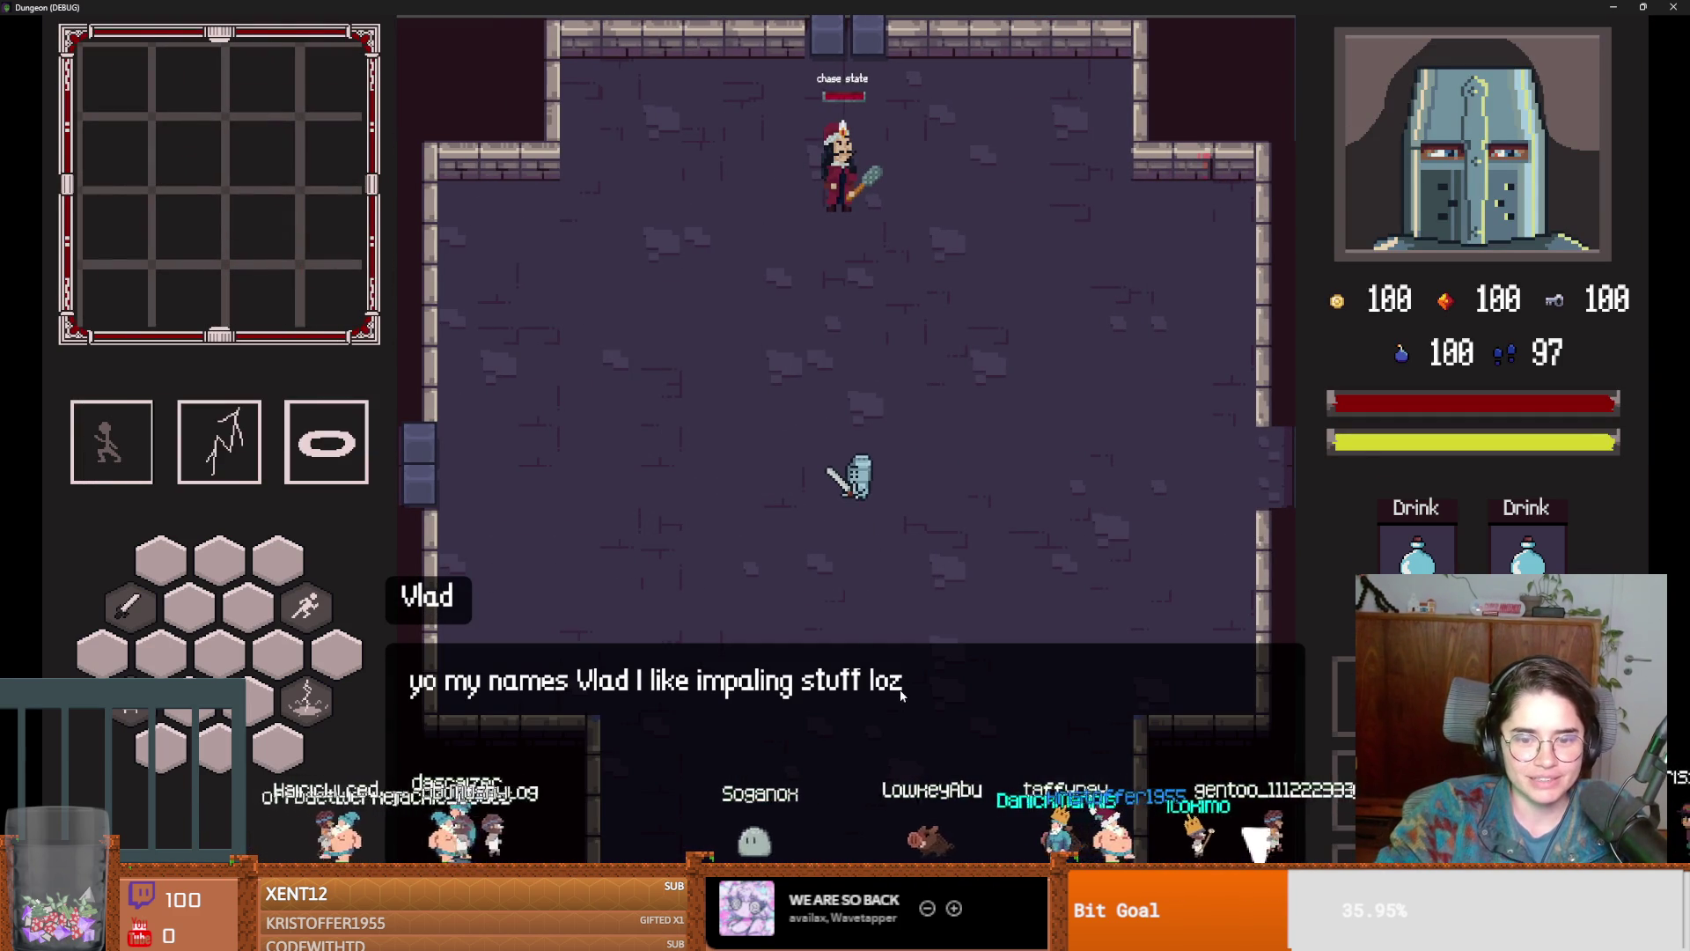
left_click(910, 683)
key("a")
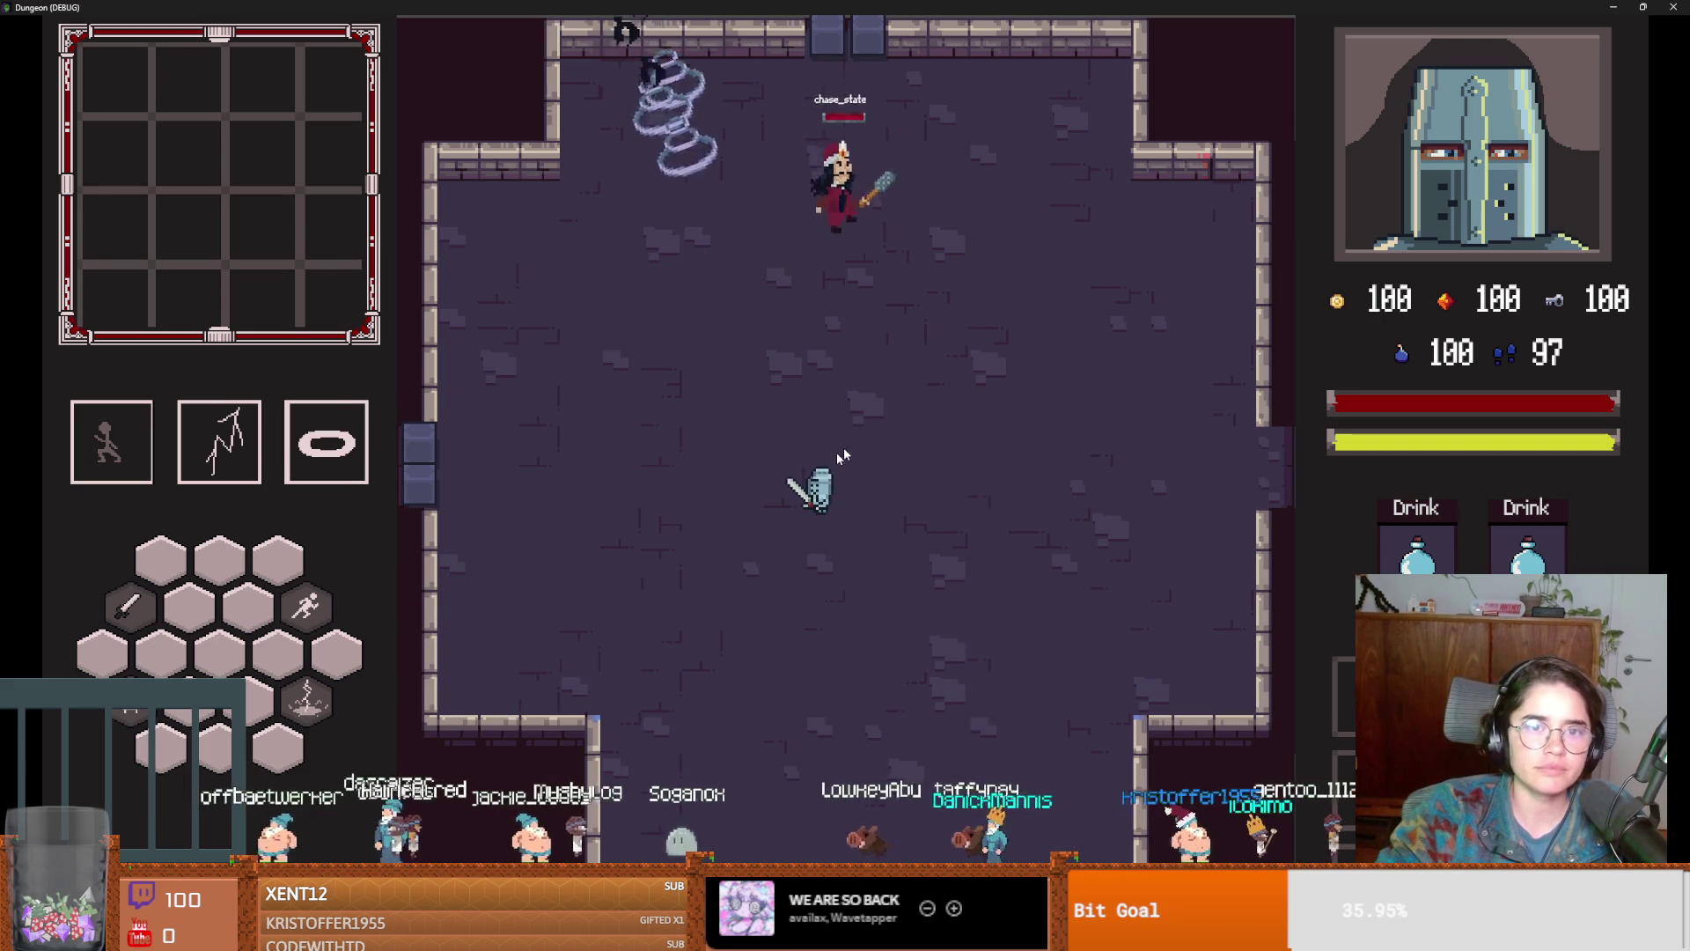
key("super+Down")
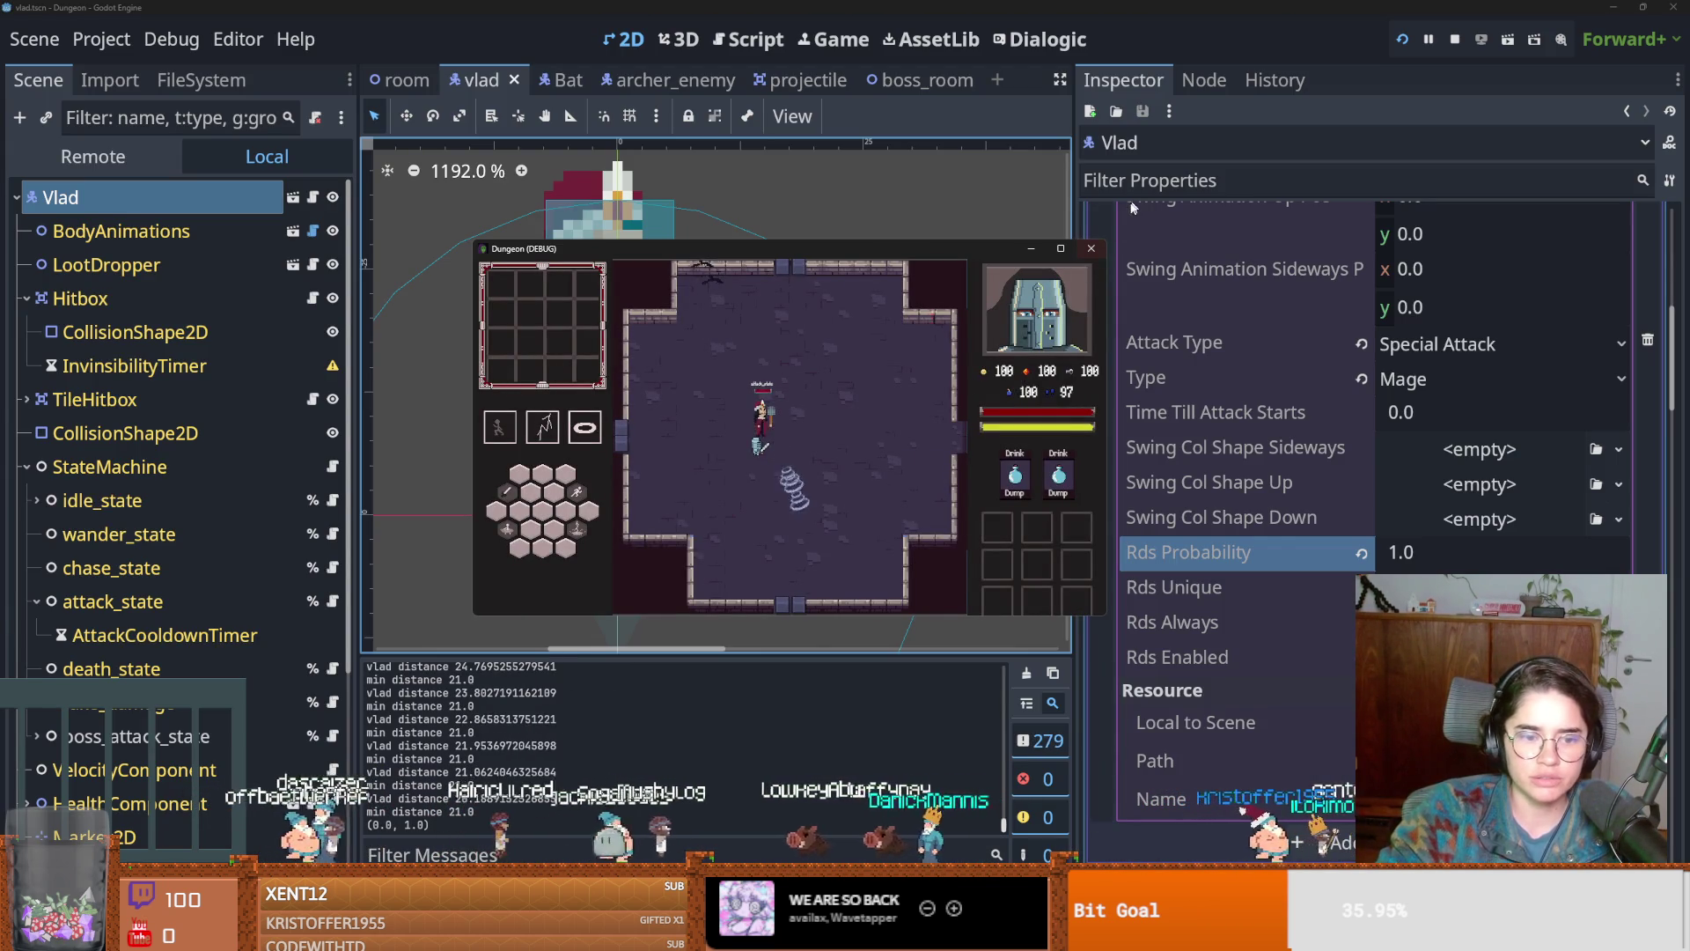
left_click(1091, 248)
Step: Enlarge the Output panel and select the printed vlad distance text
left_click_drag(999, 820, 1034, 686)
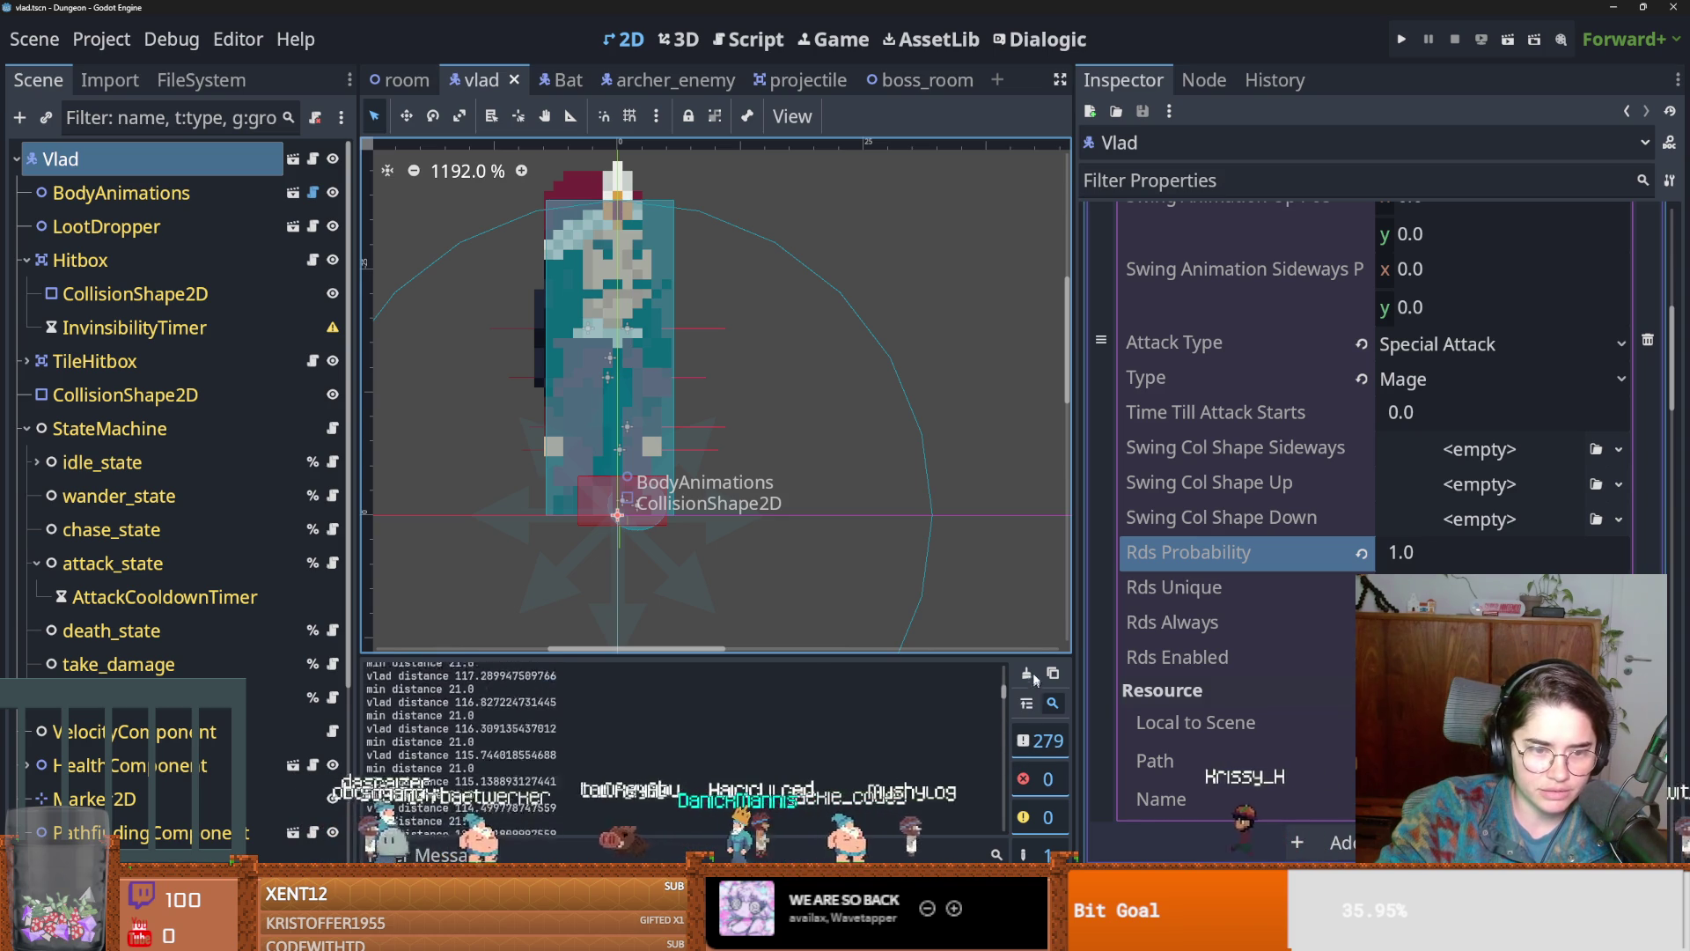
scroll(689, 730, "up", 5)
scroll(689, 730, "down", 5)
left_click_drag(367, 708, 449, 709)
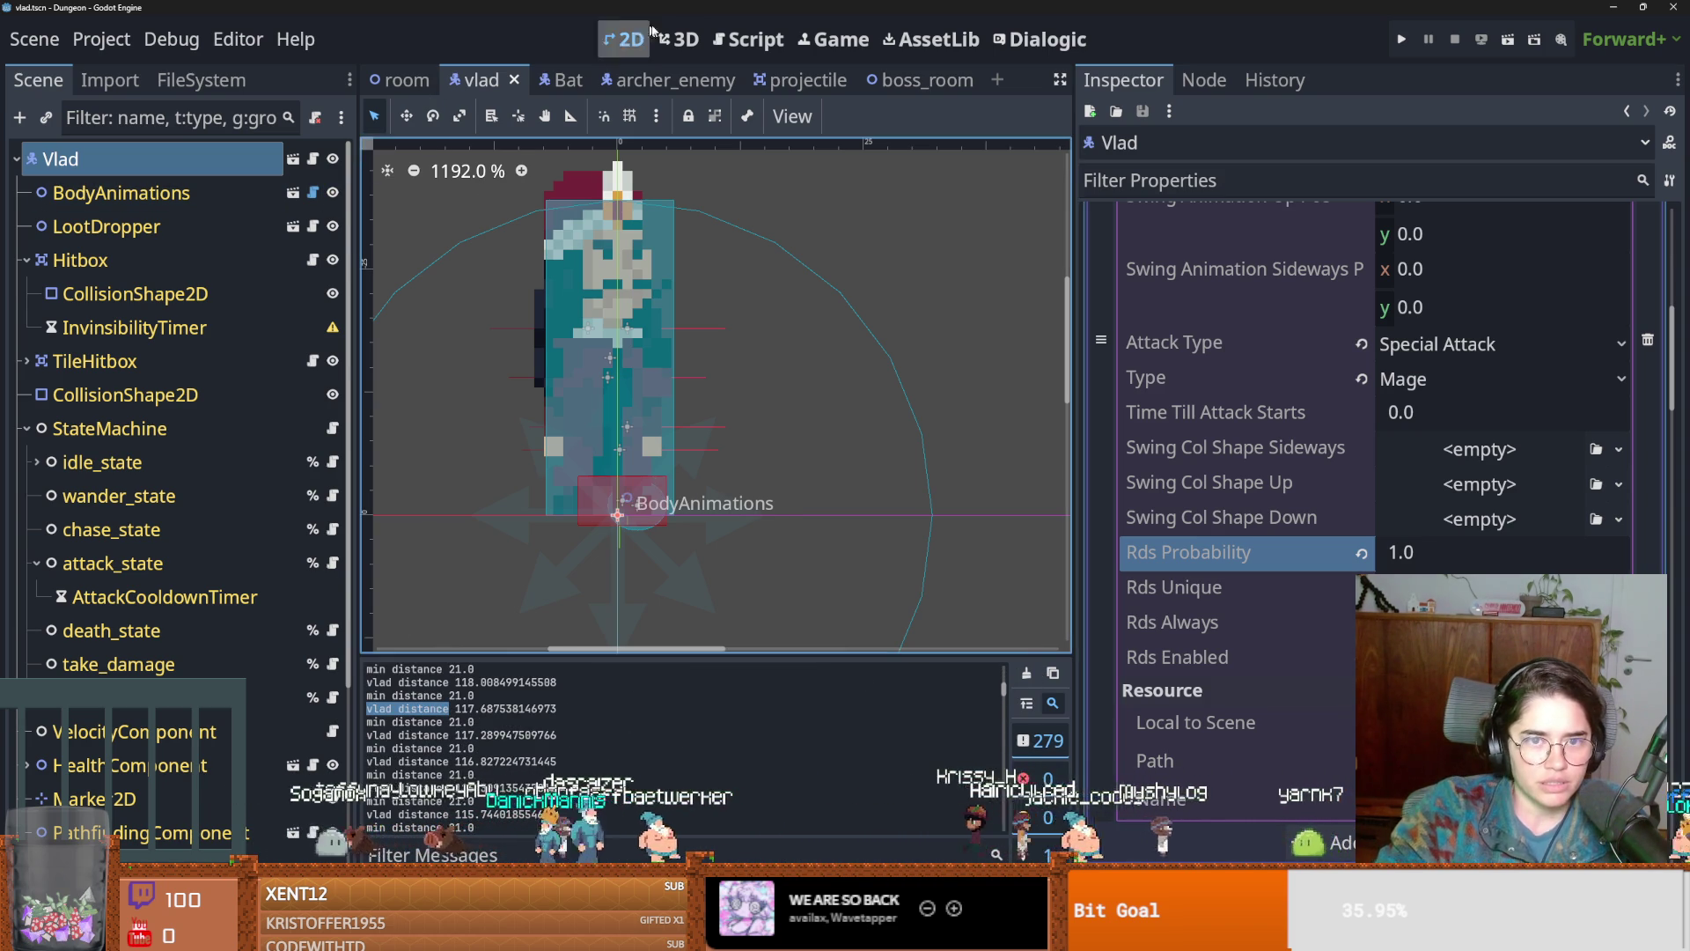
Step: Search all project files for 'vlad dis' with Find in Files
left_click(749, 40)
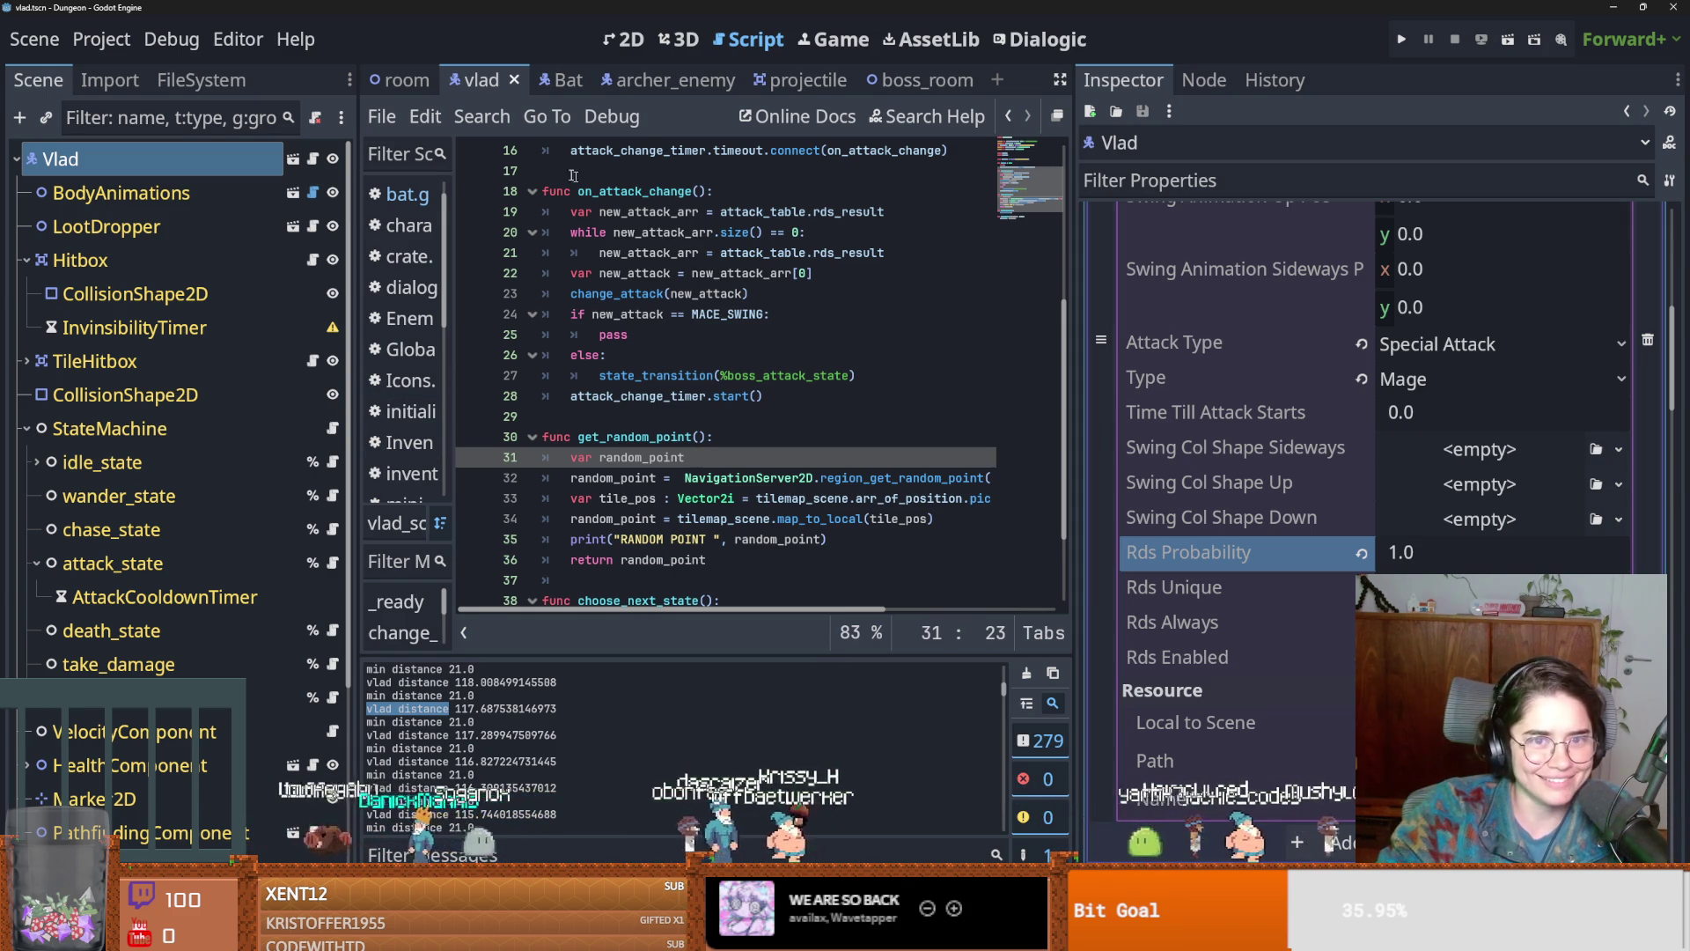
left_click(482, 117)
left_click(502, 278)
type("stand_still = true")
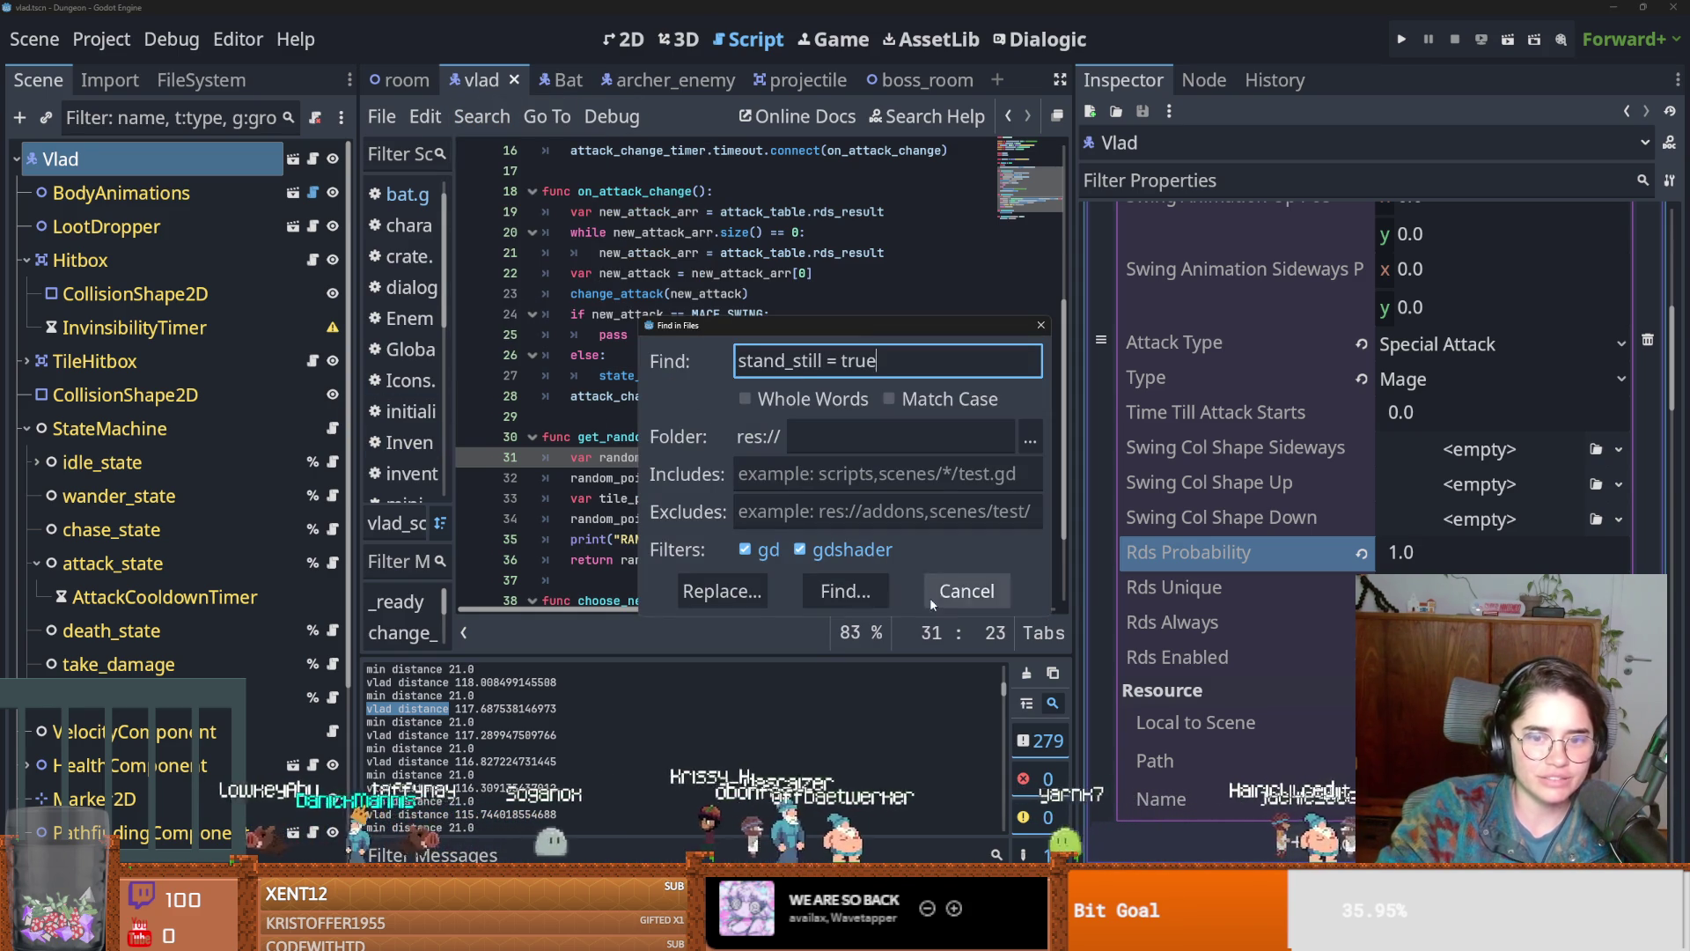
key("ctrl+a")
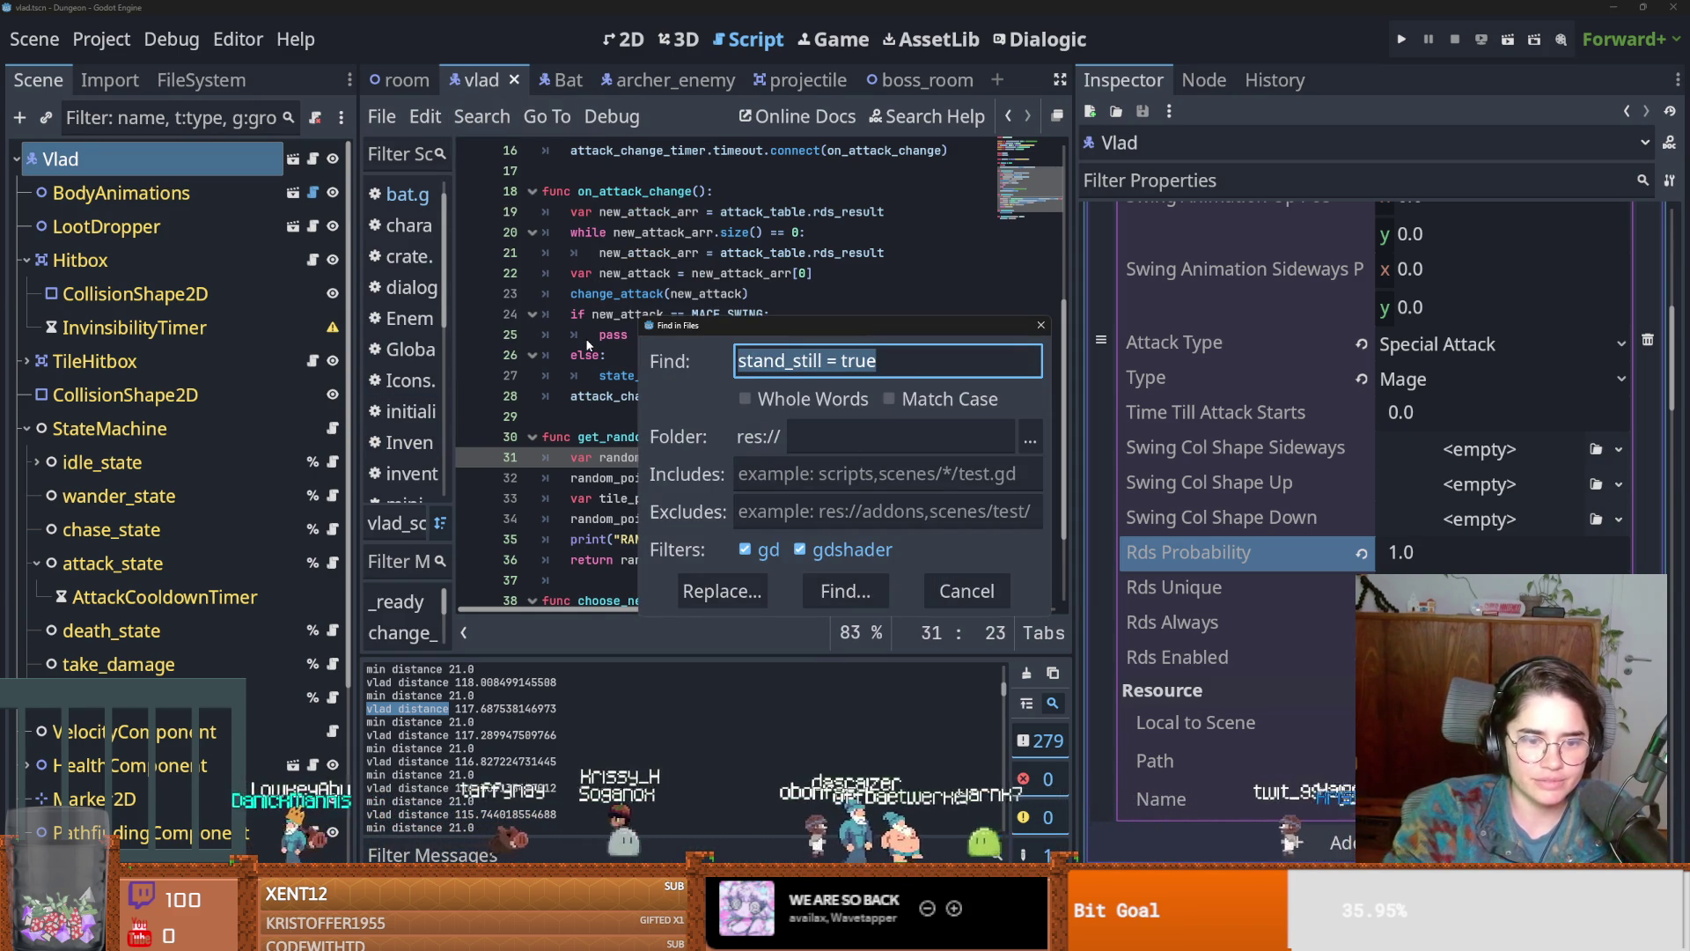
type("va")
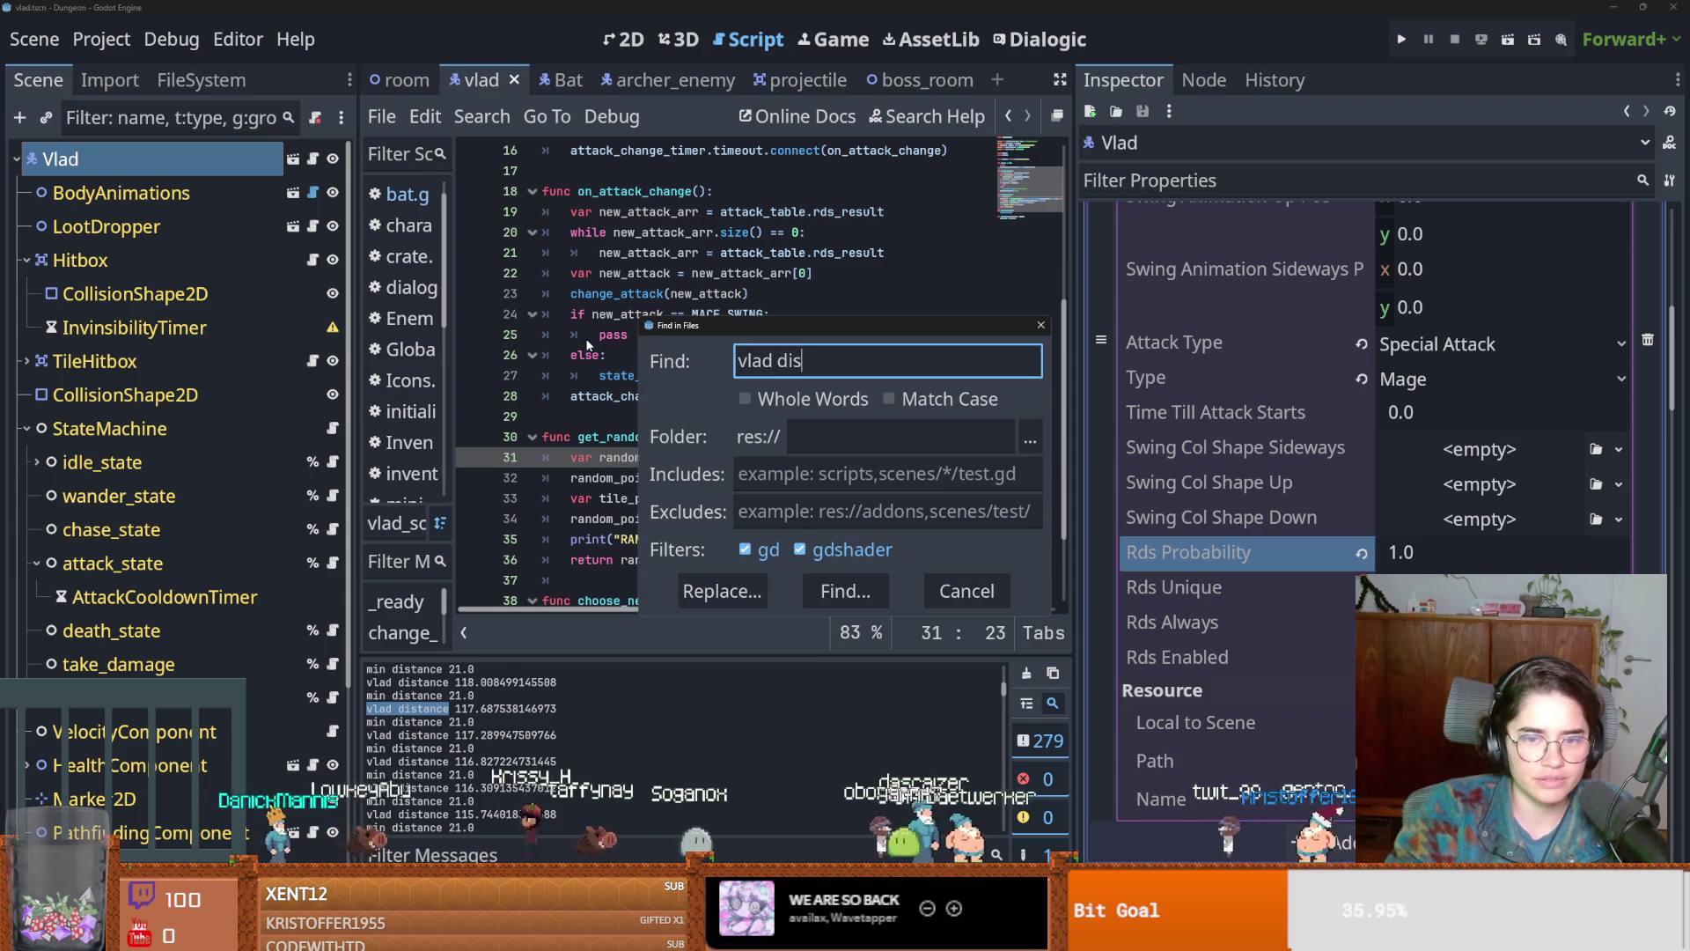
key("Return")
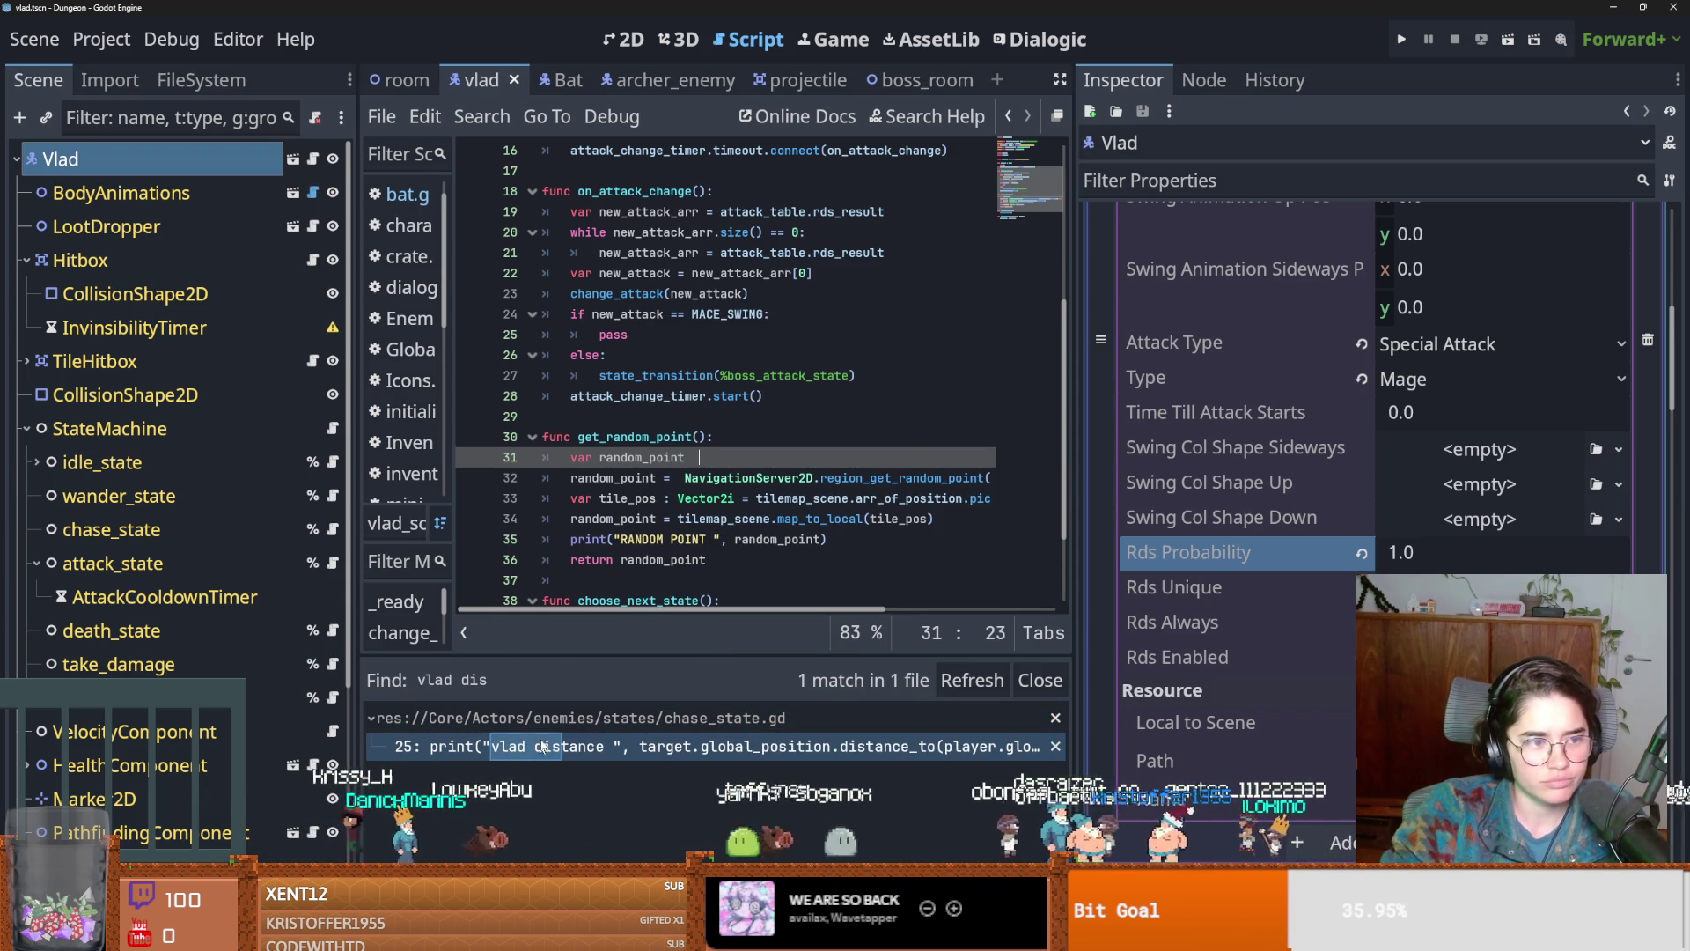
Step: Open chase_state.gd at line 25 and delete the vlad distance and min distance prints
left_click(519, 747)
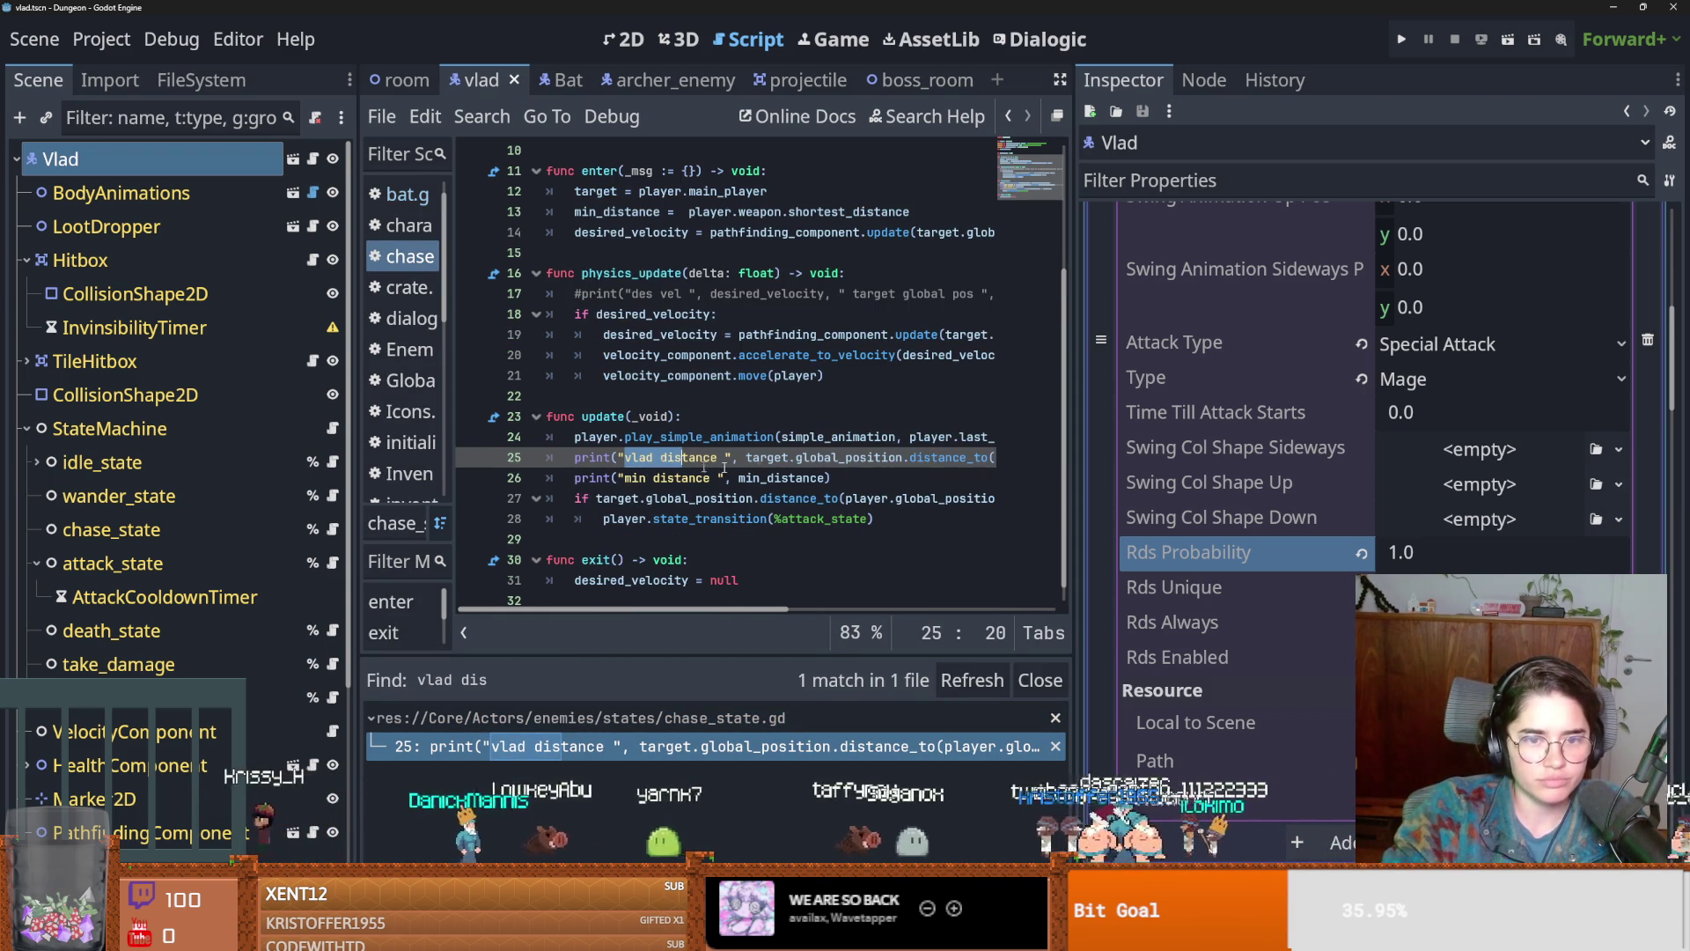
left_click_drag(832, 478, 546, 457)
key("BackSpace")
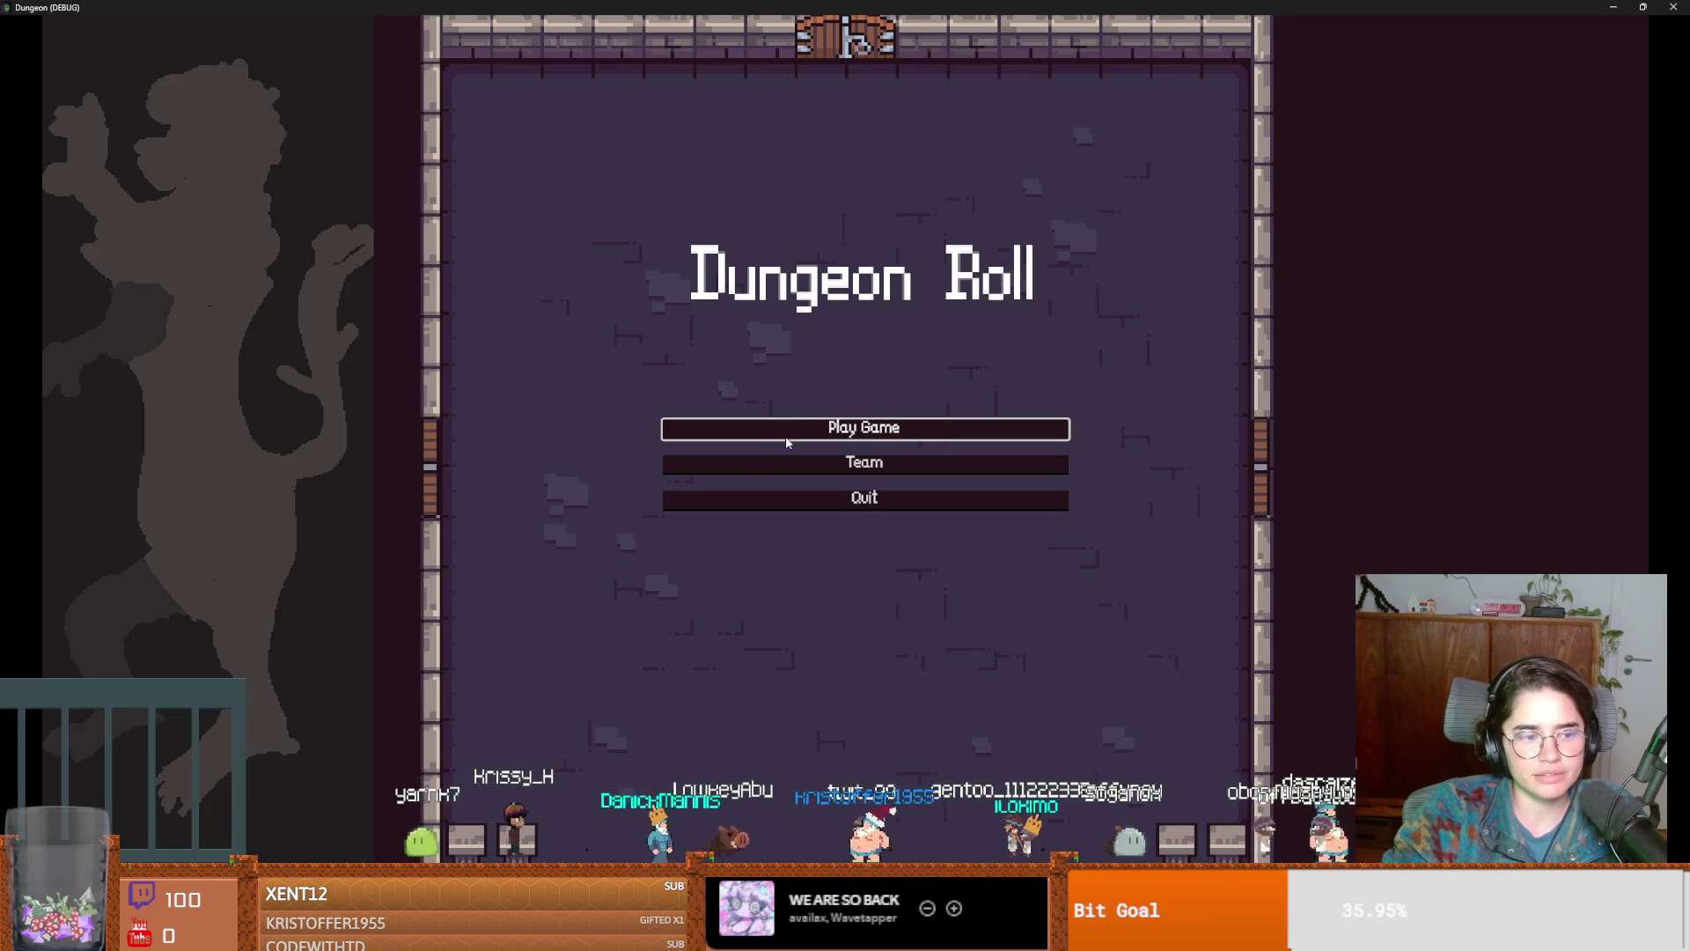
Step: Start a new game as Warrior and teleport with tp_to_before_boss
left_click(852, 430)
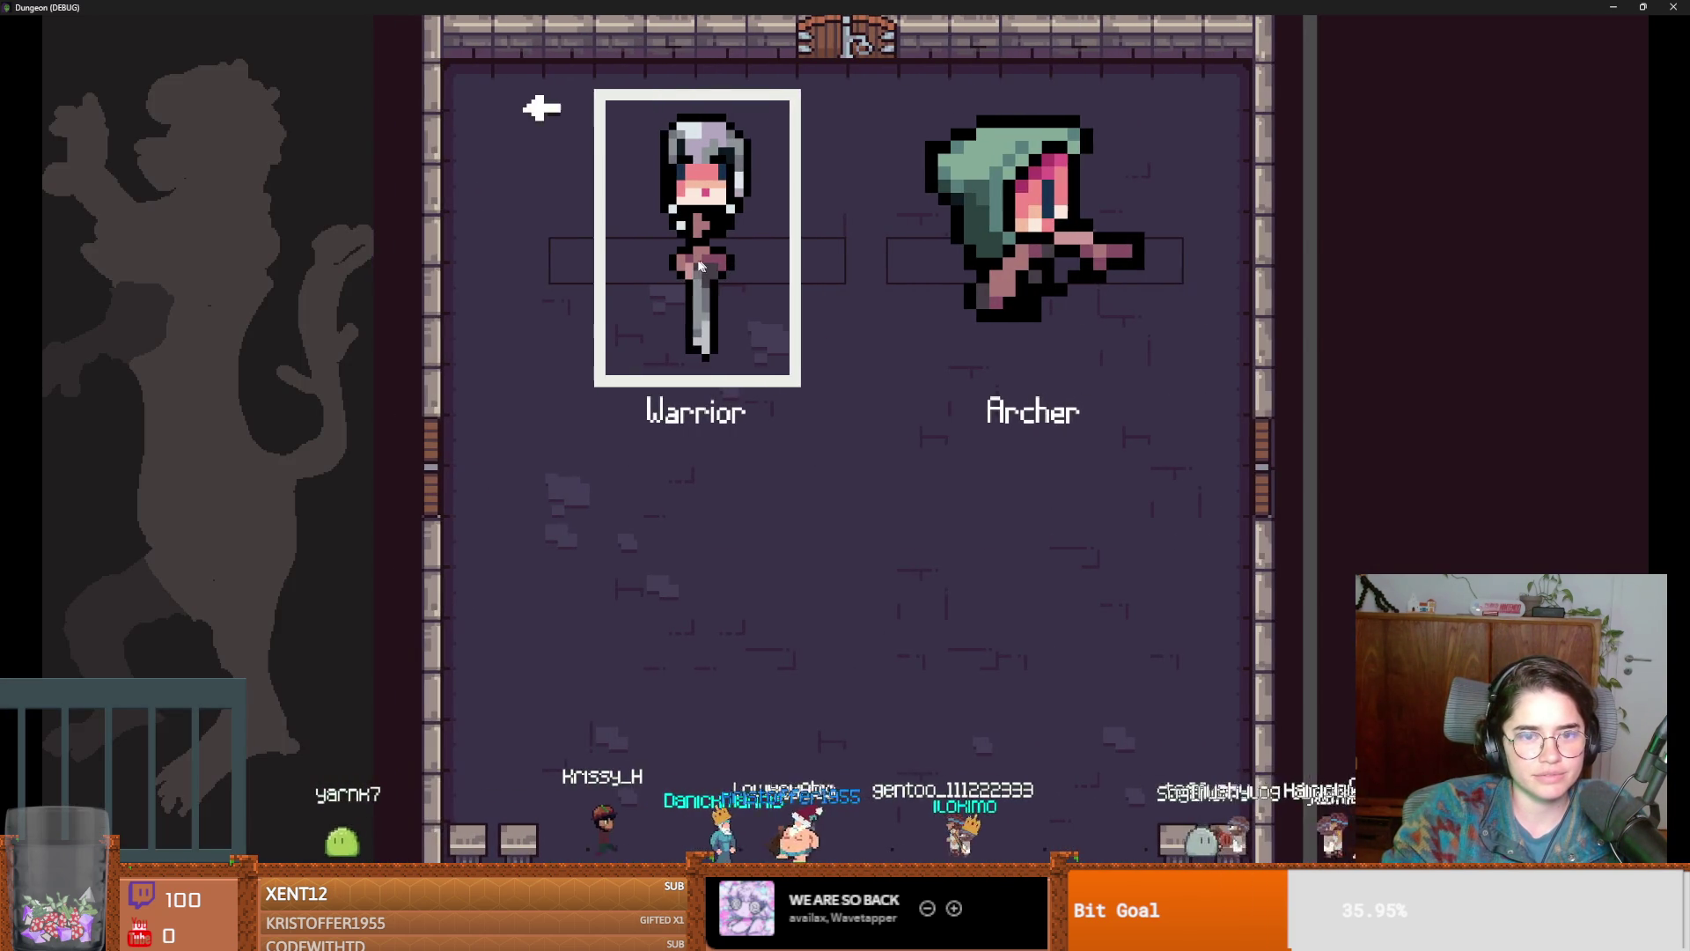
left_click(758, 344)
key("grave")
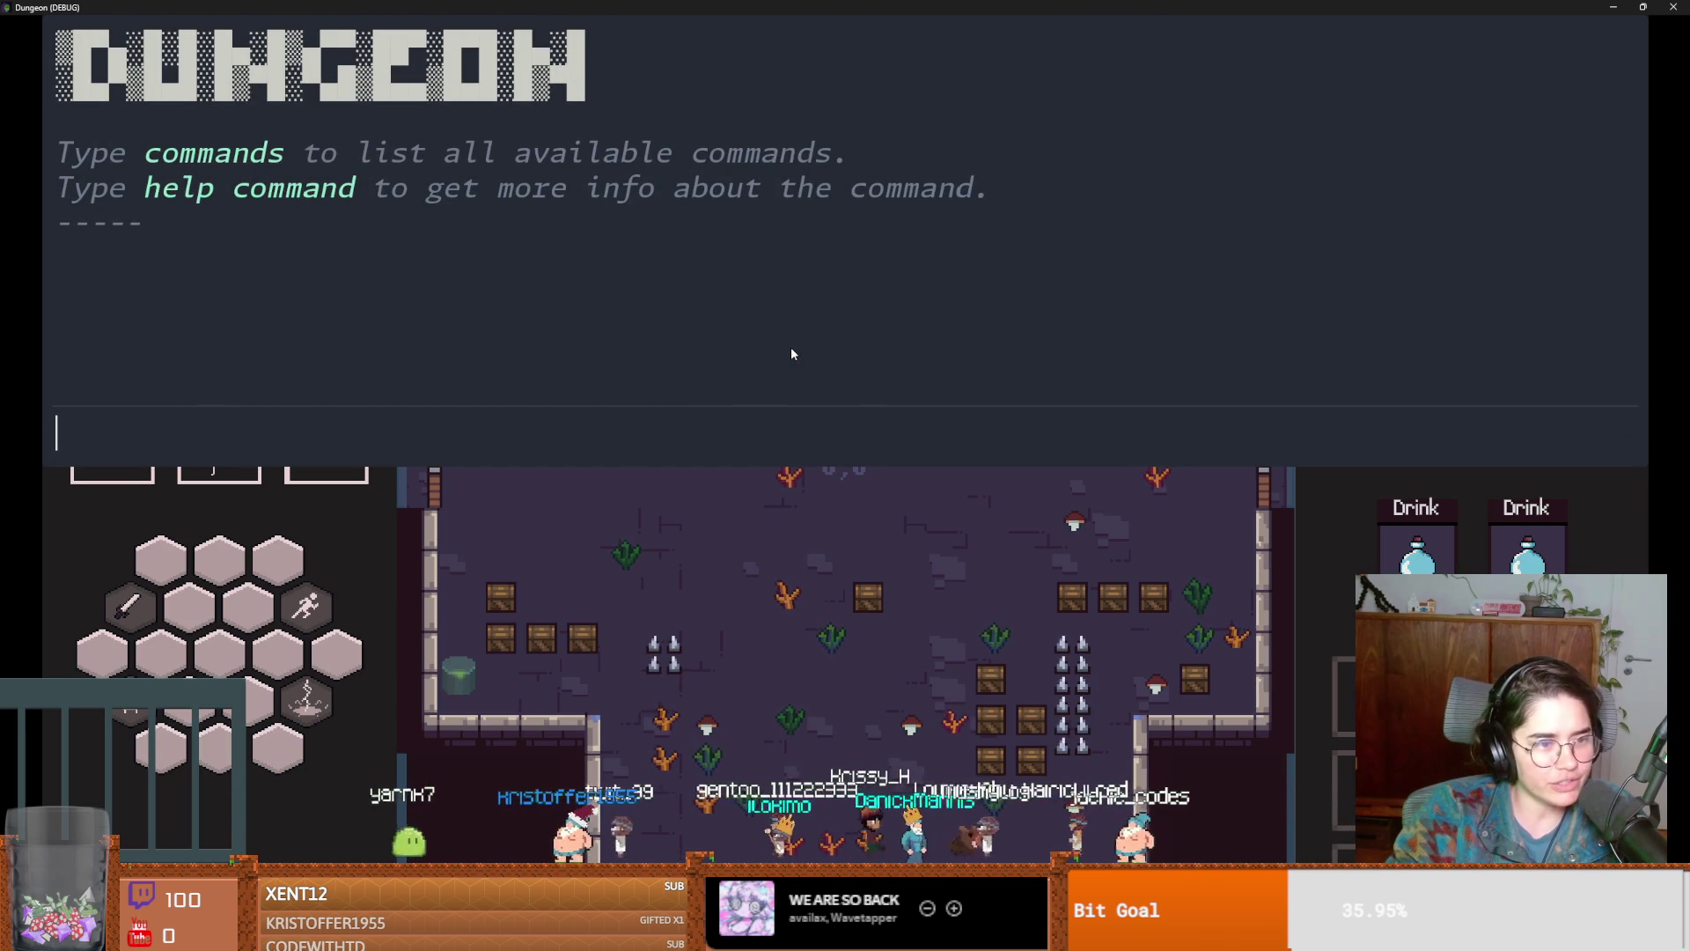
type("tp")
key("Tab")
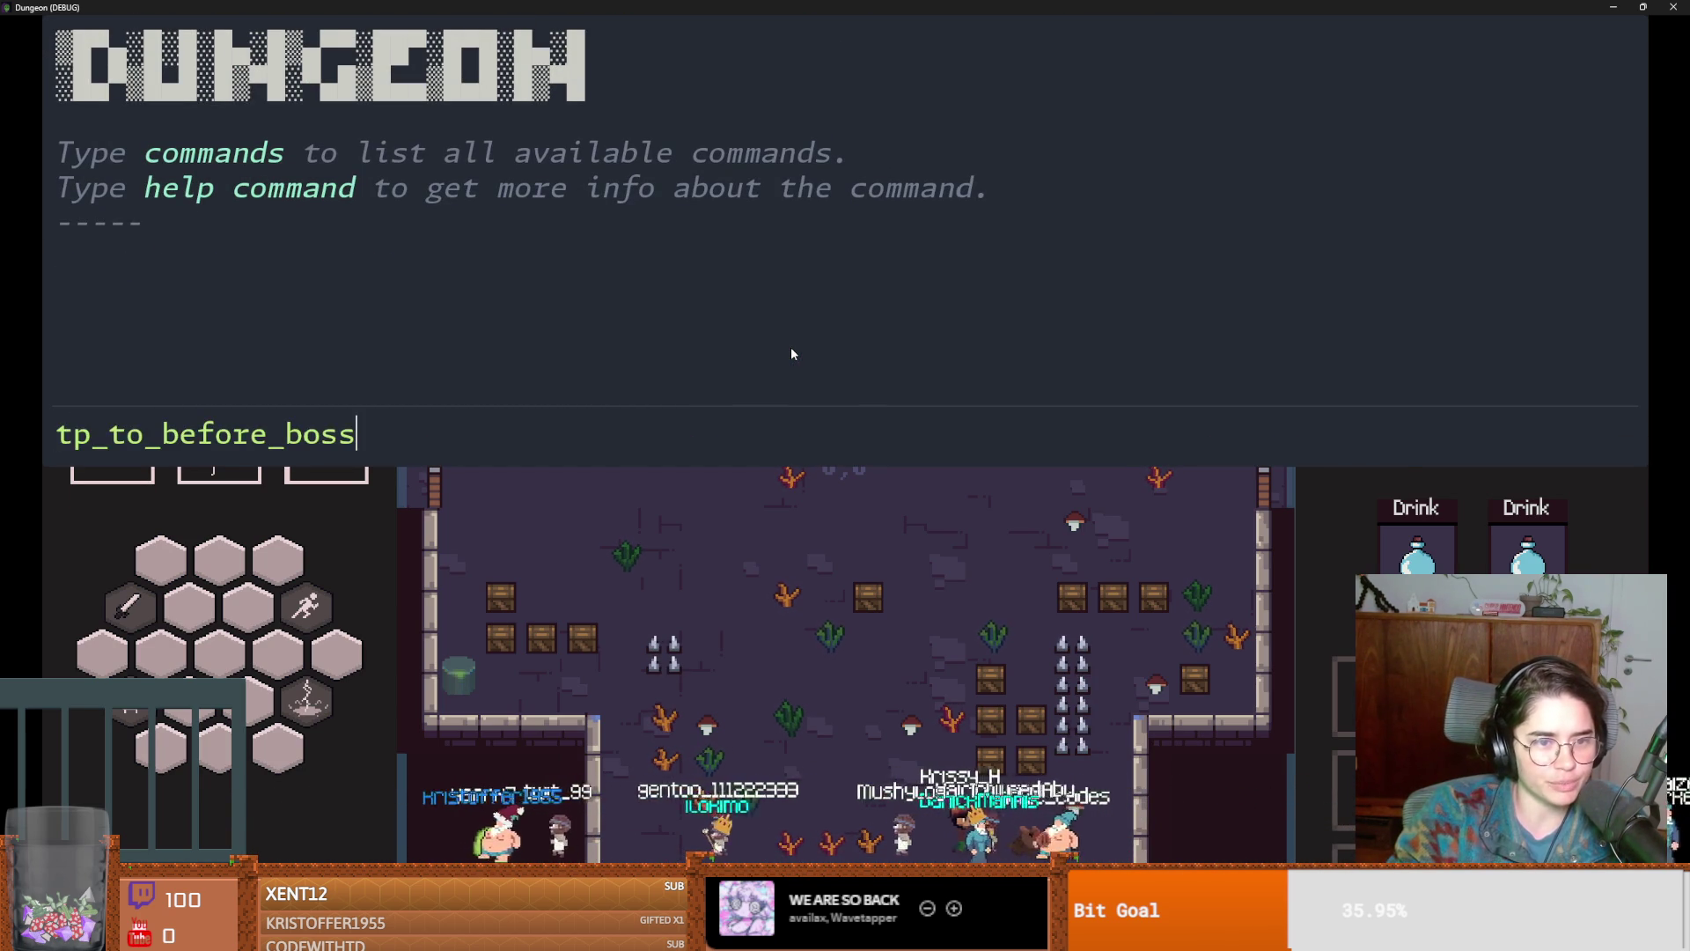
key("Return")
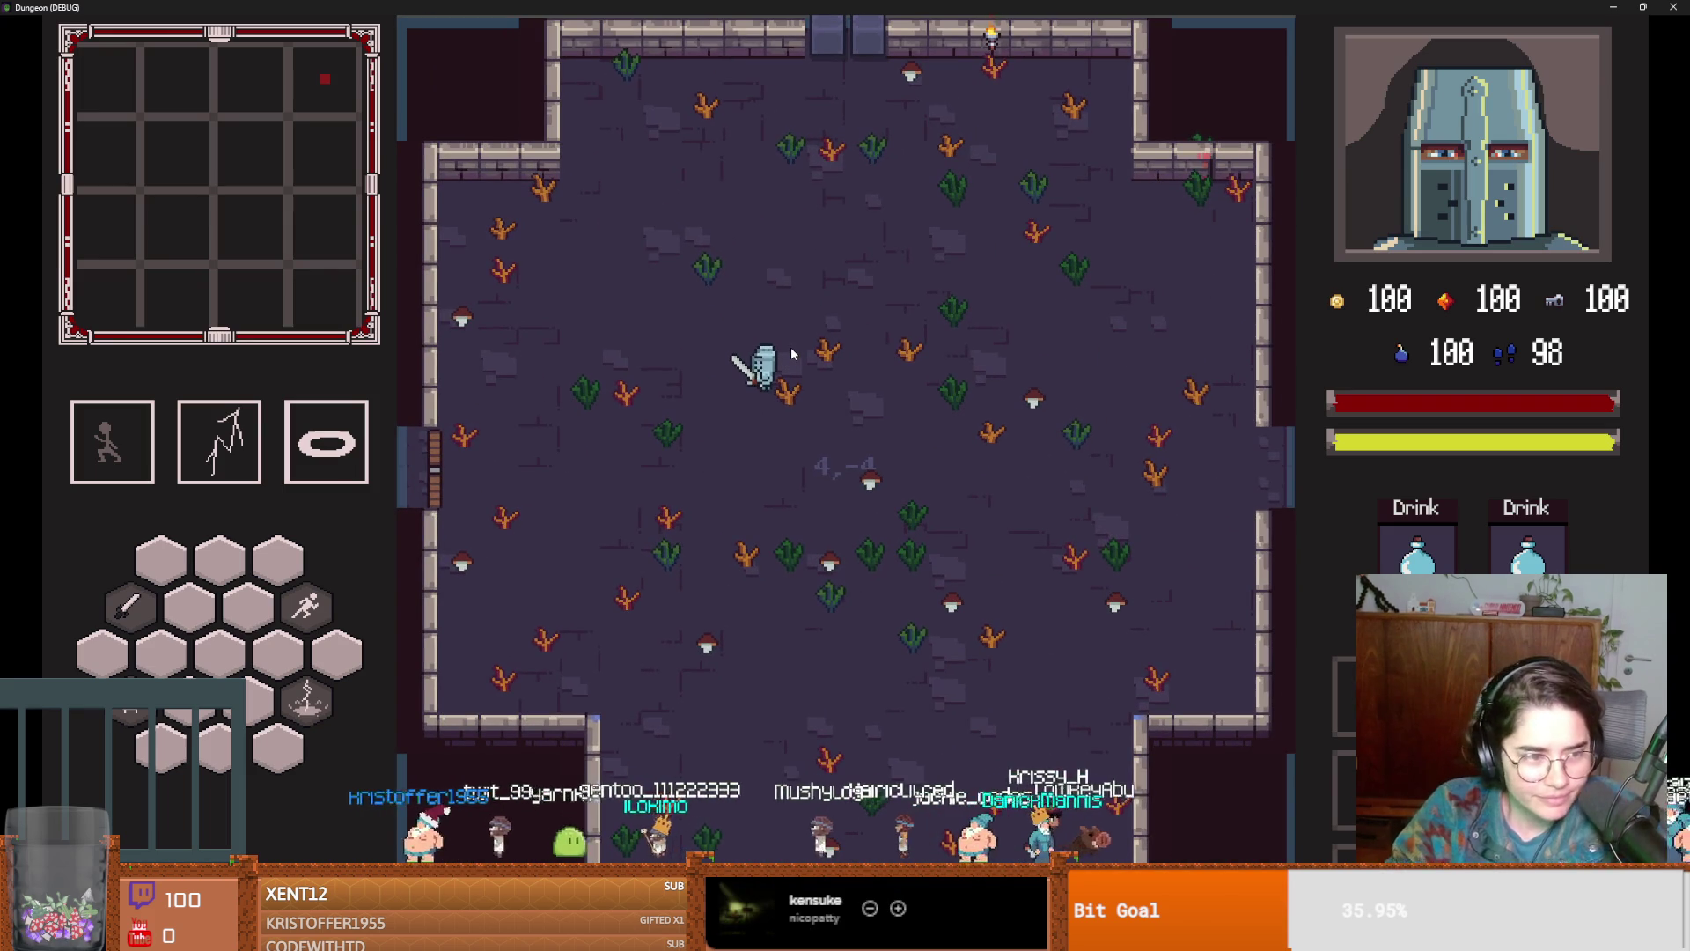
Step: Enter the boss room, dismiss Vlad's dialogue, and dash toward him
key("d")
key("space")
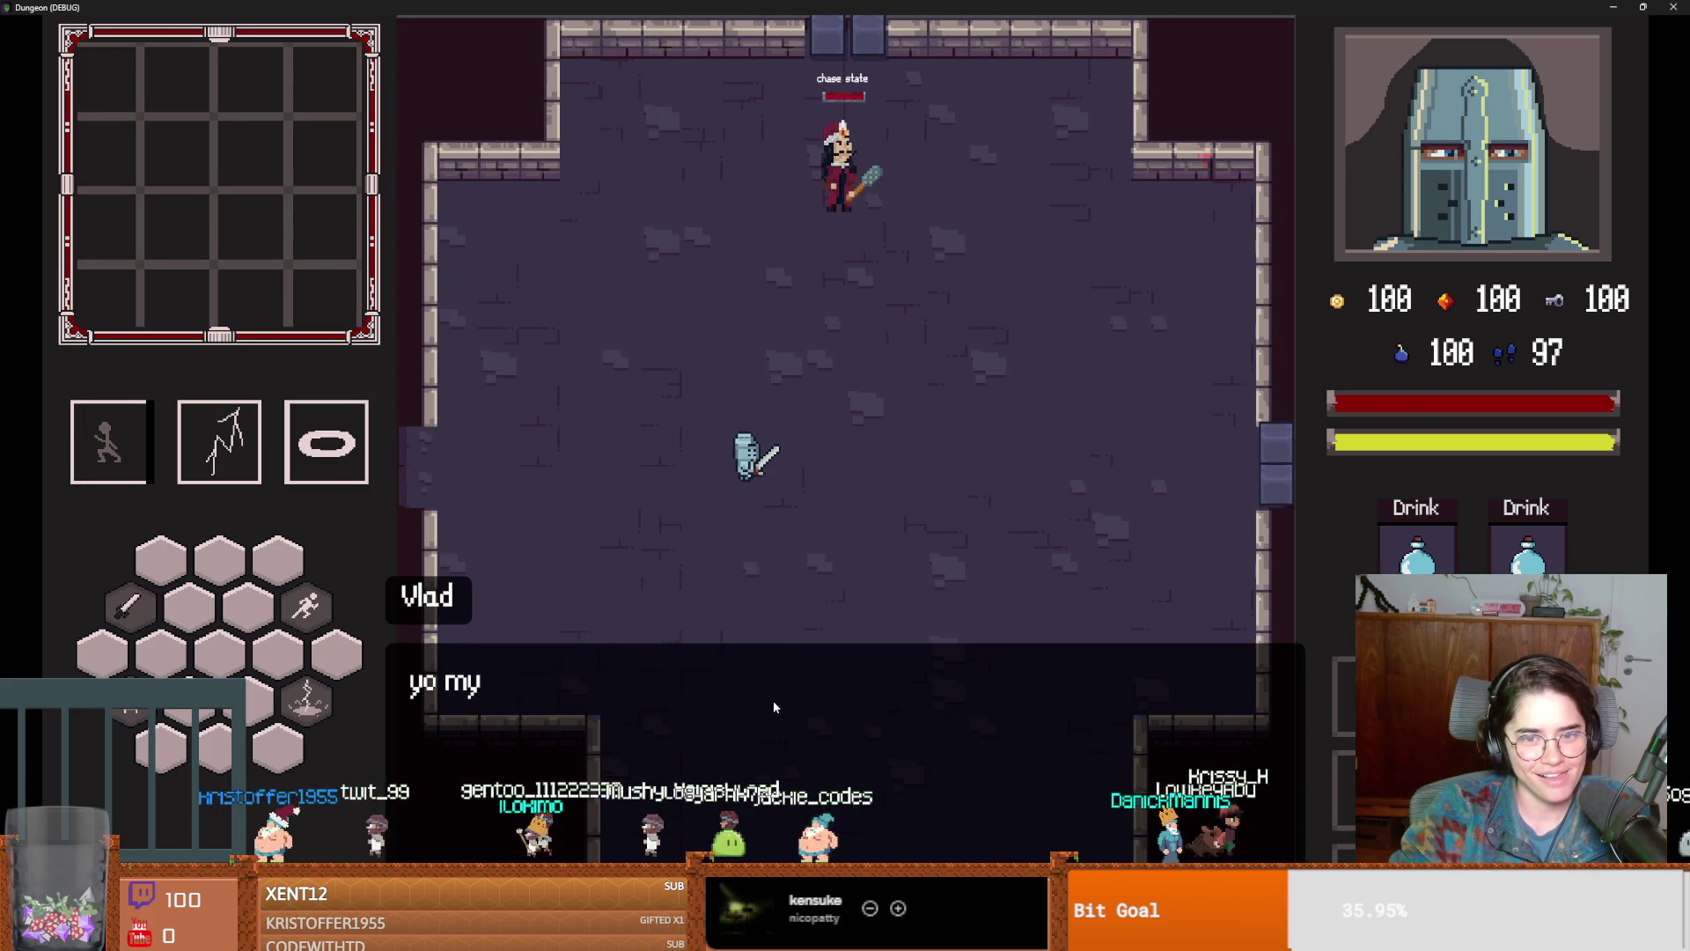
left_click(773, 704)
key("a")
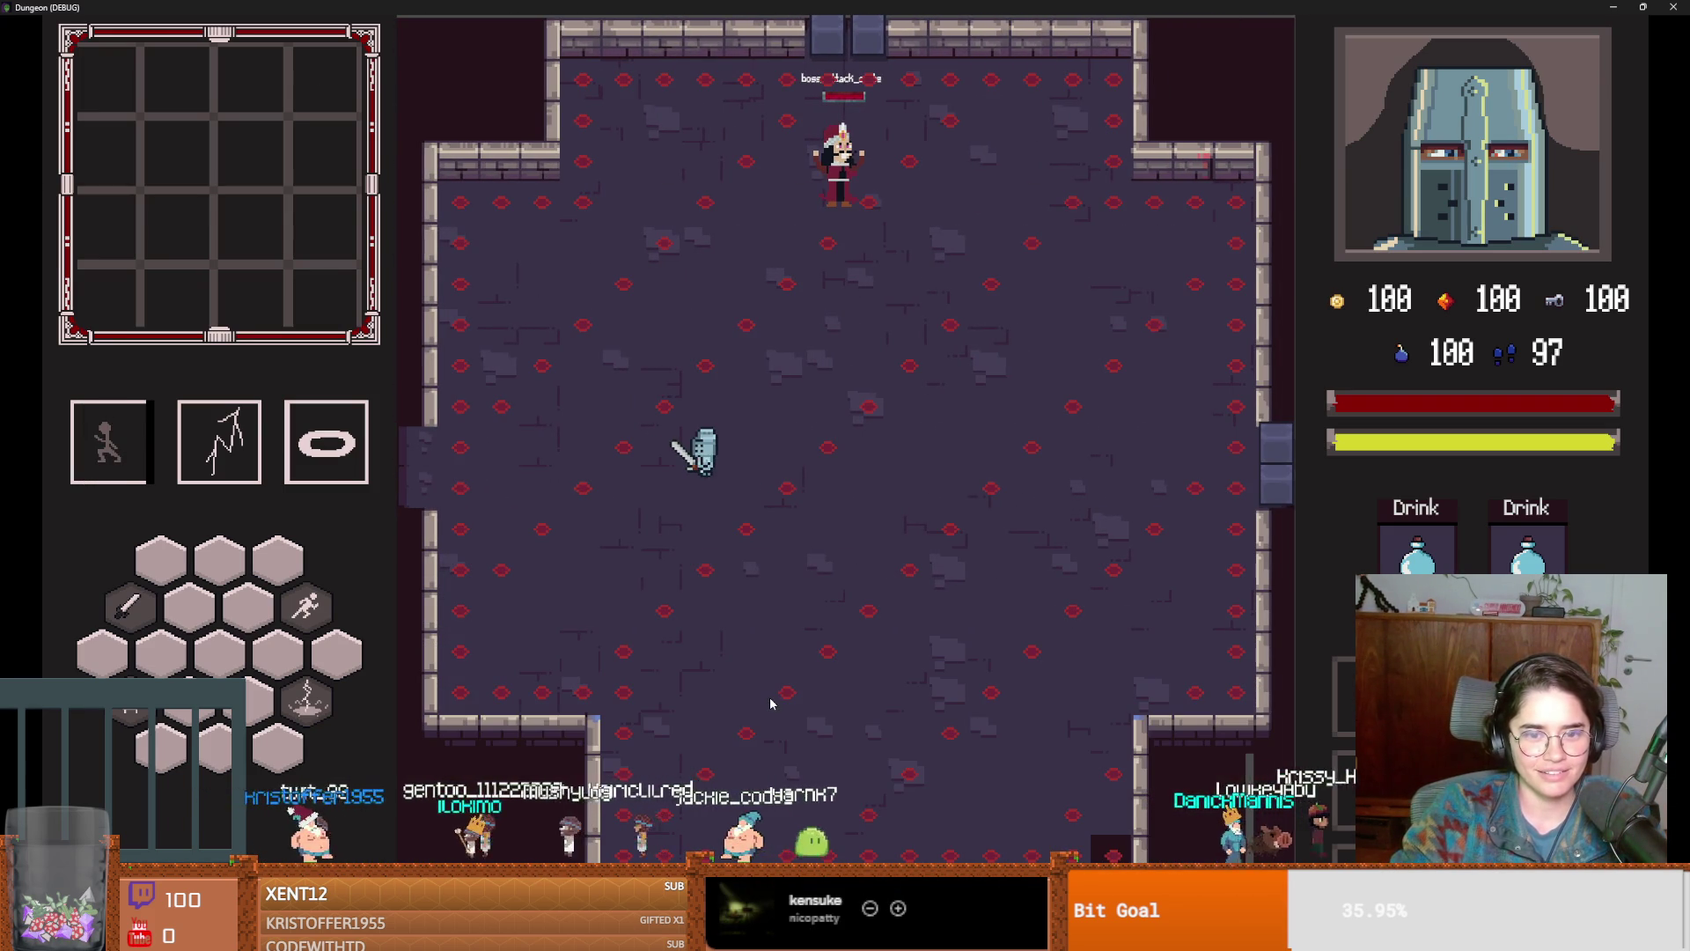
key("d")
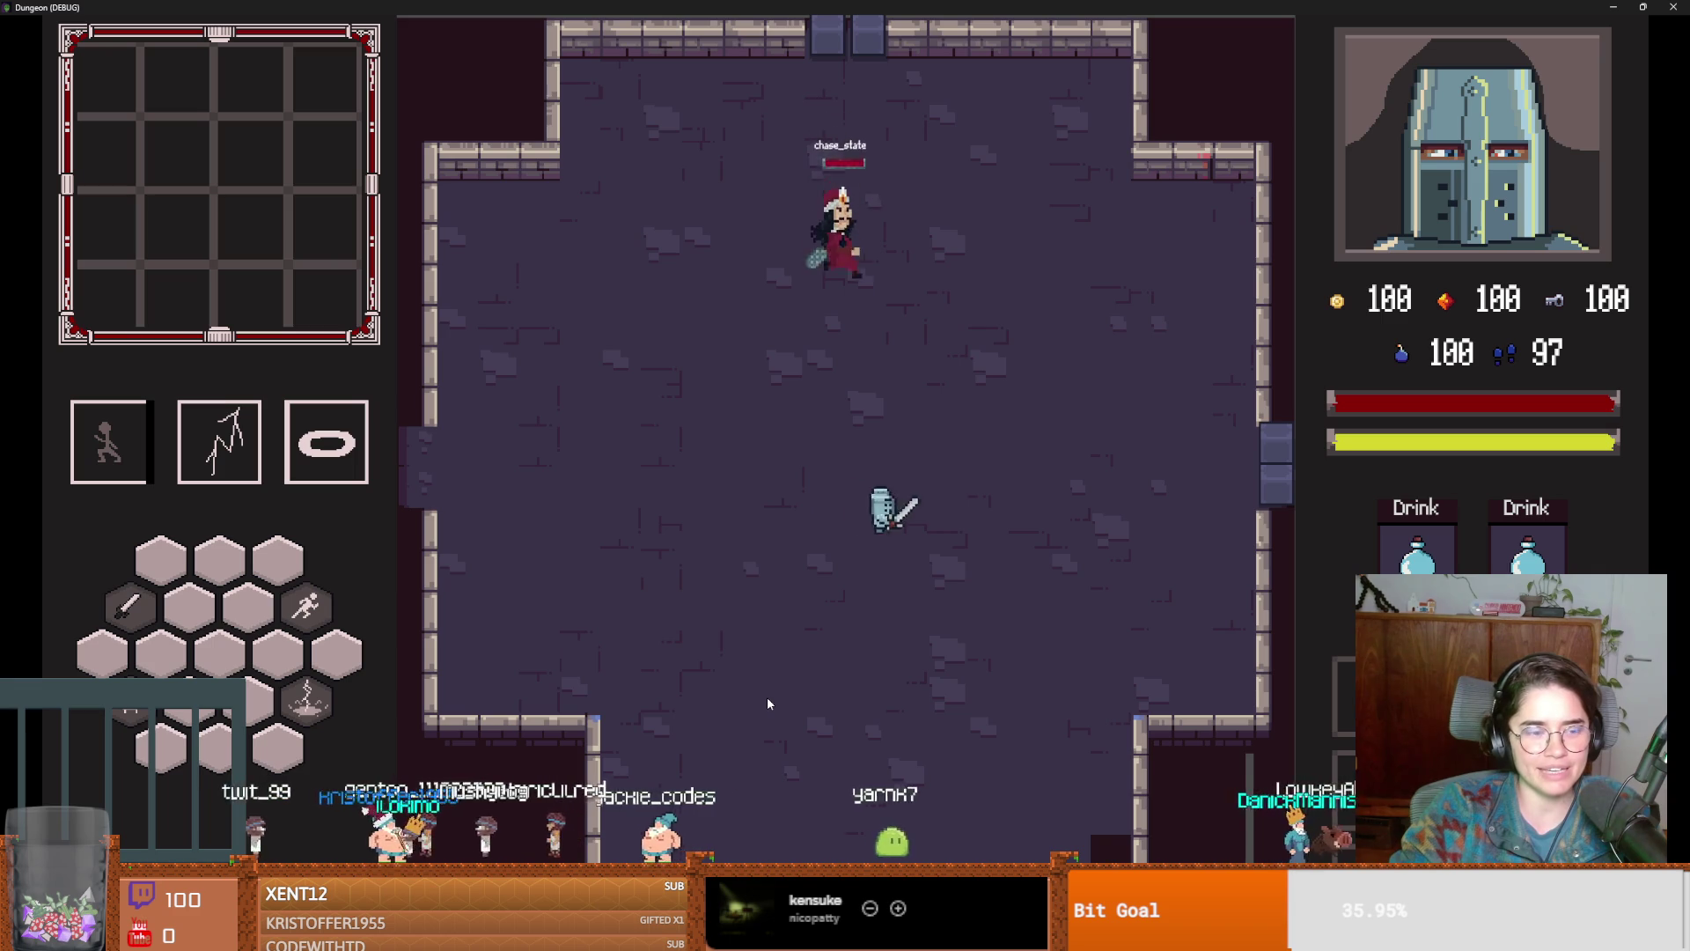
key("space")
Step: Dash around Vlad to dodge him, then exit fullscreen and close the game
key("a")
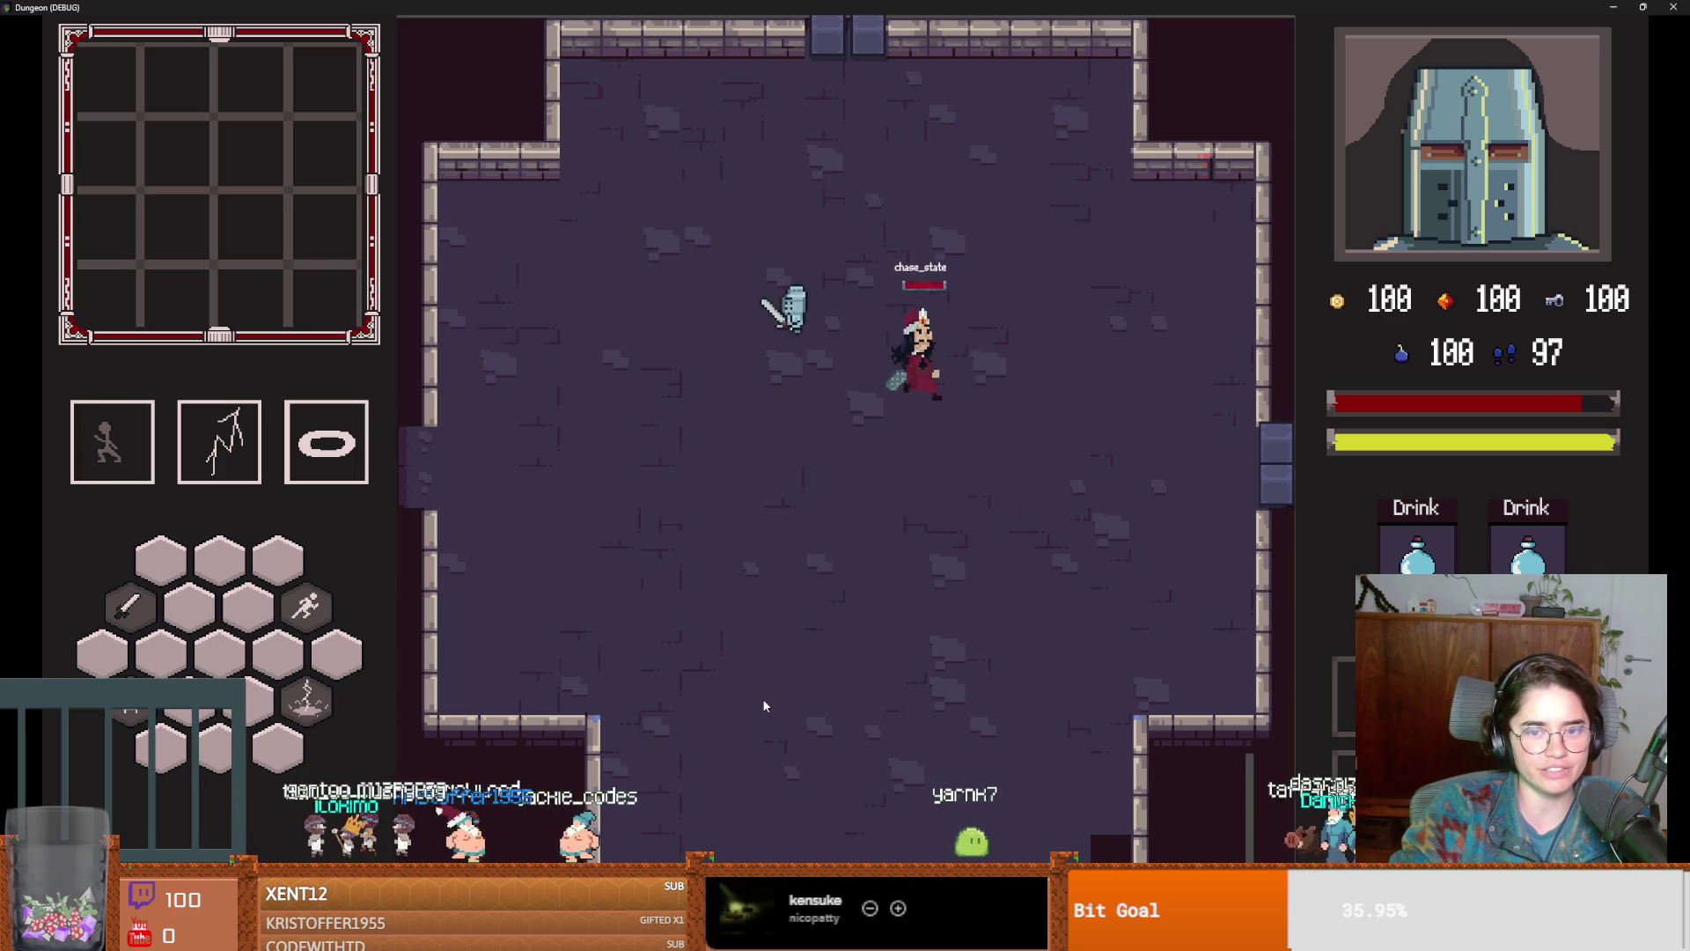
key("s+d")
key("space")
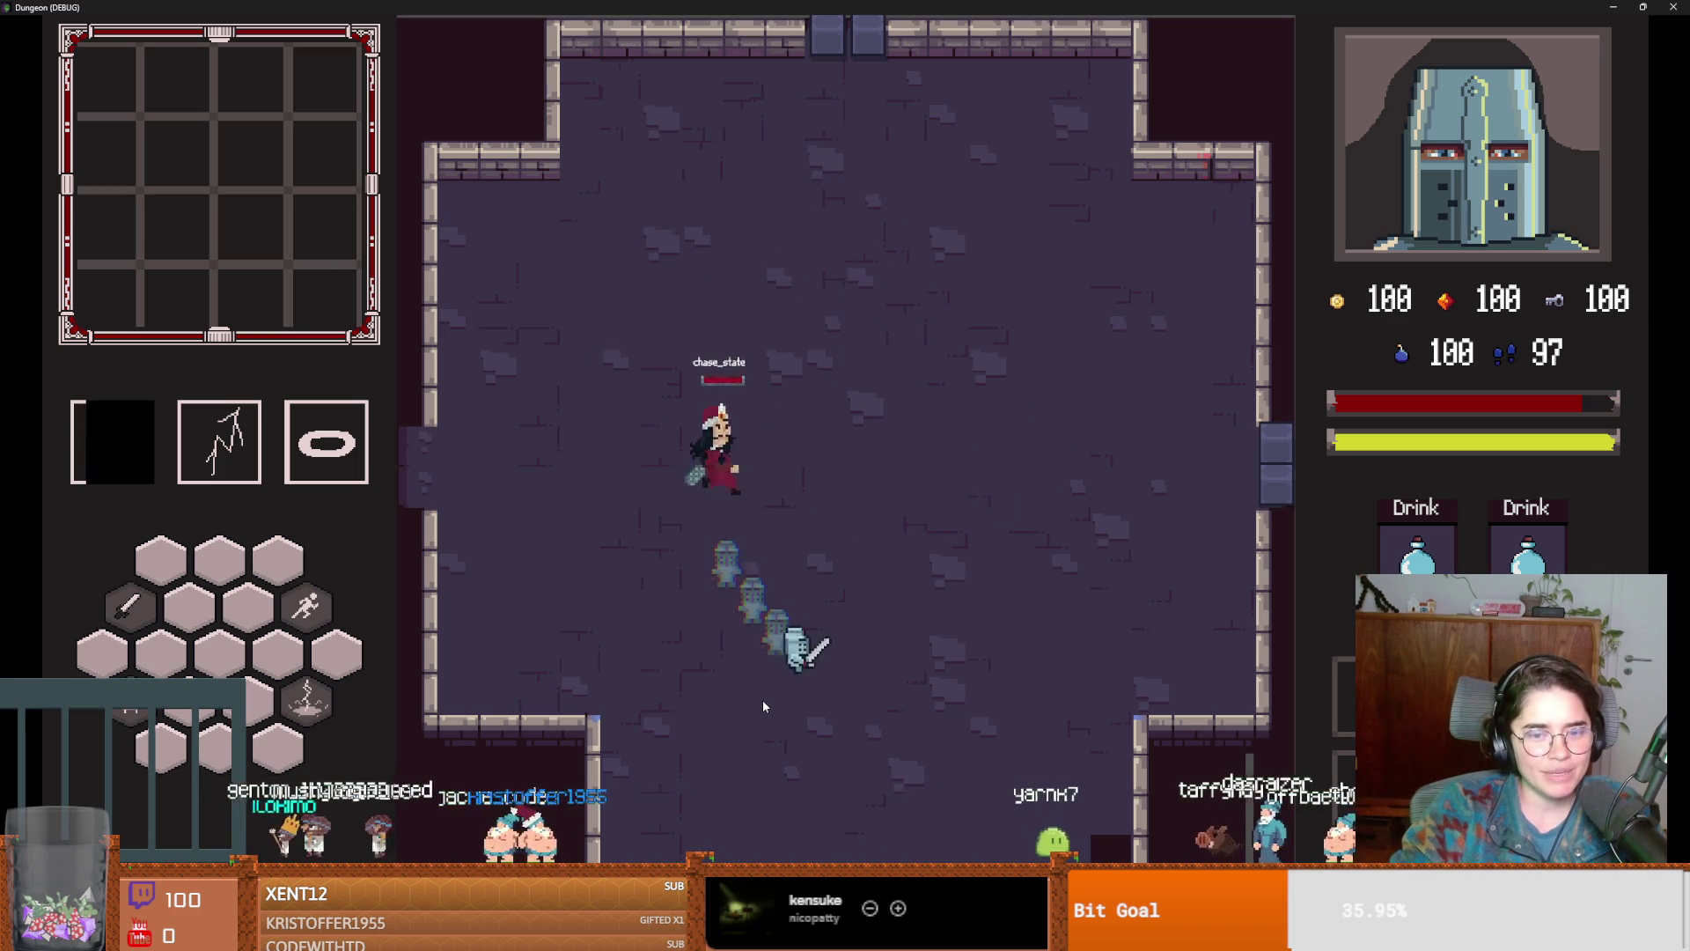
key("w")
key("space")
key("a")
key("space")
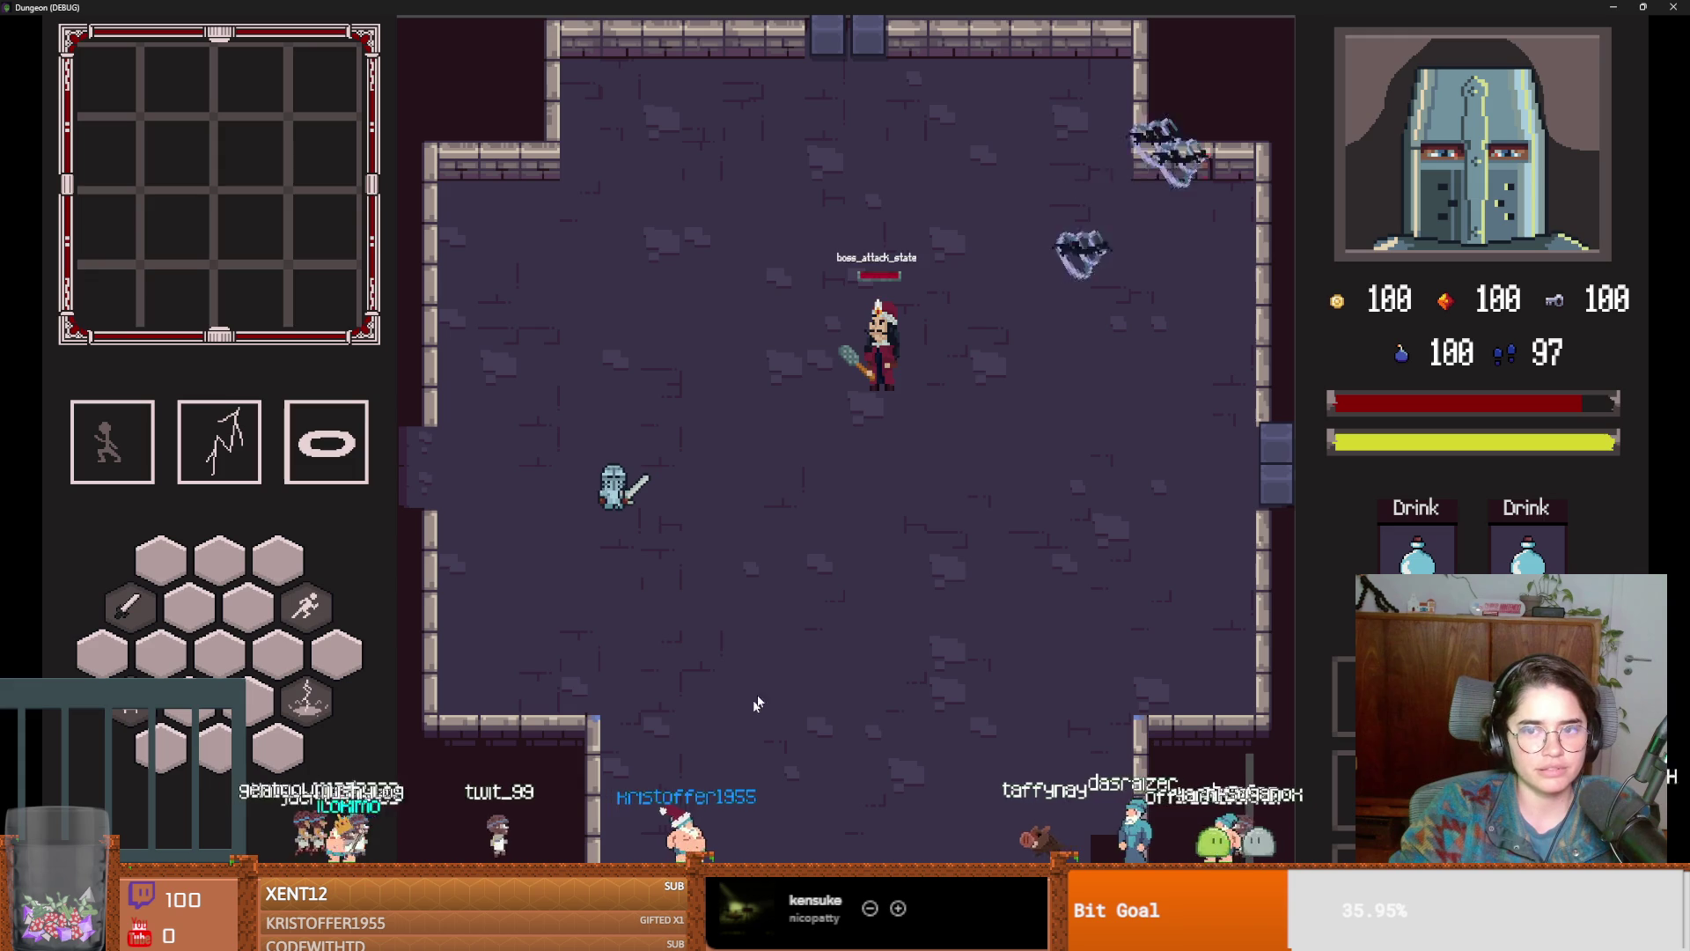
left_click(1643, 7)
left_click(1117, 349)
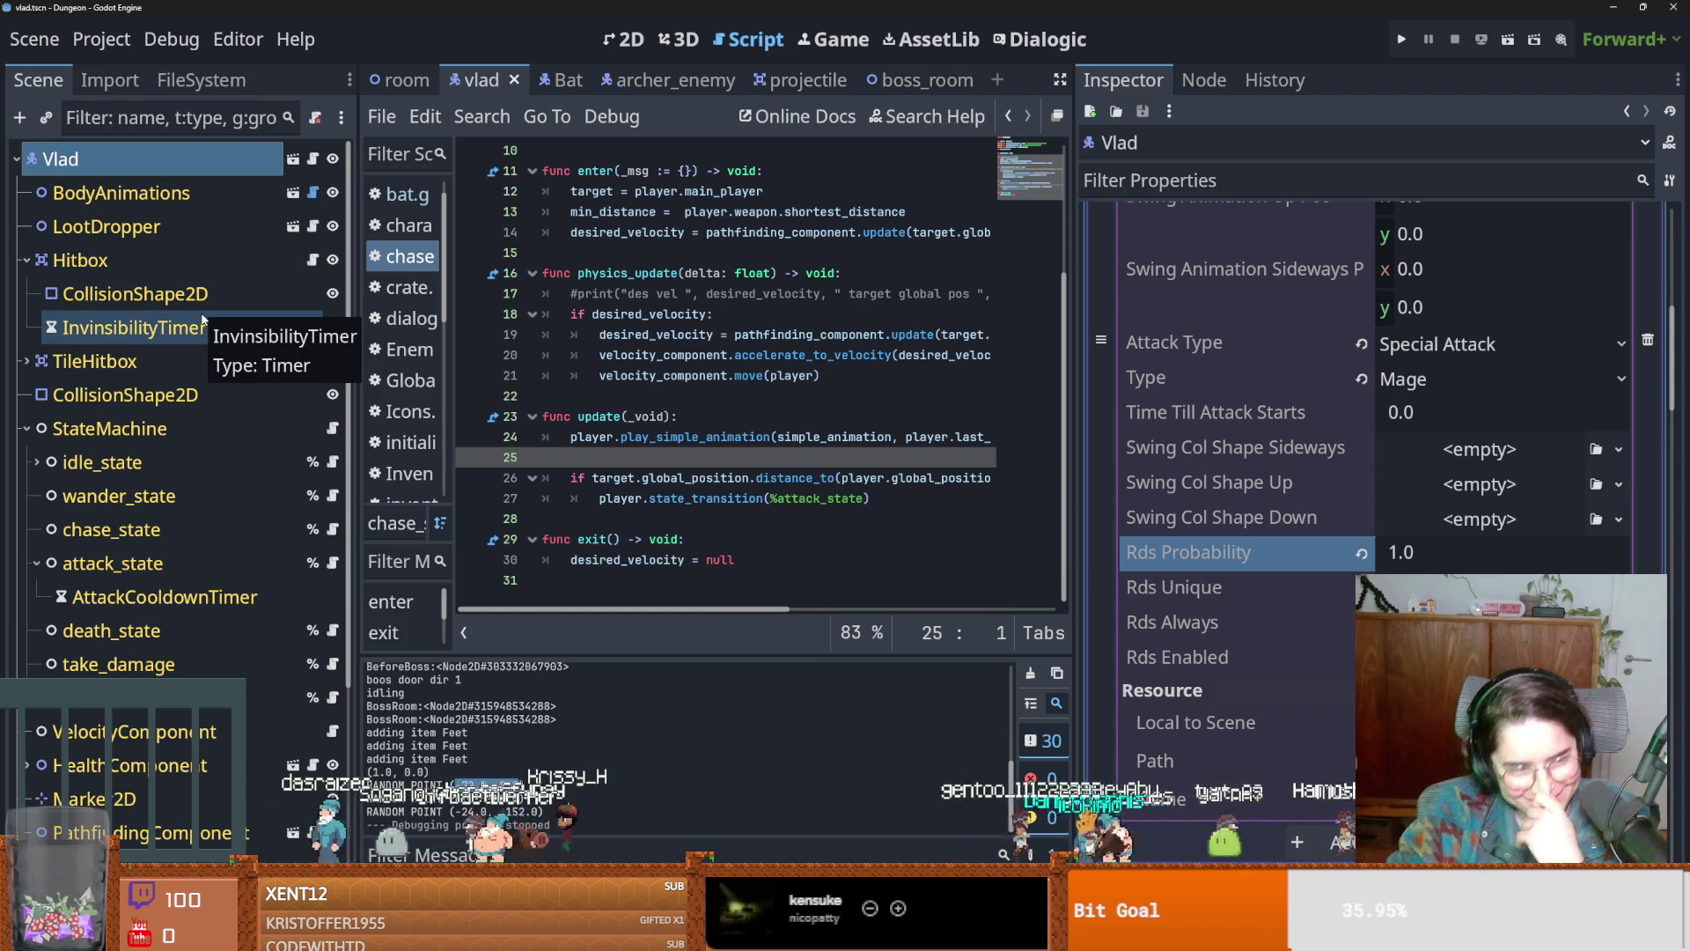
Step: Show FileSystem filtered to 'vlad' and save the chase_state.gd changes with Ctrl+S
mouse_move(356, 427)
left_mouse_down()
mouse_move(397, 352)
mouse_move(351, 264)
left_mouse_up()
left_click(220, 84)
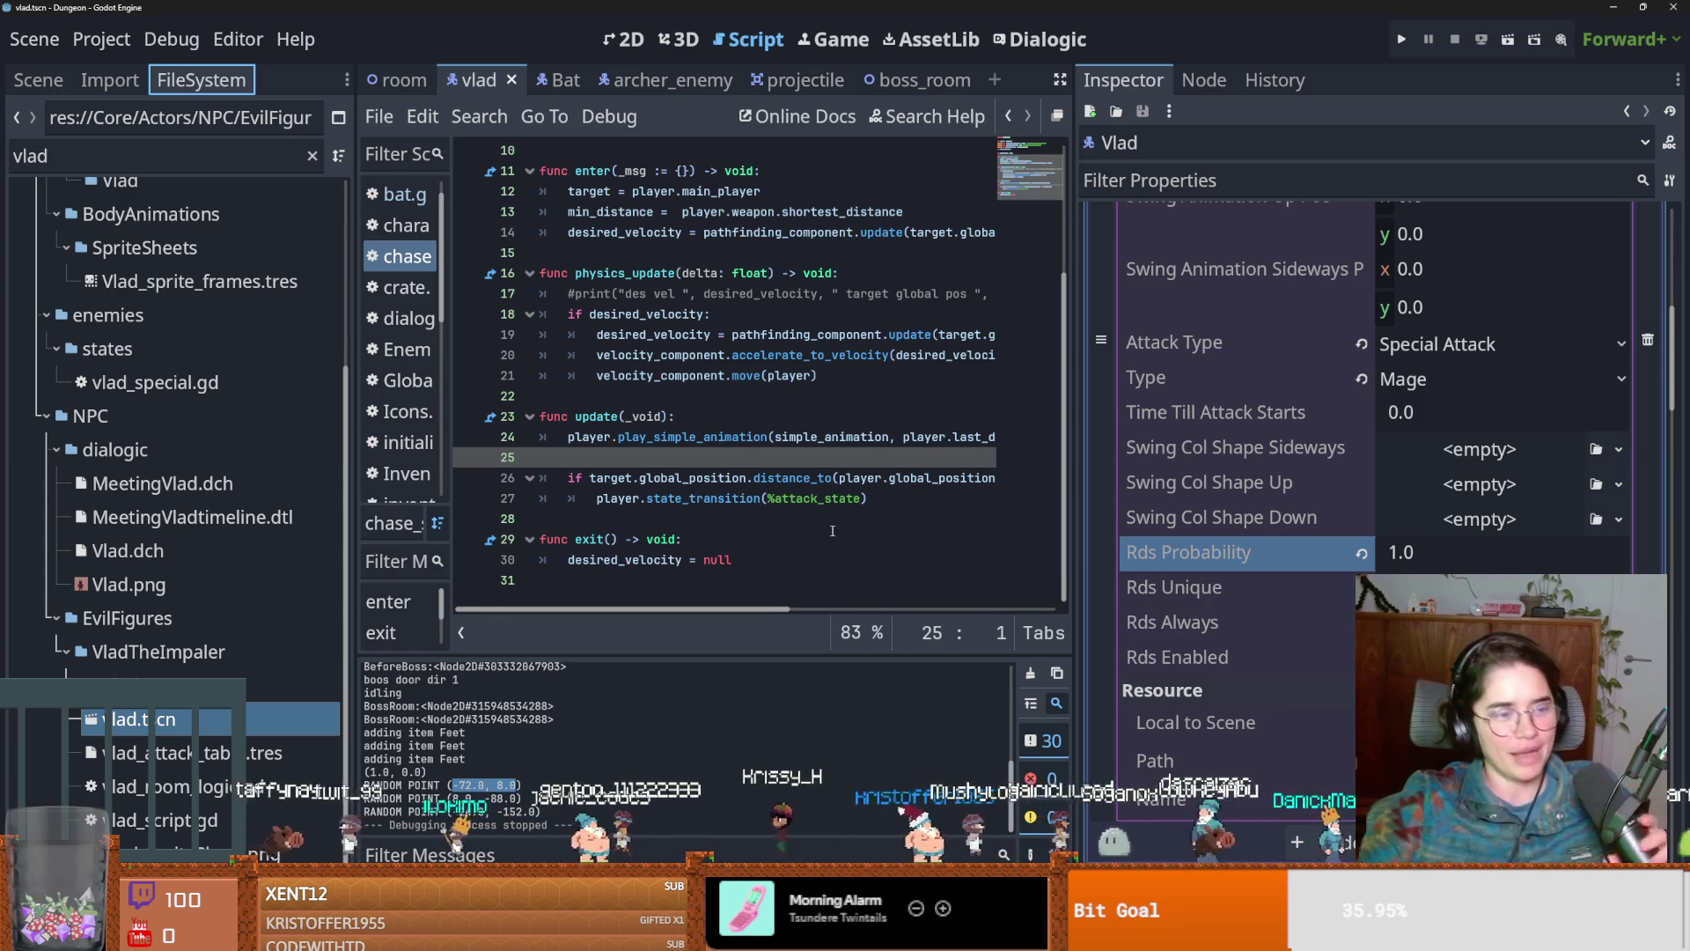
left_click(712, 414)
key("ctrl+s")
left_click(654, 436)
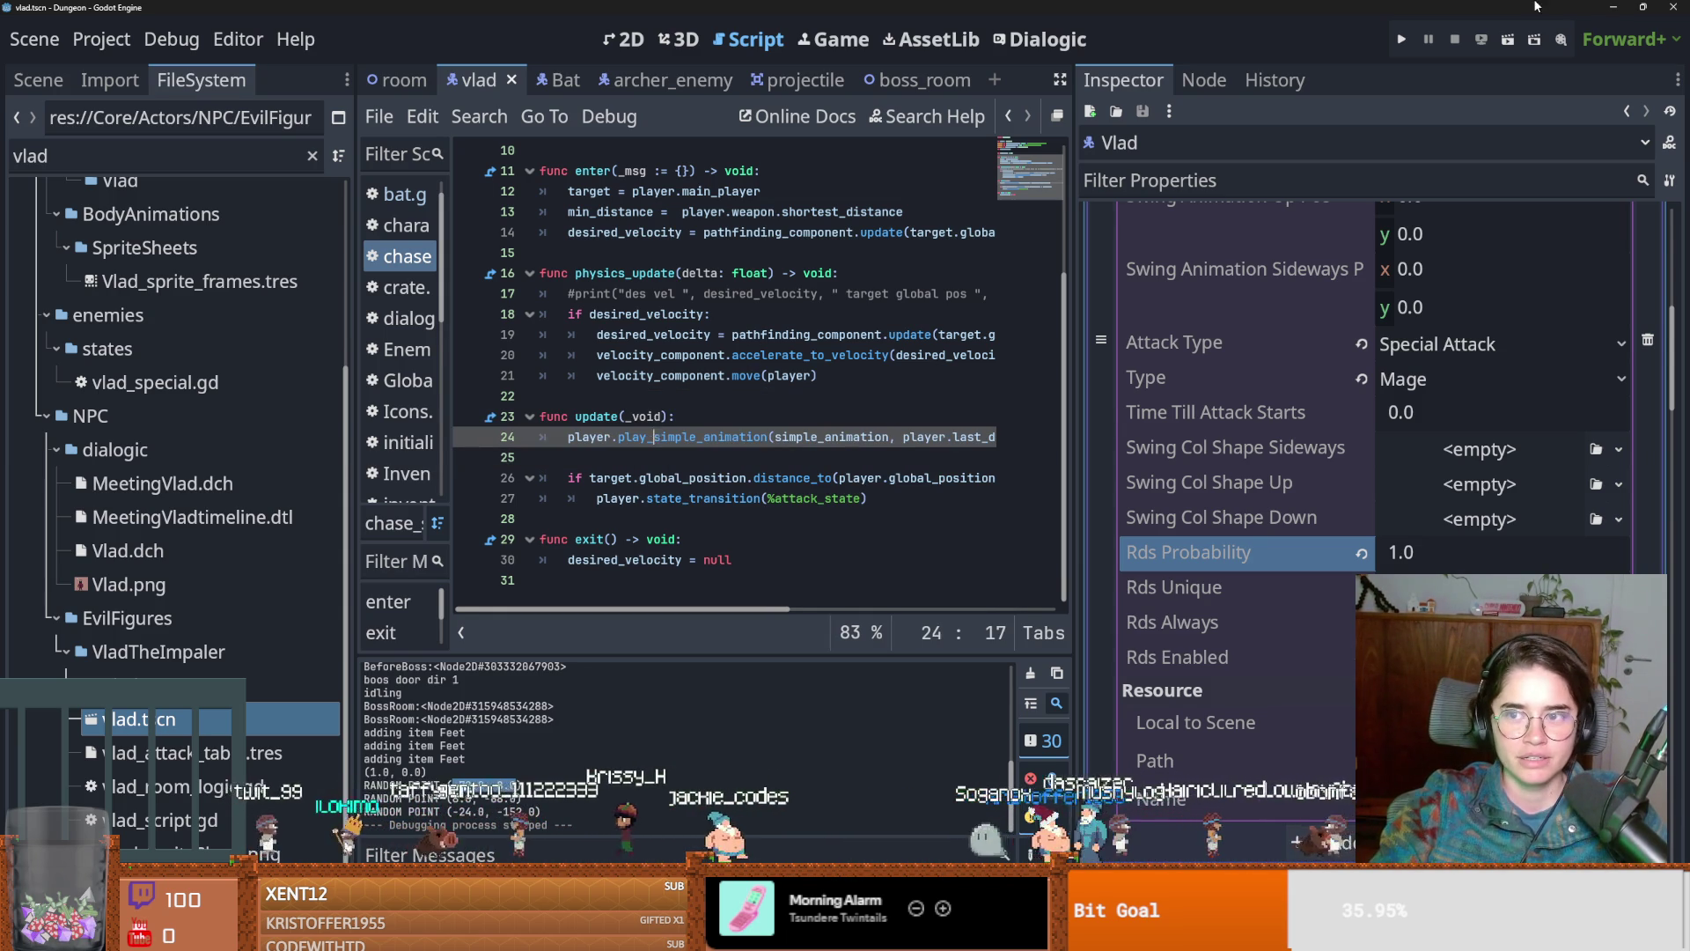
Step: Run the project, start as Warrior, and teleport with tp_to_before_boss
left_click(1400, 41)
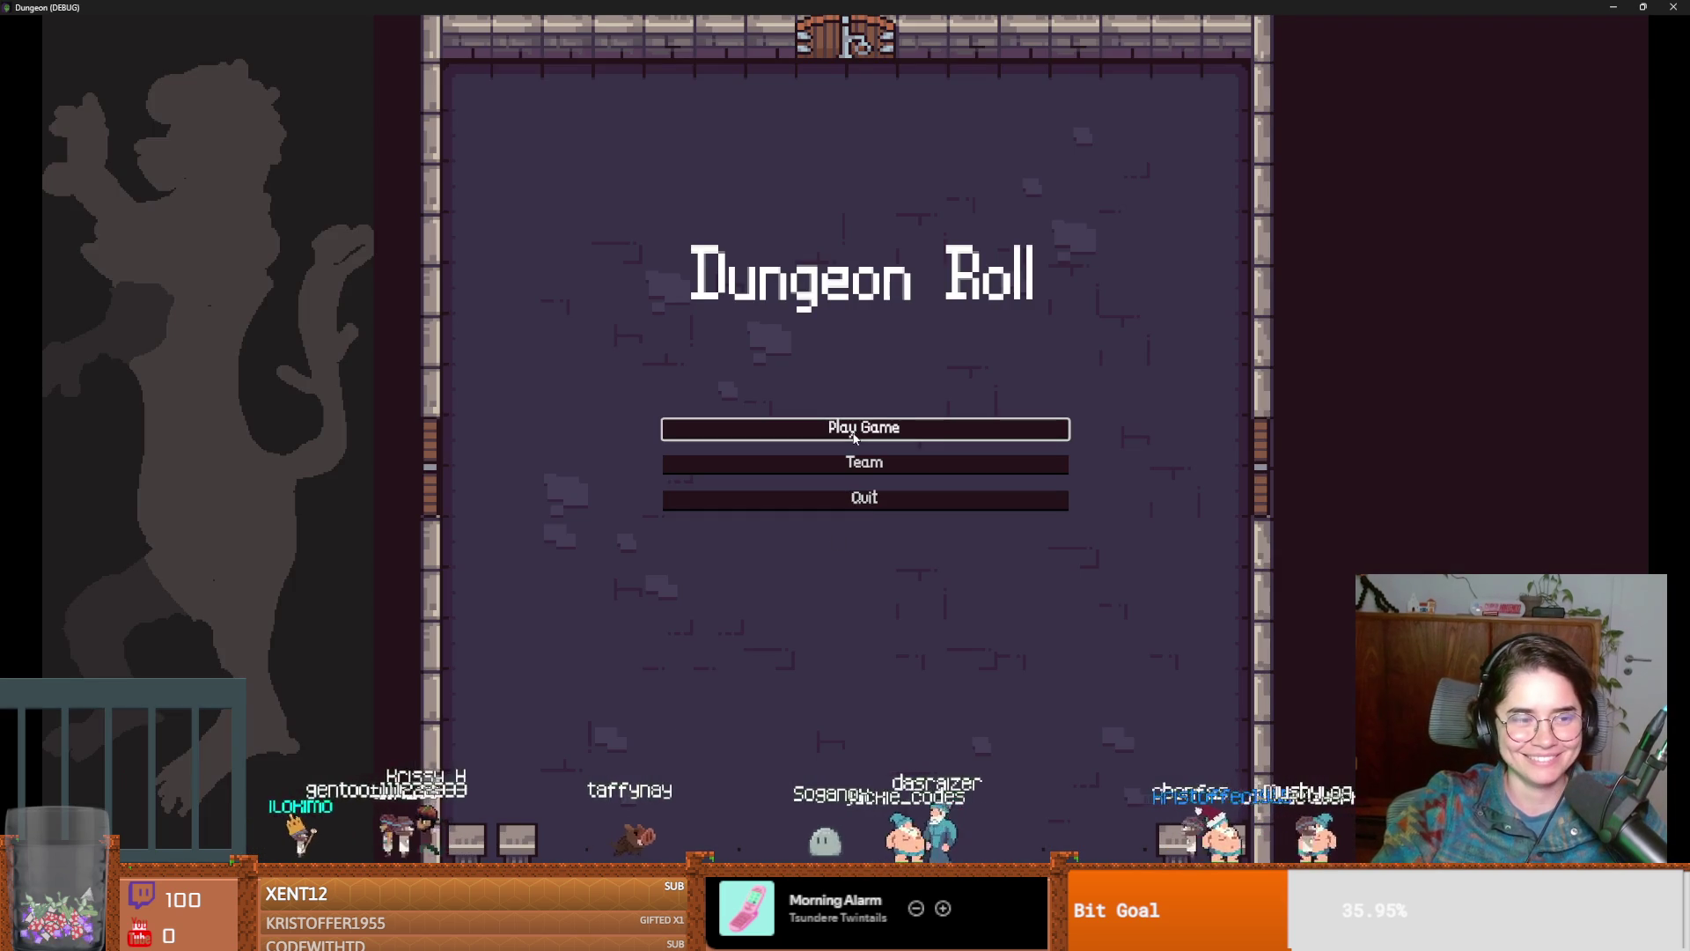
left_click(802, 426)
left_click(680, 331)
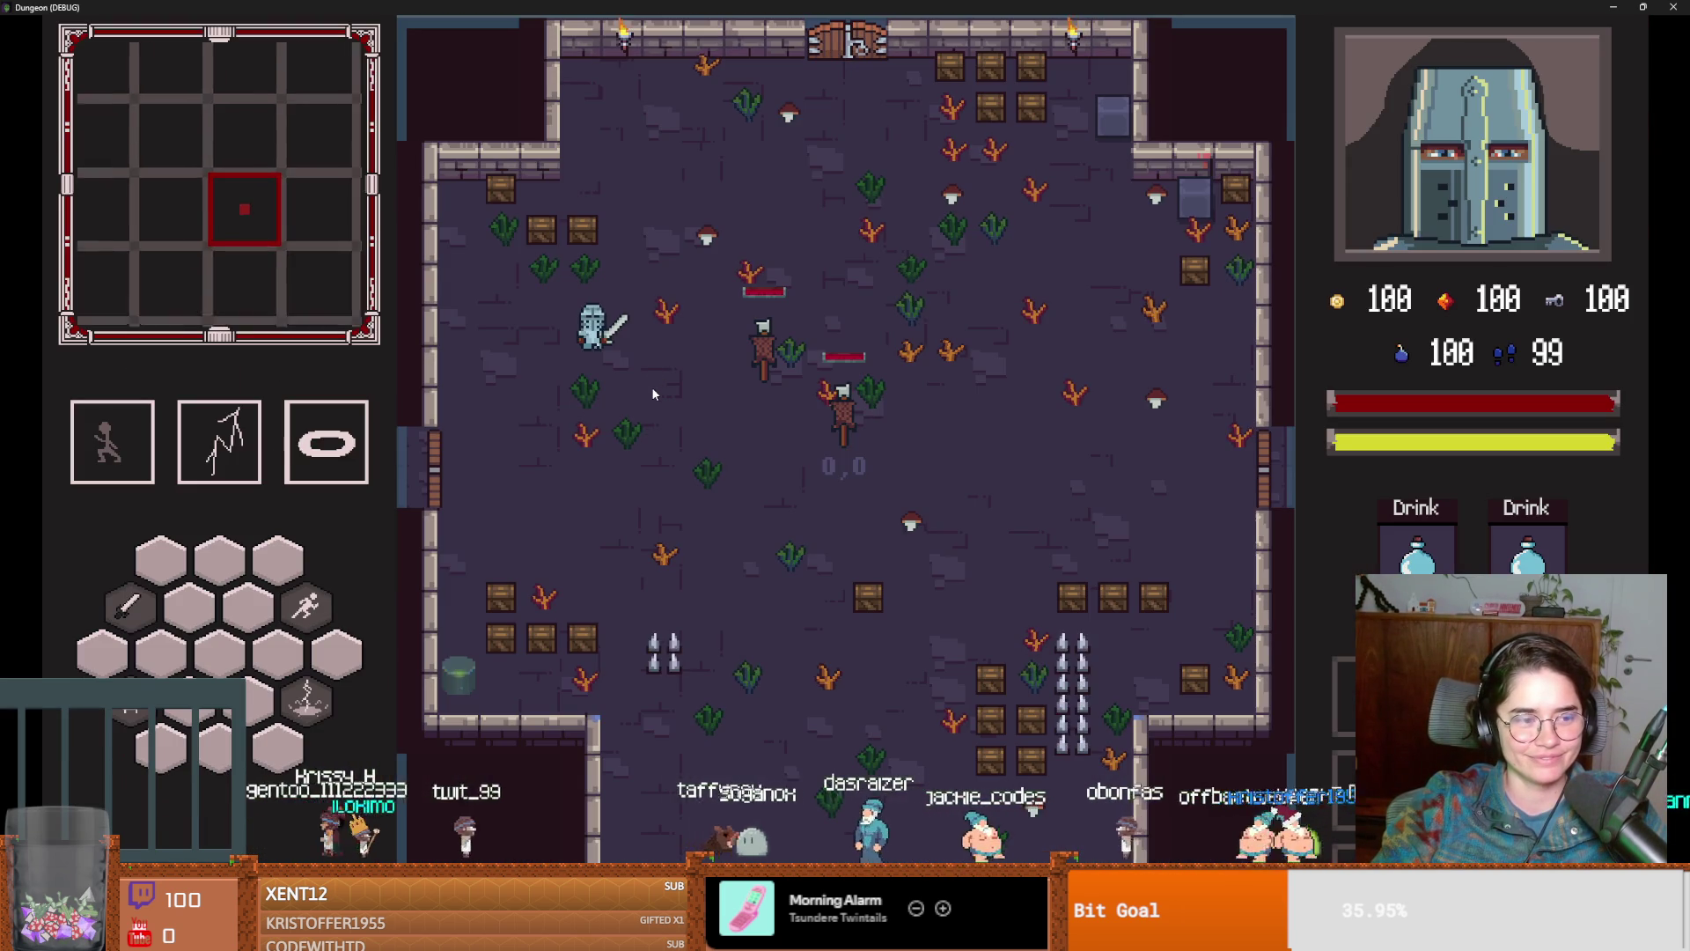
key("grave")
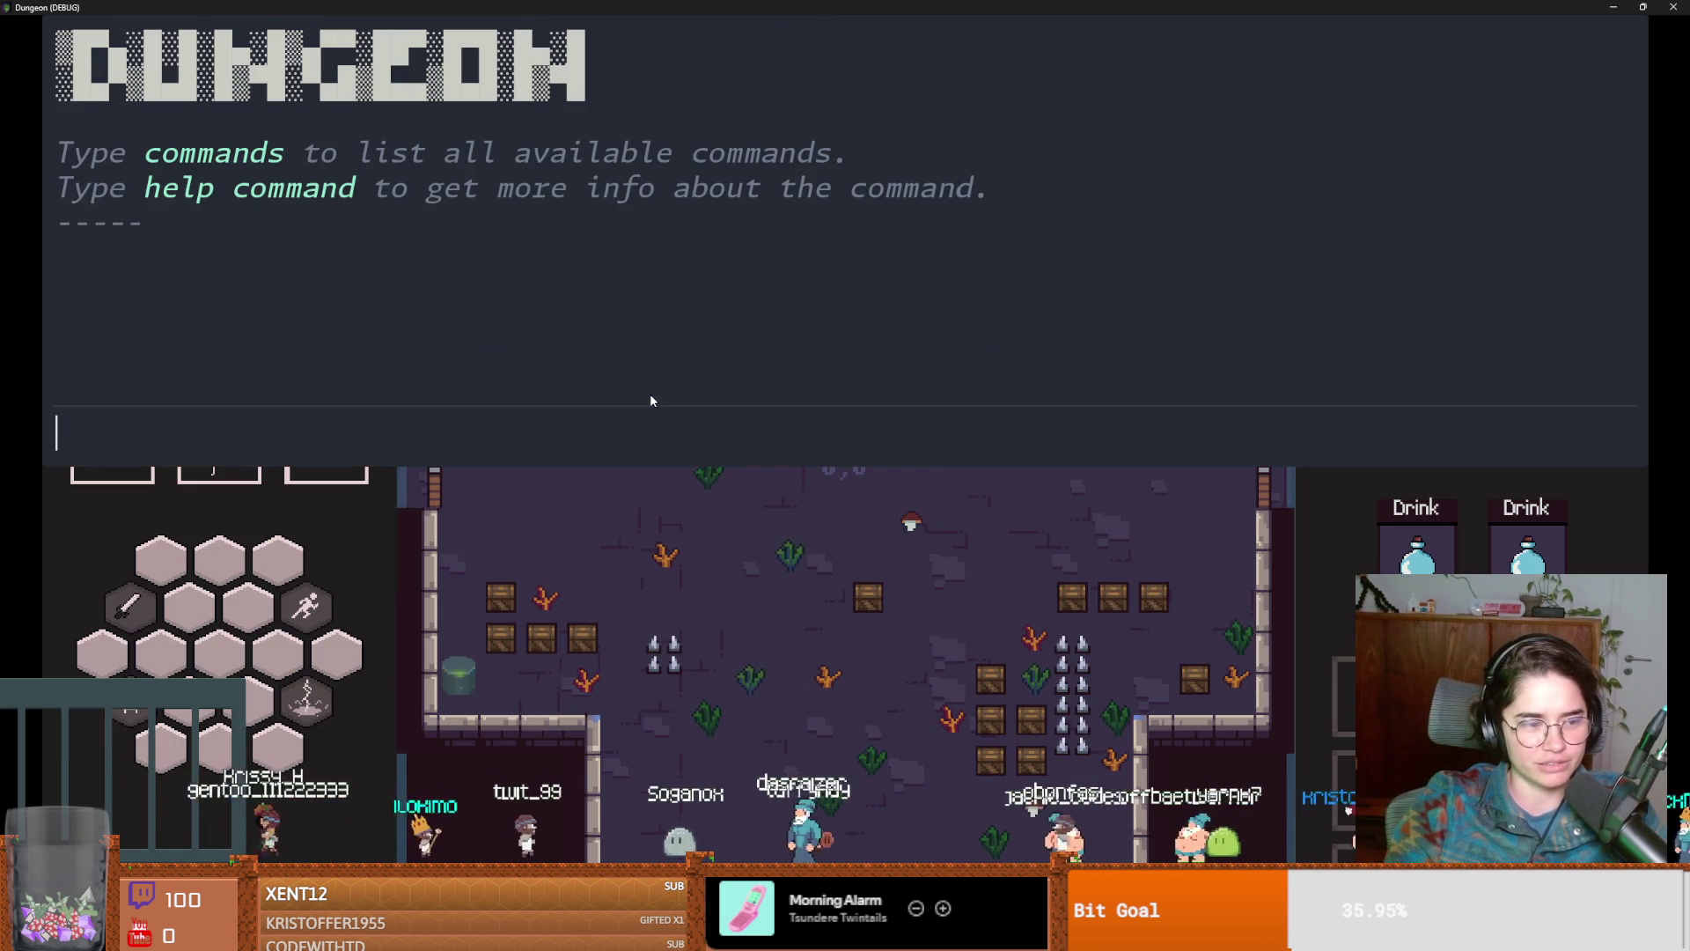
type("tp")
key("Tab")
key("Return")
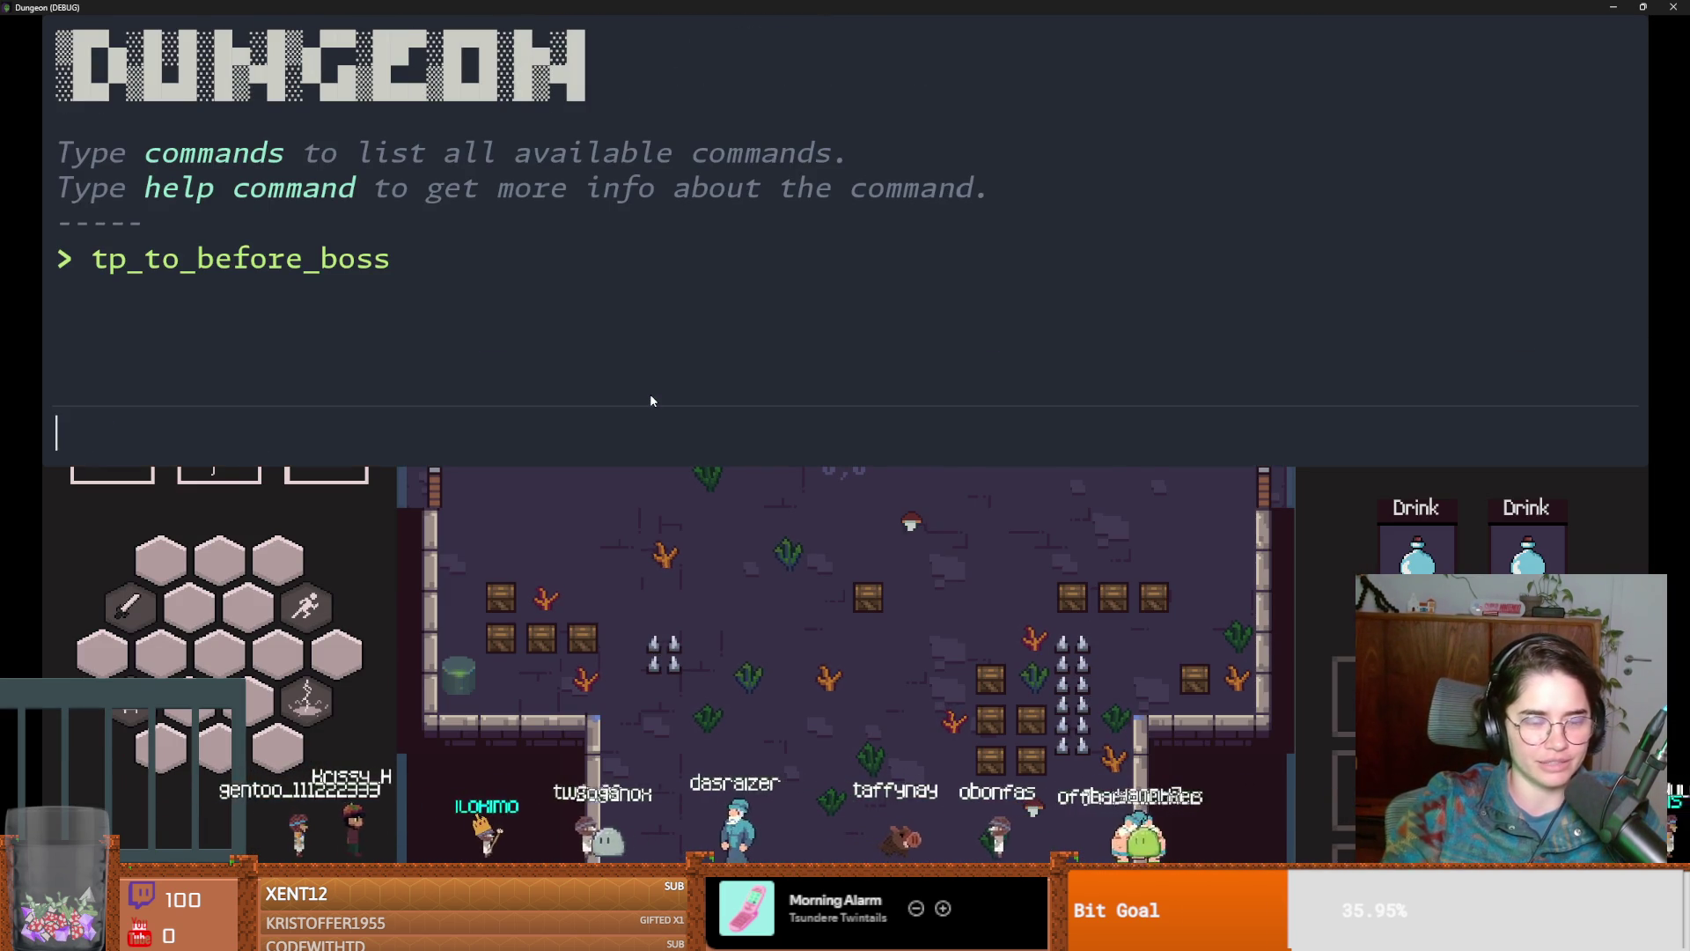
key("grave")
Step: Walk into the boss room, skip Vlad's dialogue, and shrink the game window
key("a")
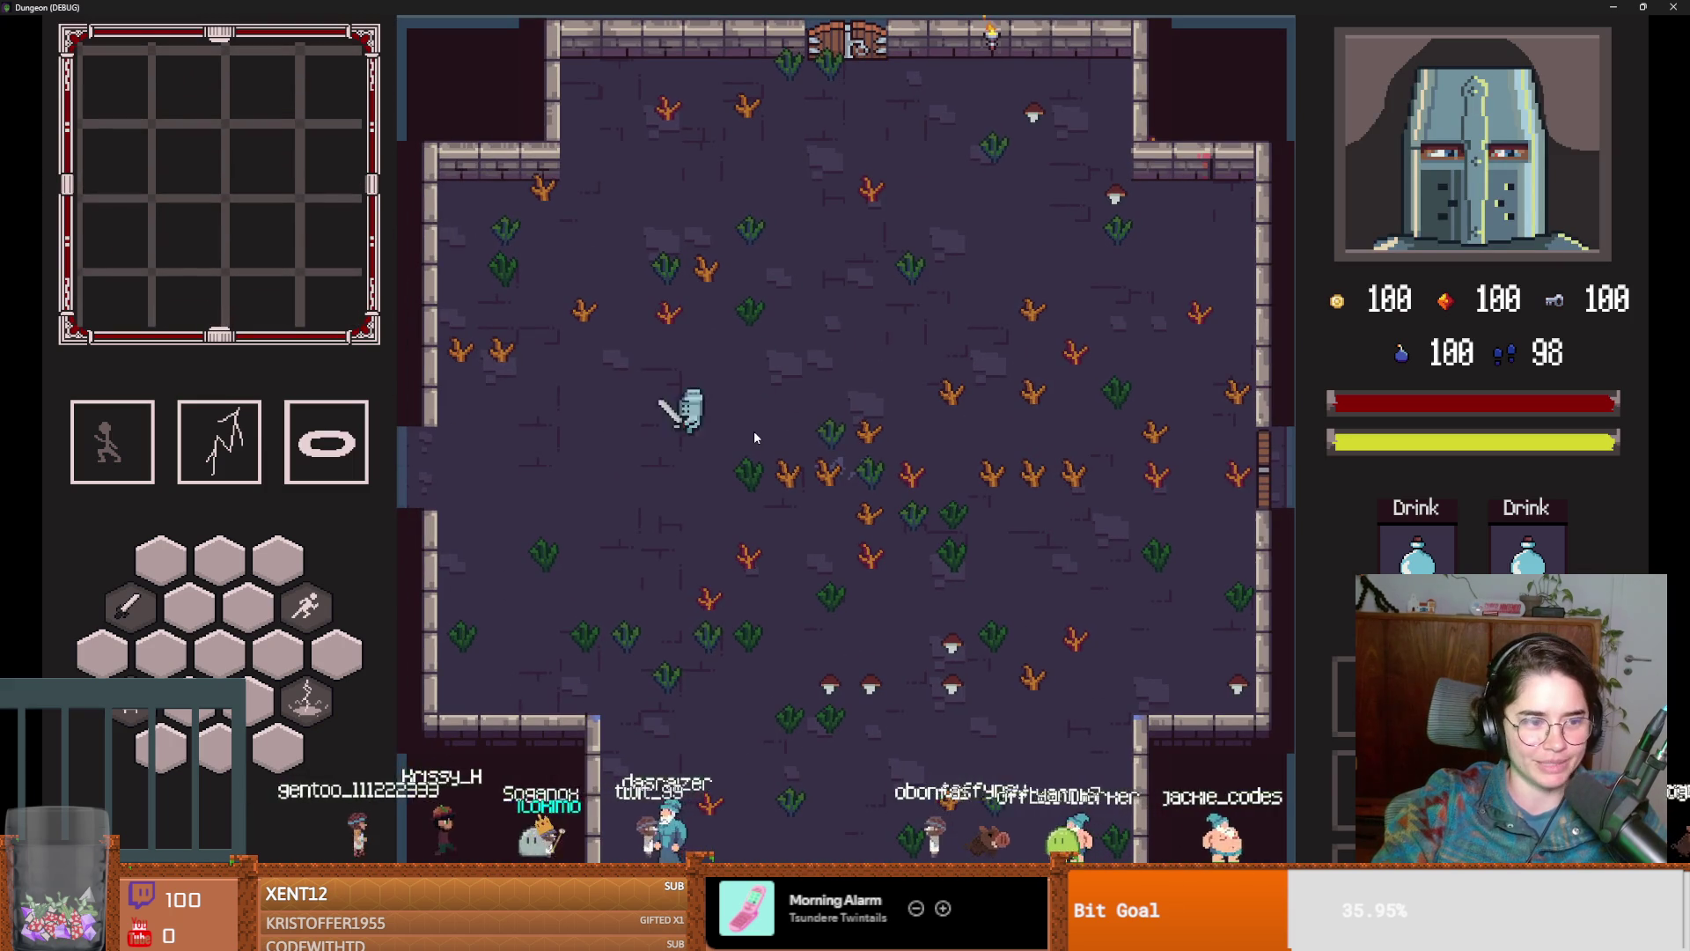
key("space")
key("a")
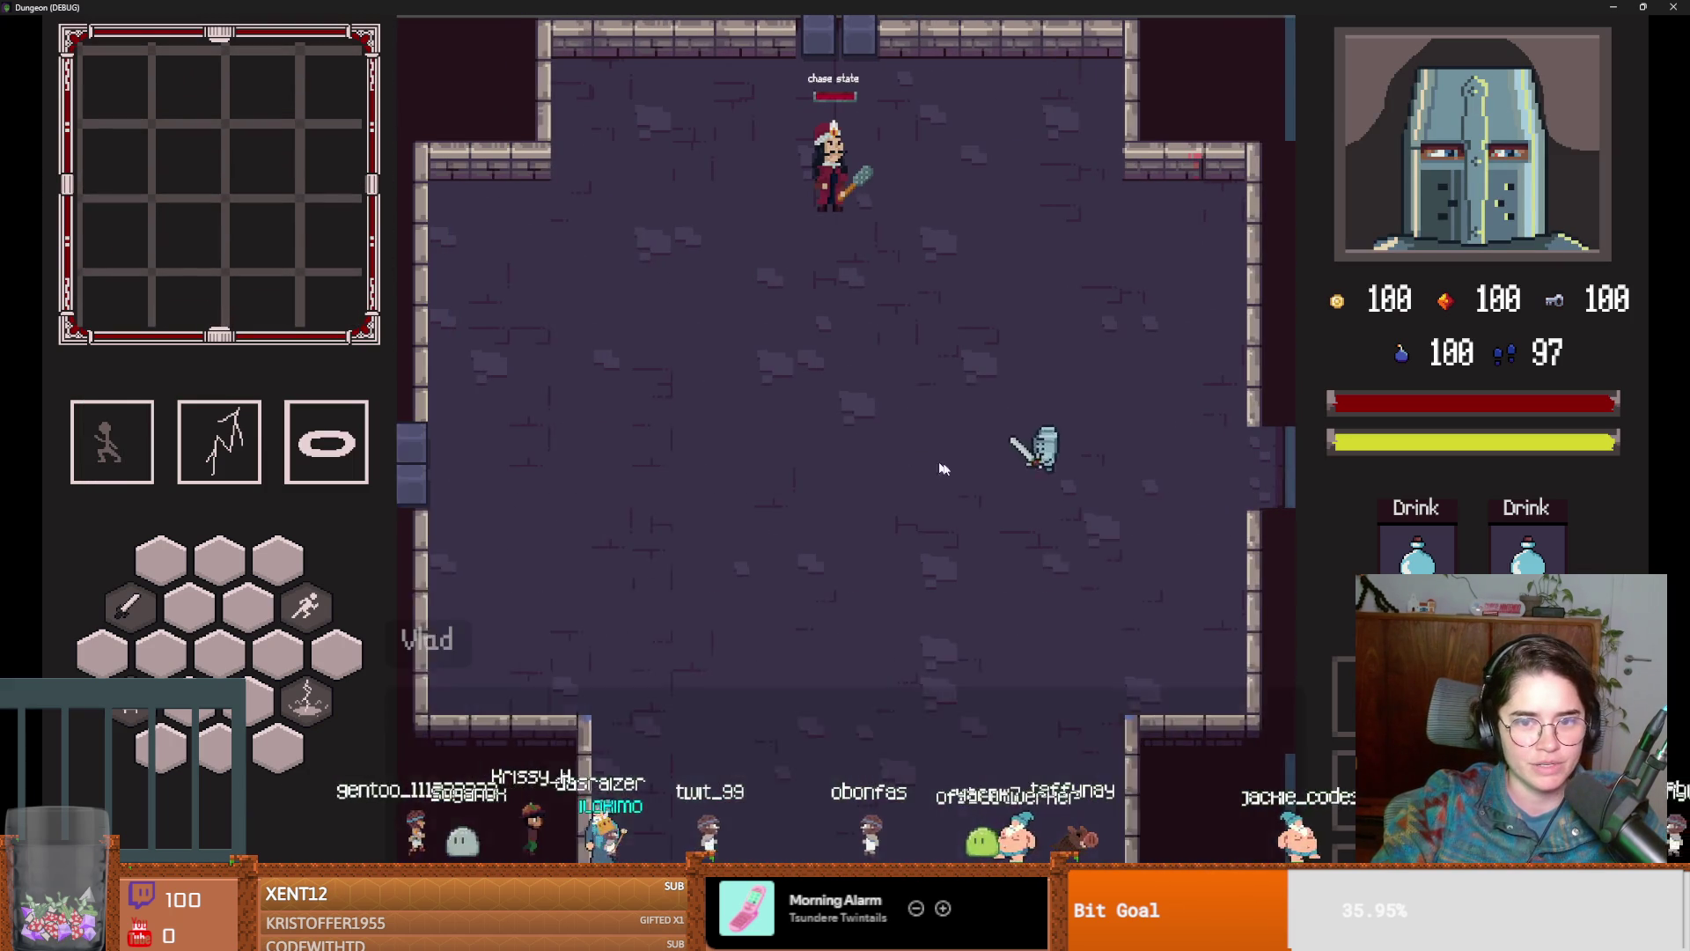
key("a")
key("super+Down")
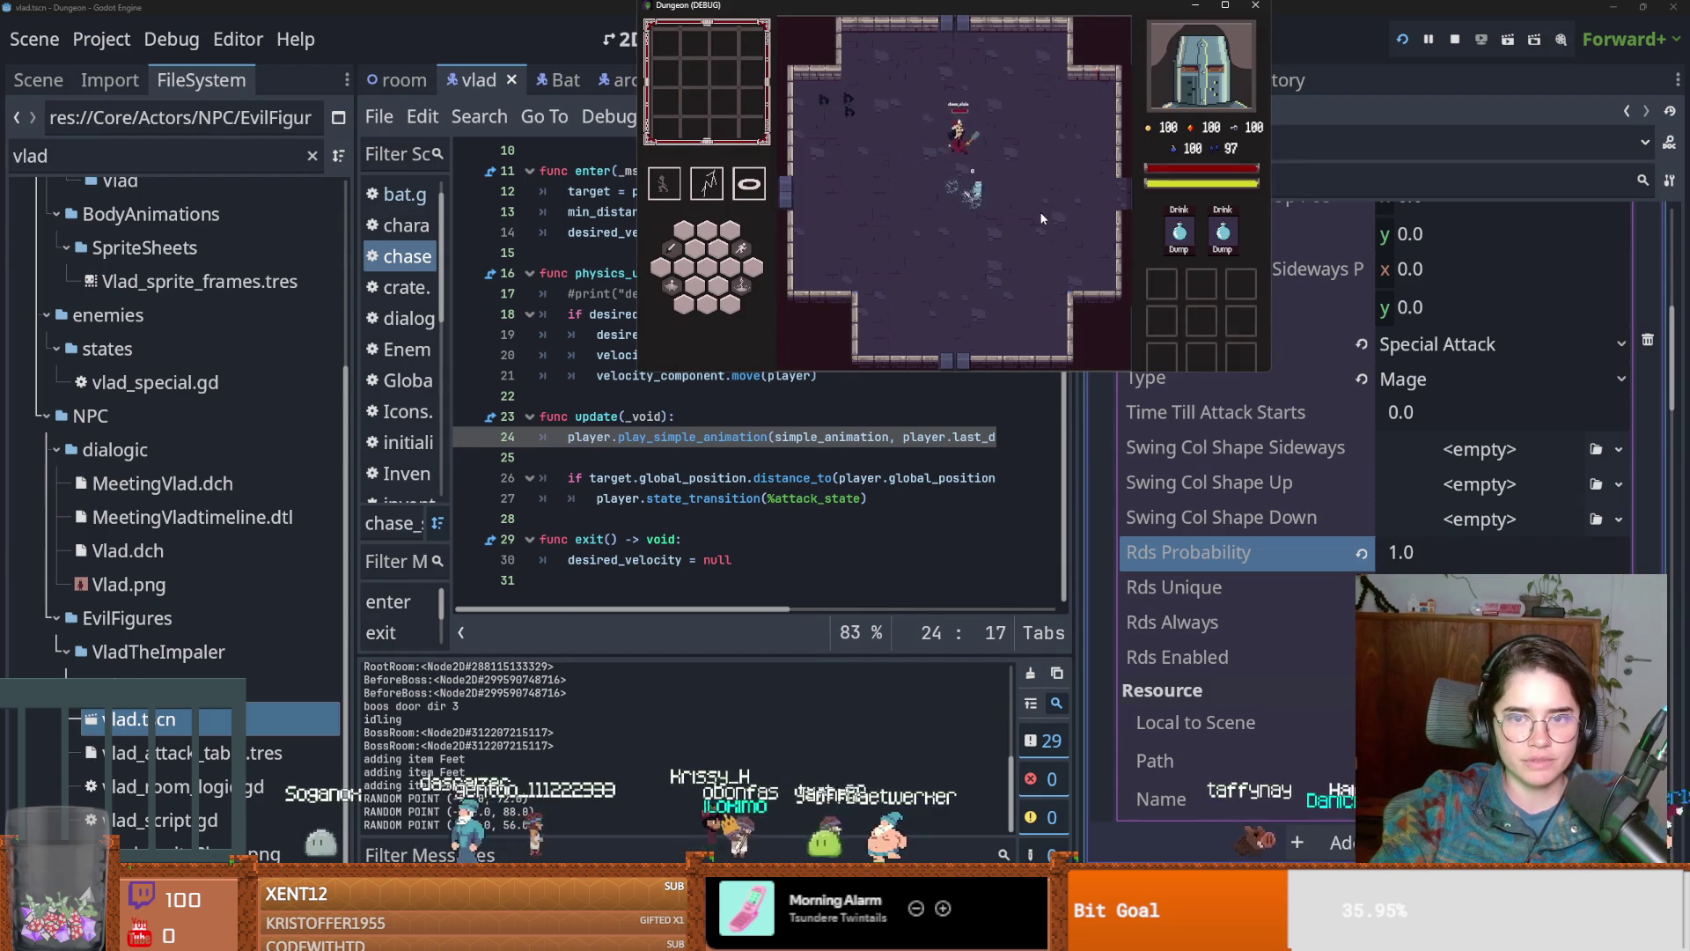
Step: Dodge Vlad by moving and dashing past him to the lower-left floor
key("a")
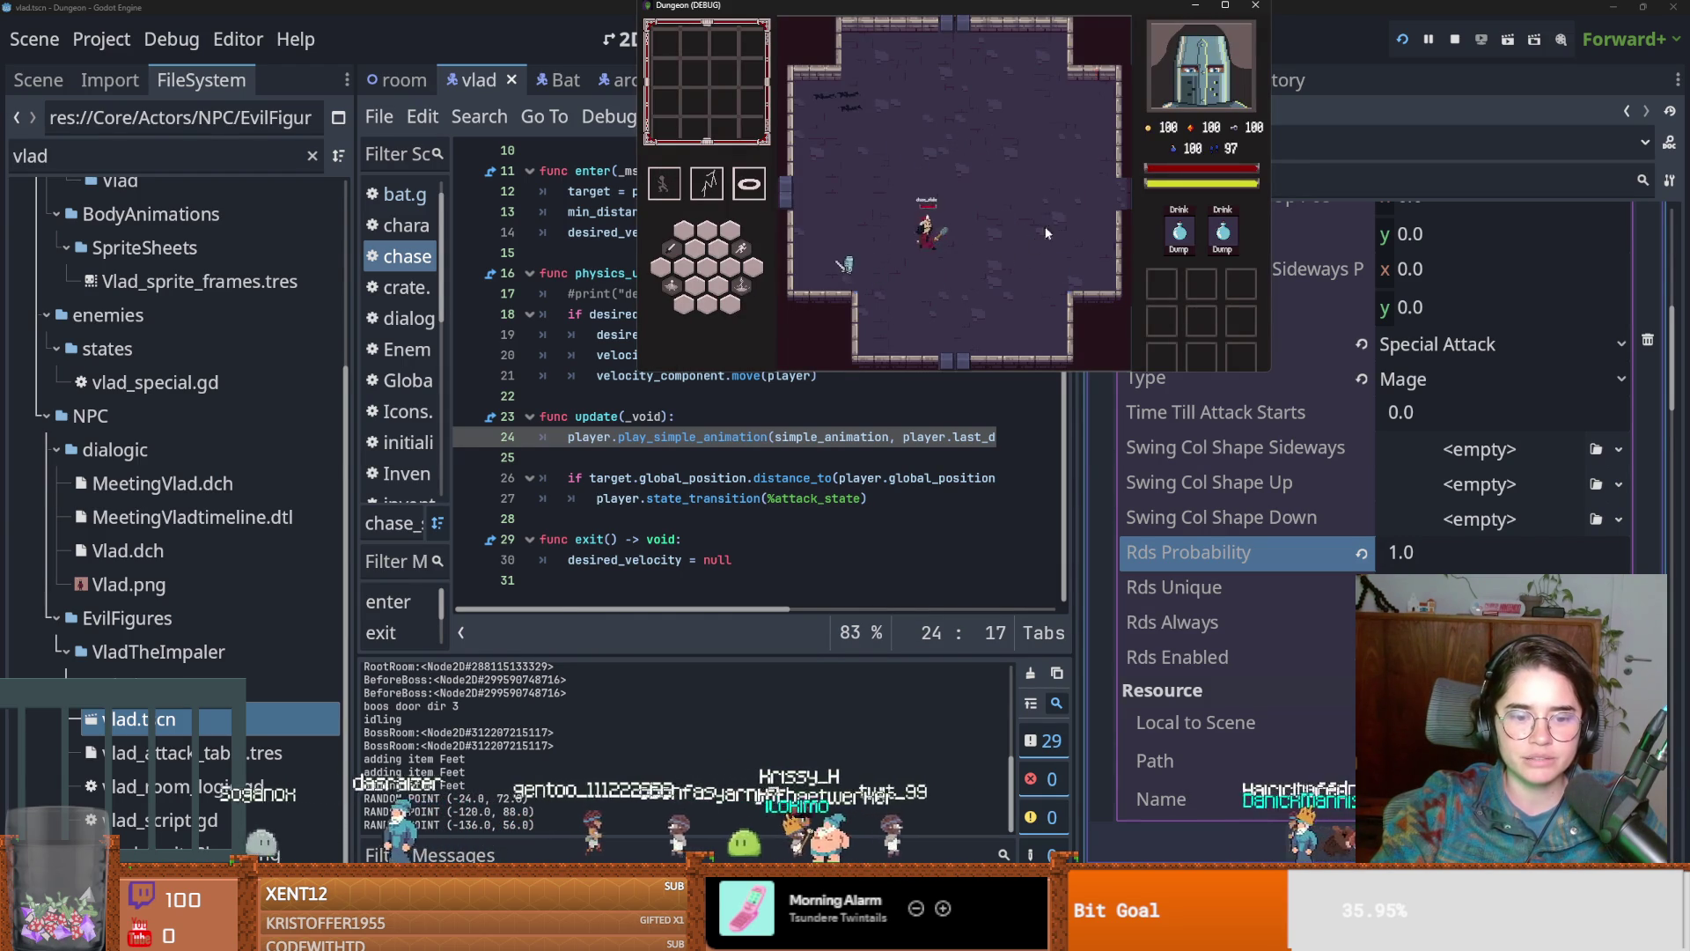
key("d")
key("space")
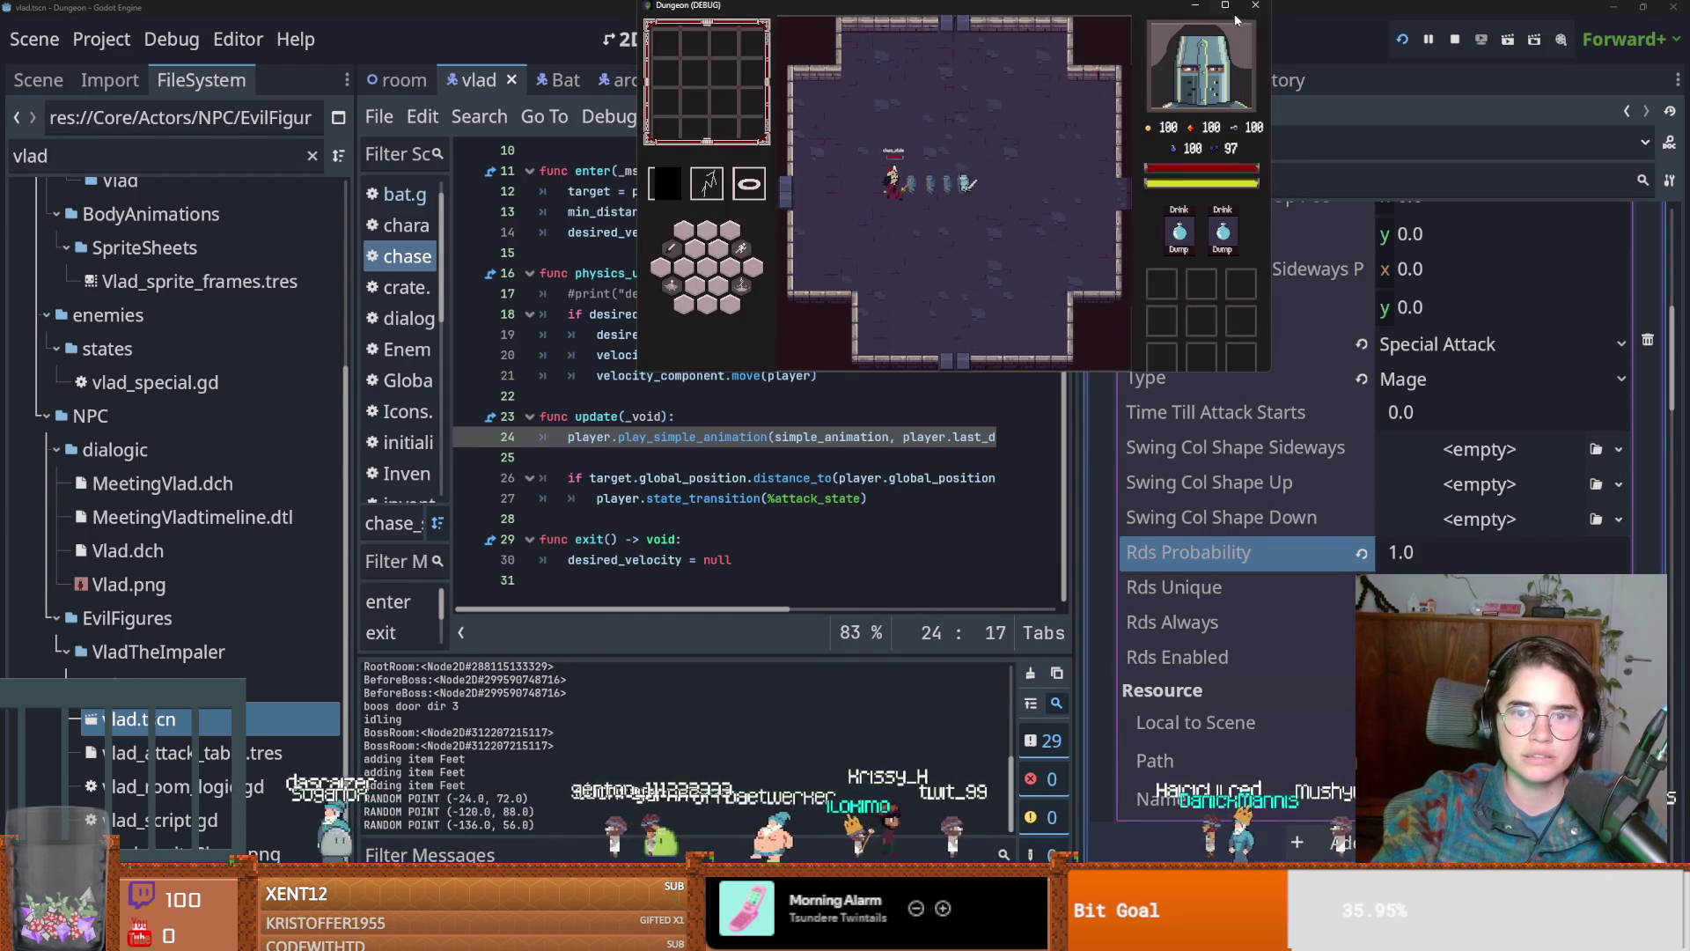
key("a")
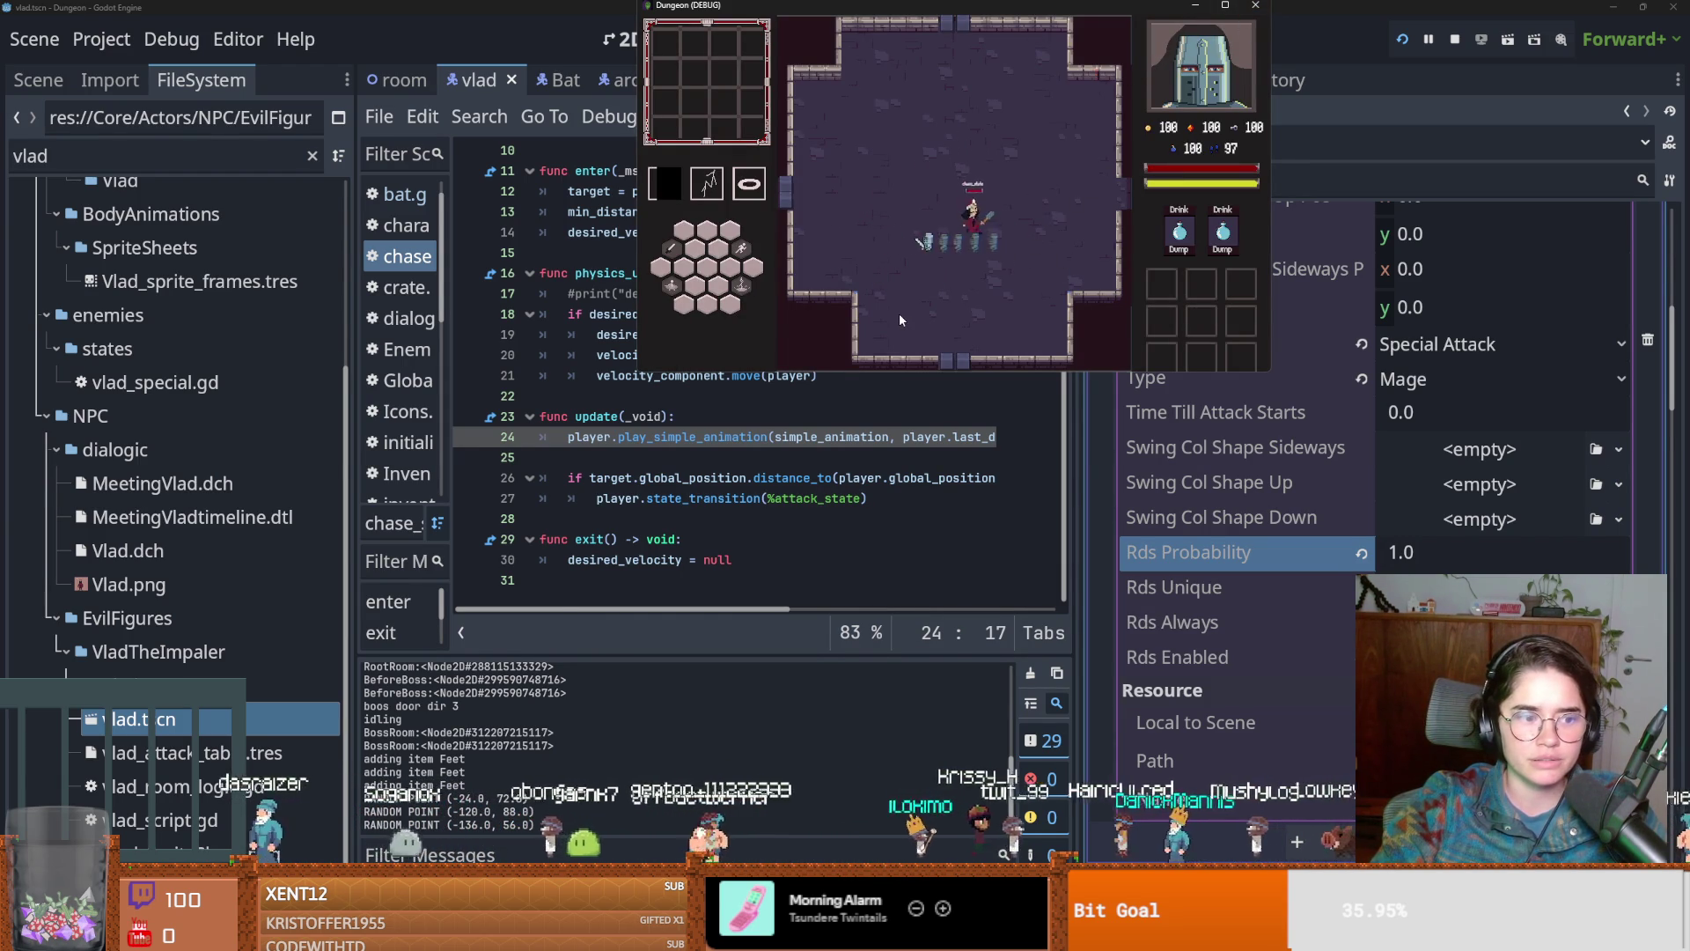
key("d")
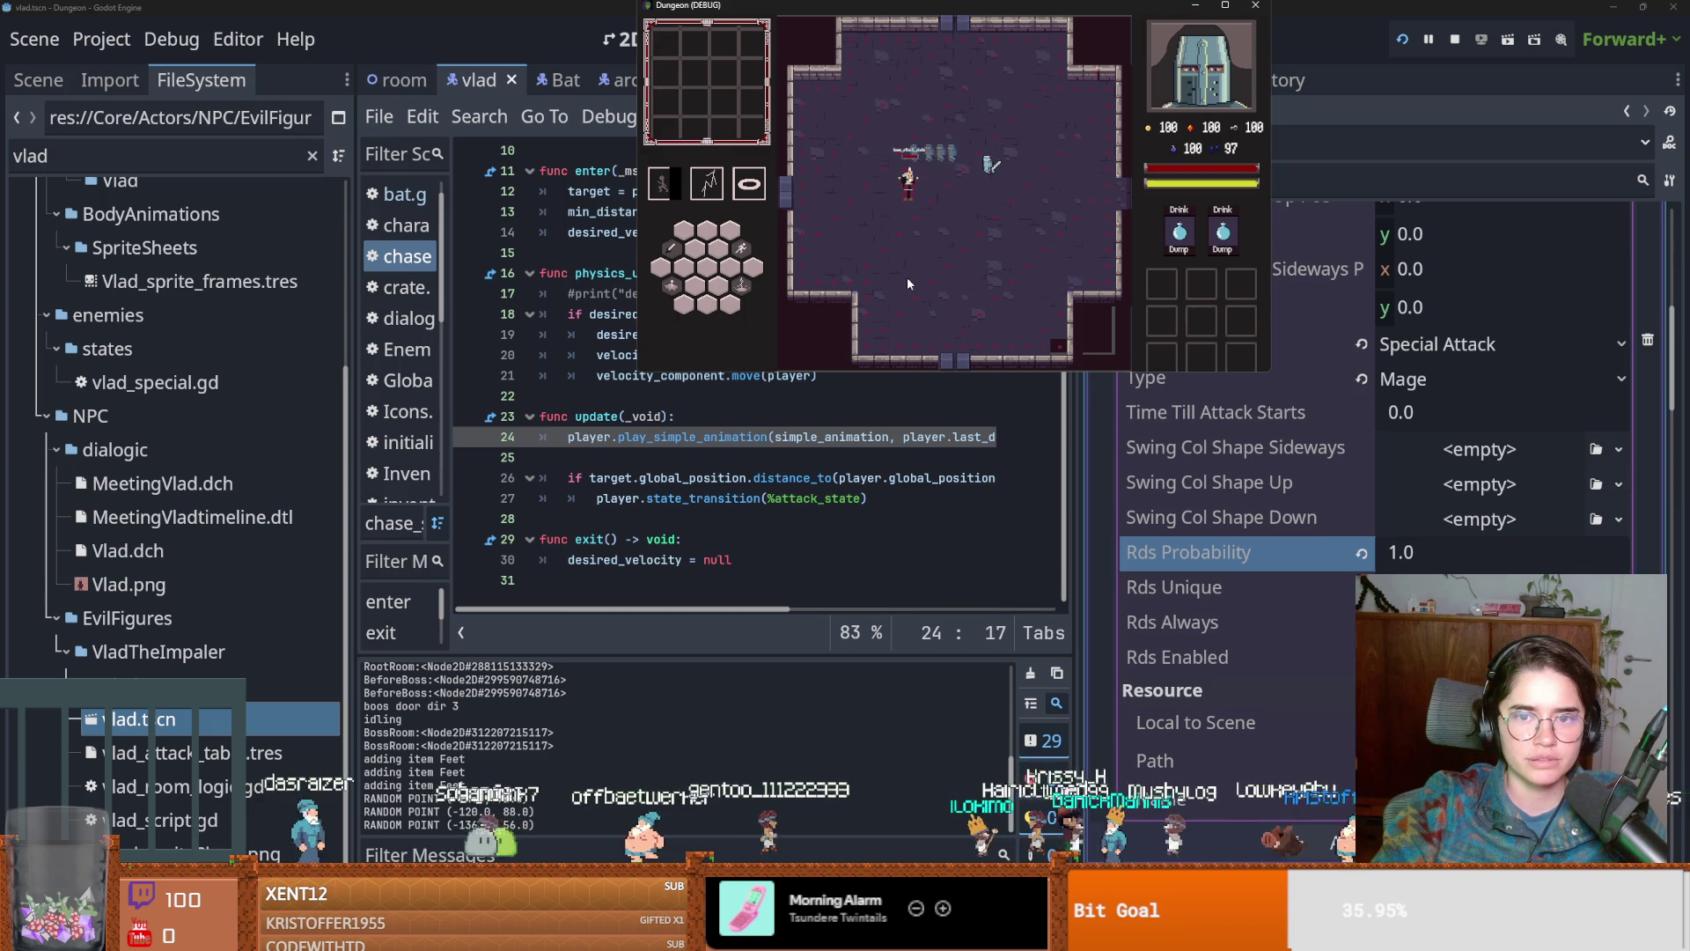
key("w")
key("a")
key("s")
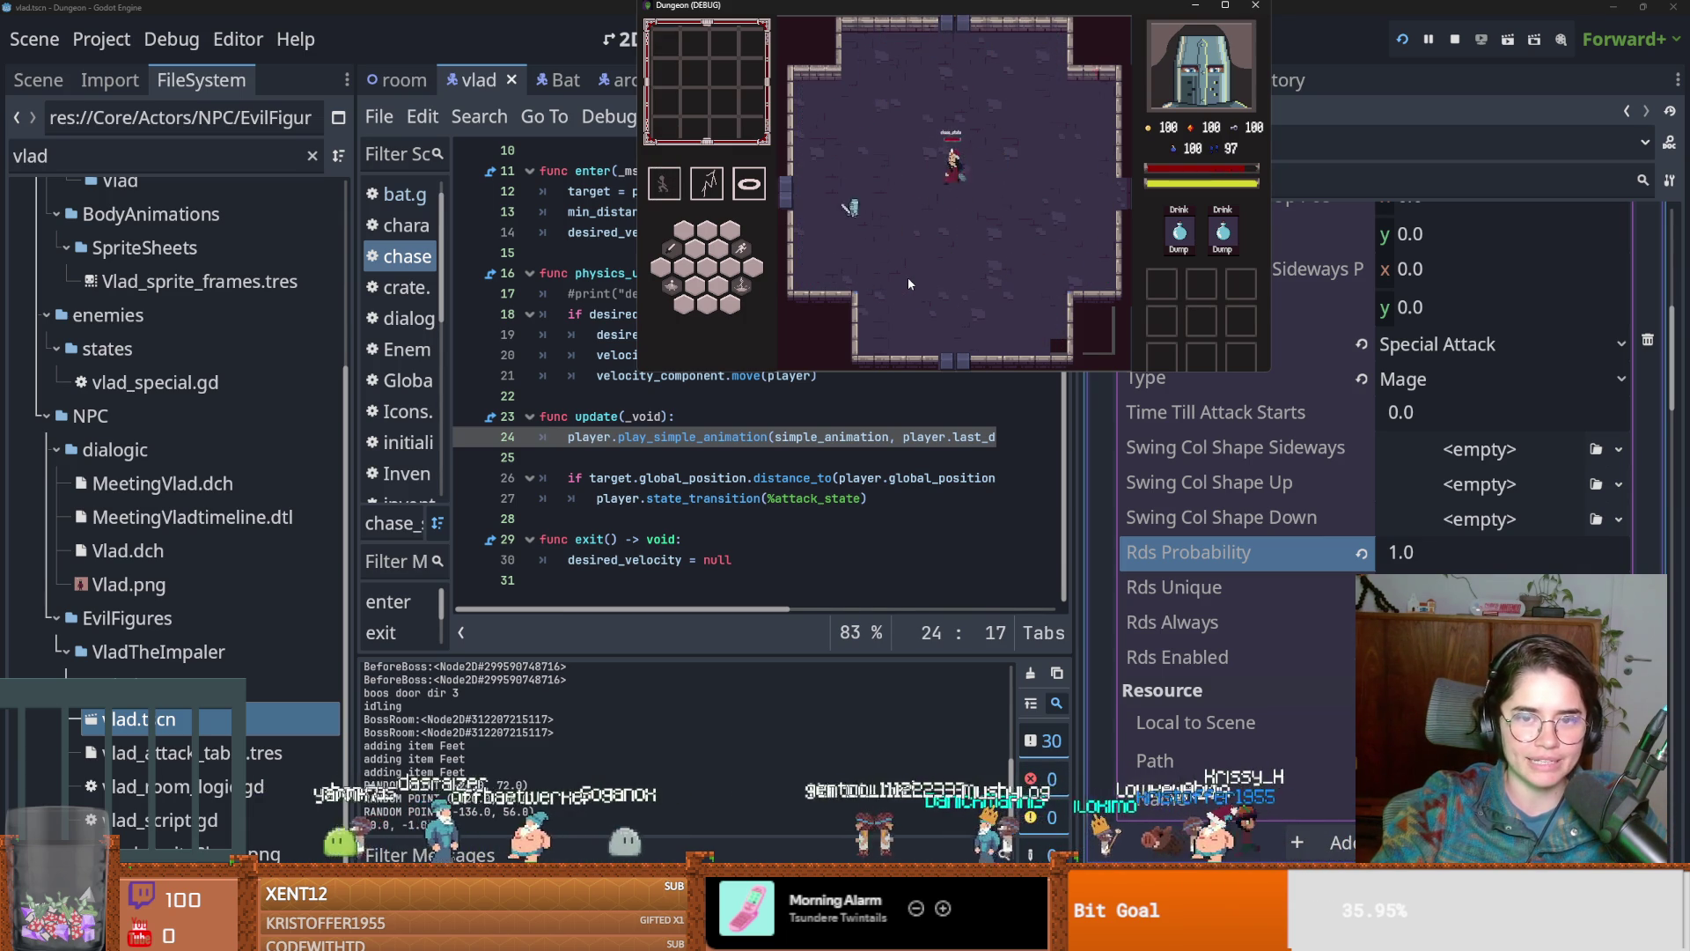
Step: Circle above and below the boss, stop the game with F8, and open the boss_room scene
key("w")
key("d")
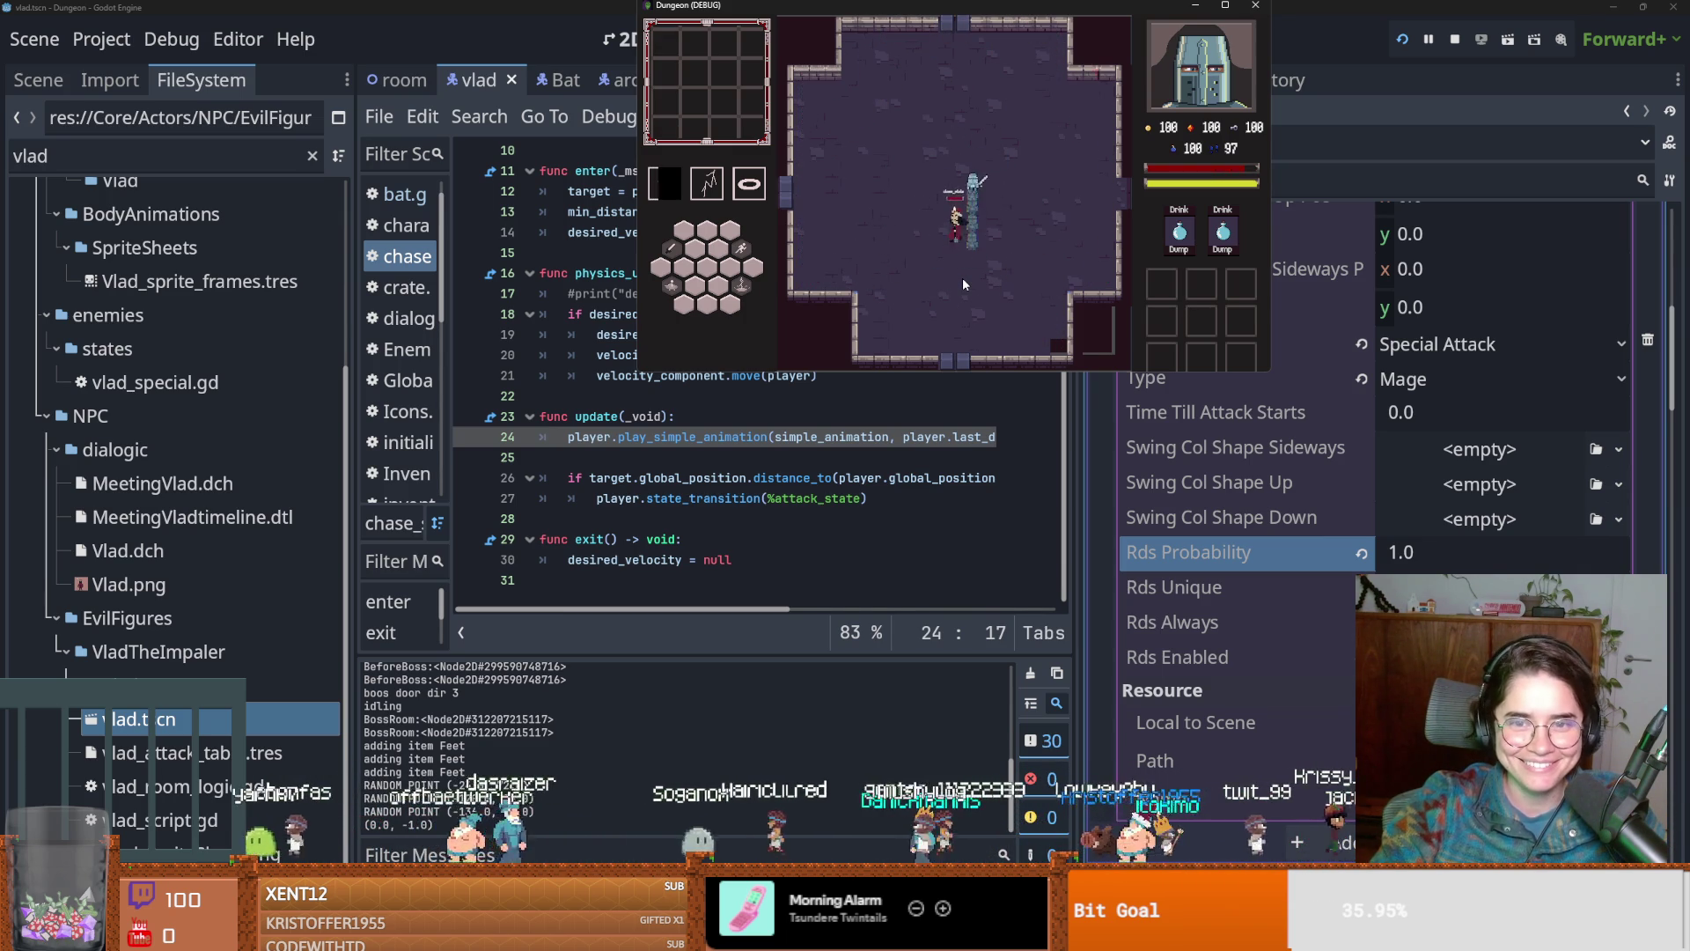
key("a")
key("s")
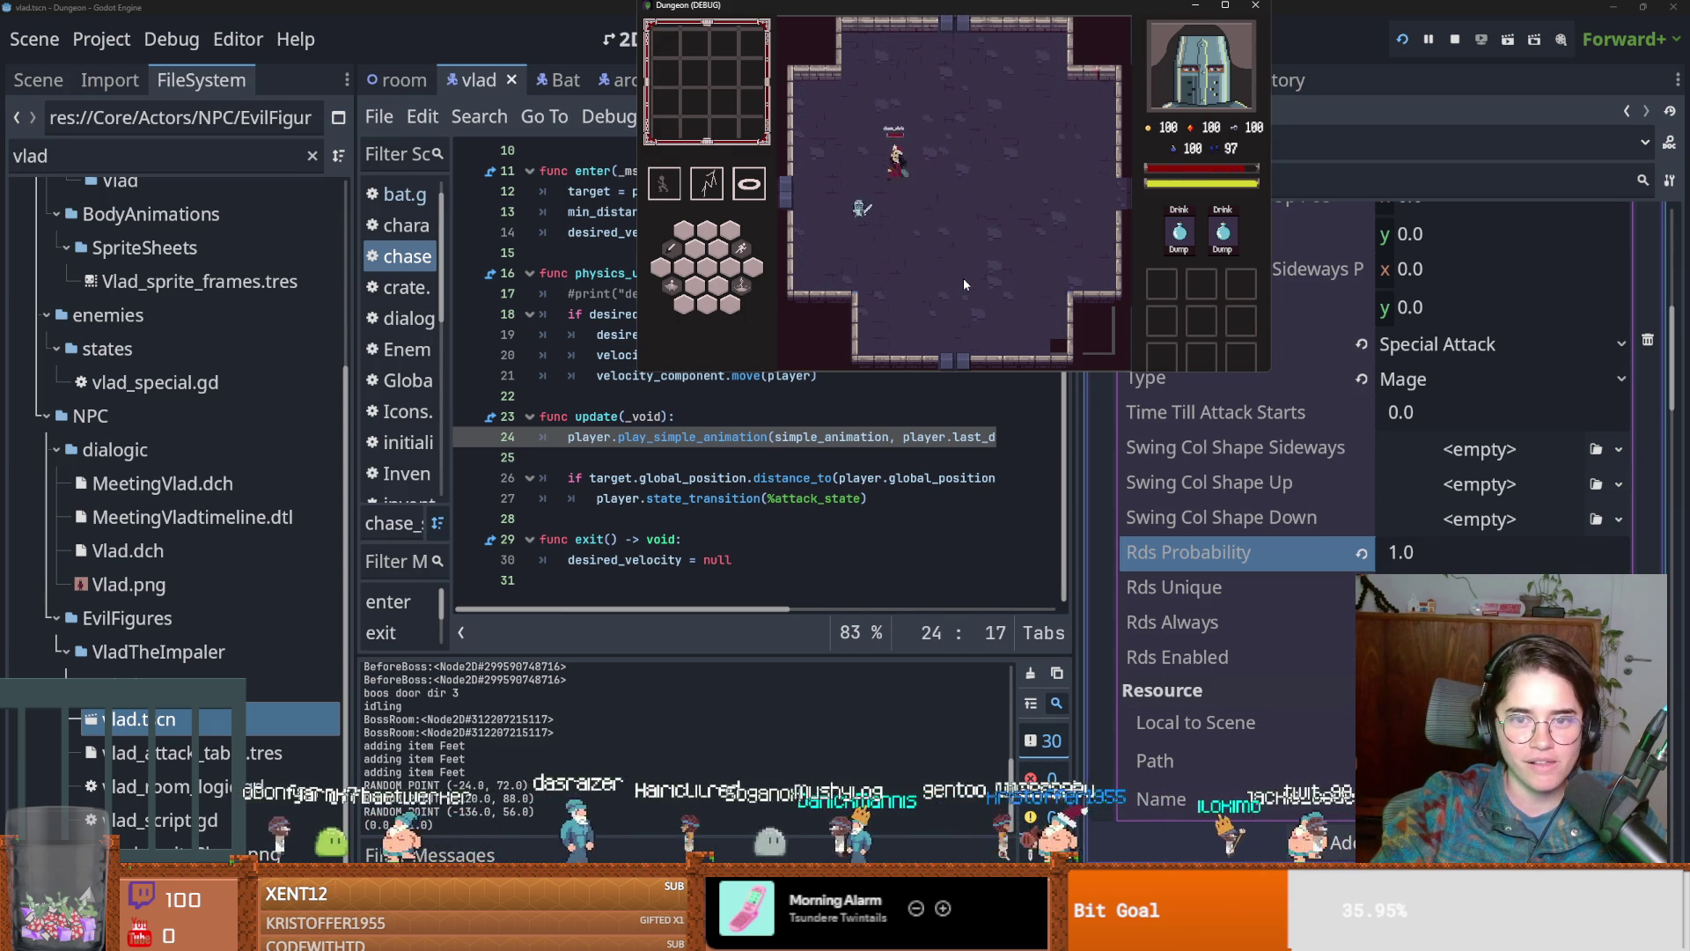
key("d")
key("space")
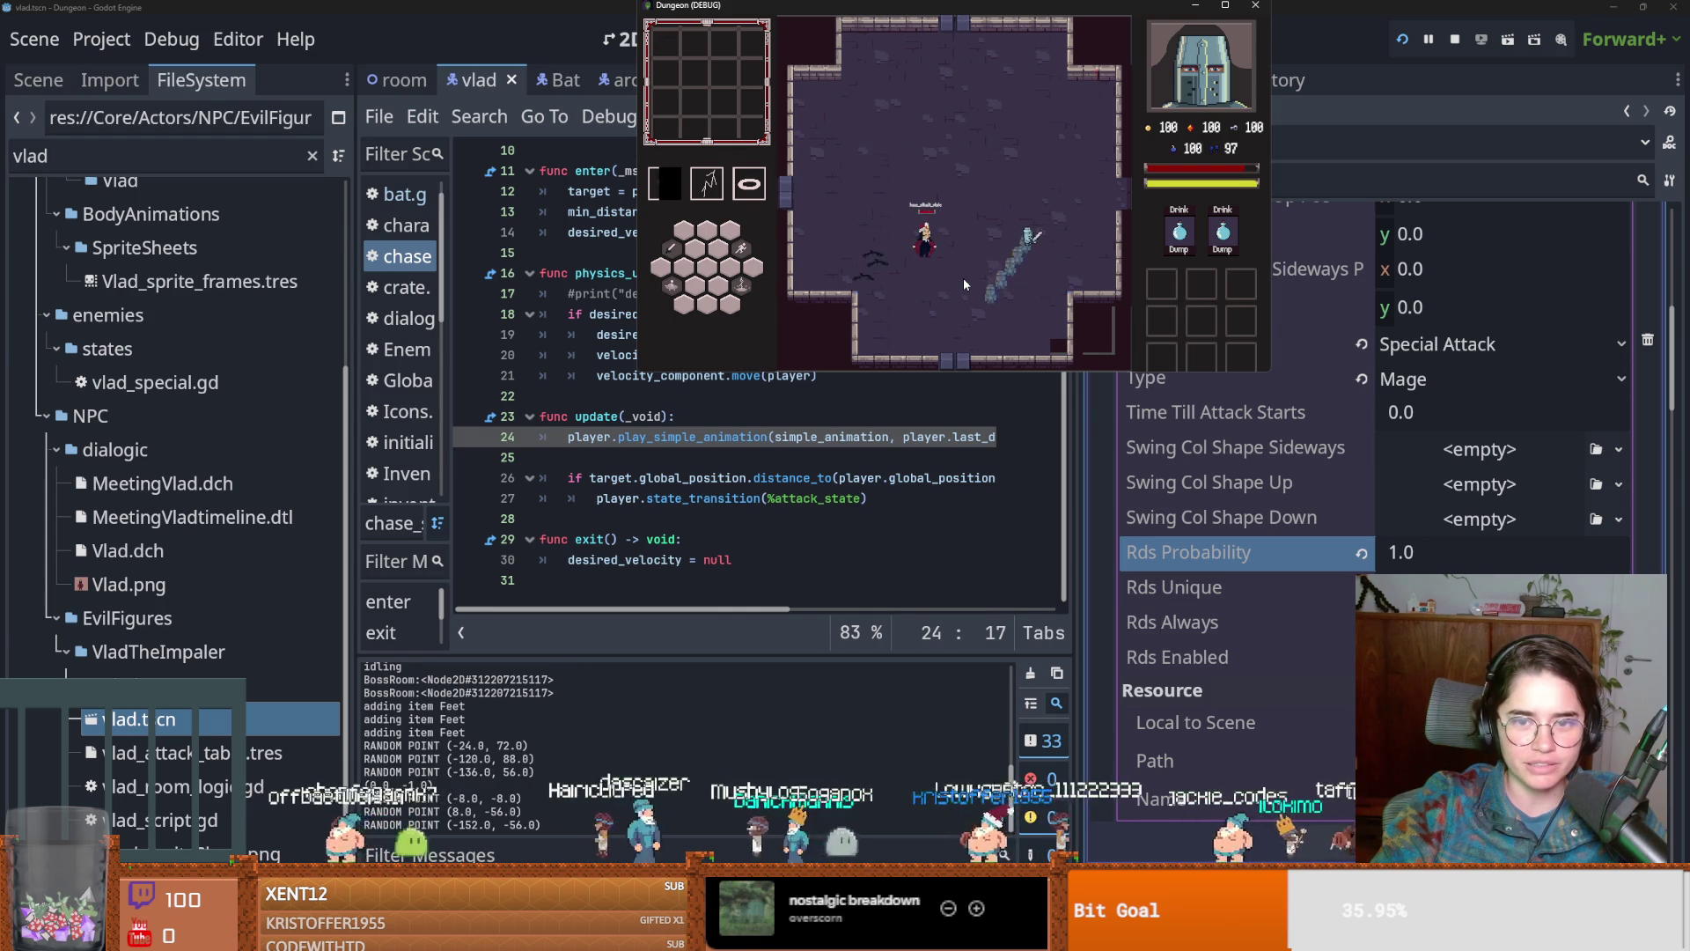
key("F8")
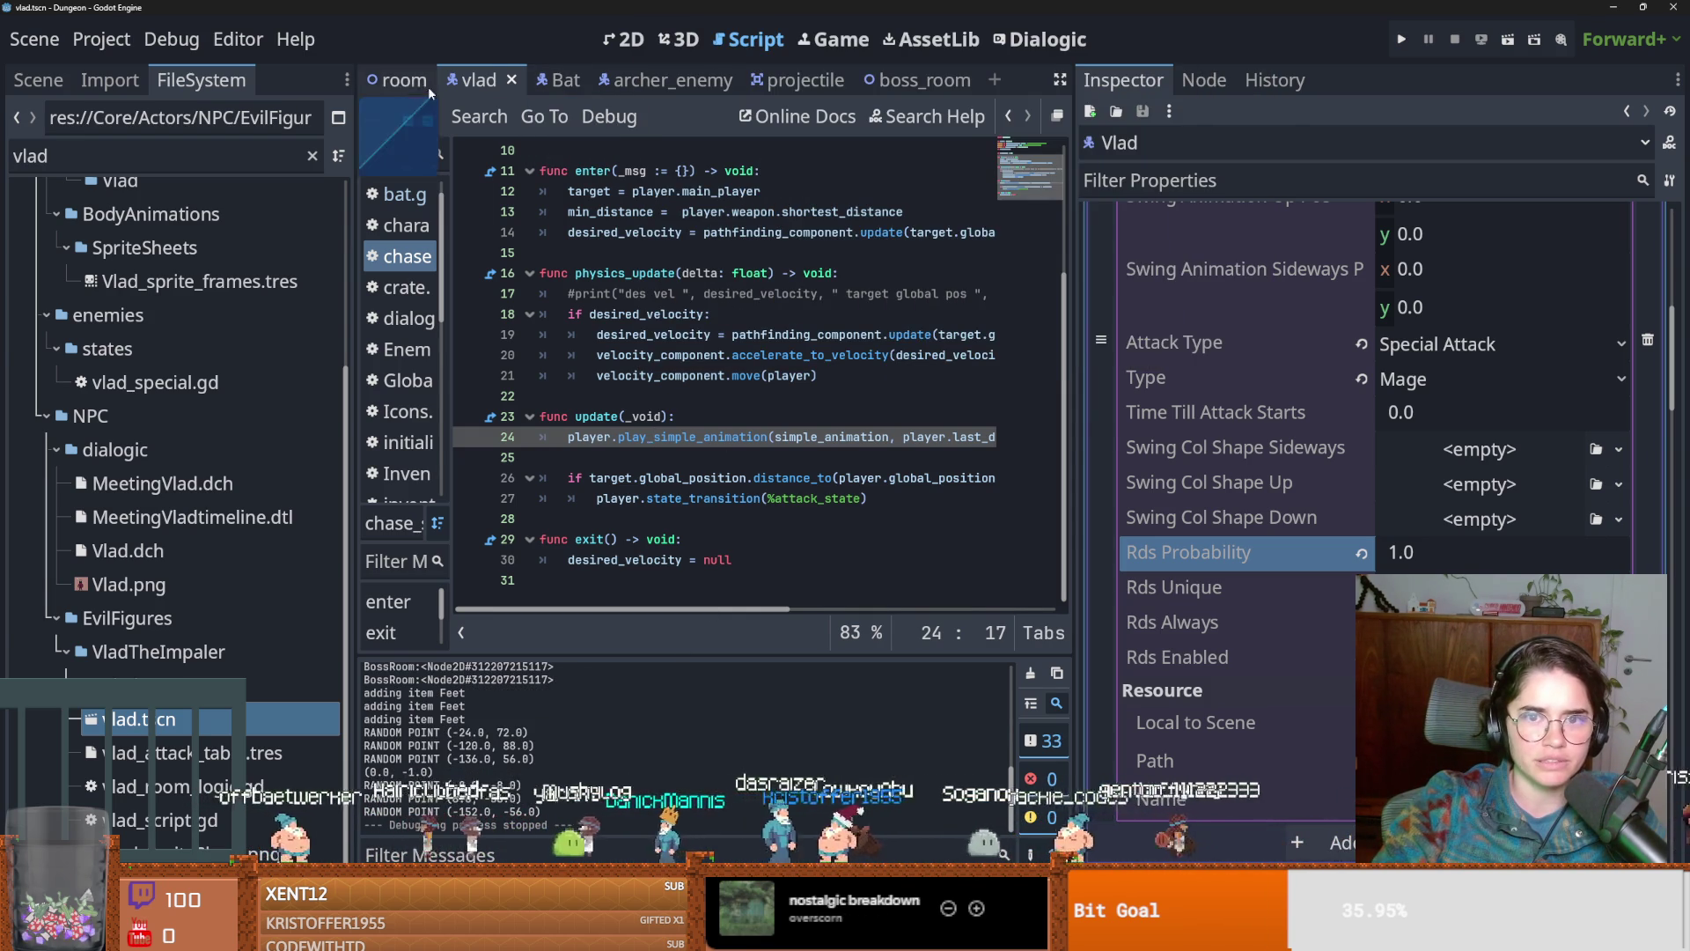
left_click(916, 80)
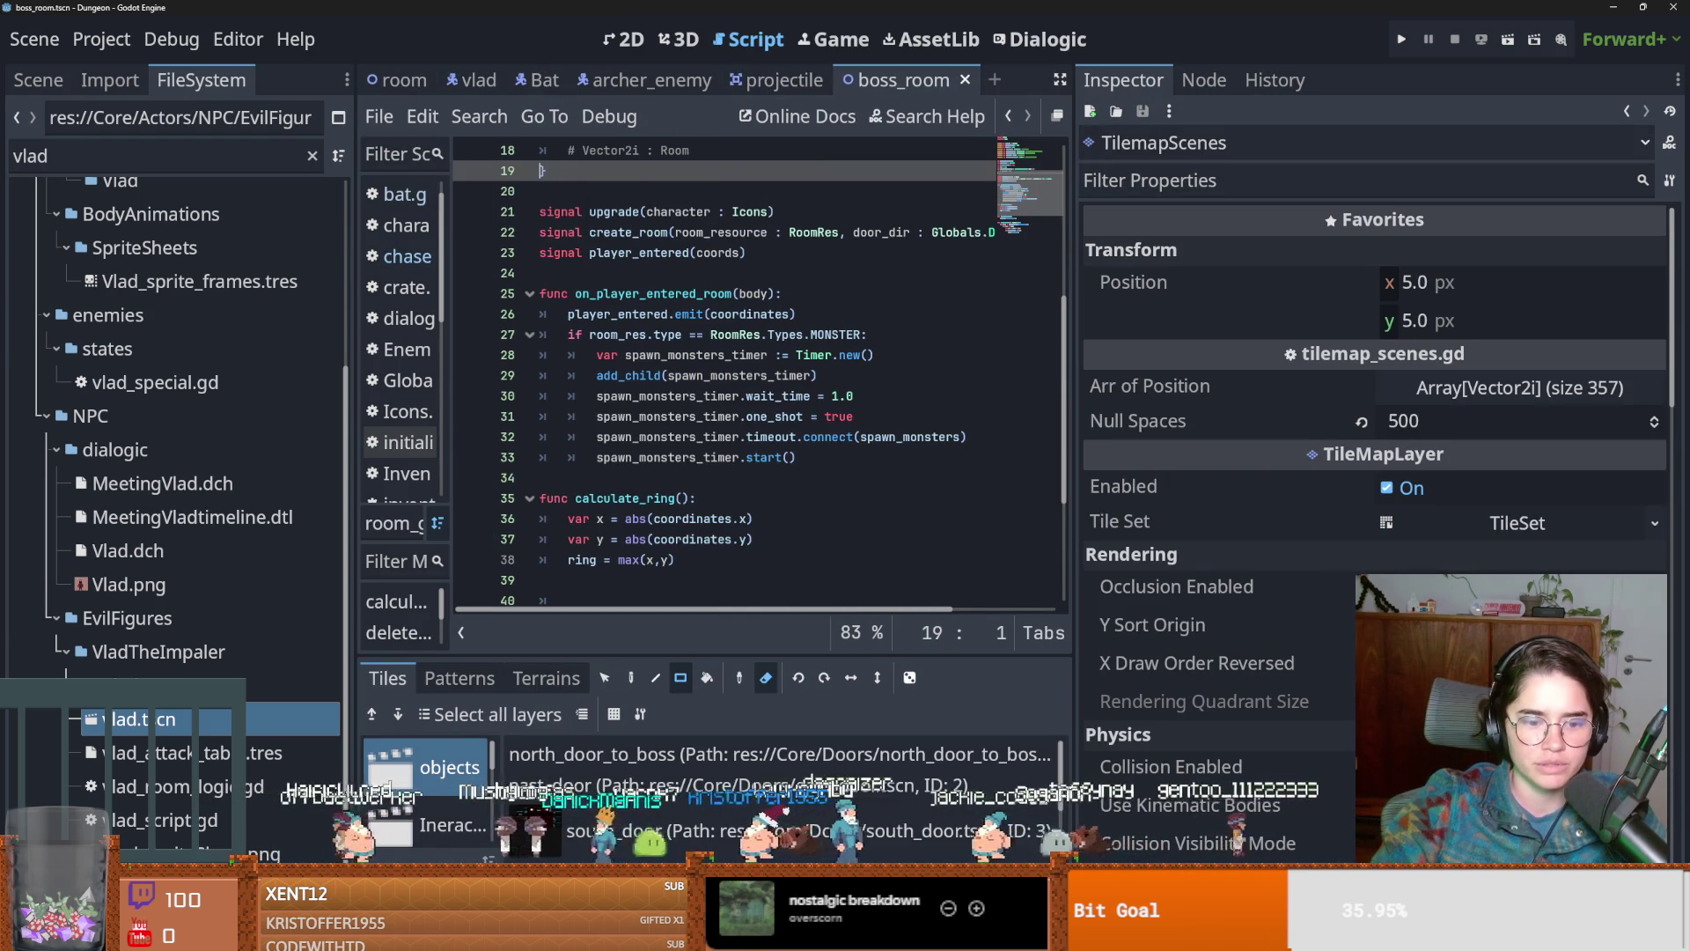
Step: Bring the boss_room scene into the 2D view, with the audio and output panels shown
key("alt+a")
key("ctrl+F1")
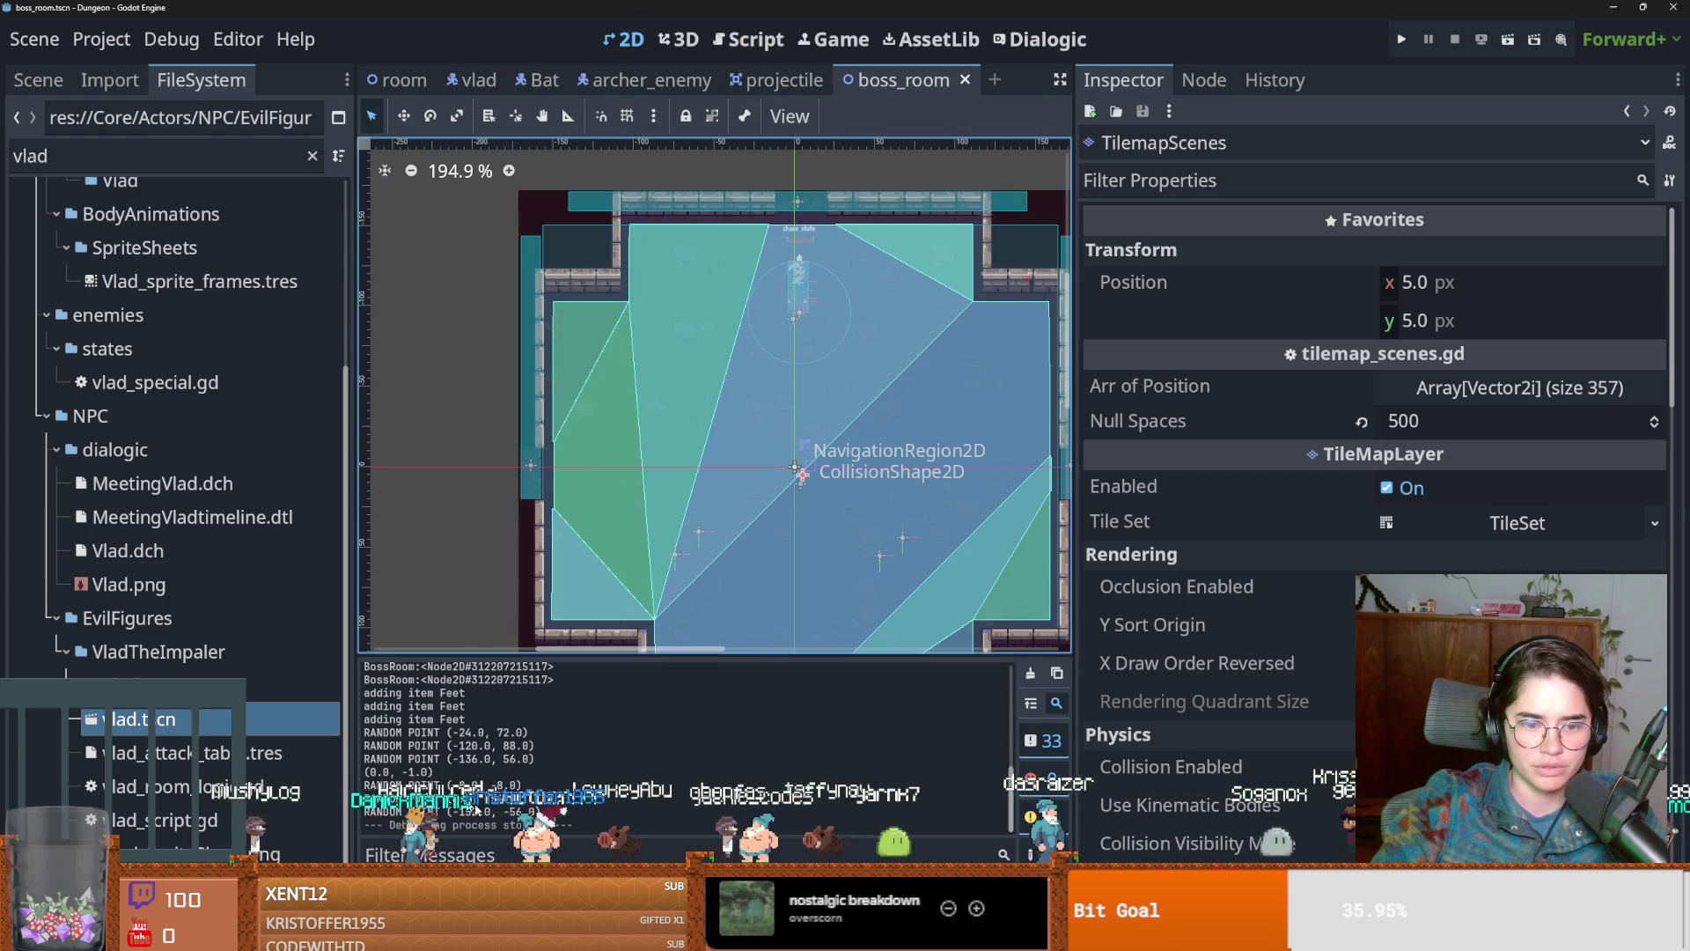
key("f")
scroll(763, 463, "down", 2)
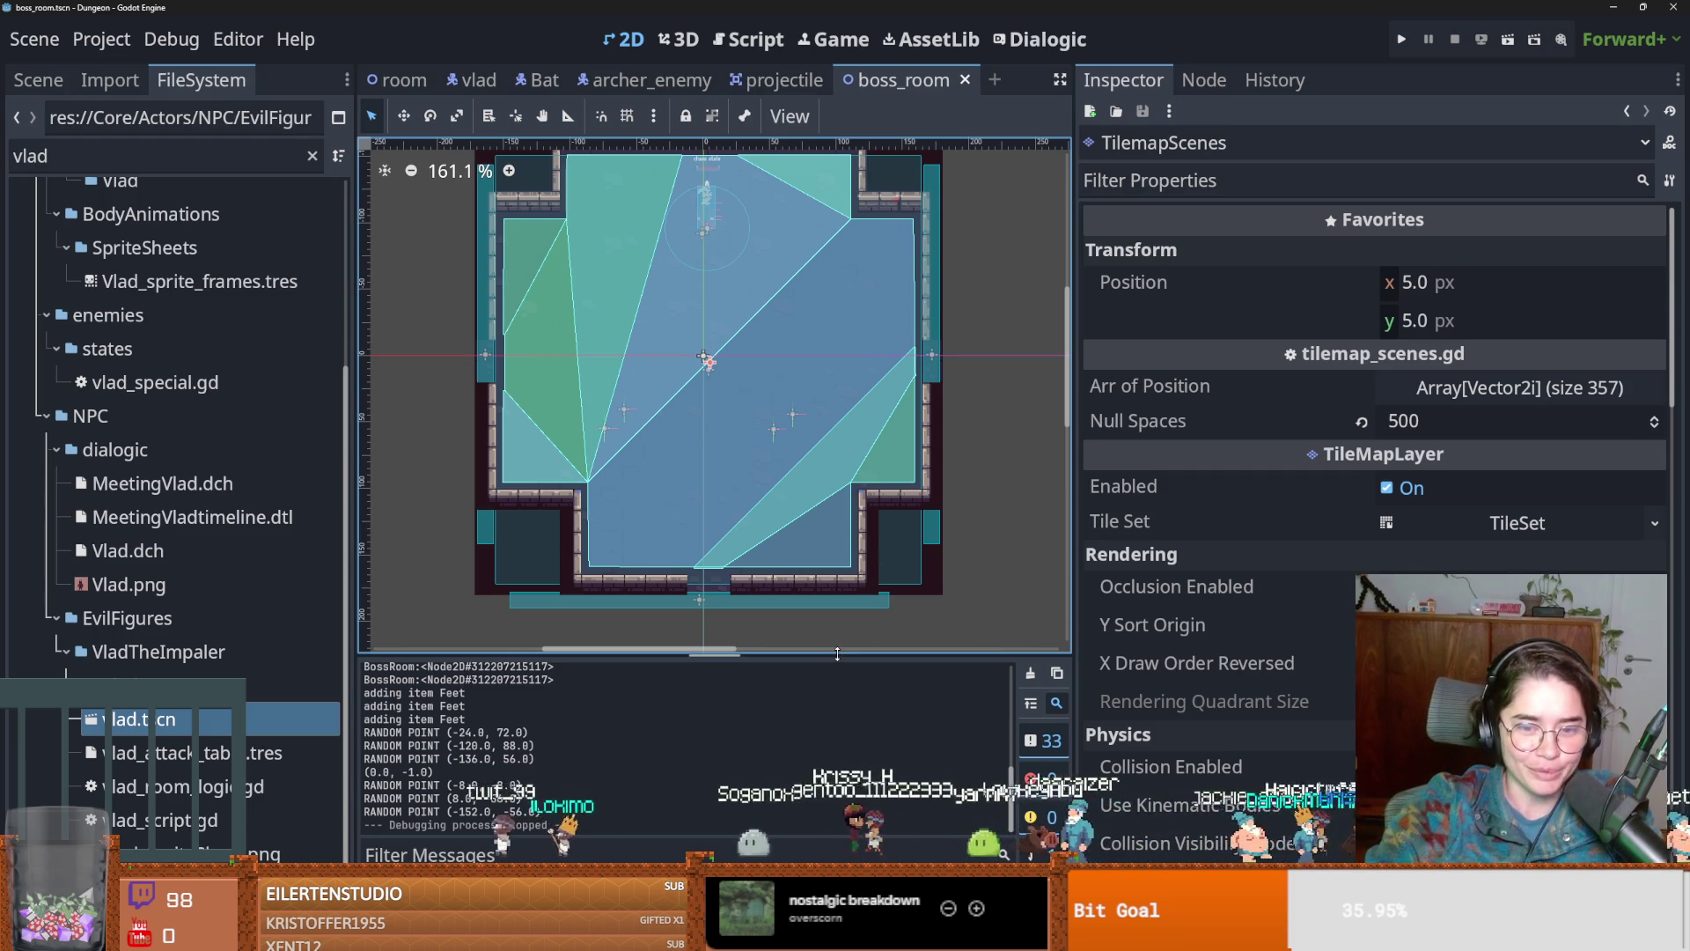
Step: Inspect the NavigationRegion2D, save boss_room, and show the BossRoom node tree
key("ctrl+s")
scroll(595, 508, "up", 2)
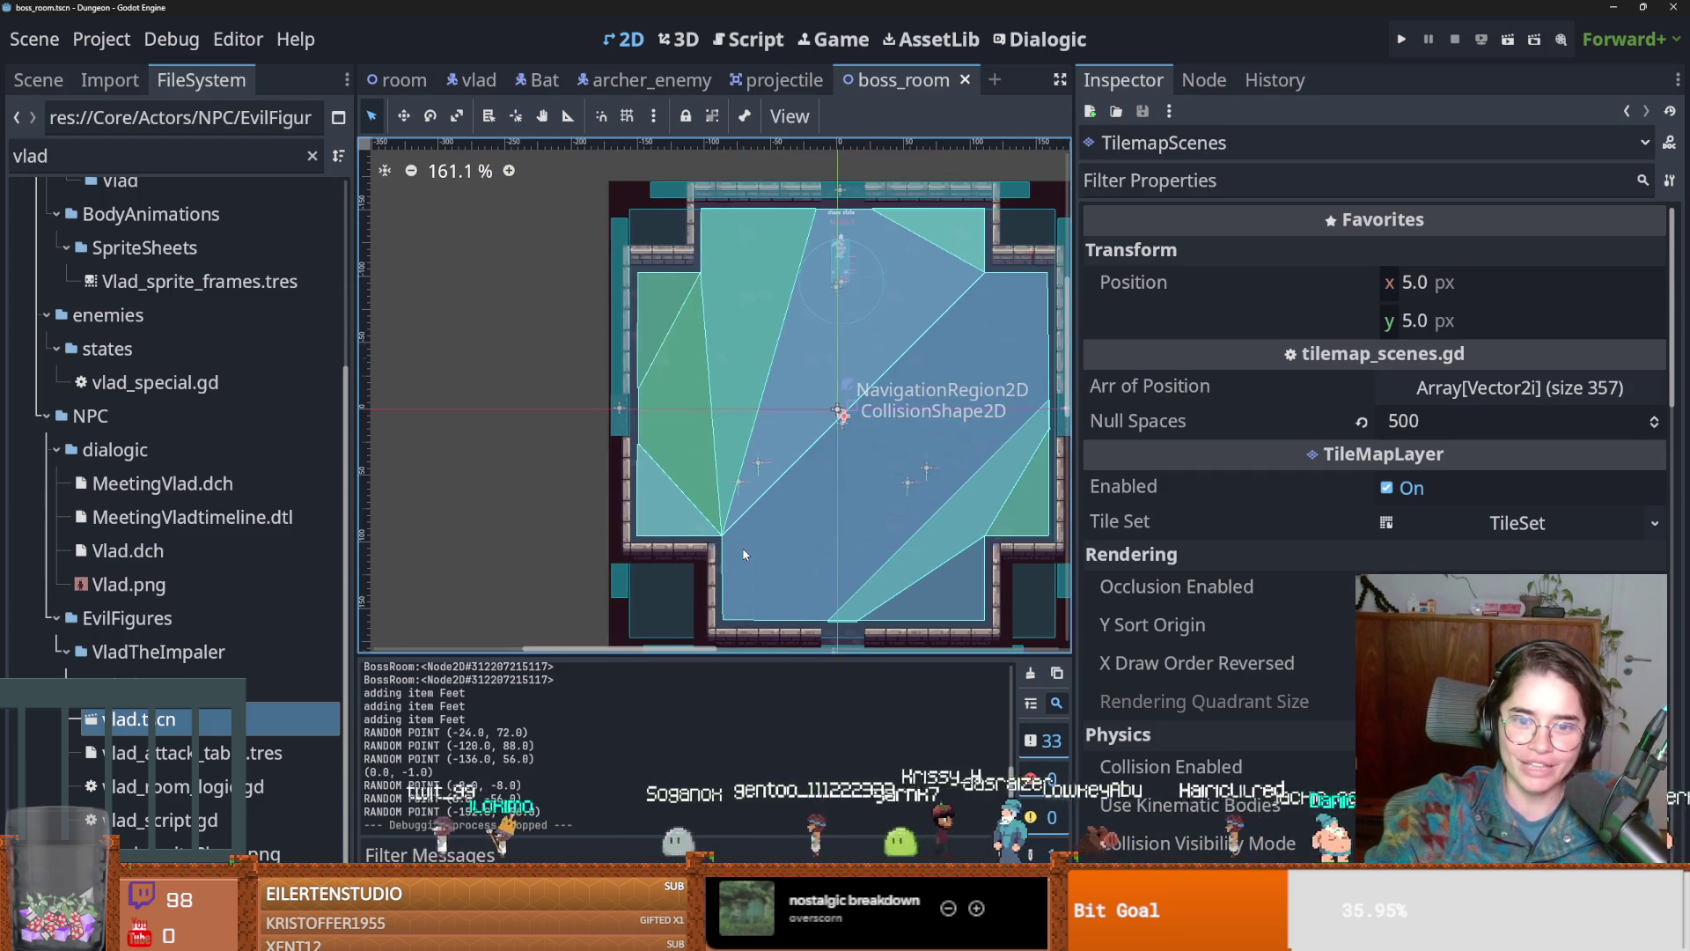
scroll(565, 490, "down", 1)
key("ctrl+s")
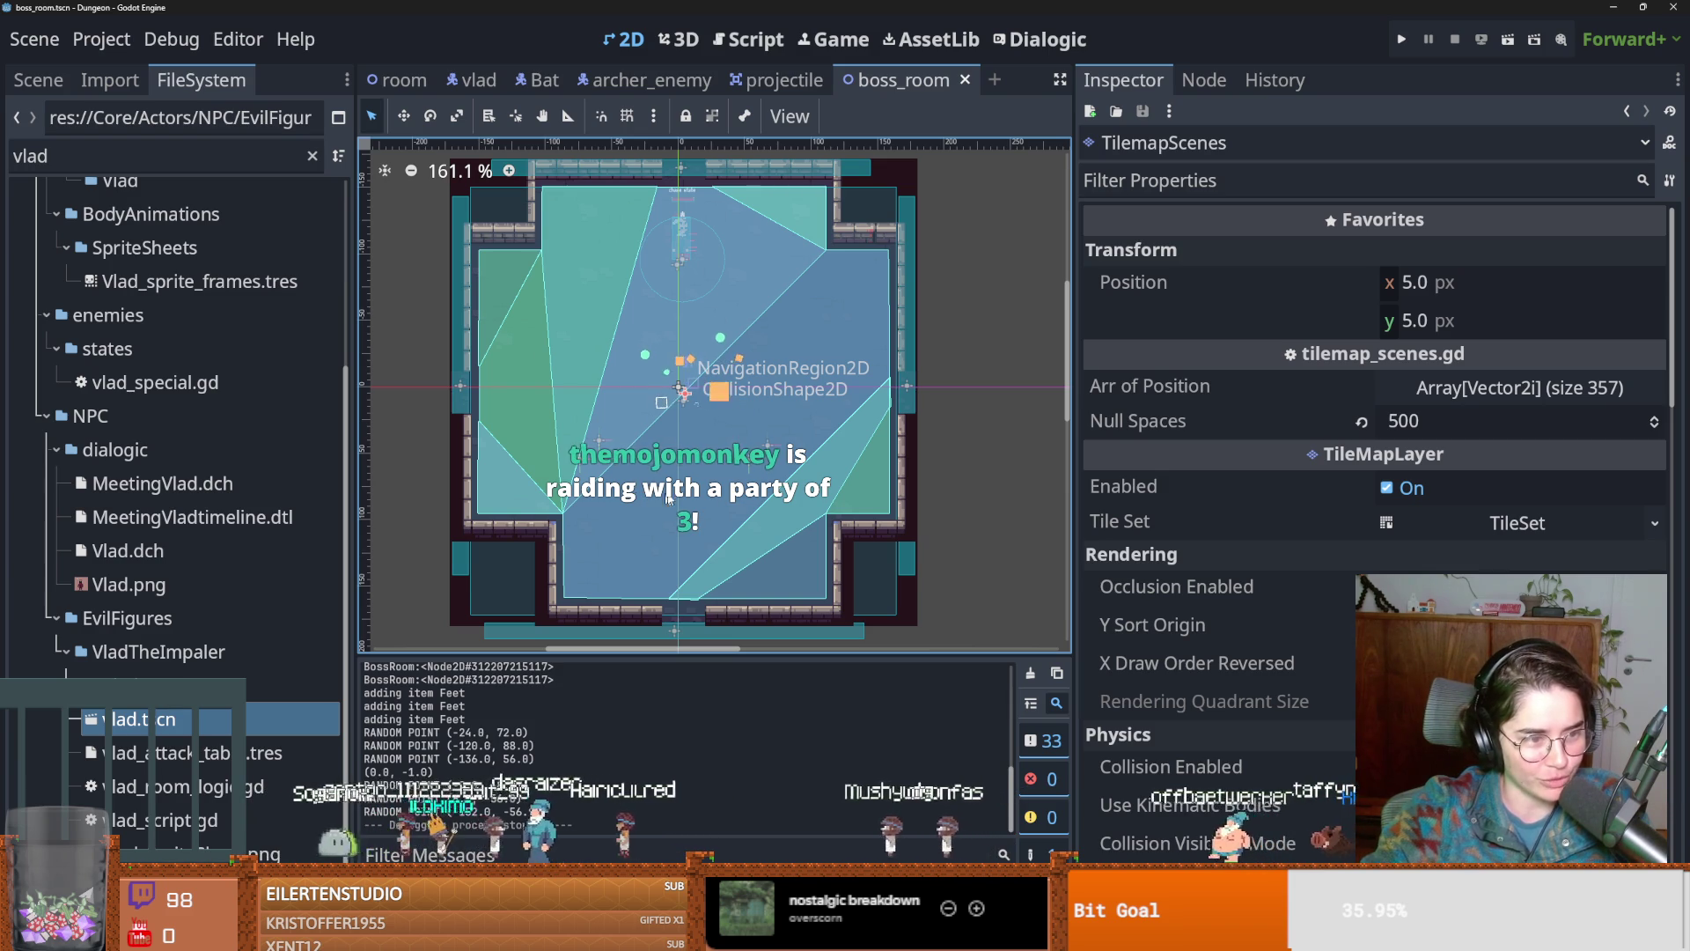
scroll(694, 546, "up", 1)
scroll(698, 536, "up", 1)
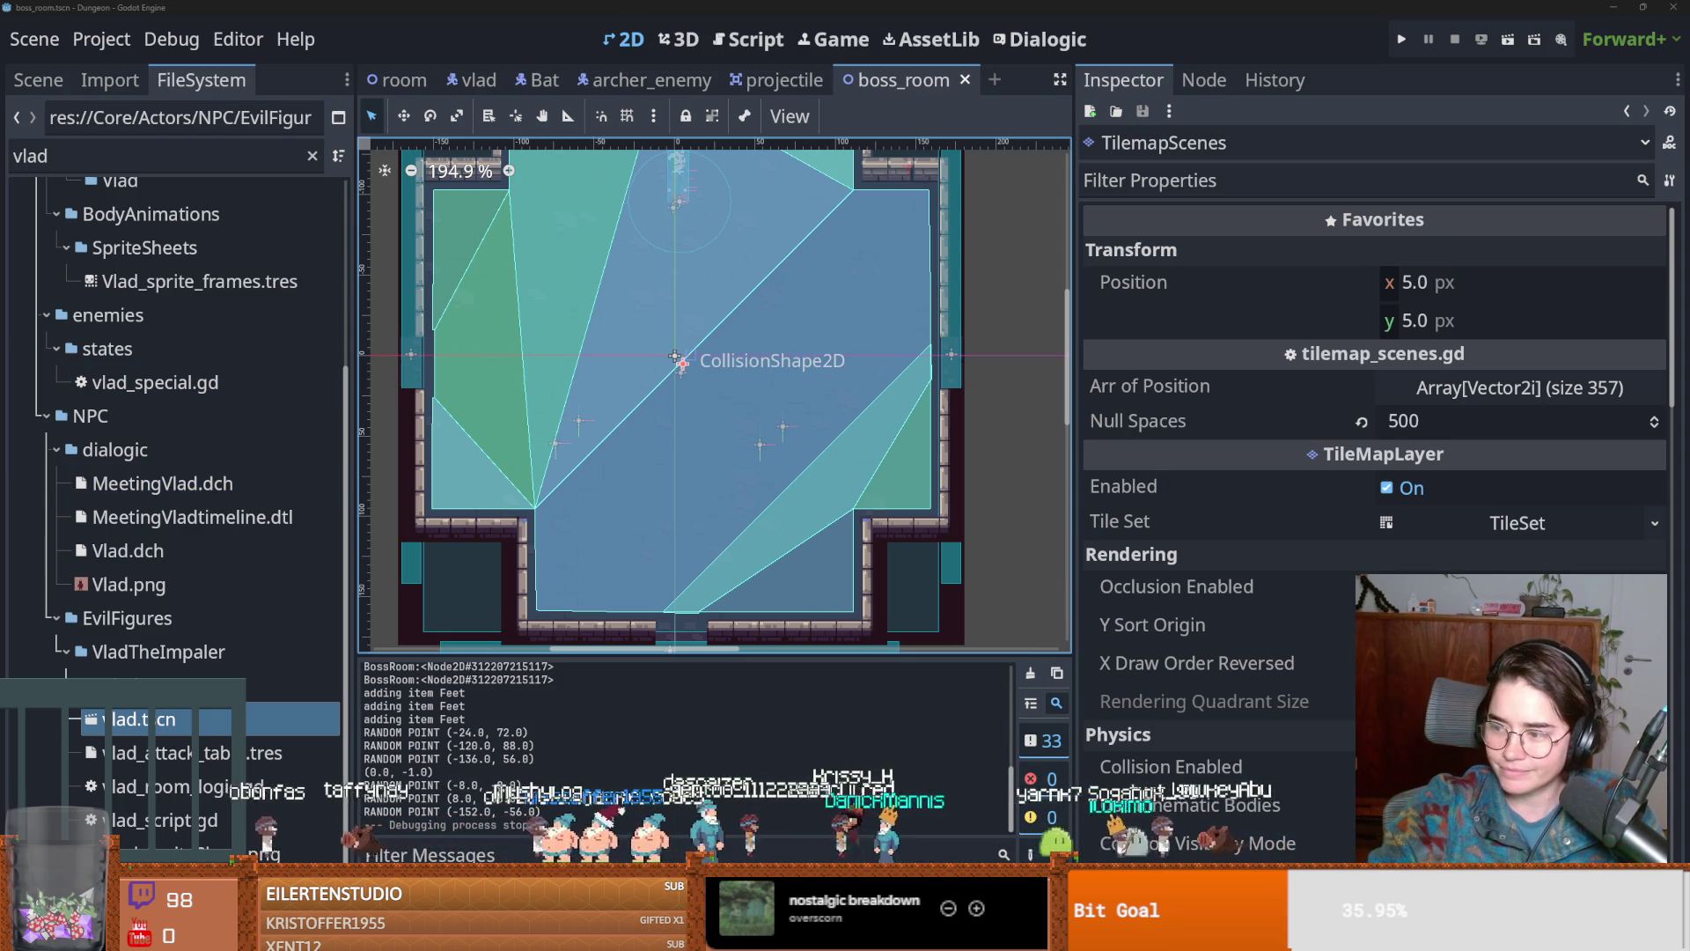
scroll(643, 352, "down", 2)
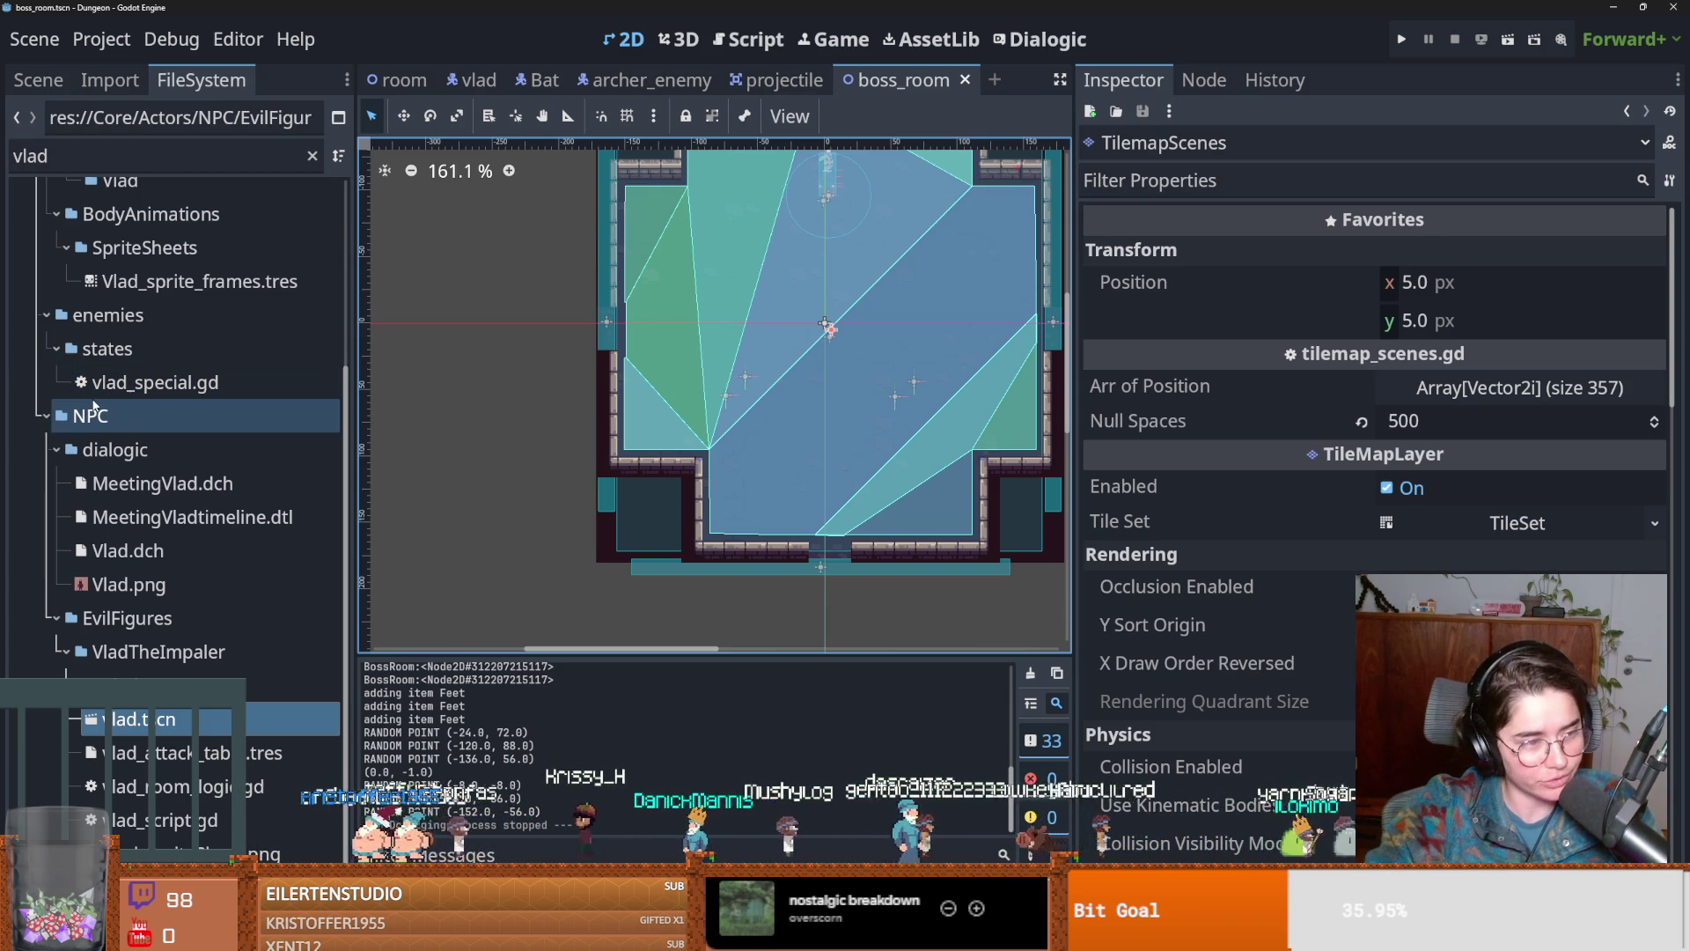
key("ctrl+s")
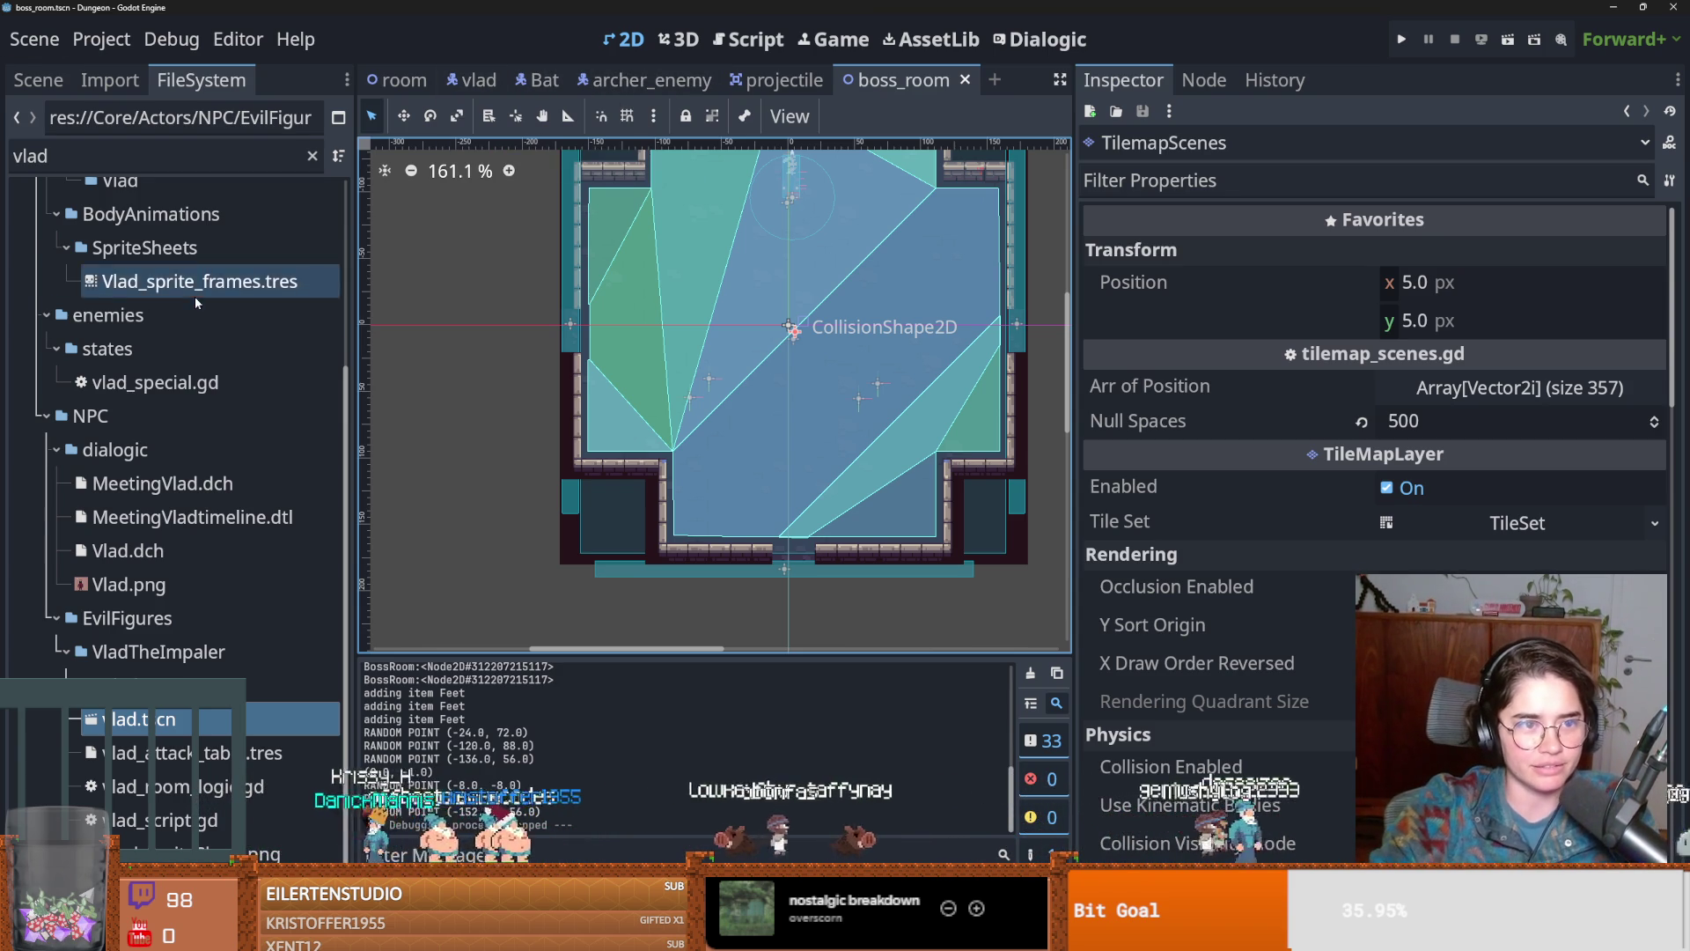
scroll(185, 308, "up", 4)
scroll(176, 343, "down", 4)
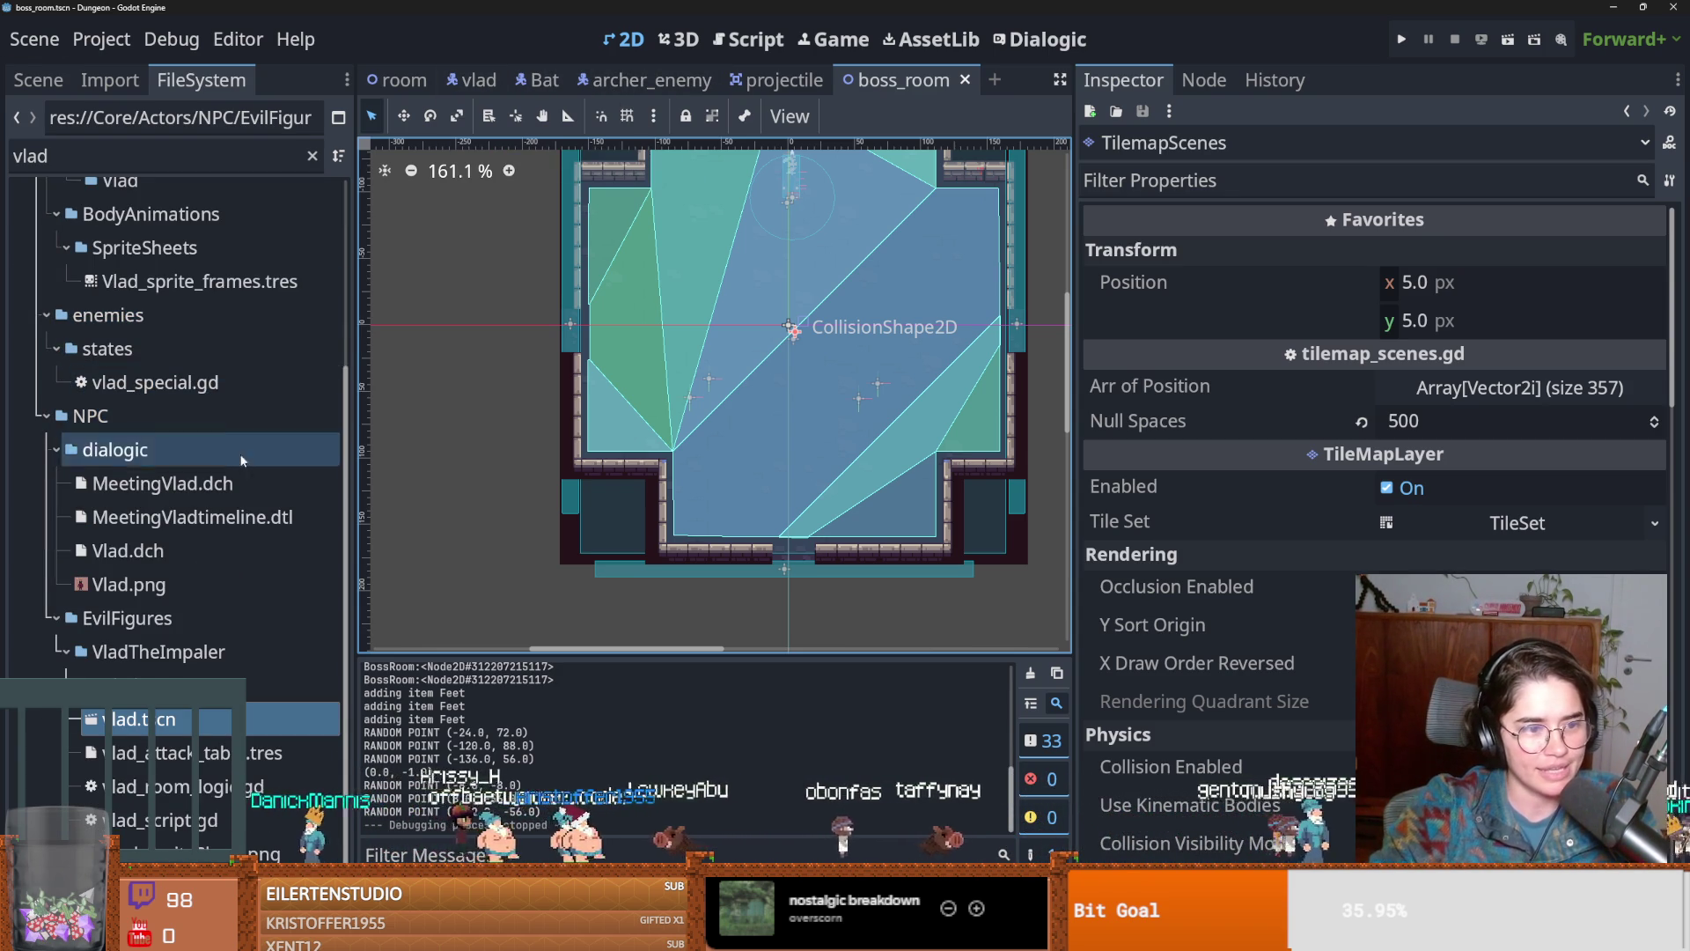
key("ctrl+s")
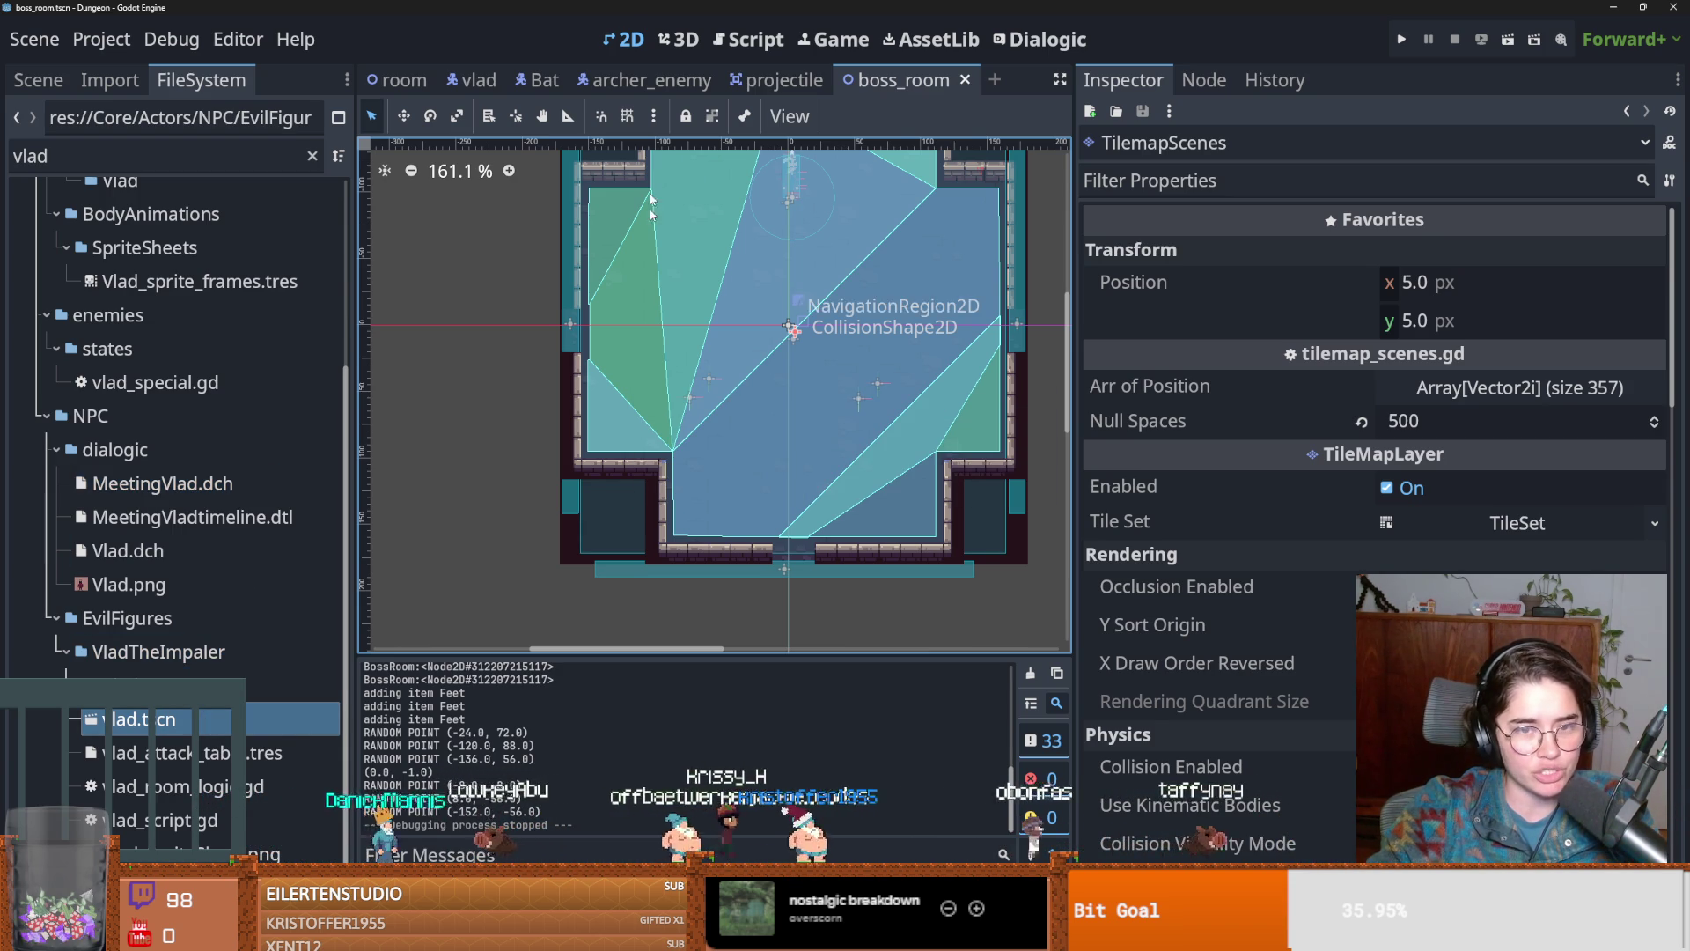
scroll(701, 203, "up", 2)
scroll(701, 202, "down", 1)
left_click(39, 80)
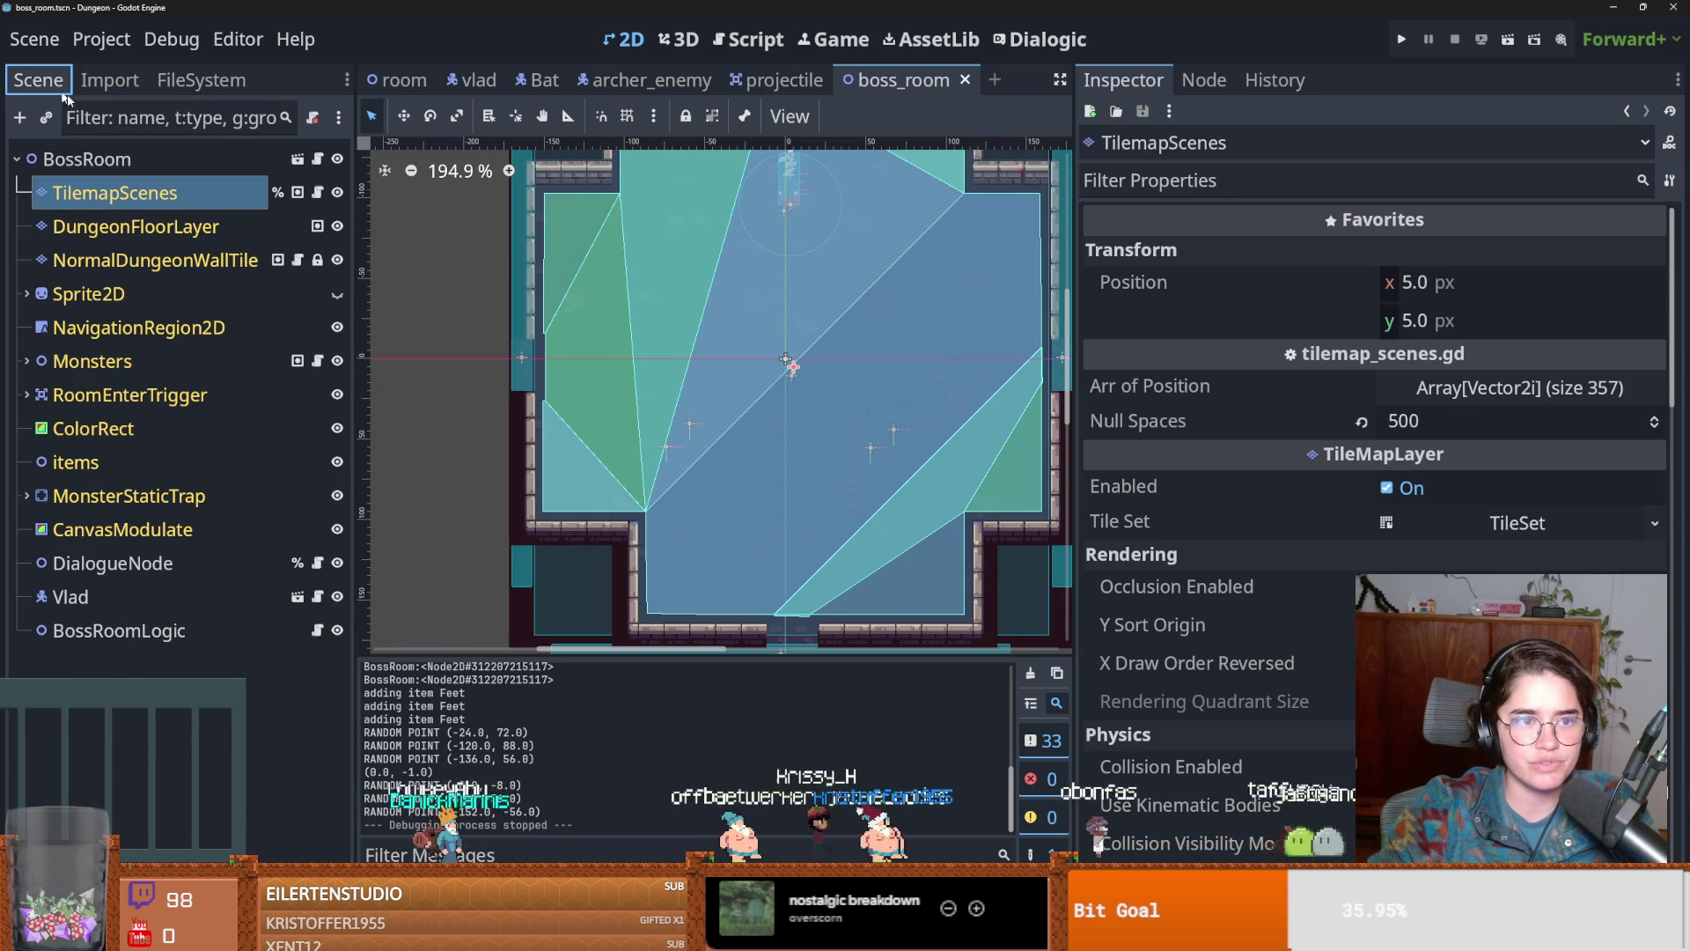
Step: Add a Marker2D child under BossRoom and drag it to the room's upper-left area
right_click(74, 159)
left_click(165, 212)
type("mark")
key("Return")
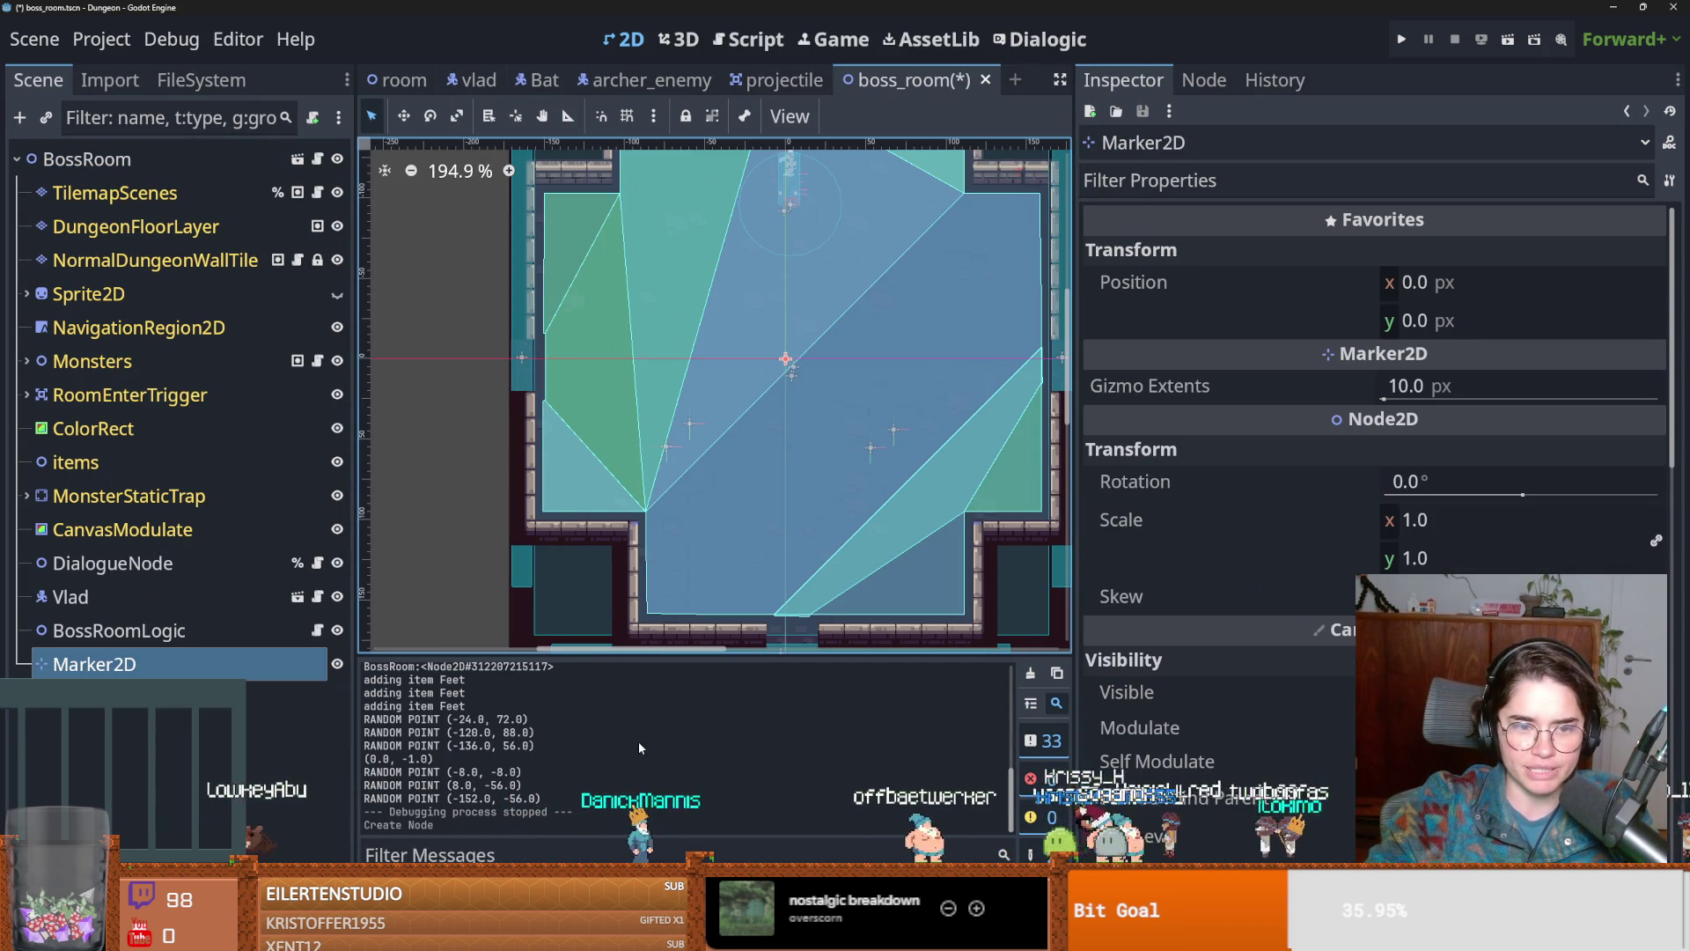
scroll(648, 401, "down", 2)
mouse_move(753, 381)
left_mouse_down()
mouse_move(680, 400)
mouse_move(678, 580)
mouse_move(481, 519)
mouse_move(458, 499)
mouse_move(561, 505)
mouse_move(570, 262)
mouse_move(577, 304)
left_mouse_up()
Step: Set the marker's position to (-152, -56)
left_click(1453, 284)
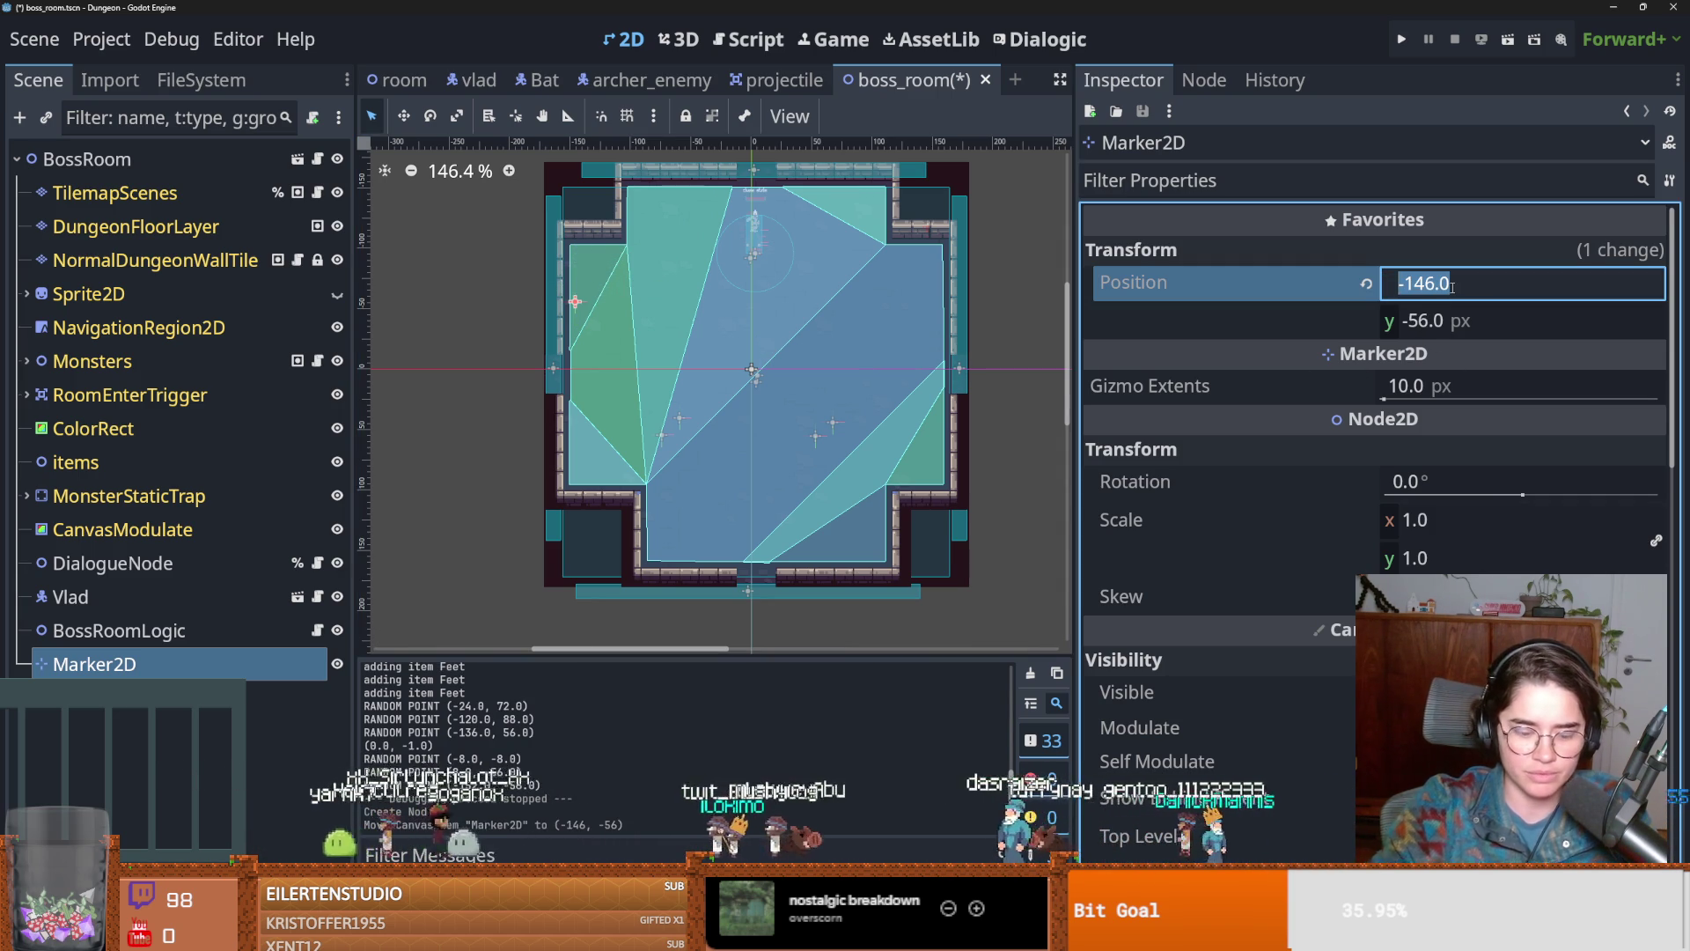
type("-152")
key("Tab")
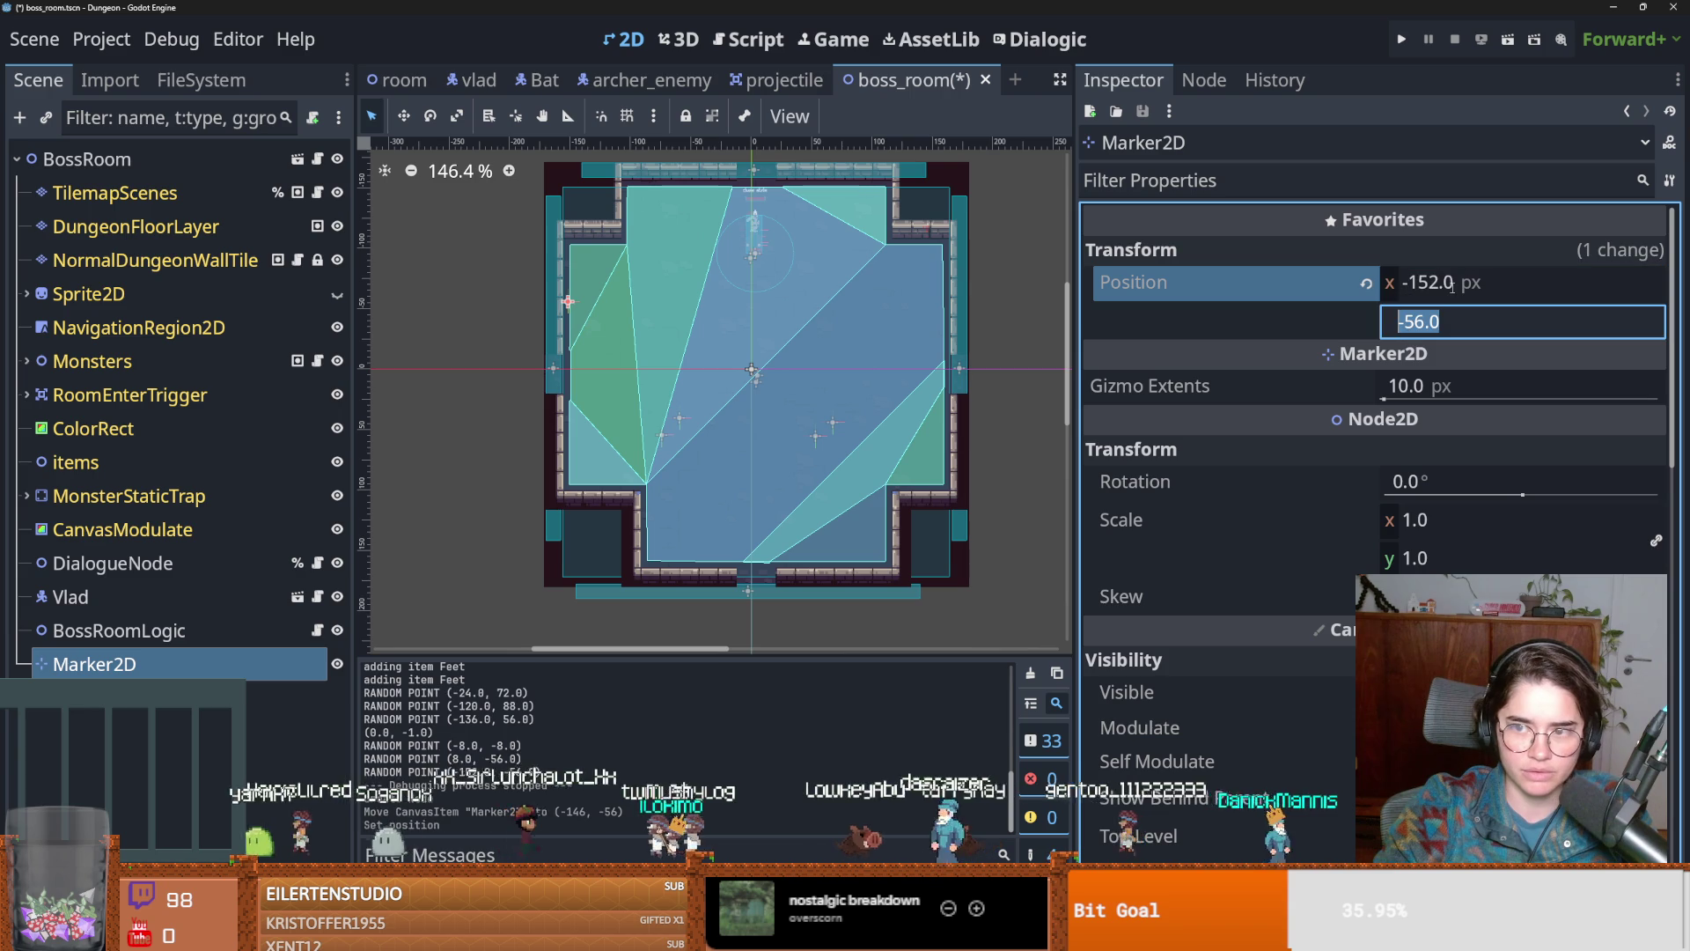
type("-5")
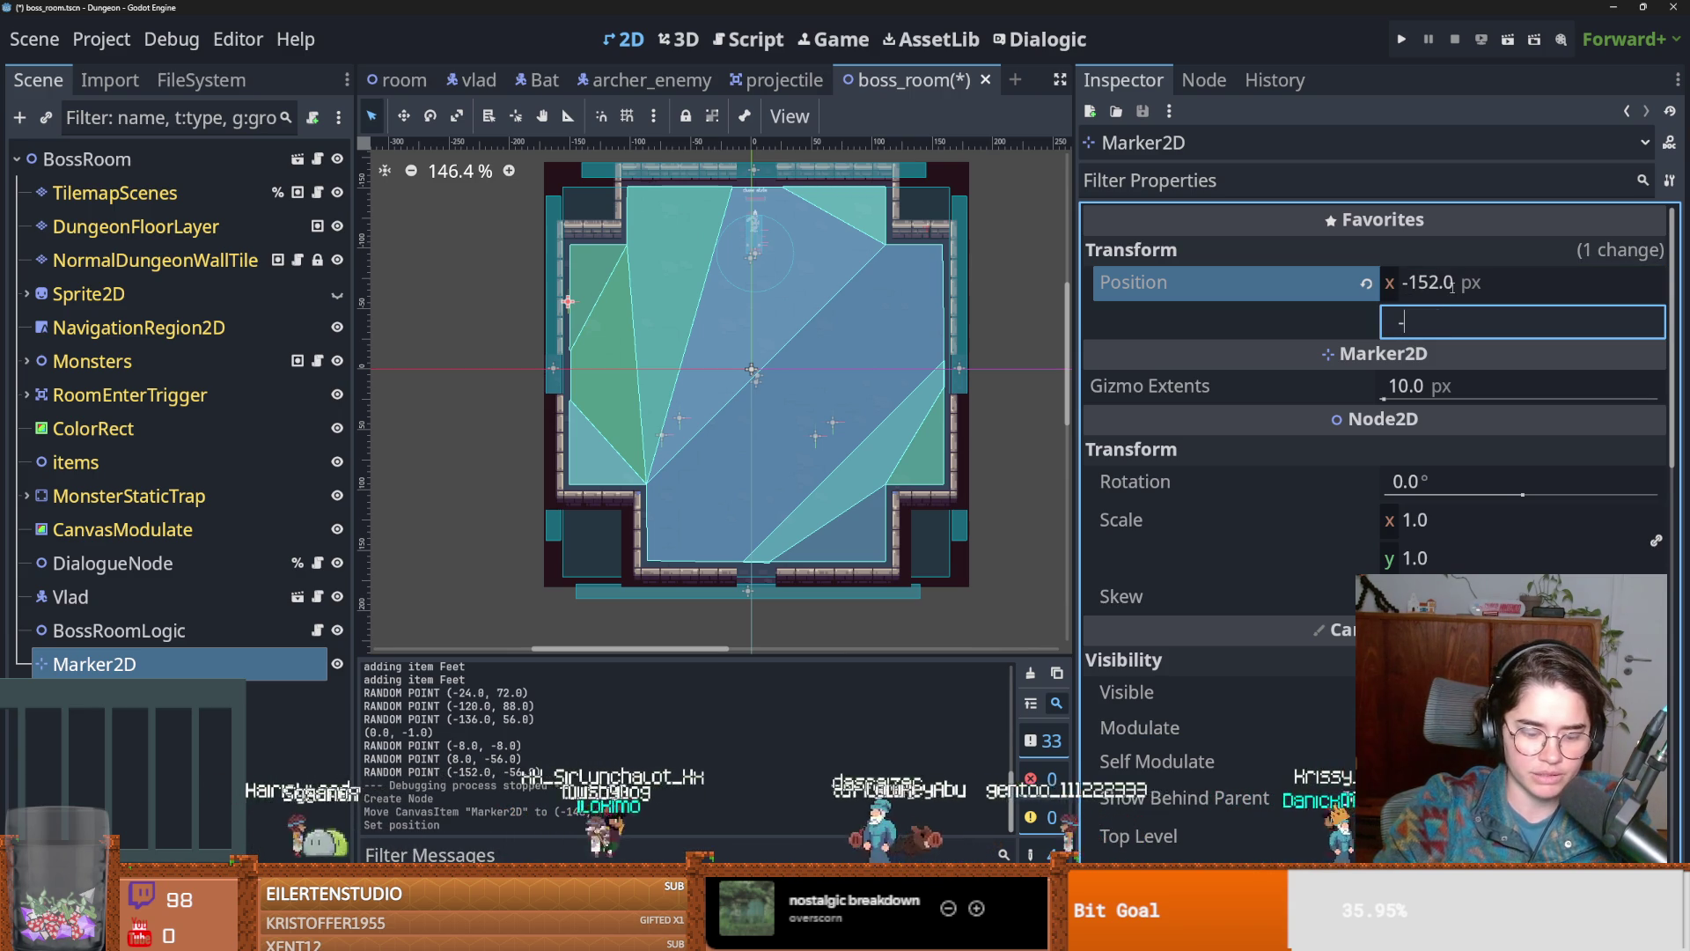
type("6")
key("Return")
scroll(574, 271, "up", 3)
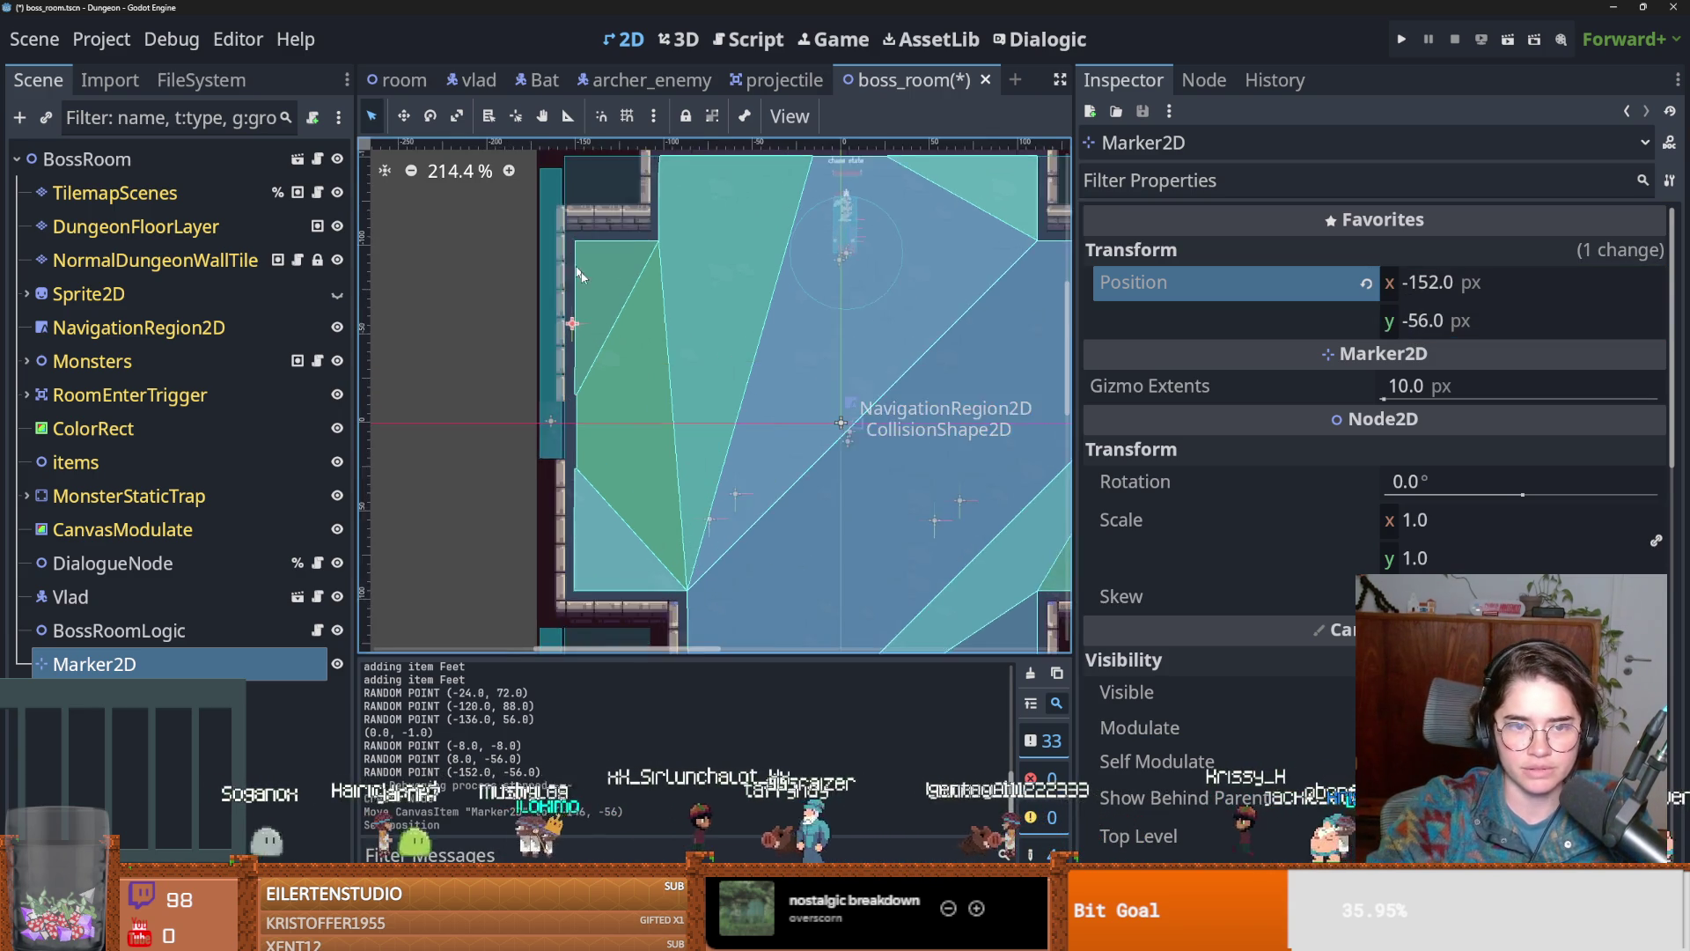
scroll(616, 368, "down", 8)
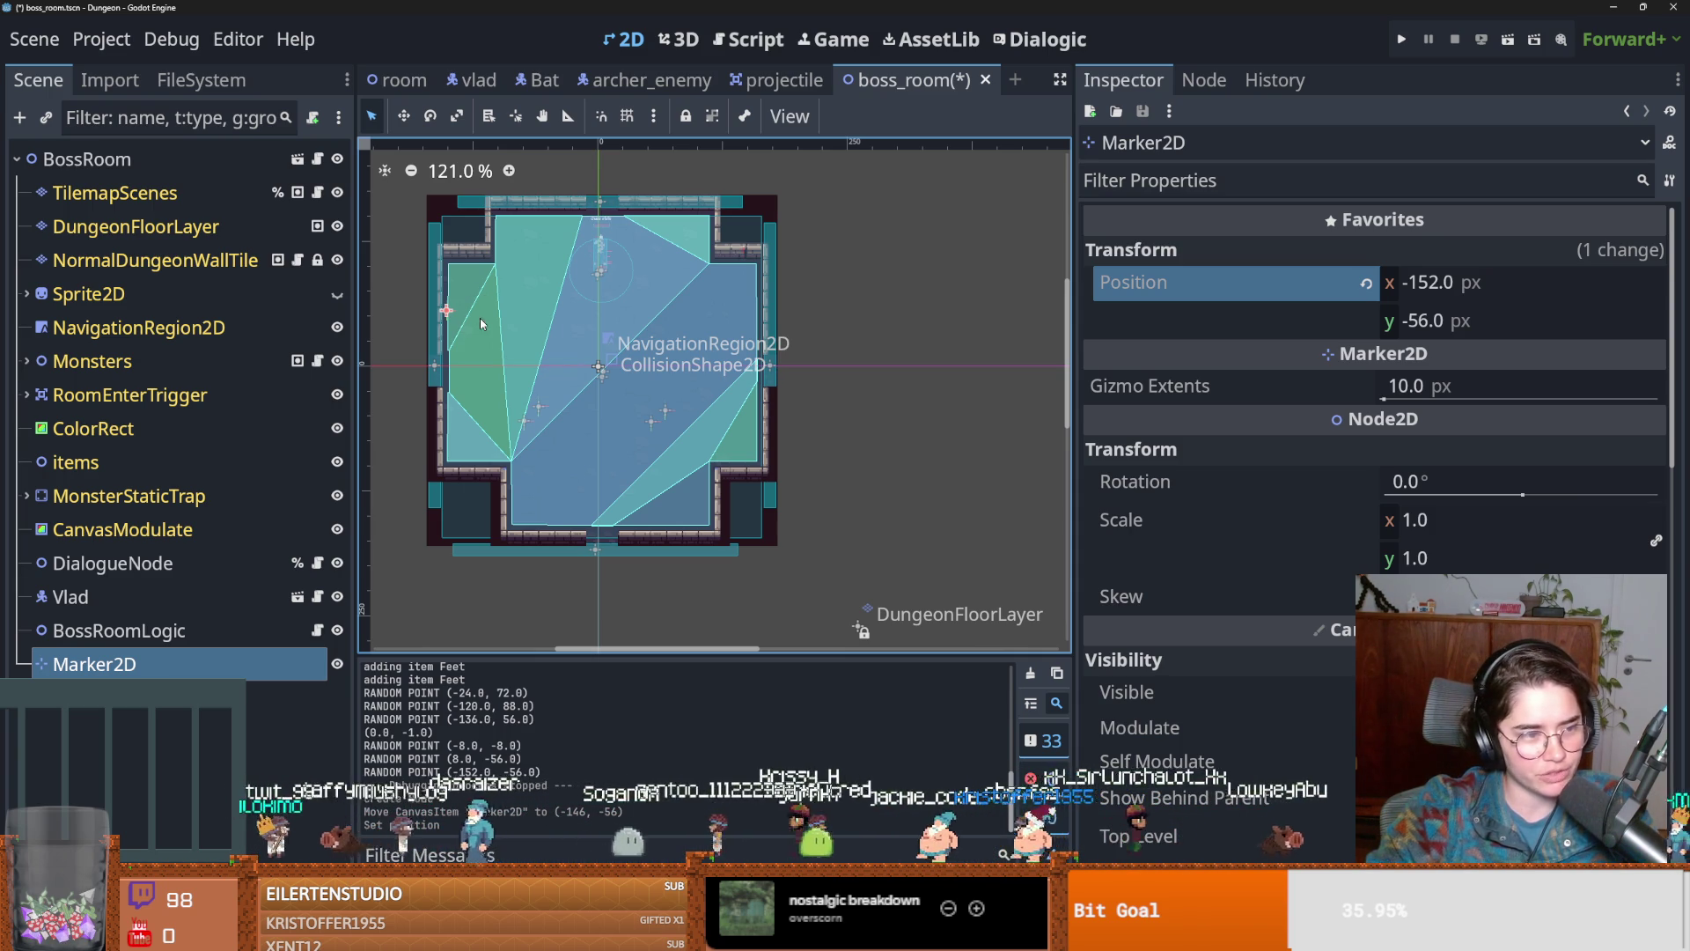
scroll(481, 323, "up", 3)
Step: Save boss_room and center the whole room in the 2D viewport
key("ctrl+s")
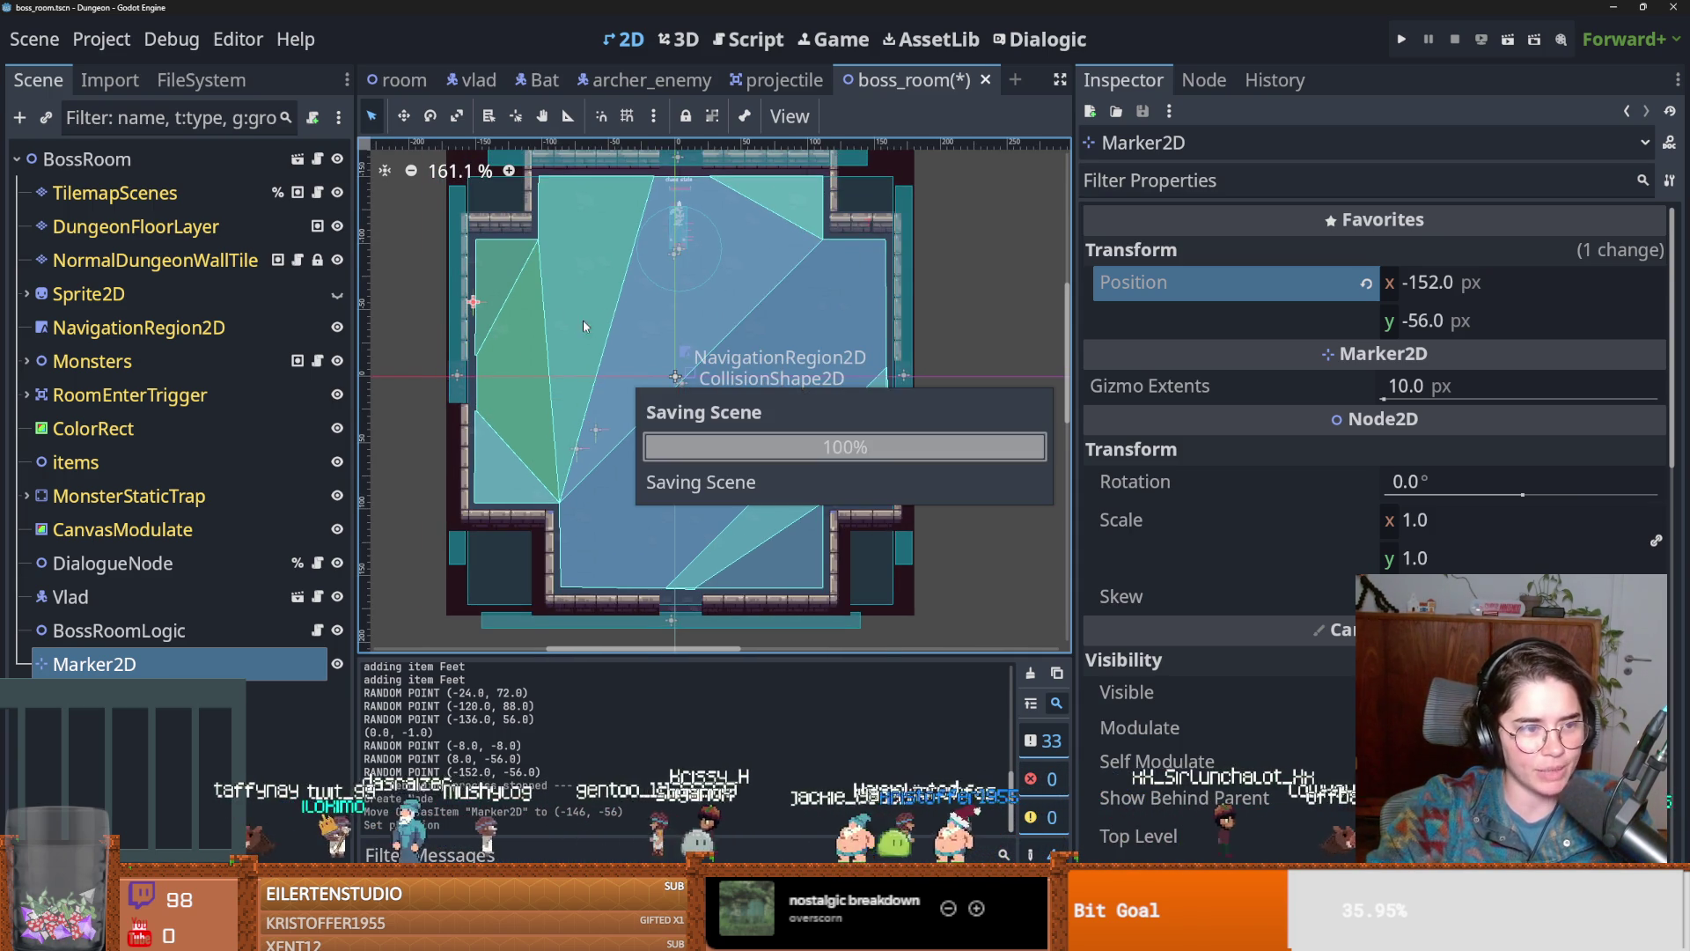
scroll(616, 370, "up", 2)
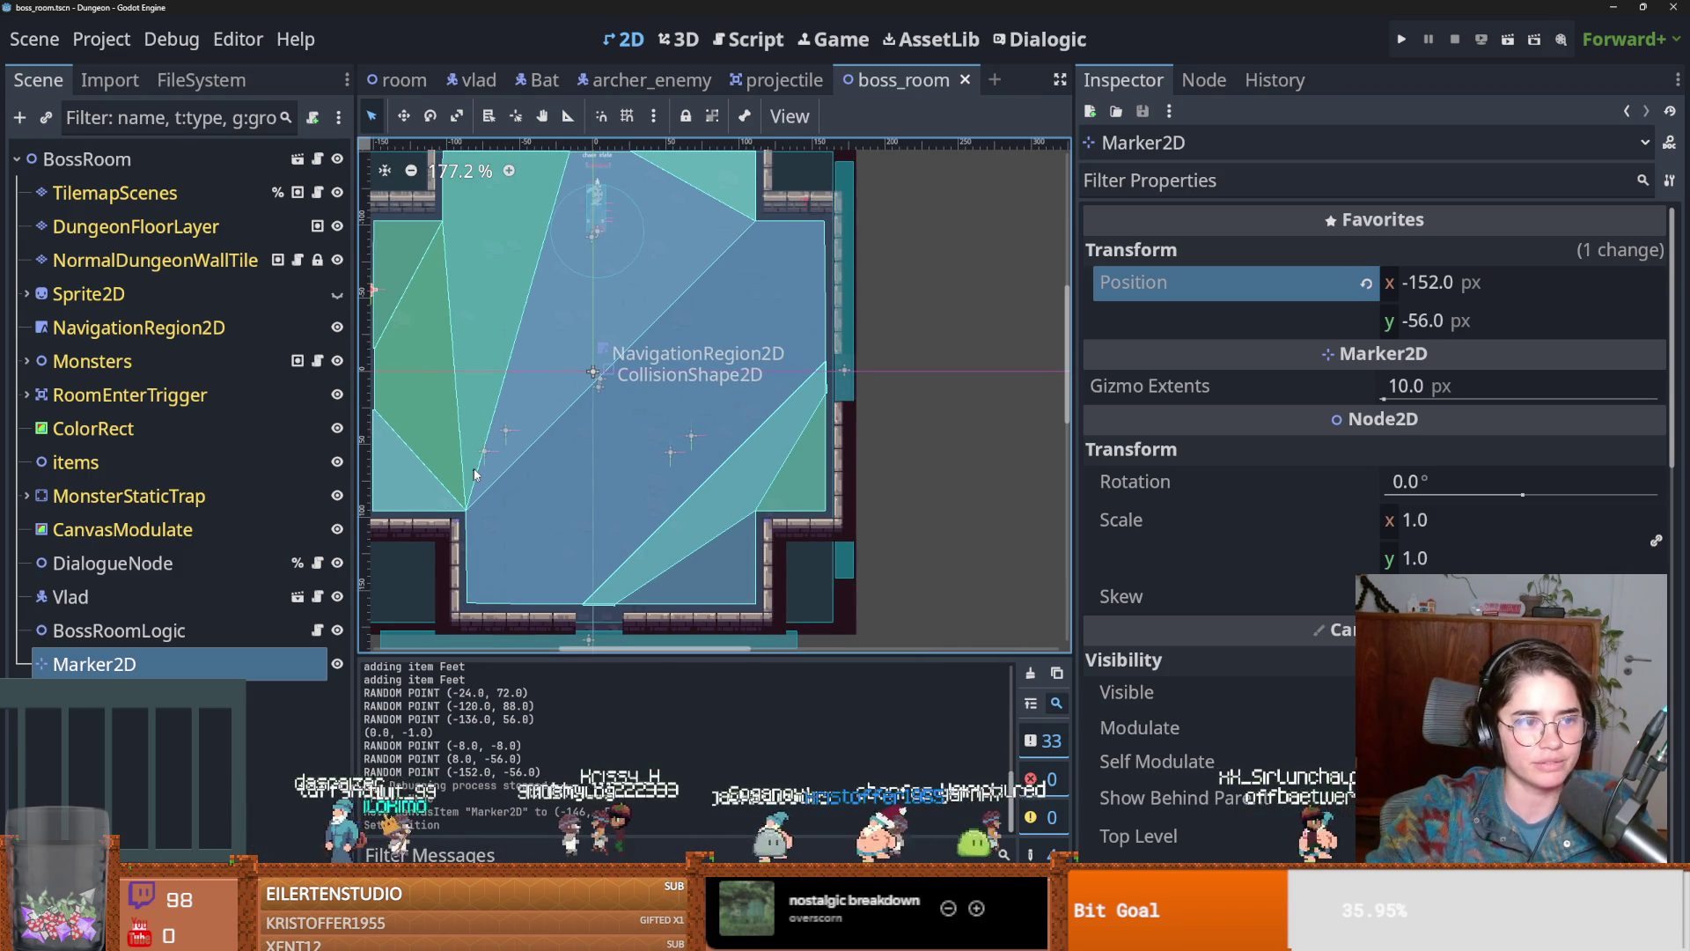
left_click_drag(619, 413, 790, 410)
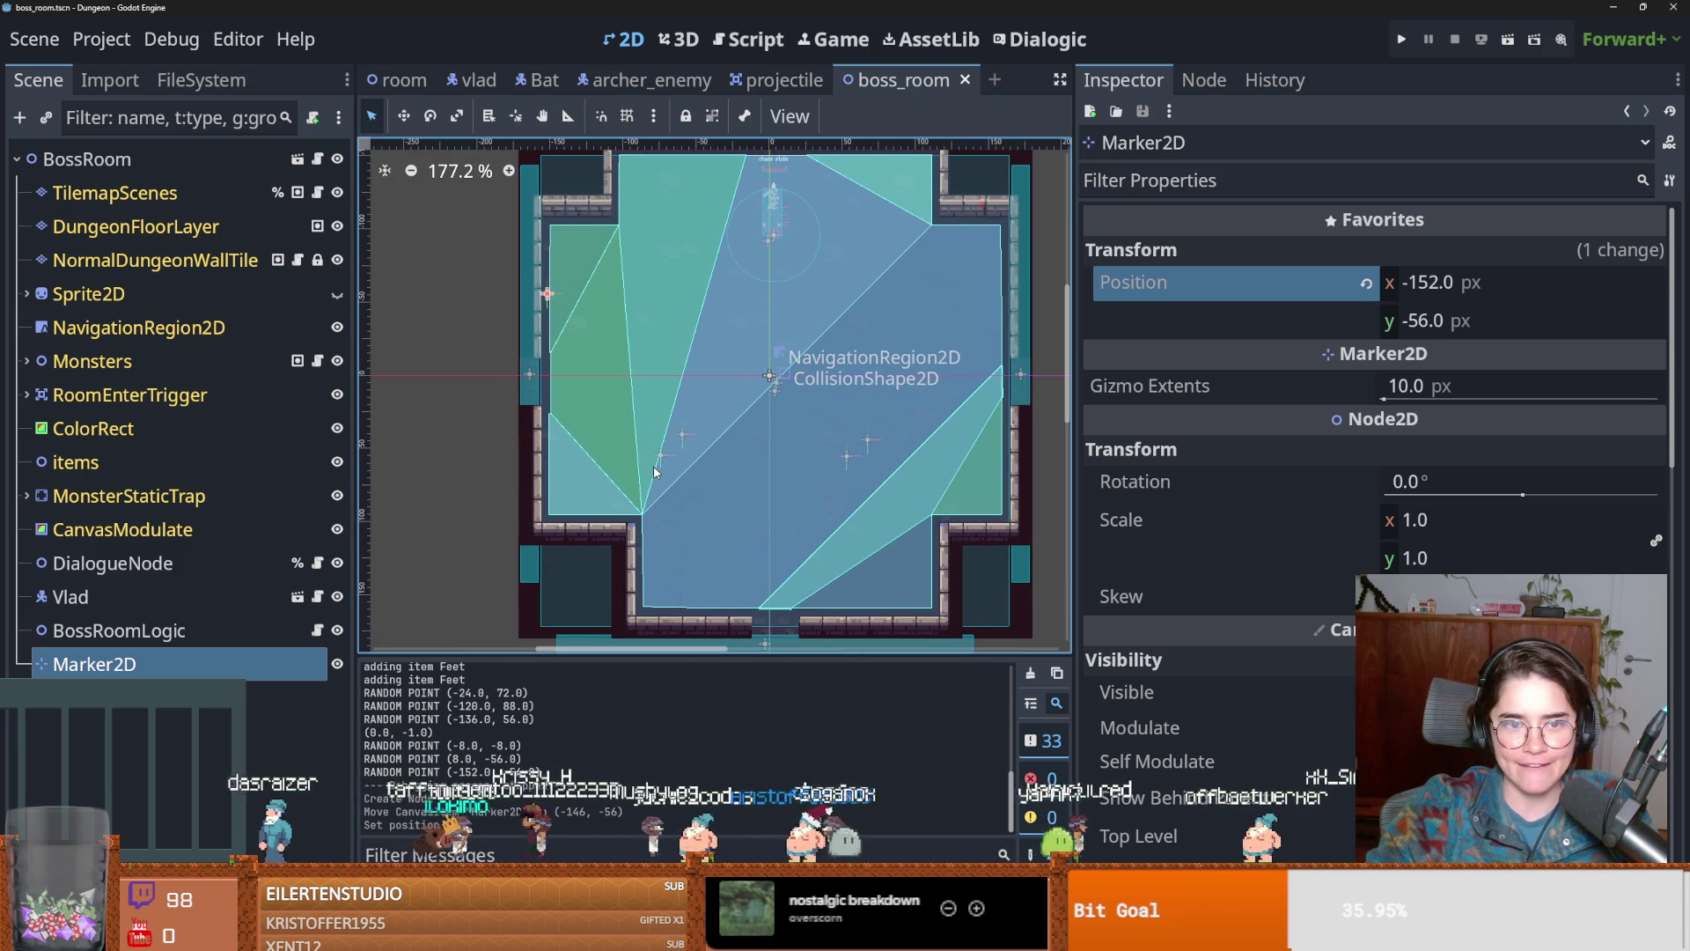
key("ctrl+s")
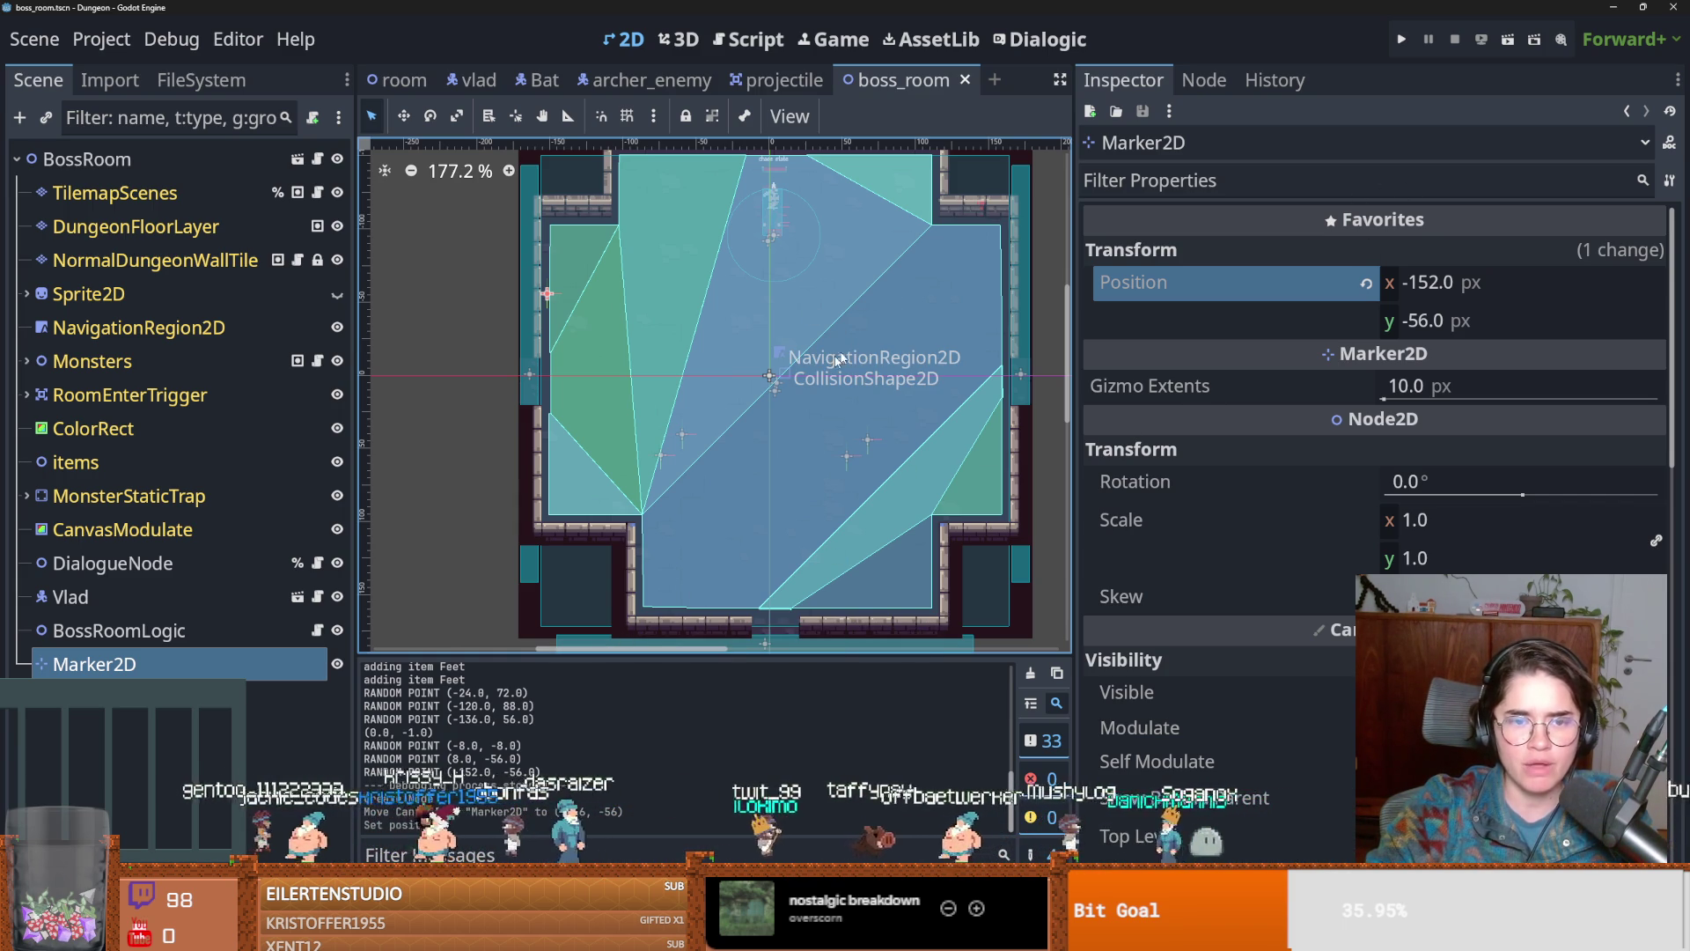
key("ctrl+s")
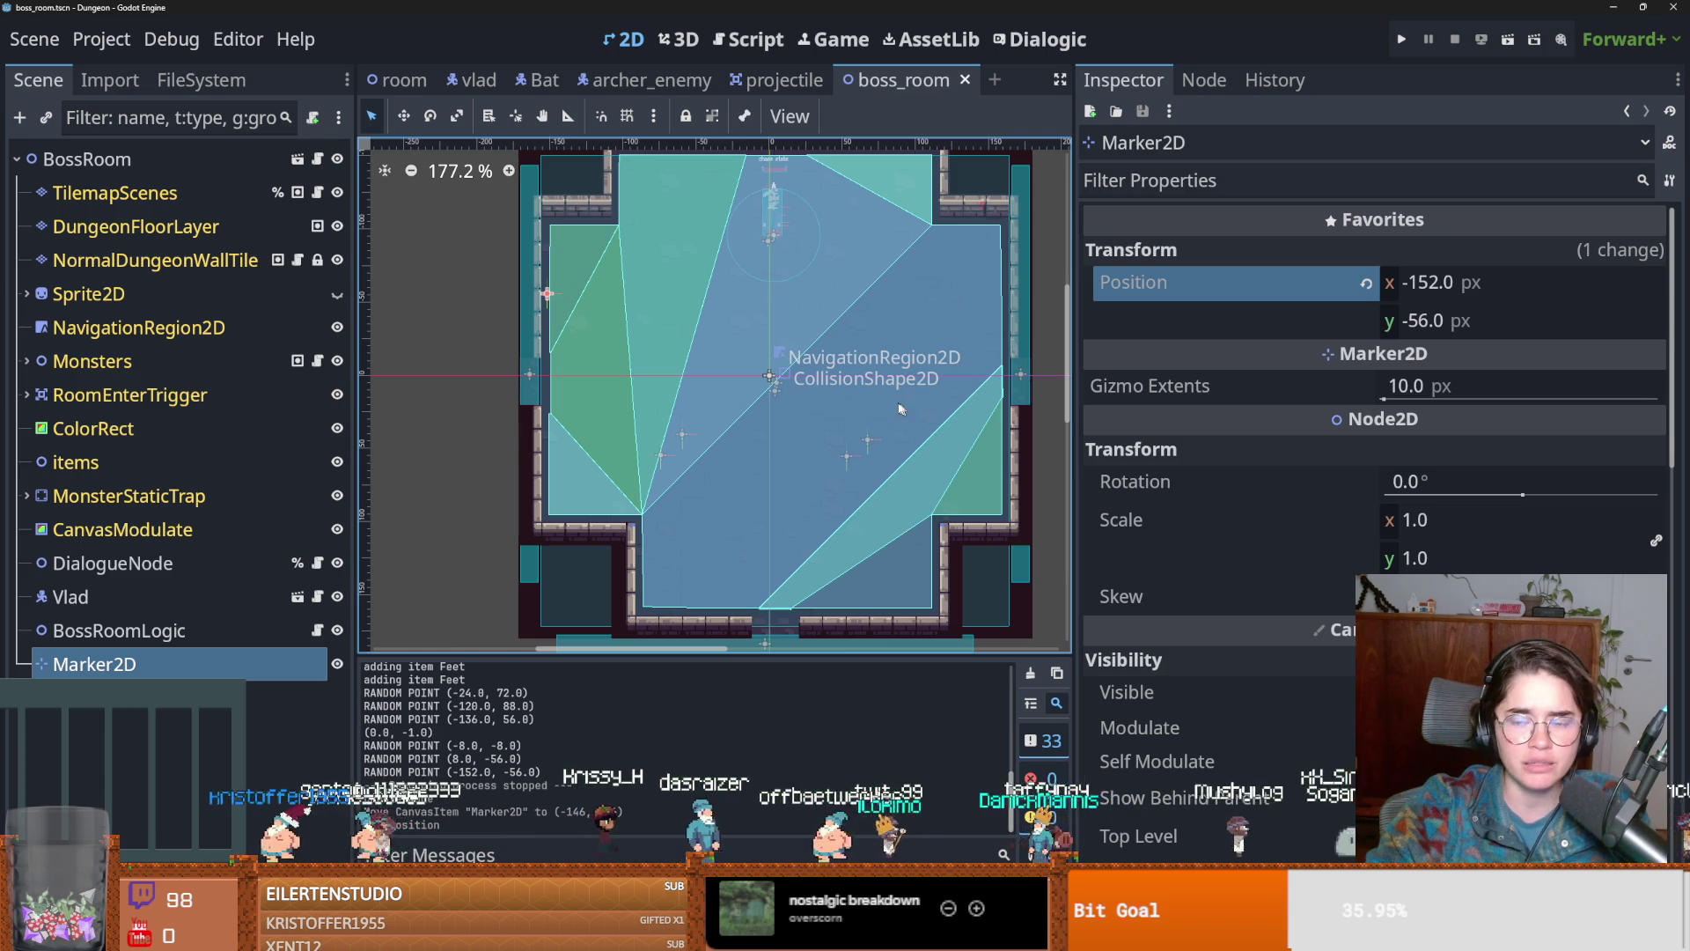
key("ctrl+s")
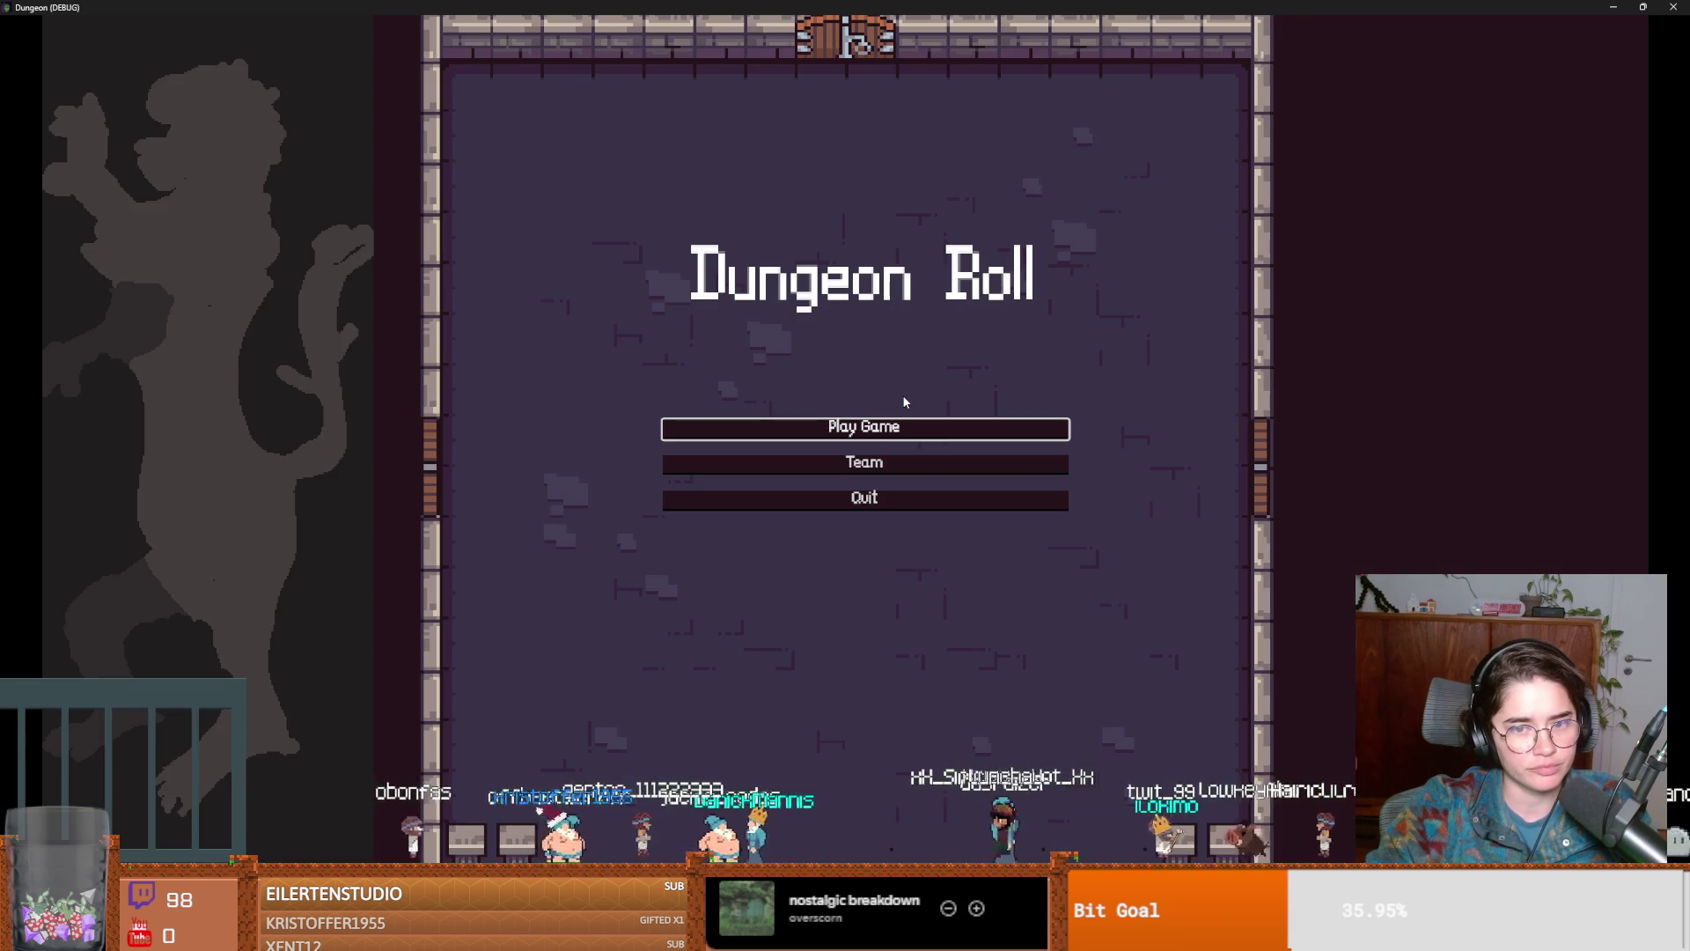
Step: Start the game from its main menu, end the playtest, and save
left_click(880, 427)
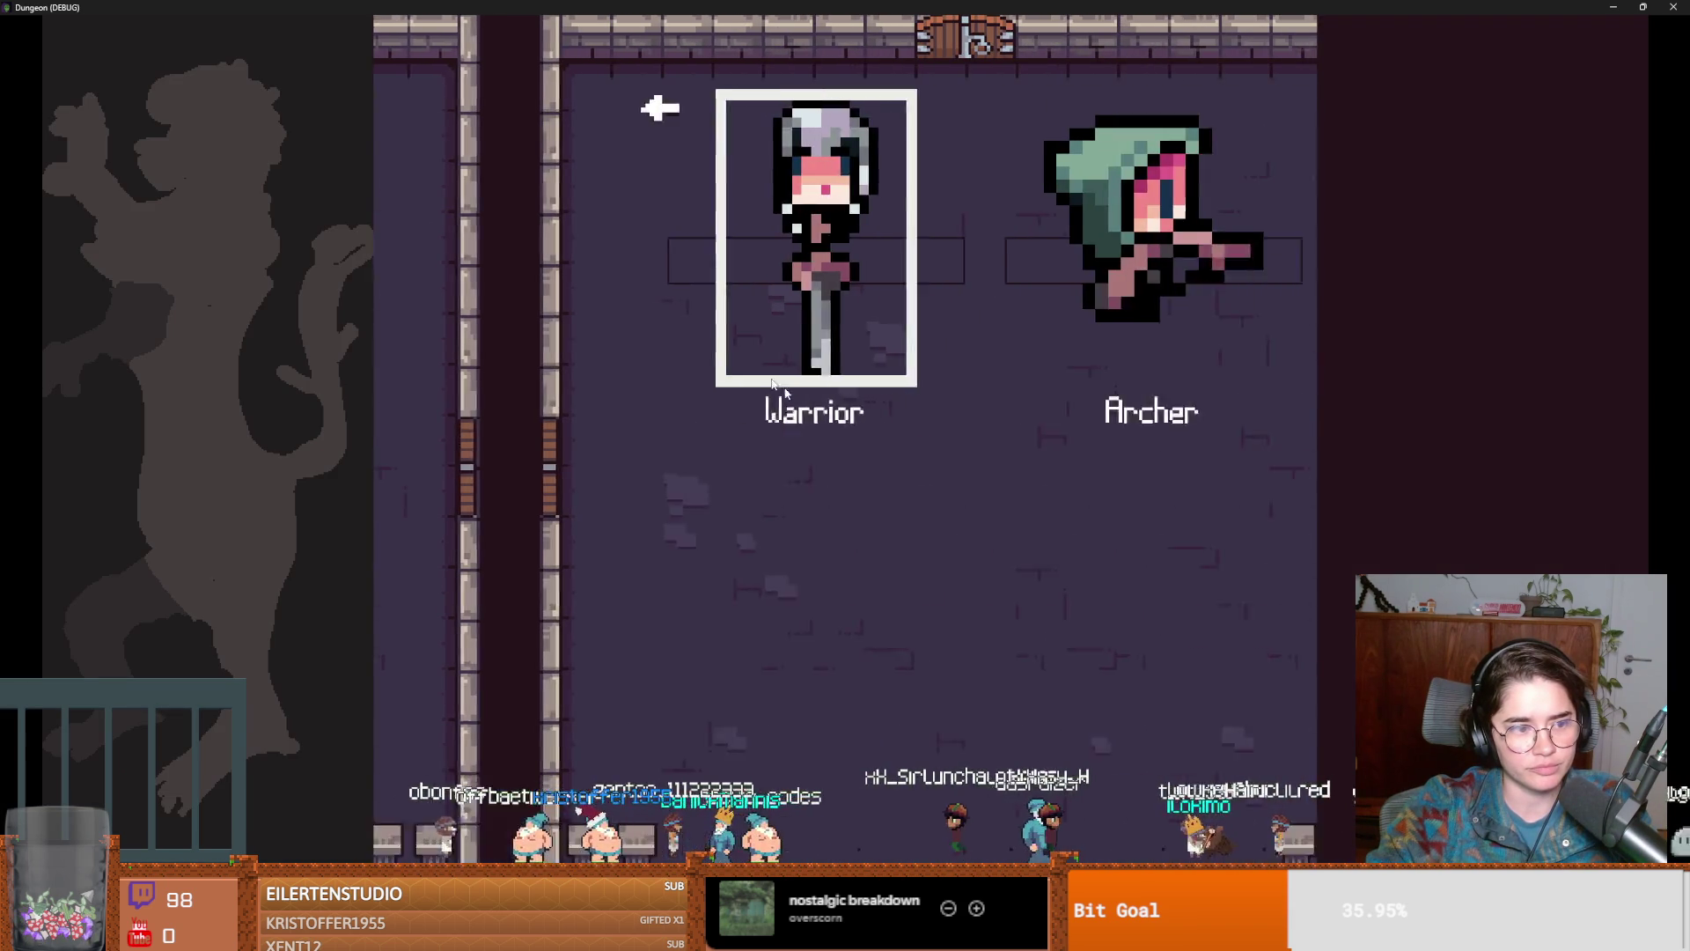
left_click(1673, 7)
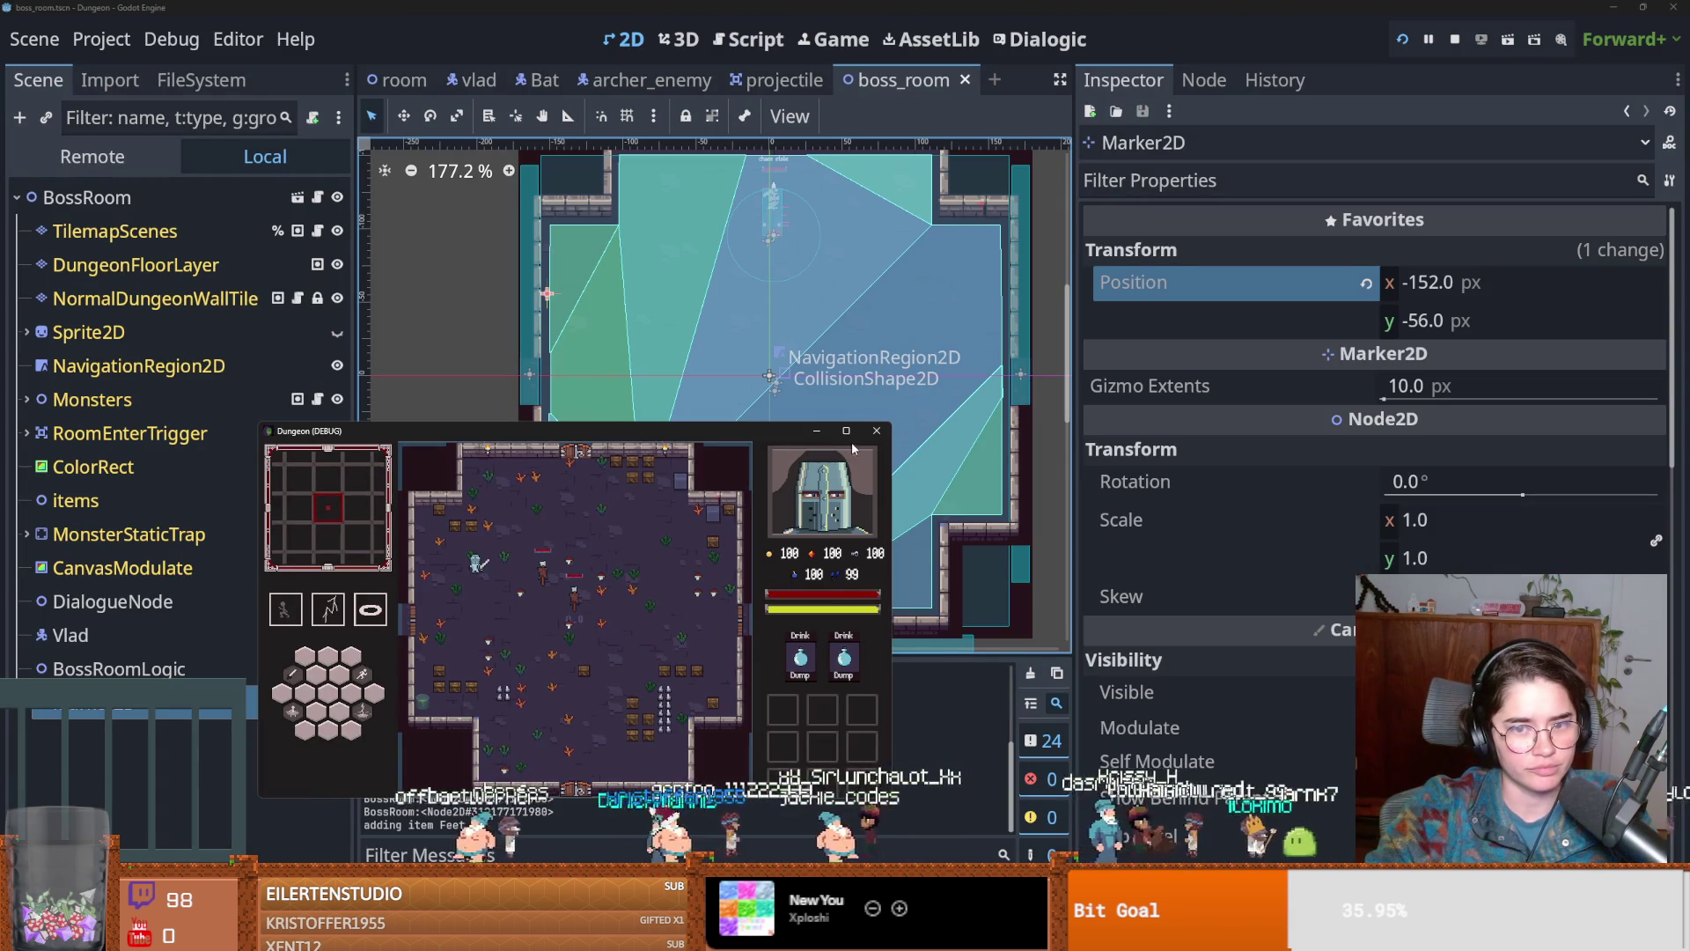
key("ctrl+s")
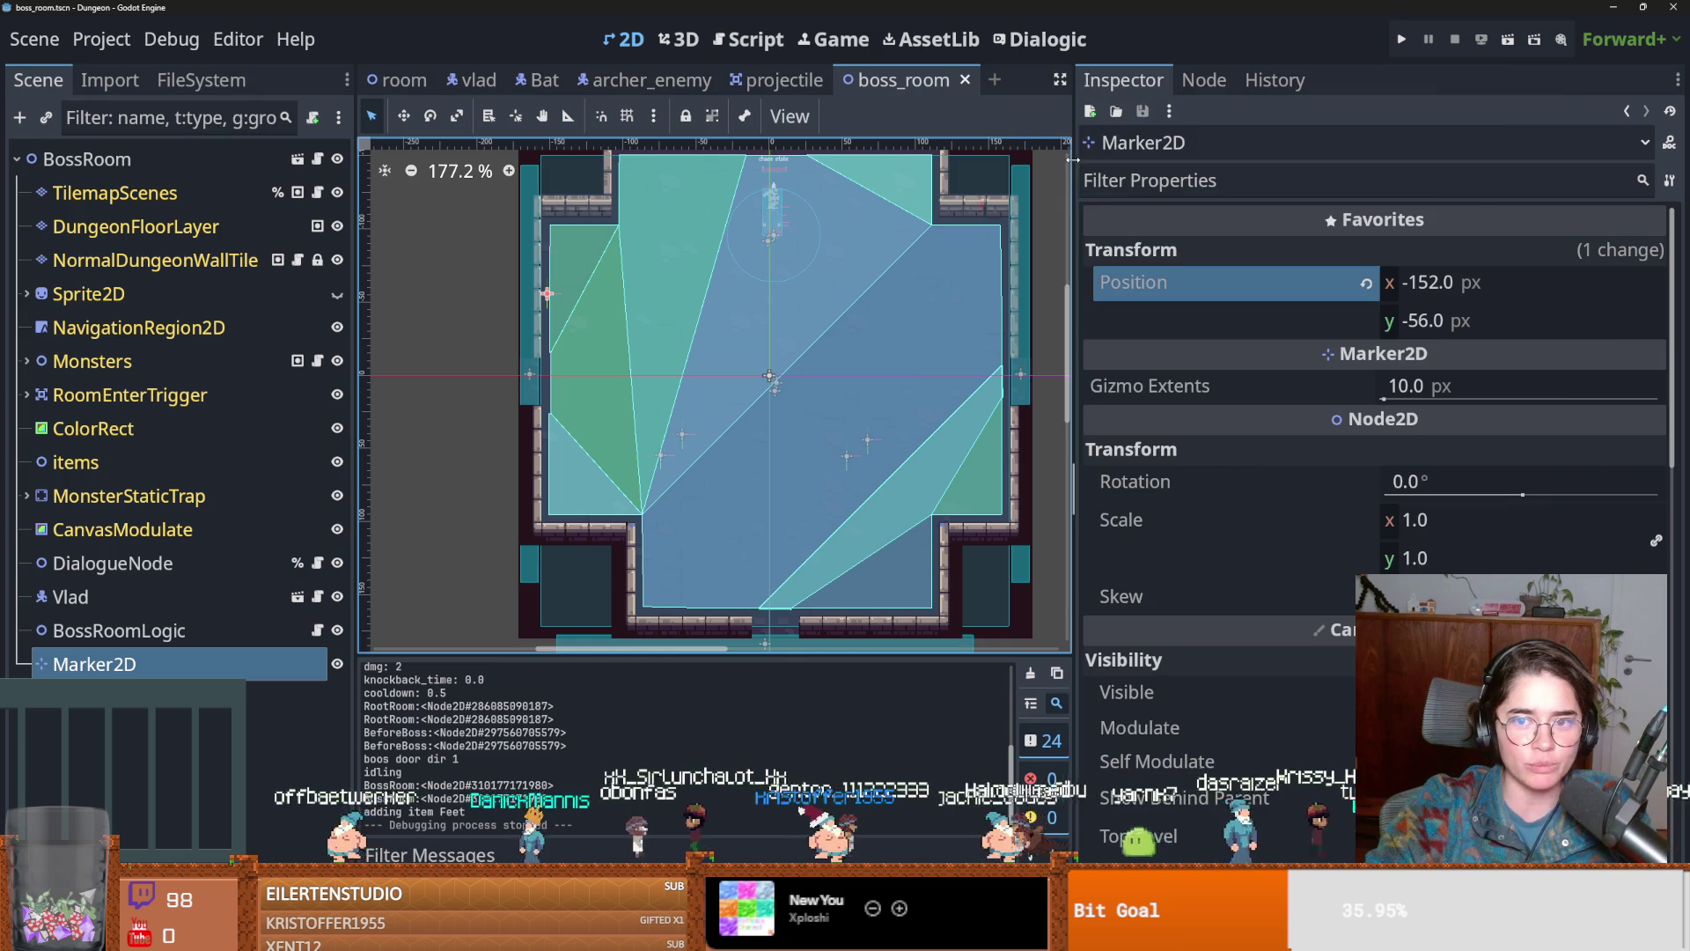
Step: Widen the canvas area, save, and open the vlad boss scene
left_click_drag(1074, 115, 1469, 115)
key("ctrl+s")
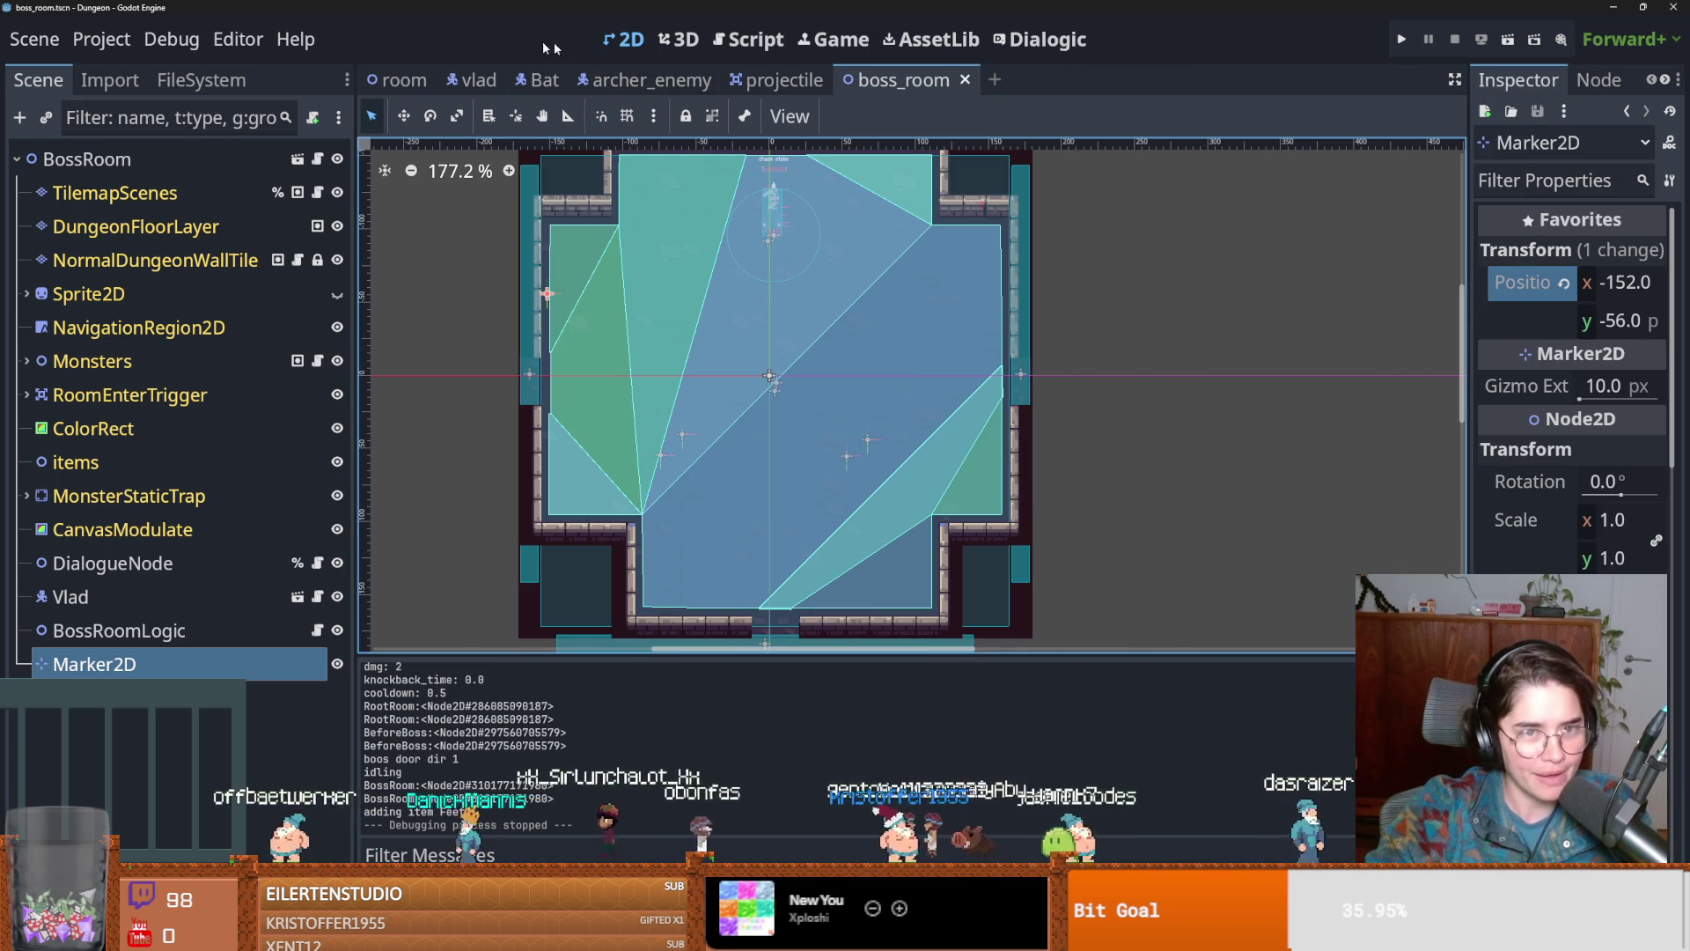
left_click(541, 81)
left_click(460, 81)
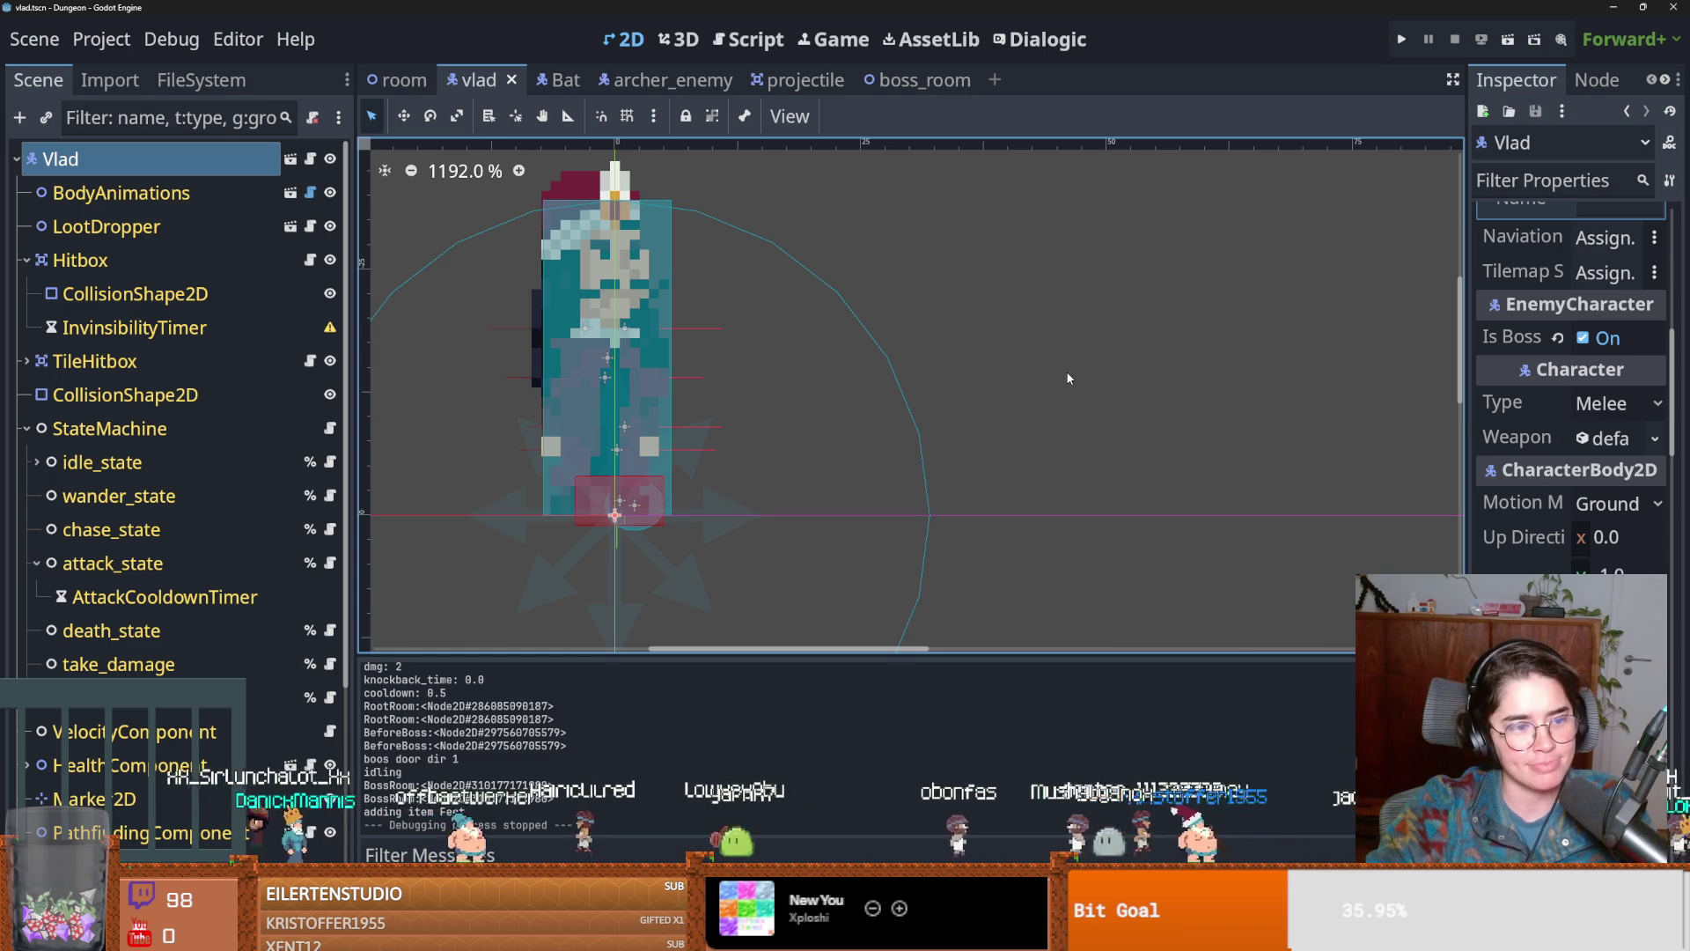
Step: Select the boss's circle CollisionShape2D at (0, 0) and save the vlad scene
key("ctrl+s")
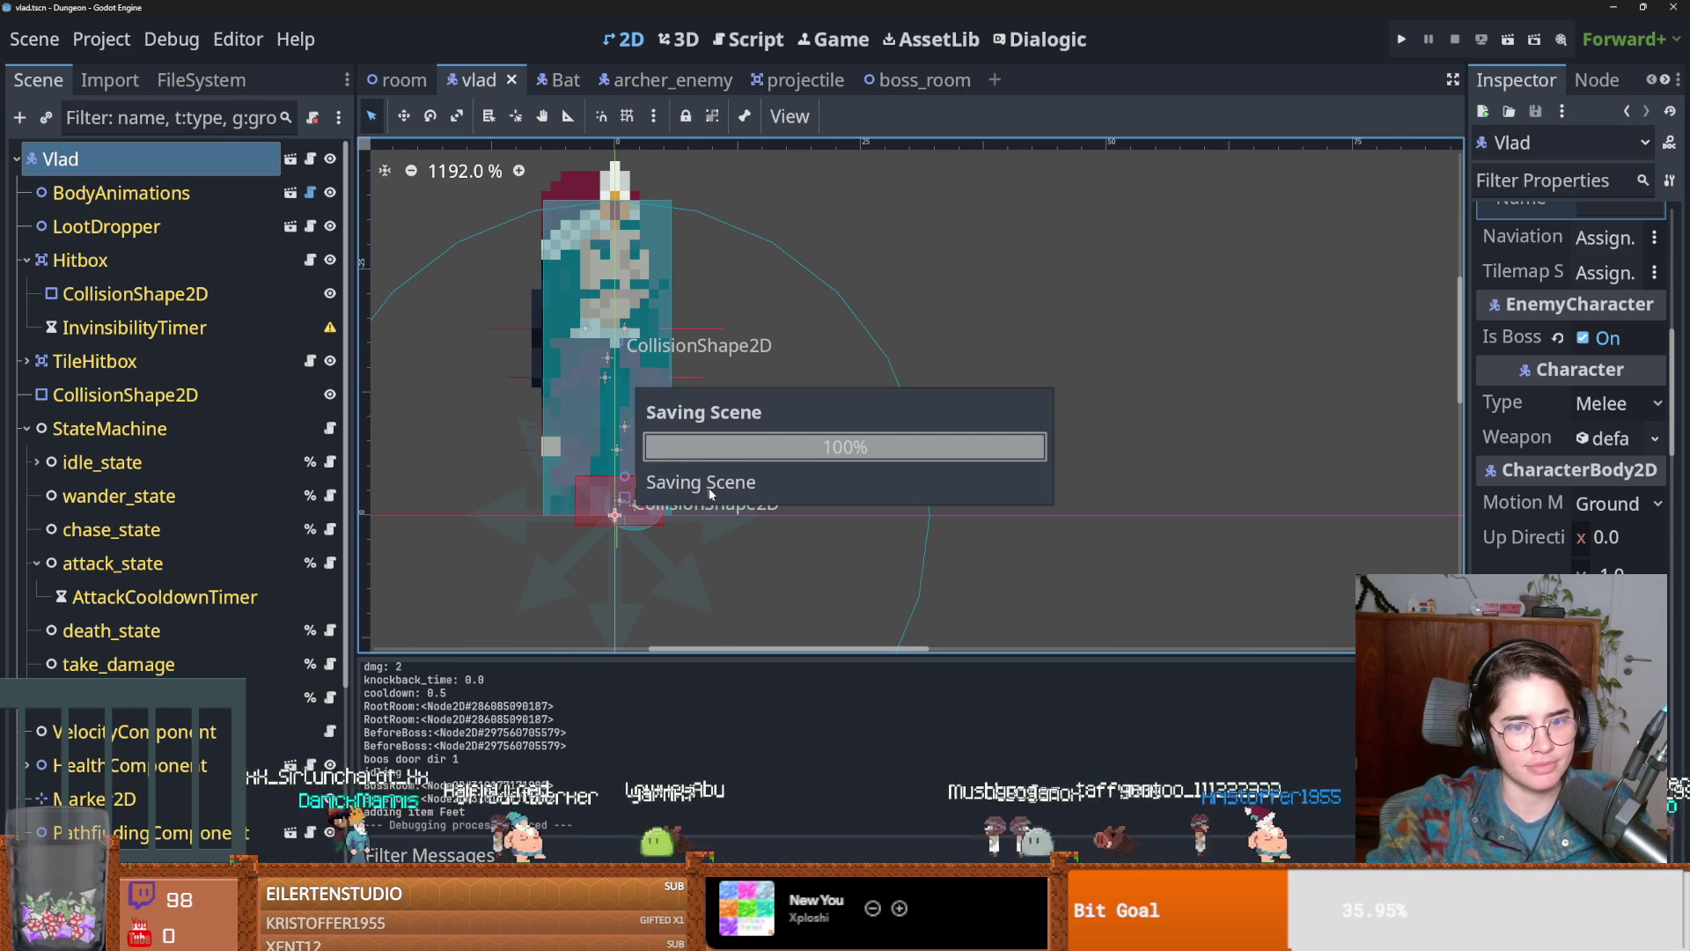
scroll(711, 495, "down", 1)
left_click(699, 471)
key("ctrl+s")
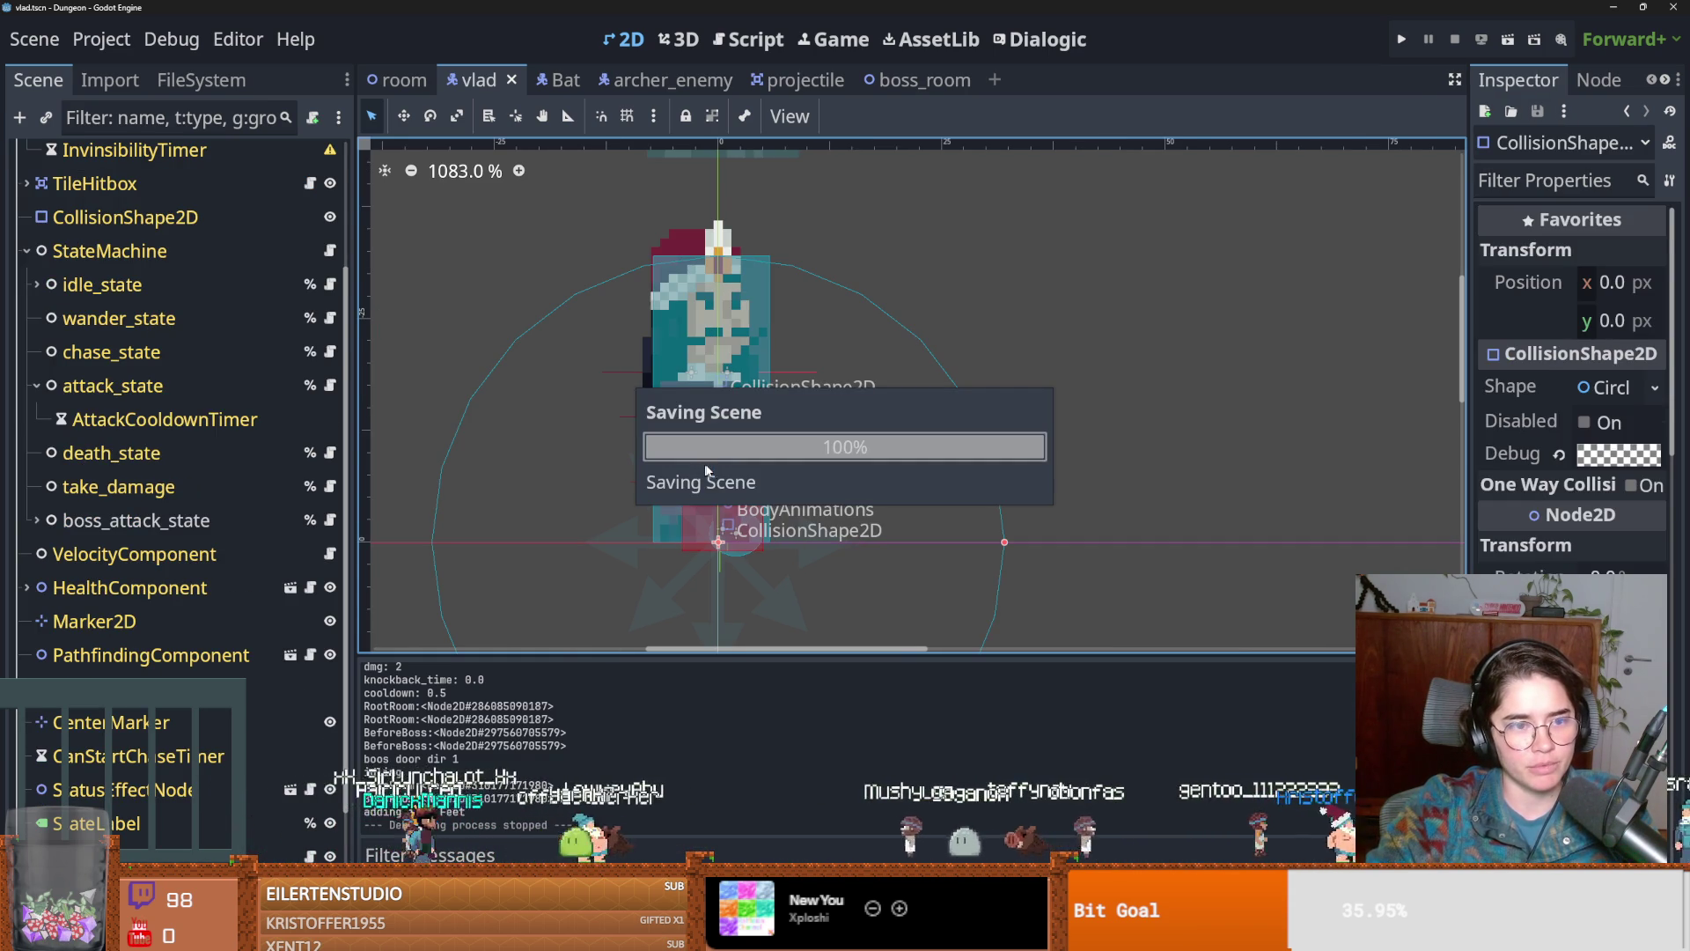
Step: Zoom and pan around the boss sprite to inspect its collision shapes, then save
scroll(783, 483, "down", 1)
scroll(783, 484, "up", 1)
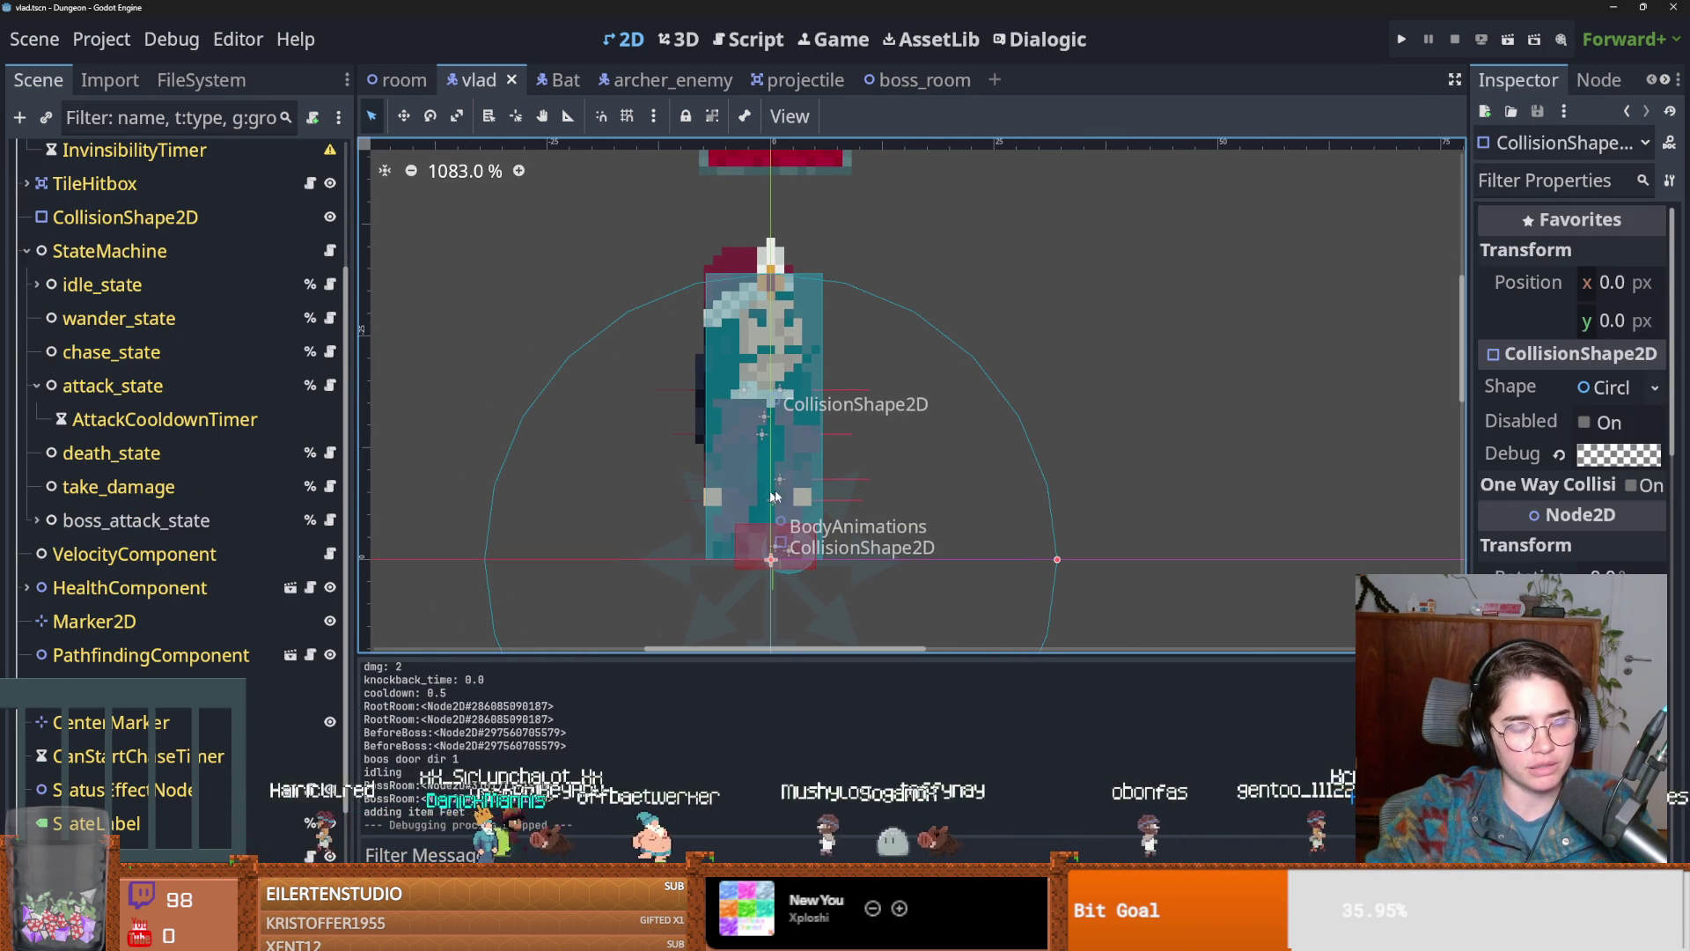
left_click_drag(789, 456, 848, 475)
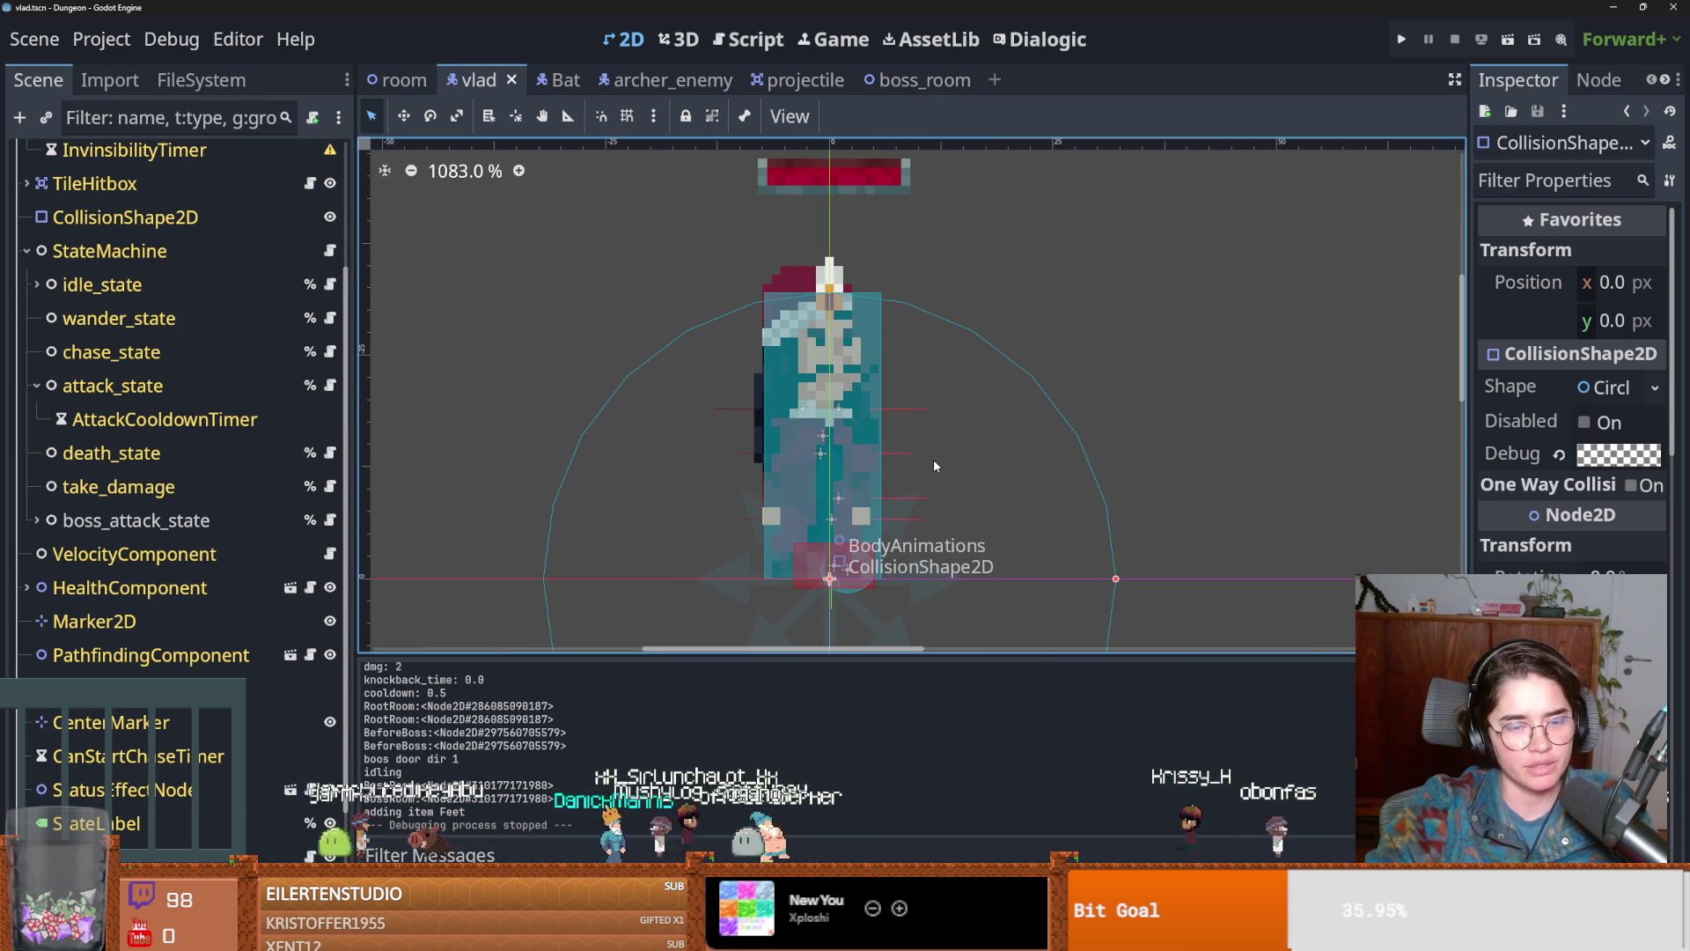
scroll(839, 531, "up", 2)
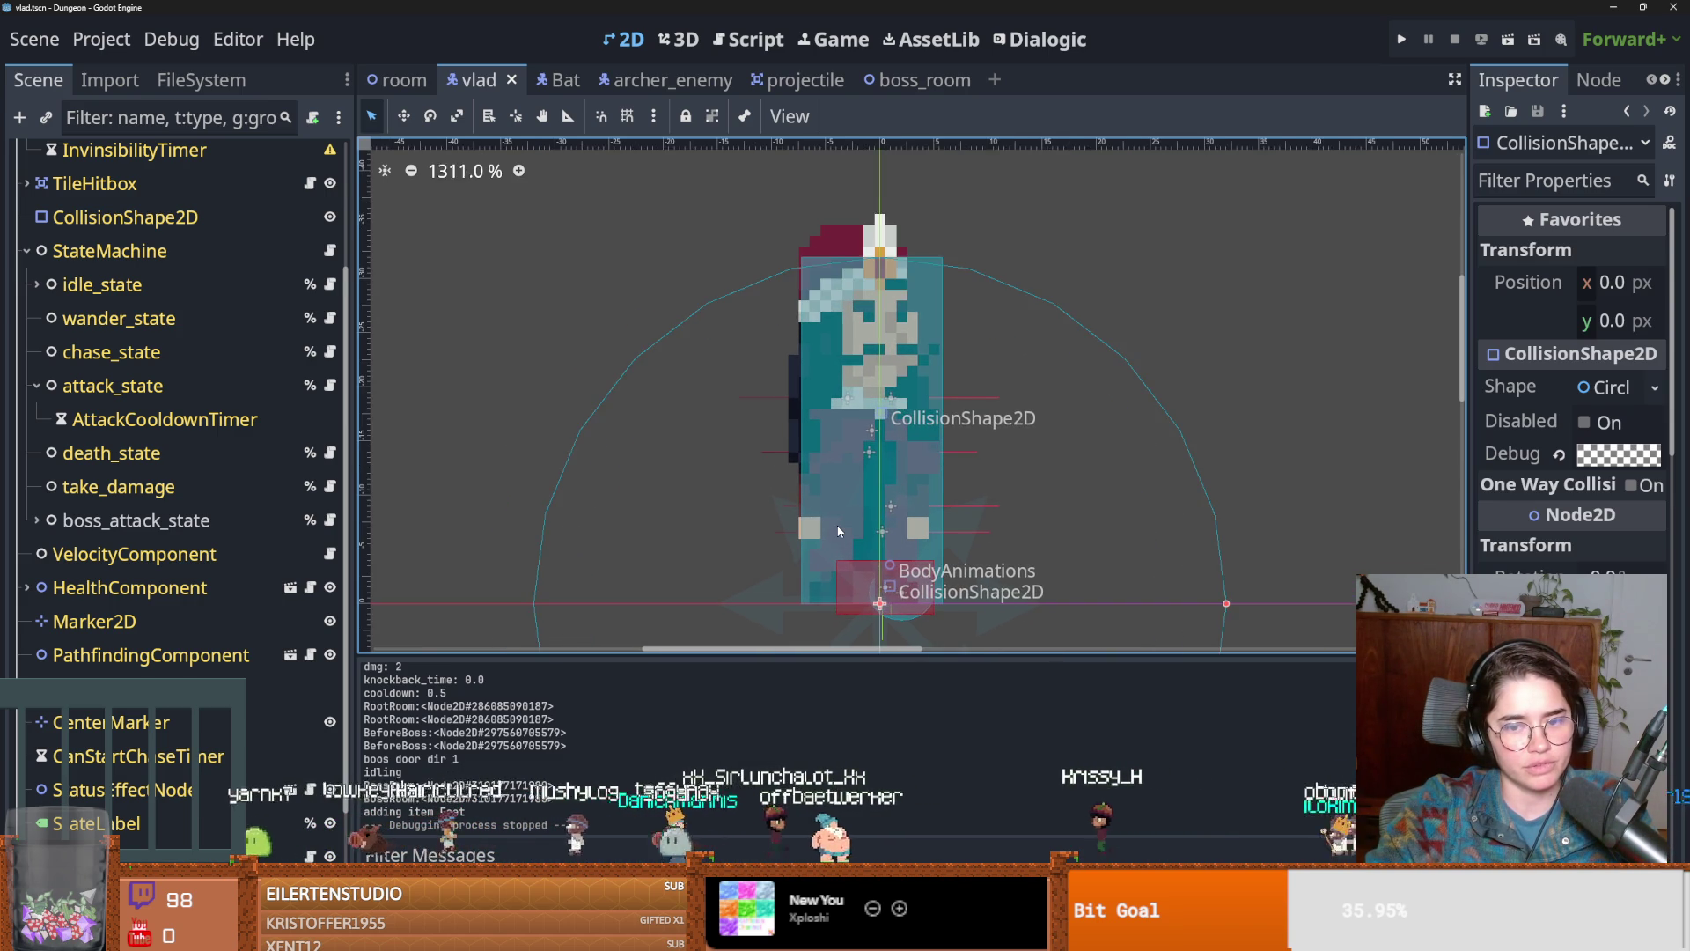
scroll(838, 531, "up", 1)
scroll(838, 531, "up", 1)
left_click_drag(838, 531, 885, 532)
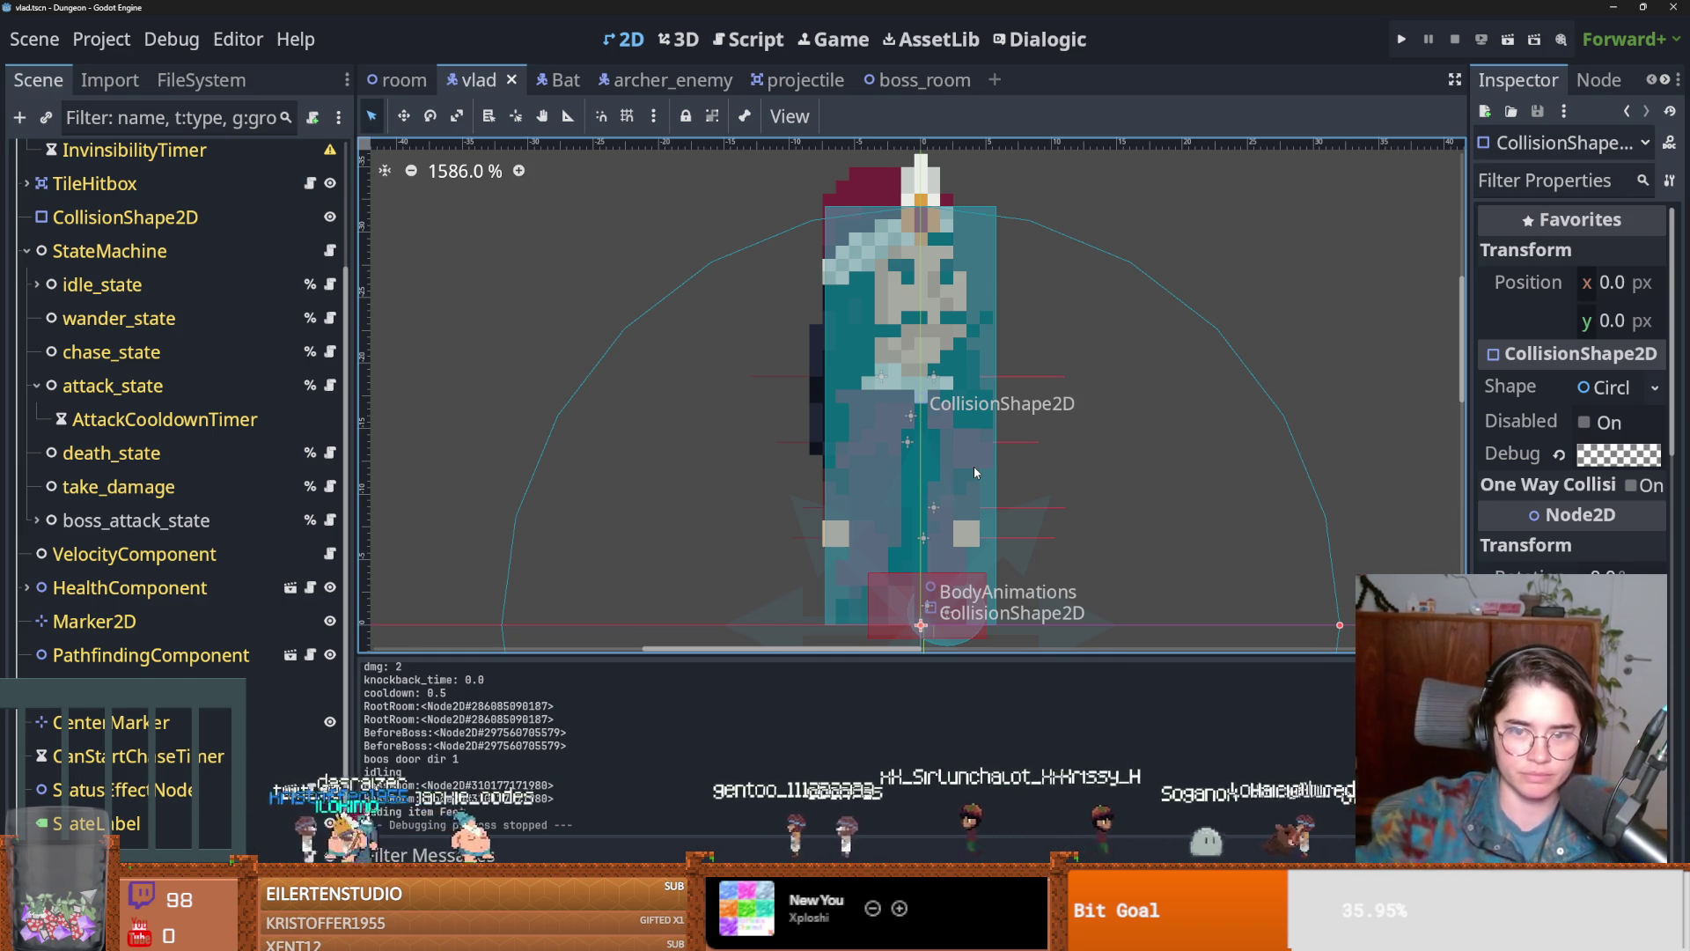
scroll(652, 491, "down", 2)
key("ctrl+s")
scroll(669, 490, "down", 3)
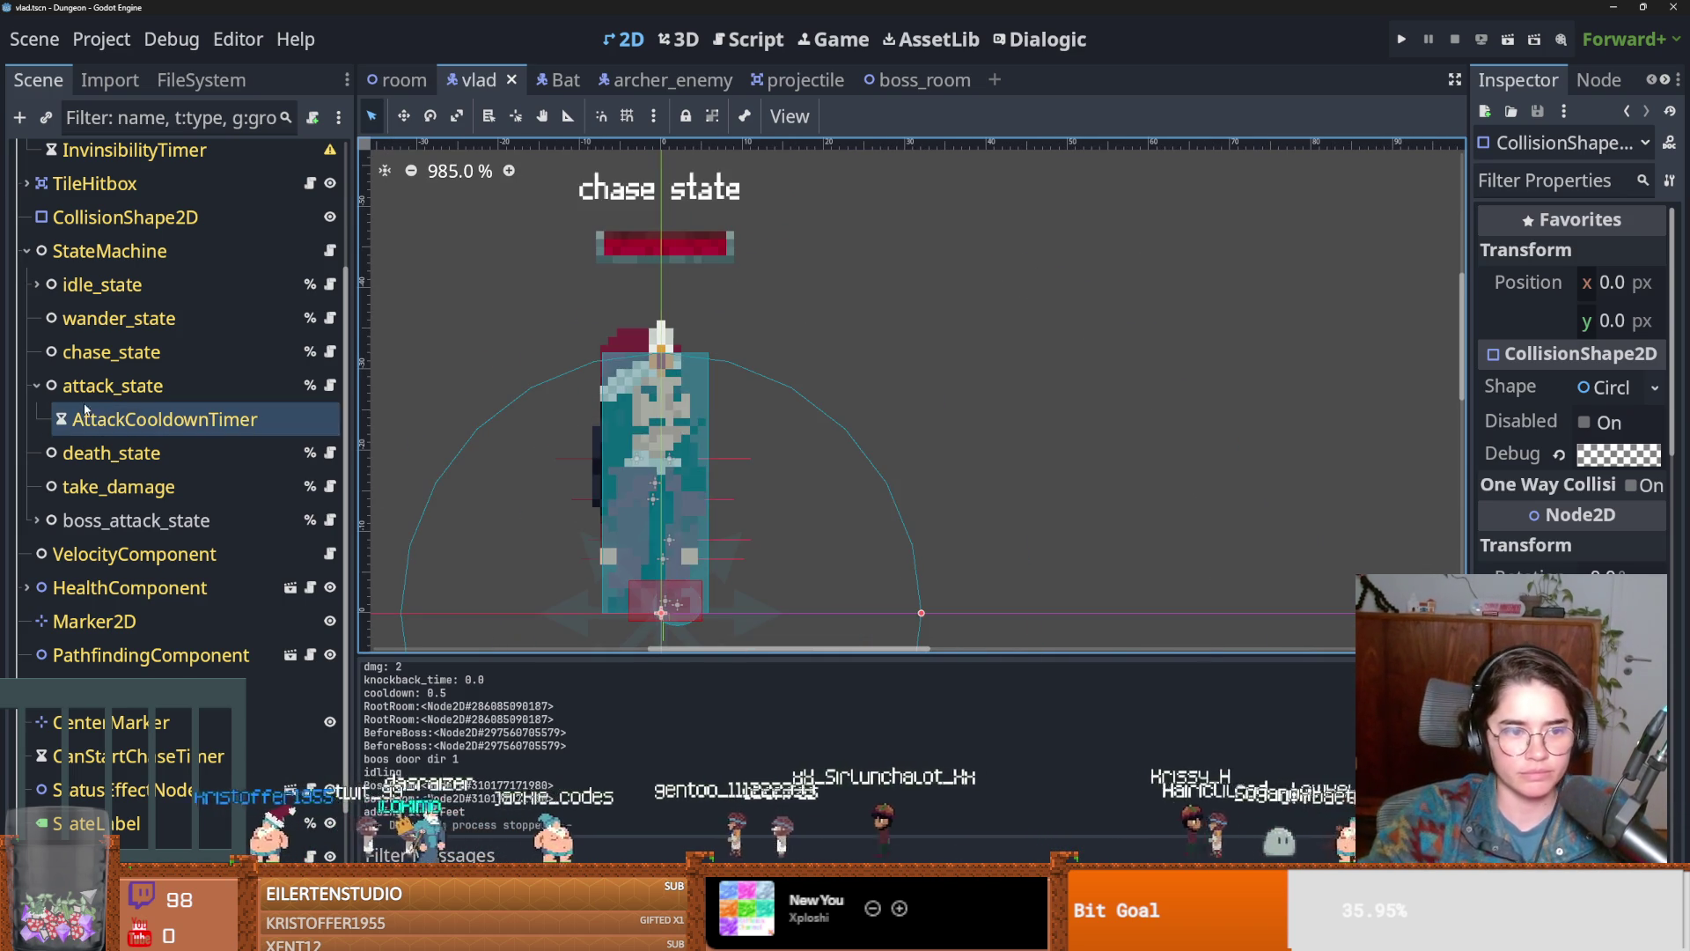
Step: Toggle idle_state open and closed, collapse StateMachine, and save the vlad scene
left_click(52, 284)
left_click(40, 285)
left_click(40, 284)
key("ctrl+s")
scroll(555, 426, "up", 2)
key("Left")
key("Left")
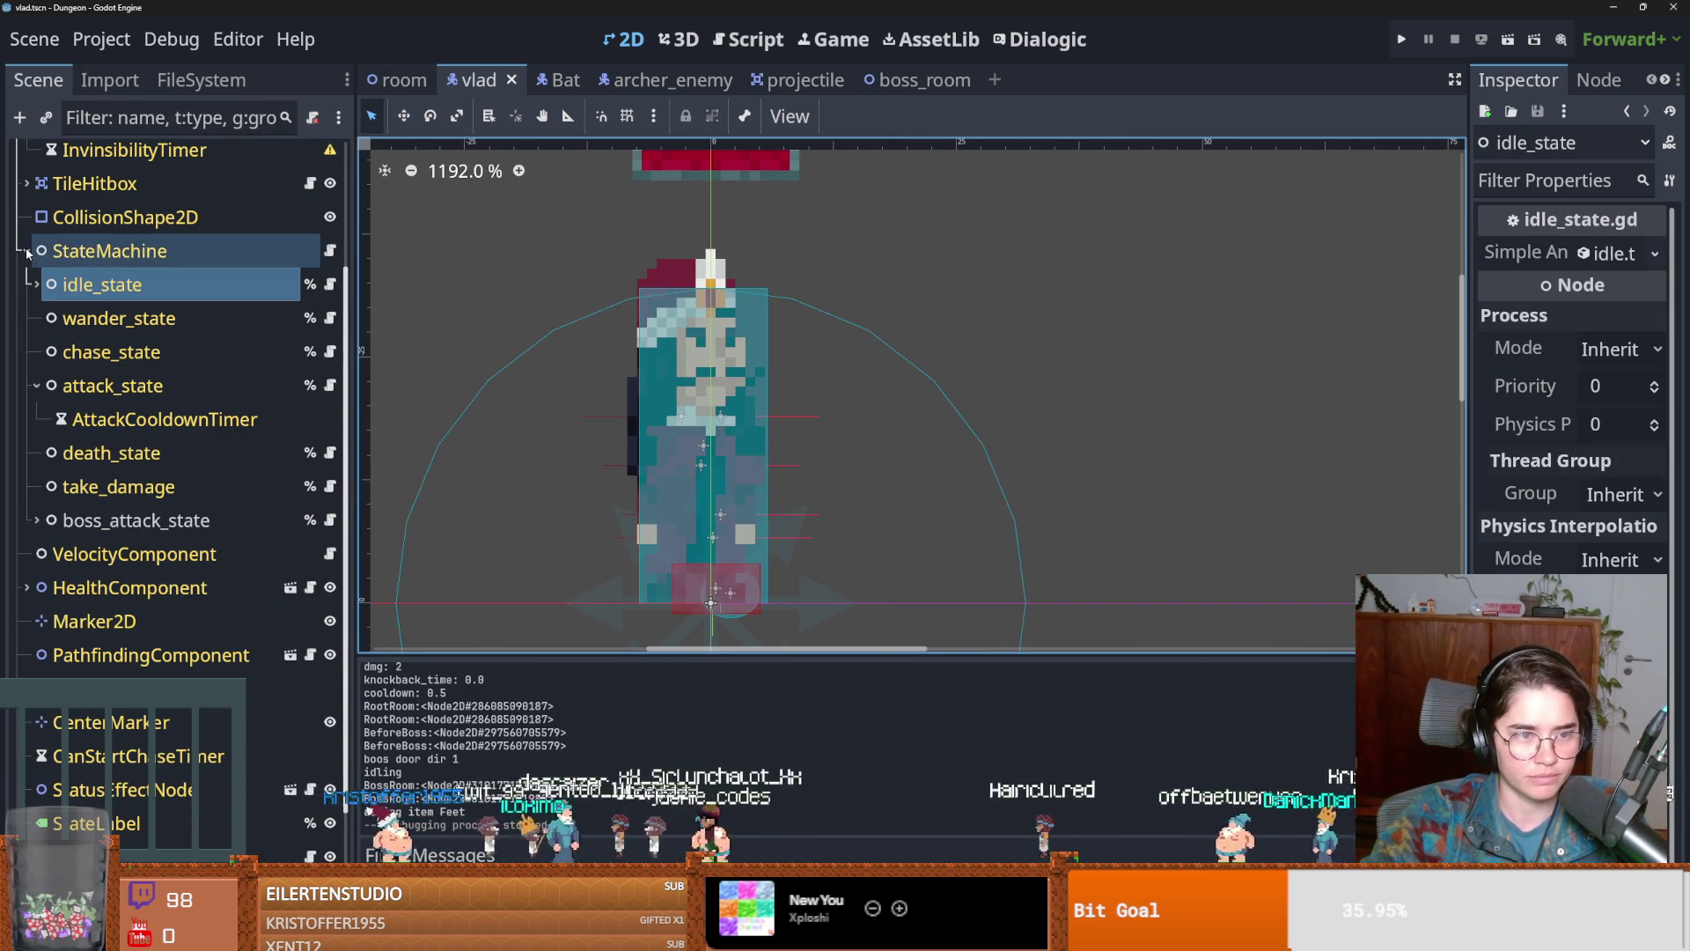
key("ctrl+s")
Step: Select the ContactionNode collision shape, which gets nudged slightly
scroll(853, 435, "down", 2)
scroll(691, 469, "up", 3)
scroll(692, 473, "up", 1)
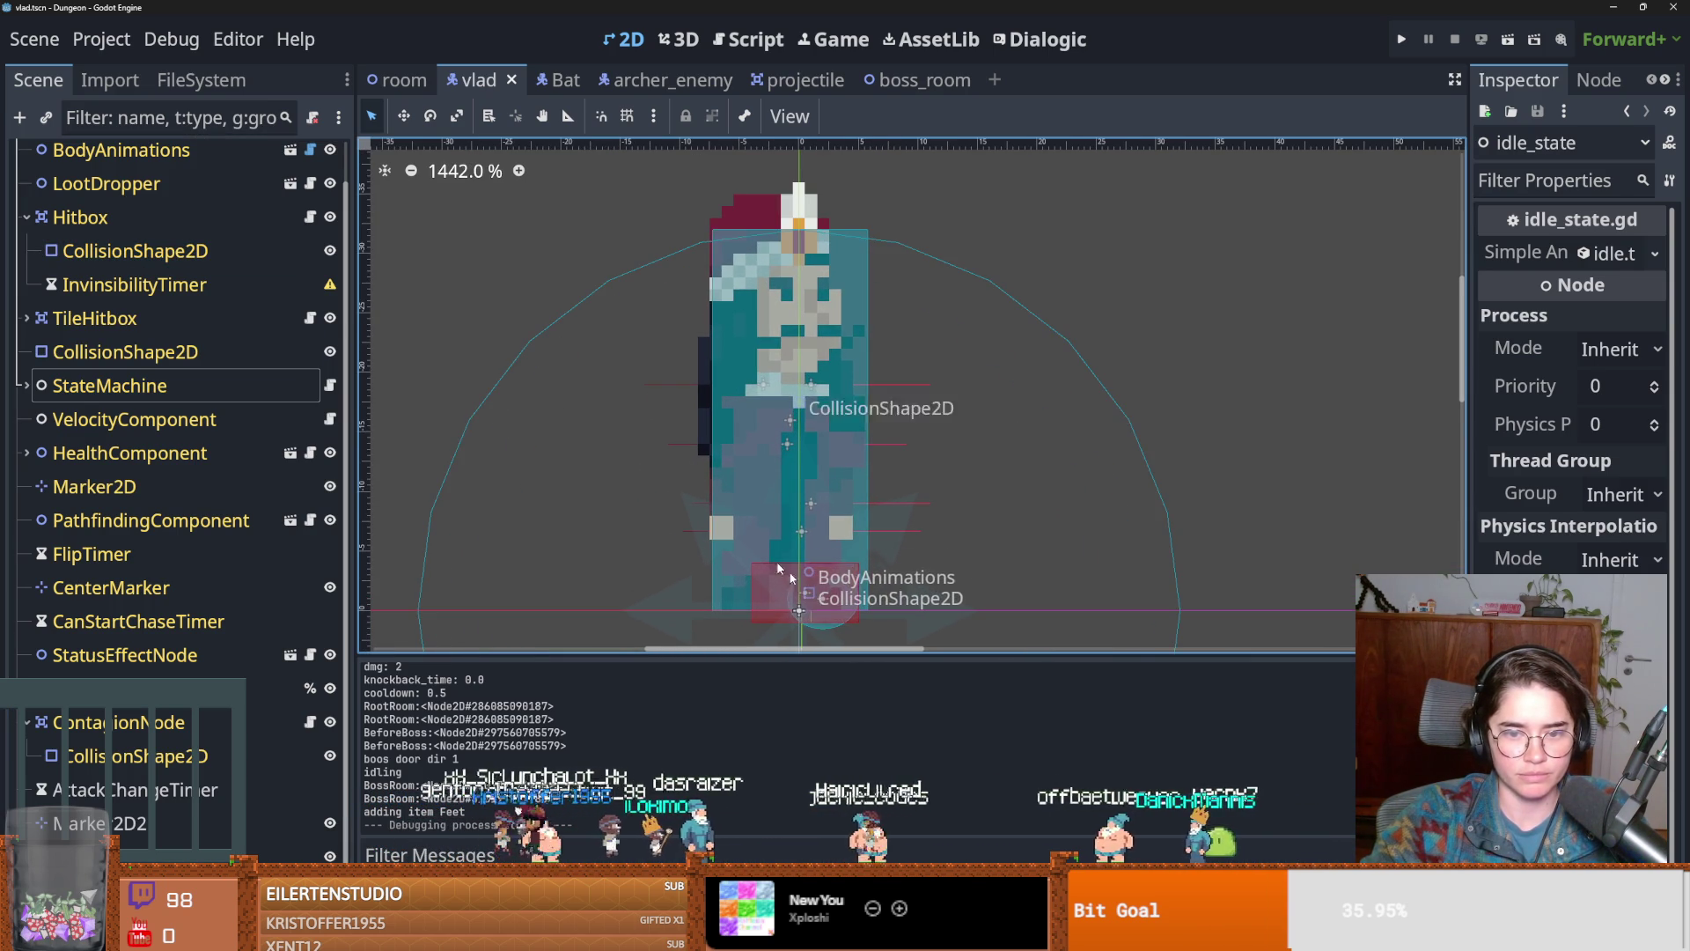
left_click(799, 602)
left_click_drag(795, 592, 783, 581)
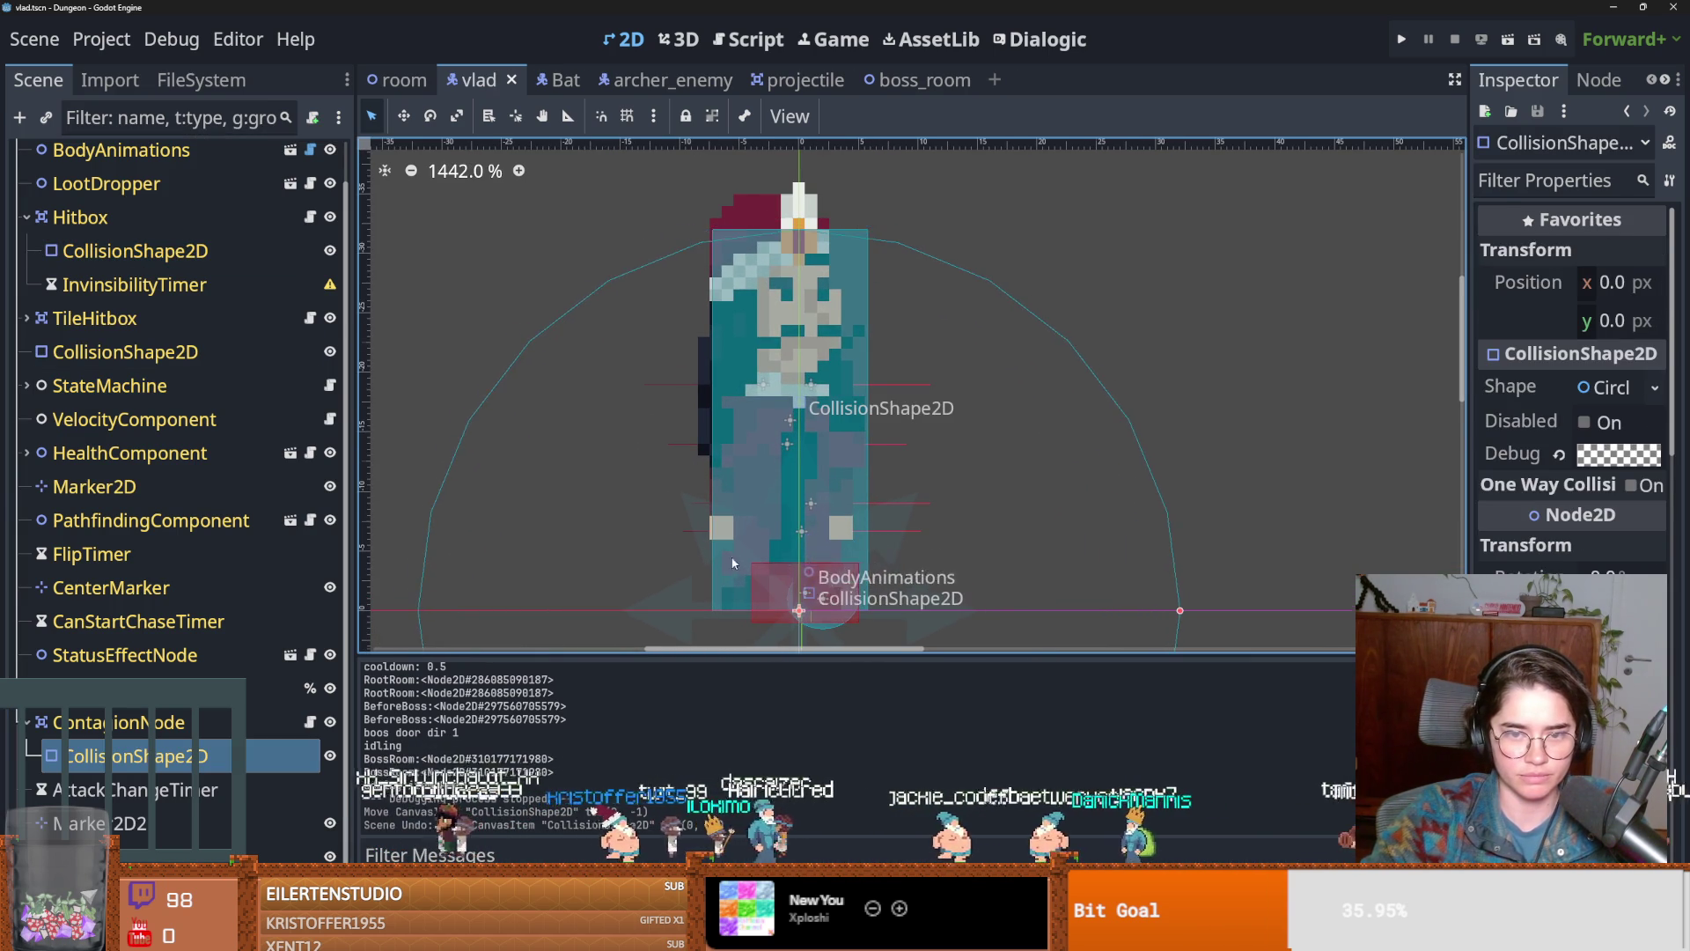
scroll(729, 557, "down", 3)
scroll(106, 564, "up", 1)
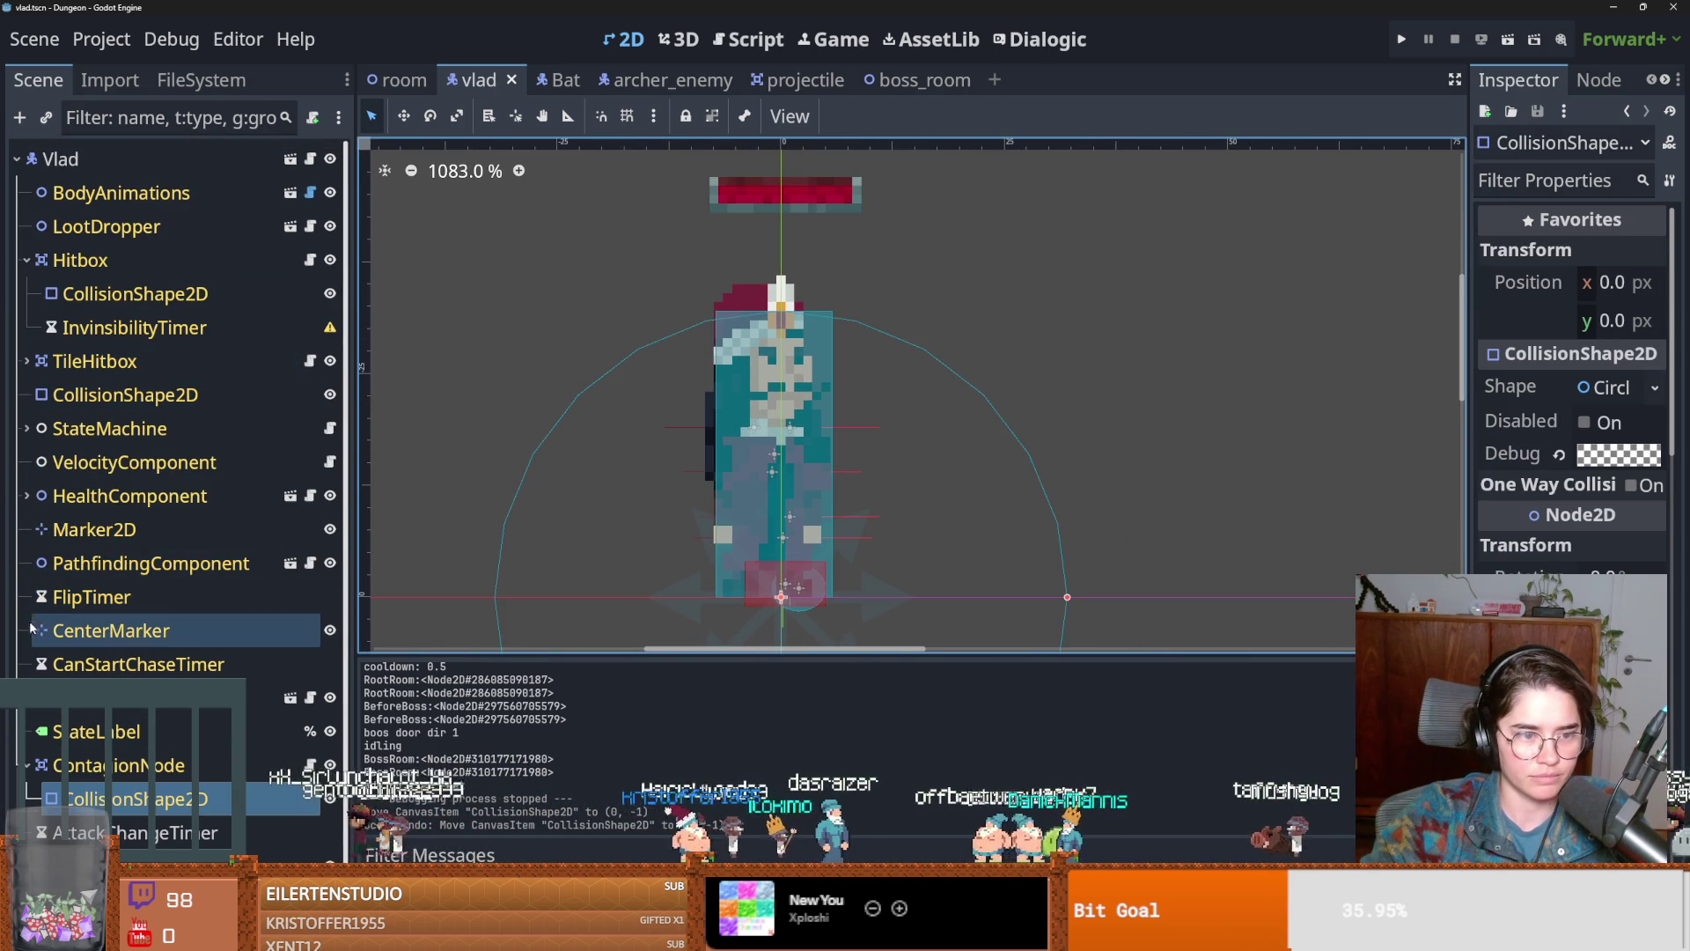
Step: Collapse the ContactionNode and Hitbox branches and save the vlad scene
left_click(28, 765)
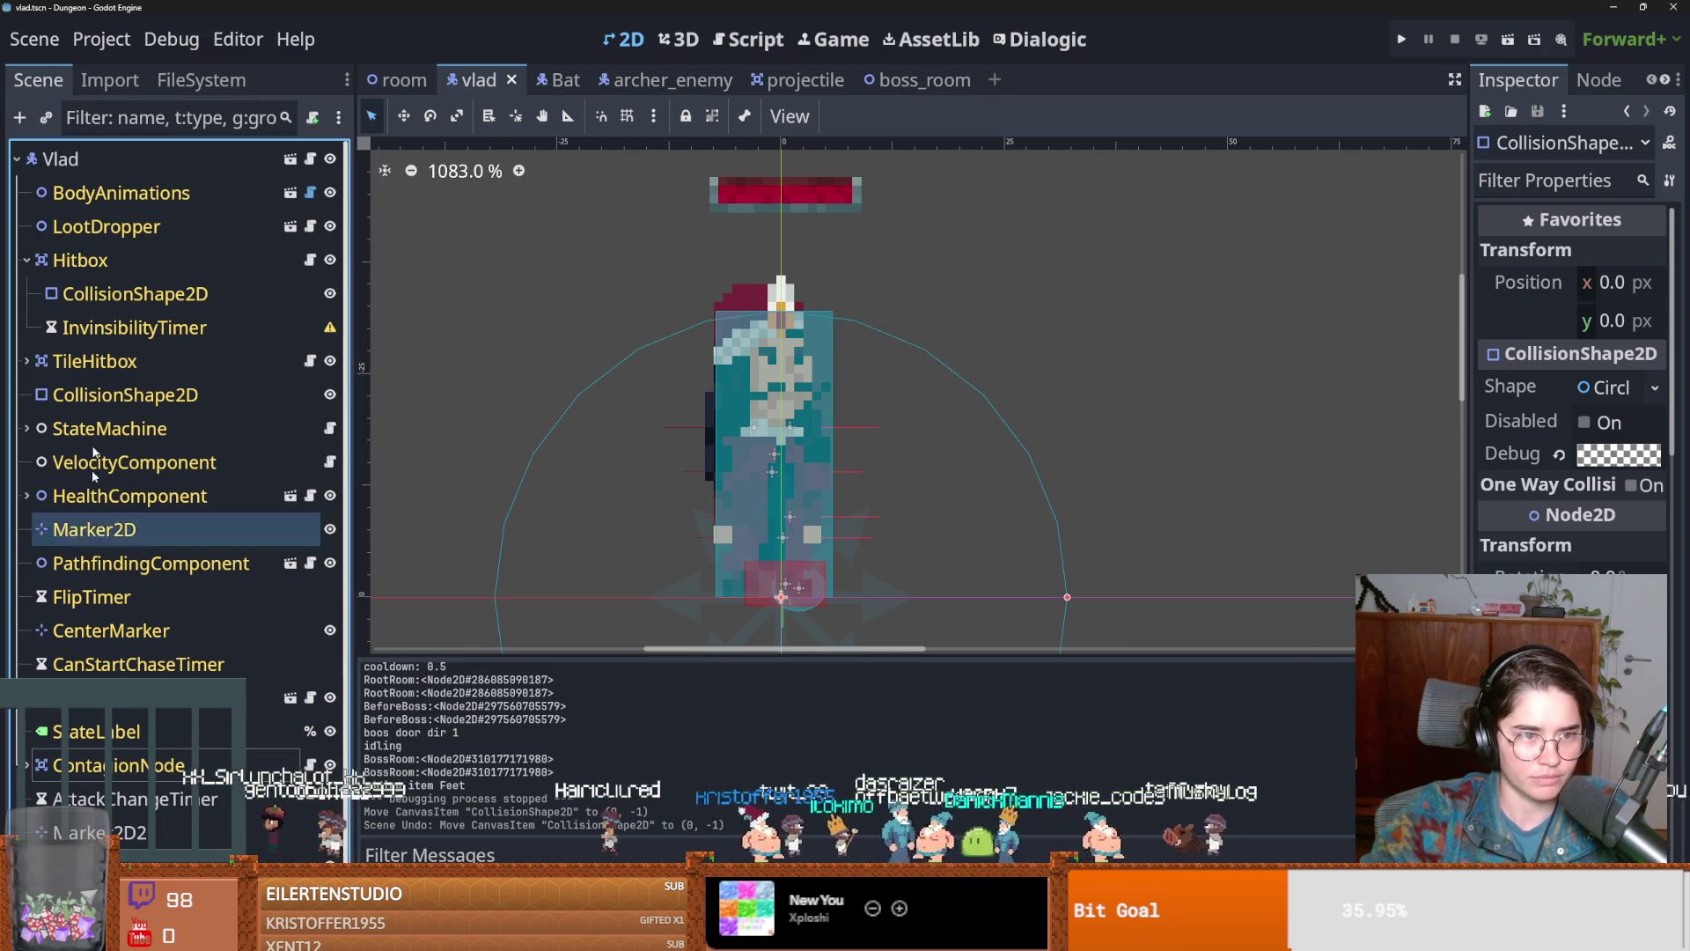
left_click(28, 261)
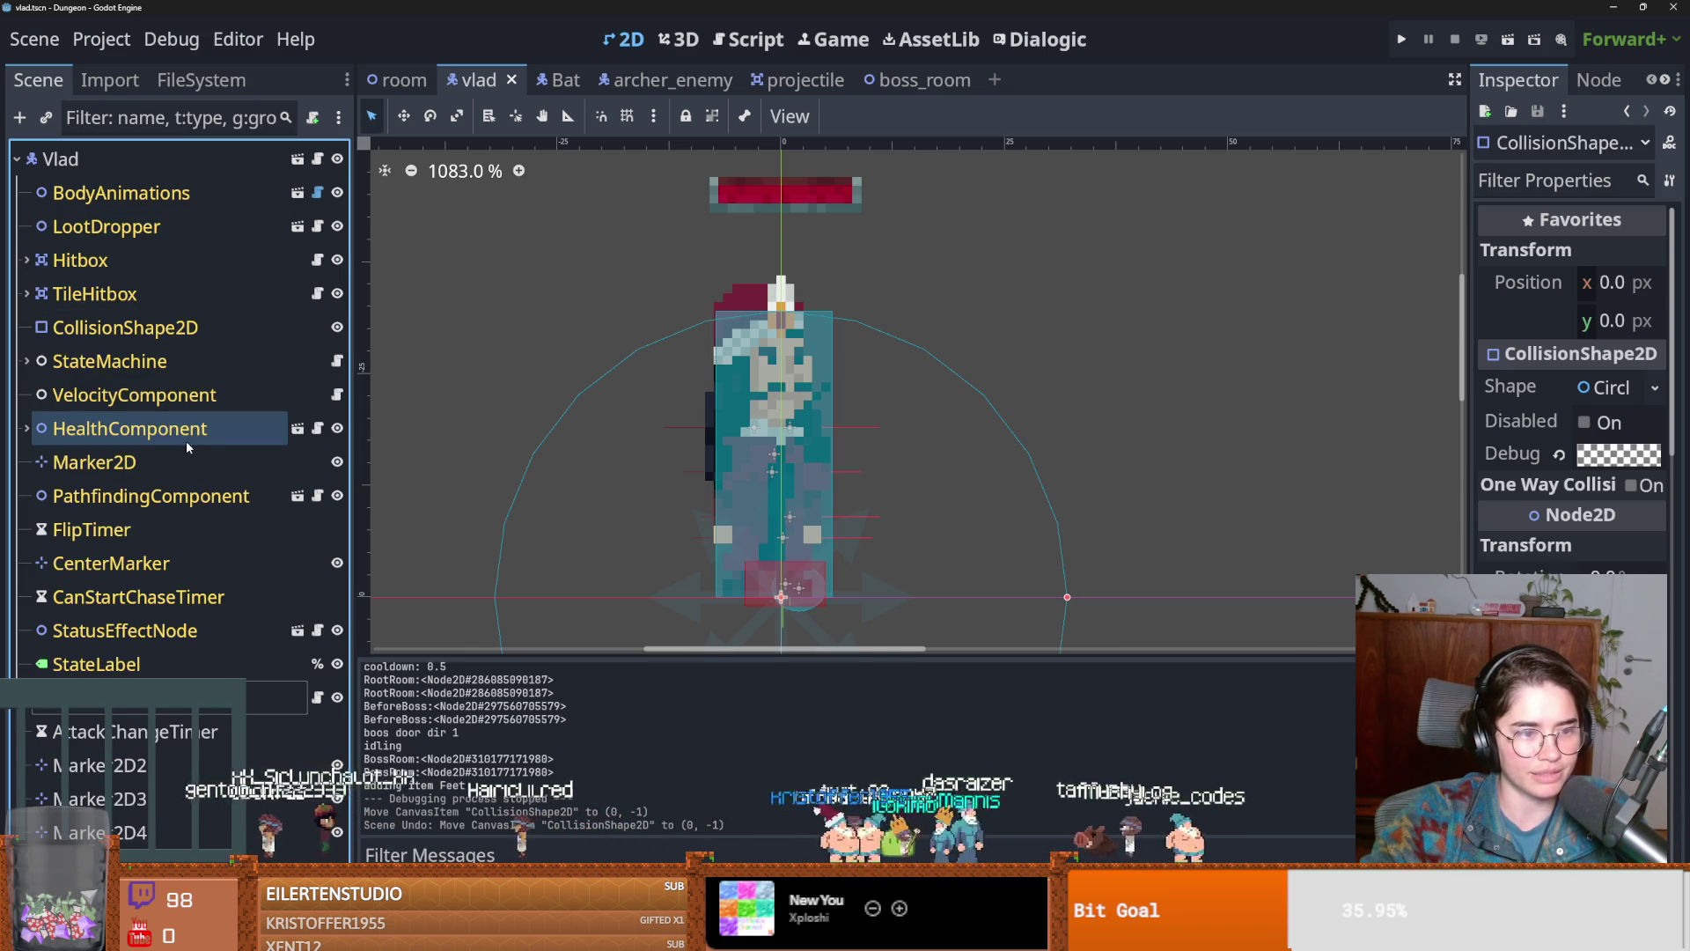
scroll(770, 519, "up", 1)
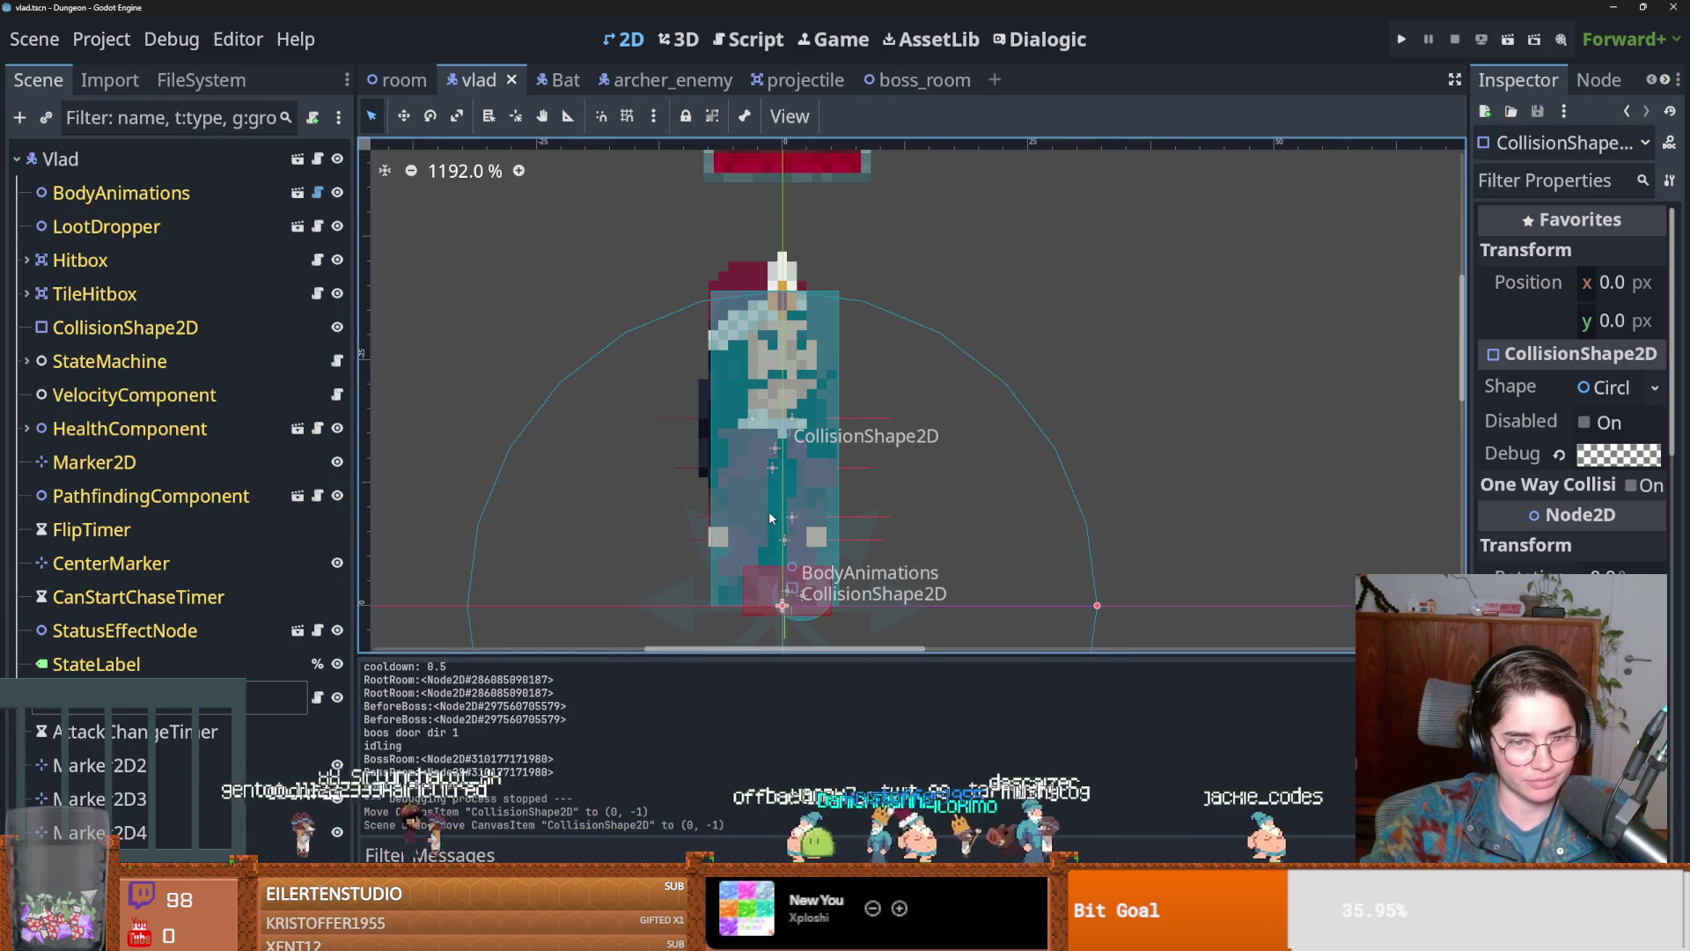
scroll(771, 520, "up", 1)
scroll(839, 508, "down", 2)
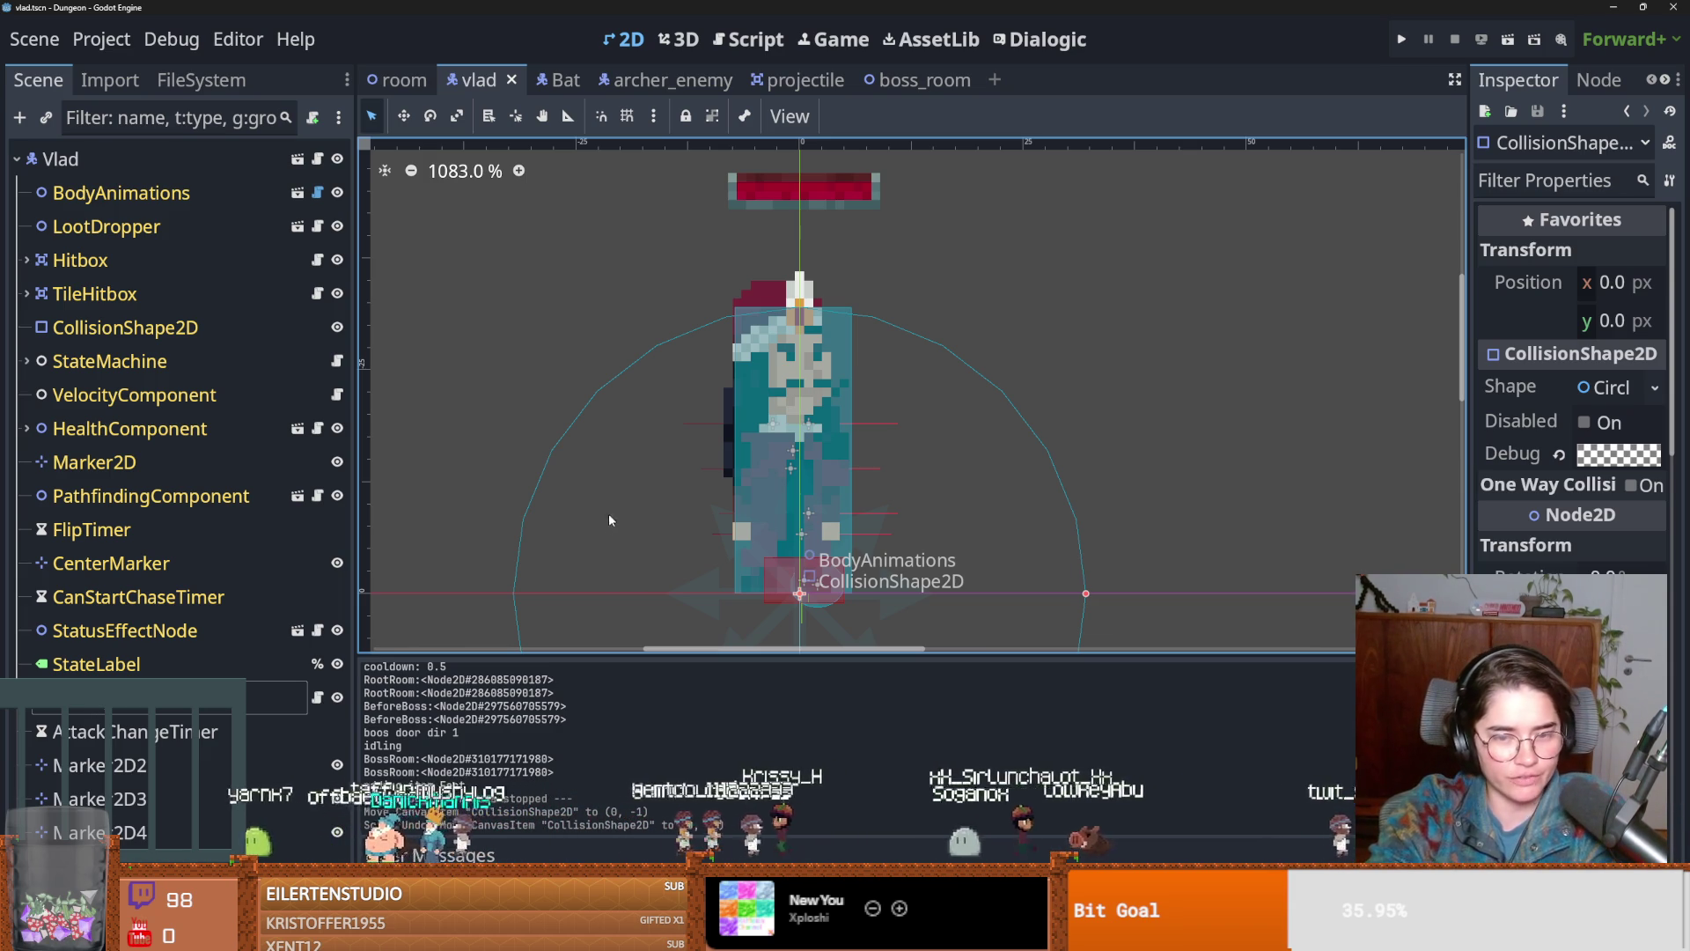
scroll(895, 526, "down", 1)
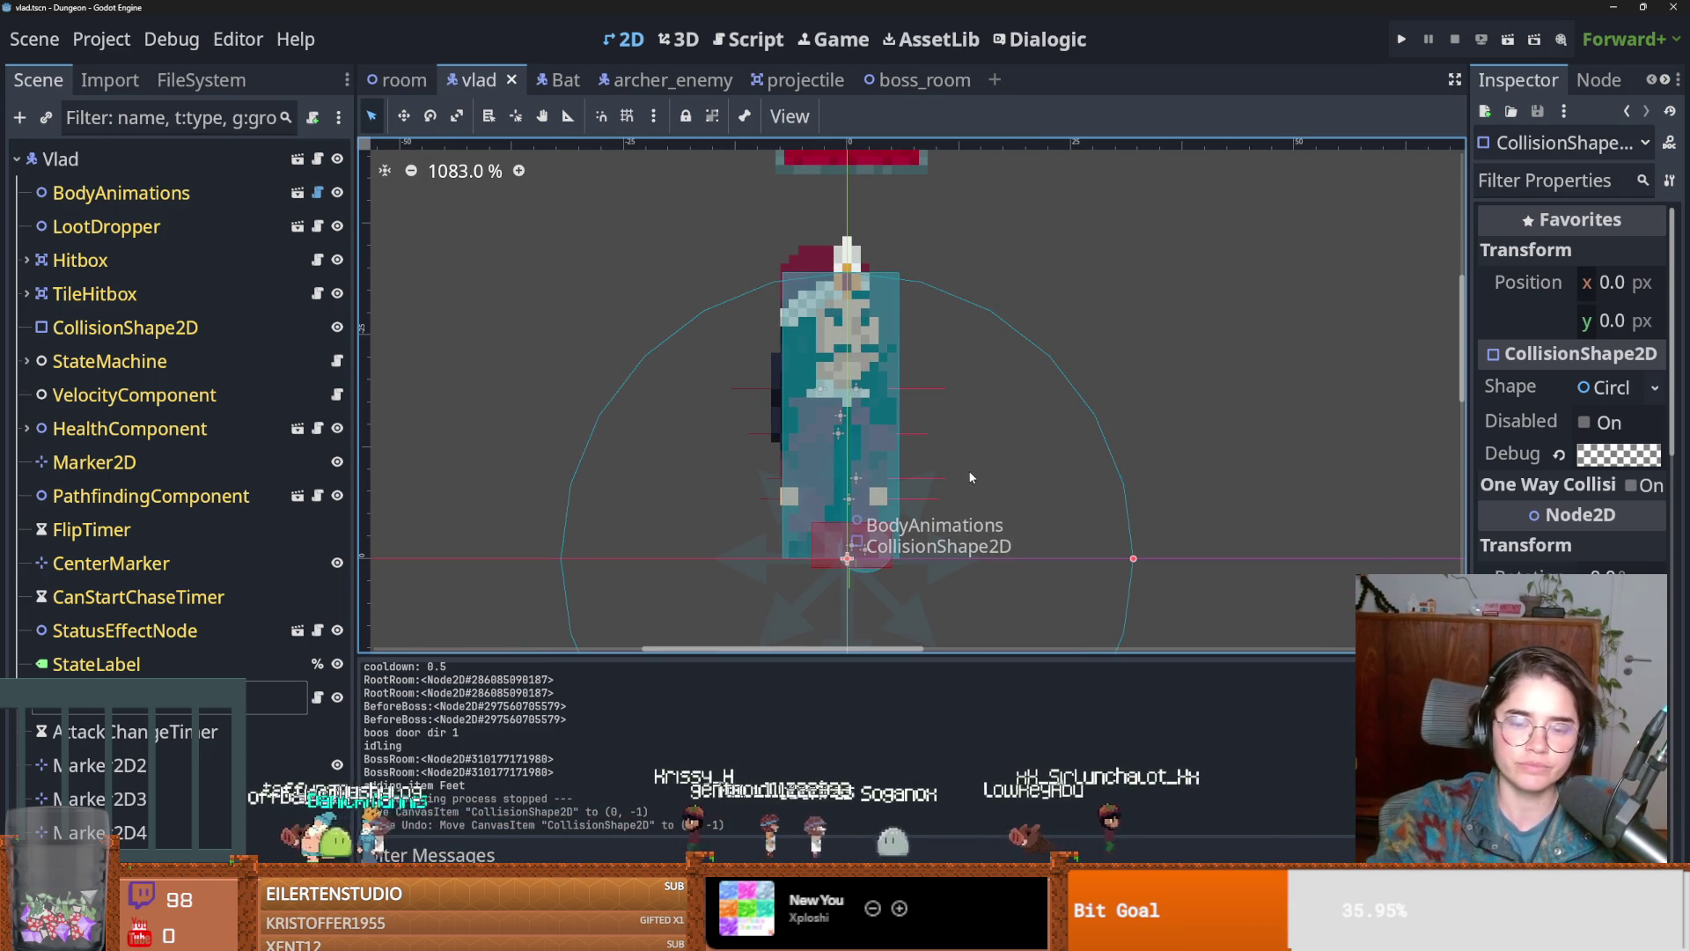
scroll(847, 559, "up", 1)
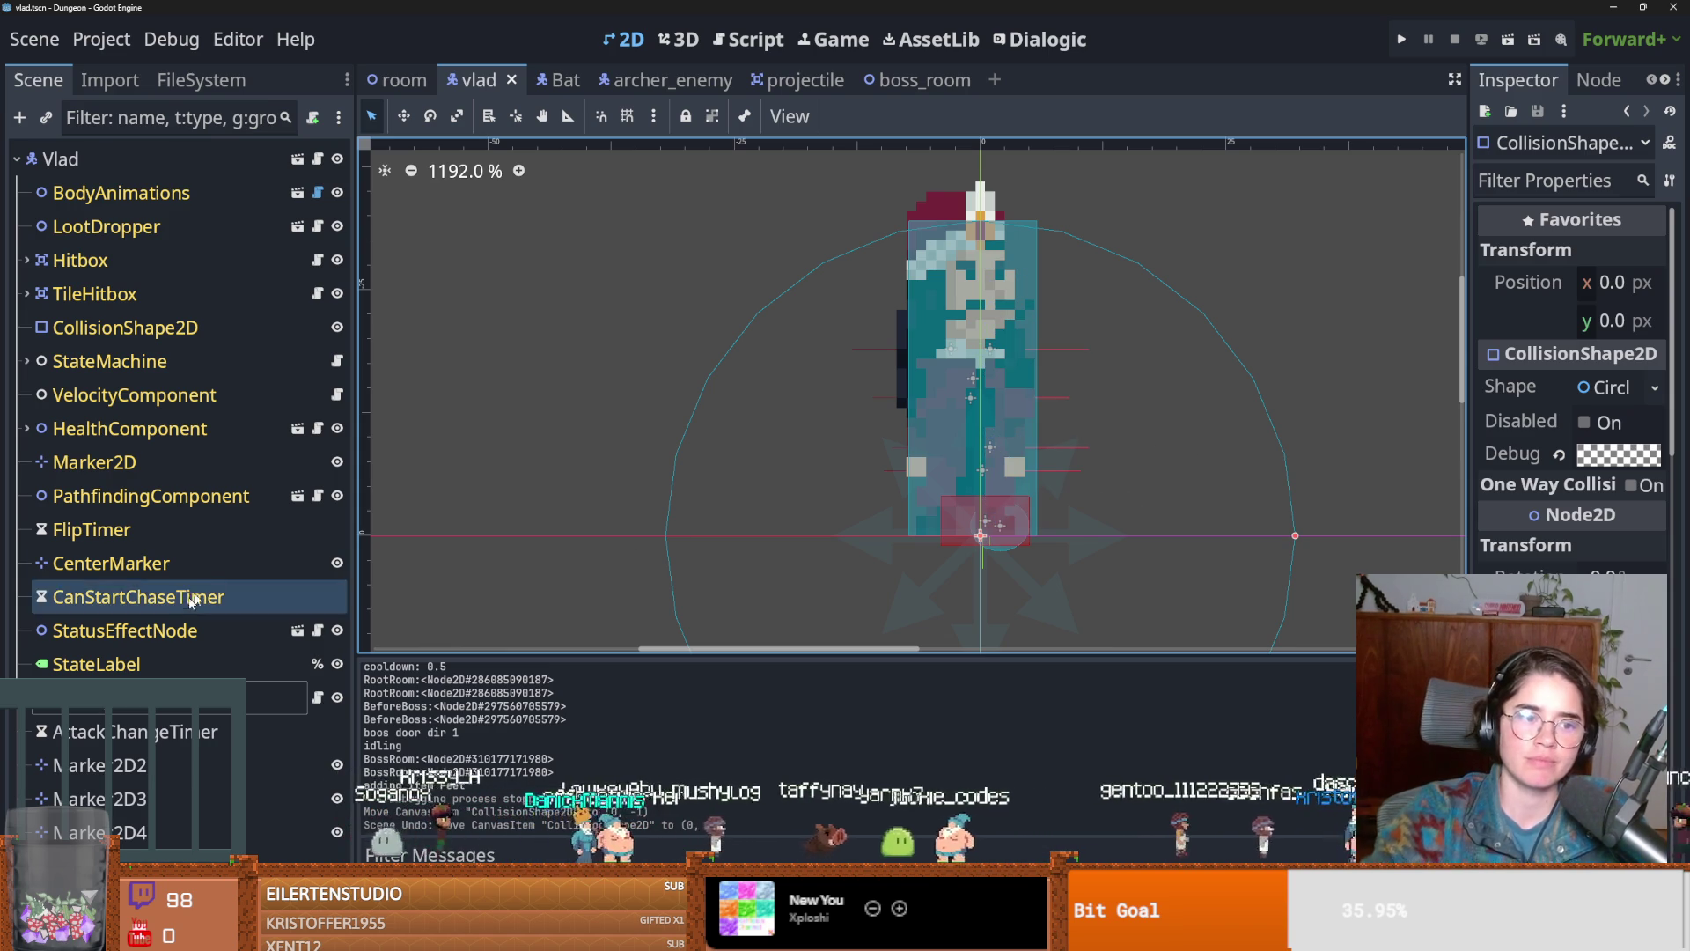
key("ctrl+s")
scroll(780, 546, "down", 3)
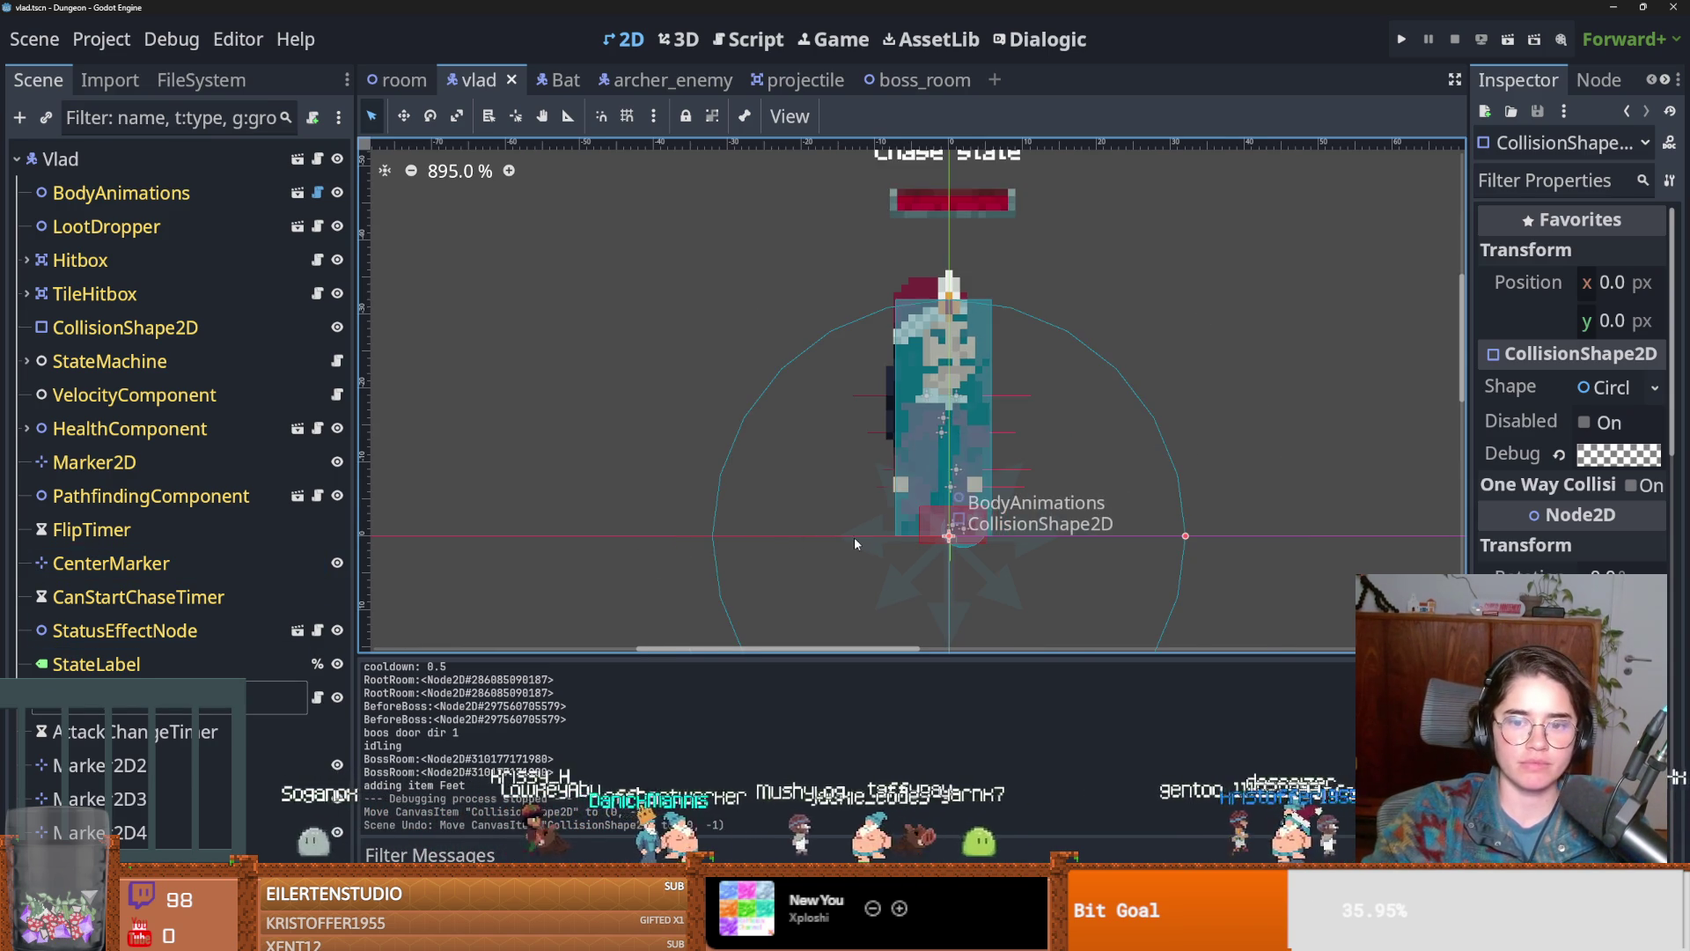
scroll(777, 419, "right", 2)
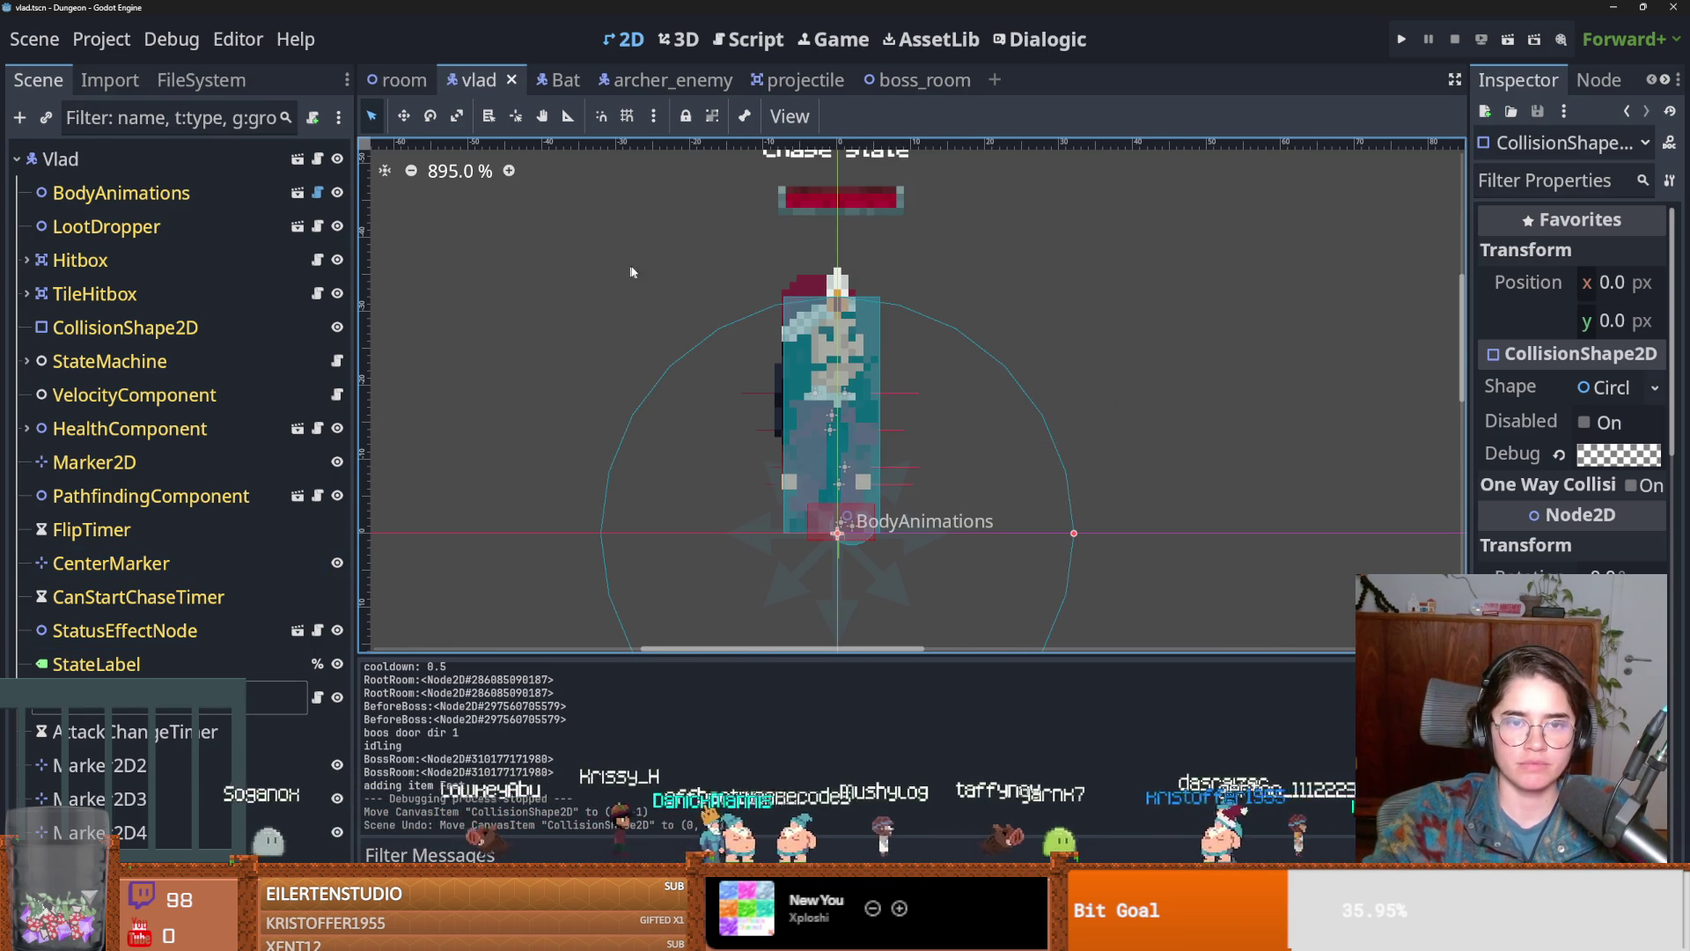
left_click(564, 81)
left_click(489, 83)
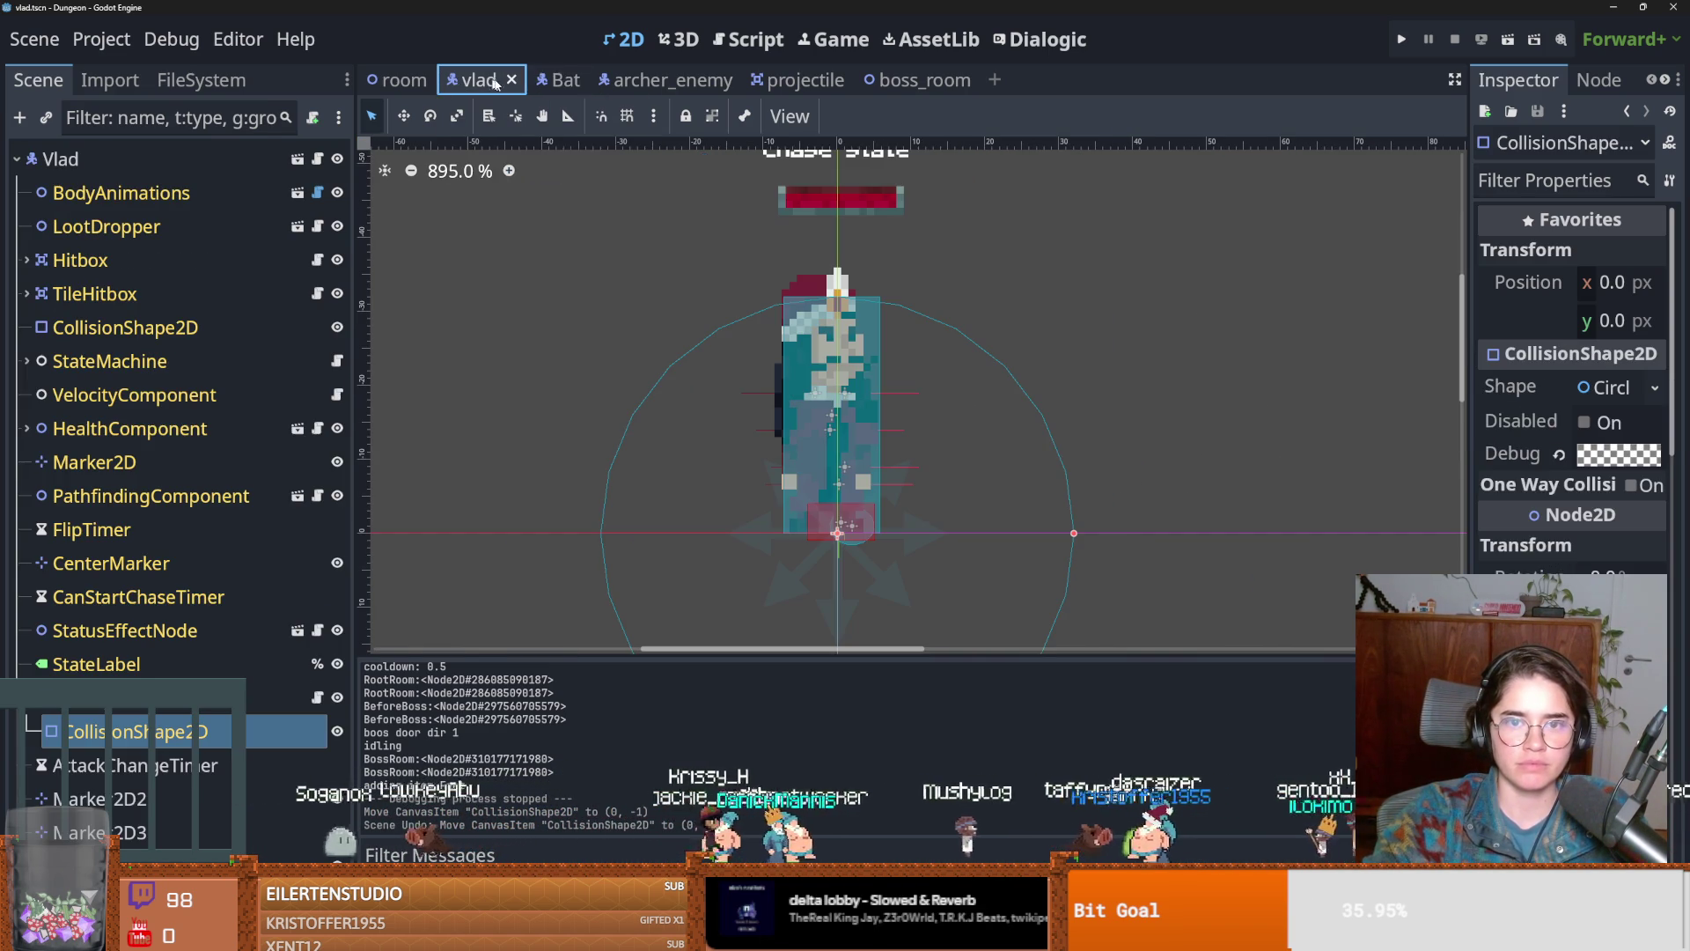
Step: In boss_room, select the MonsterStaticTrap's CollisionShape2D4 and inspect it
left_click(910, 83)
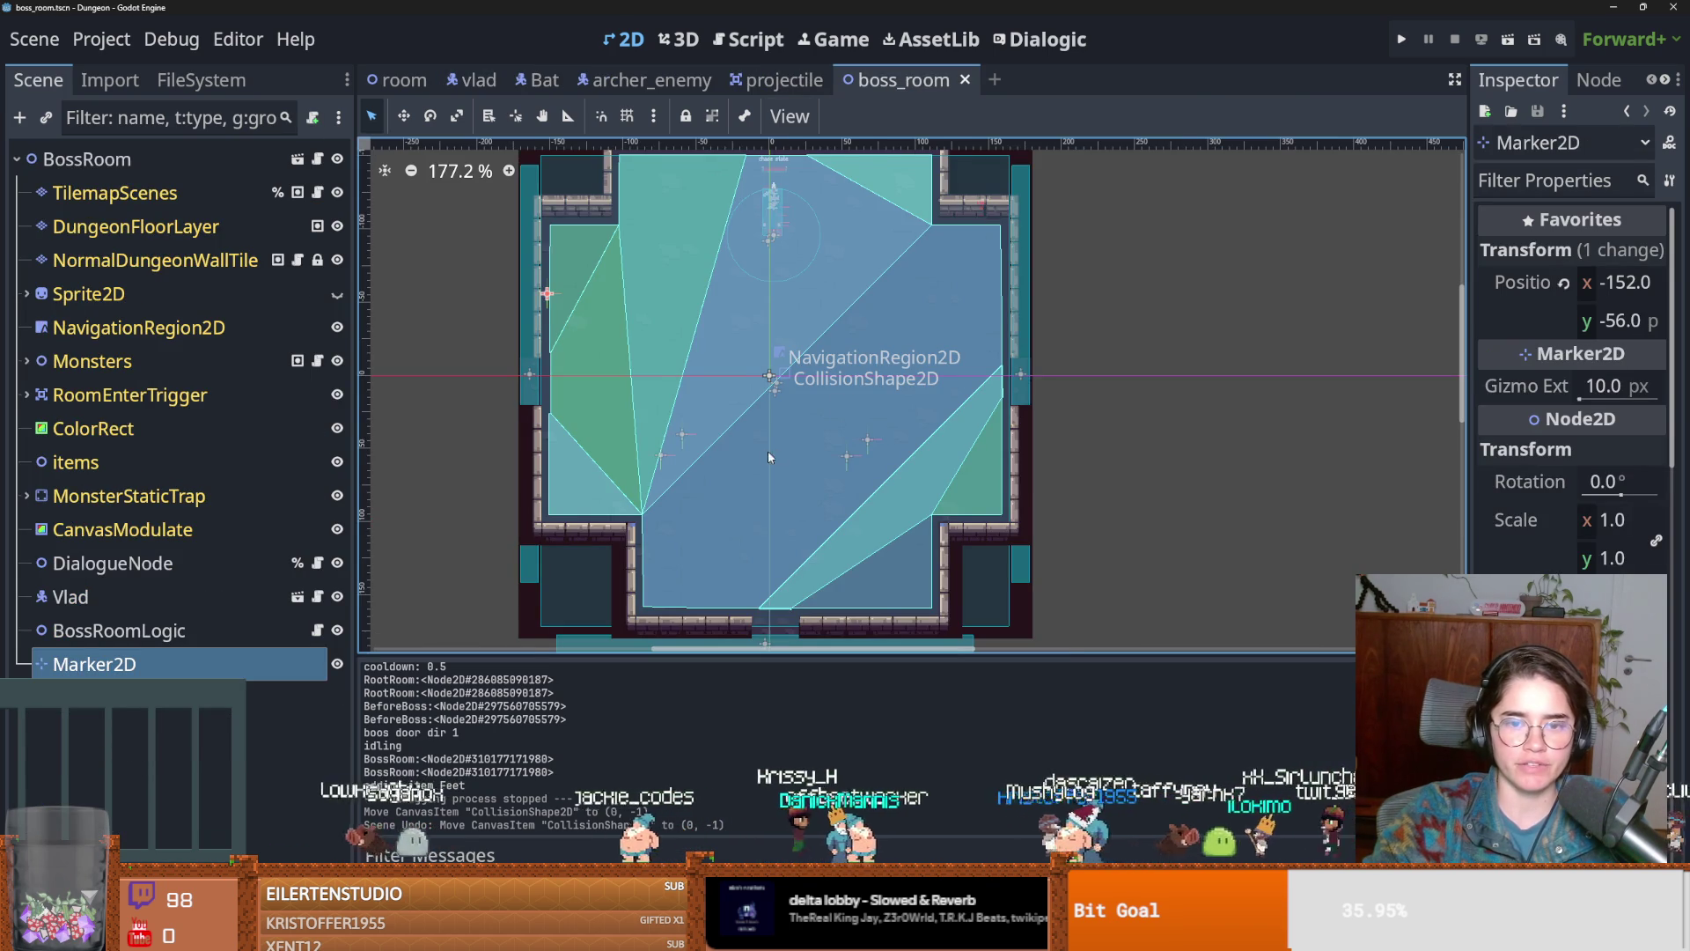
scroll(629, 480, "up", 1)
scroll(625, 489, "down", 1)
scroll(652, 469, "up", 1)
scroll(653, 469, "down", 1)
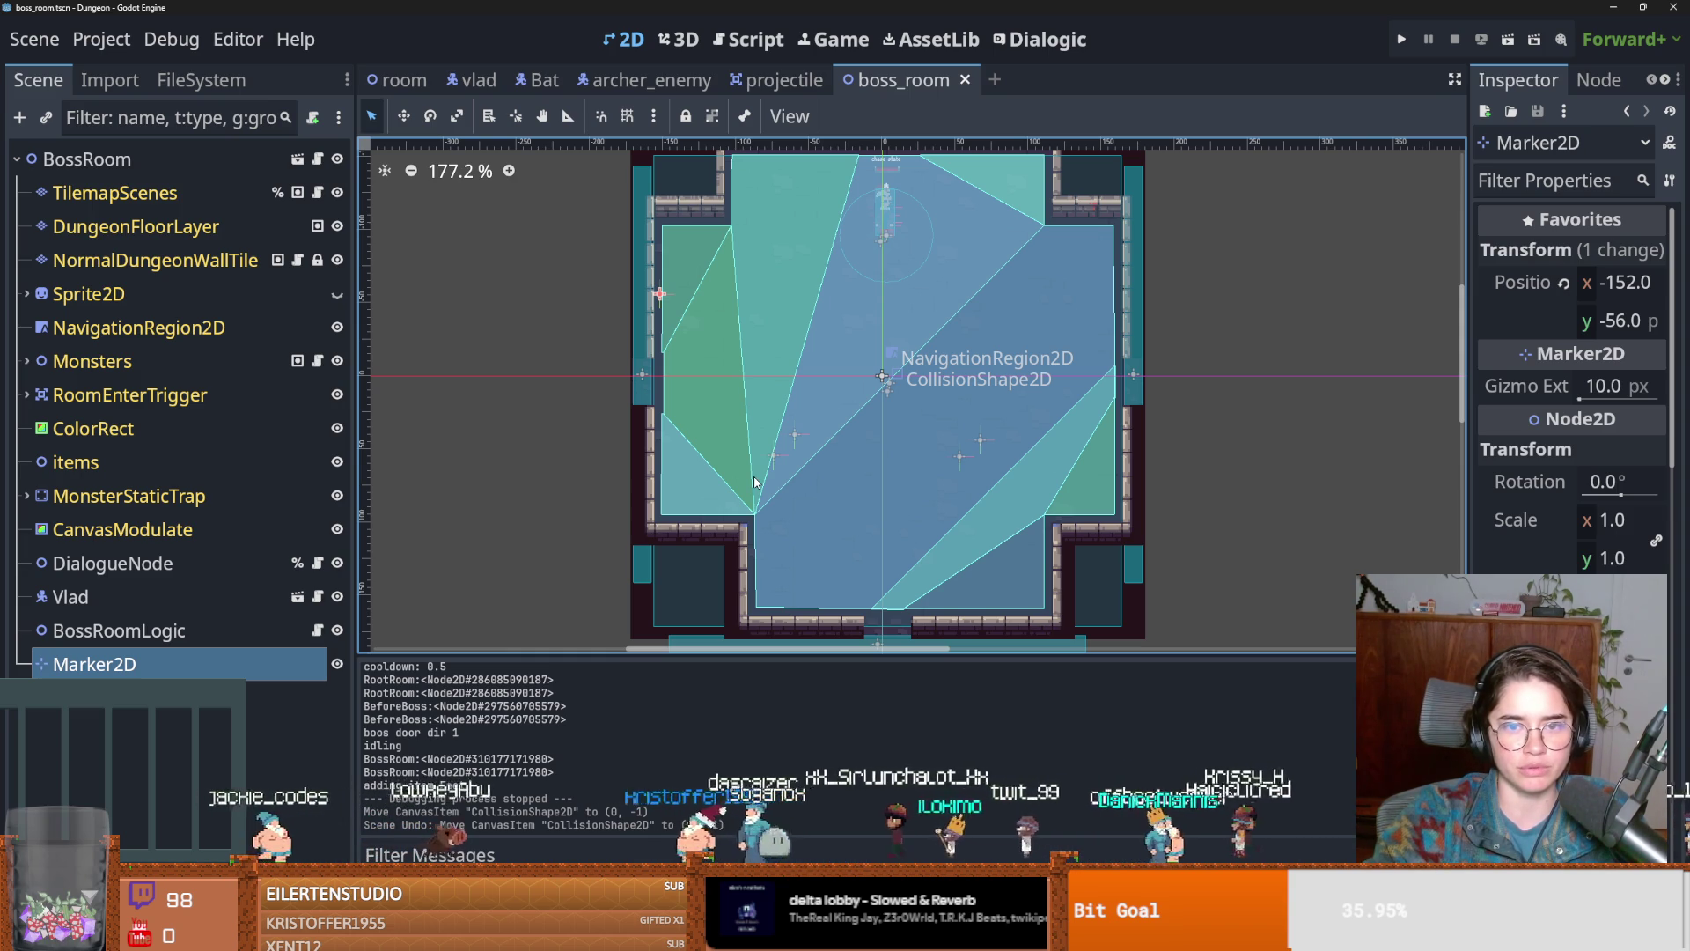
left_click(668, 578)
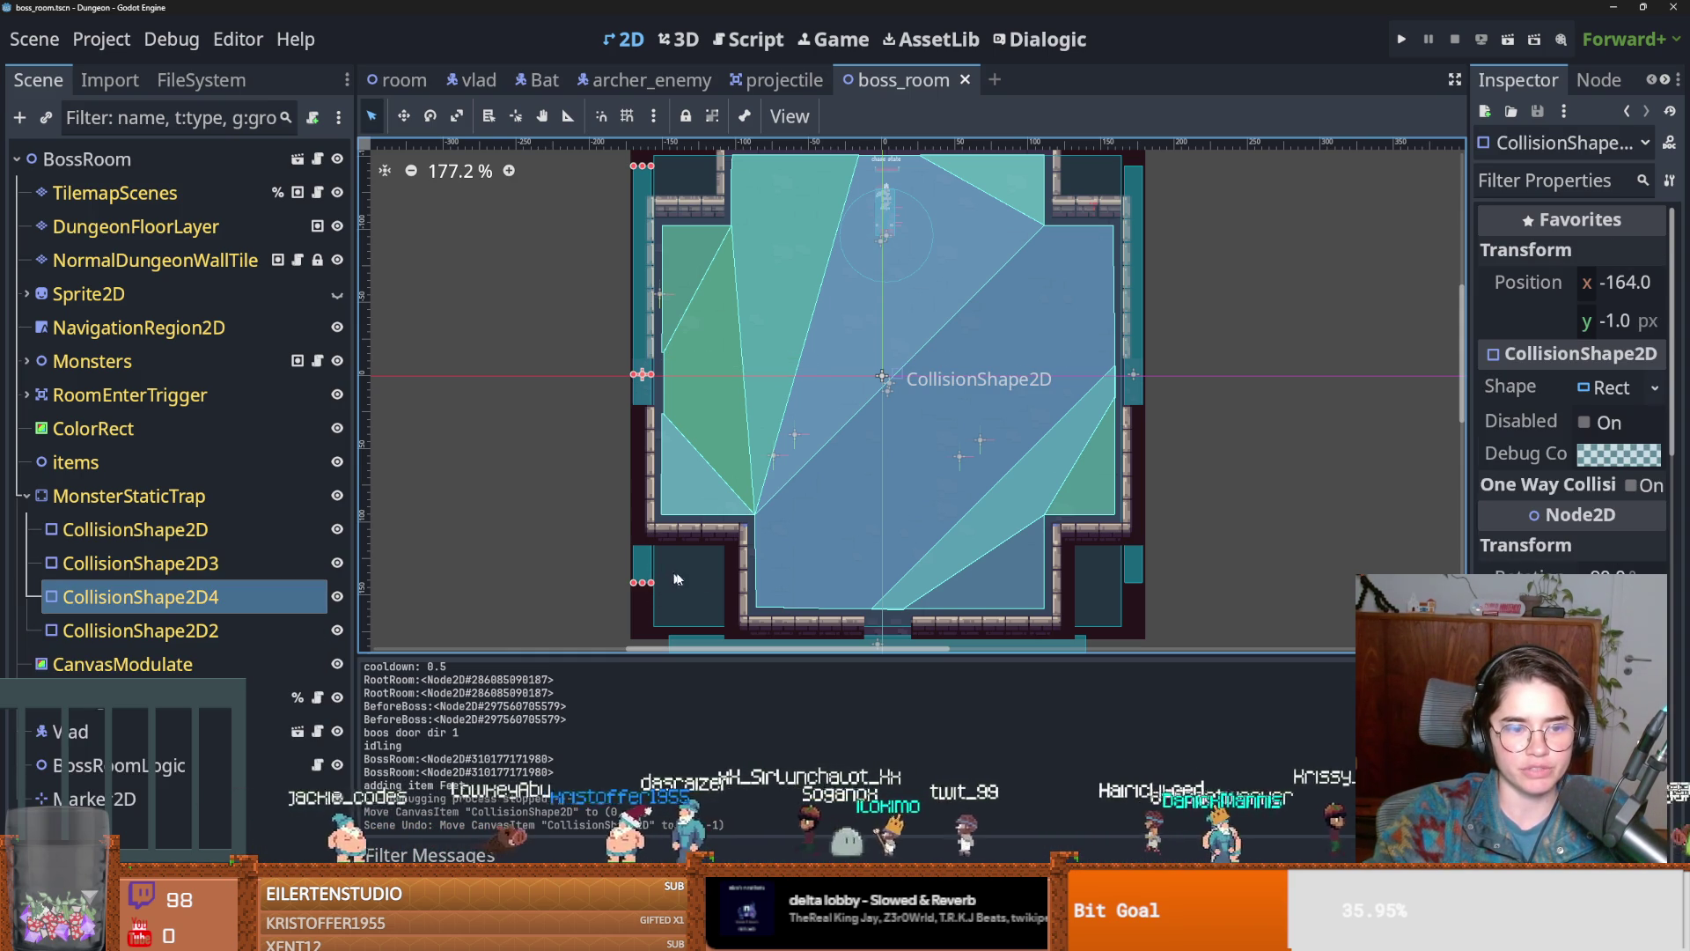
scroll(886, 491, "down", 1)
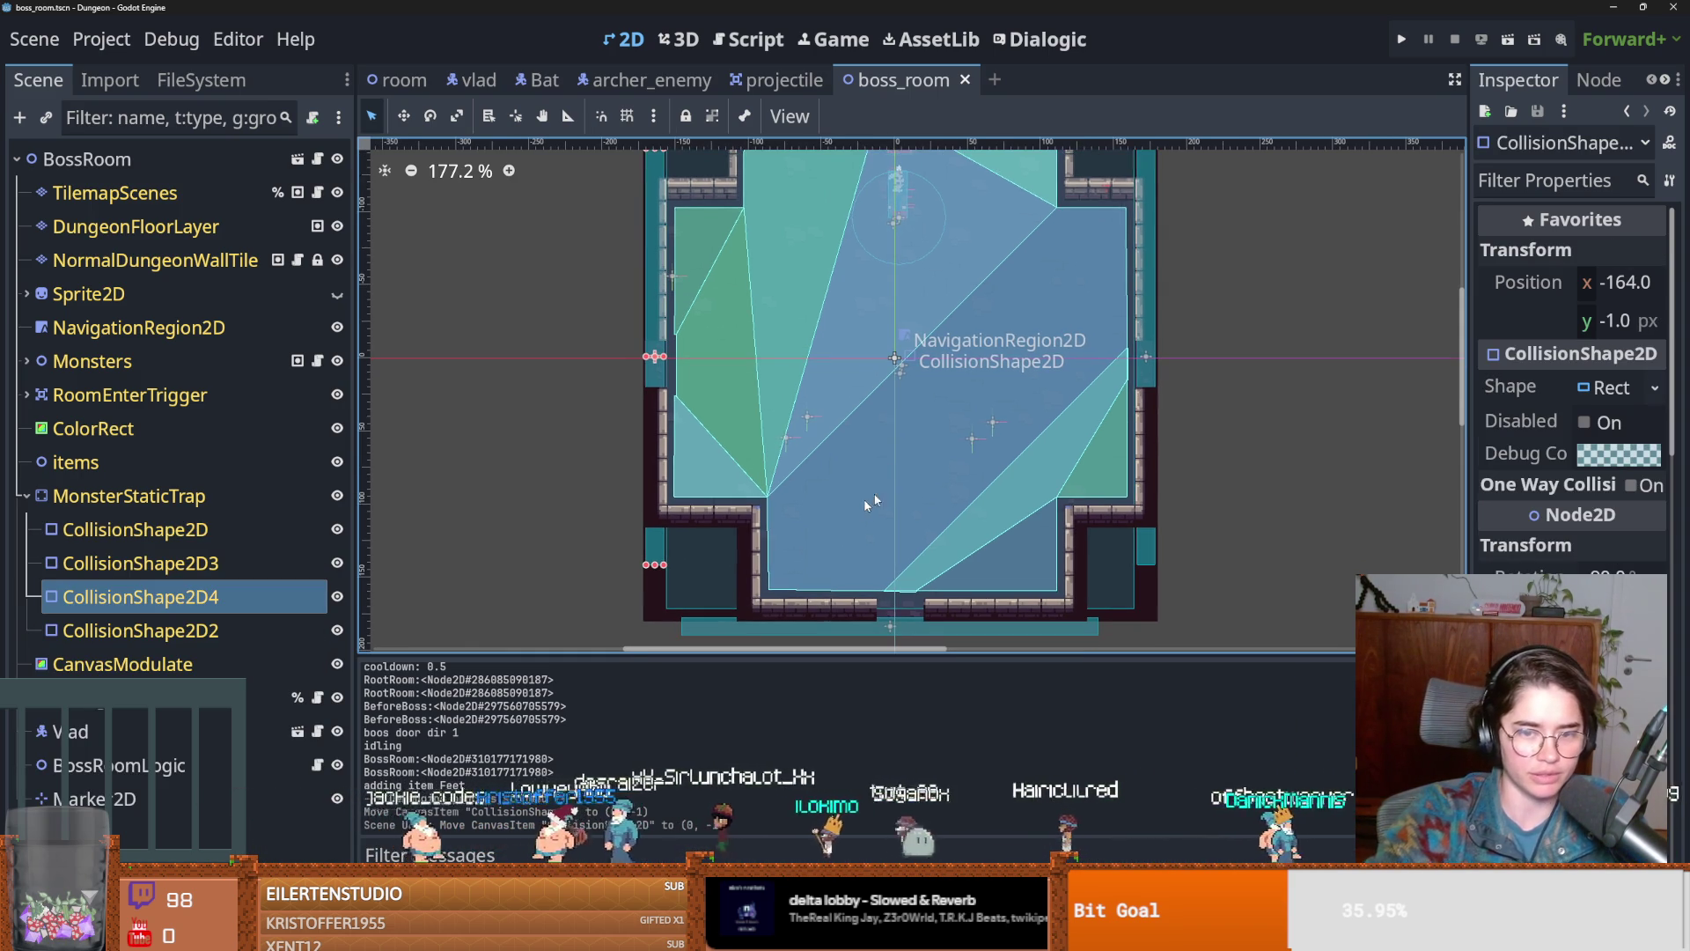
left_click_drag(892, 501, 892, 515)
scroll(1033, 524, "up", 1)
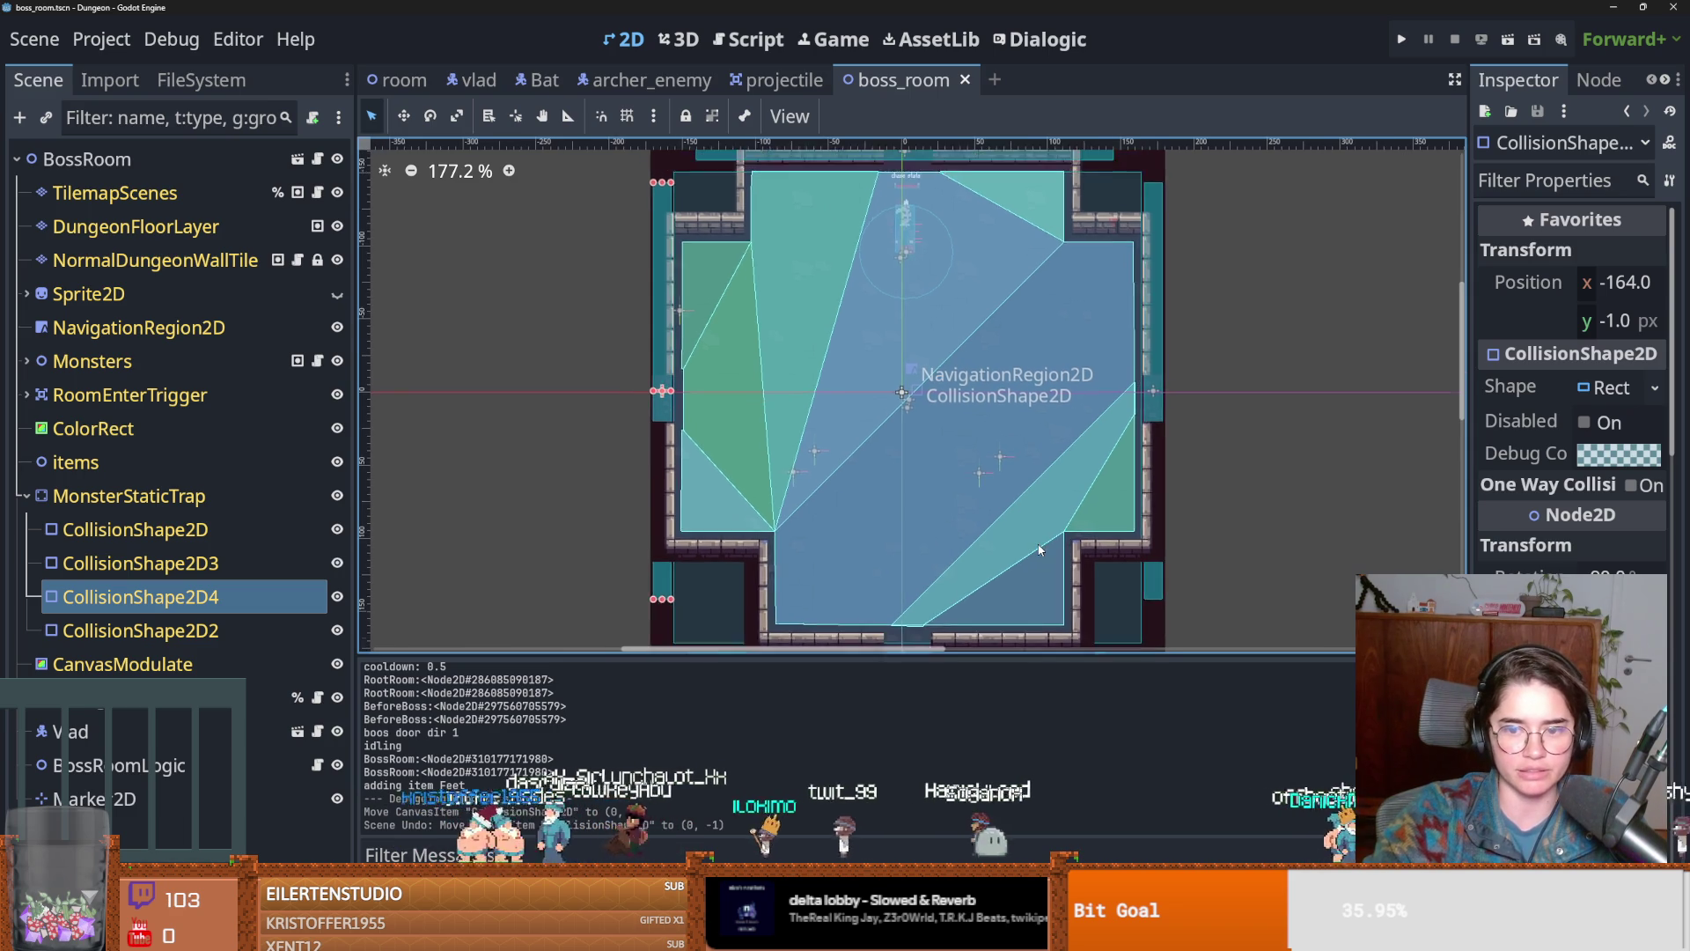
scroll(1009, 567, "down", 1)
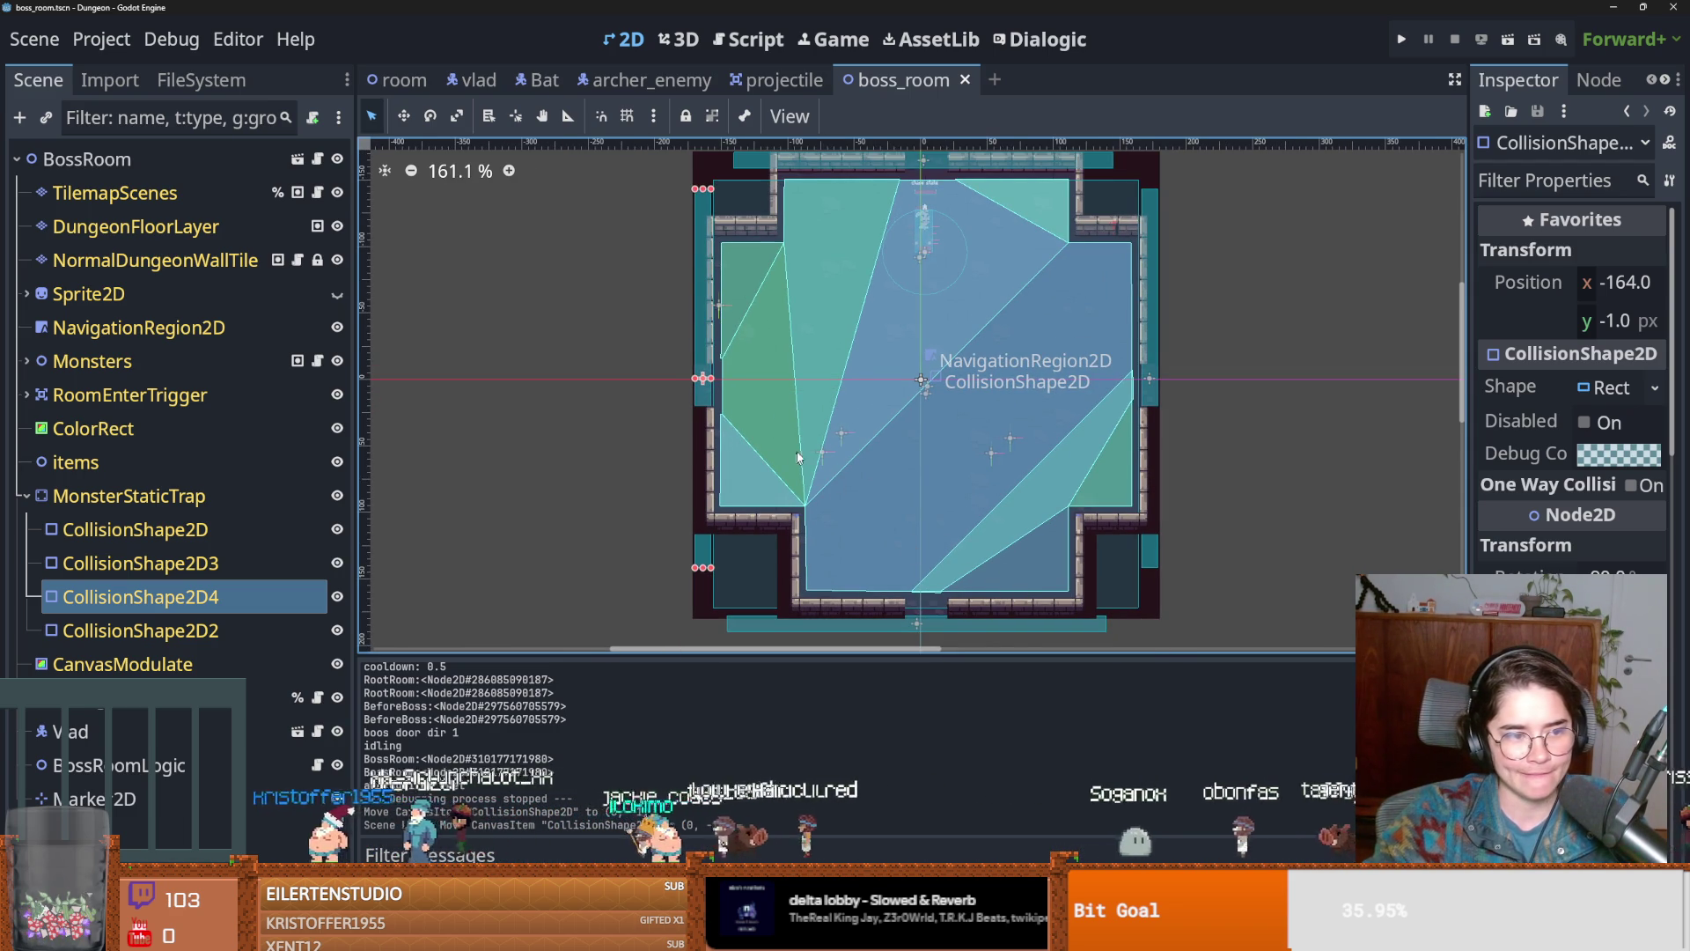
scroll(850, 401, "up", 1)
Step: Save boss_room with the MonsterStaticTrap branch collapsed
key("ctrl+s")
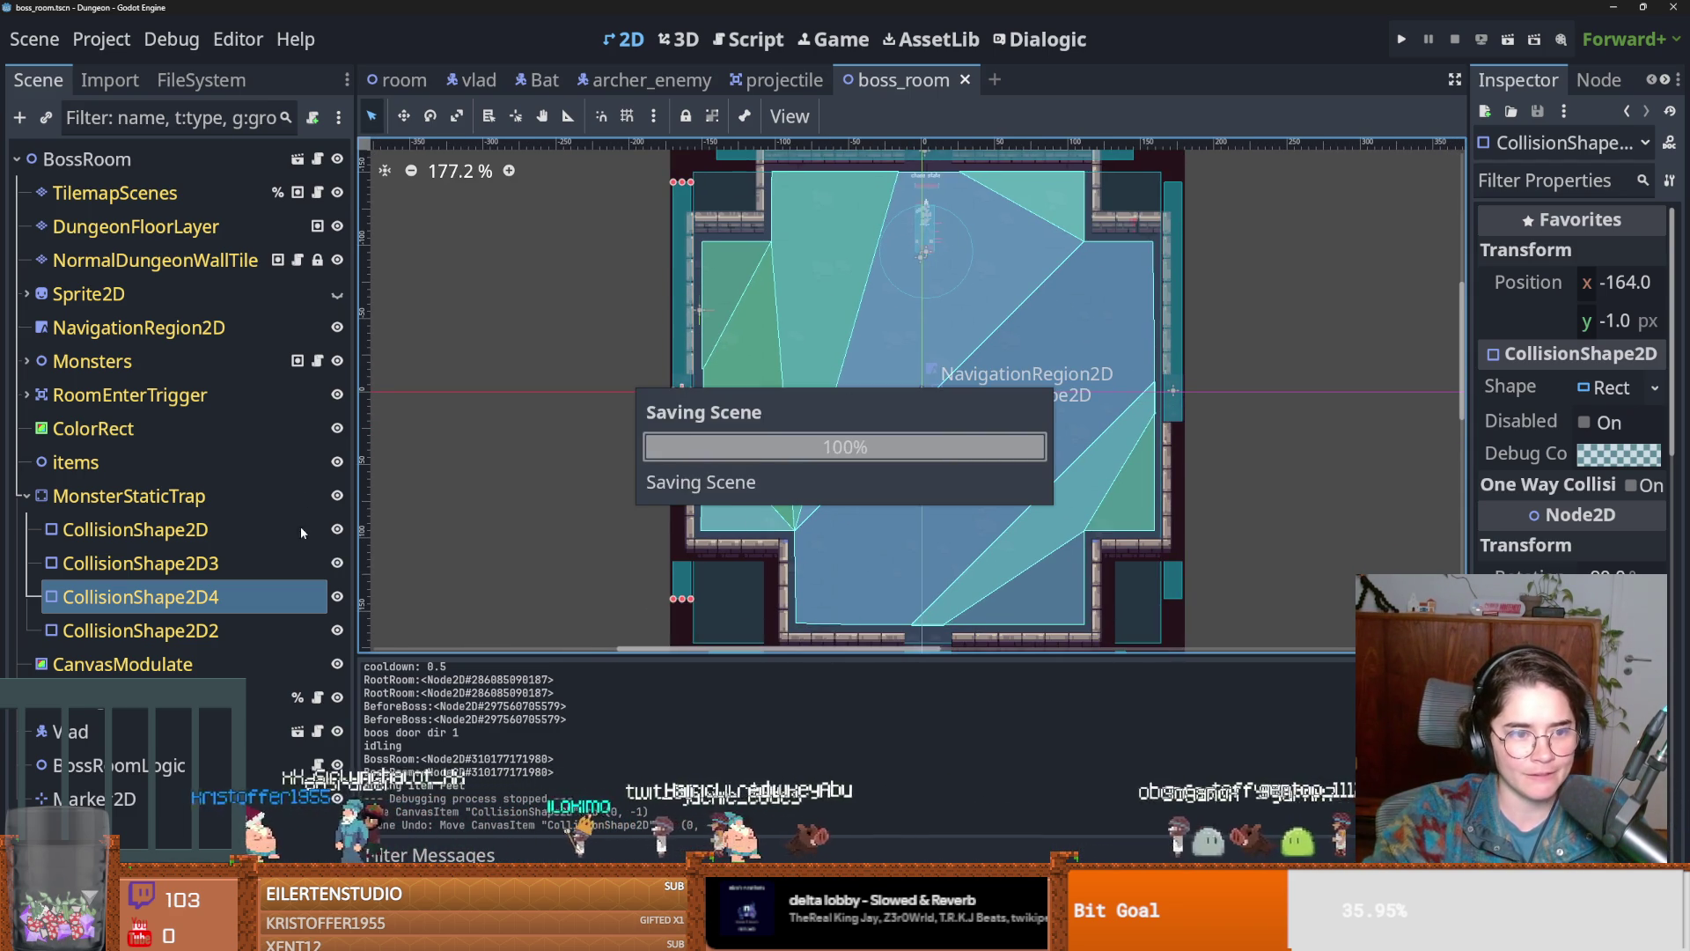
left_click(26, 496)
key("ctrl+s")
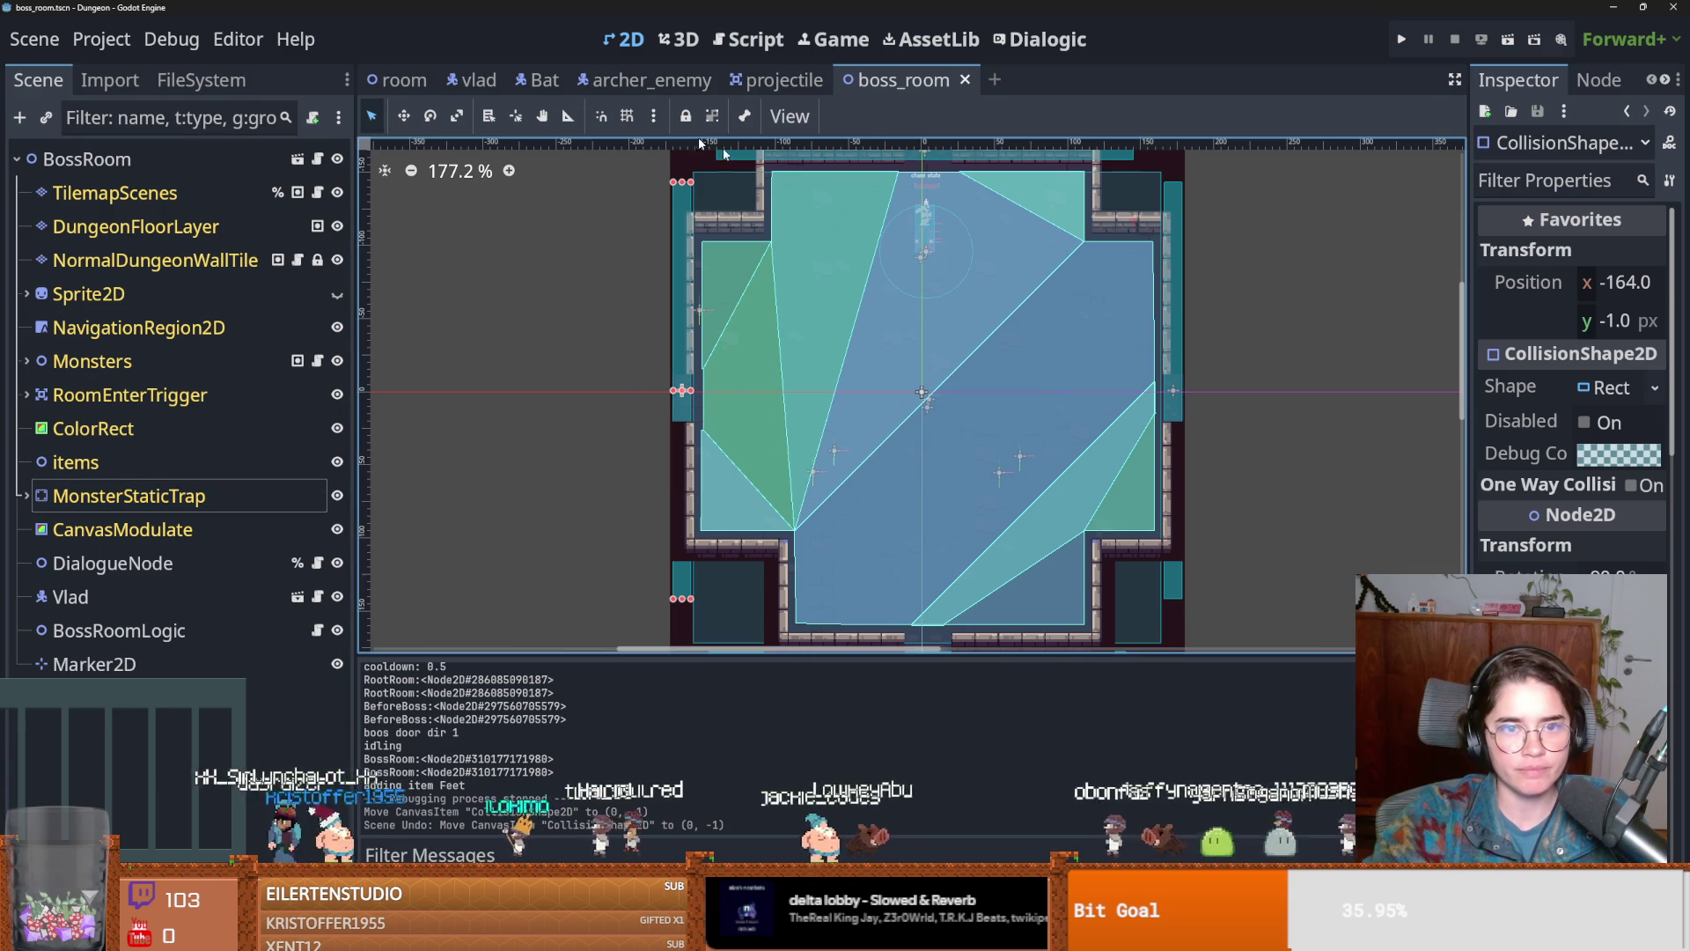
left_click(398, 80)
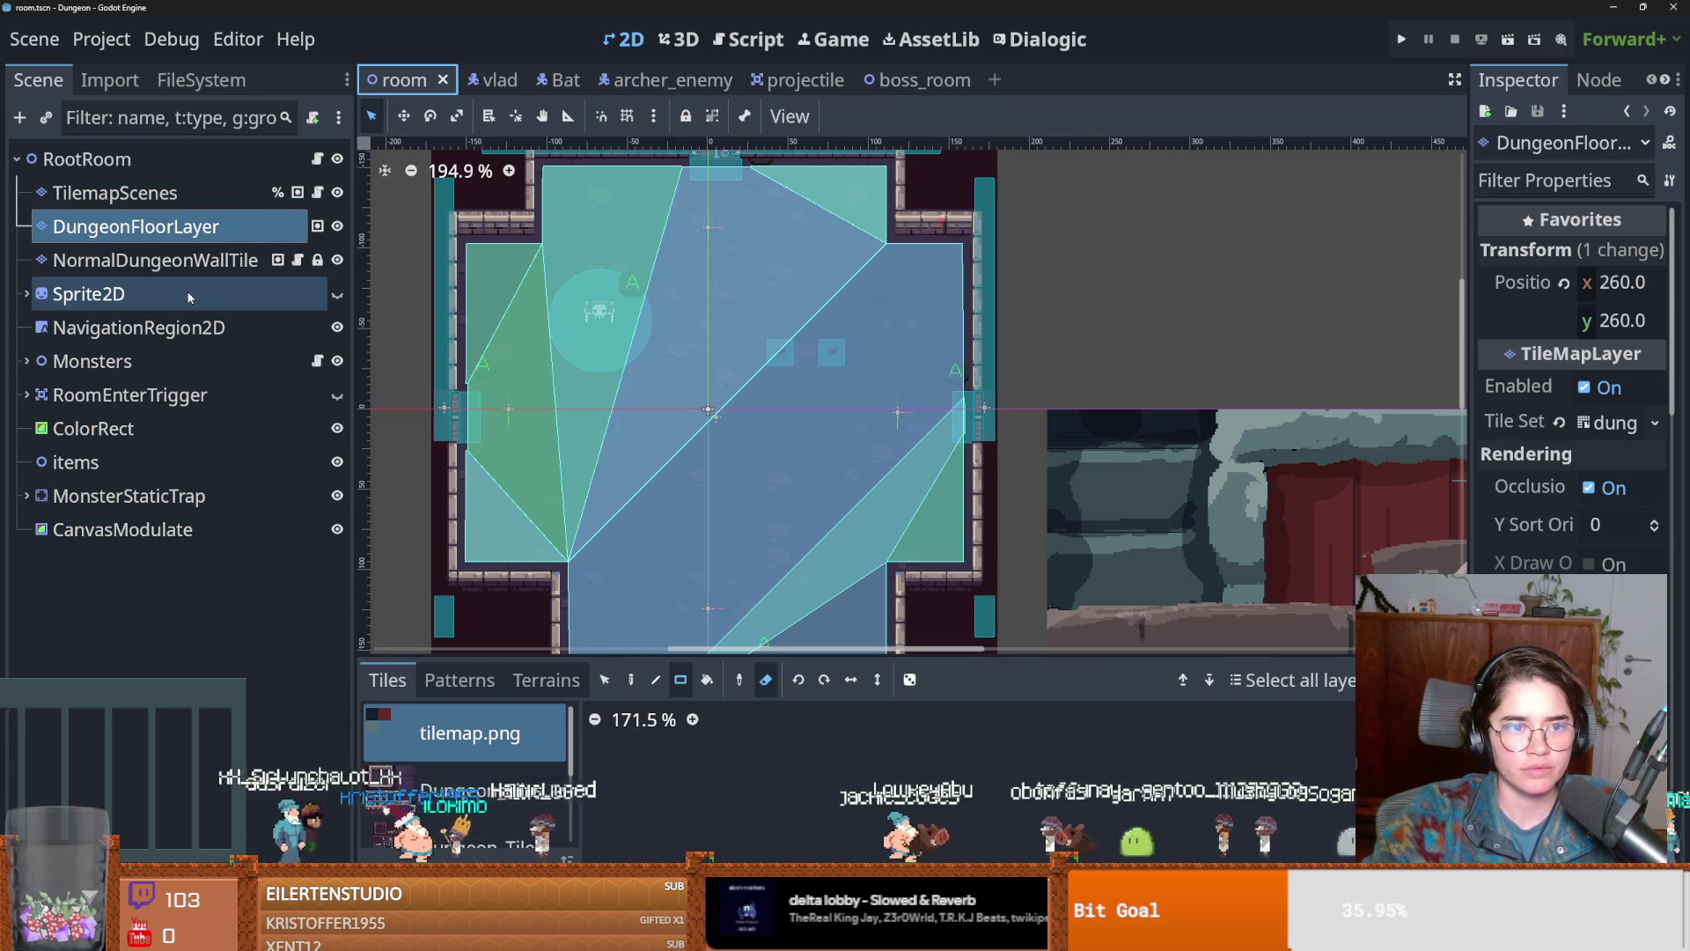
Step: Select RootRoom and the DungeonFloorLayer in the room scene and save it
left_click(139, 169)
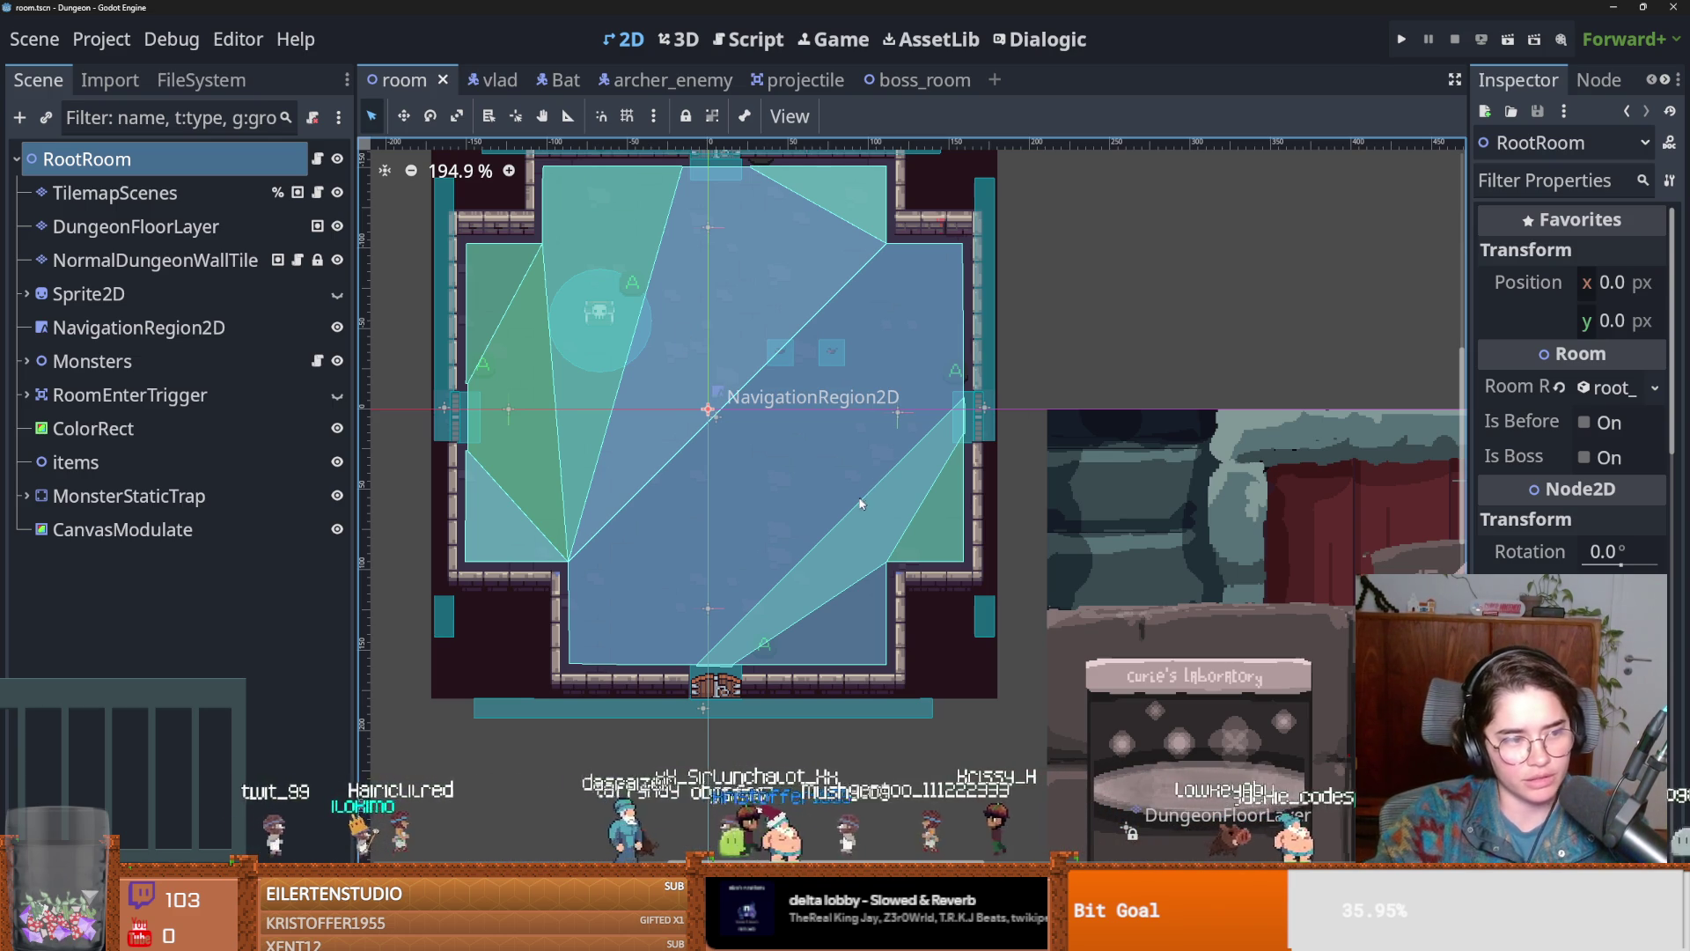
key("ctrl+s")
scroll(738, 634, "down", 1)
scroll(738, 633, "up", 2)
mouse_move(773, 608)
left_mouse_down()
mouse_move(803, 574)
mouse_move(744, 559)
mouse_move(728, 429)
mouse_move(860, 441)
mouse_move(786, 723)
left_mouse_up()
scroll(746, 554, "up", 1)
scroll(749, 548, "up", 1)
left_click(787, 724)
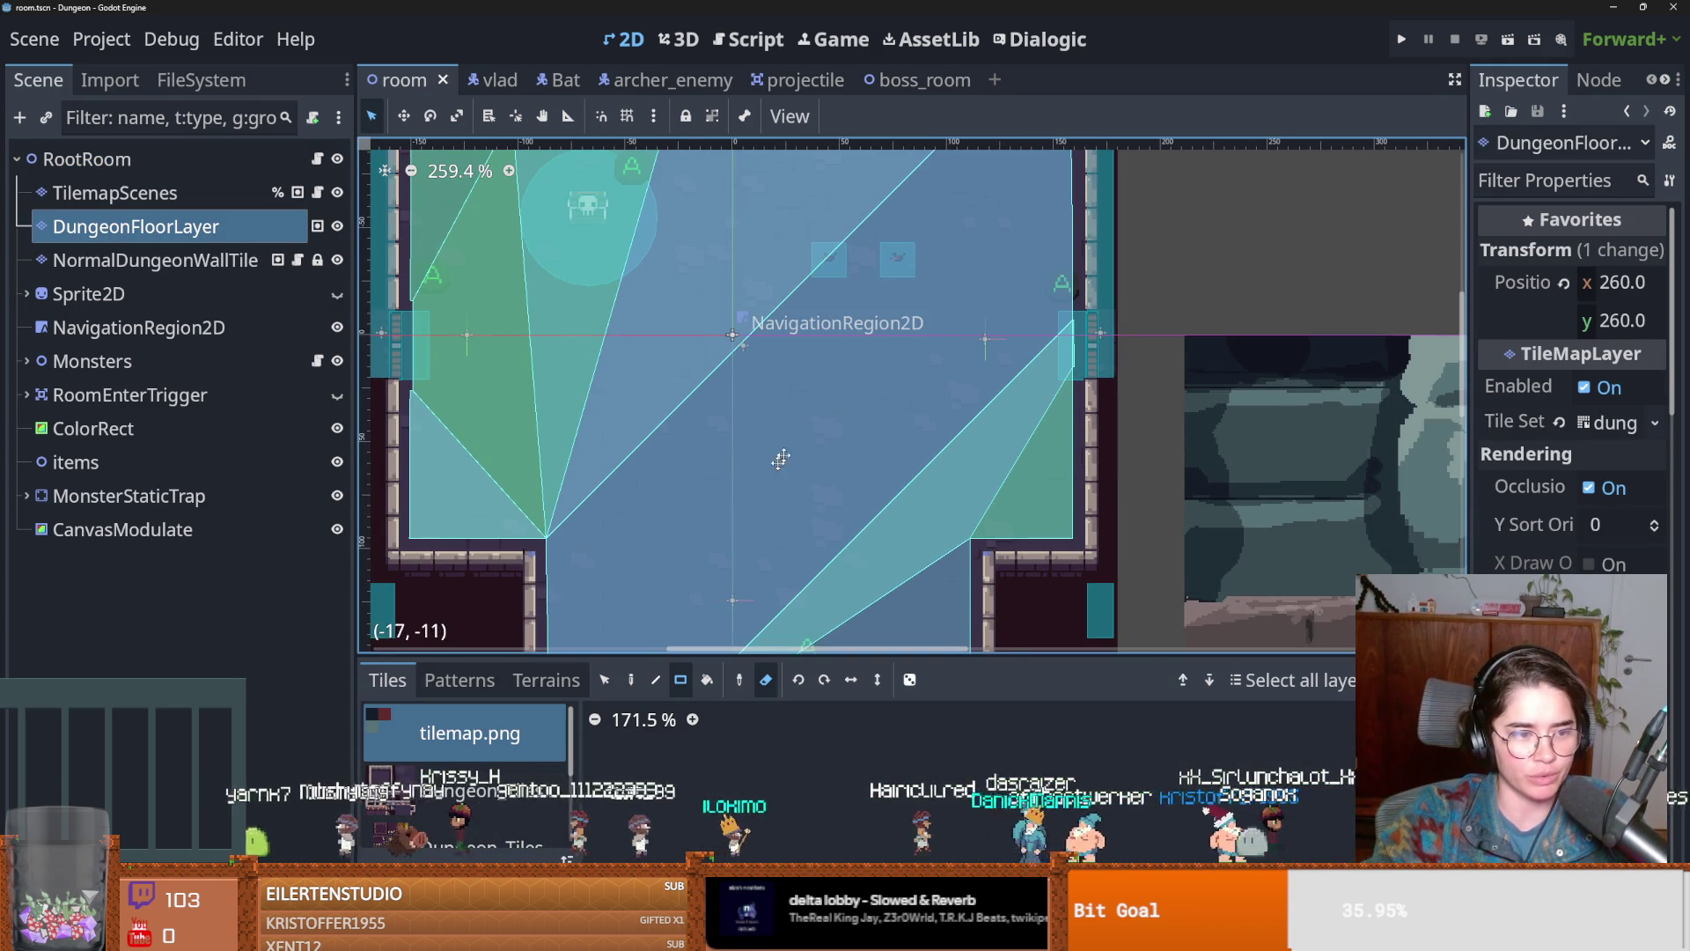
scroll(742, 514, "down", 4)
left_click_drag(794, 370, 865, 423)
key("ctrl+s")
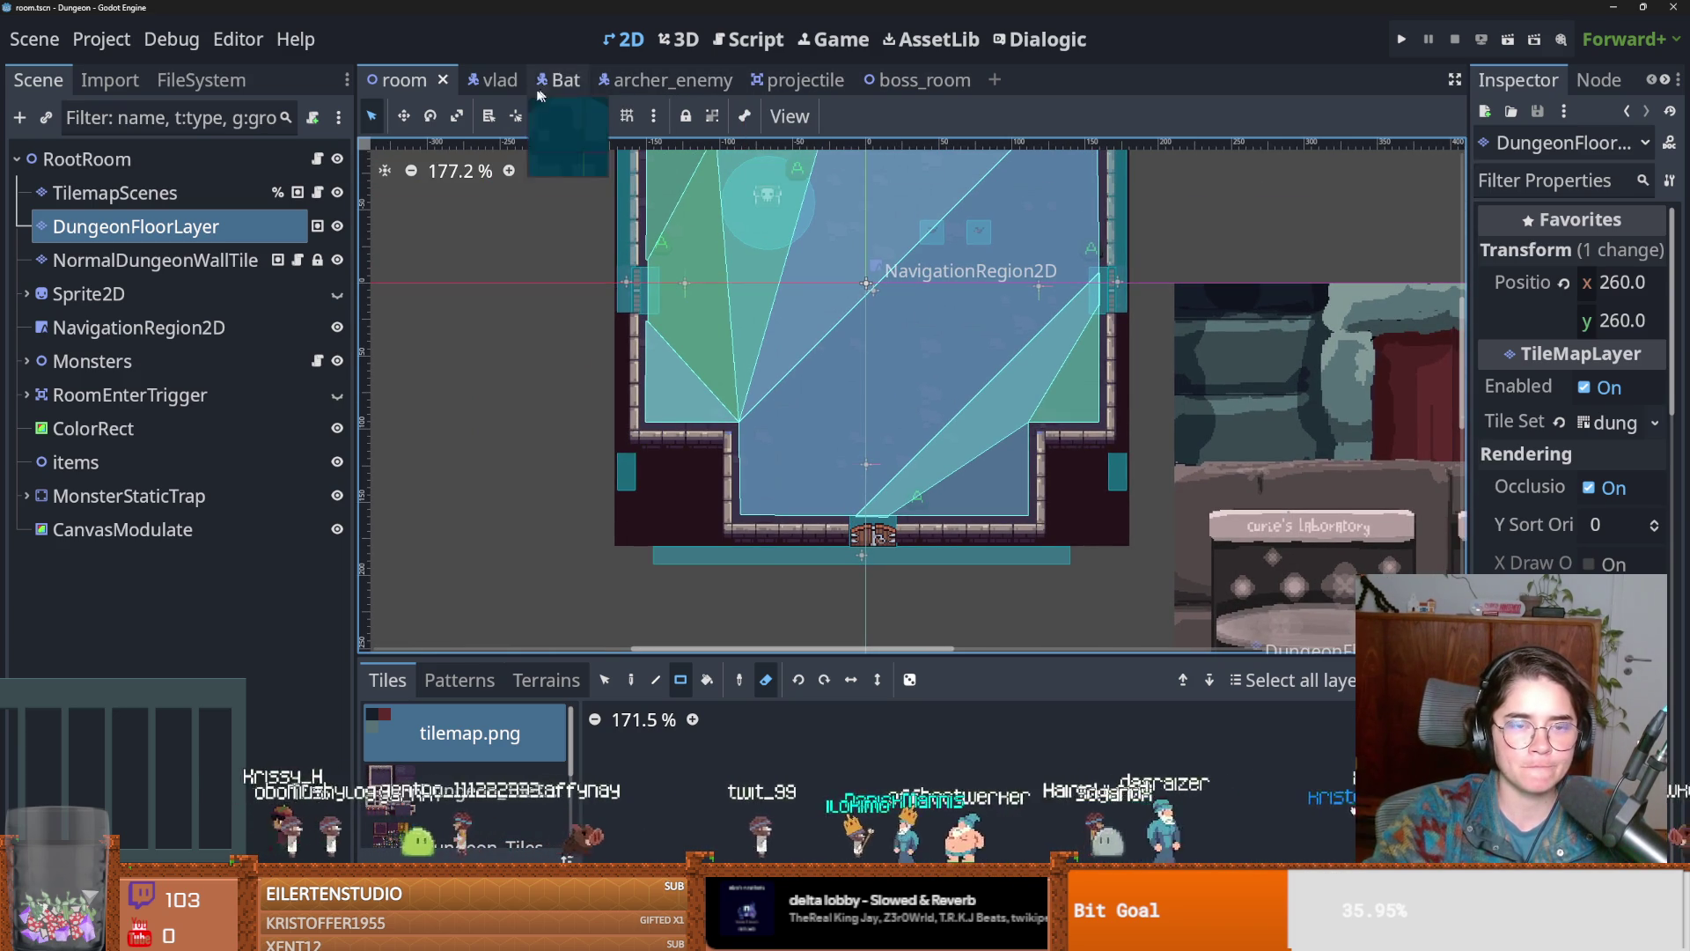
Step: Step through the tile layers and settle on TilemapScenes to view its door scenes
left_click(175, 190)
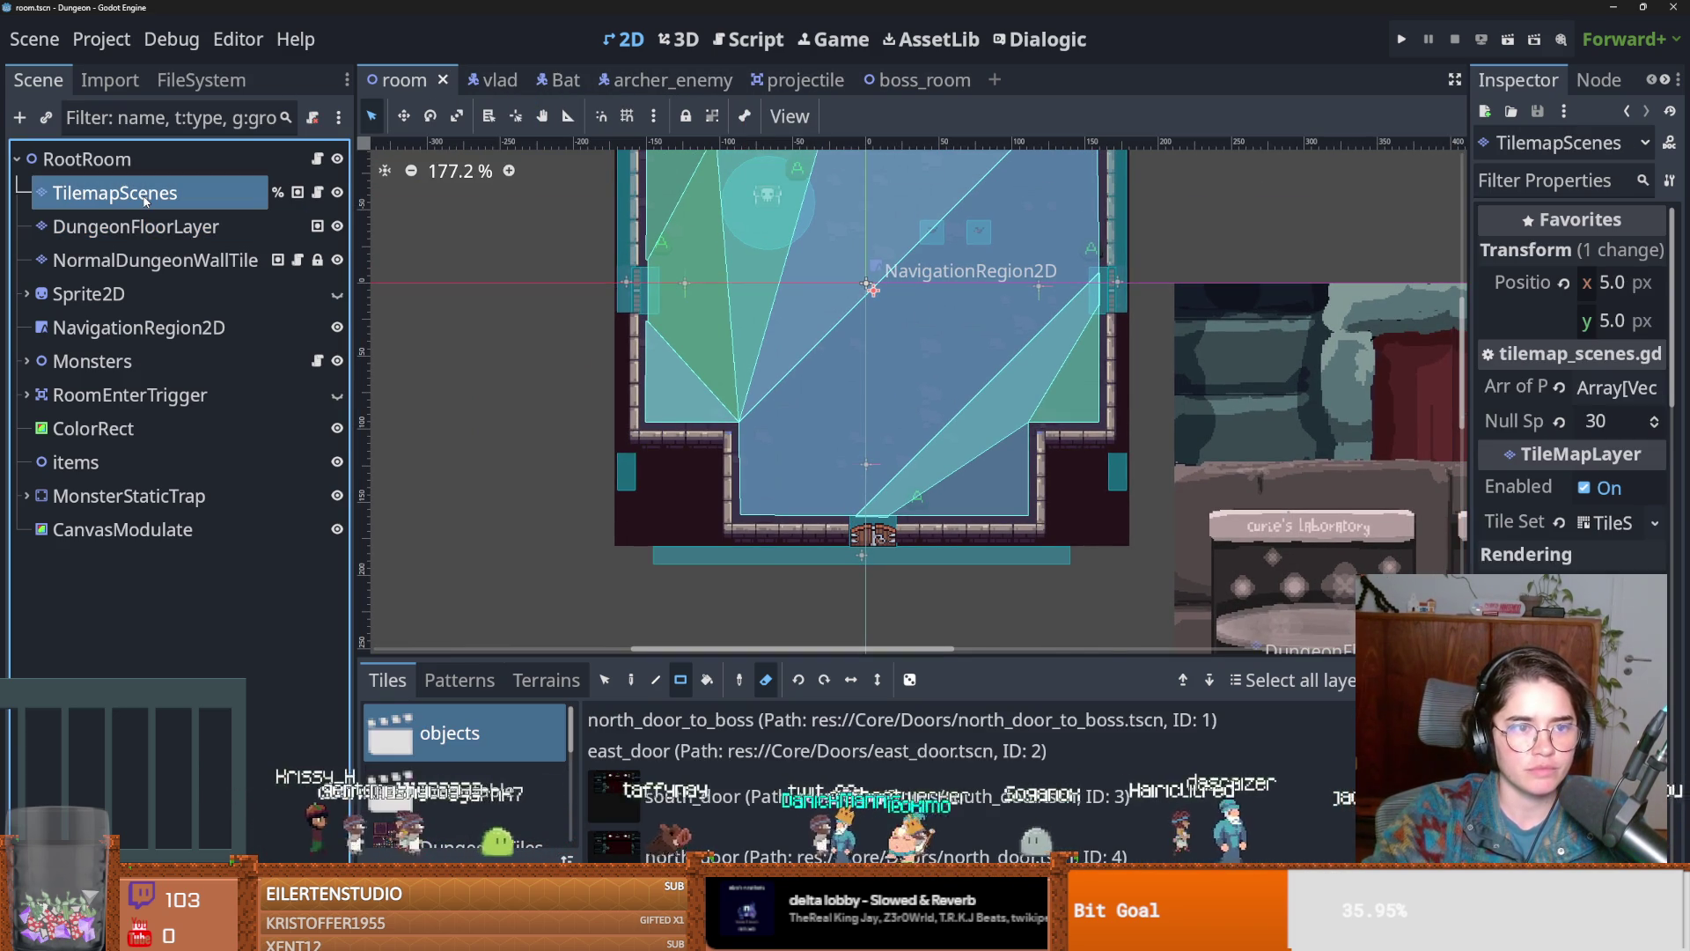
left_click(154, 260)
left_click(152, 222)
left_click(149, 193)
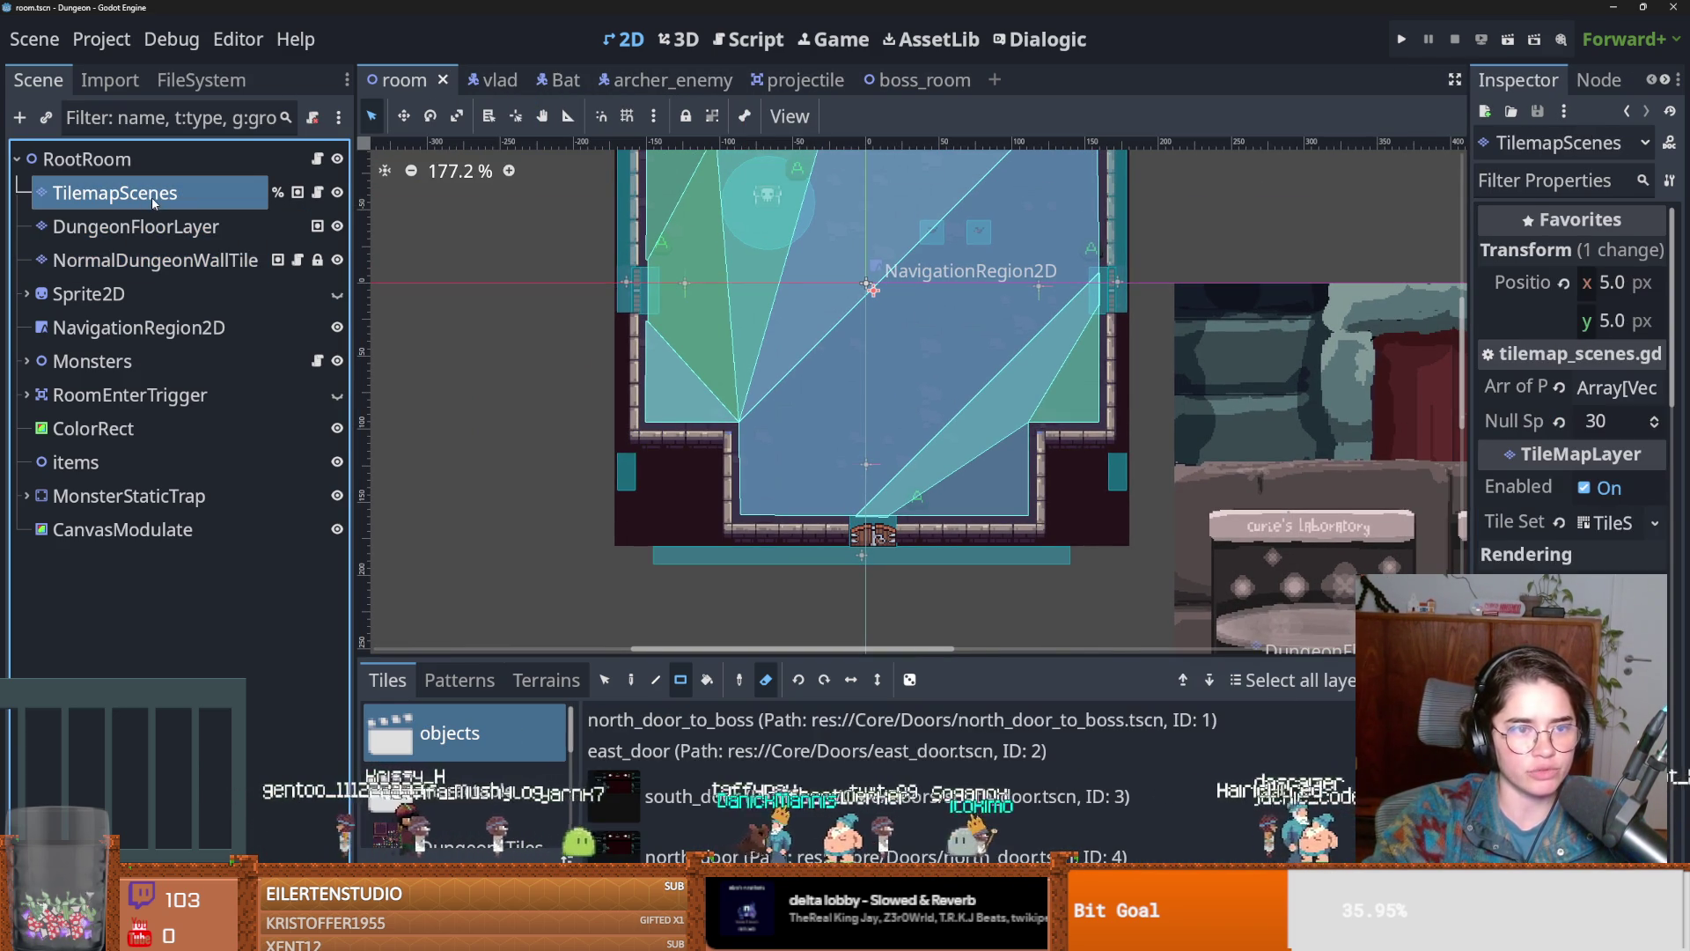
key("Down")
key("Down")
key("Up")
key("Up")
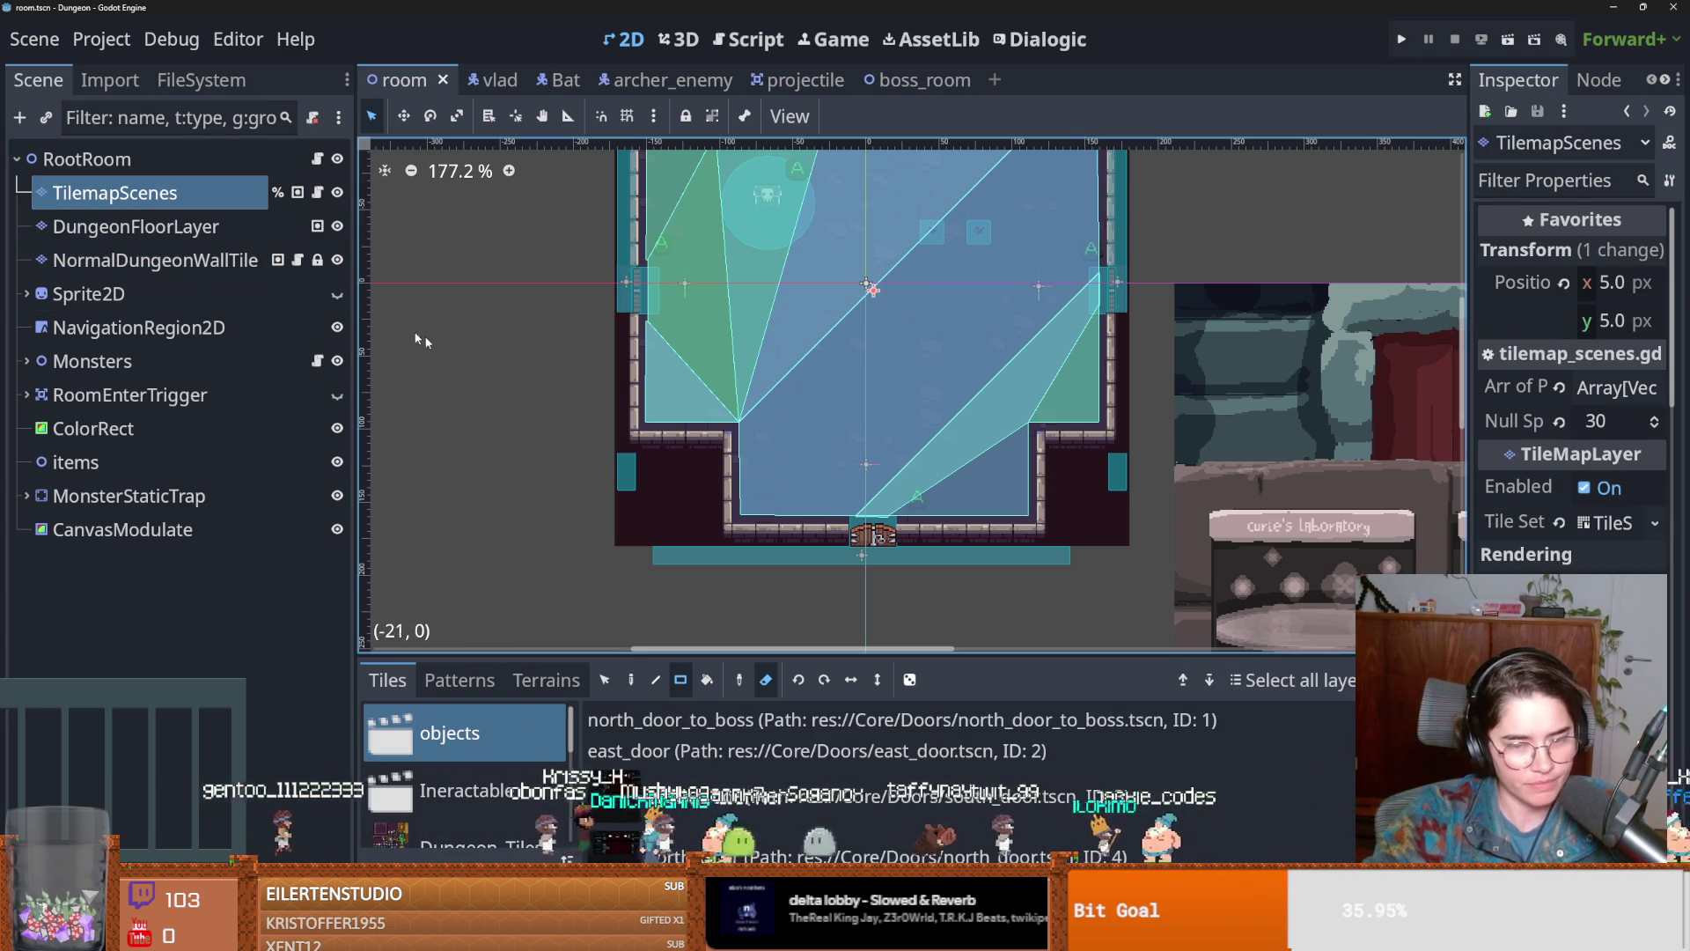
scroll(548, 276, "down", 1)
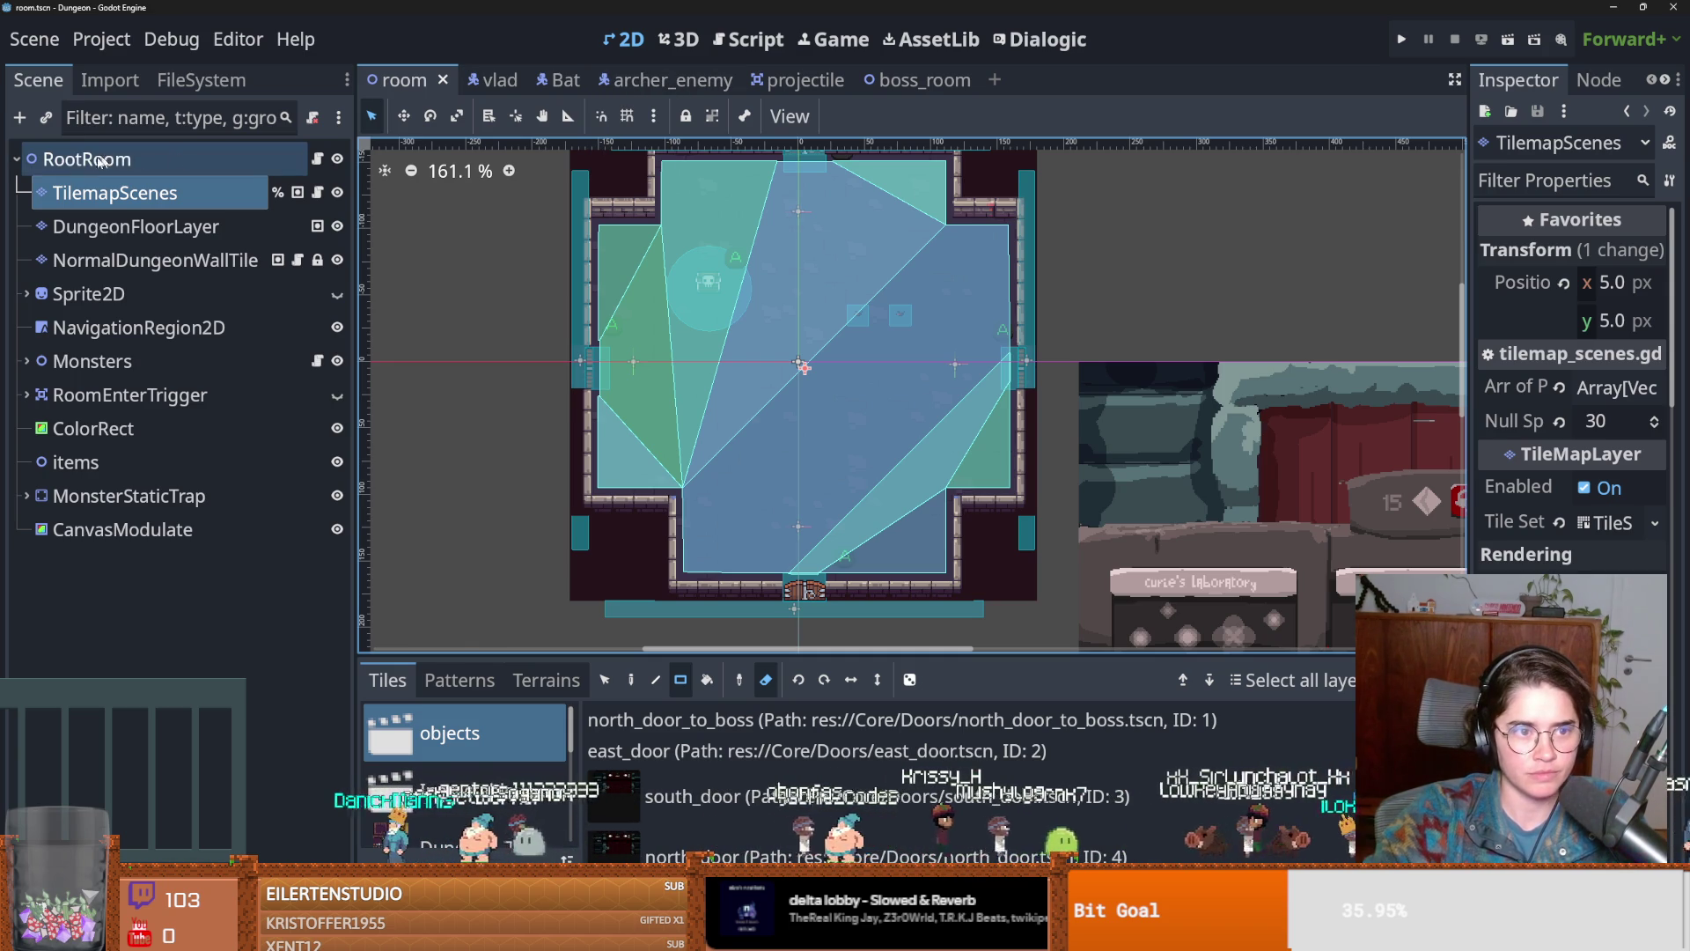
Step: Switch from the vlad scene to the Bat scene to view its nodes and collision circles
left_click(490, 81)
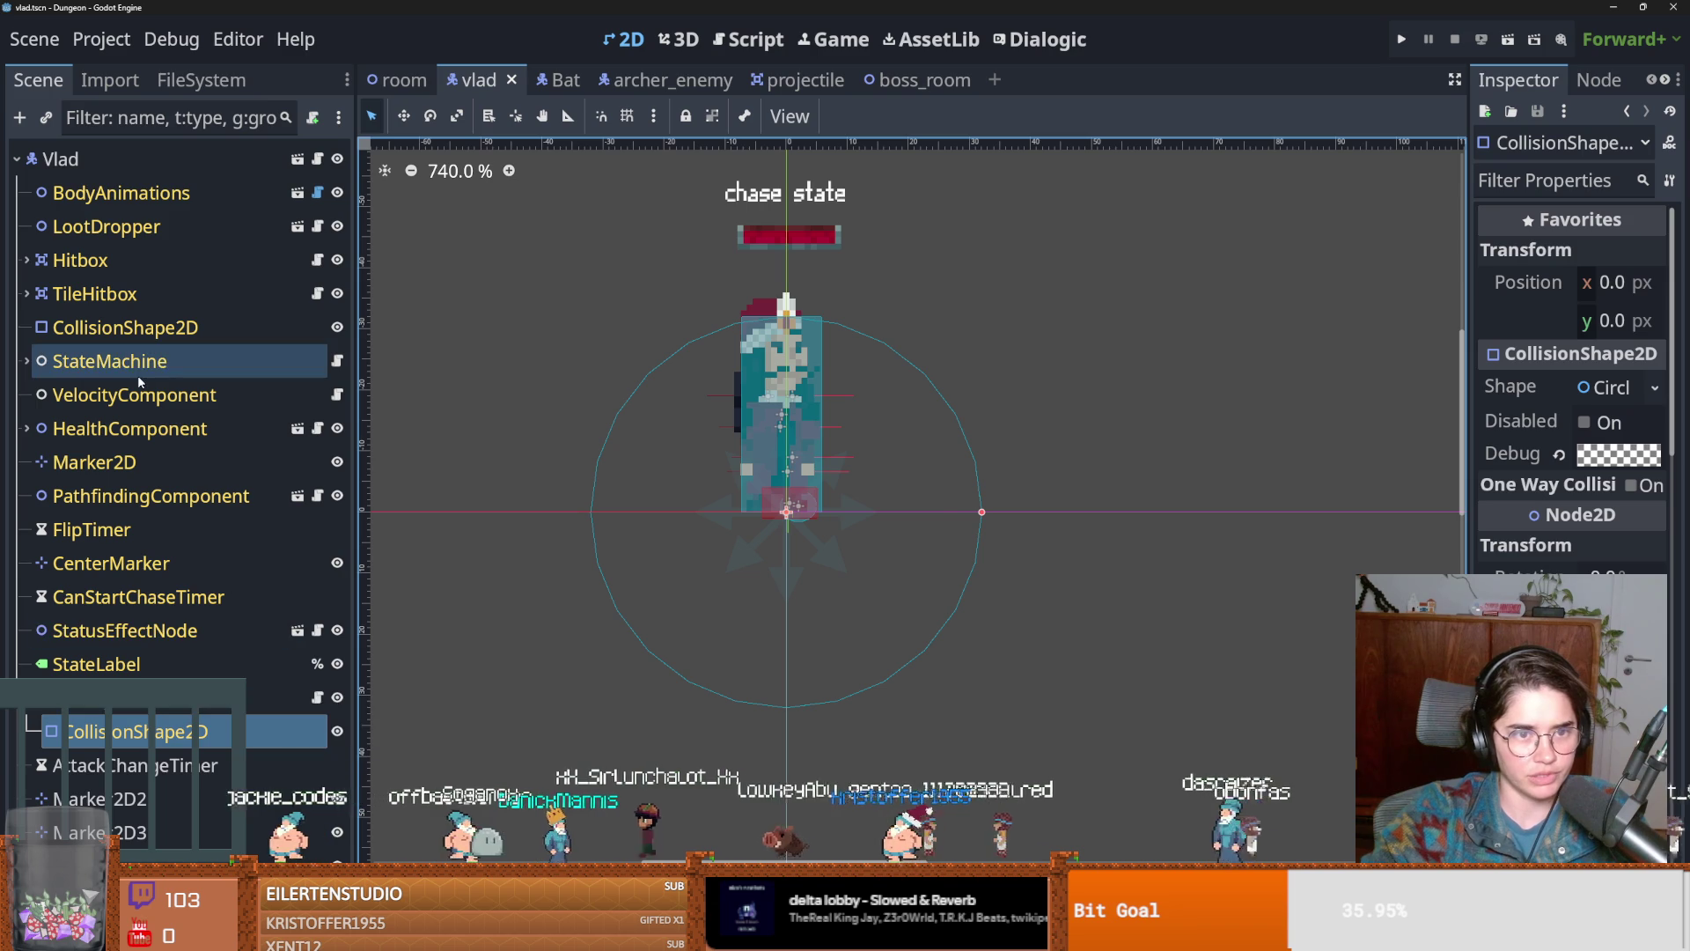
left_click(543, 80)
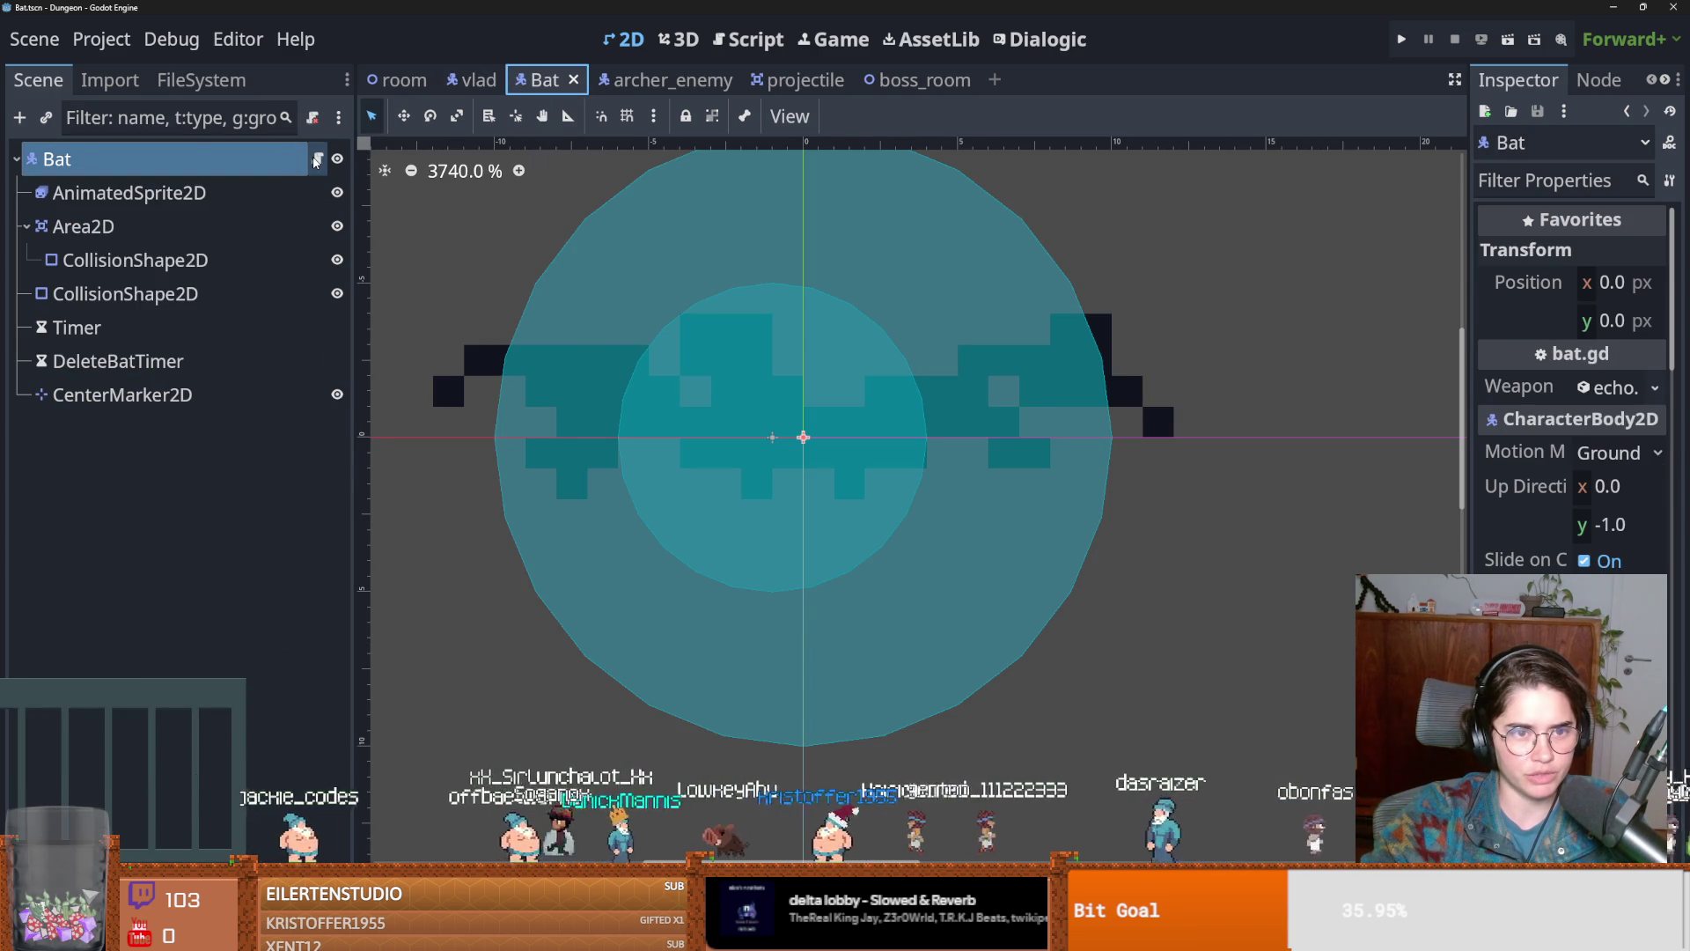
Step: Open bat.gd and go to the run-away velocity line in _physics_process
left_click(317, 159)
left_click(688, 477)
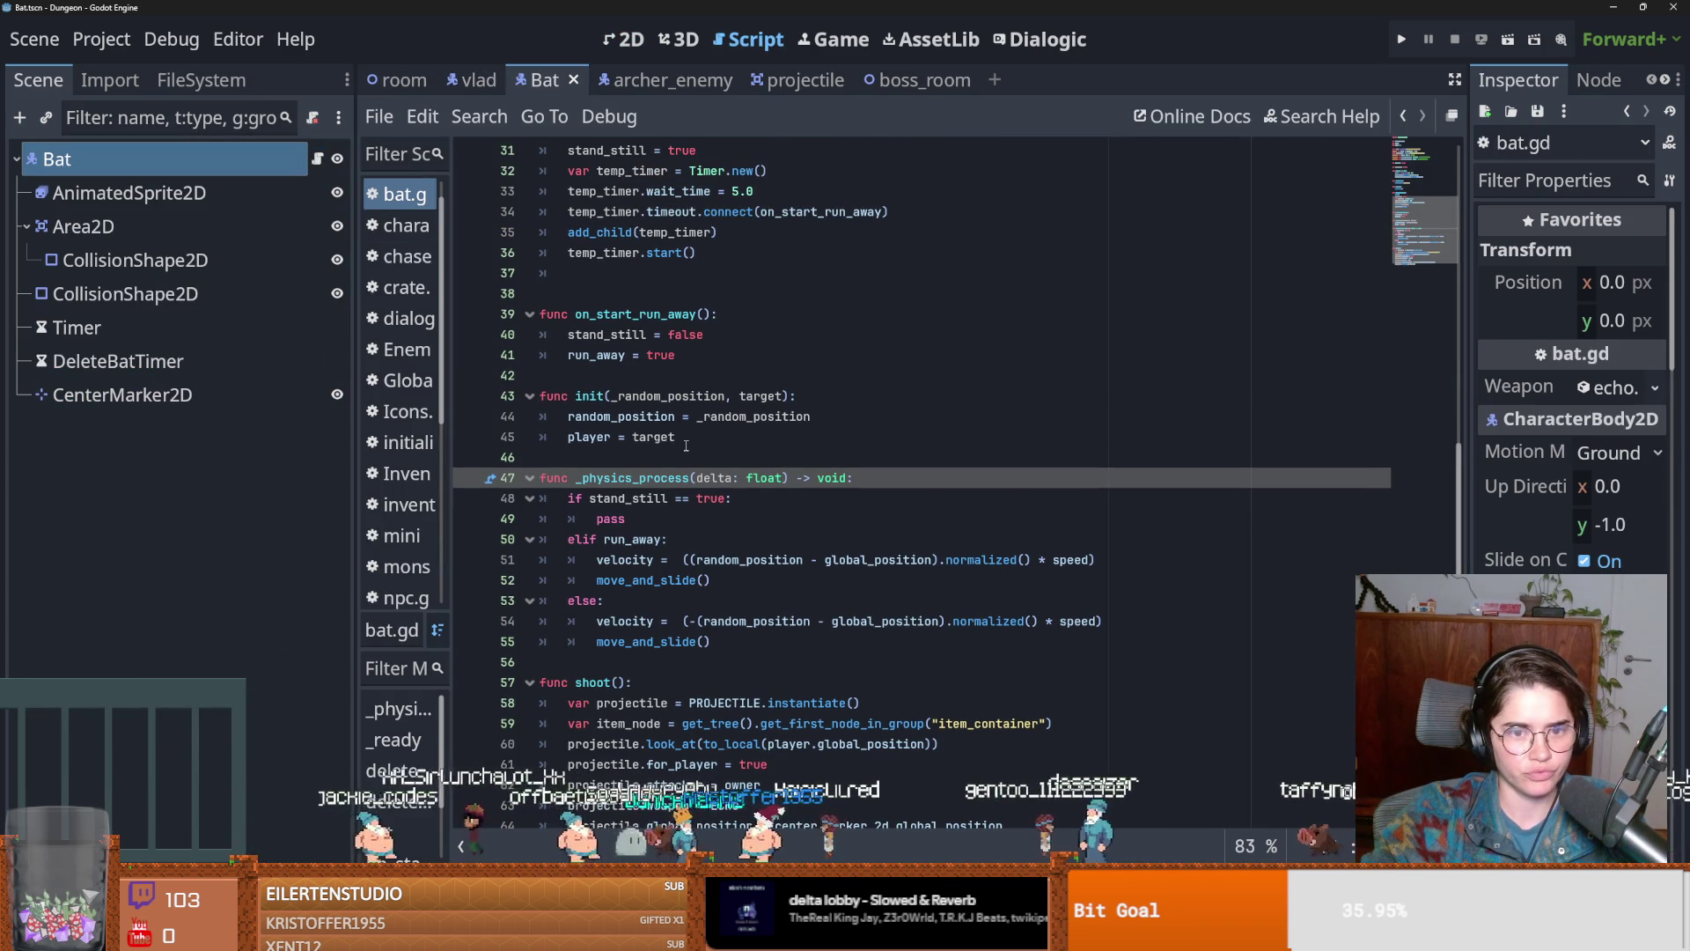
scroll(686, 446, "down", 1)
left_click(631, 498)
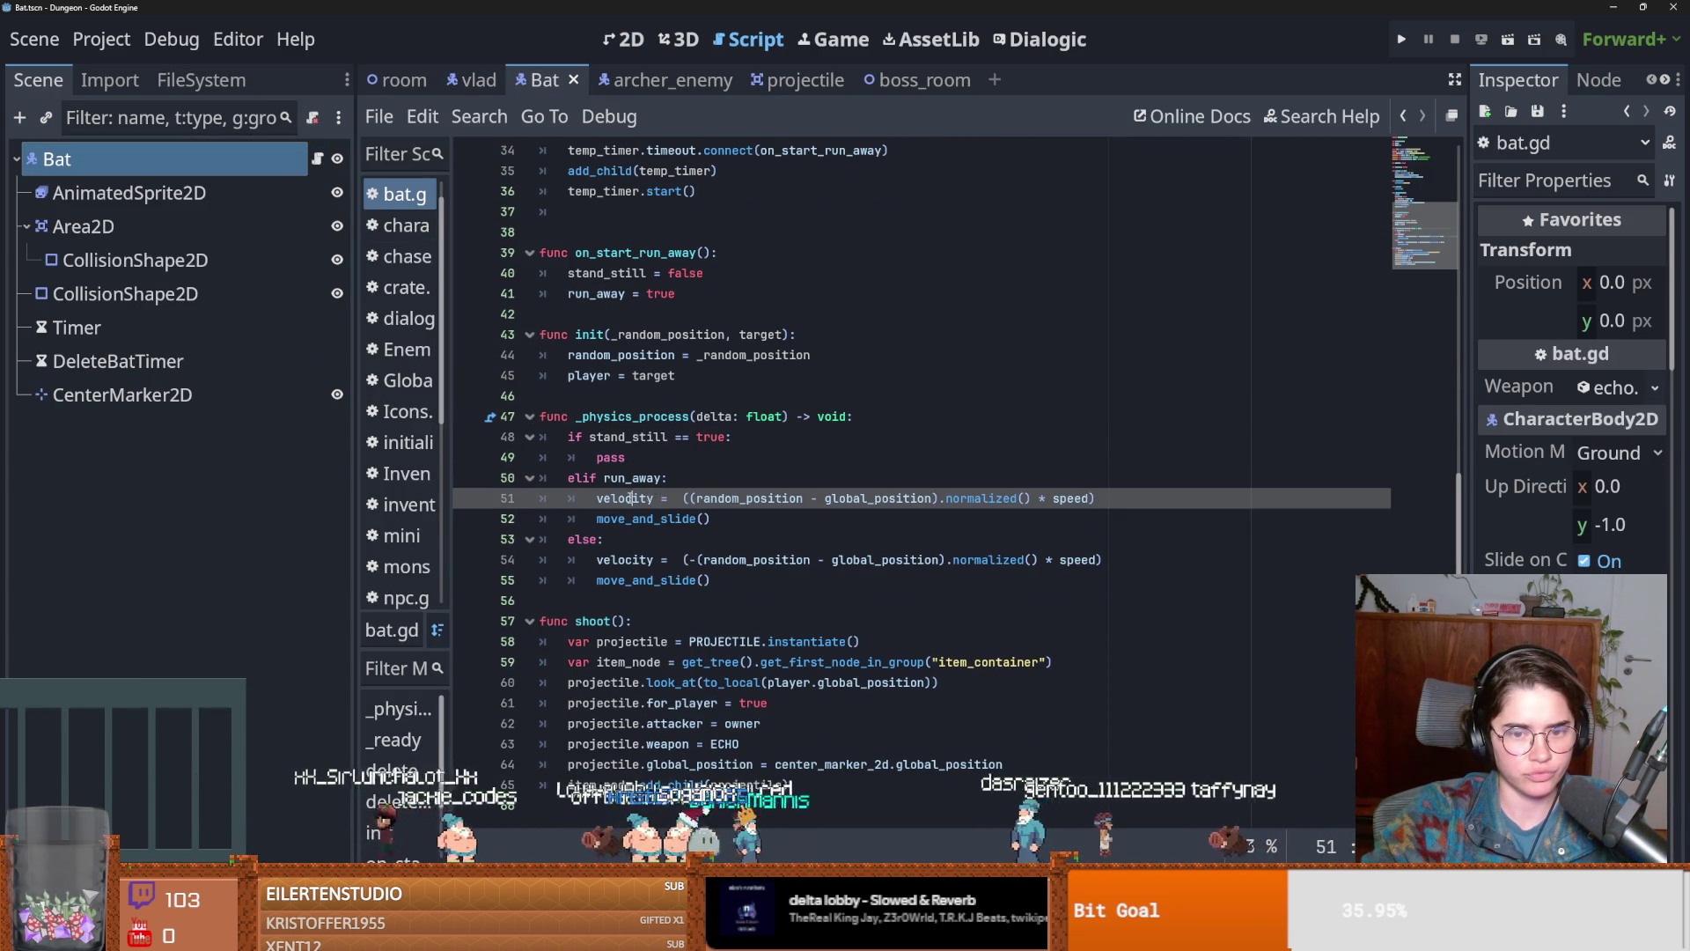
Step: Highlight random_position and global_position on line 51, then return to the vlad script
left_click(748, 499)
left_click(872, 498)
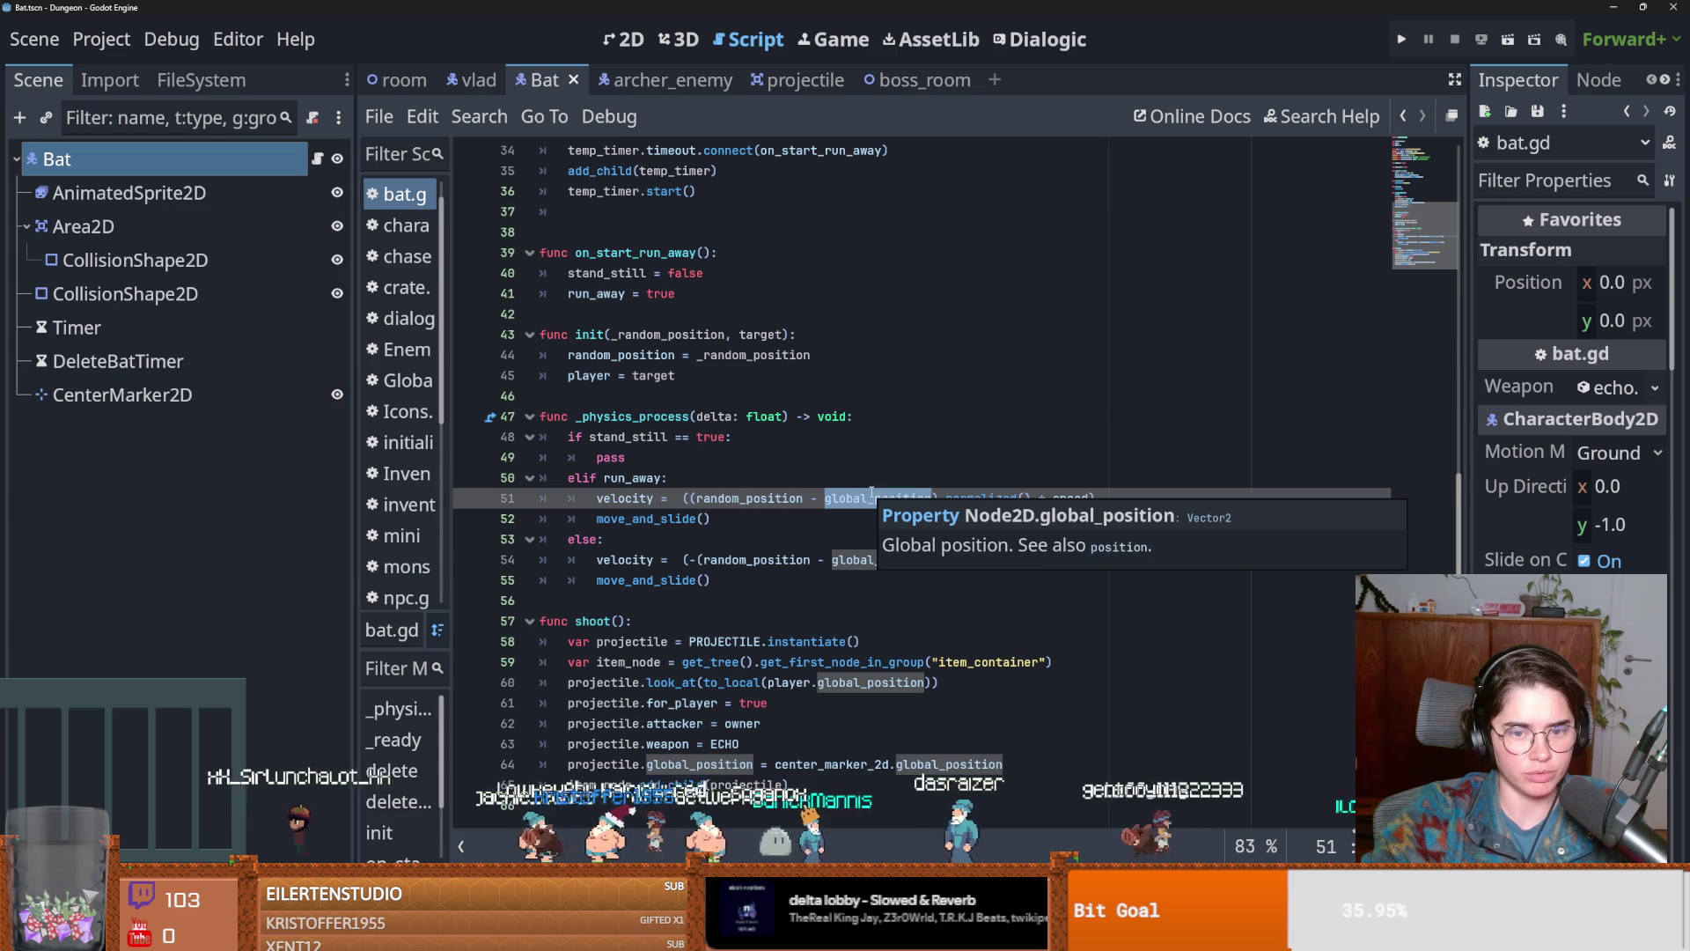
double_click(749, 498)
double_click(853, 498)
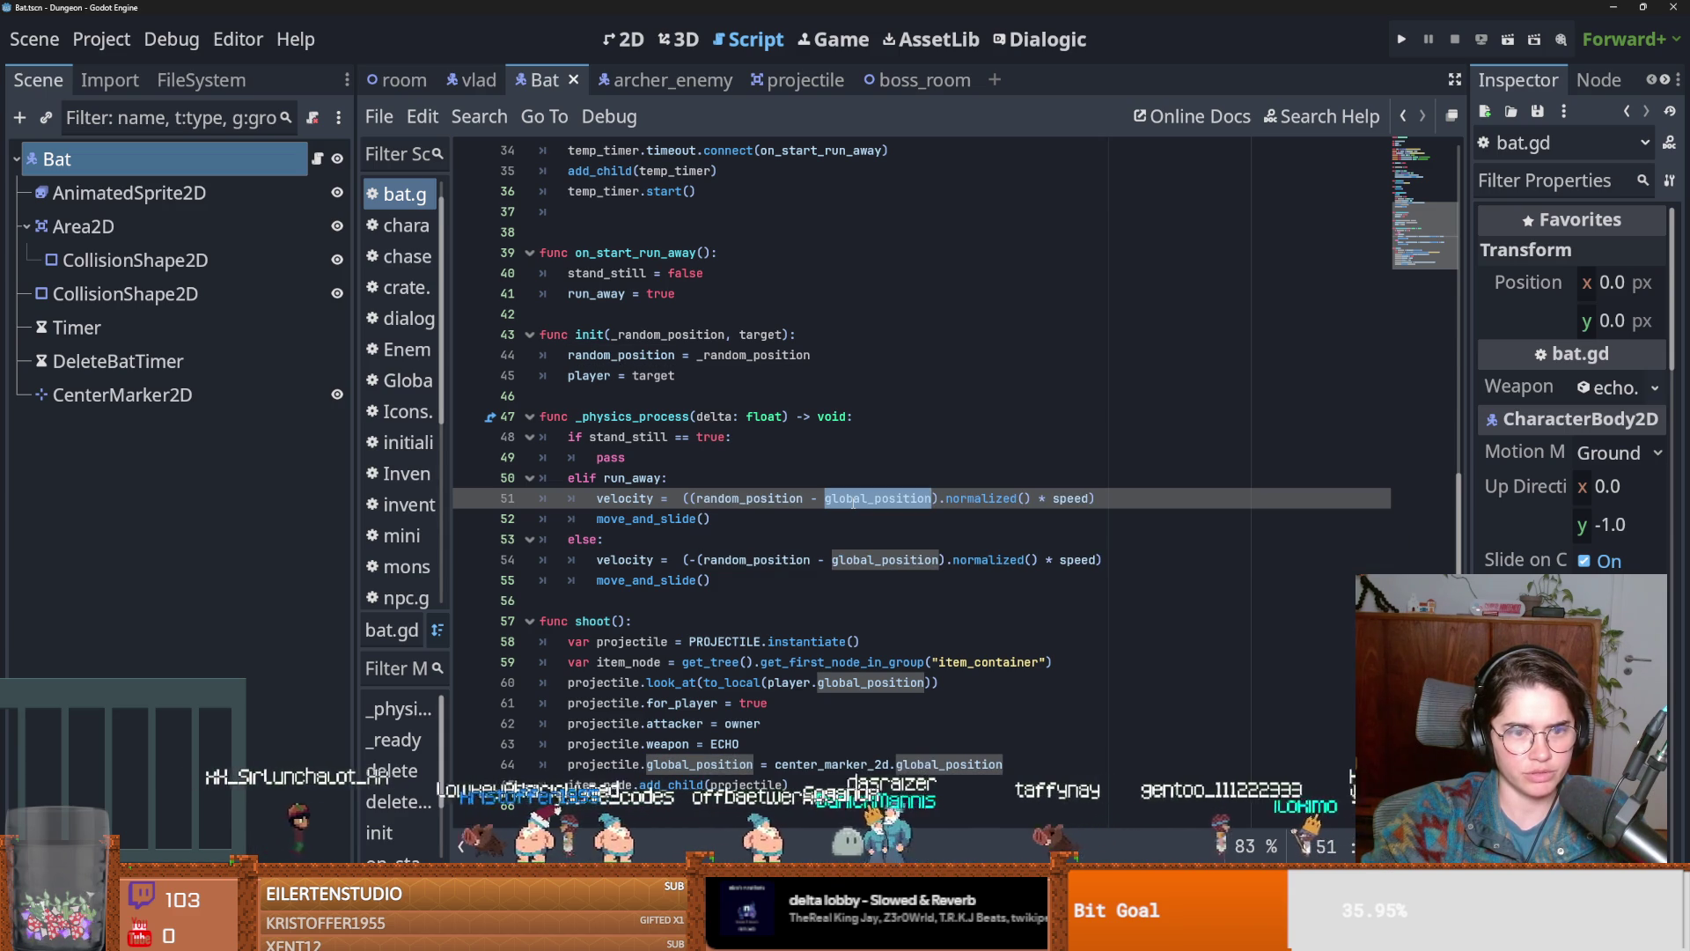
mouse_move(853, 503)
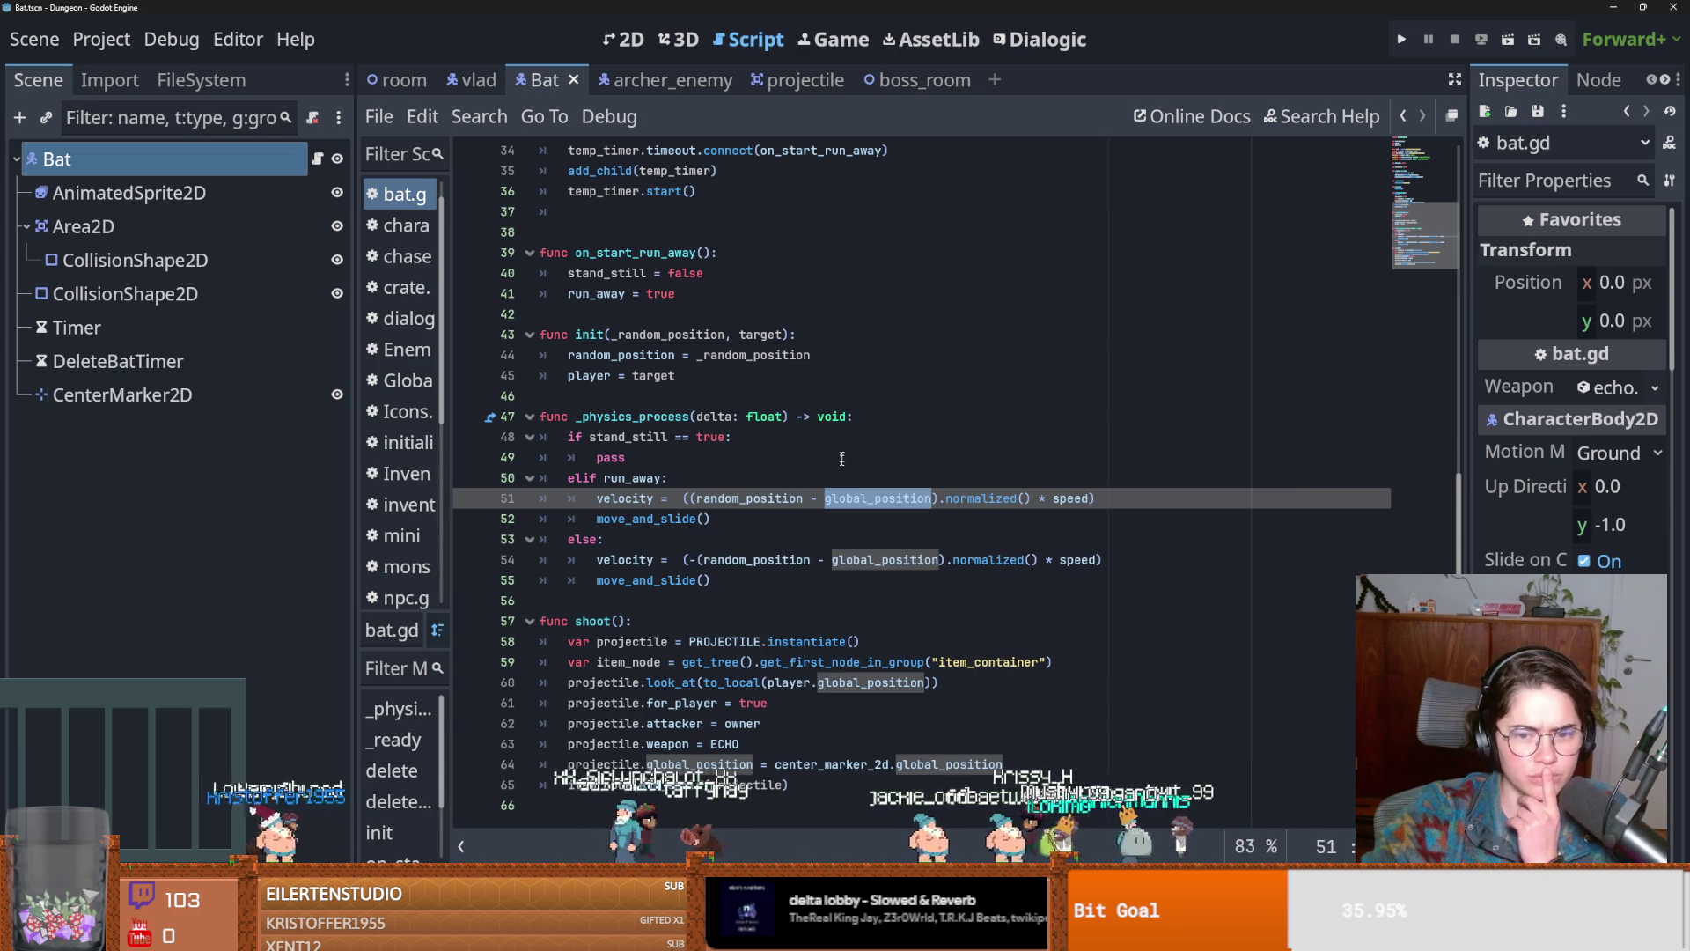
double_click(771, 499)
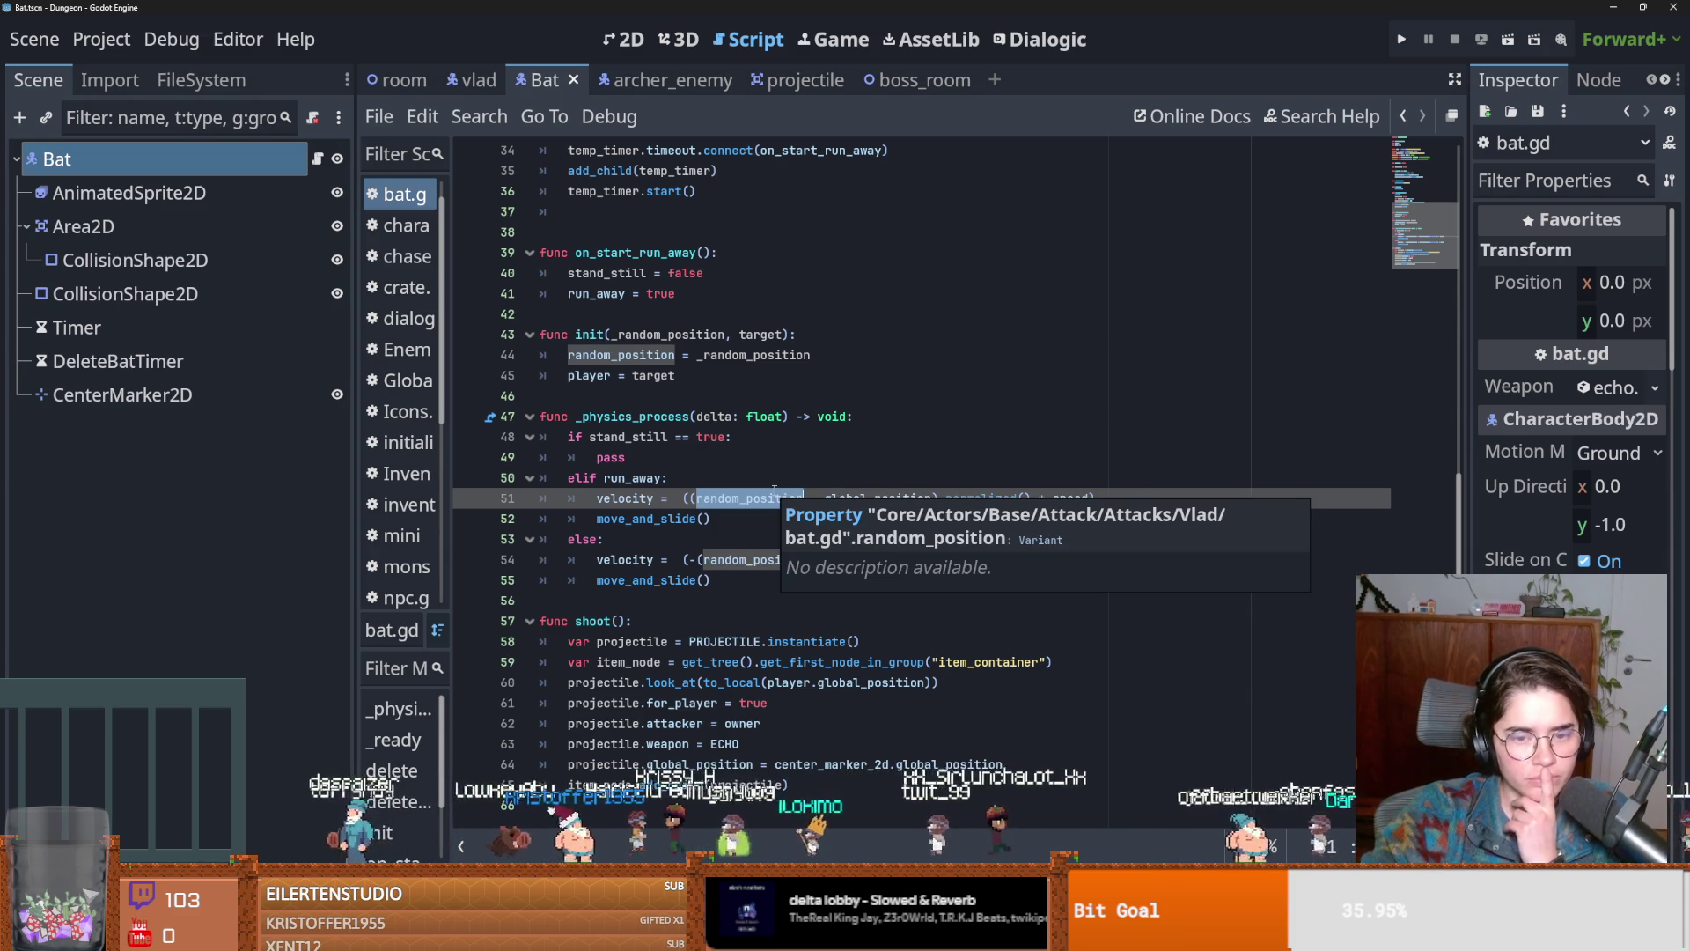
left_click(773, 499)
double_click(774, 498)
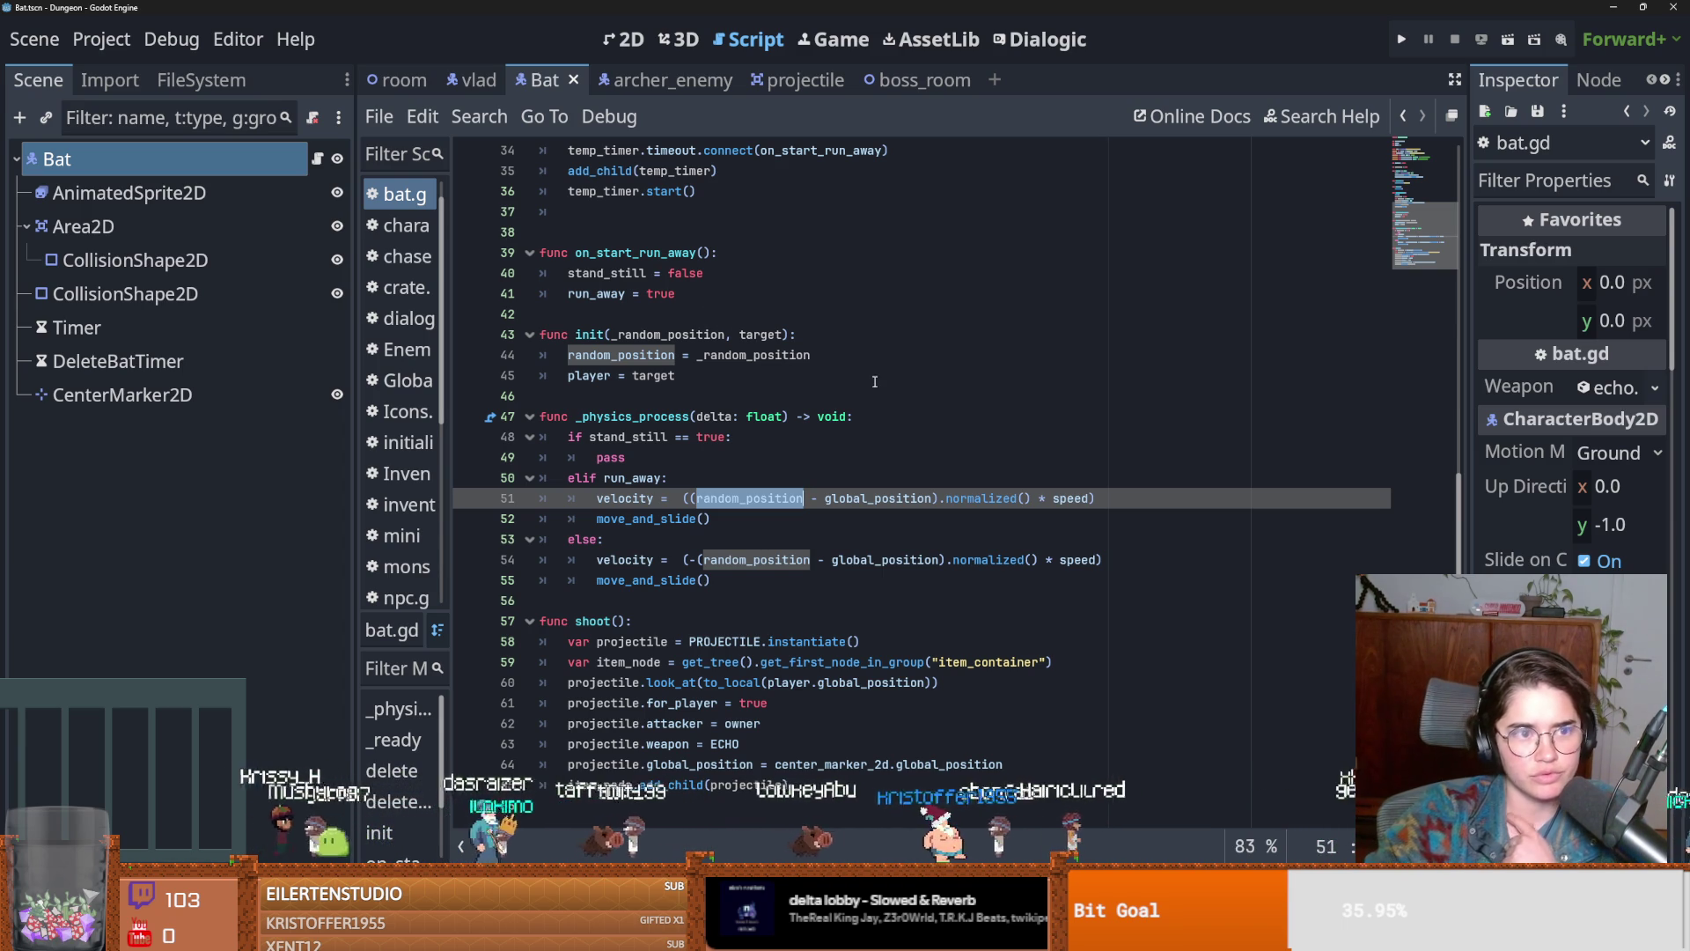
double_click(862, 499)
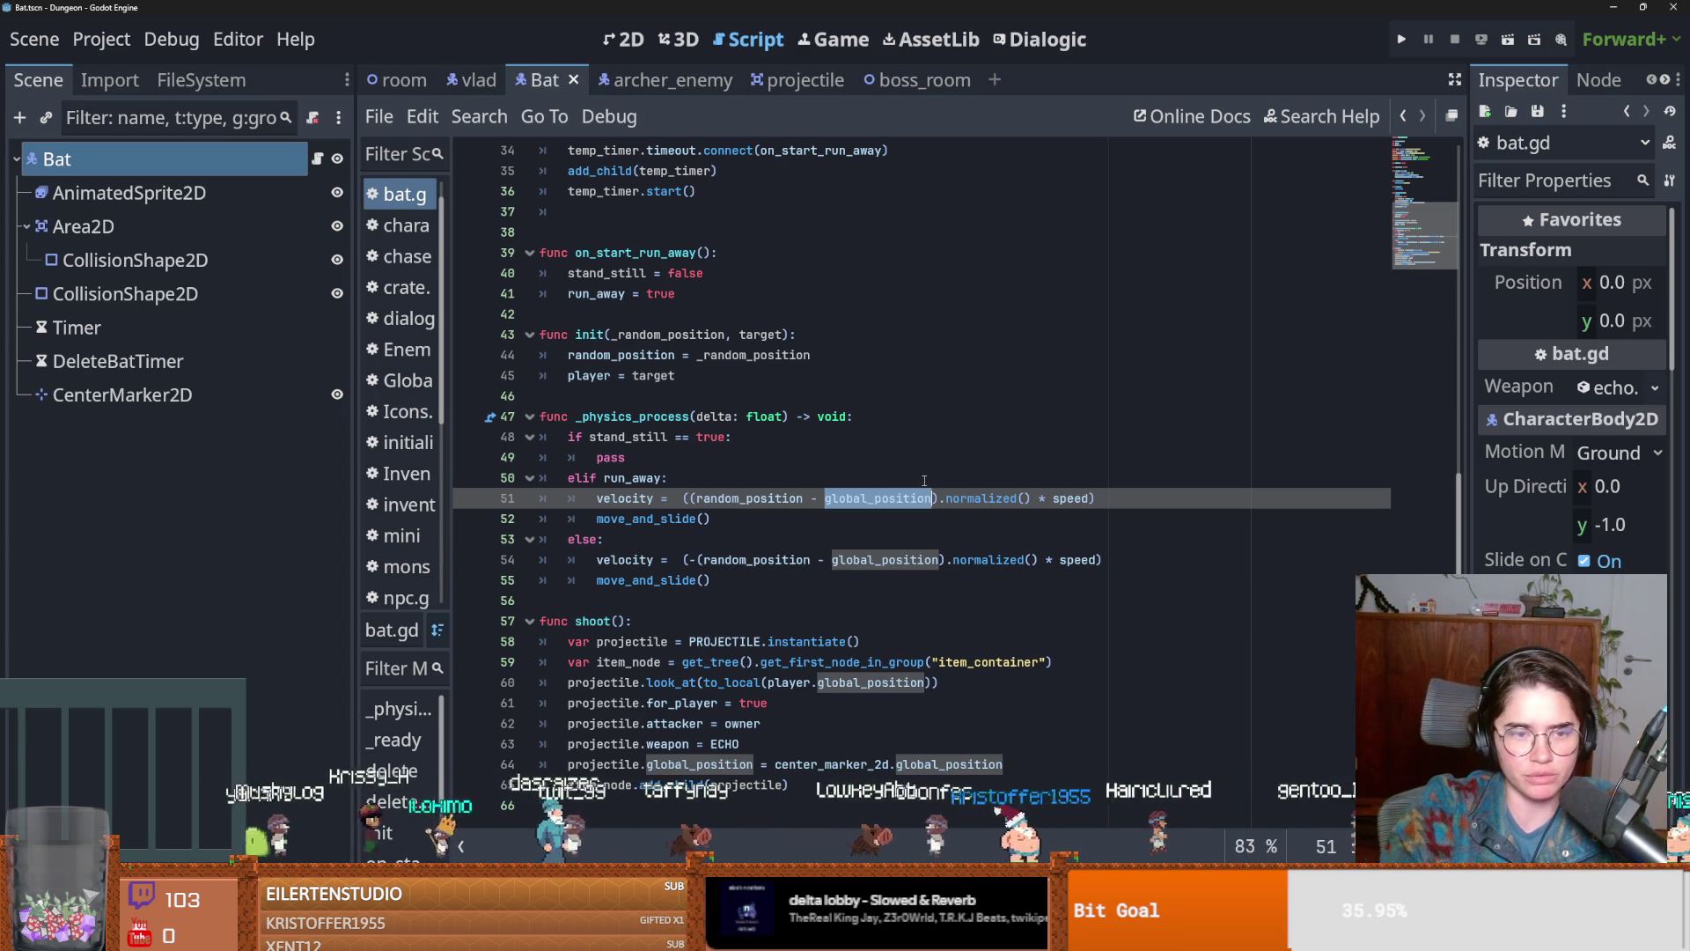
scroll(702, 319, "up", 3)
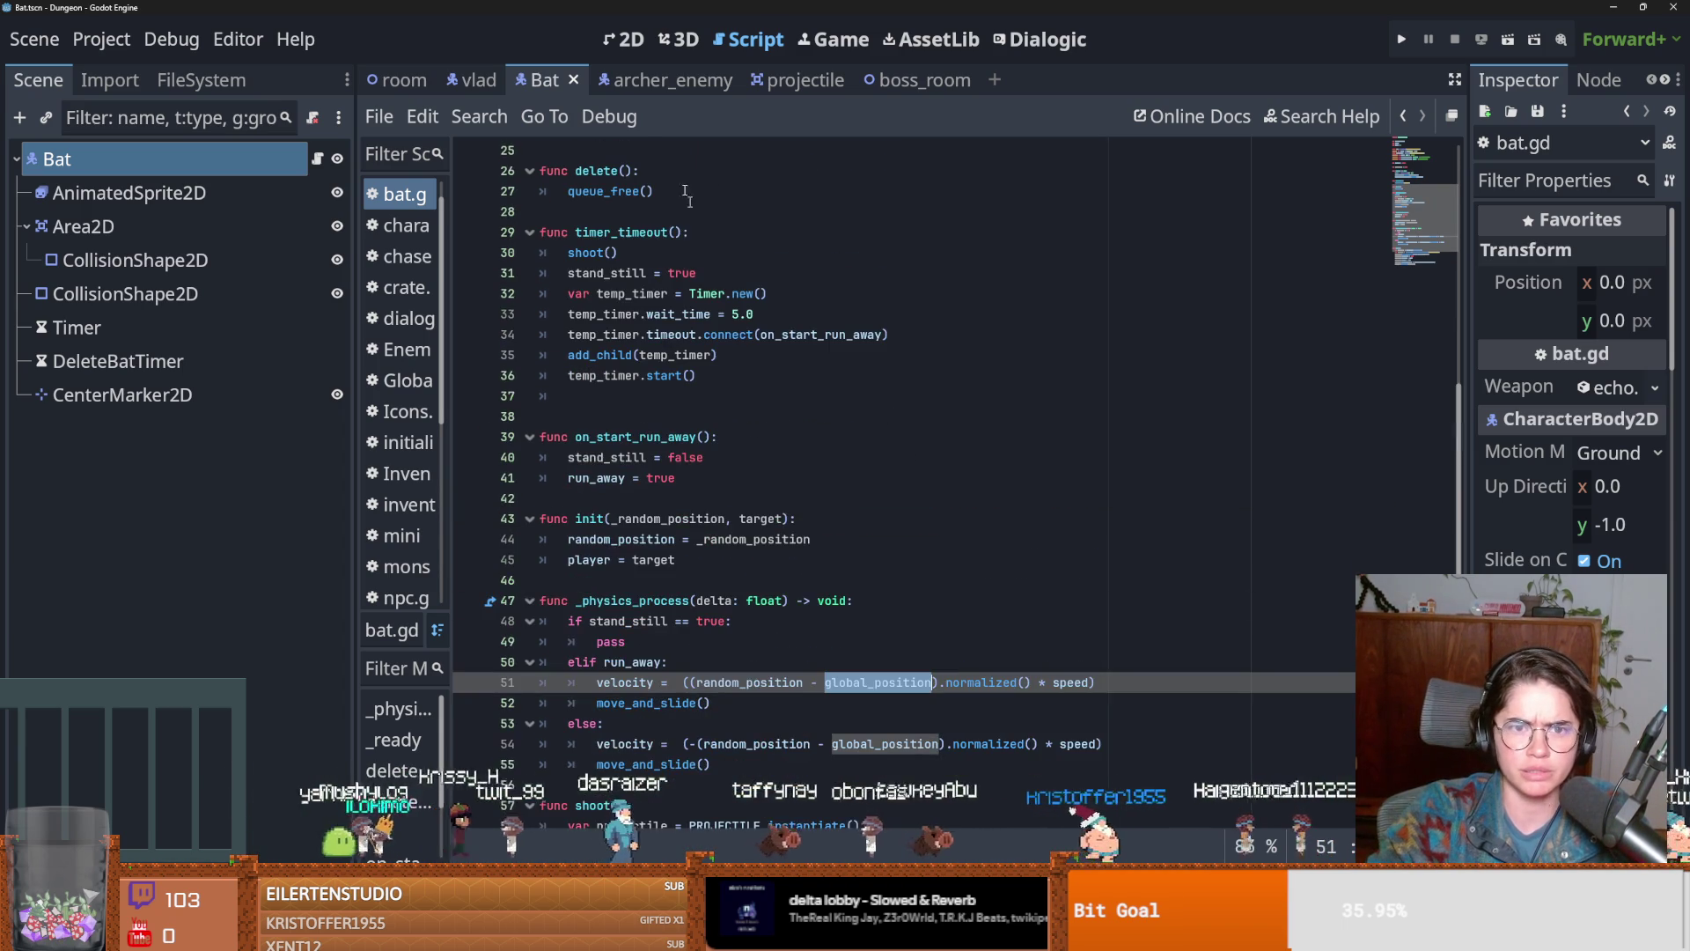
left_click(474, 81)
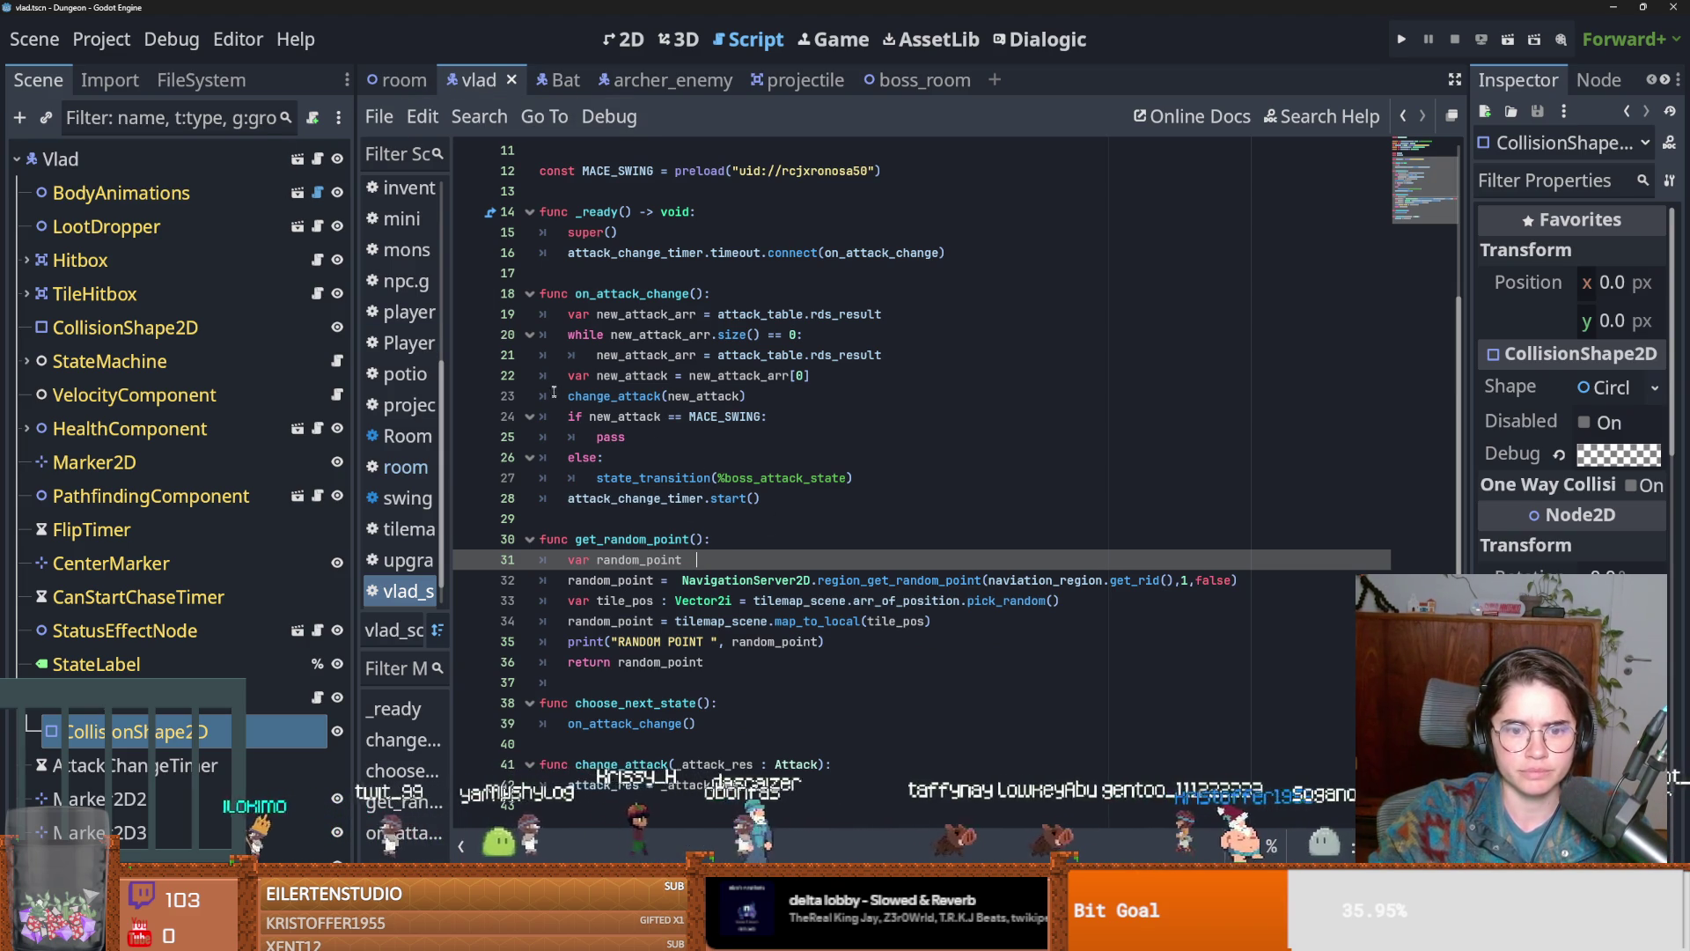
Step: Wrap tilemap_scene.map_to_local(tile_pos) in to_global() on line 34
double_click(636, 617)
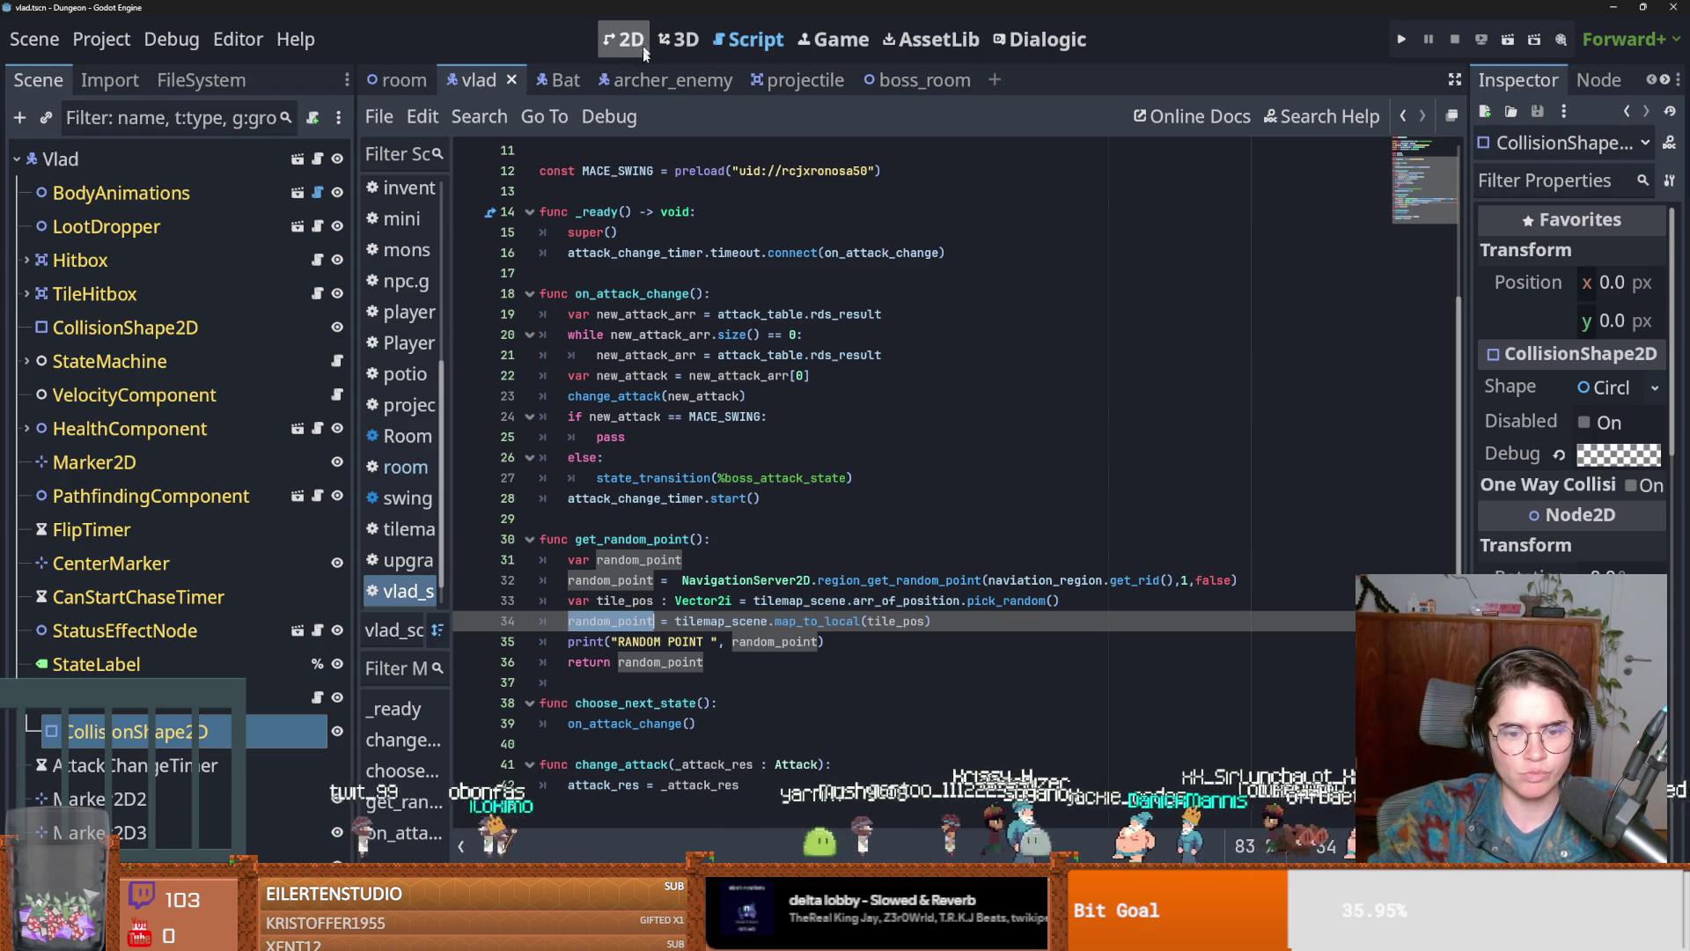
left_click(942, 621)
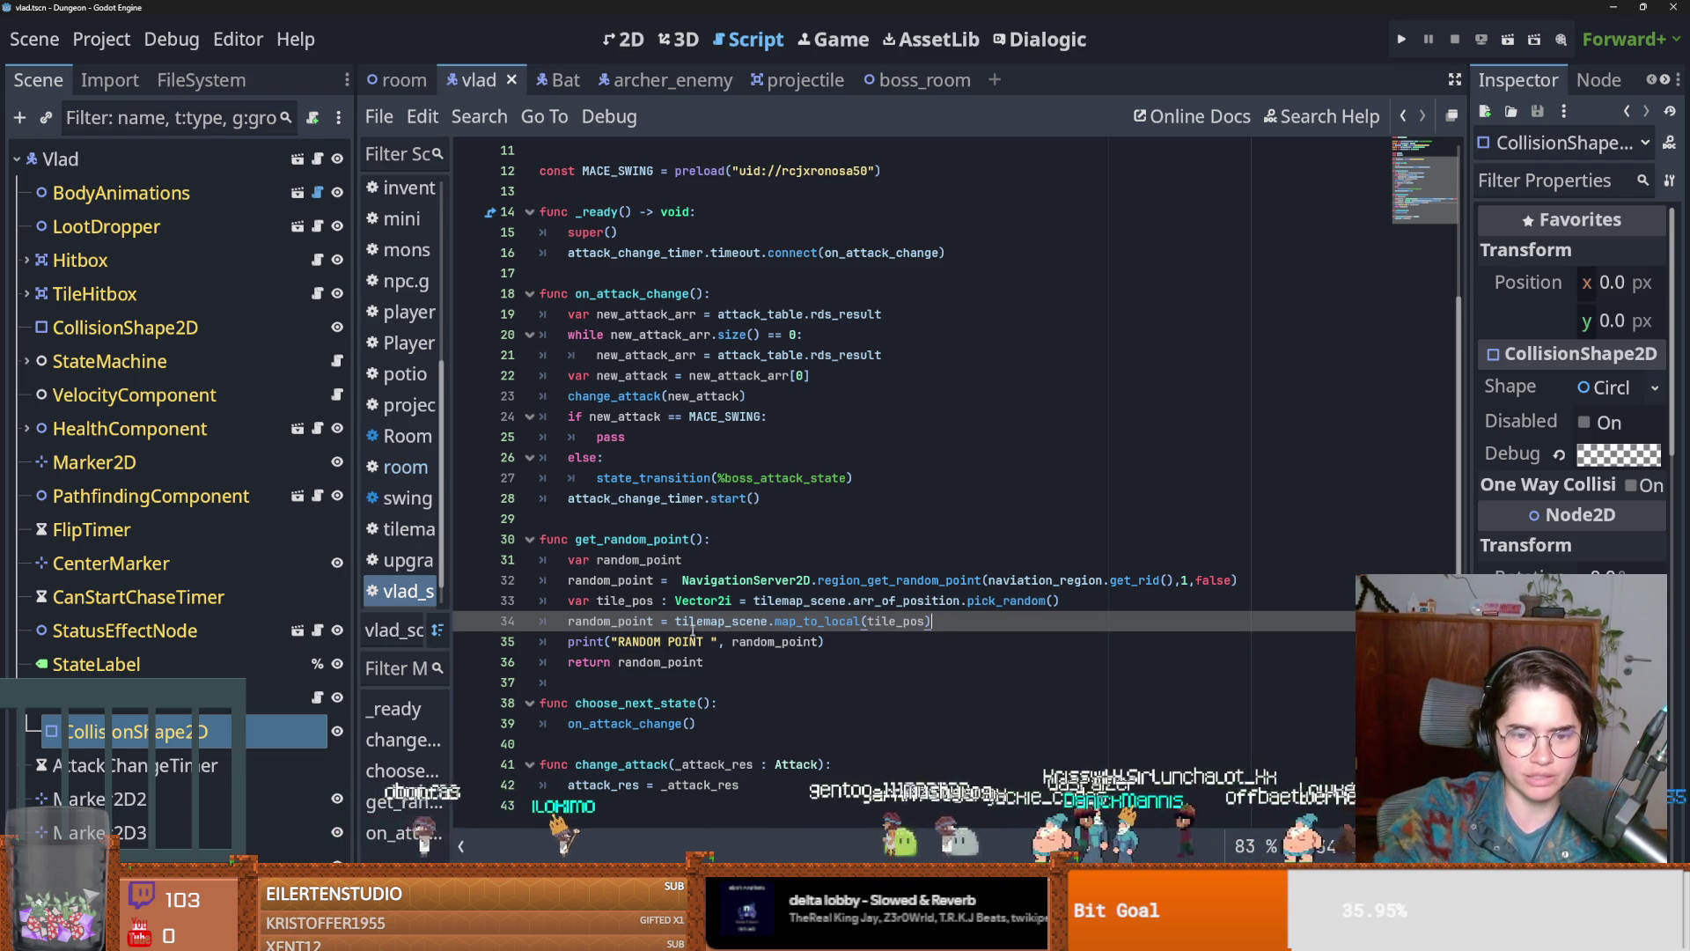
type("to_gl")
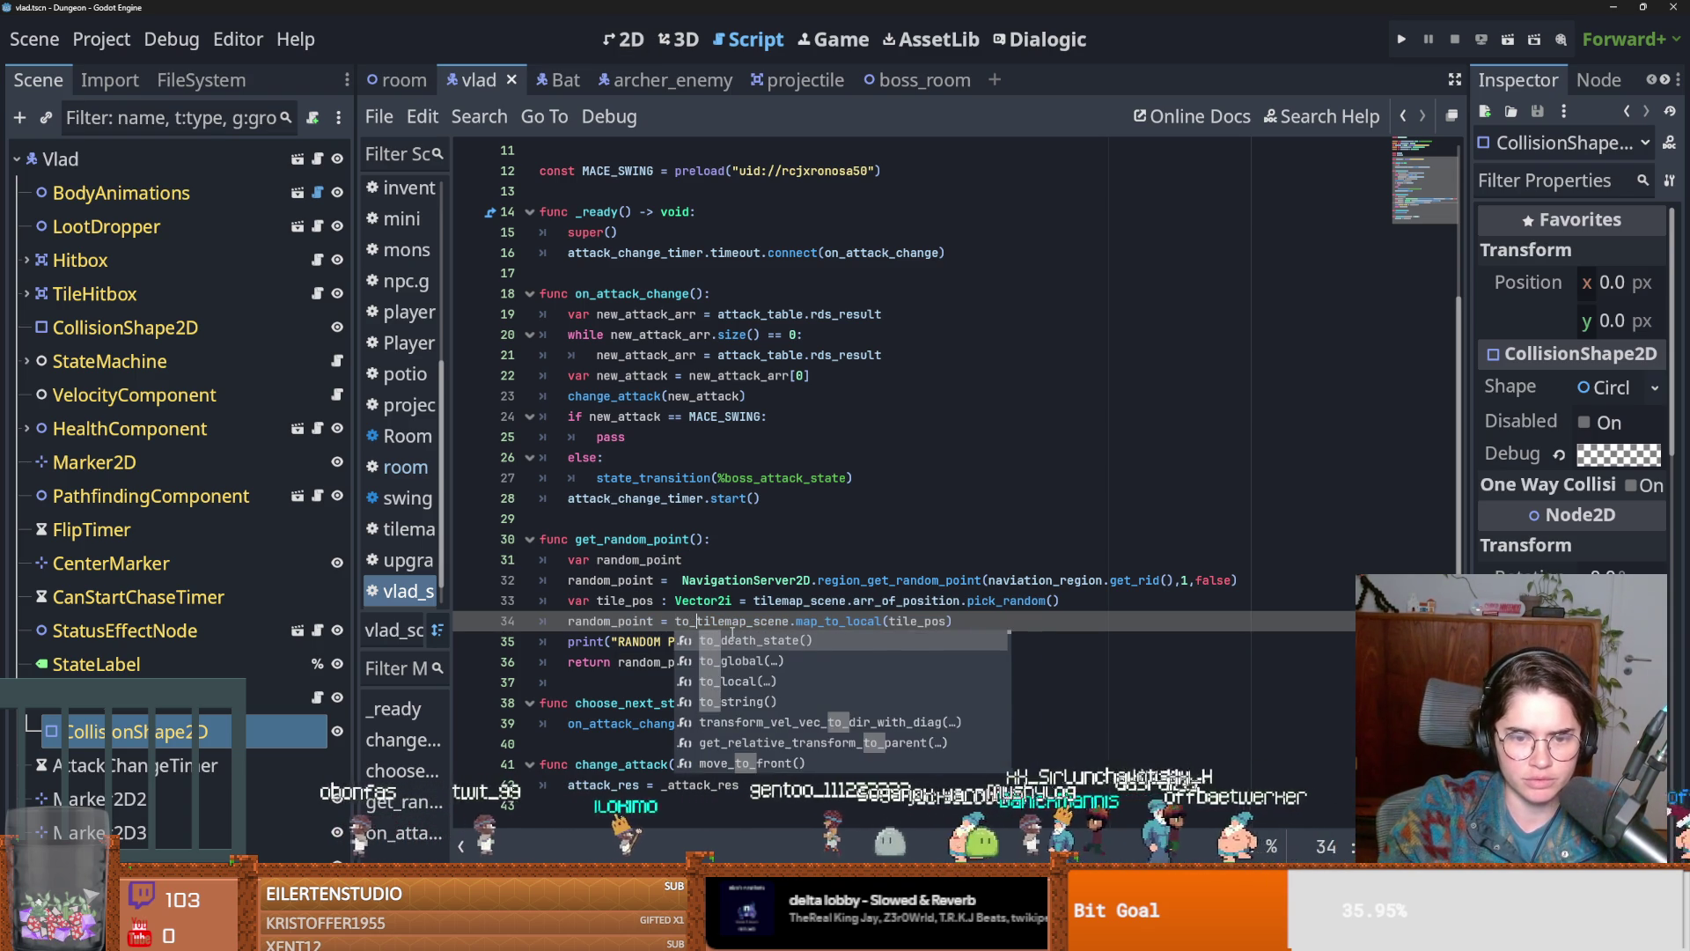
key("Tab")
key("ctrl+z")
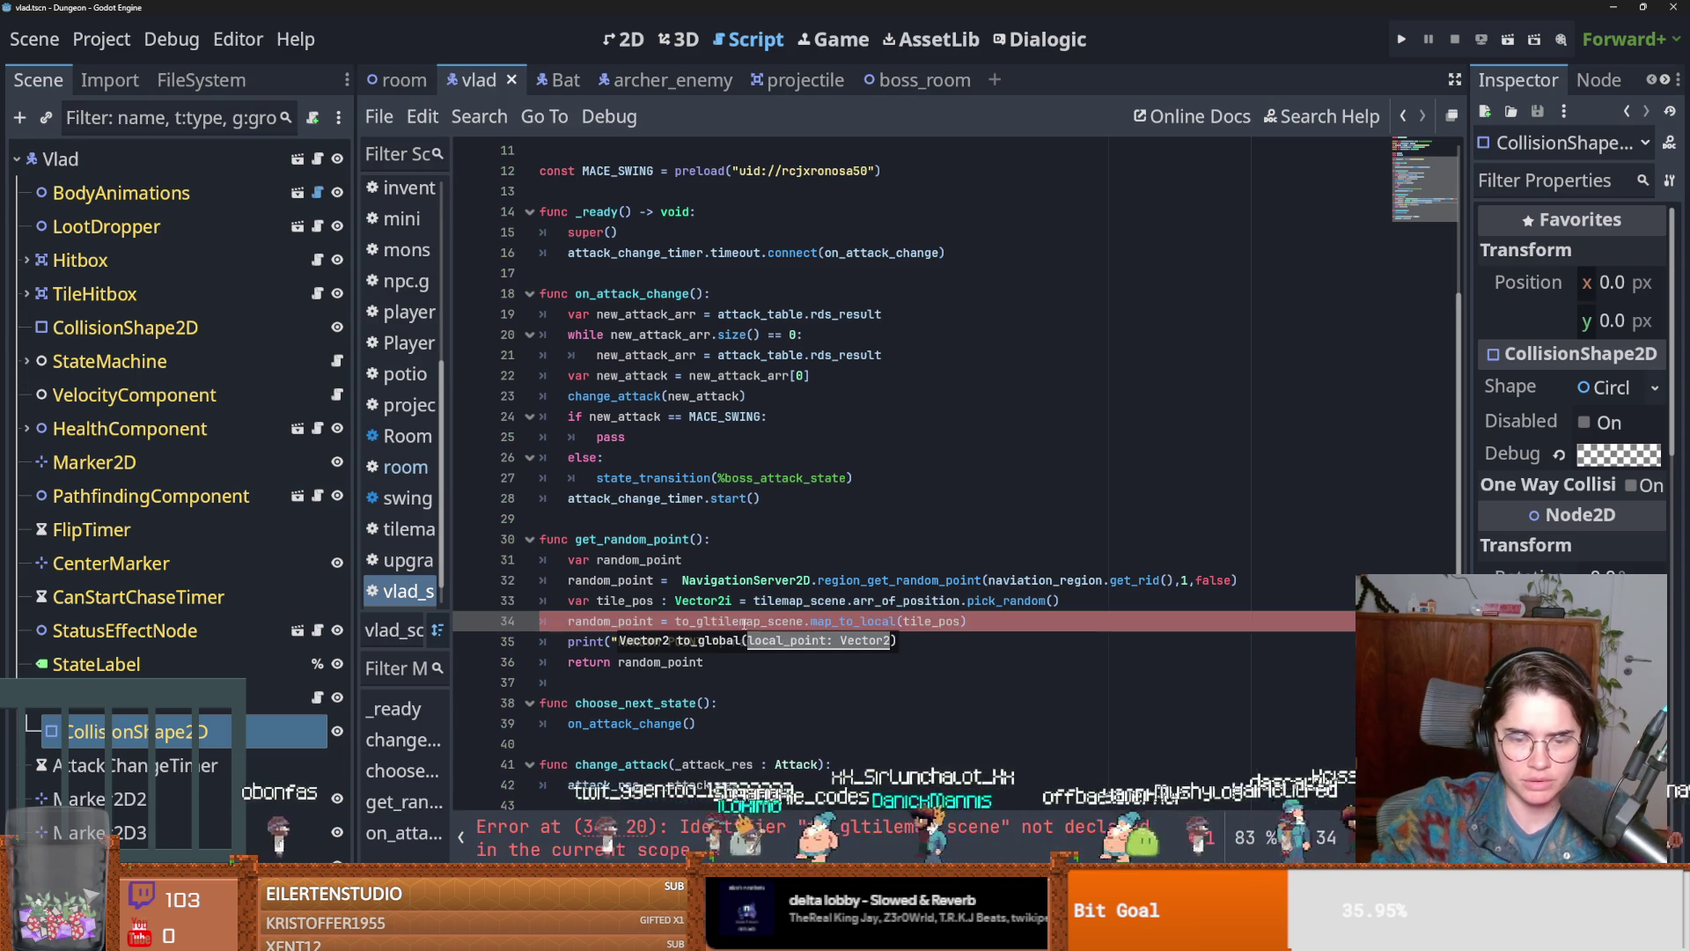
key("Left")
type("obal(")
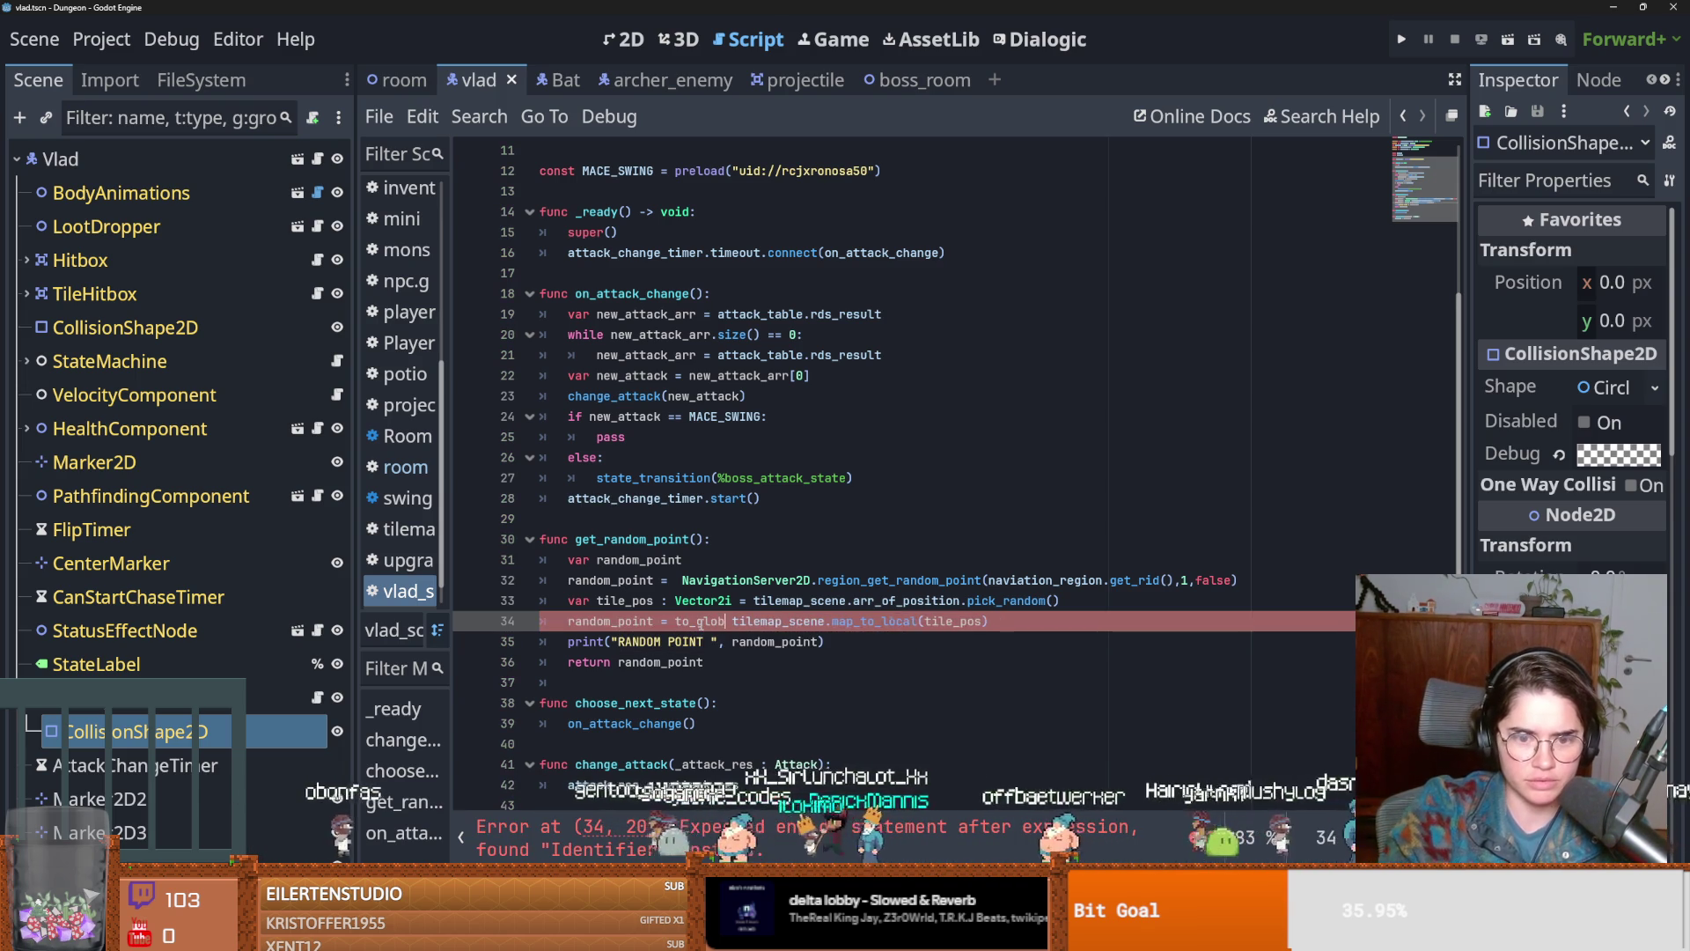
left_click_drag(1017, 621, 749, 622)
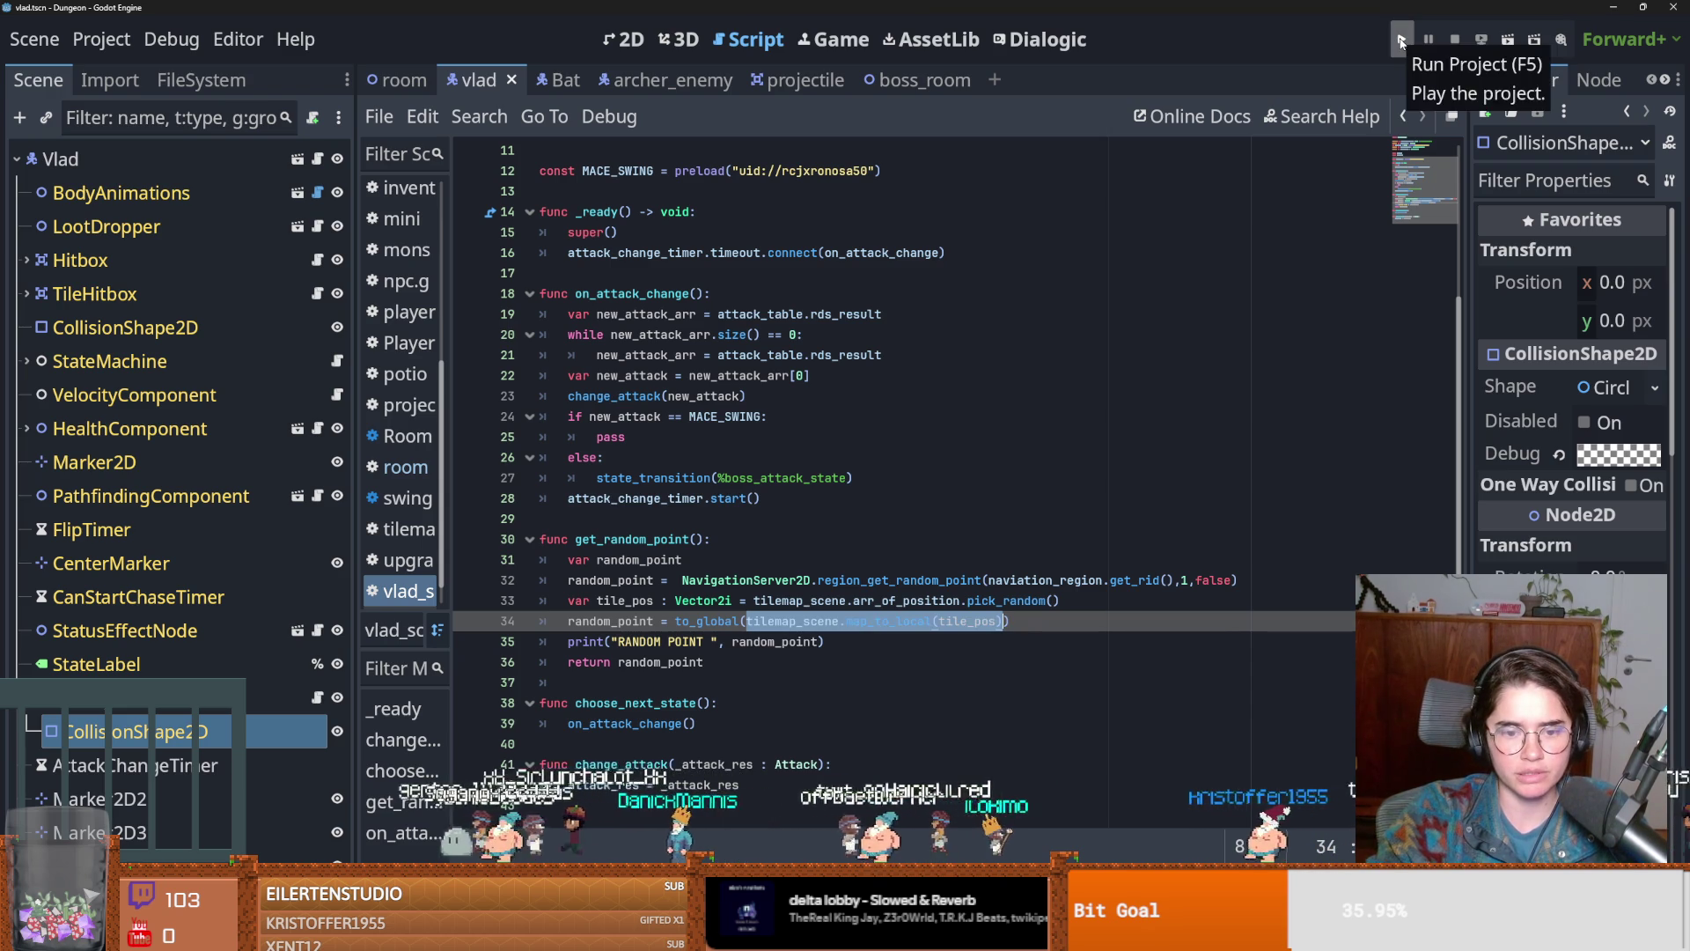
Step: Add a print of "Local position " with the map_to_local expression above the conversion
left_click(1072, 603)
key("Return")
type("va")
key("BackSpace")
key("BackSpace")
type("print(\"LO")
type("vl")
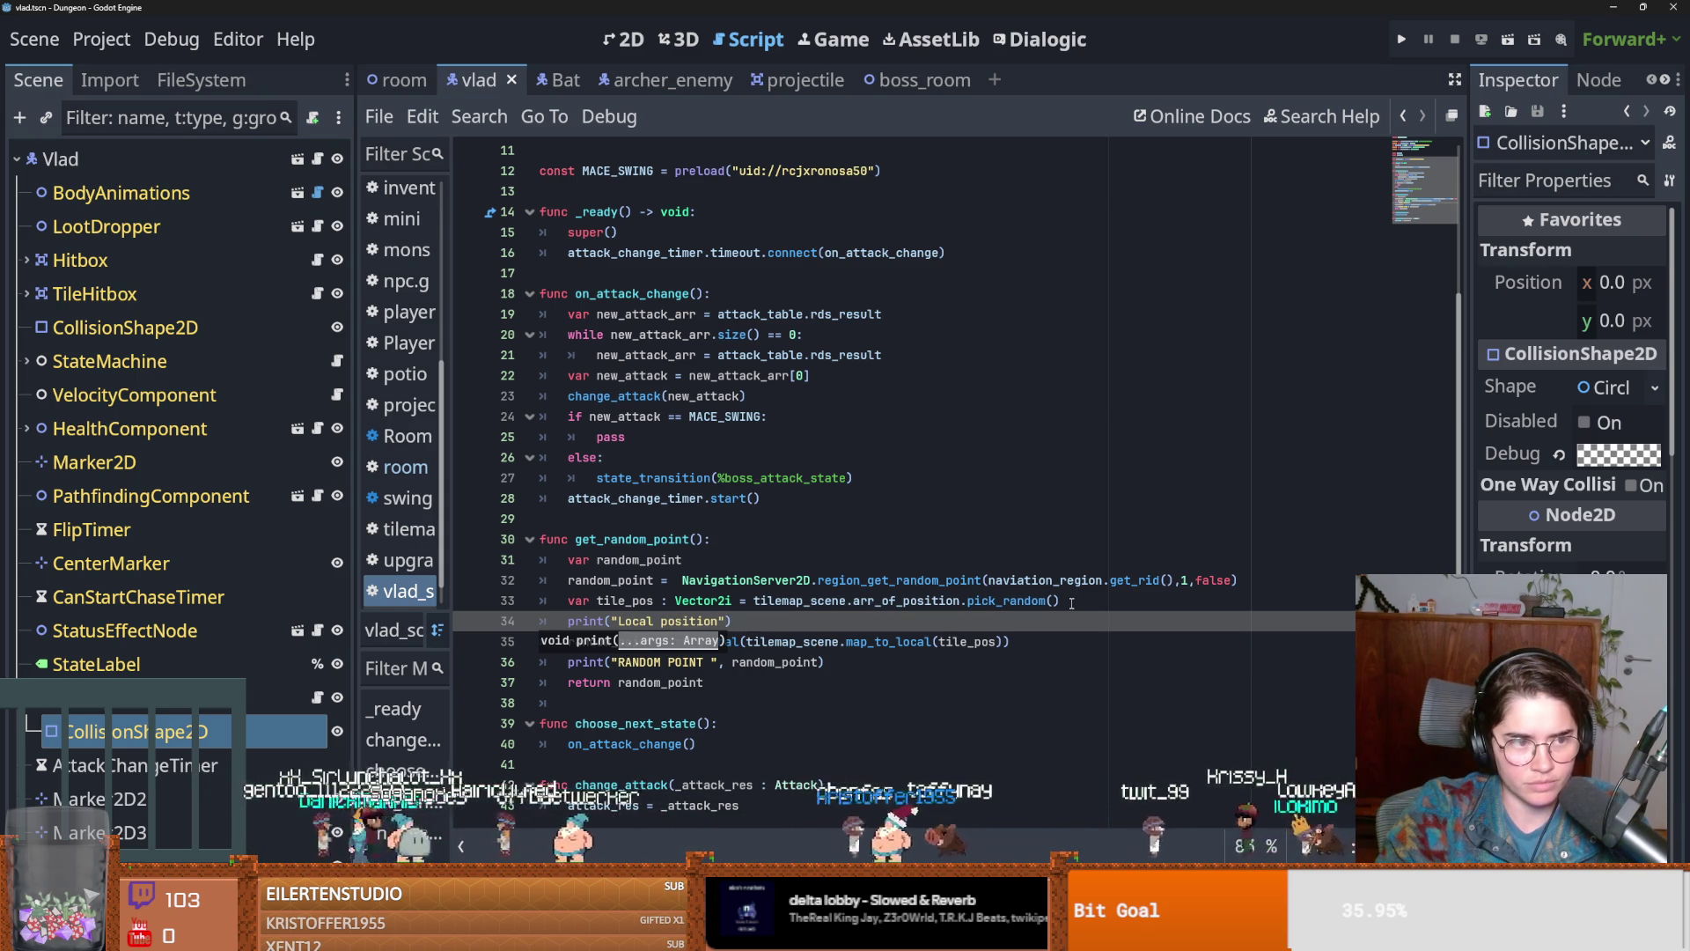
left_click(1113, 652)
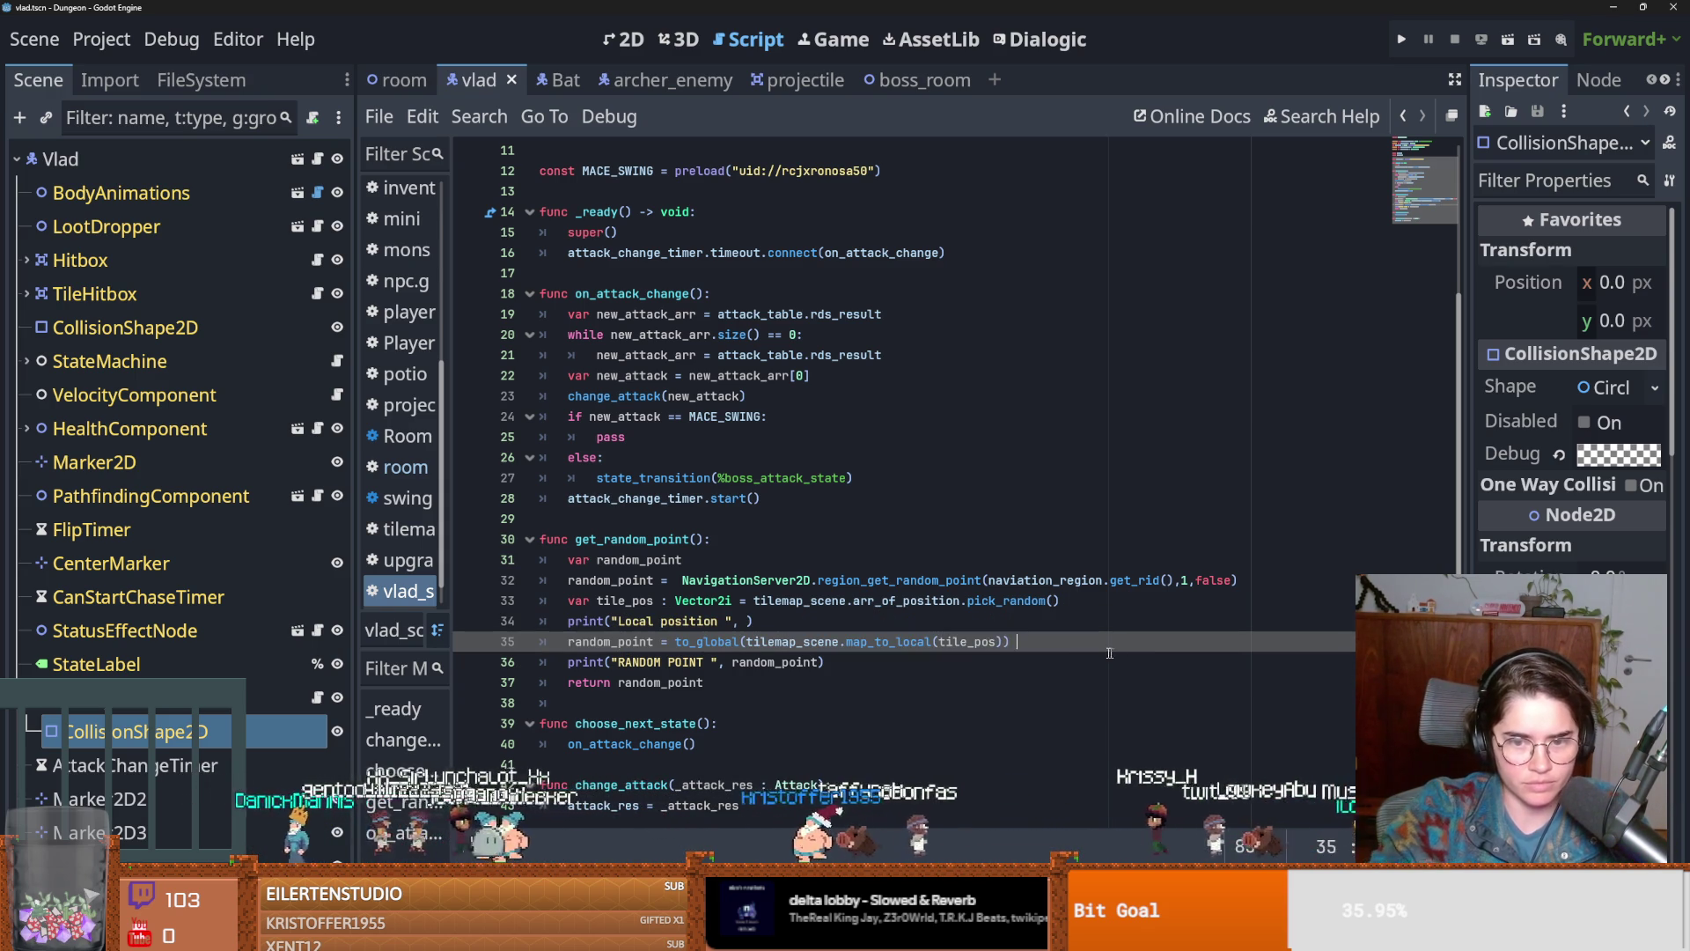
mouse_move(1003, 642)
left_mouse_down()
mouse_move(744, 642)
mouse_move(1009, 641)
left_mouse_up()
left_click(744, 642)
key("BackSpace")
key("ctrl+z")
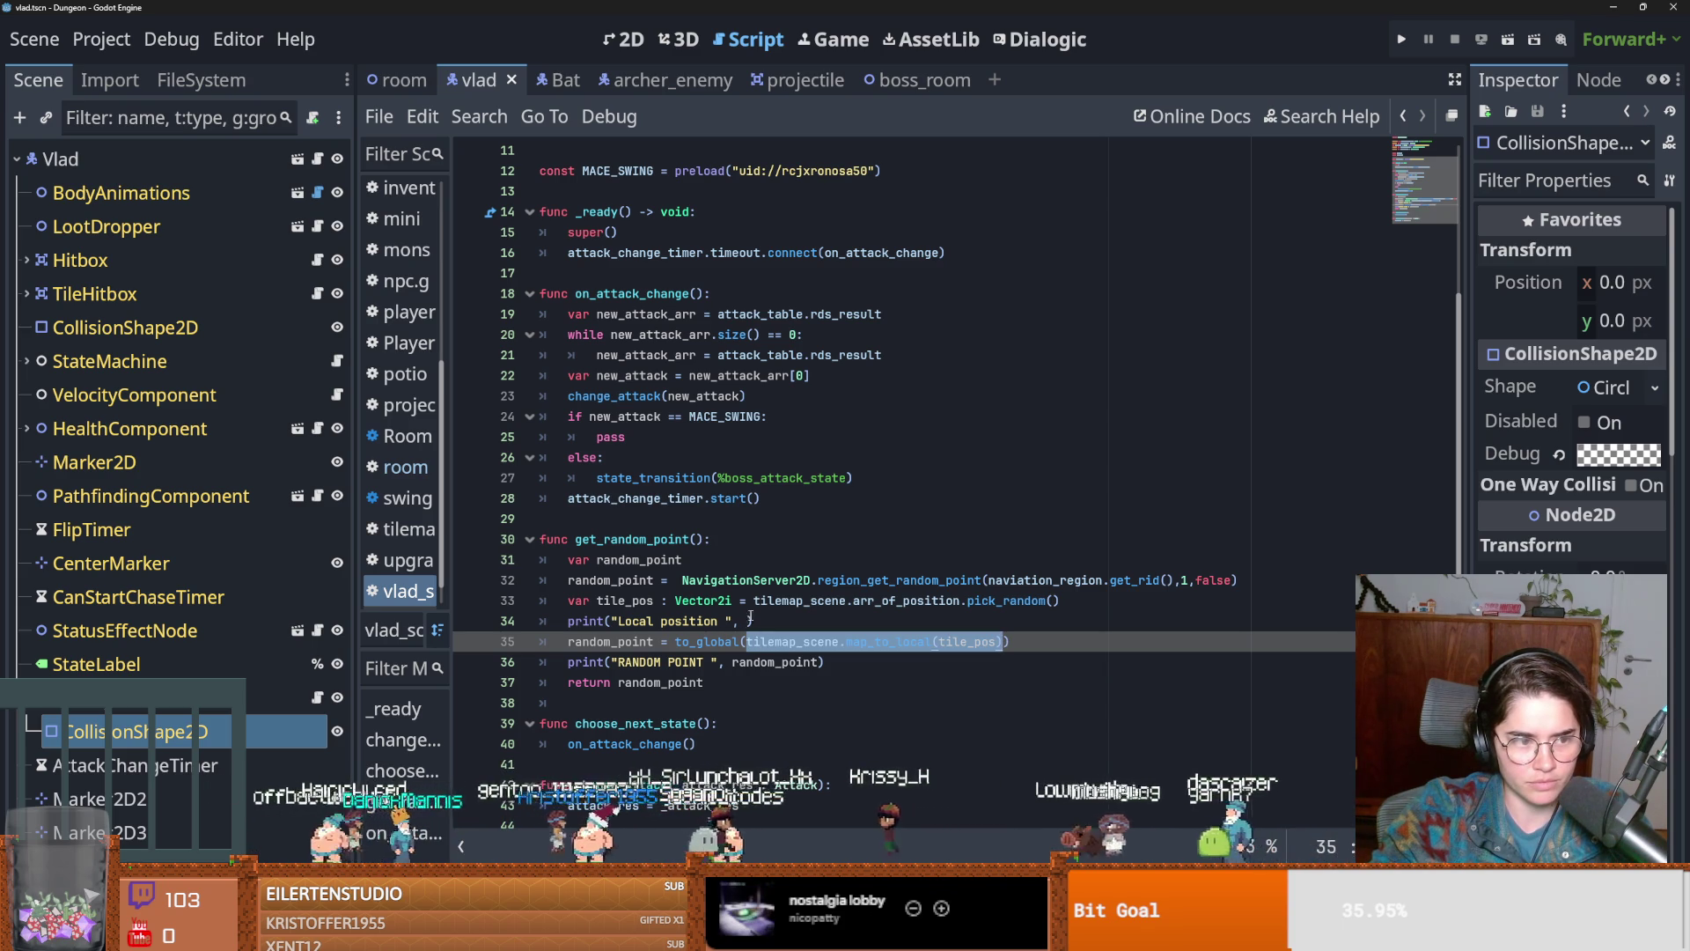
key("ctrl+c")
left_click(744, 621)
key("ctrl+v")
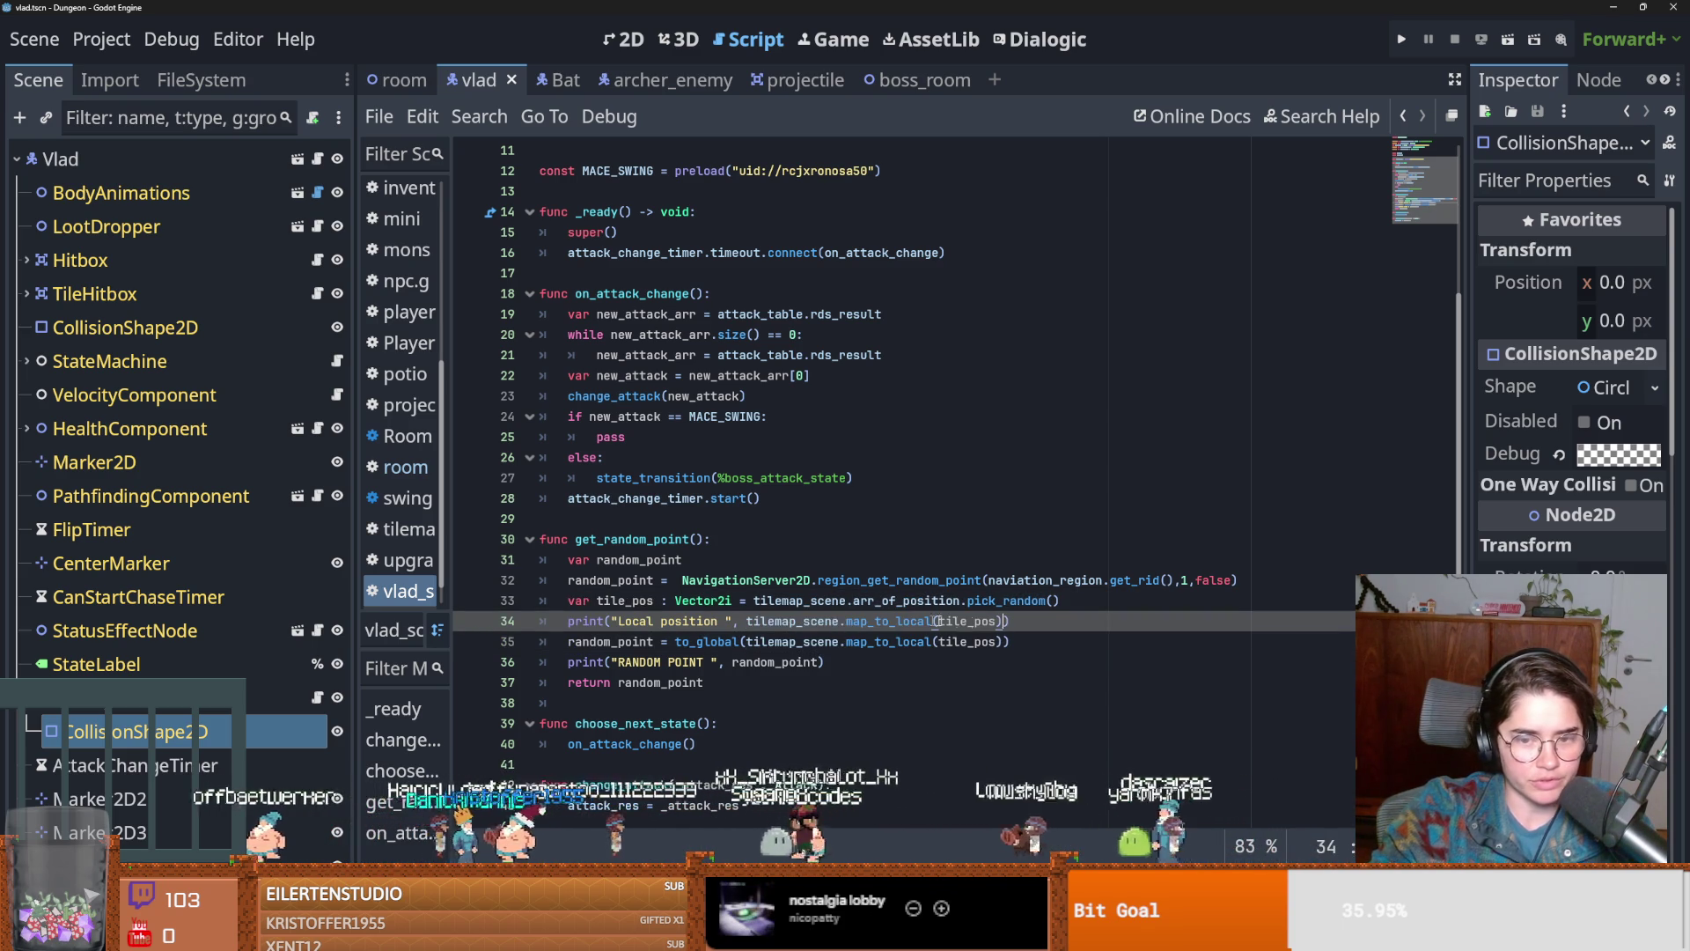
key("Return")
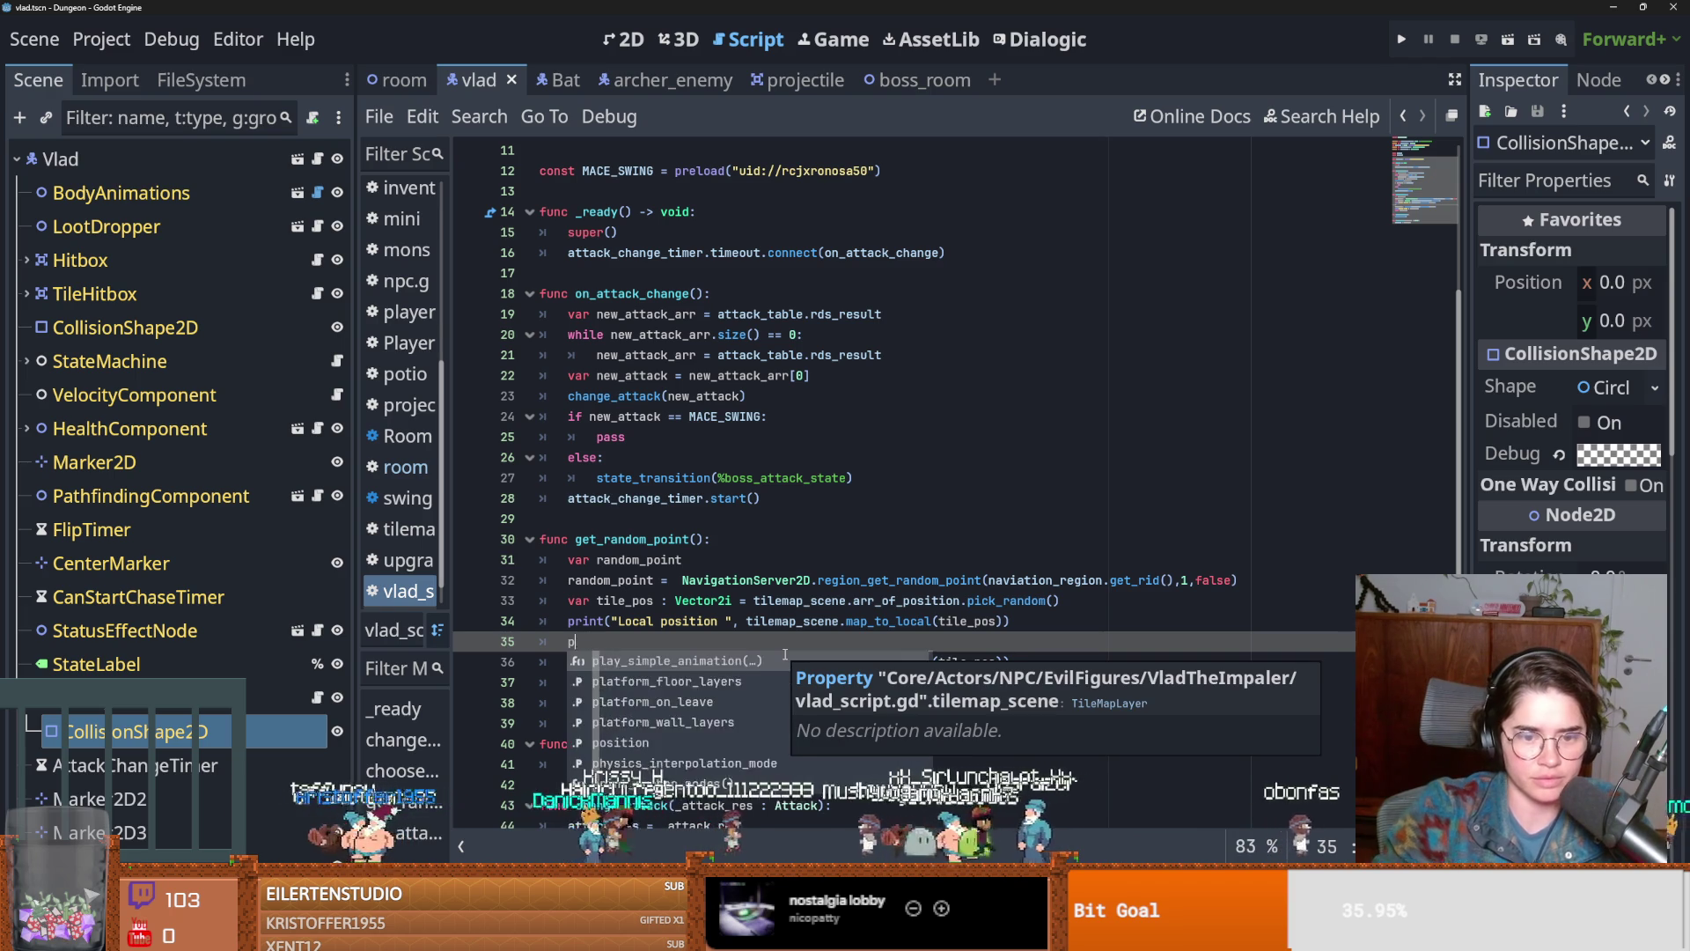
left_click(714, 620)
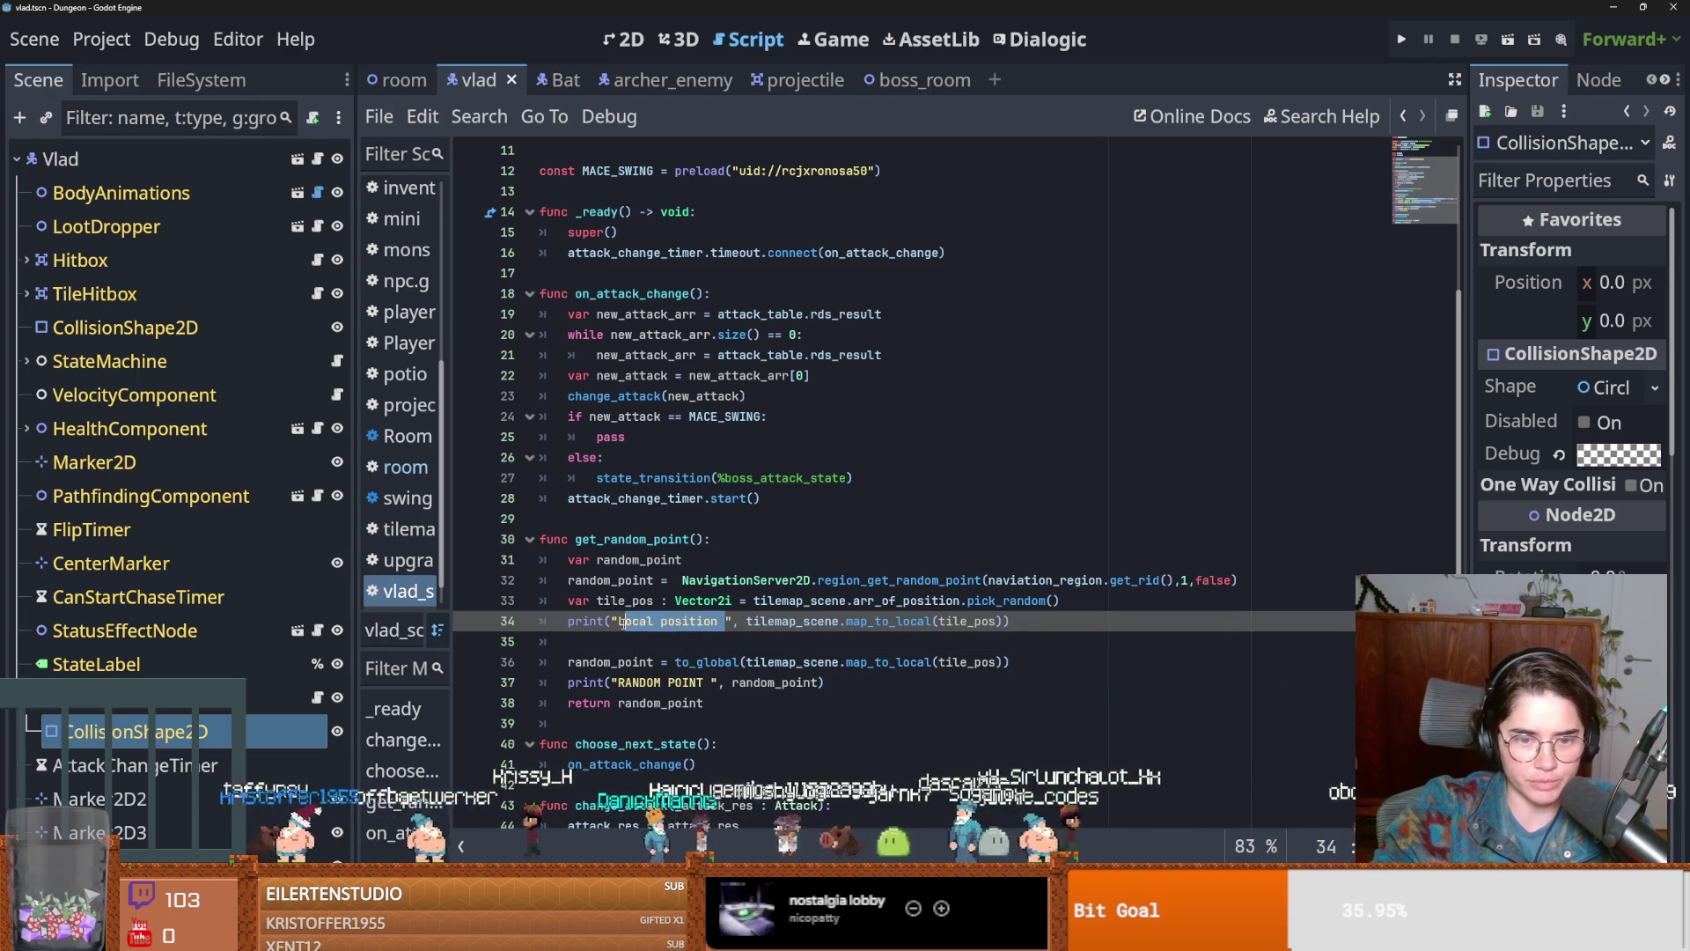
Step: Relabel the other print to "global position ", save the script and run the game
left_click_drag(711, 684, 618, 683)
key("ctrl+v")
double_click(634, 683)
type("obal")
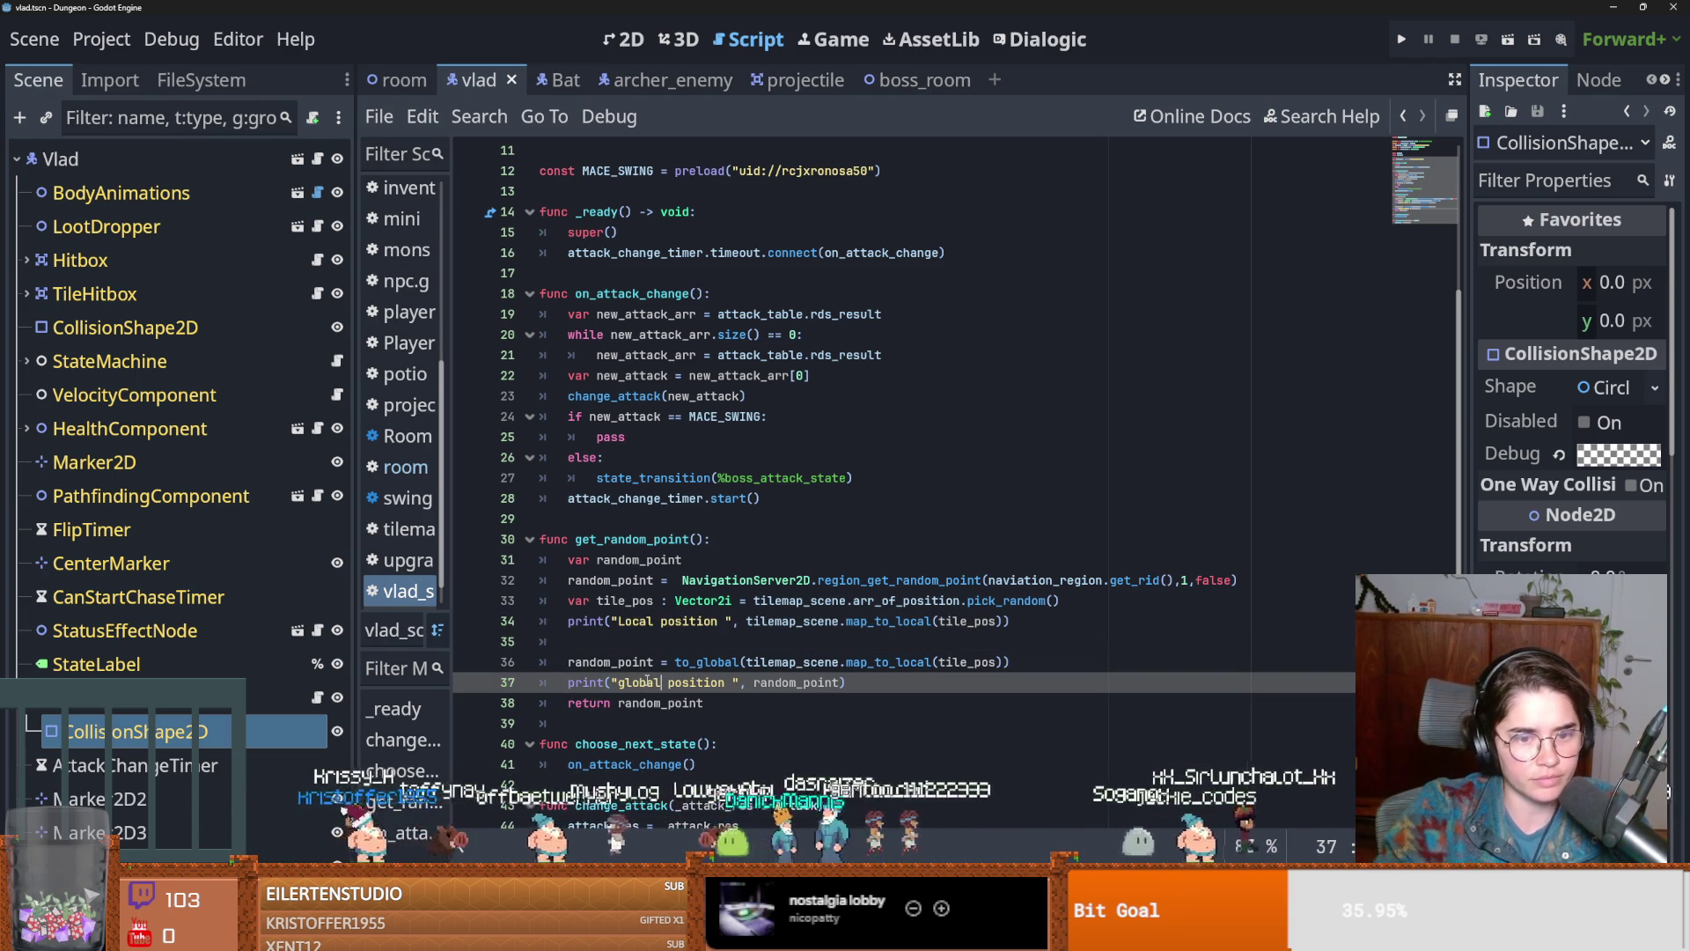
key("ctrl+s")
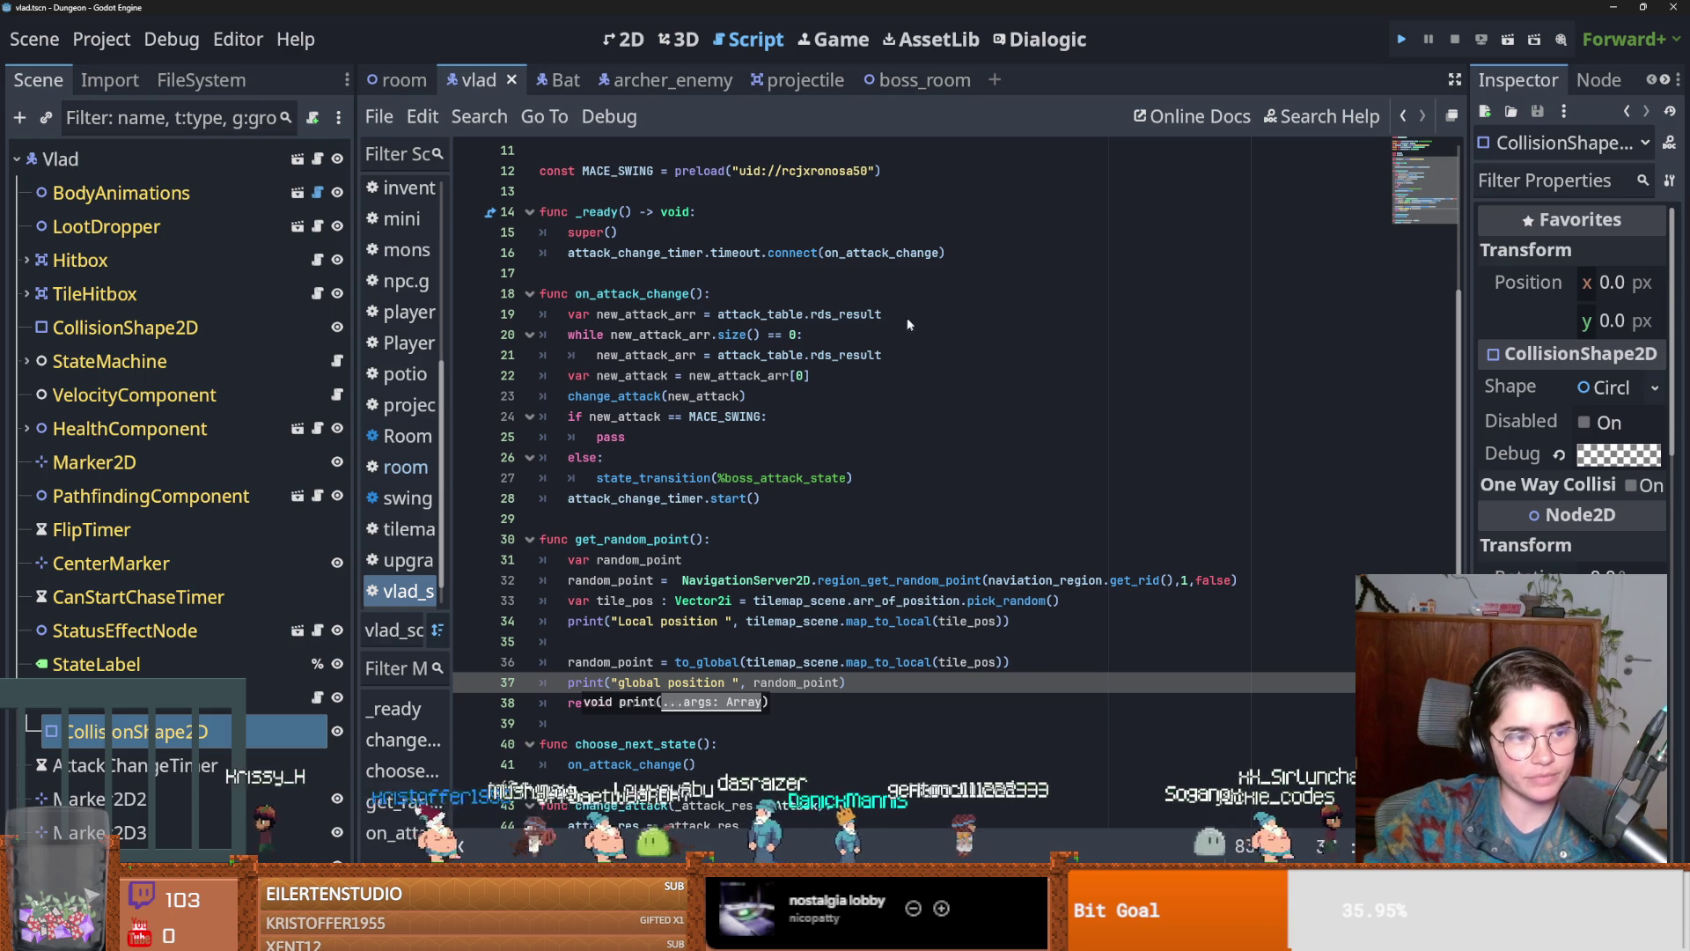
key("F5")
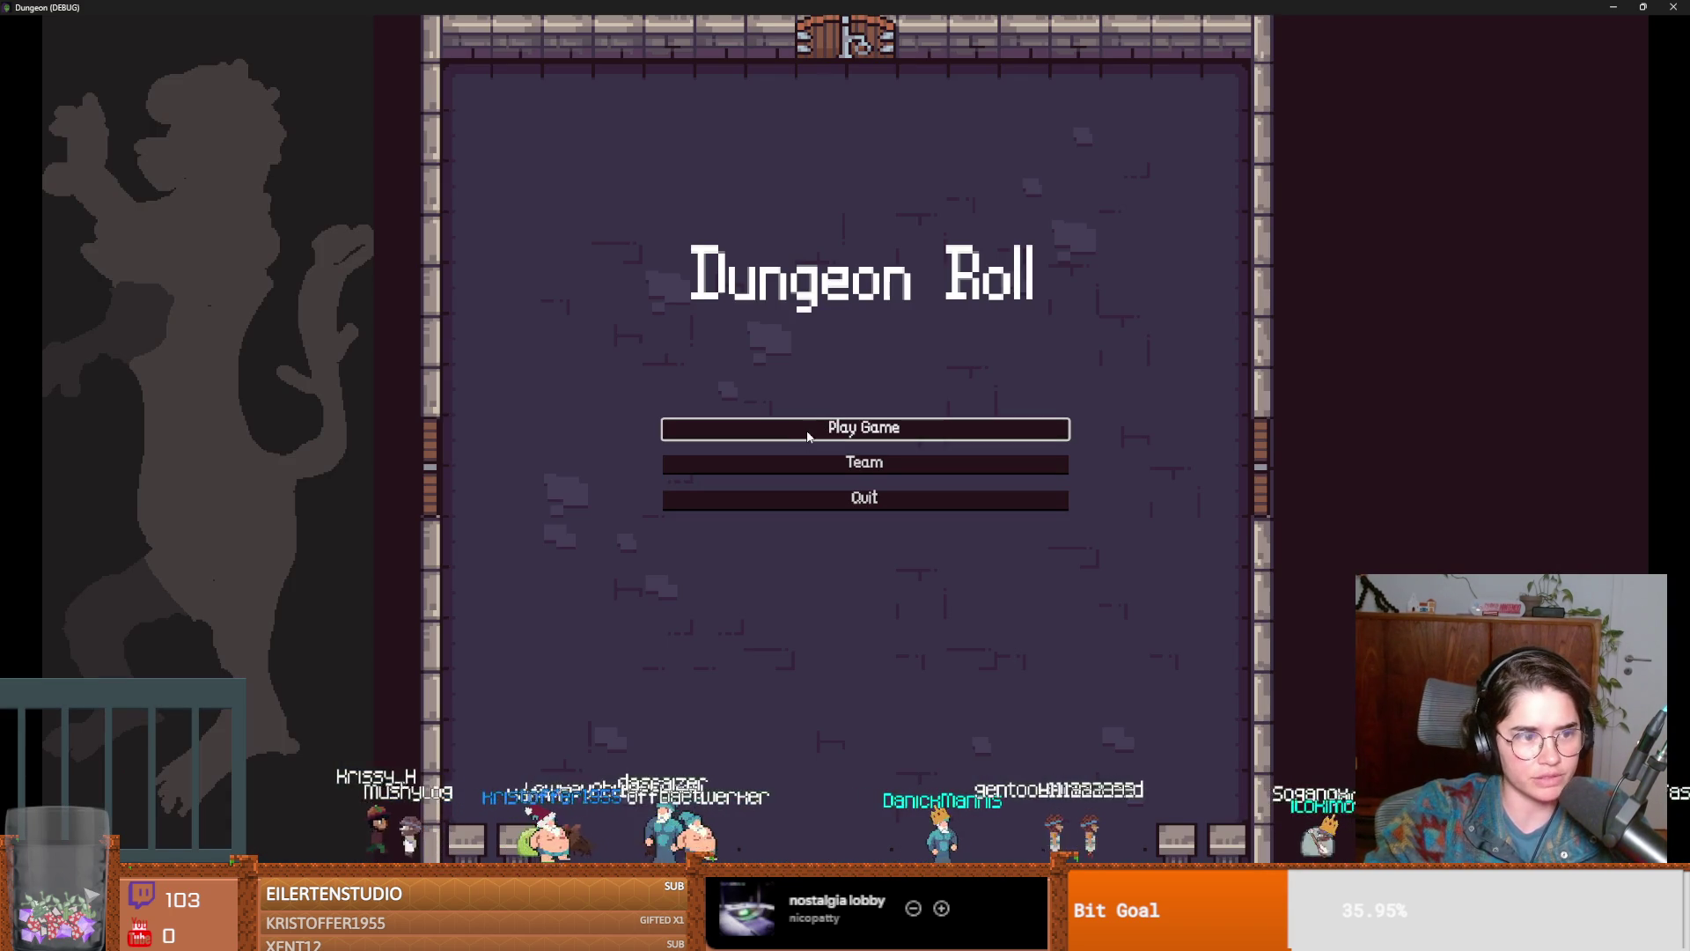
Step: Start a new game as Warrior and teleport with the tp_to_before_boss console command
left_click(810, 432)
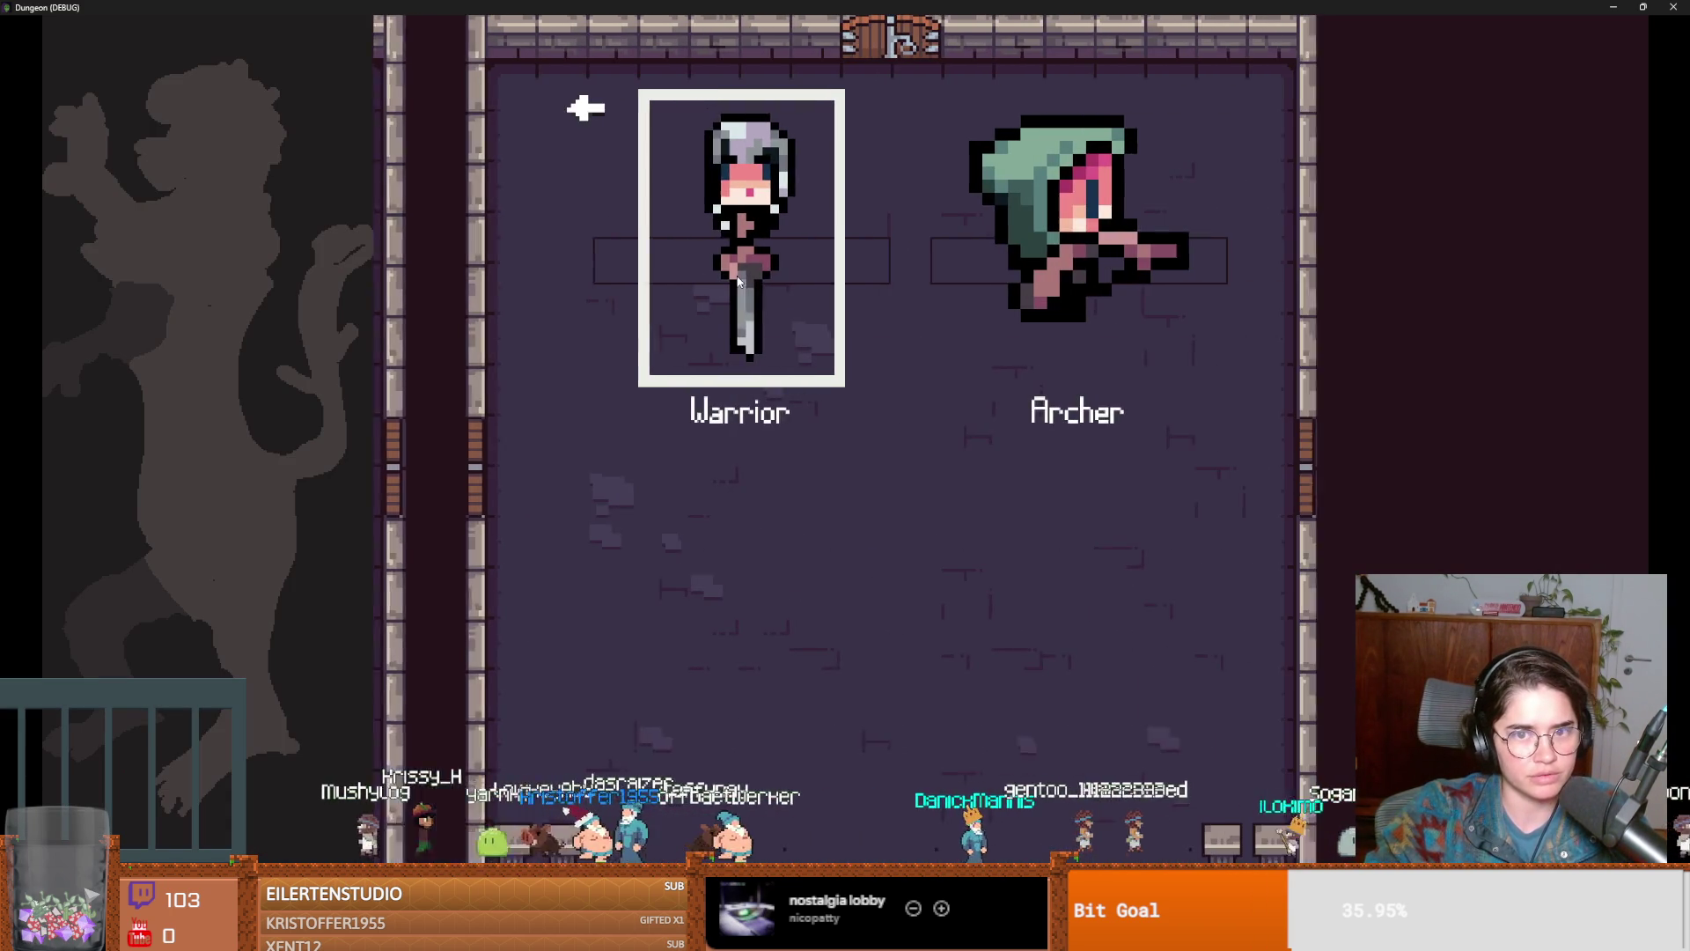
left_click(748, 349)
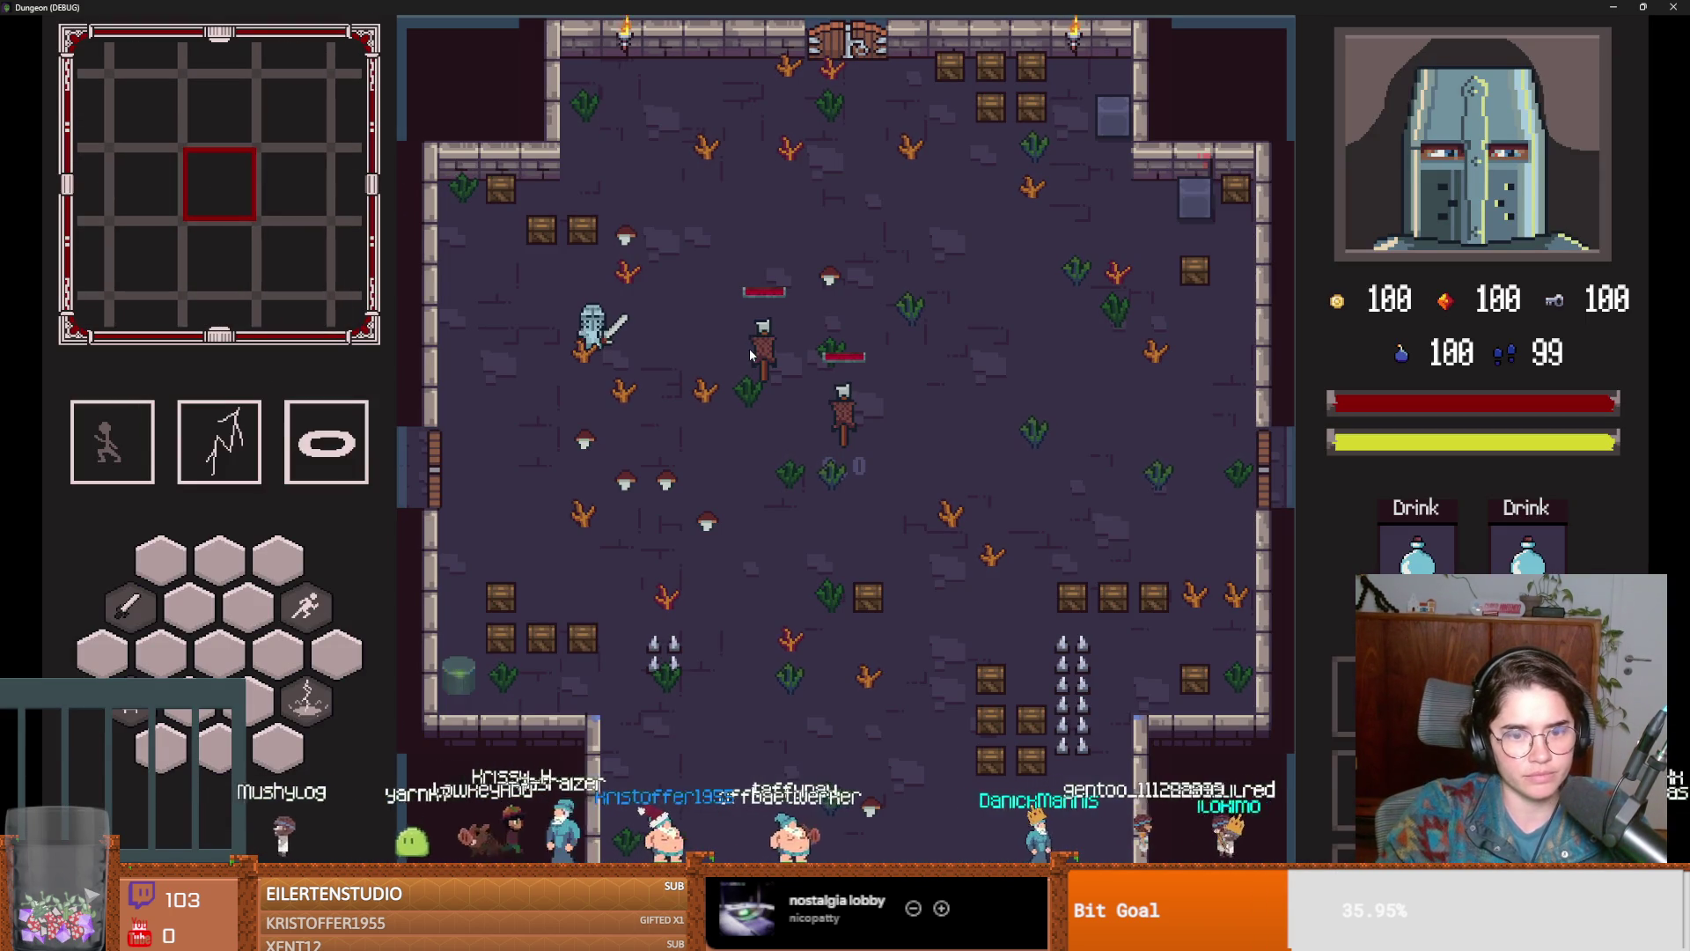
key("grave")
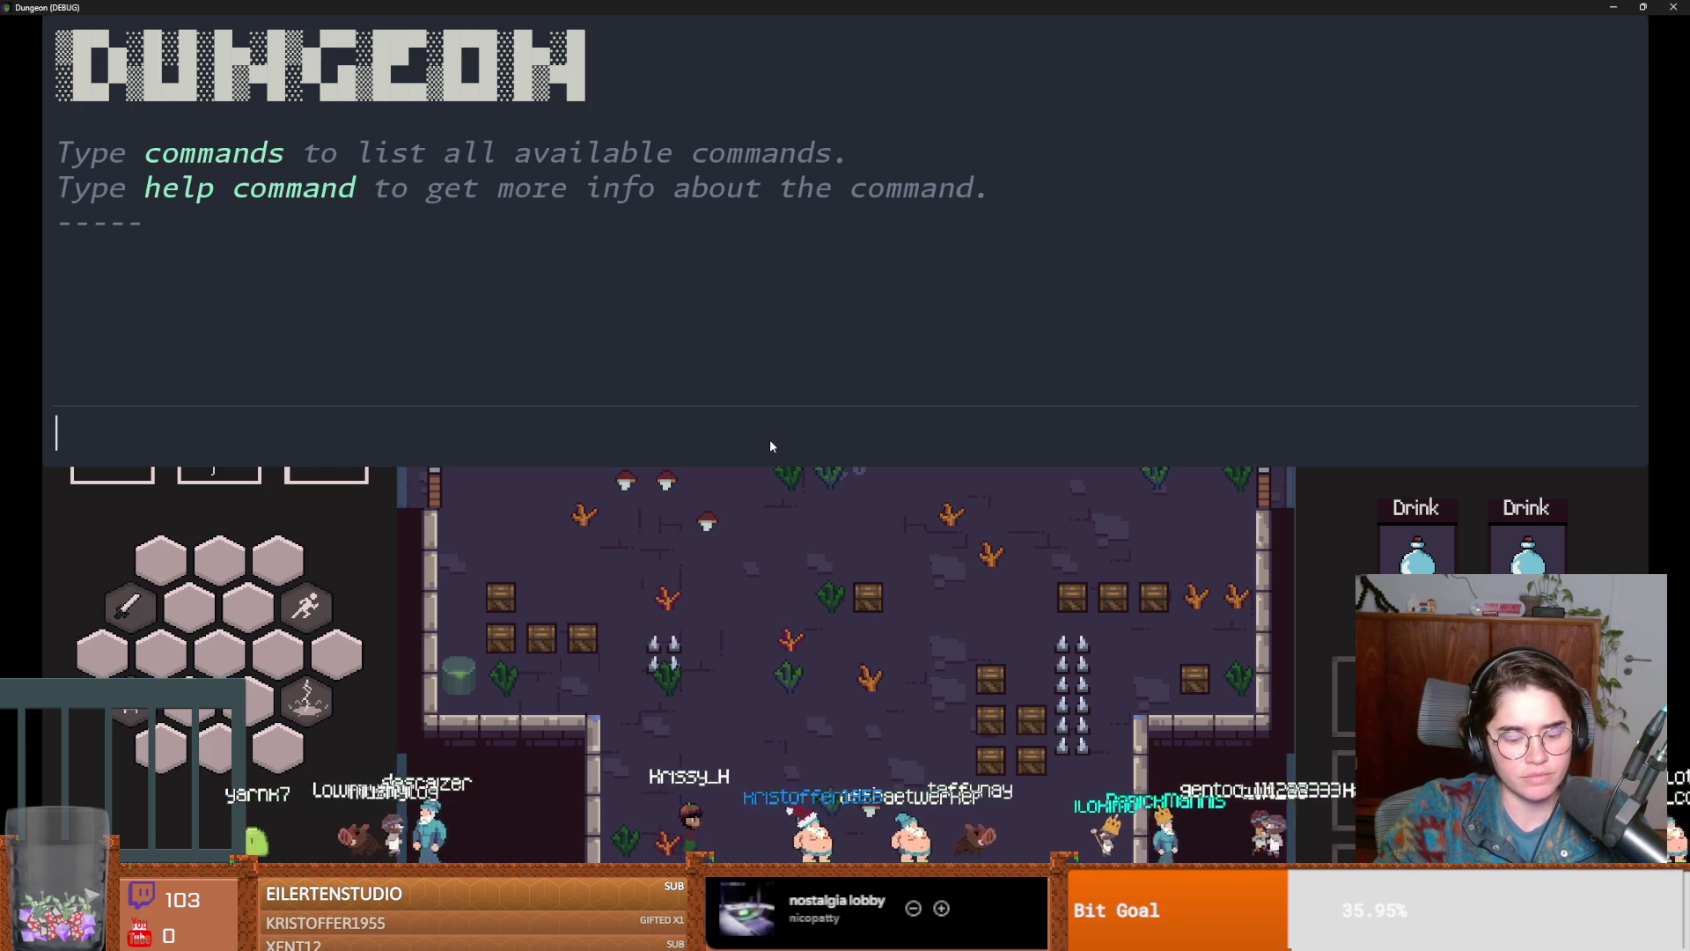
type("tp")
key("Tab")
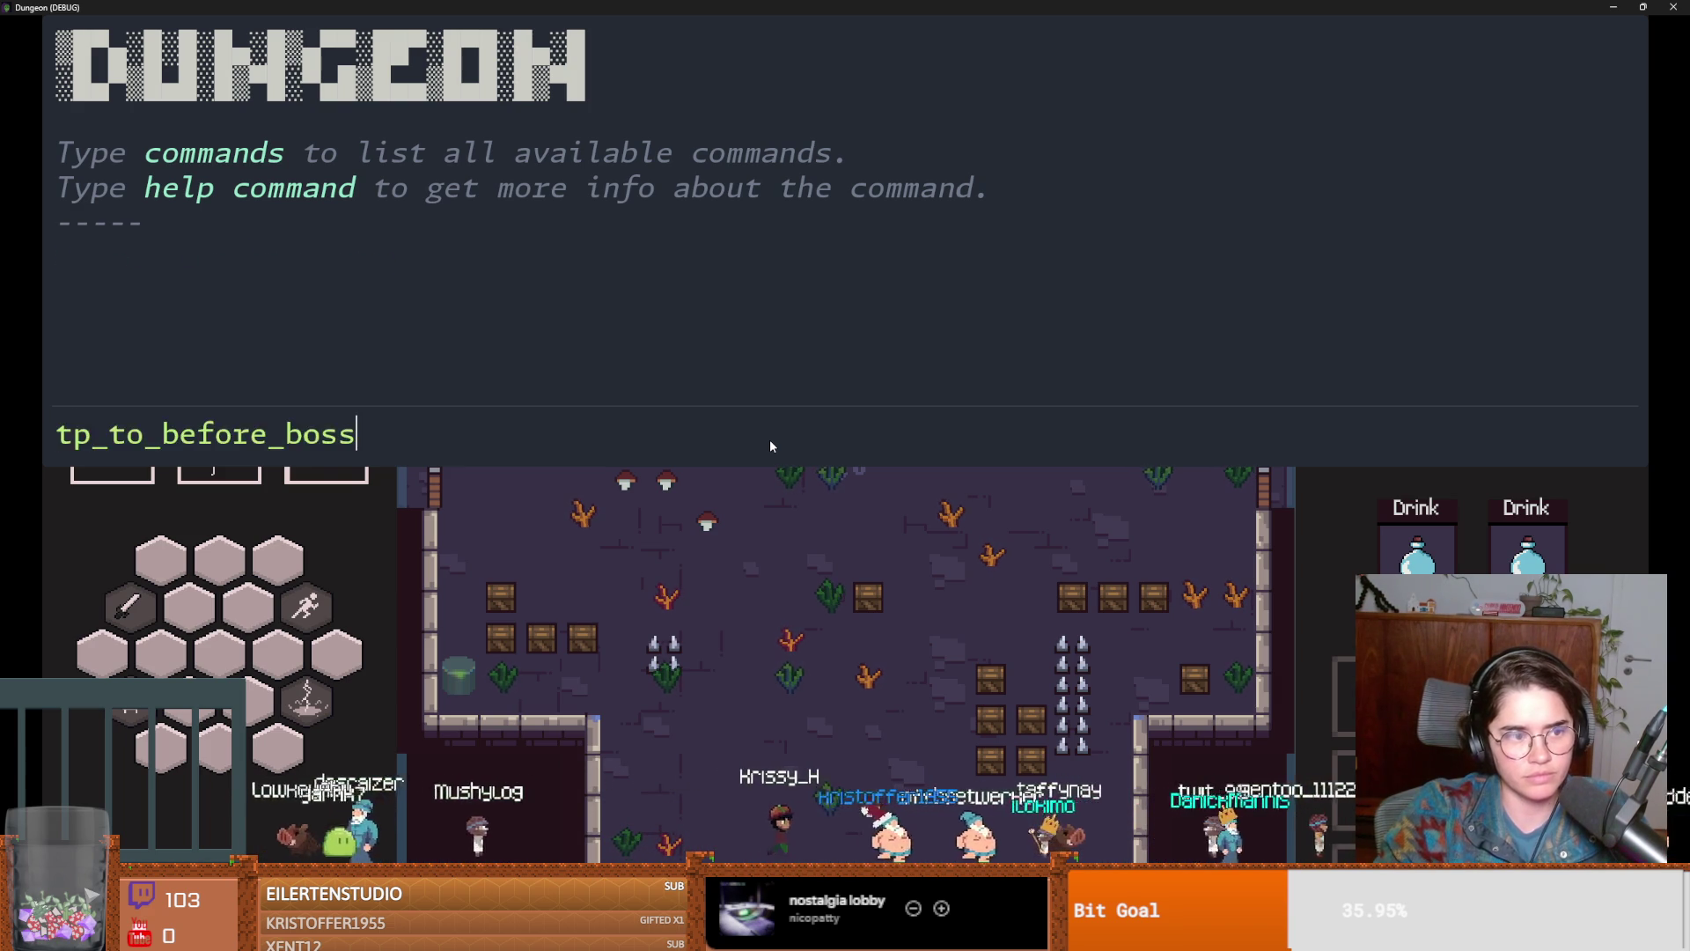
key("Return")
key("grave")
Step: Enter the boss room, dismiss Vlad's intro and dash around his first attacks
key("w")
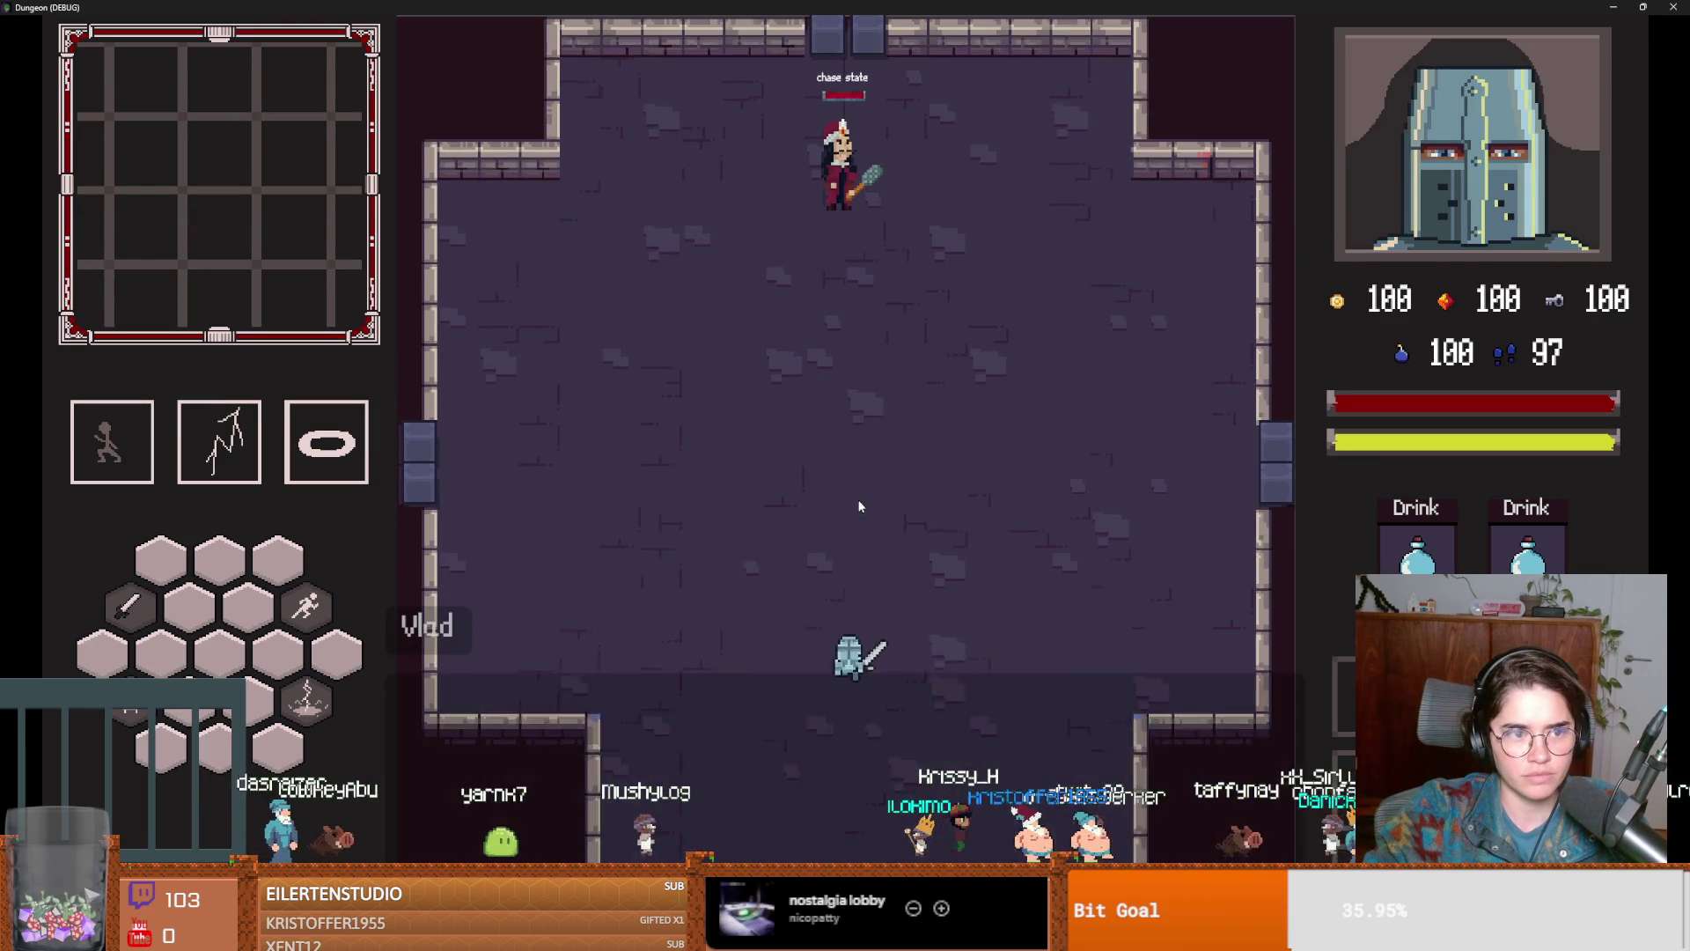
left_click(879, 535)
key("a")
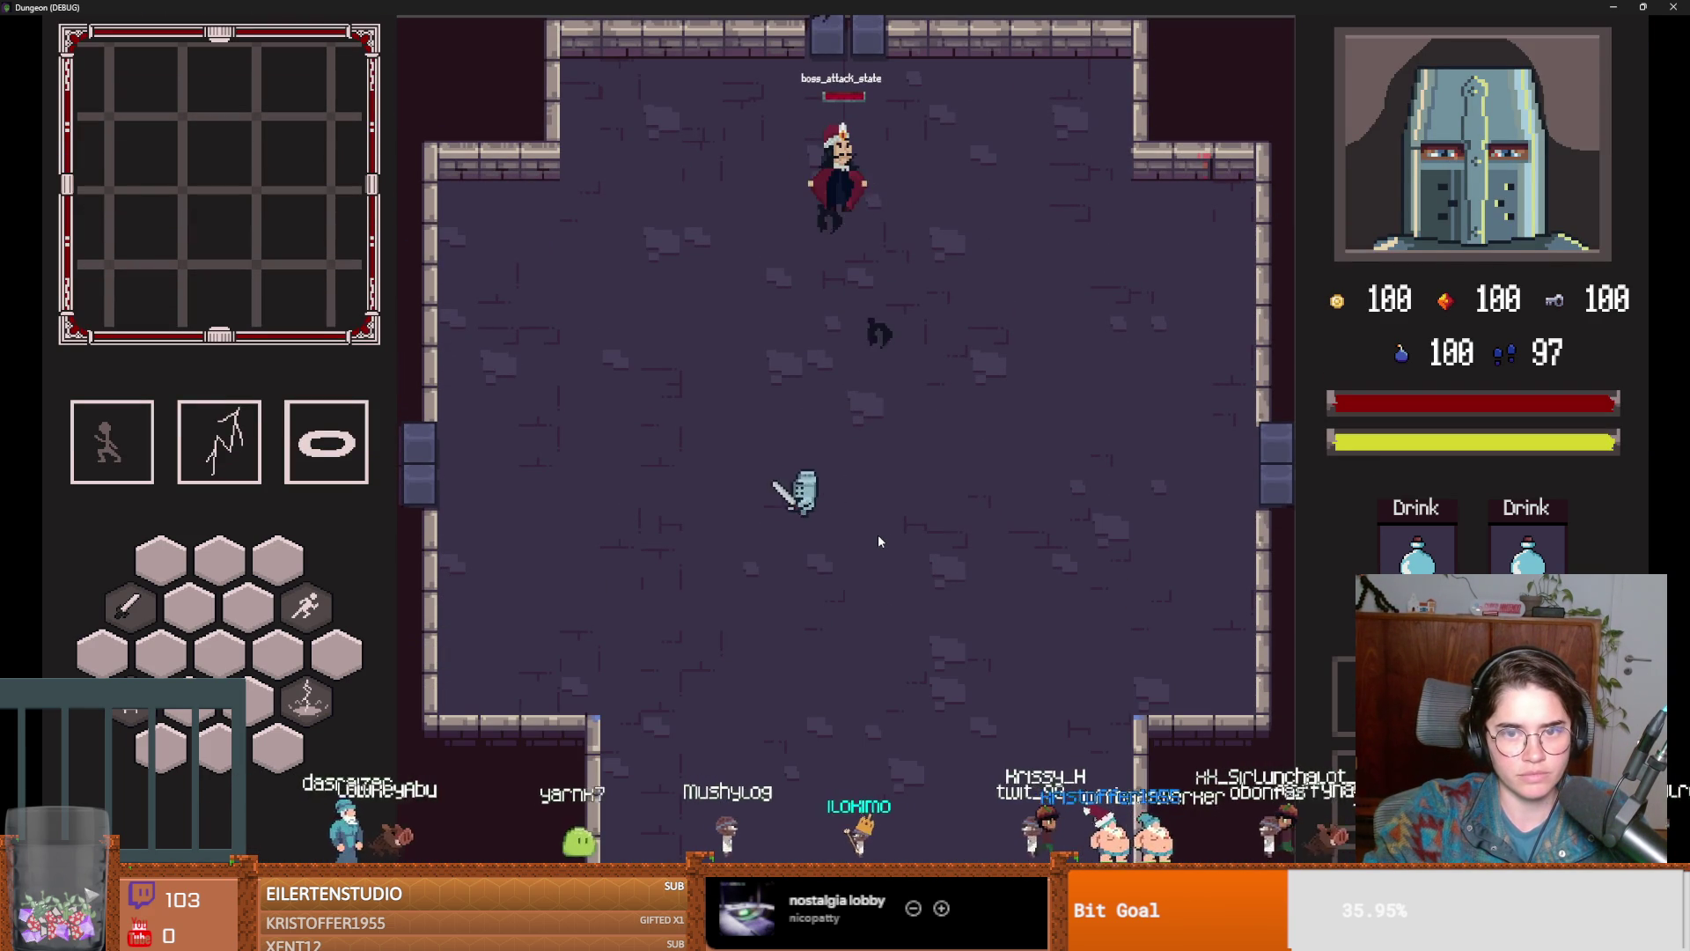
key("w")
key("space")
key("s")
key("d")
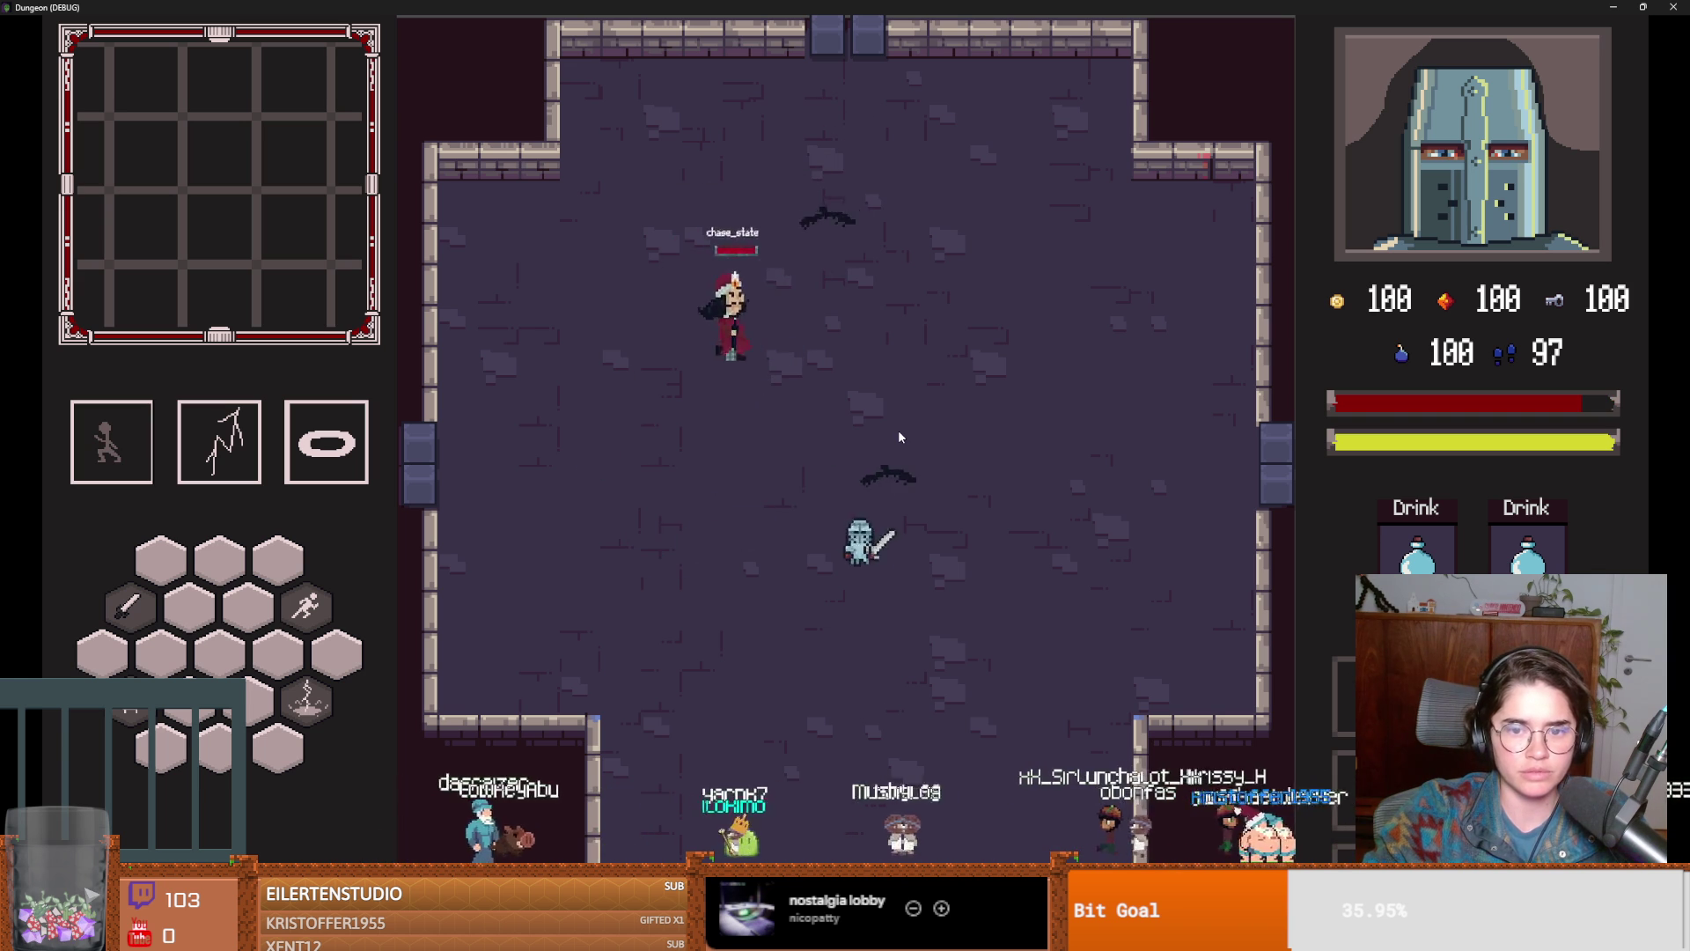
key("w")
key("a")
key("space")
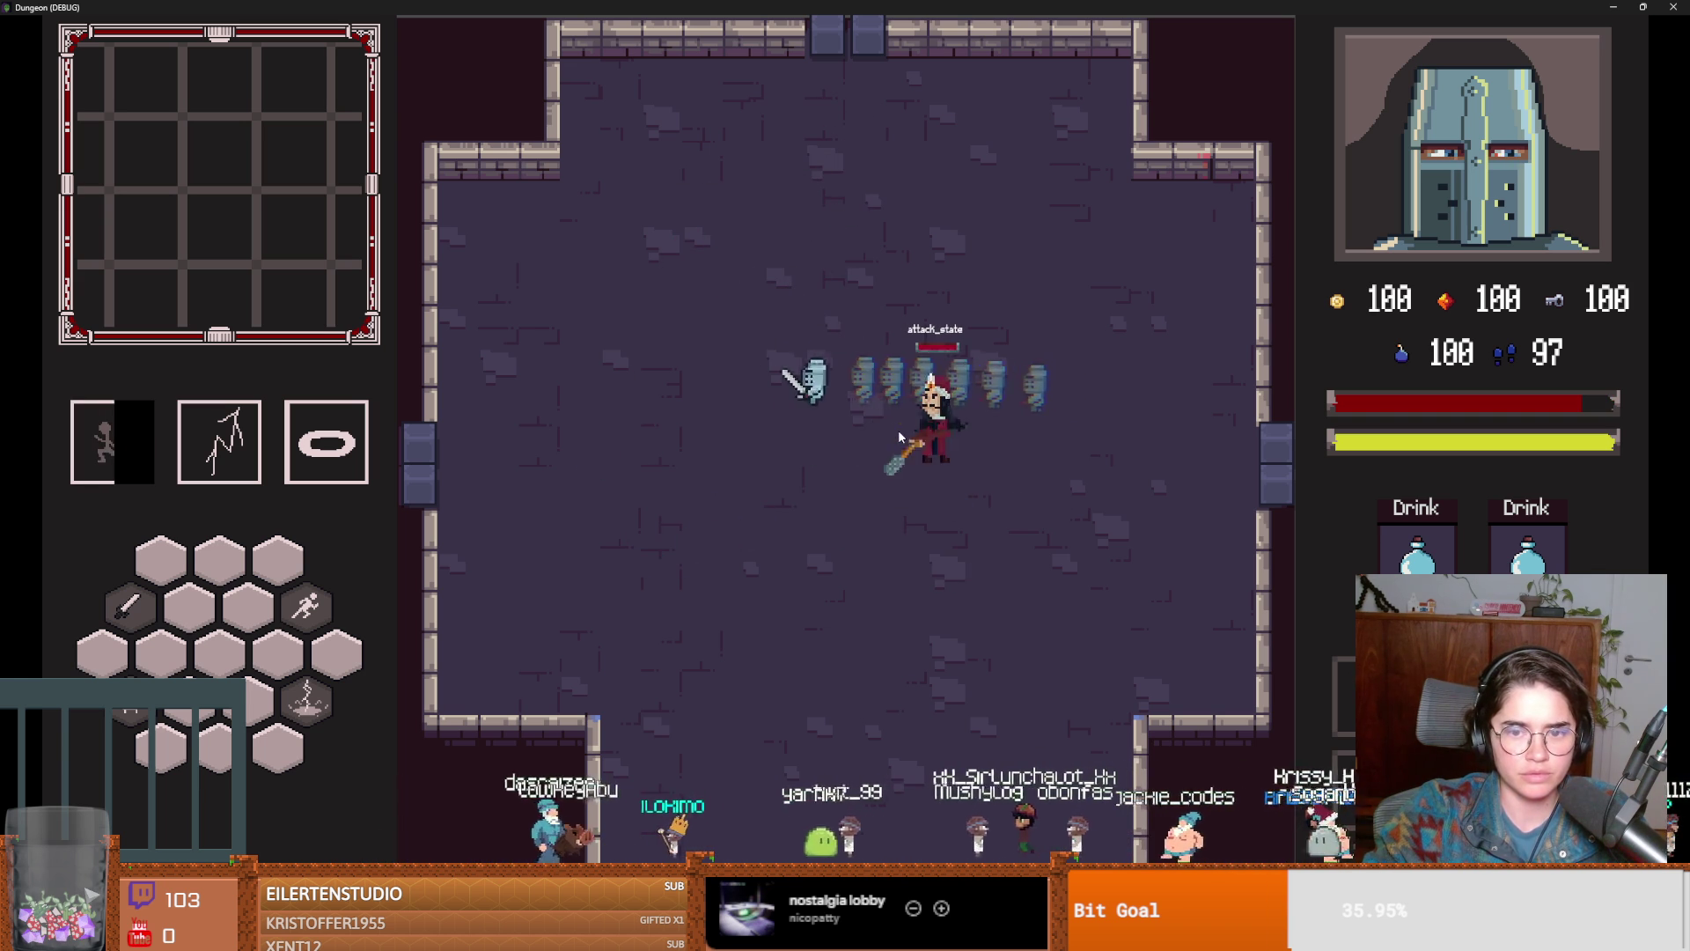
key("s")
key("d")
key("space")
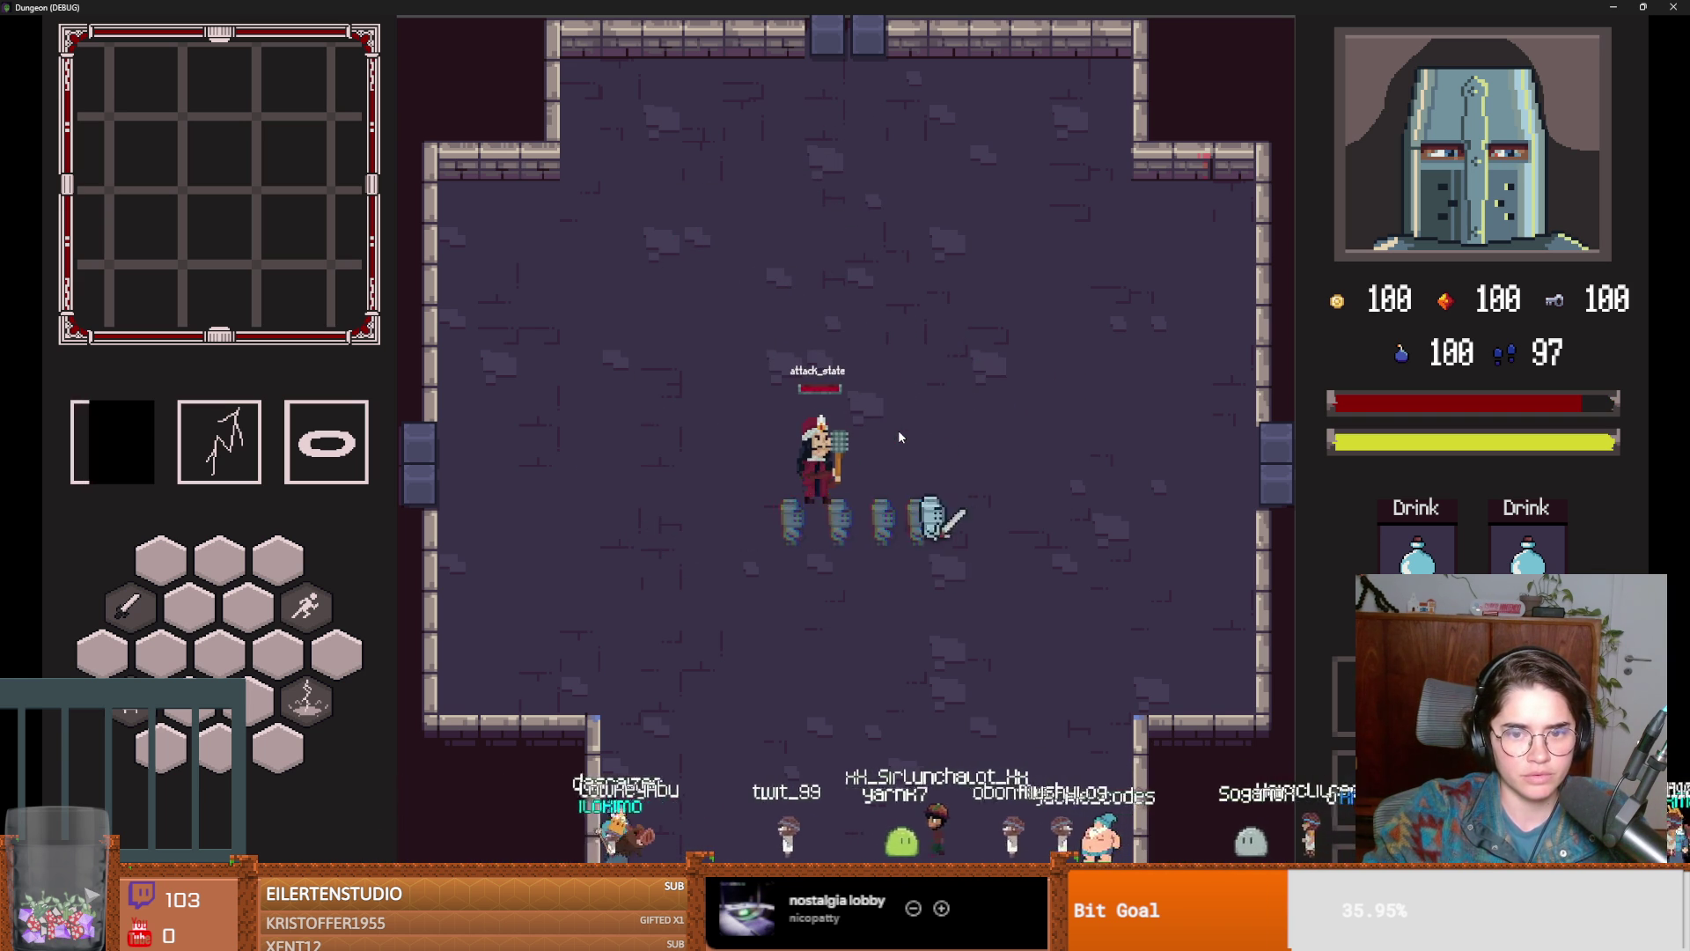
key("w")
key("a")
key("space")
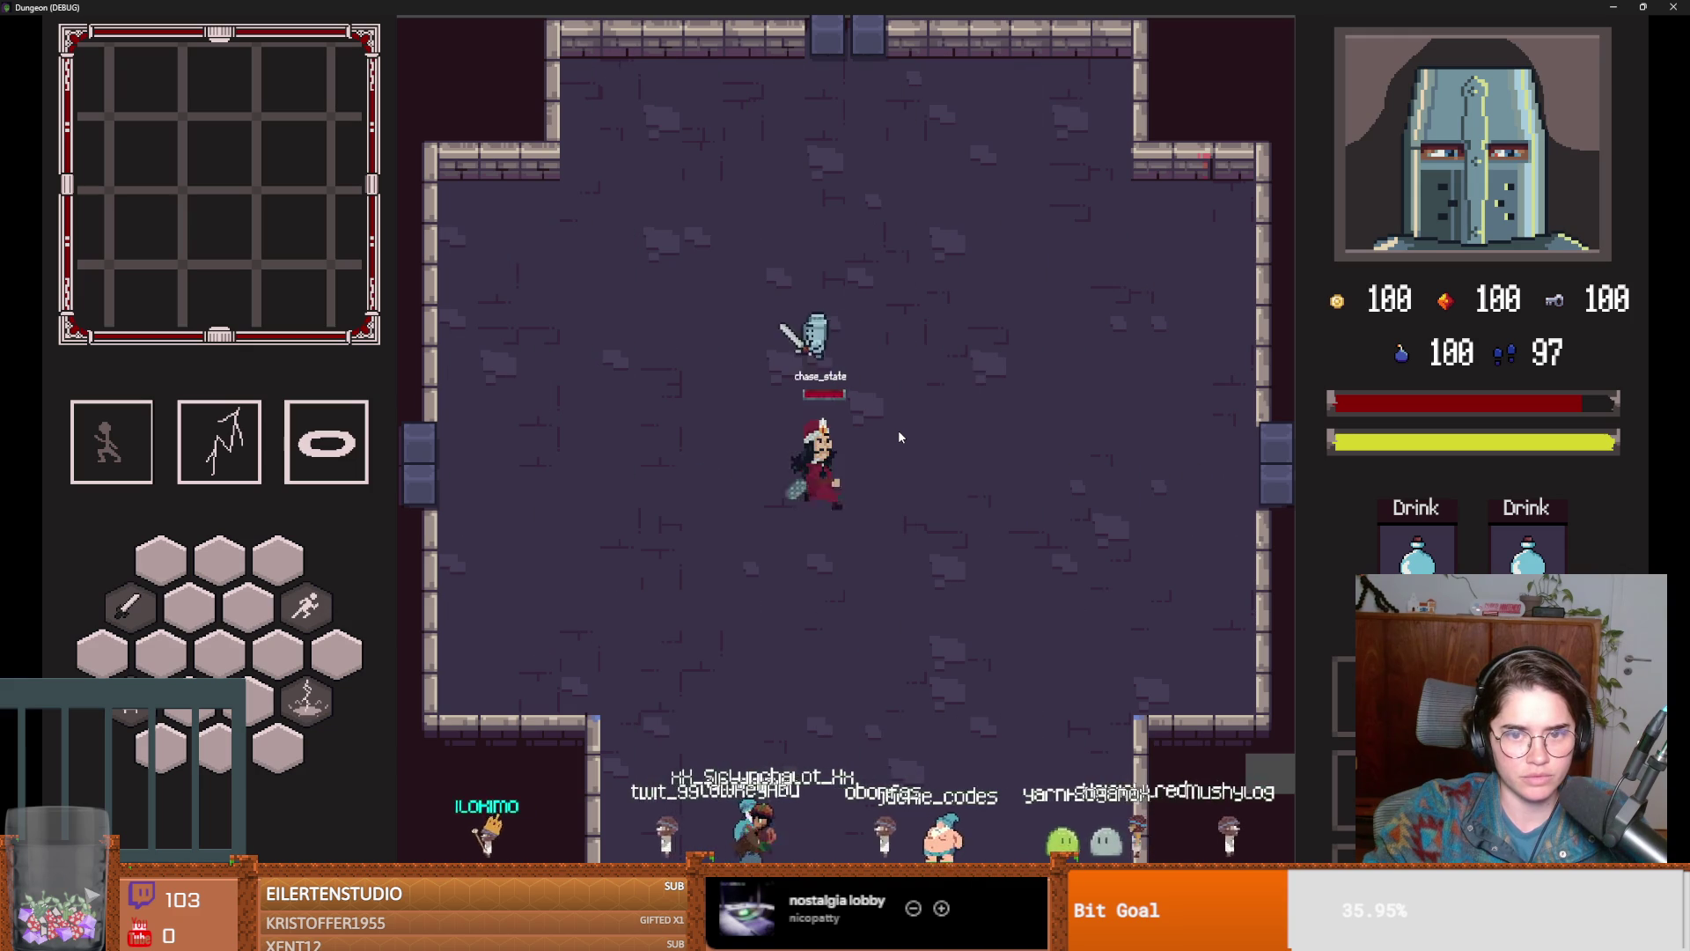
Step: Keep circling Vlad as he moves between spots, then close the debug game window
key("s")
key("a")
key("space")
key("s")
key("d")
key("w")
key("w")
key("a")
key("s")
key("a")
key("w")
key("space")
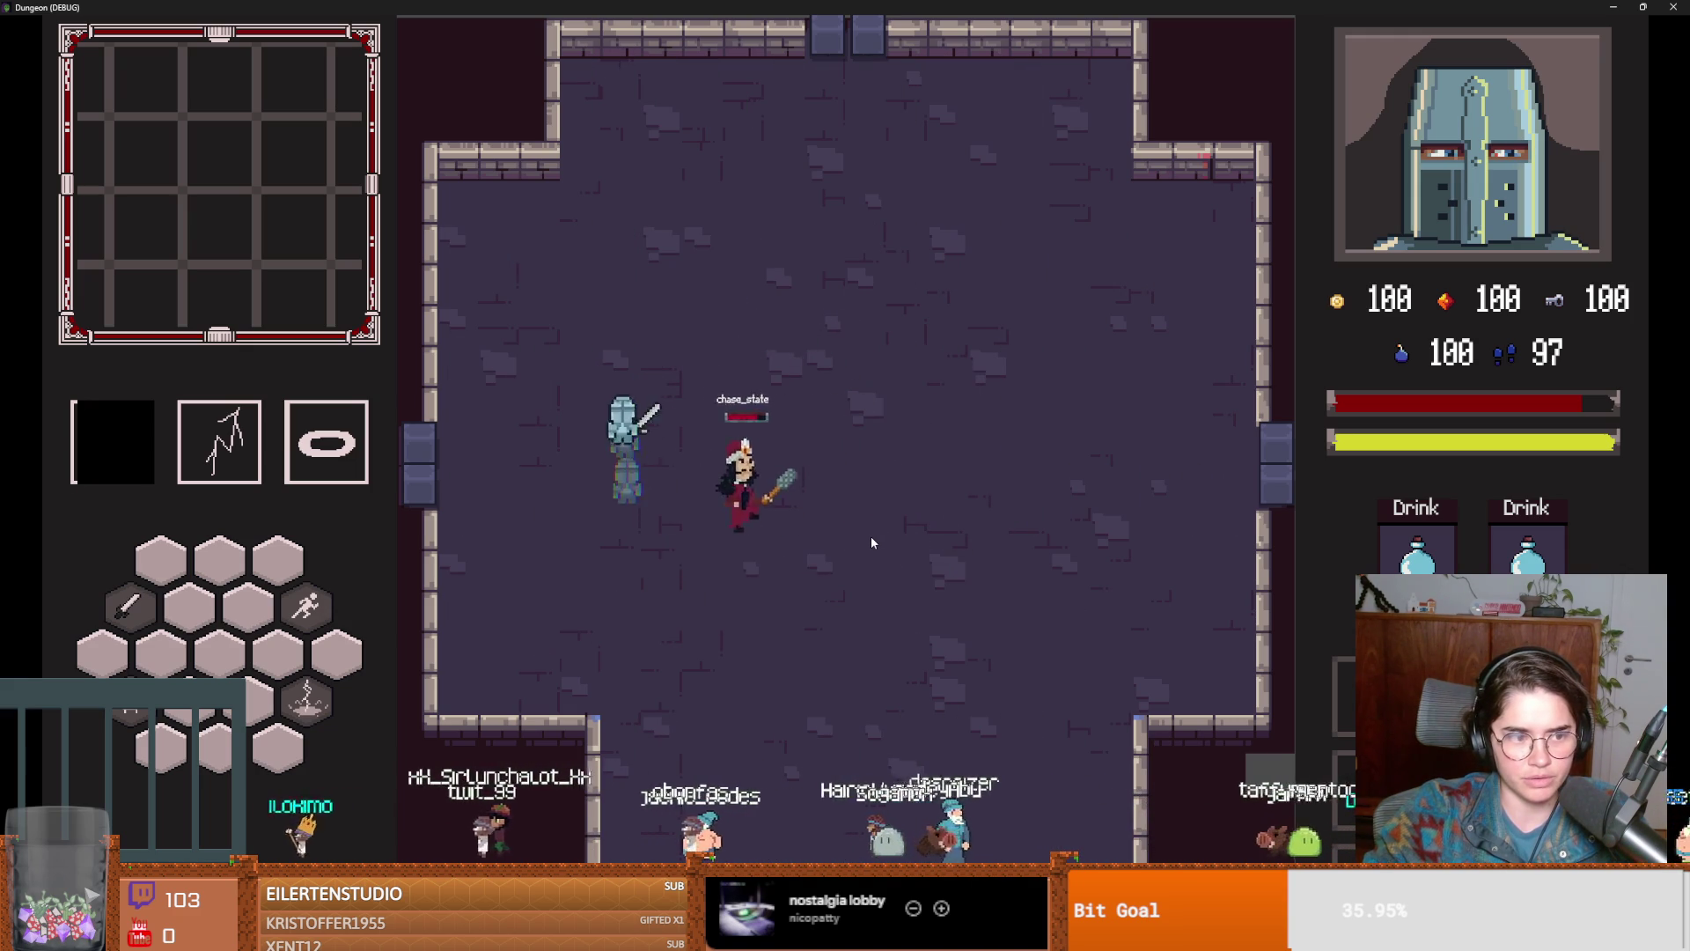
key("d")
key("s")
key("d")
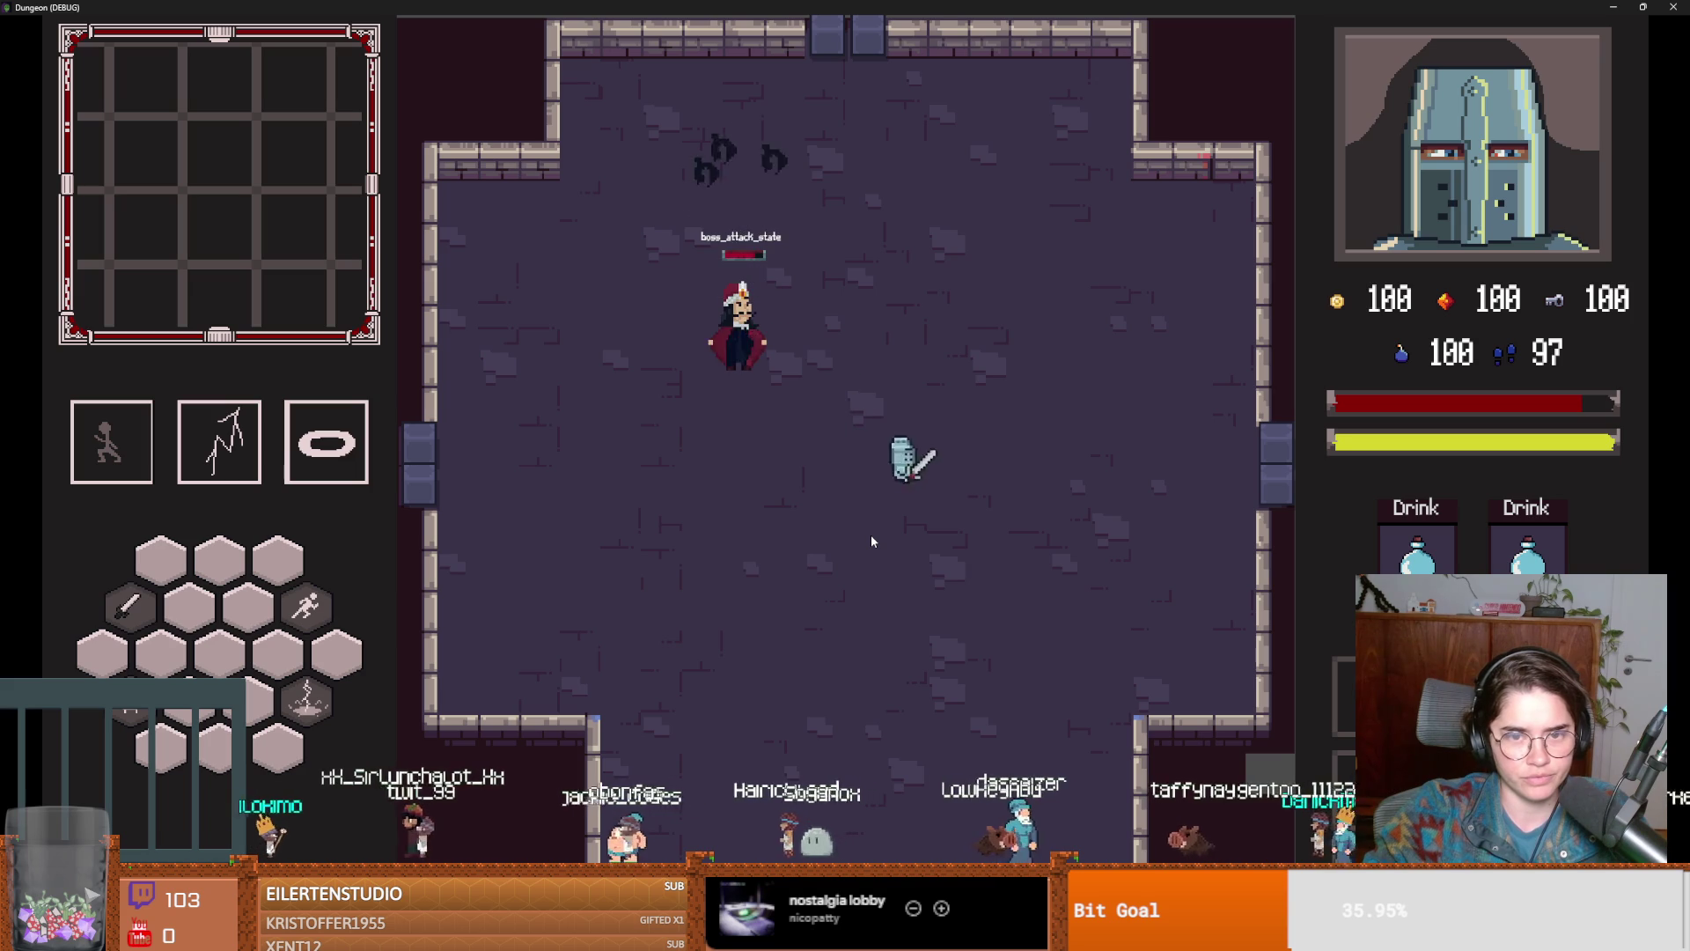
key("a")
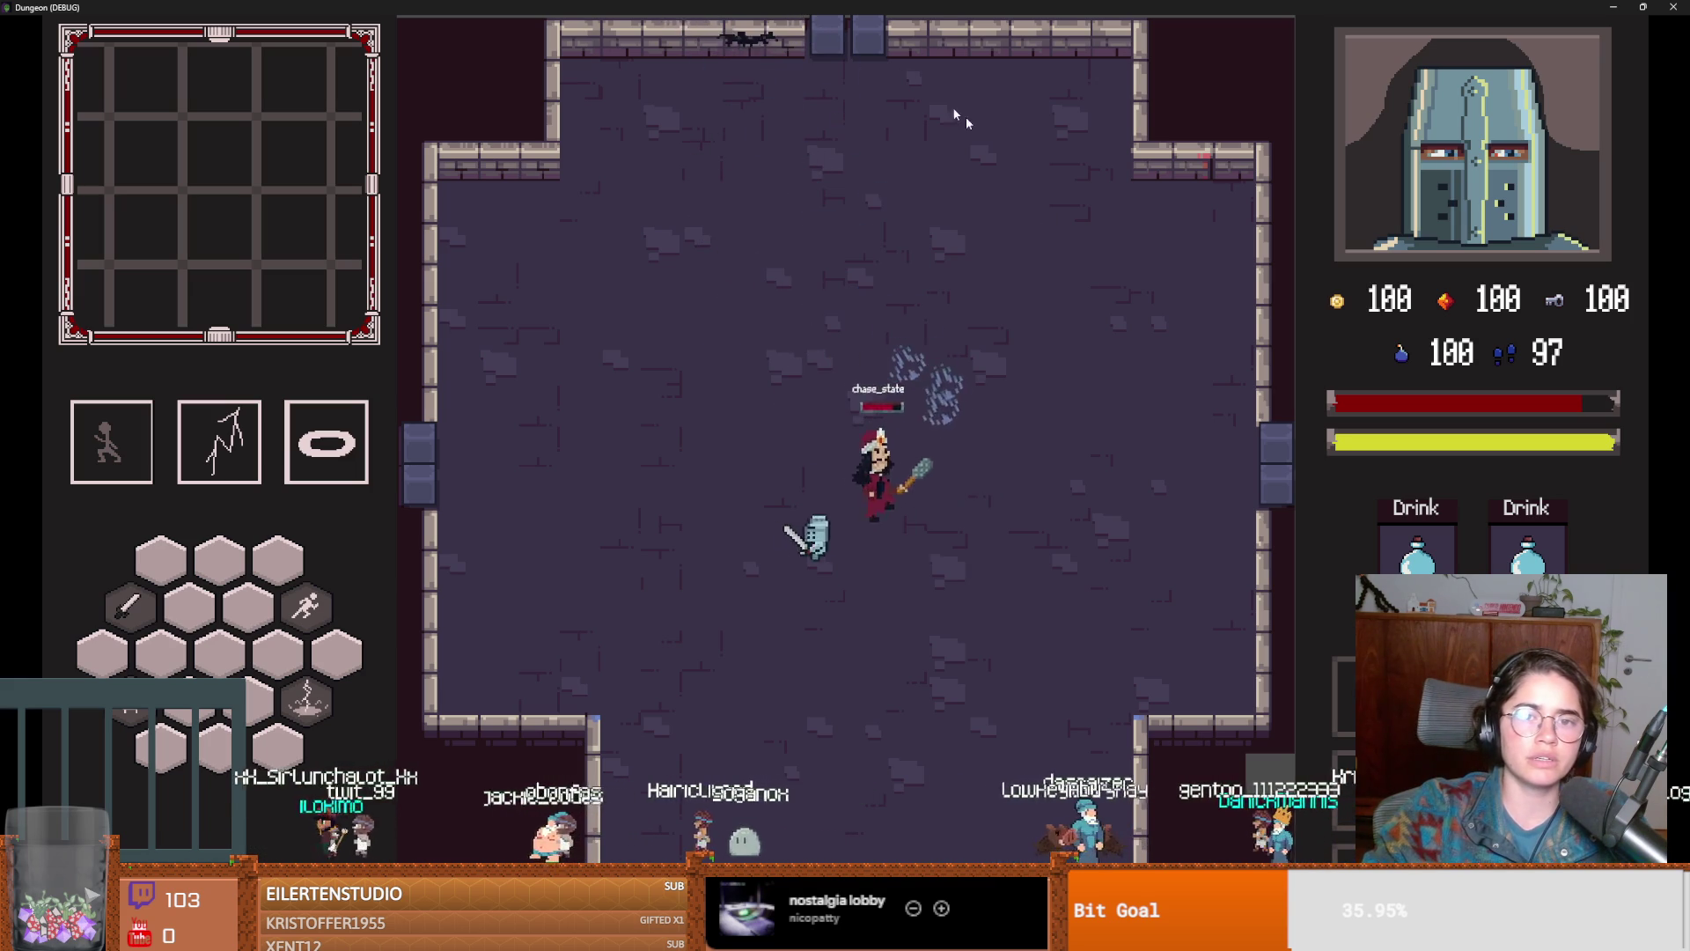
key("w")
key("d")
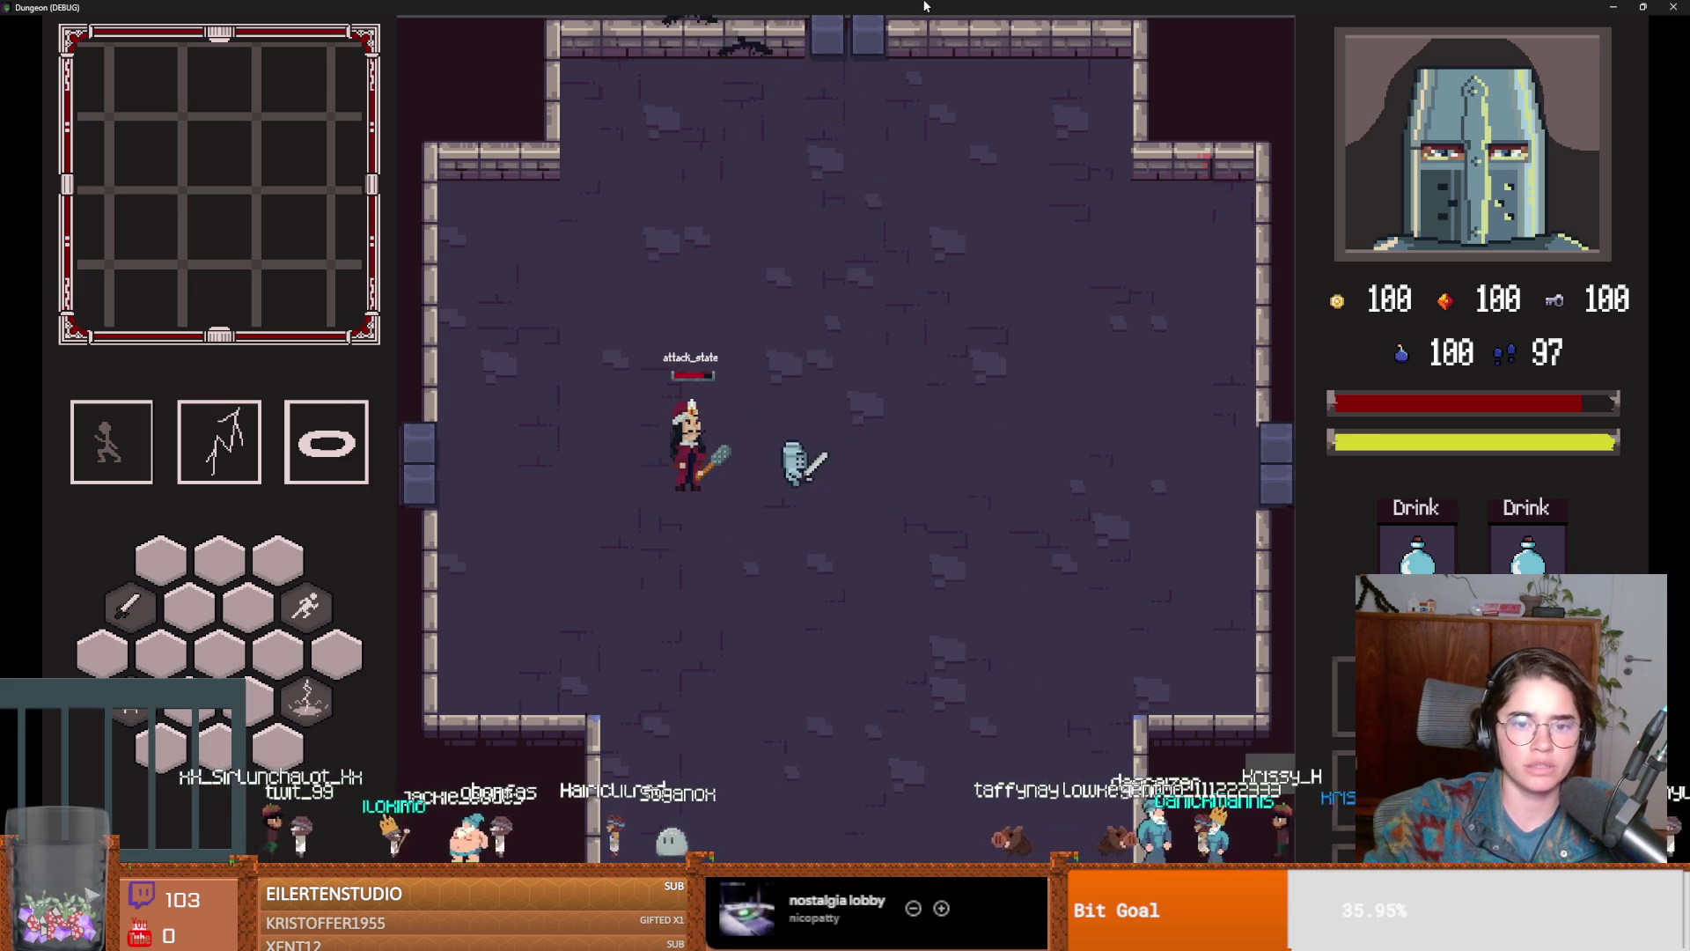
double_click(850, 6)
left_click(1045, 493)
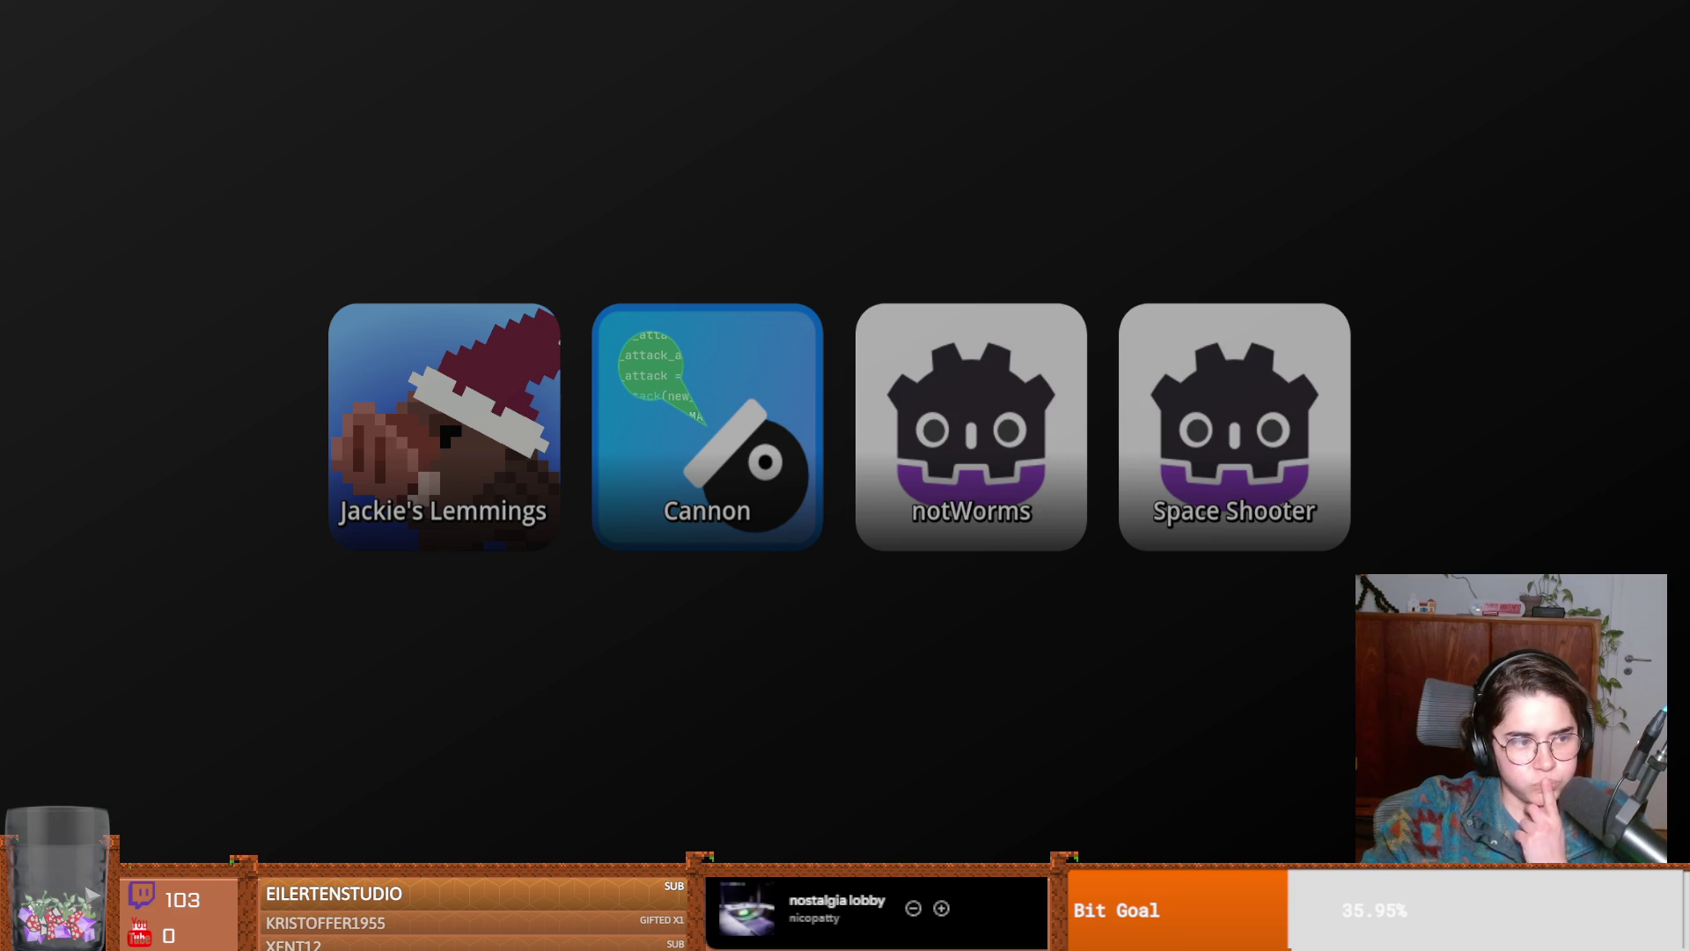
Step: Launch the Cannon game from the launcher
left_click(788, 452)
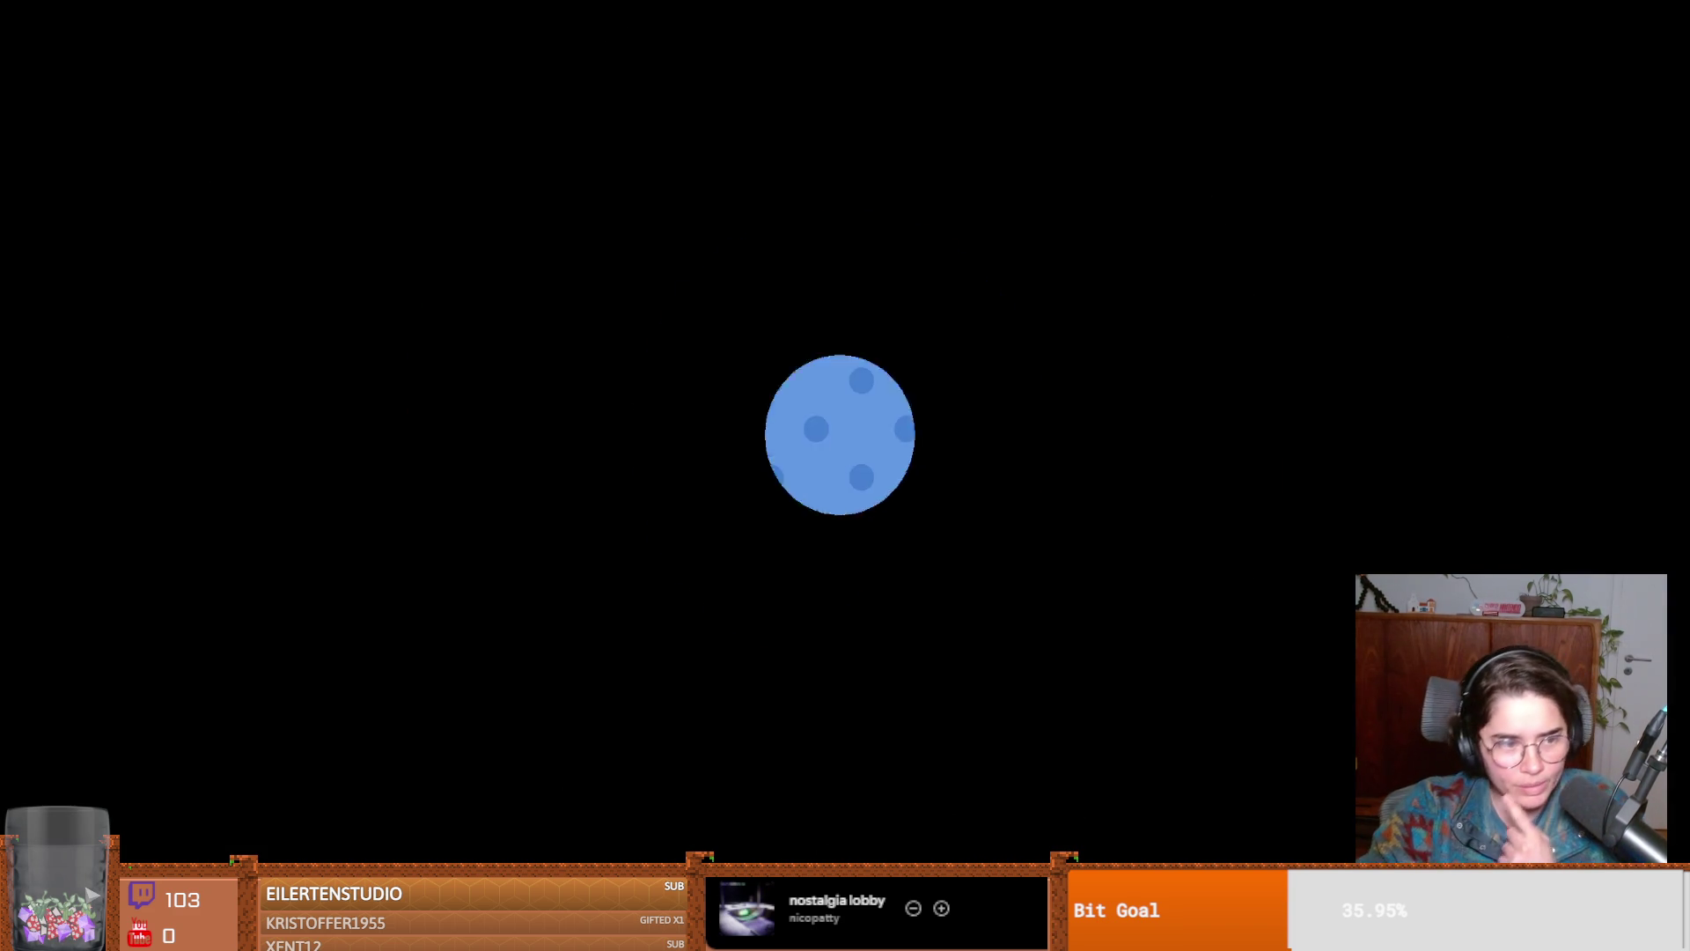
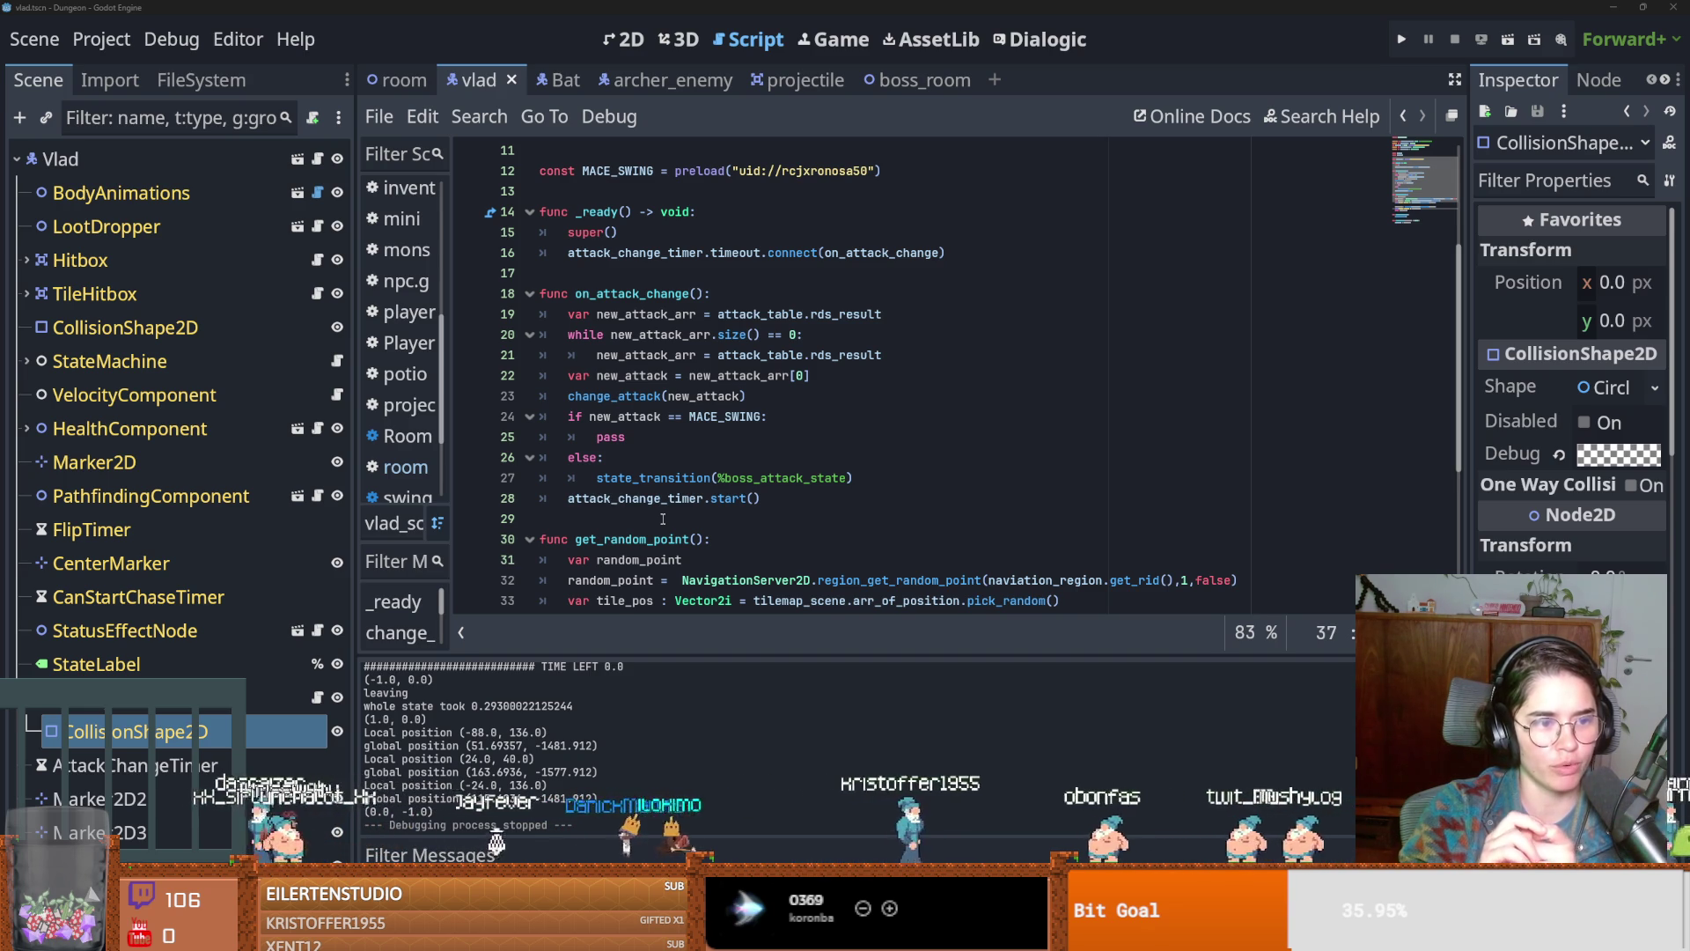
Step: Switch to the room scene, widen the Scene dock, and inspect its tilemap layer nodes
left_click(396, 79)
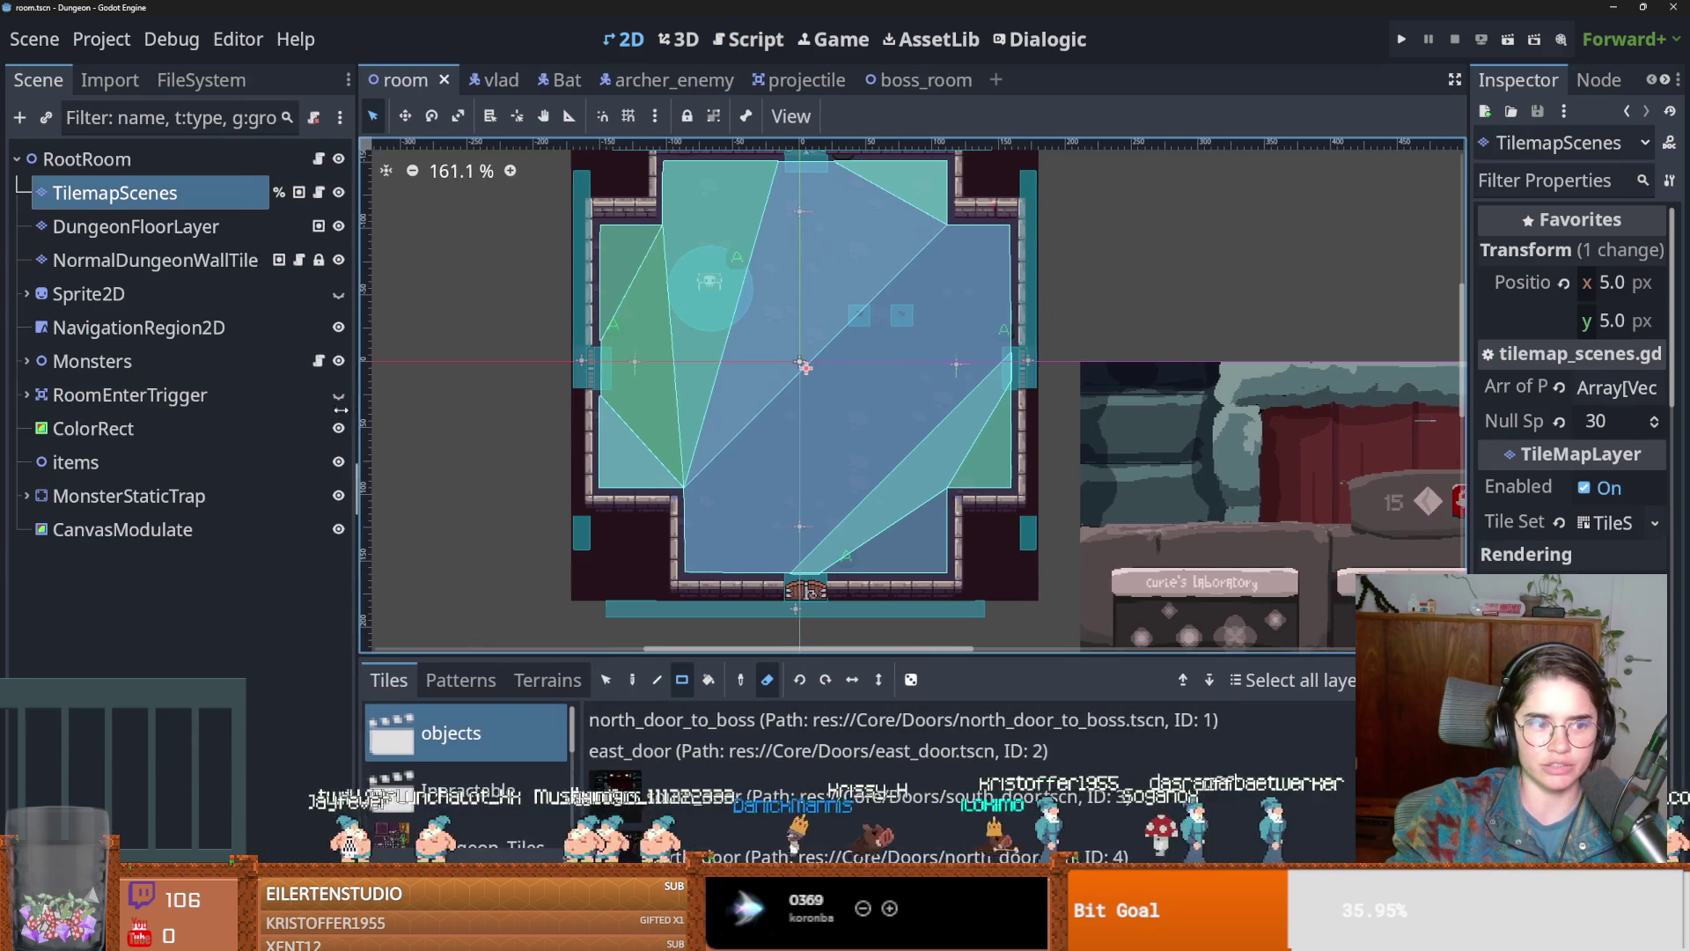
left_click_drag(339, 406, 455, 400)
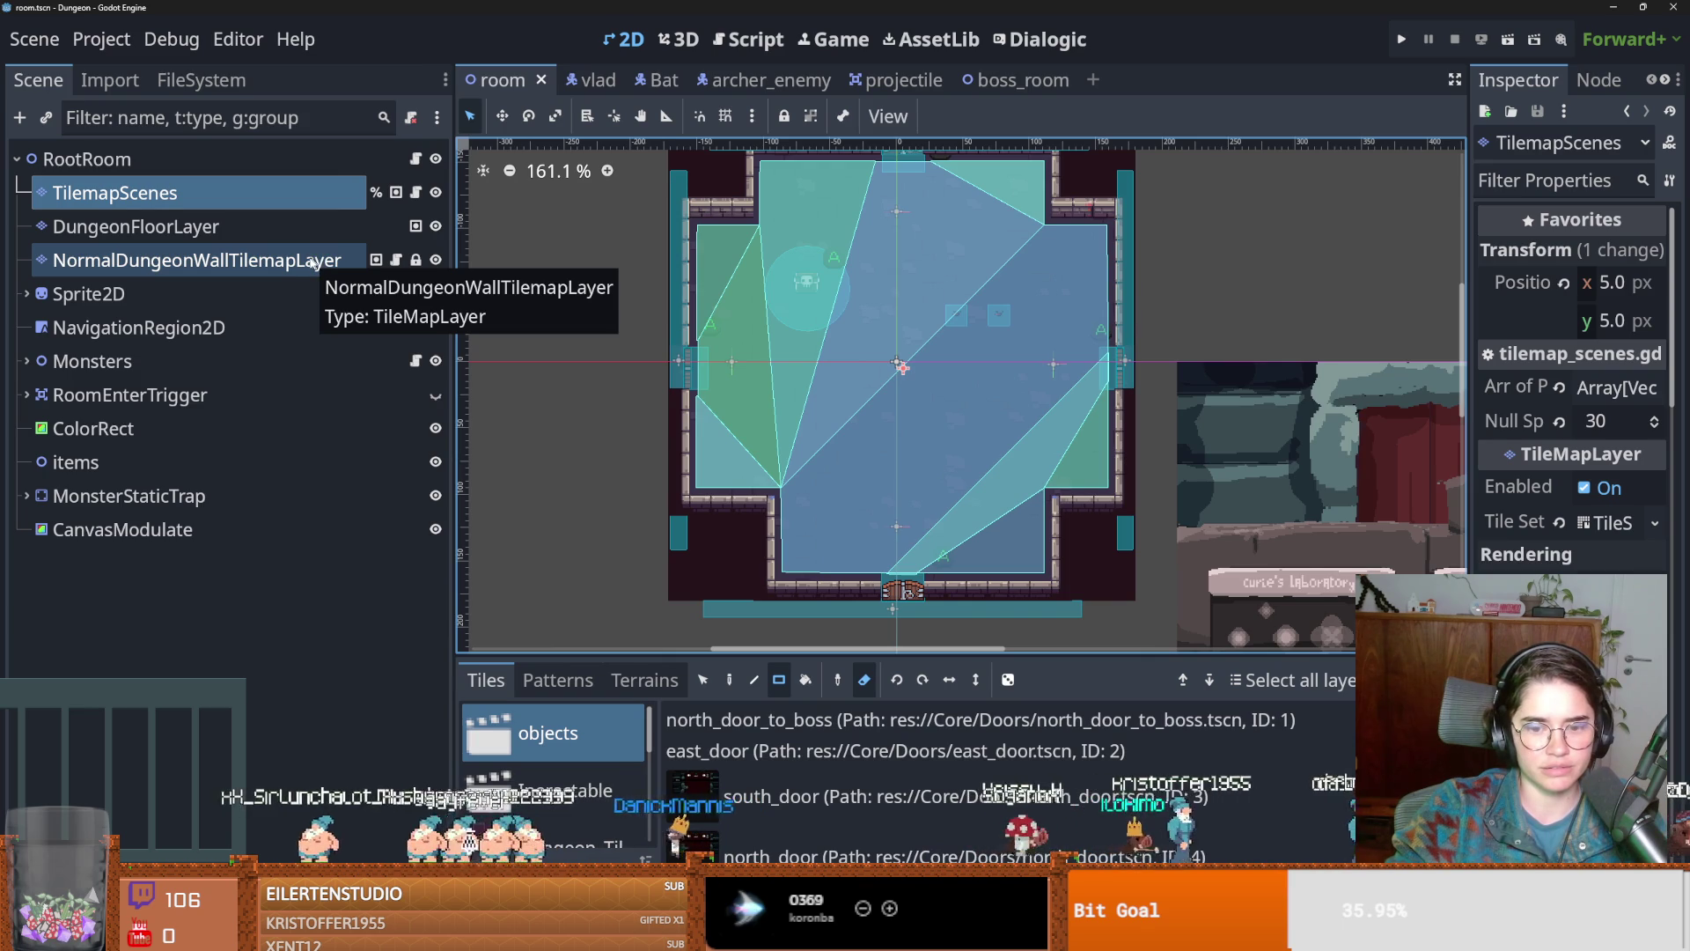
left_click(308, 264)
key("Up")
key("Up")
key("Down")
left_click(257, 250)
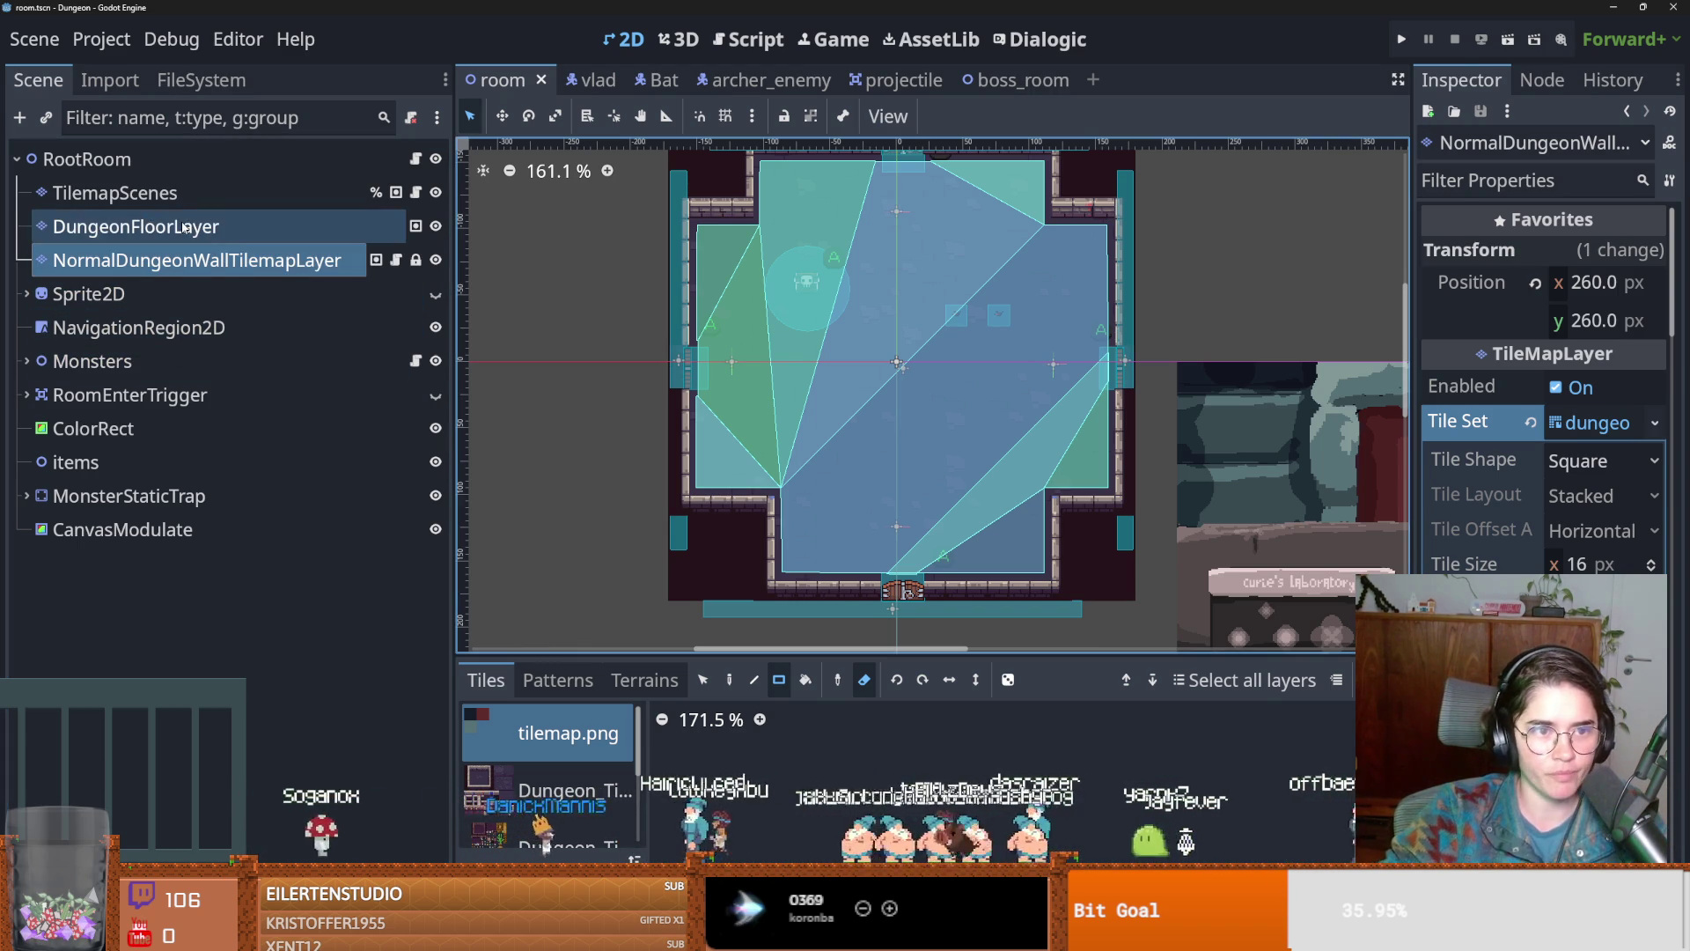
Step: Save the room scene while comparing DungeonFloorLayer, NormalDungeonWallTilemapLayer and TilemapScenes properties
left_click(199, 226)
key("ctrl+s")
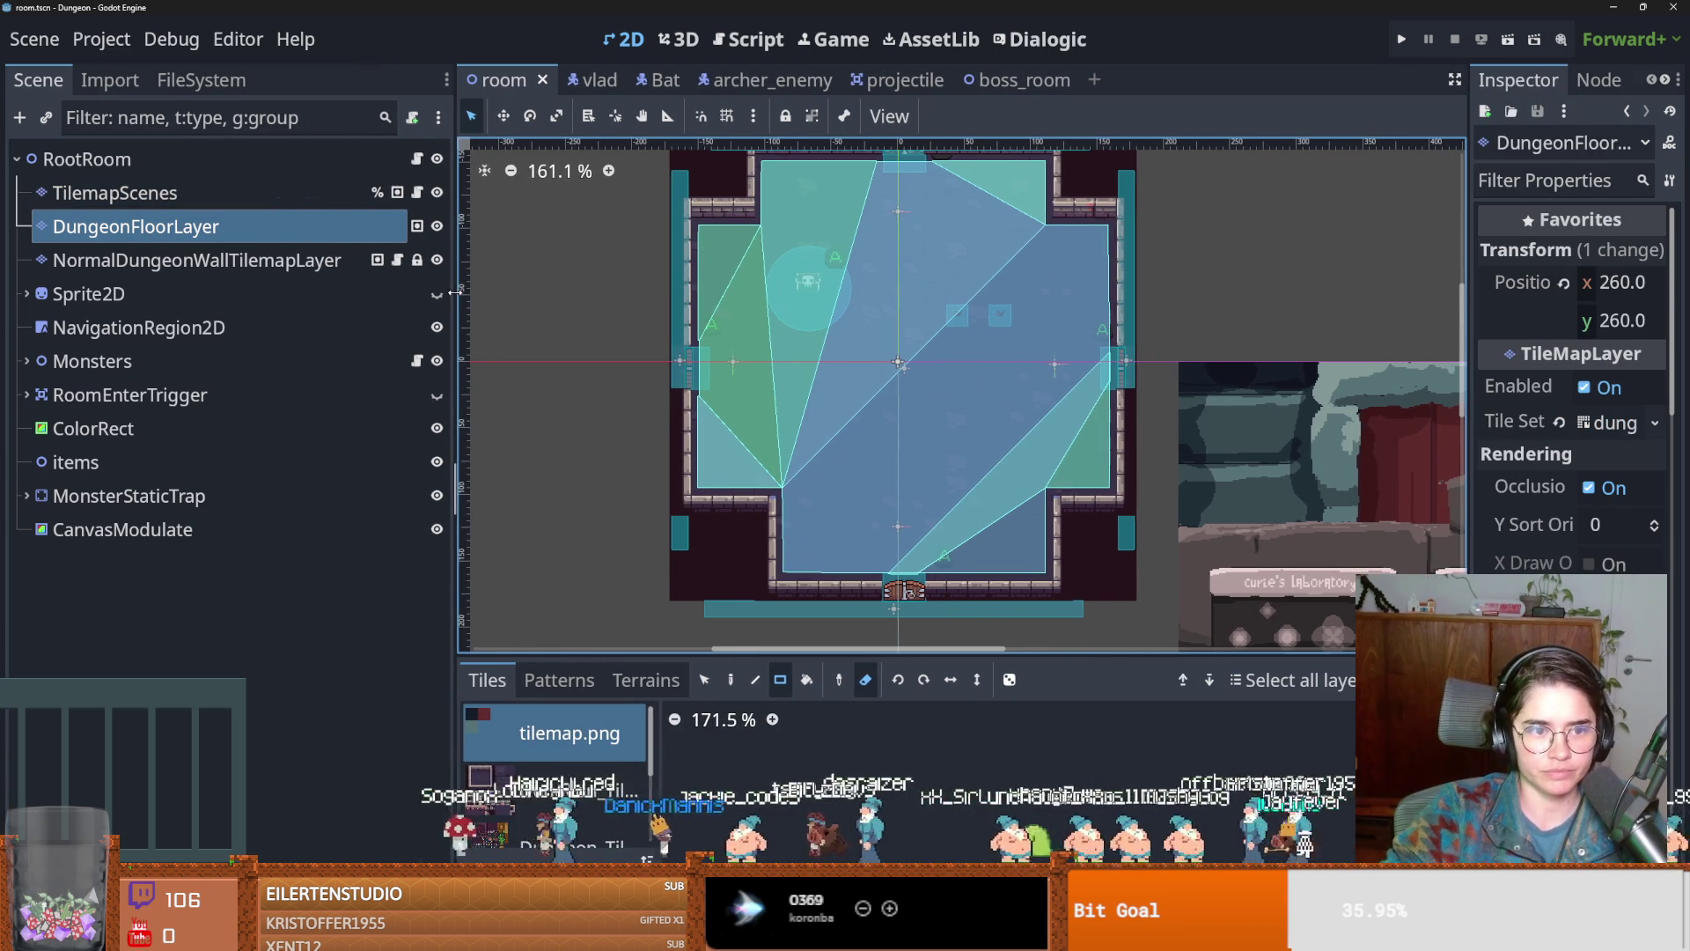
left_click(216, 260)
left_click(214, 233)
left_click(206, 193)
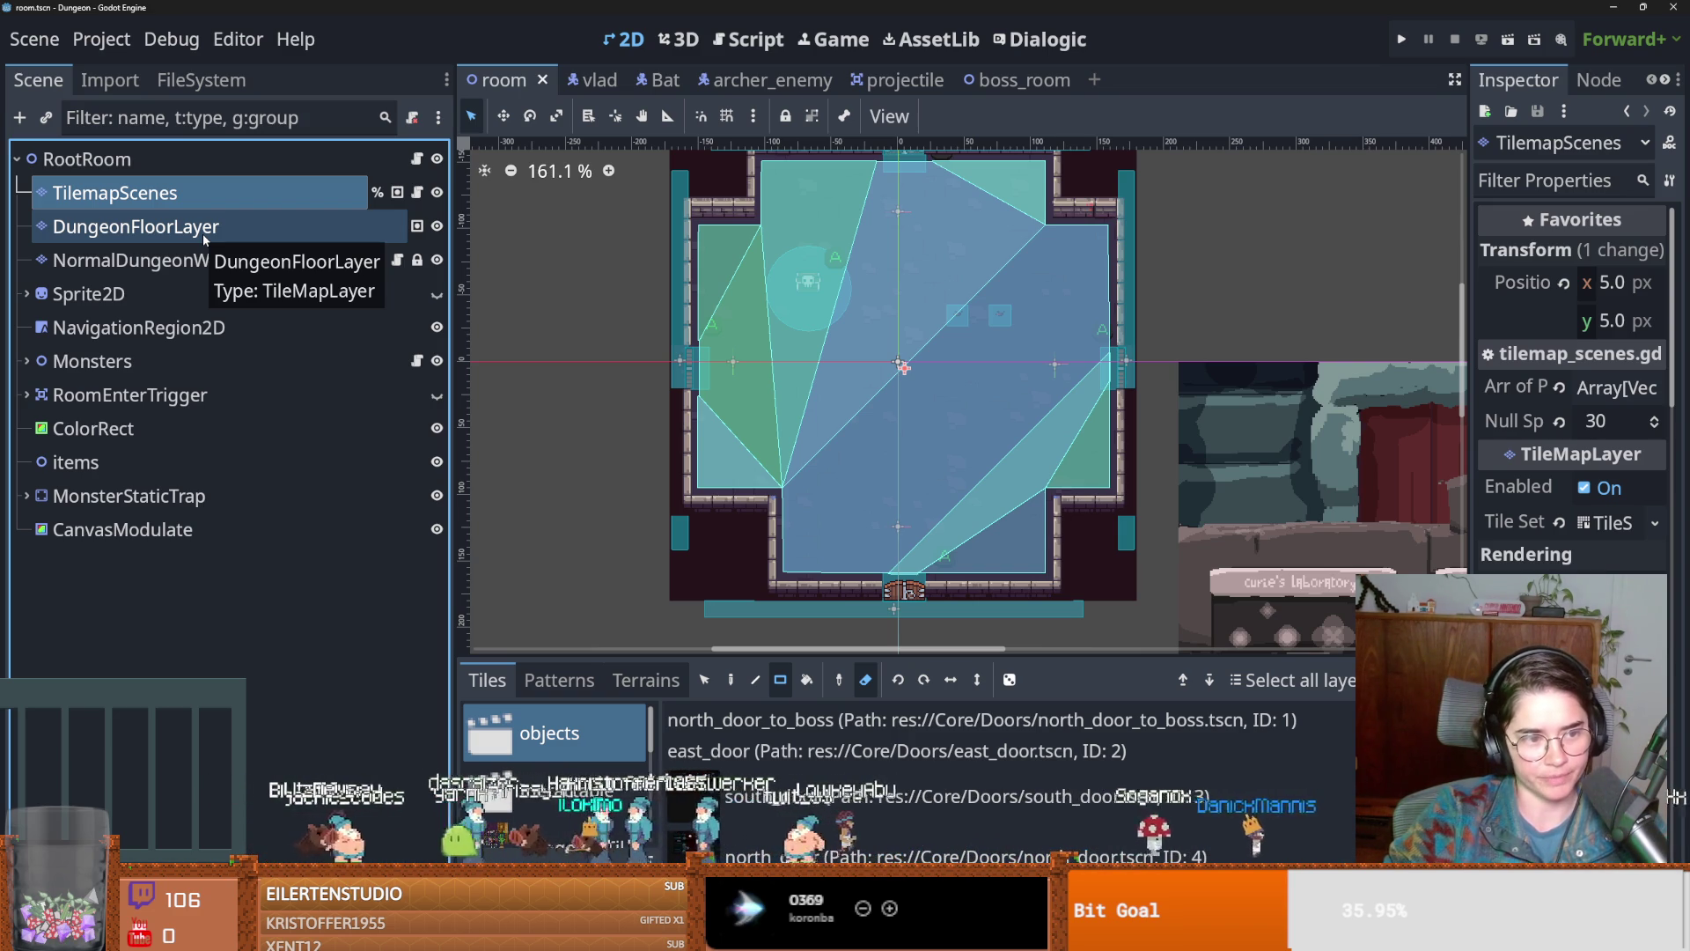
left_click(202, 234, "ctrl")
Step: Save the room scene and compare the DungeonFloorLayer and NormalDungeonWallTilemapLayer properties
key("ctrl+s")
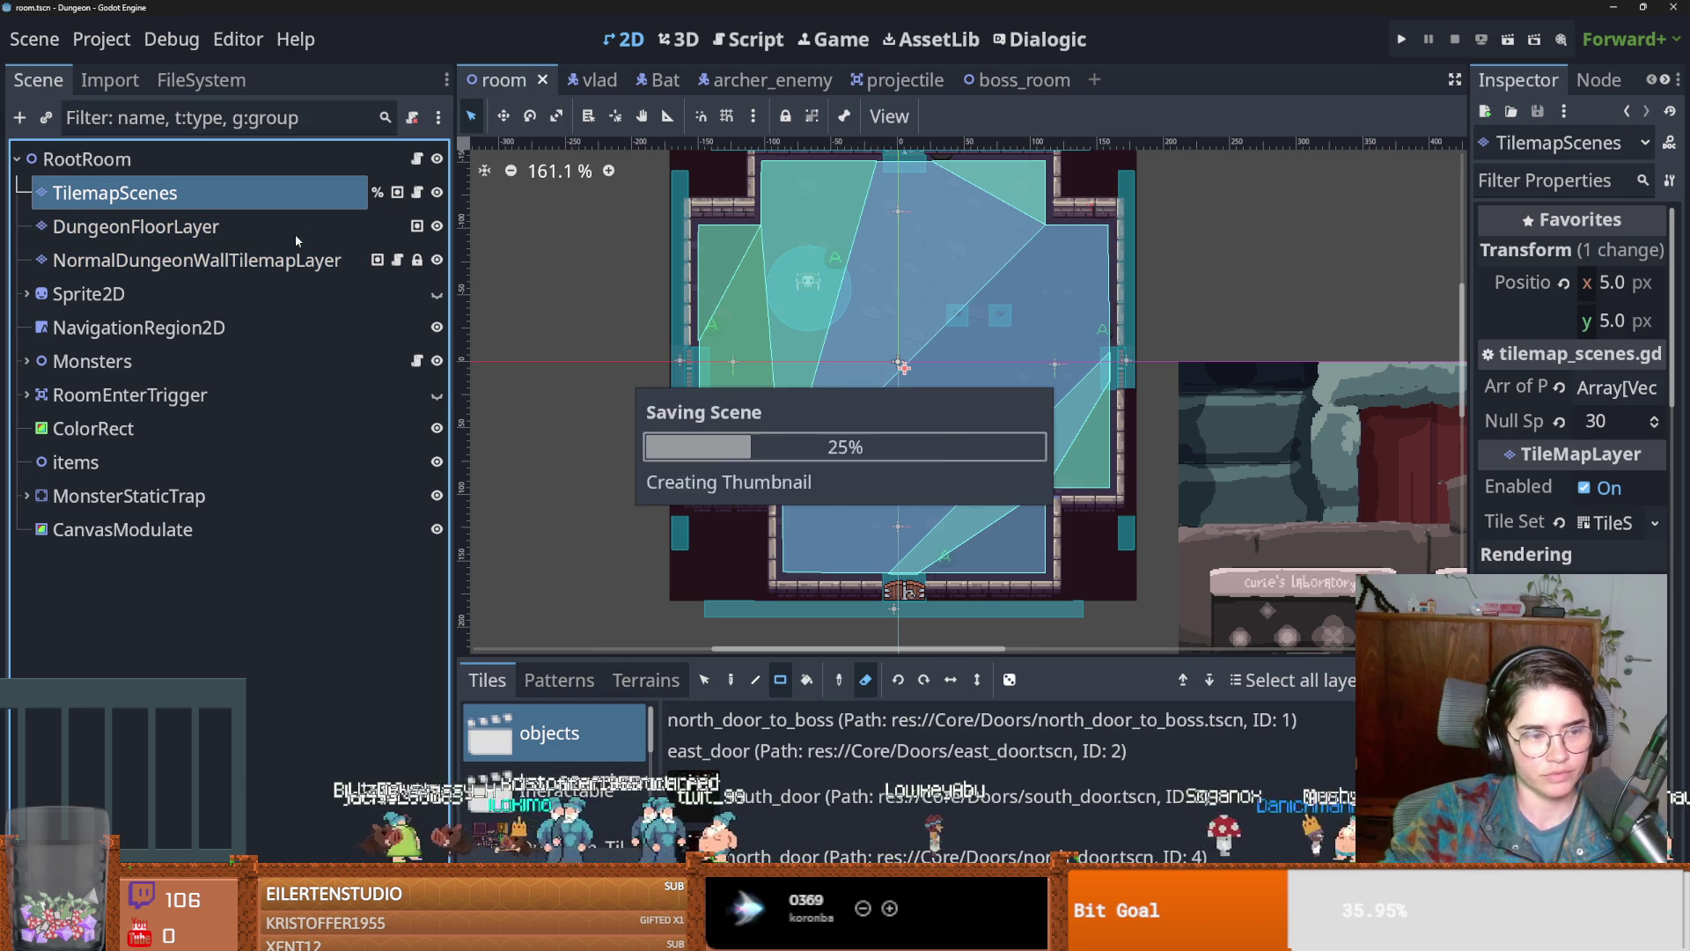
left_click(273, 233)
left_click(268, 249, "shift")
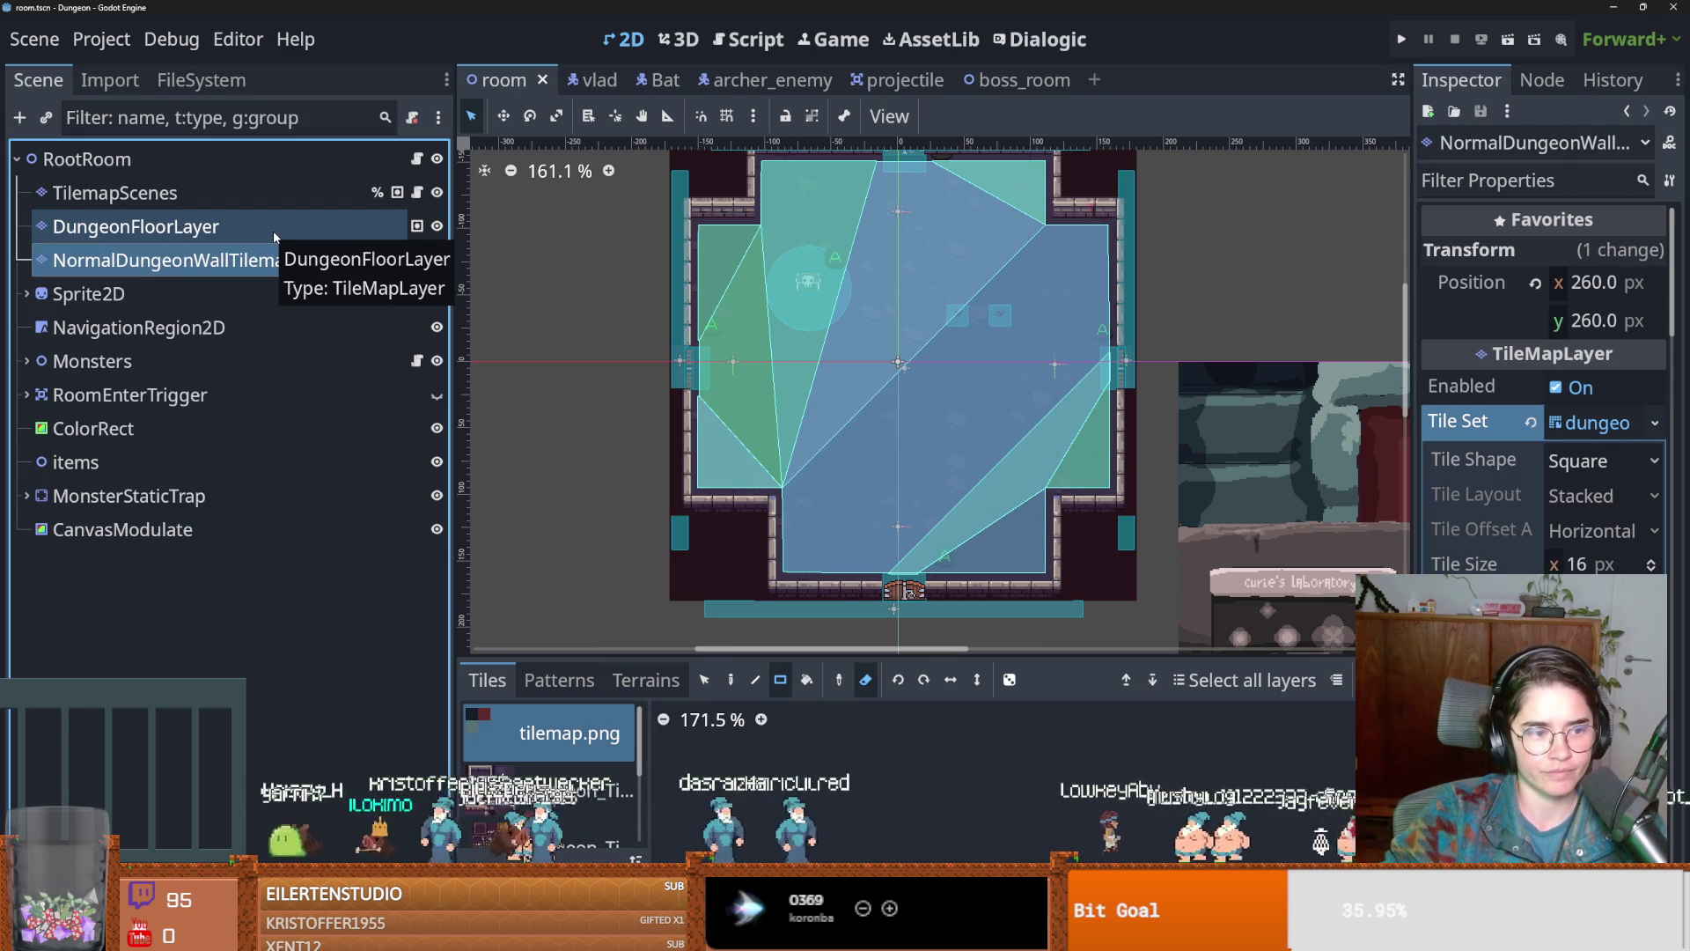
left_click(271, 257)
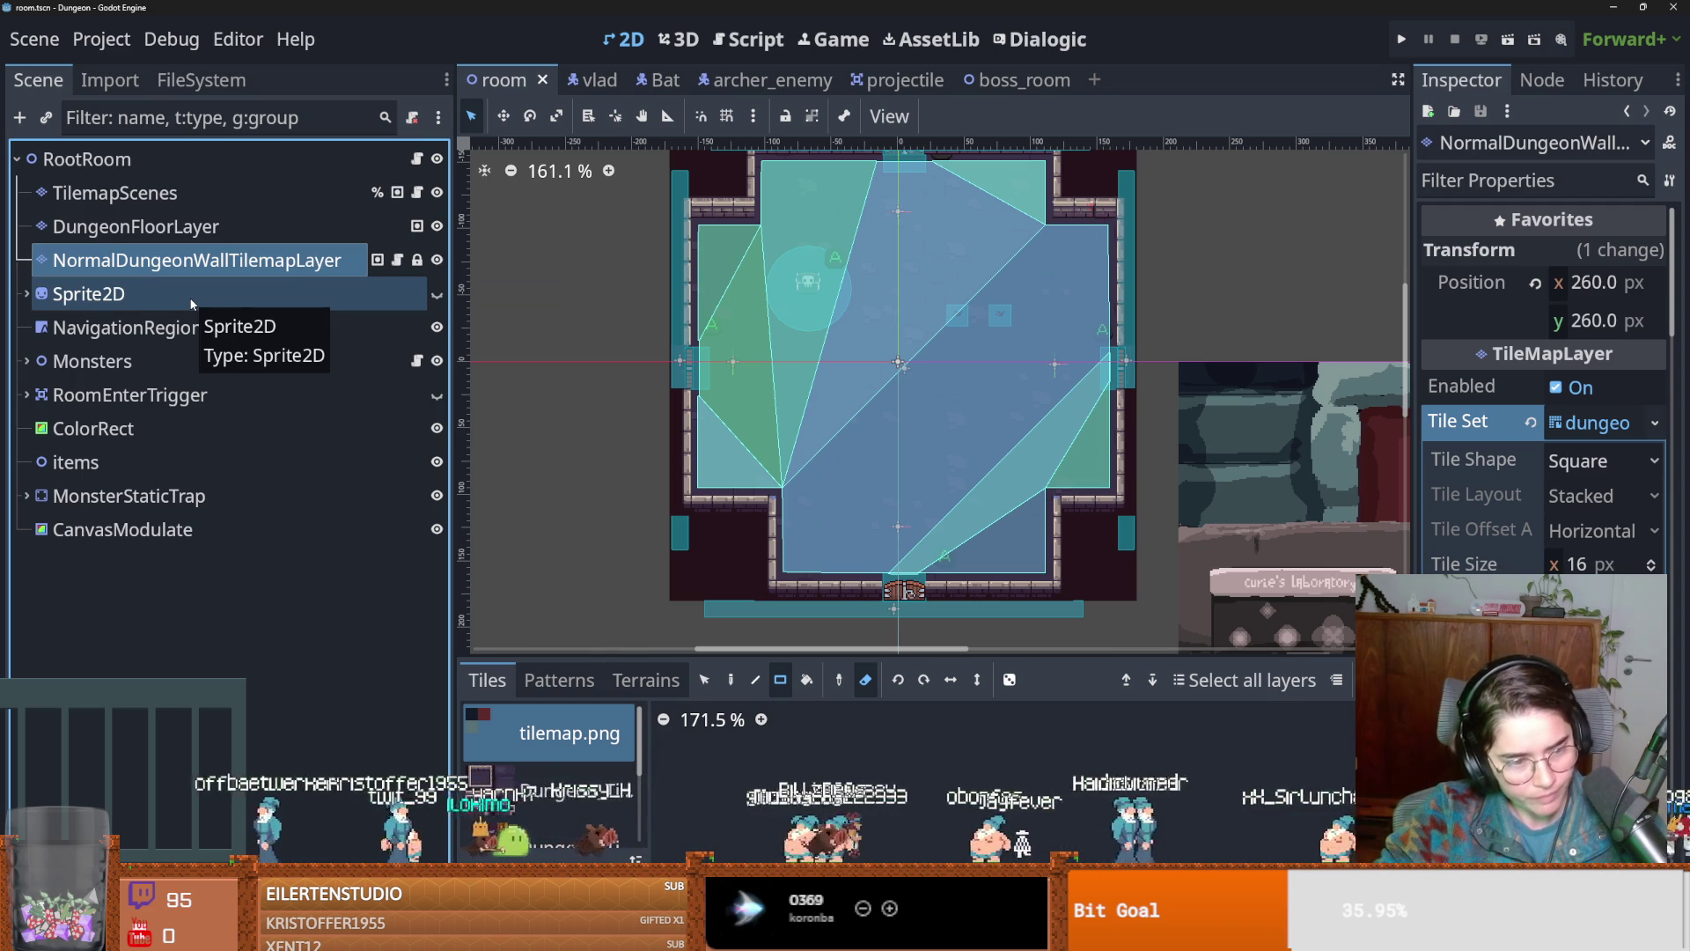
Step: Re-save the room scene with DungeonFloorLayer selected and widen the Scene dock slightly more
left_click(132, 226)
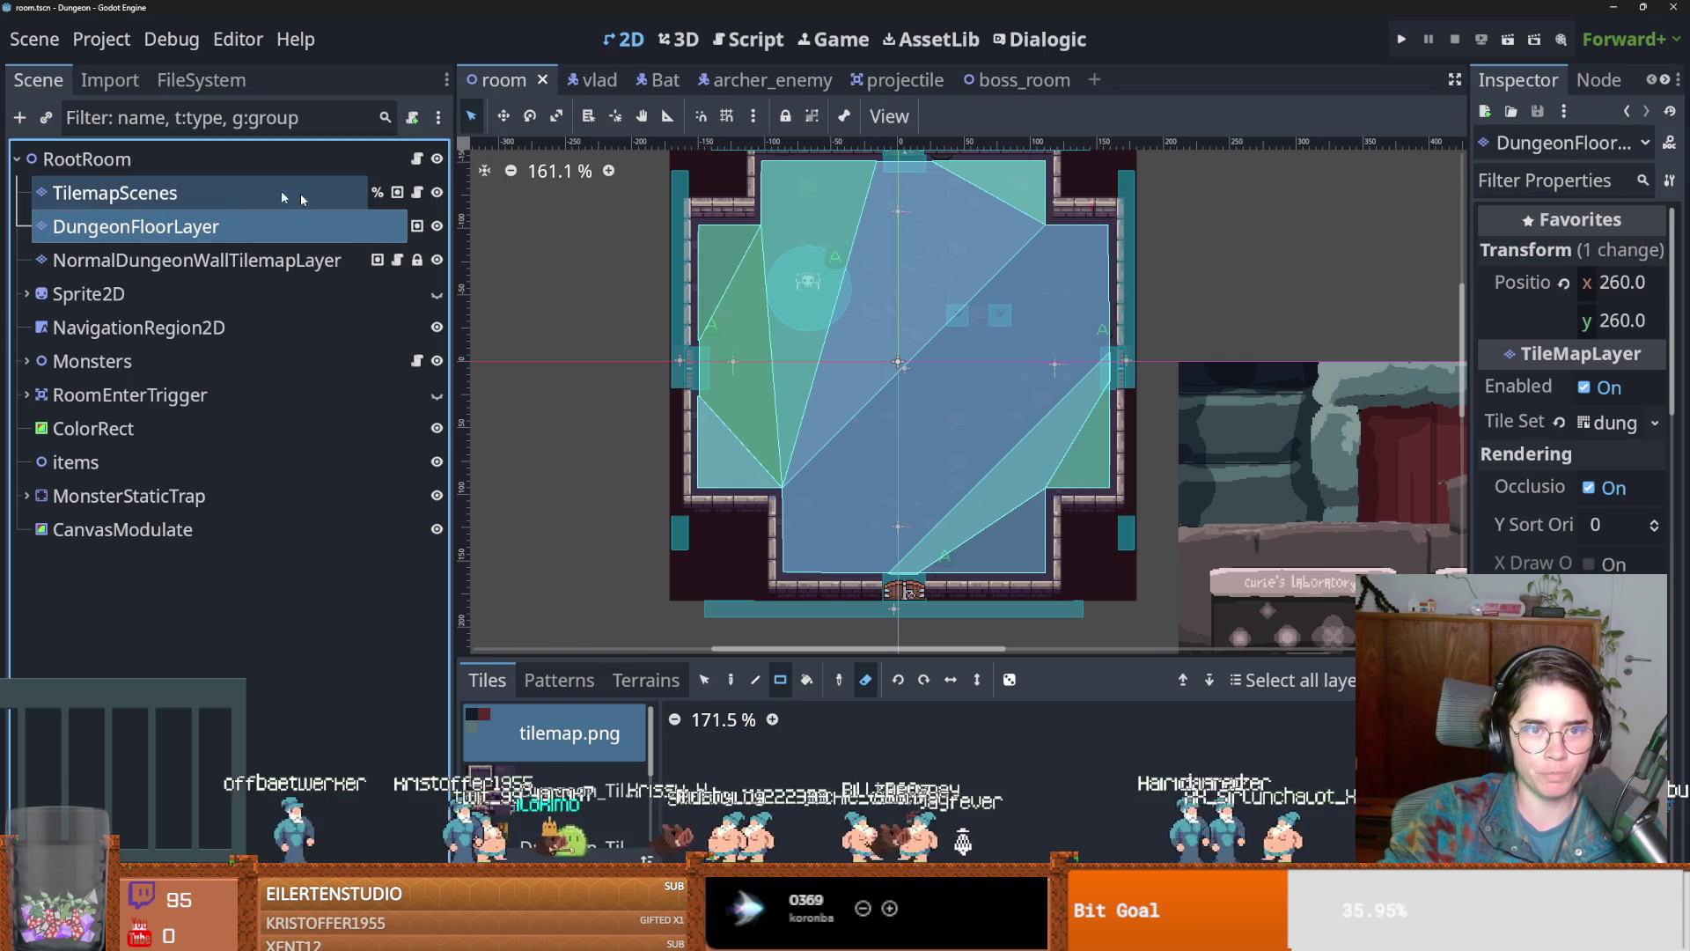
key("ctrl+s")
mouse_move(453, 276)
left_mouse_down()
mouse_move(496, 276)
mouse_move(463, 277)
left_mouse_up()
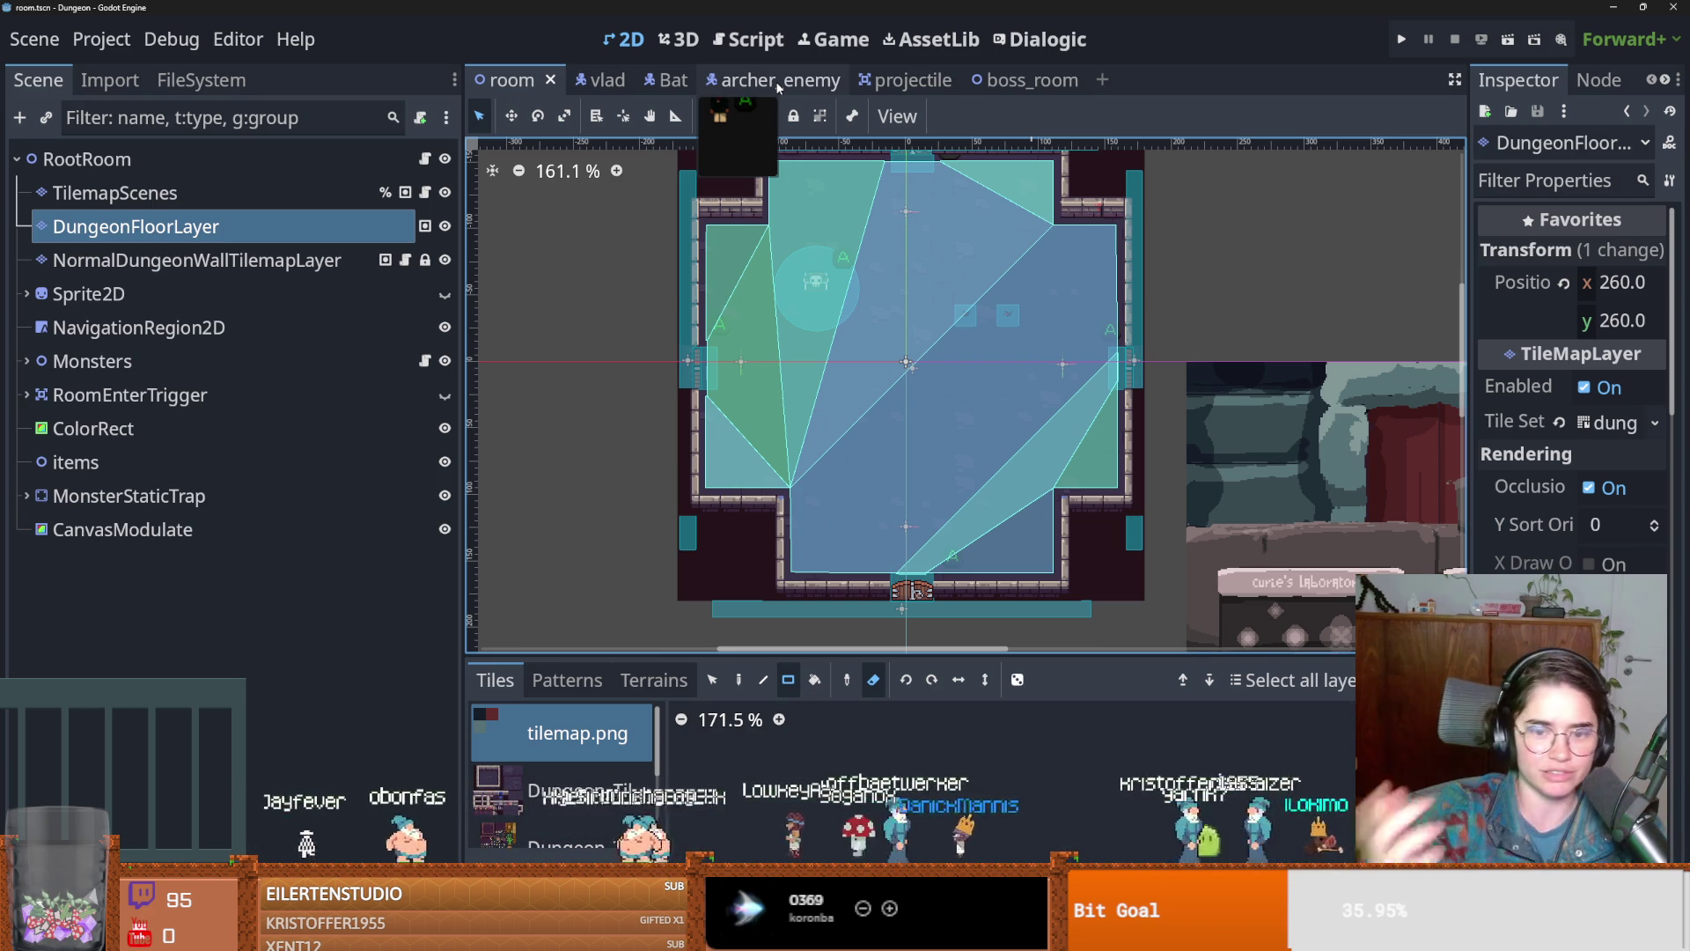
scroll(860, 269, "up", 3)
Step: Zoom and pan around the saved room canvas, then switch to the vlad scene
key("ctrl+s")
scroll(880, 324, "down", 1)
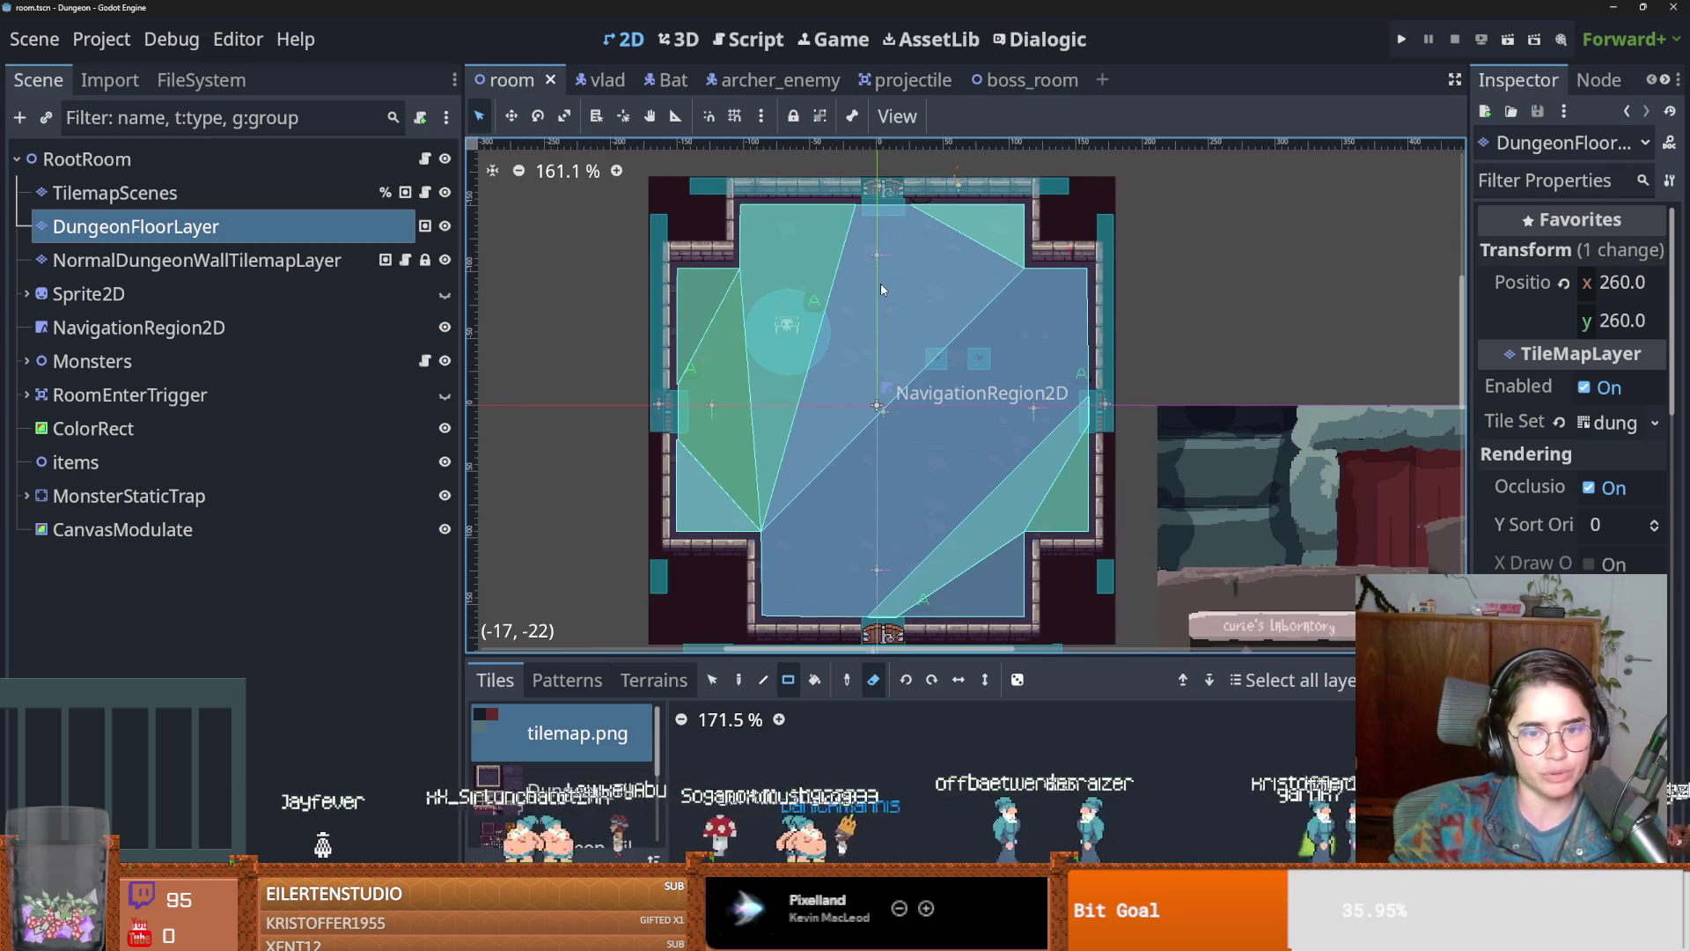
scroll(880, 289, "up", 1)
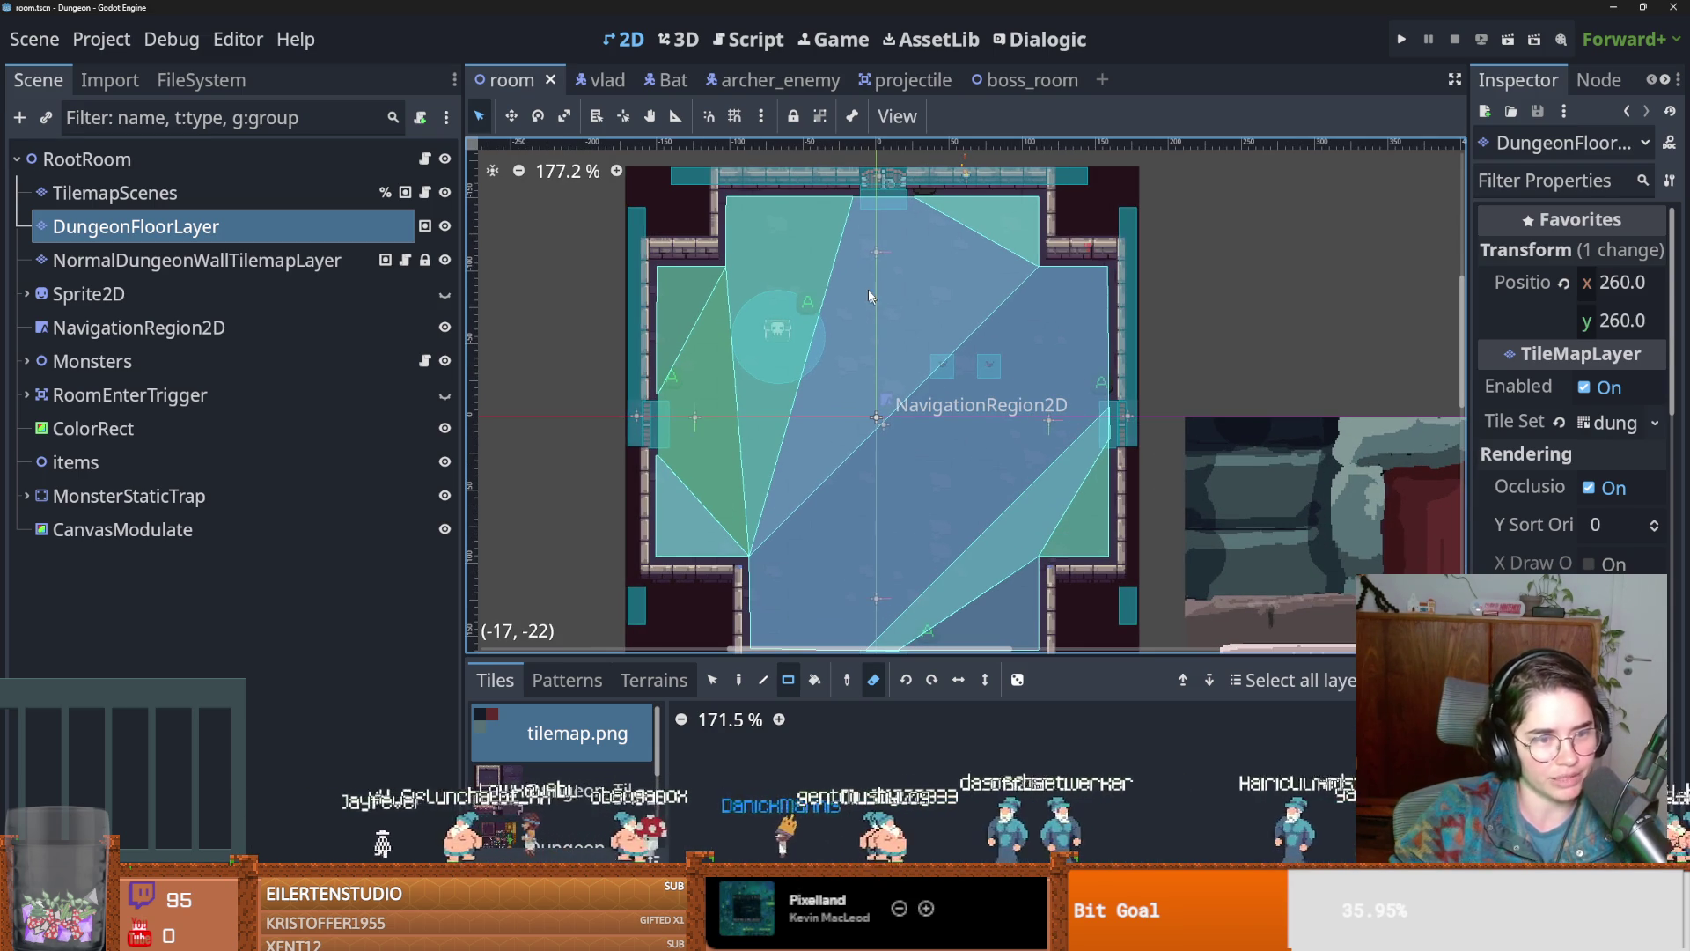
scroll(879, 423, "up", 1)
key("ctrl+s")
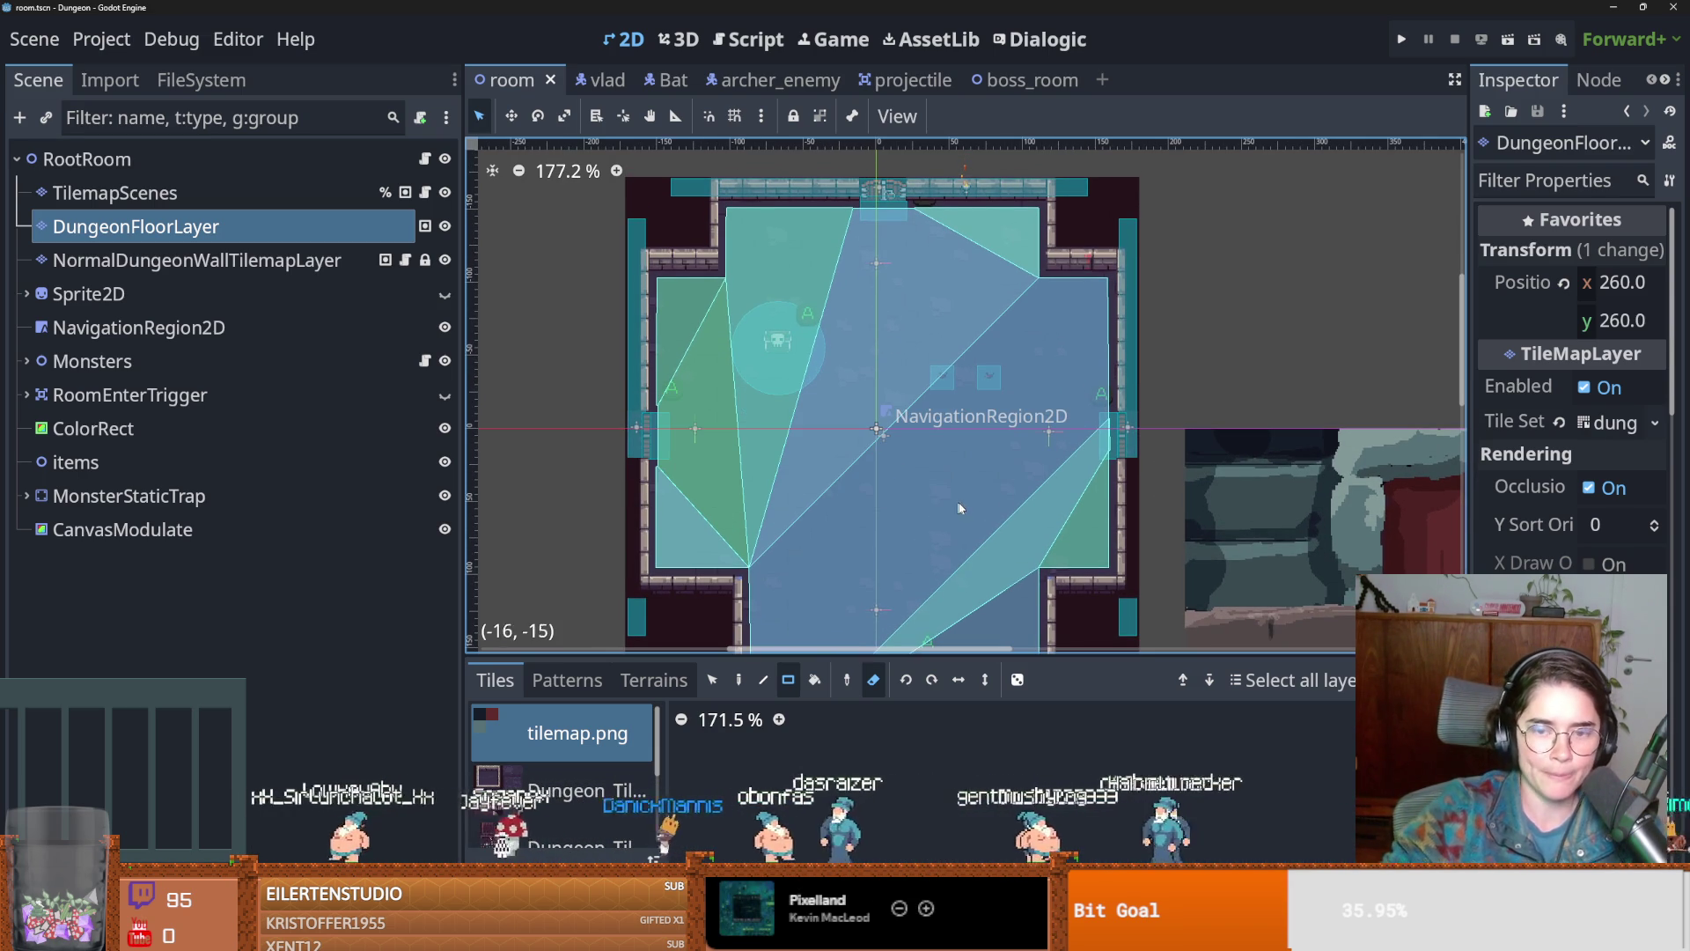
scroll(635, 361, "right", 3)
scroll(757, 417, "up", 1)
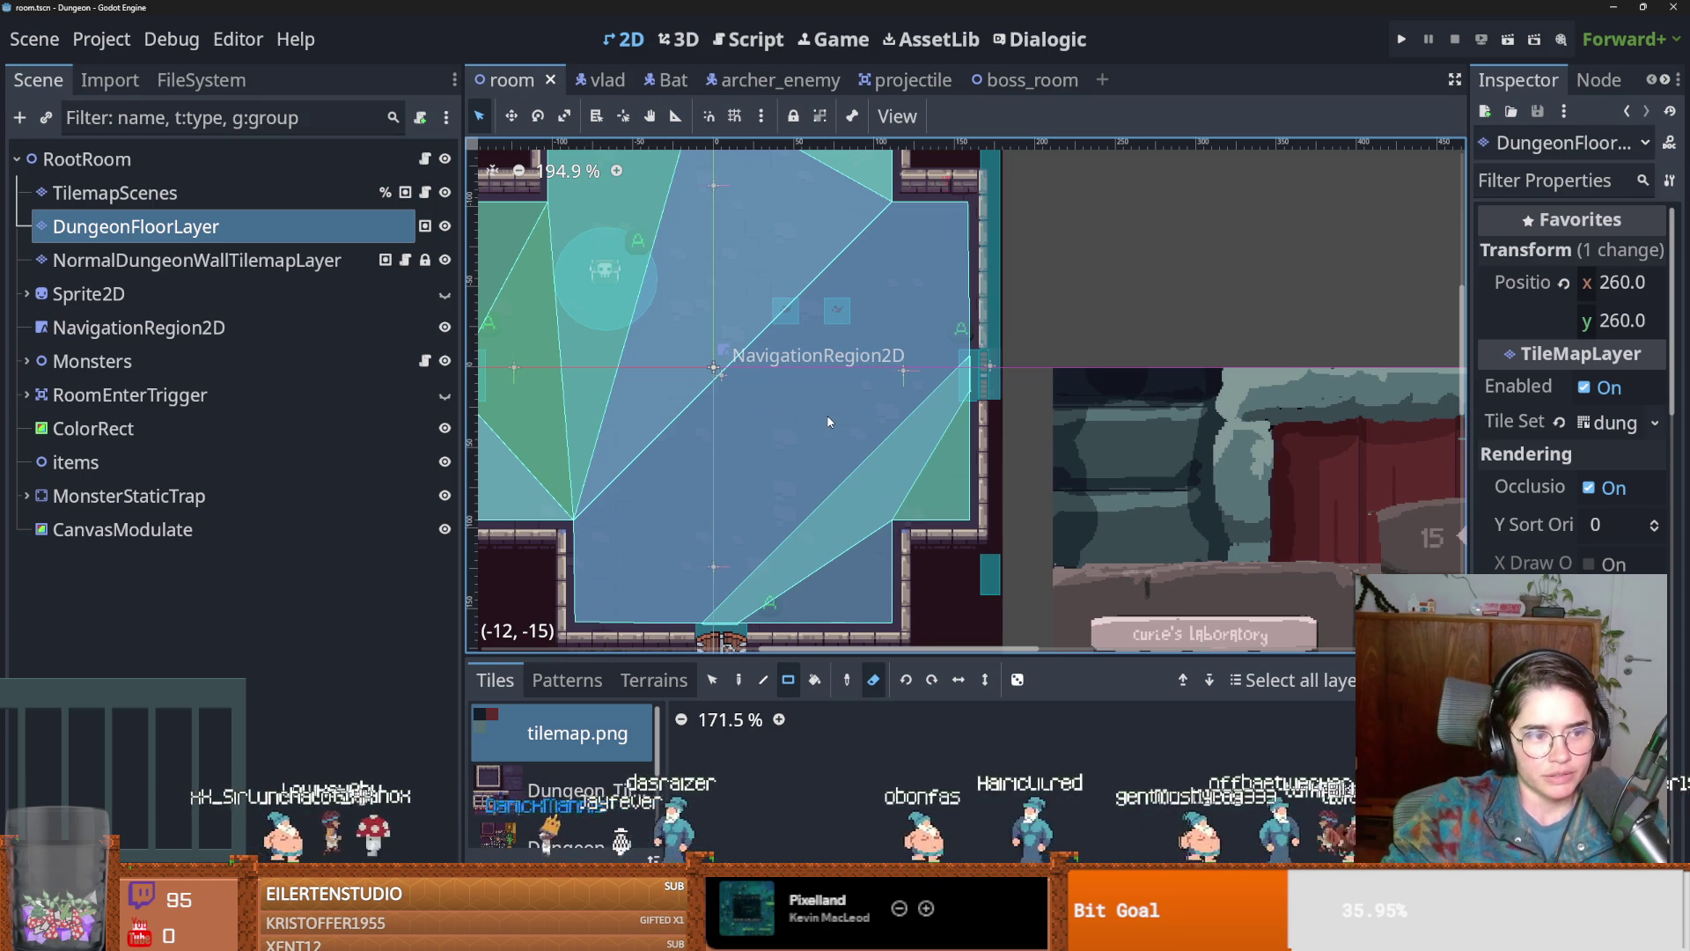
left_click(595, 80)
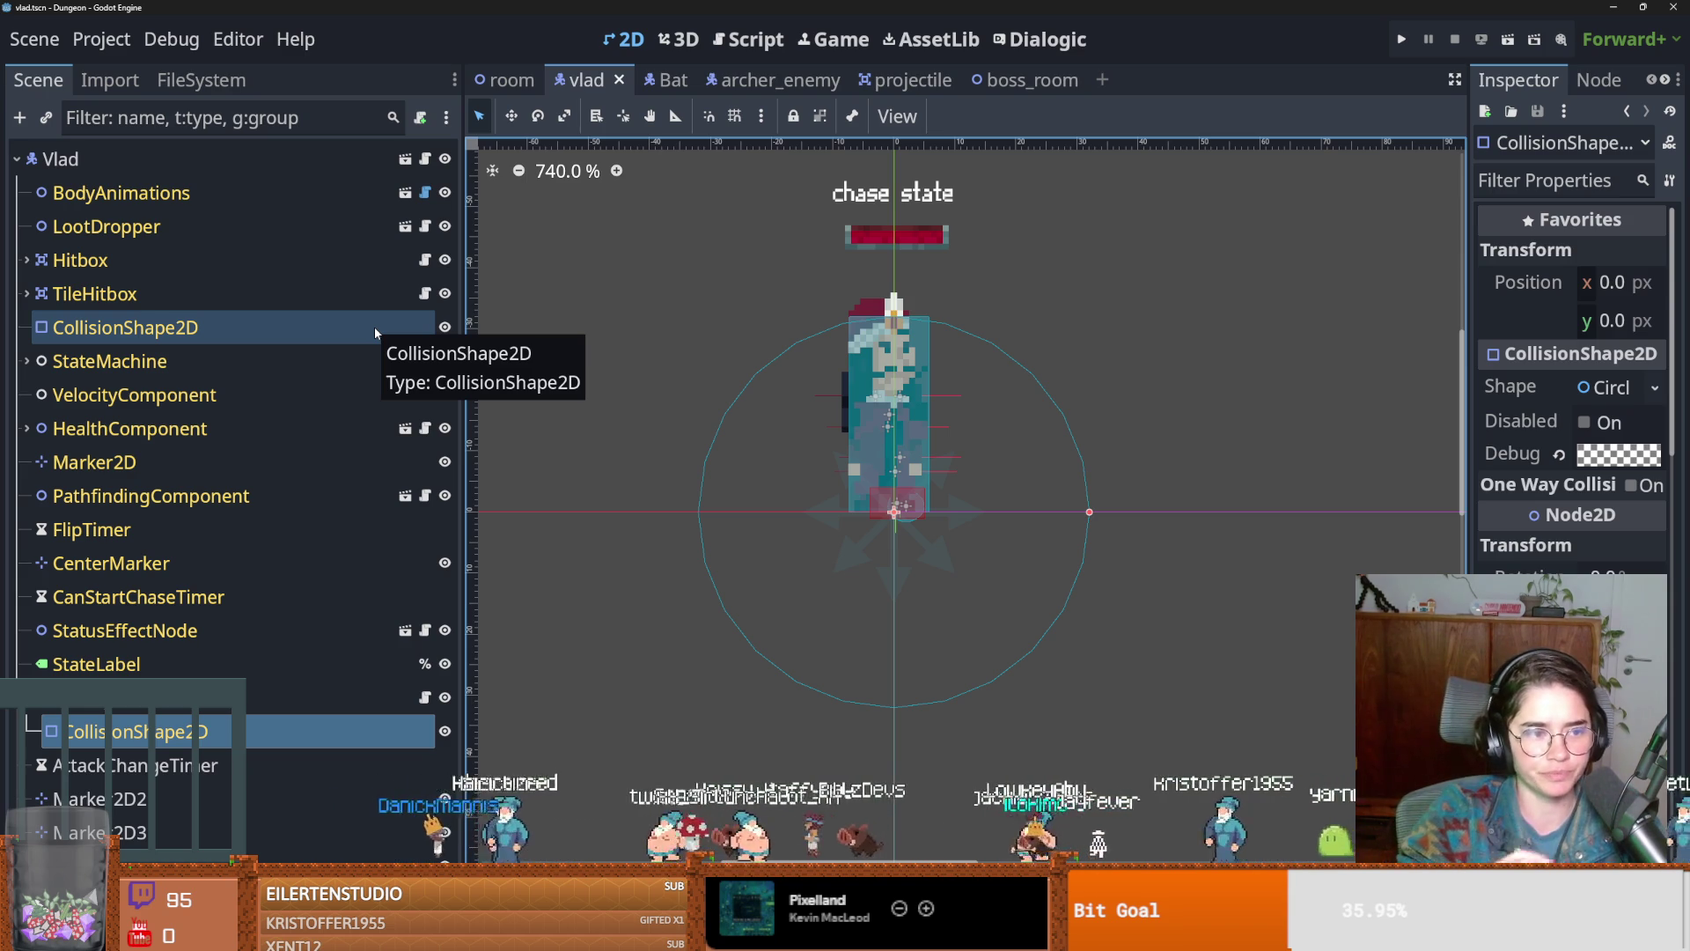
Step: Save the vlad scene and open vlad_script.gd at get_random_point's NavigationServer2D line 32
key("ctrl+s")
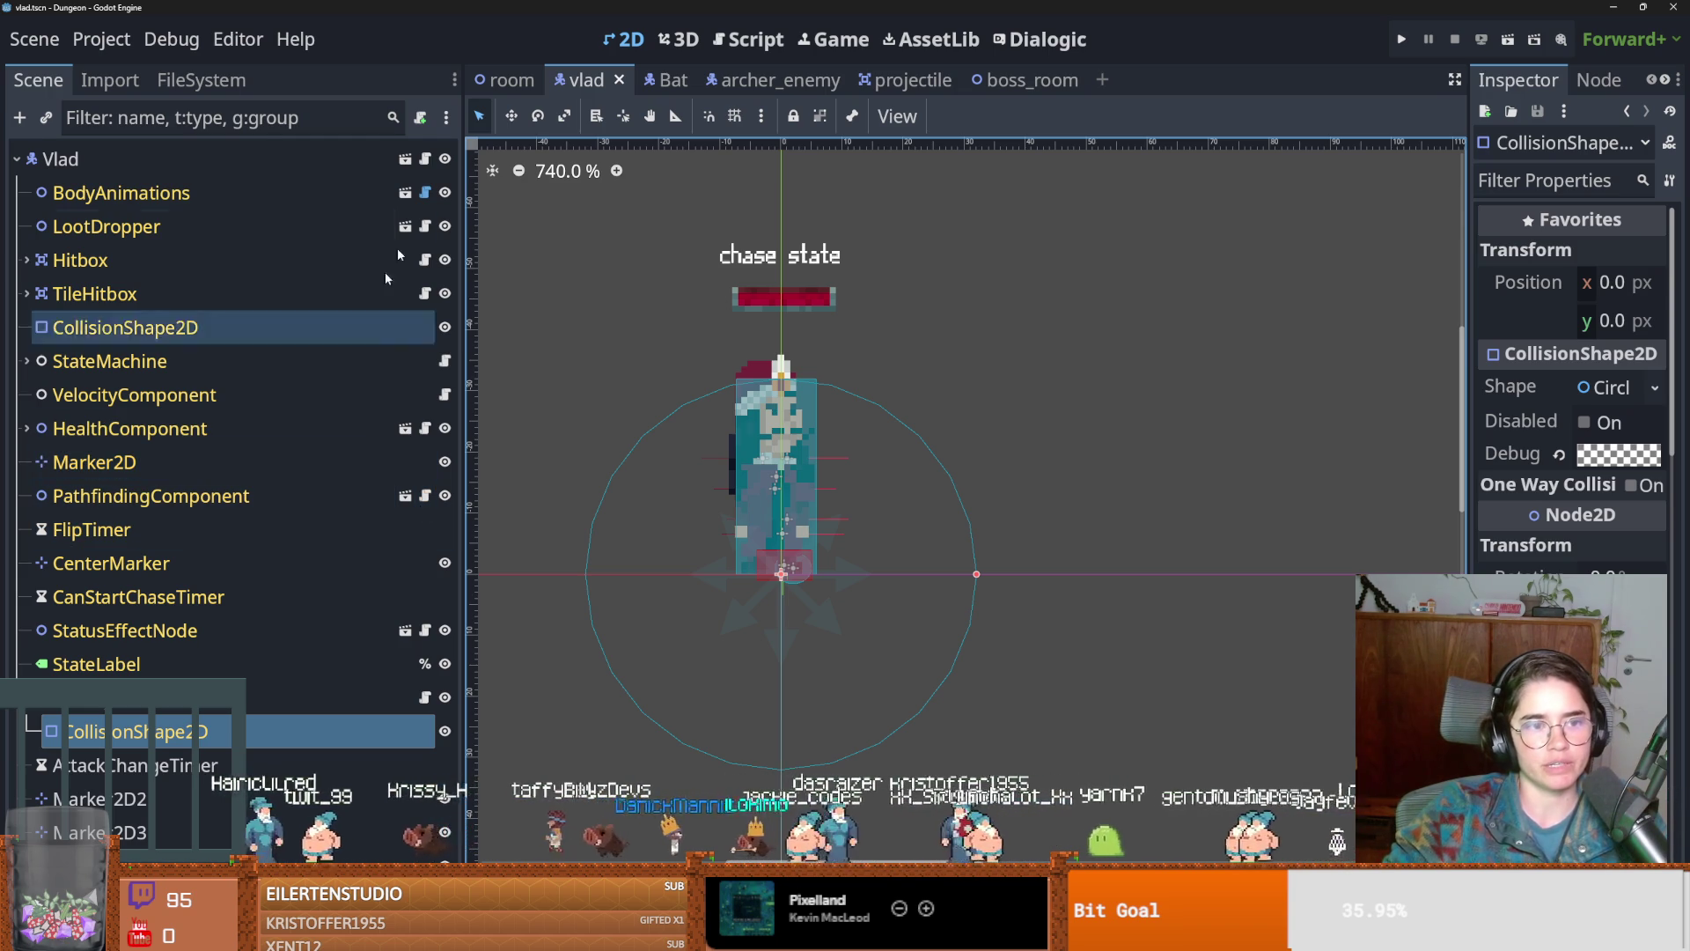
left_click(425, 158)
scroll(853, 564, "down", 4)
double_click(845, 539)
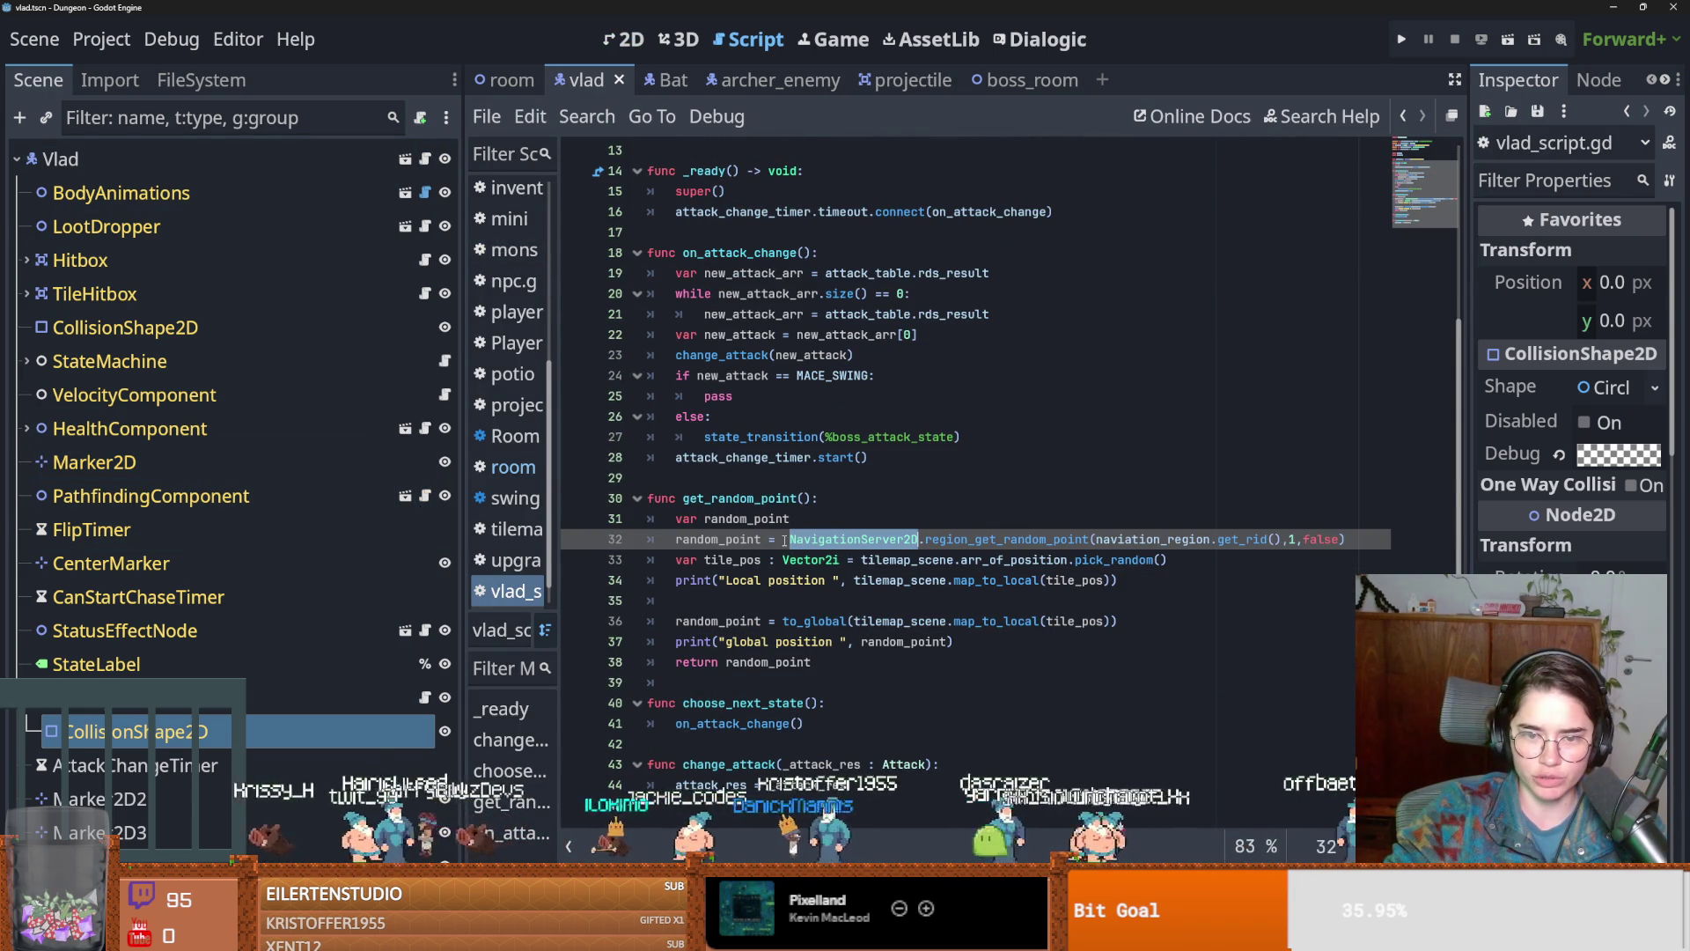
left_click(735, 620)
Step: Comment out the old to_global line 36 and insert to_global( before NavigationServer2D on line 32
key("ctrl+k")
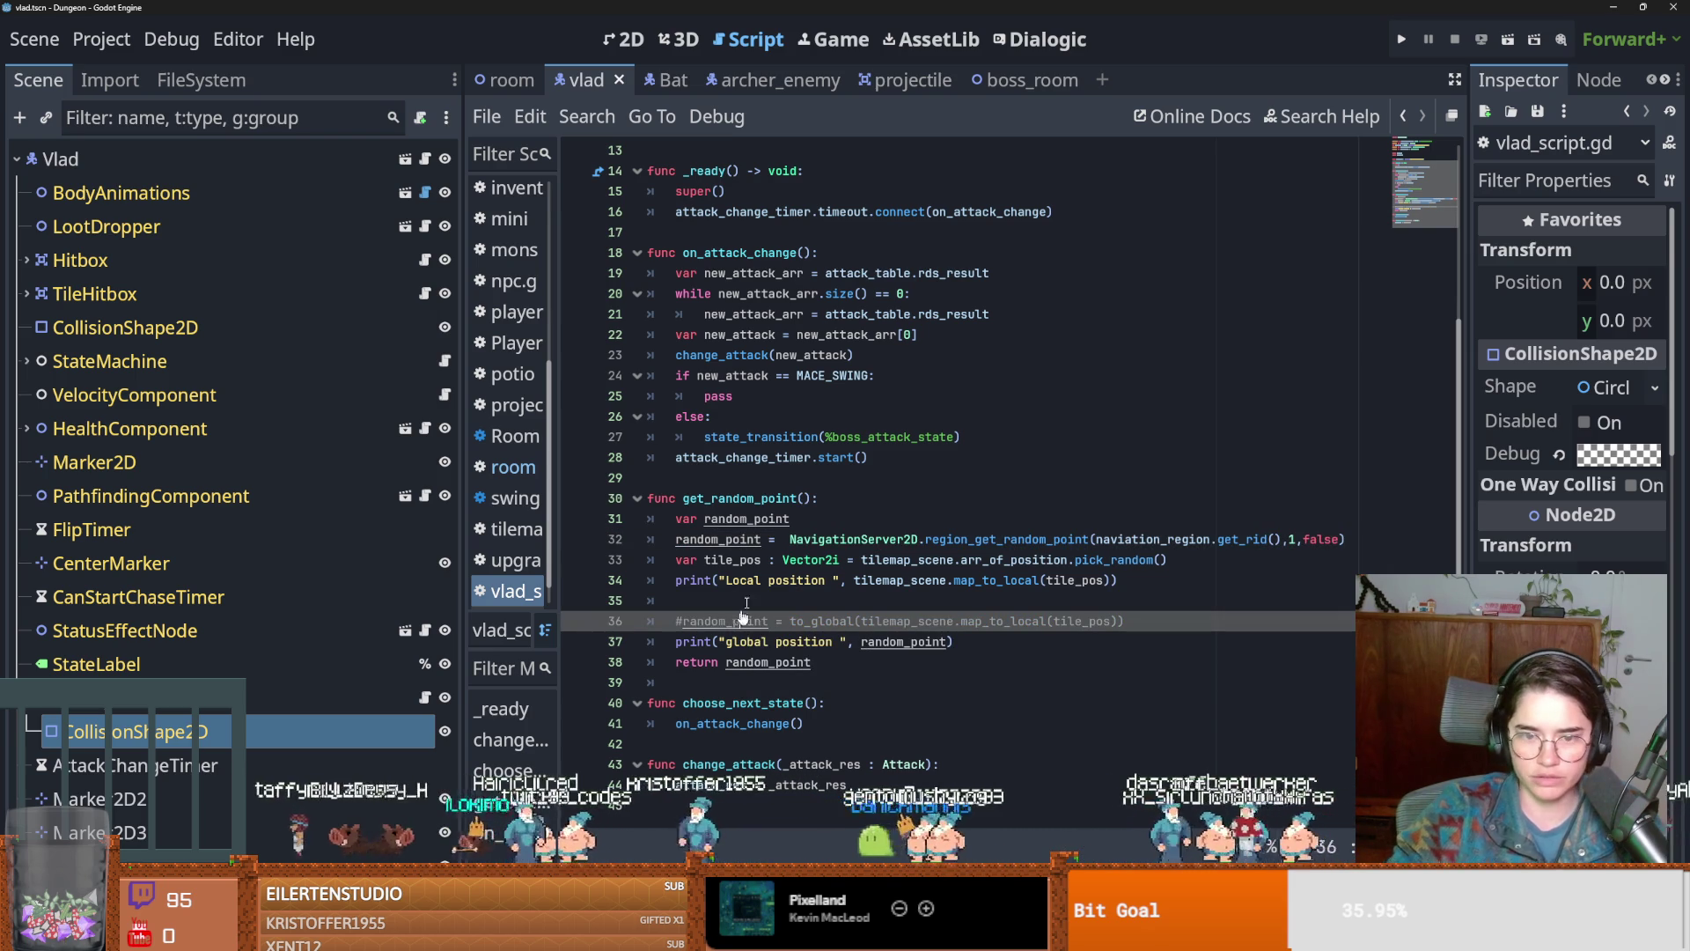
left_click(789, 539)
type("to_glo")
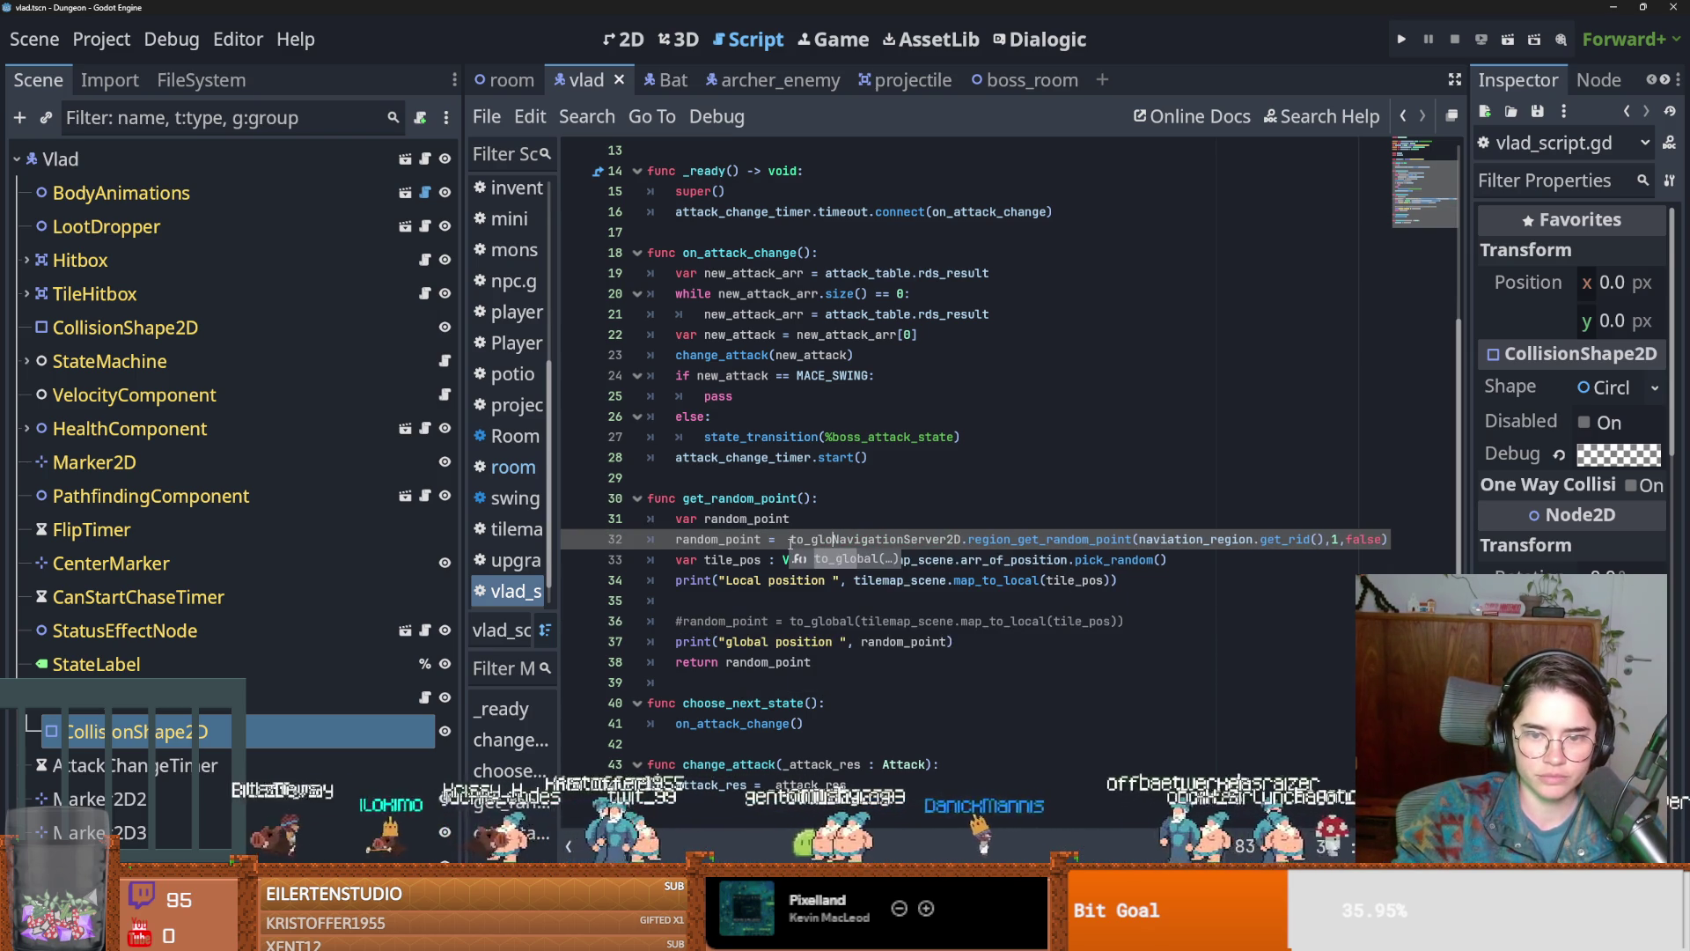
key("Tab")
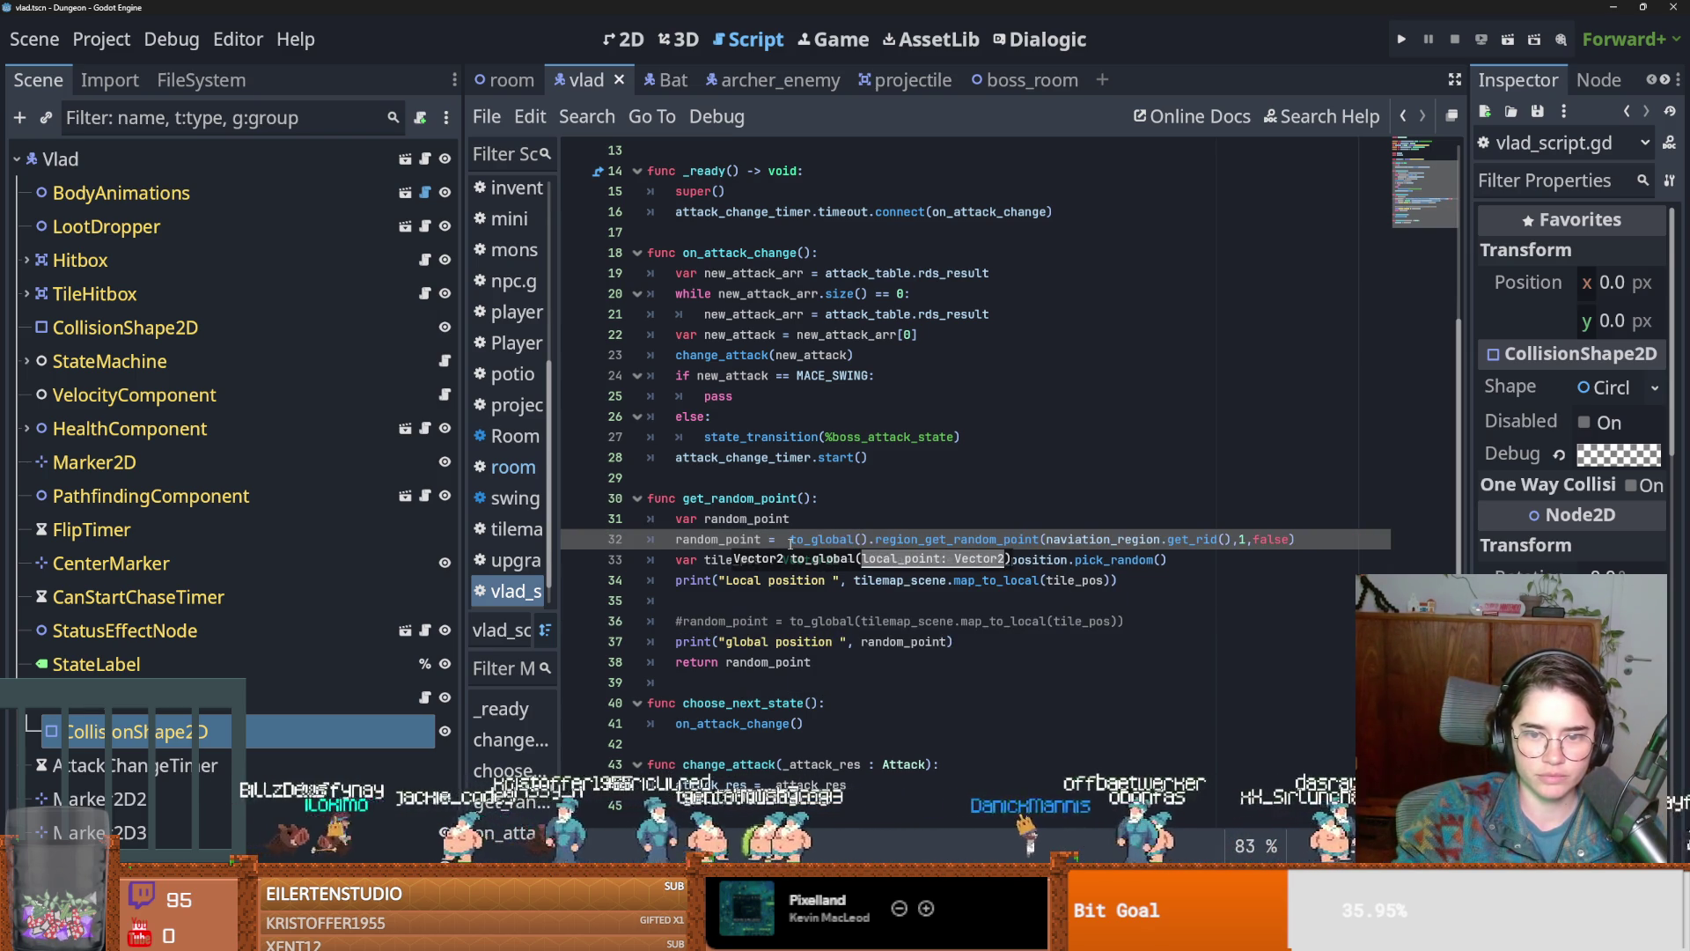
key("ctrl+z")
key("ctrl+z")
mouse_move(821, 543)
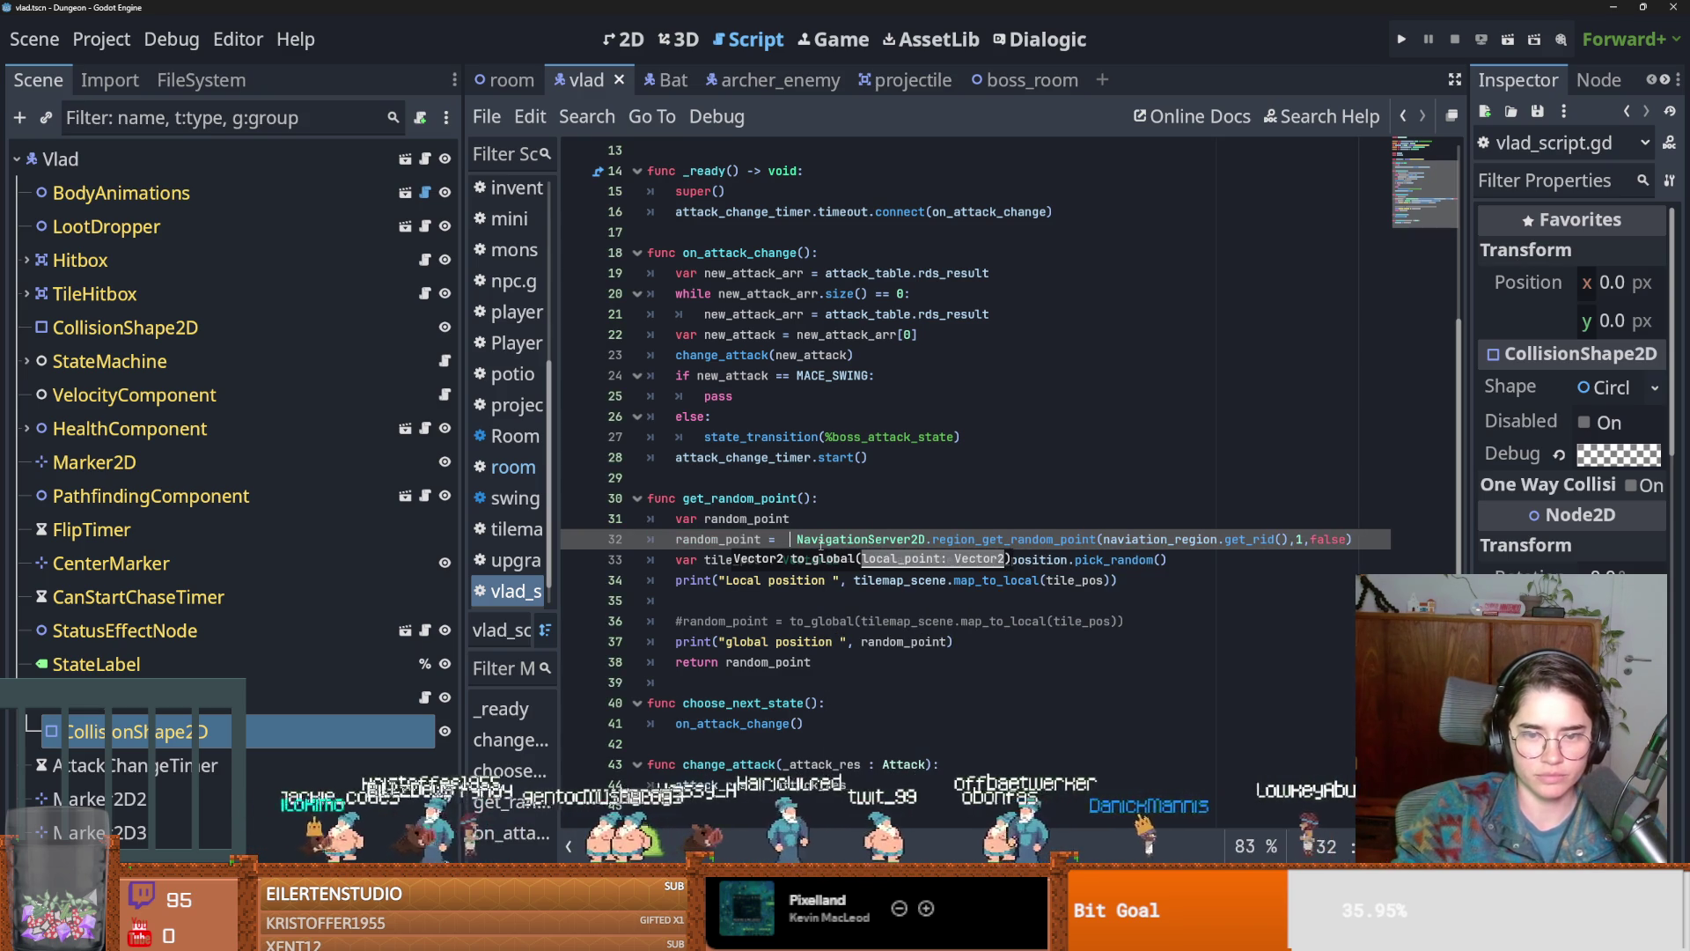
type("to_glo")
key("Return")
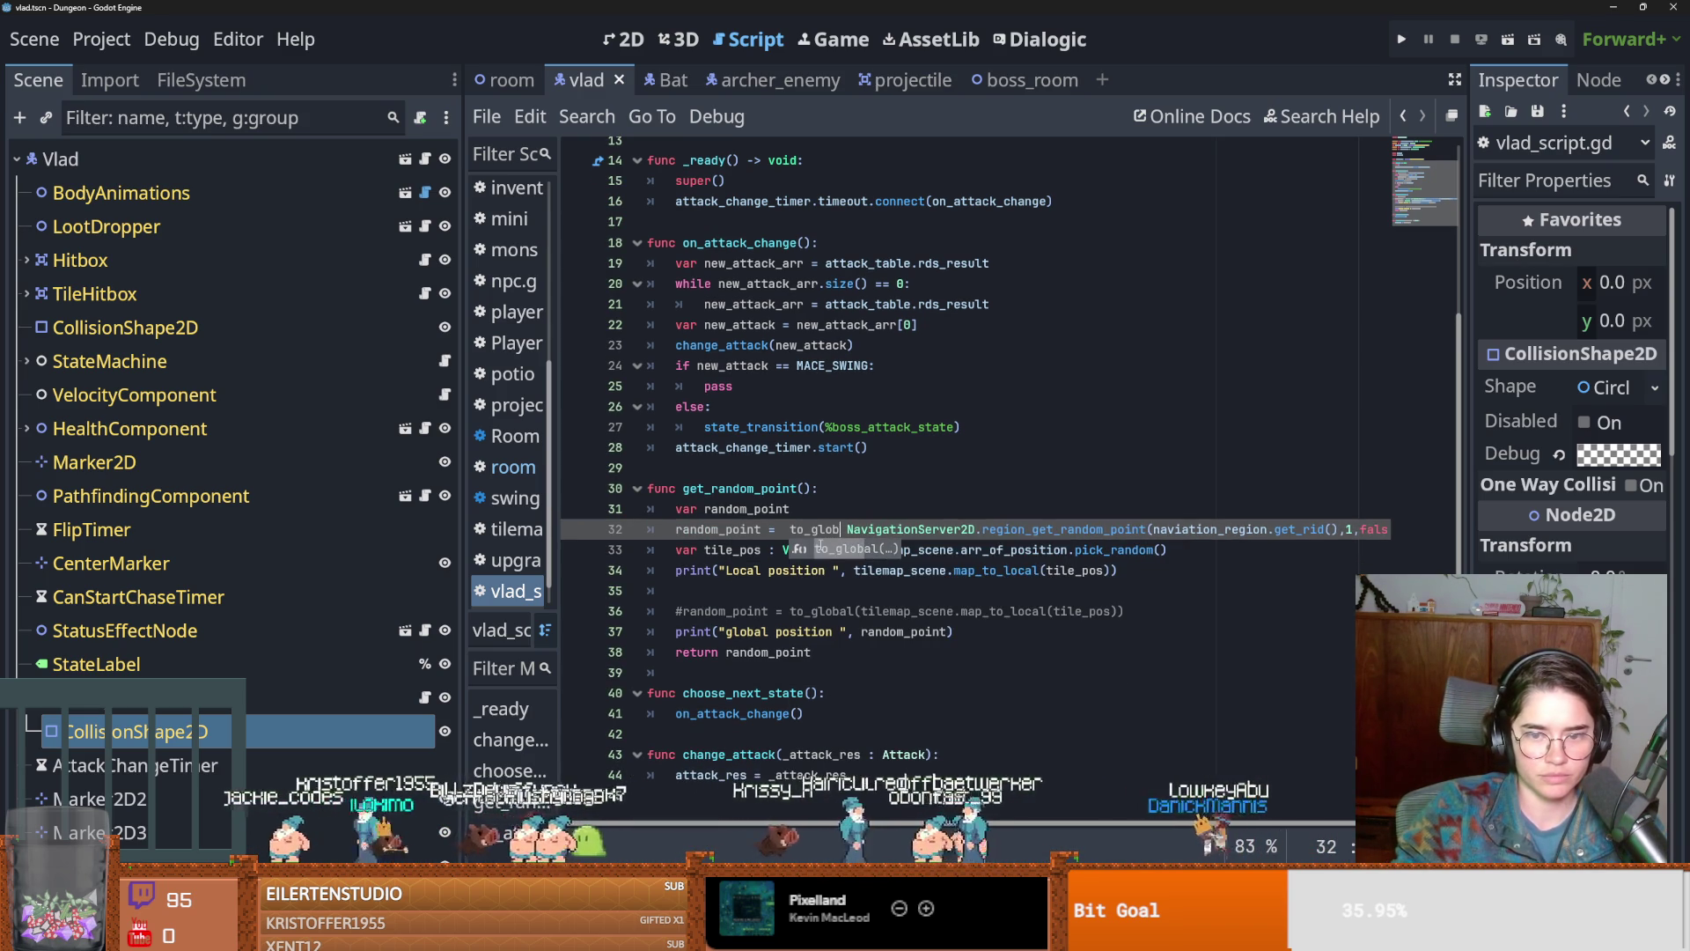
Step: Move the NavigationServer2D random point call inside to_global(), save the script, and run the game
left_click_drag(878, 530, 1473, 540)
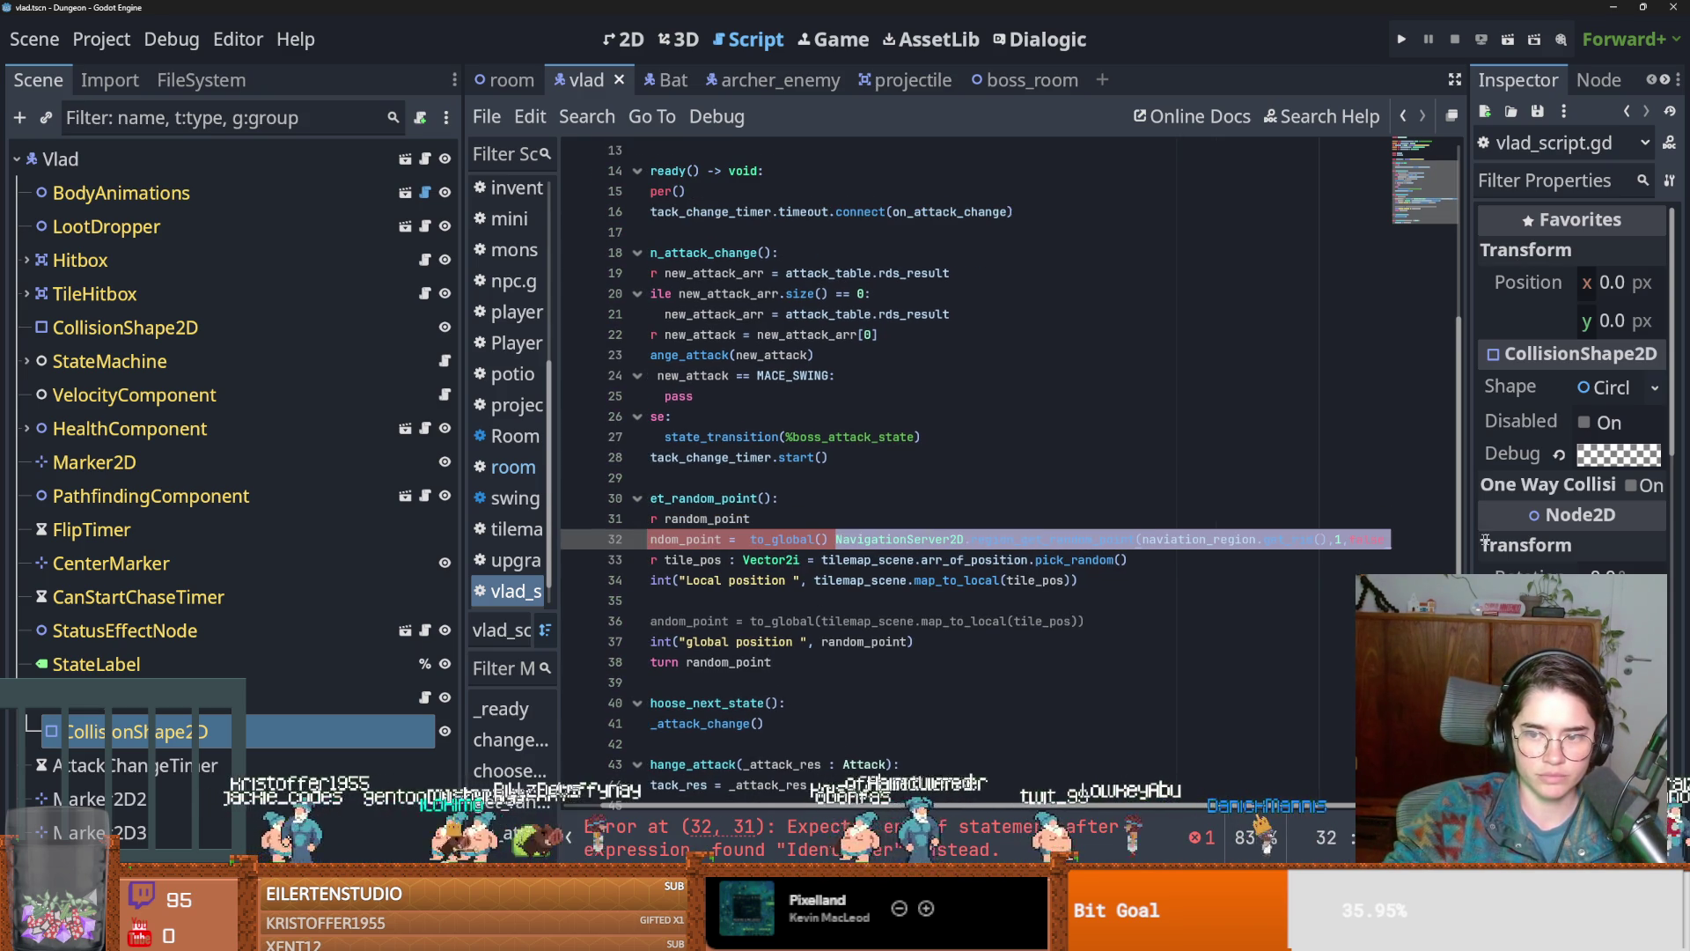
left_click_drag(1094, 542, 822, 538)
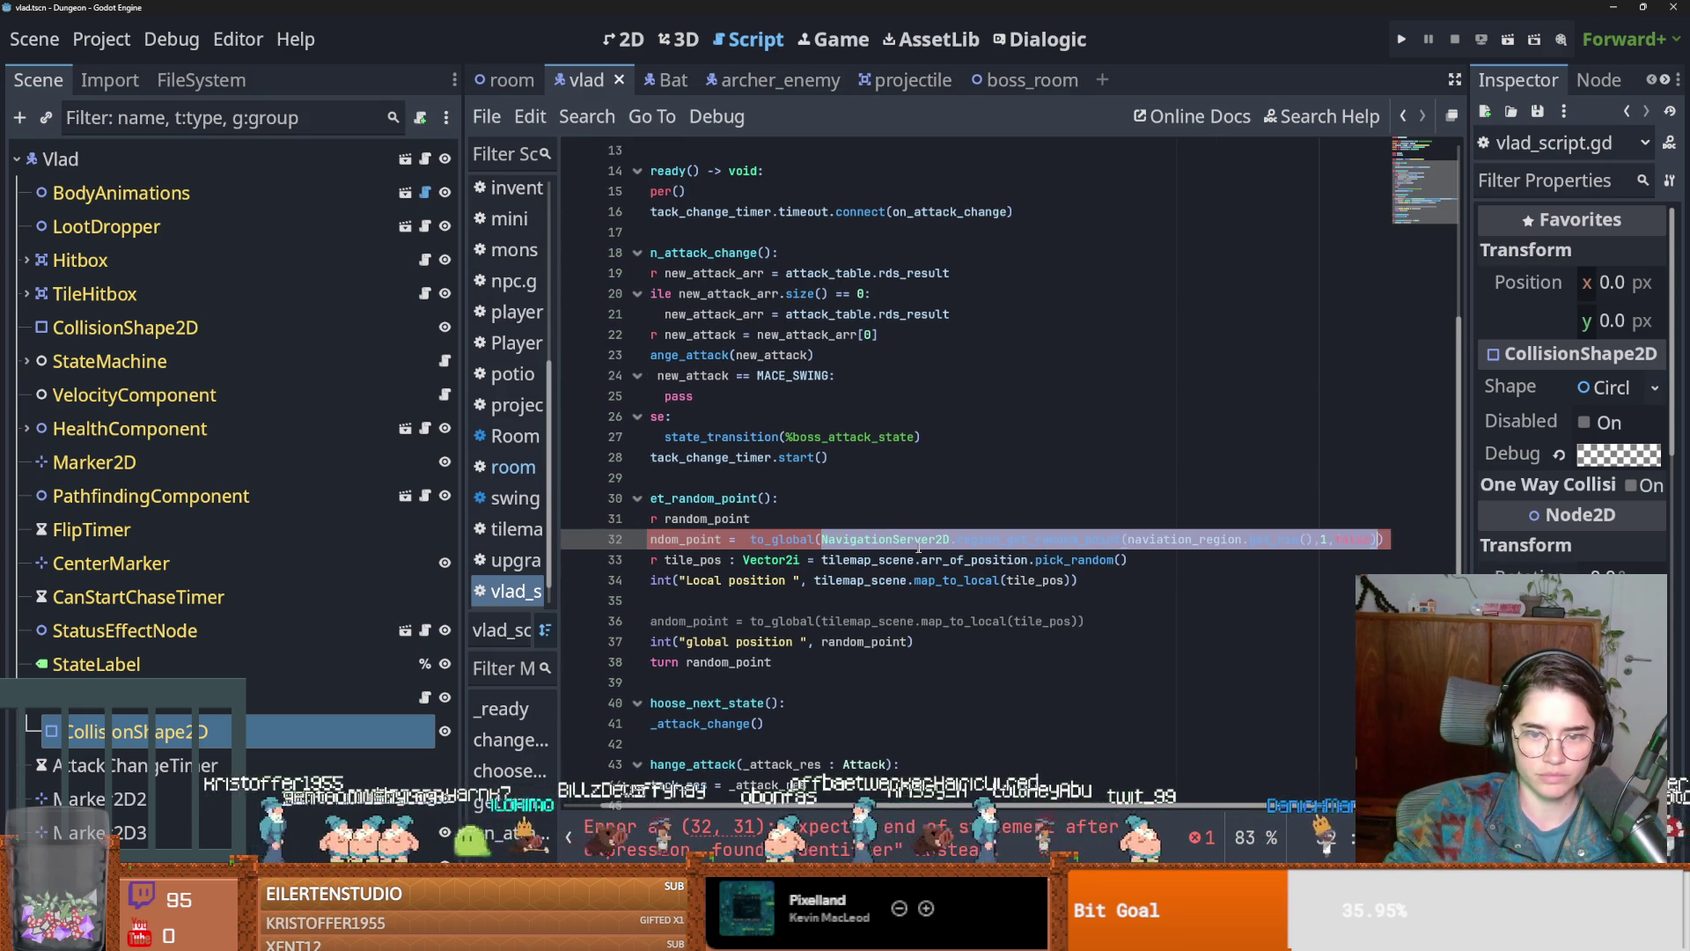
key("ctrl+s")
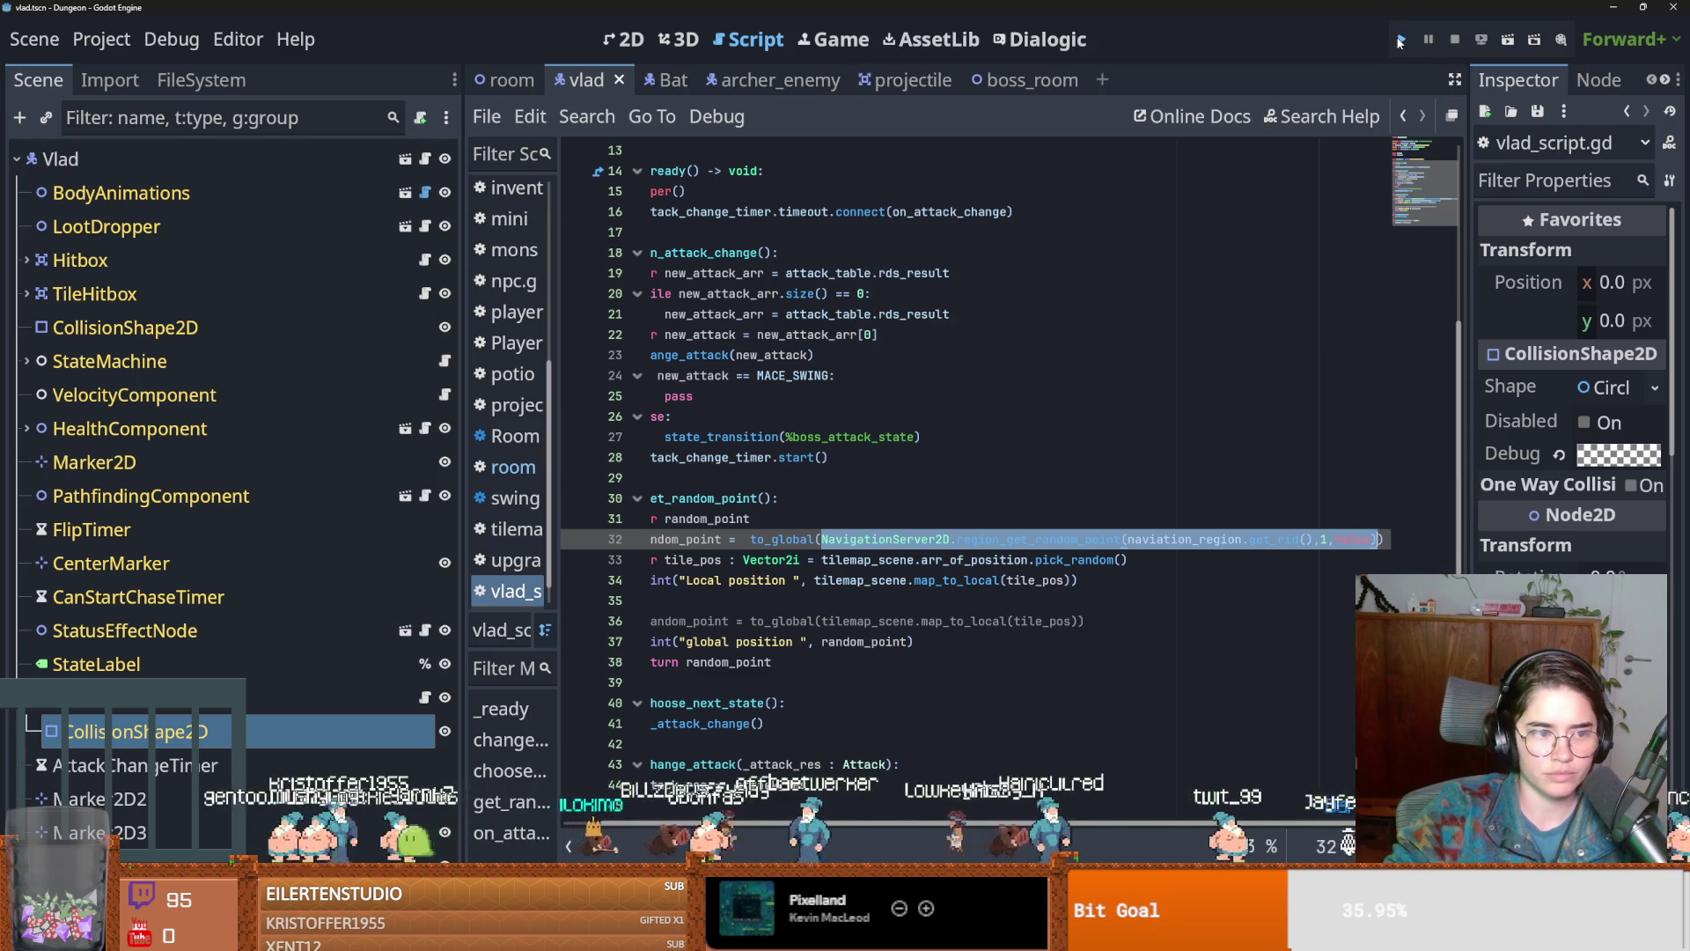
key("F5")
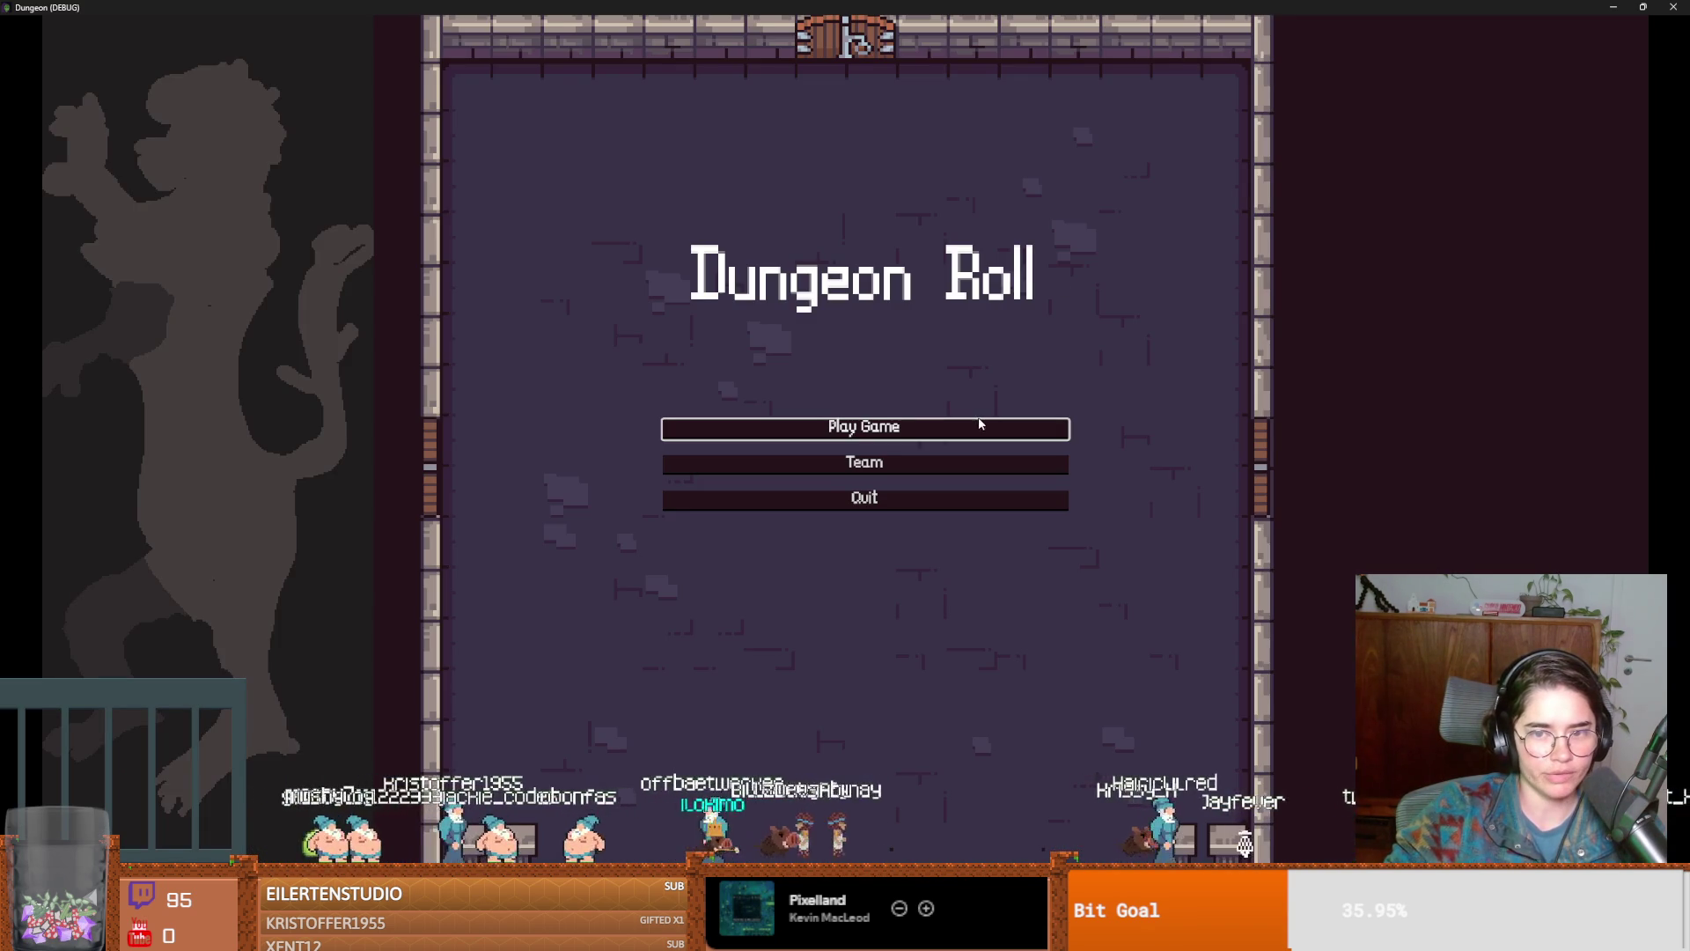
Step: Start a Warrior game, teleport with tp_to_before_boss, and dash down into the boss room
left_click(977, 427)
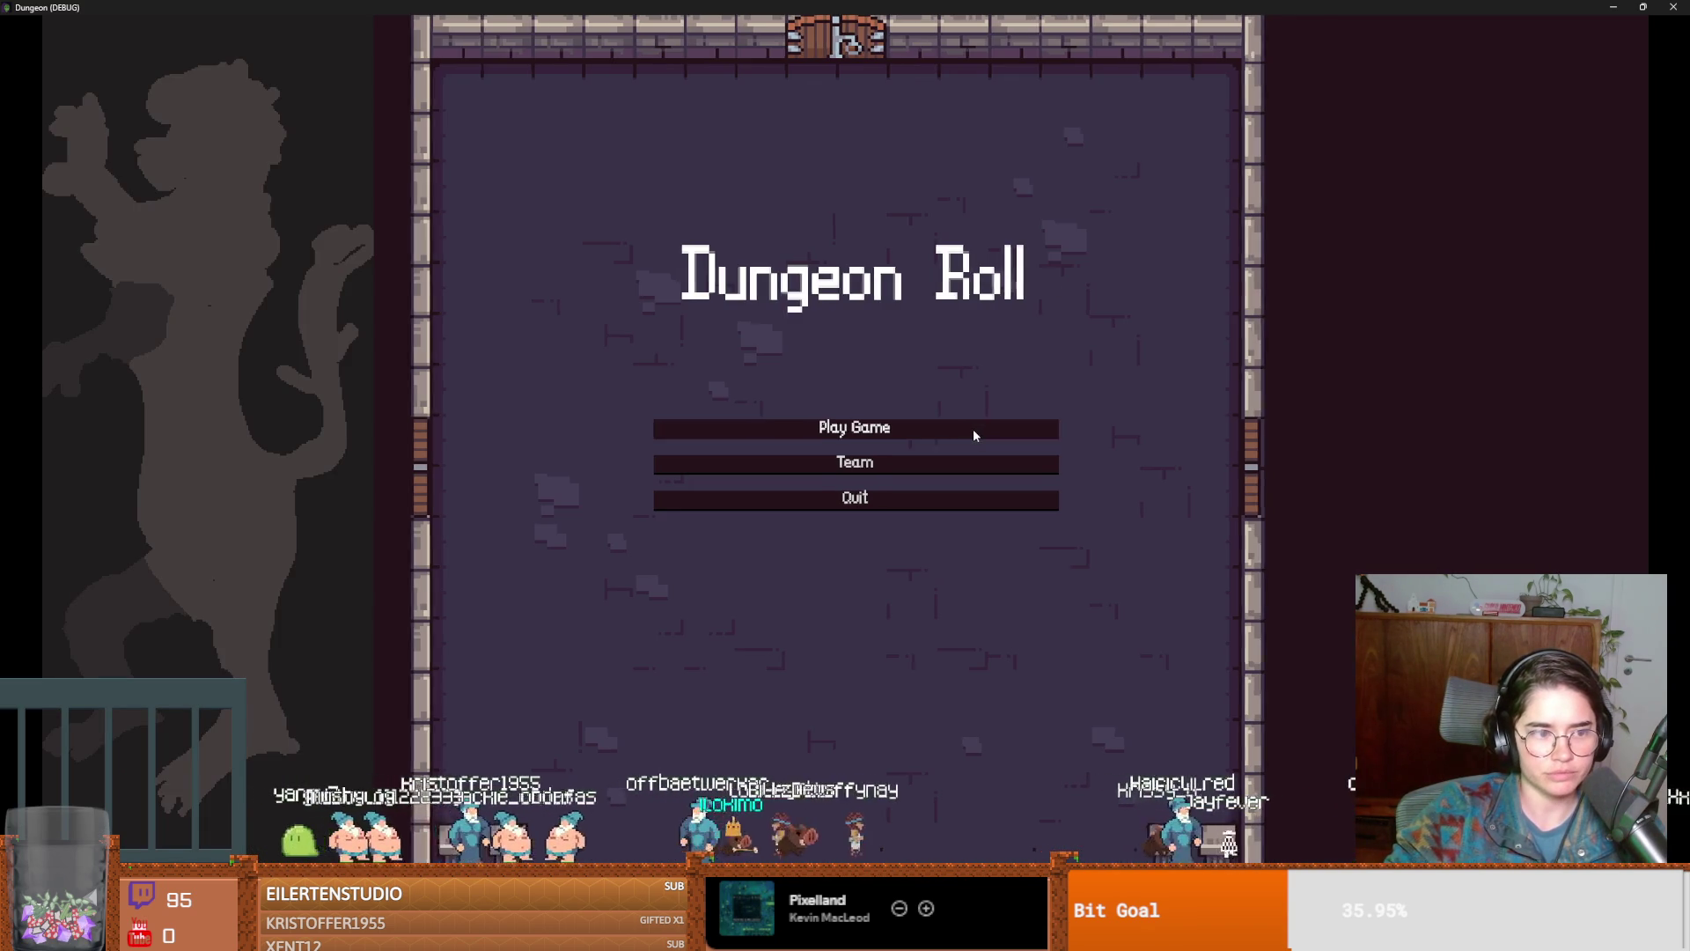
left_click(715, 303)
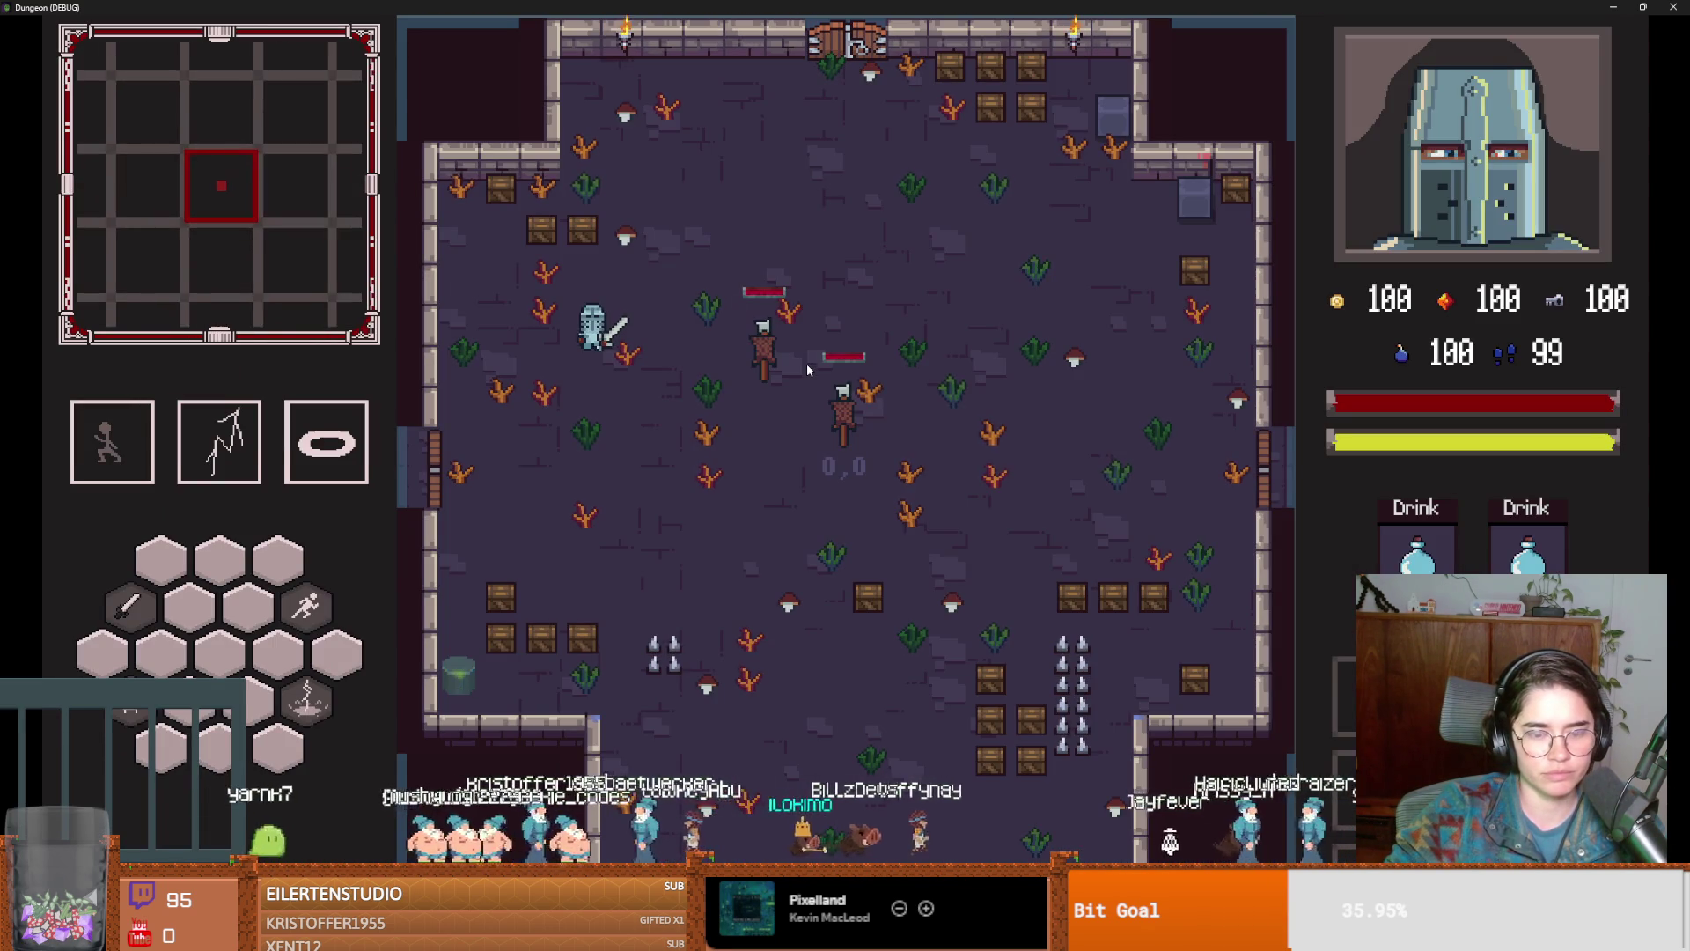
key("grave")
type("tp_to_before_boss")
key("Return")
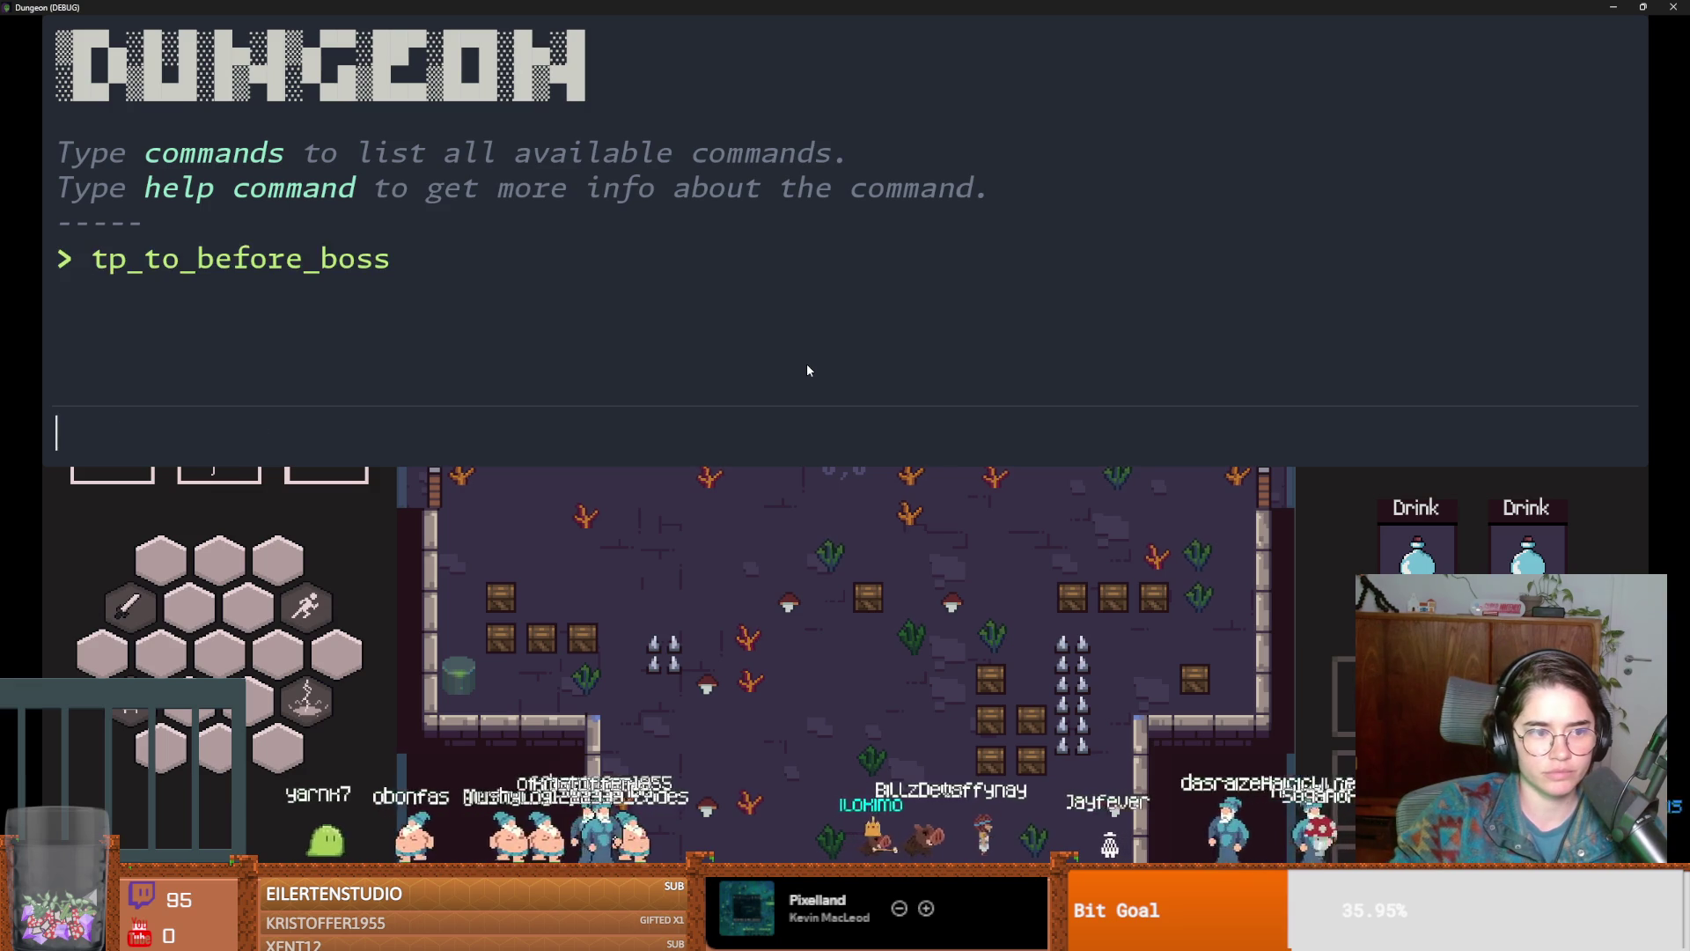
key("grave")
key("s")
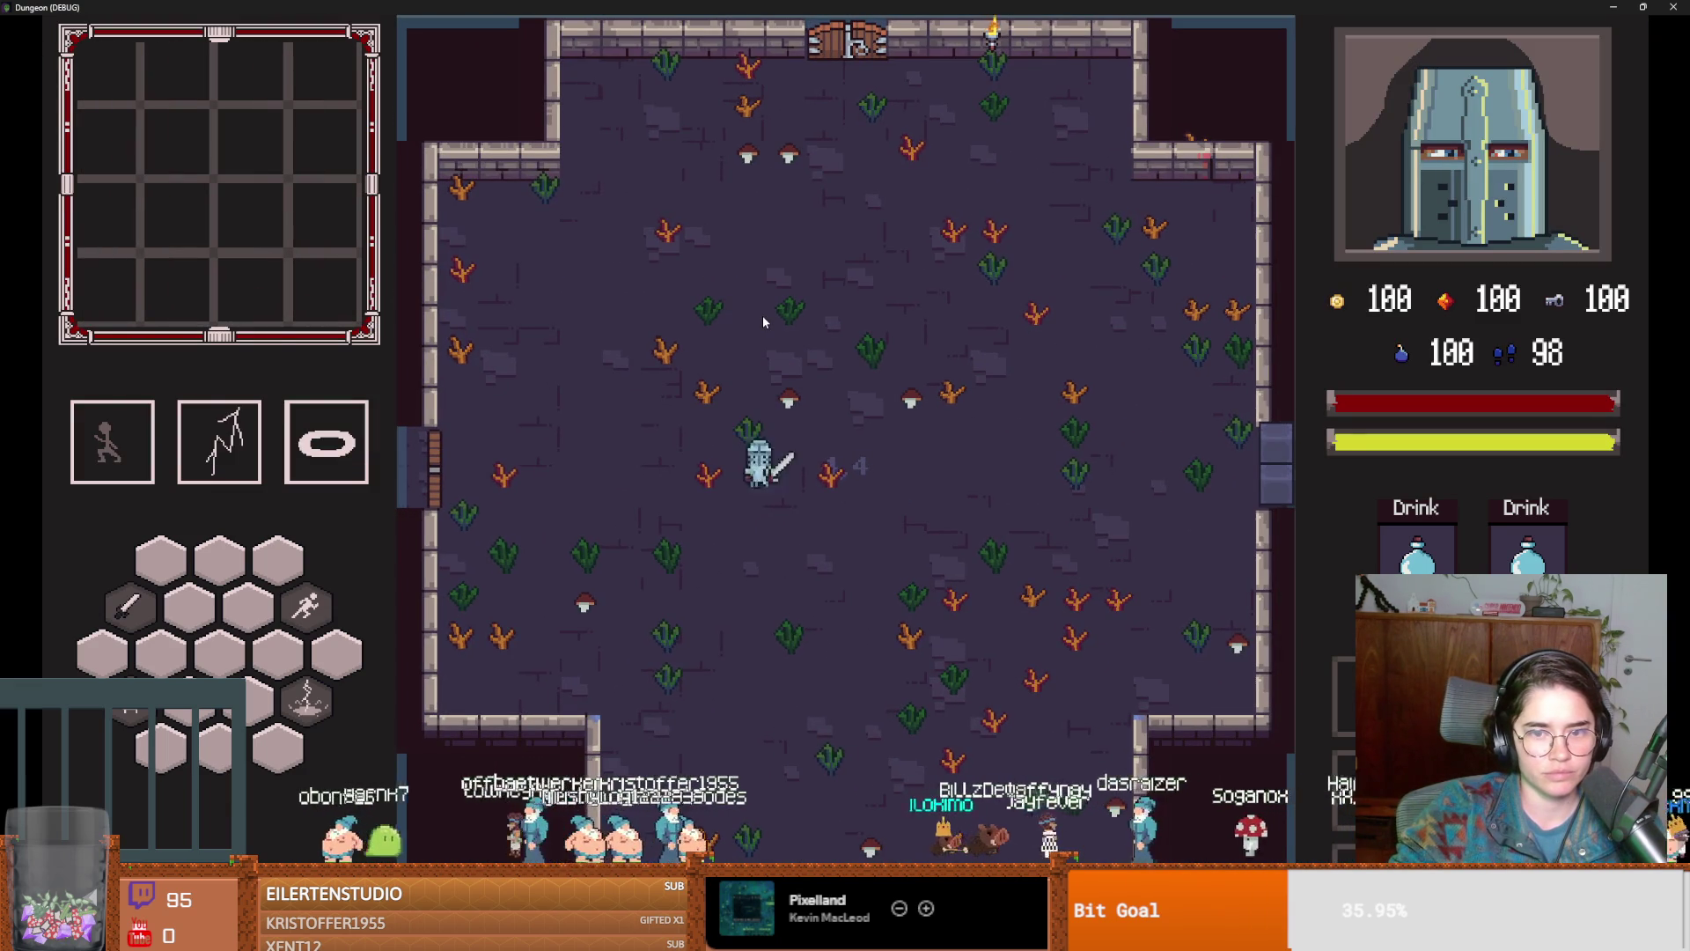
key("space")
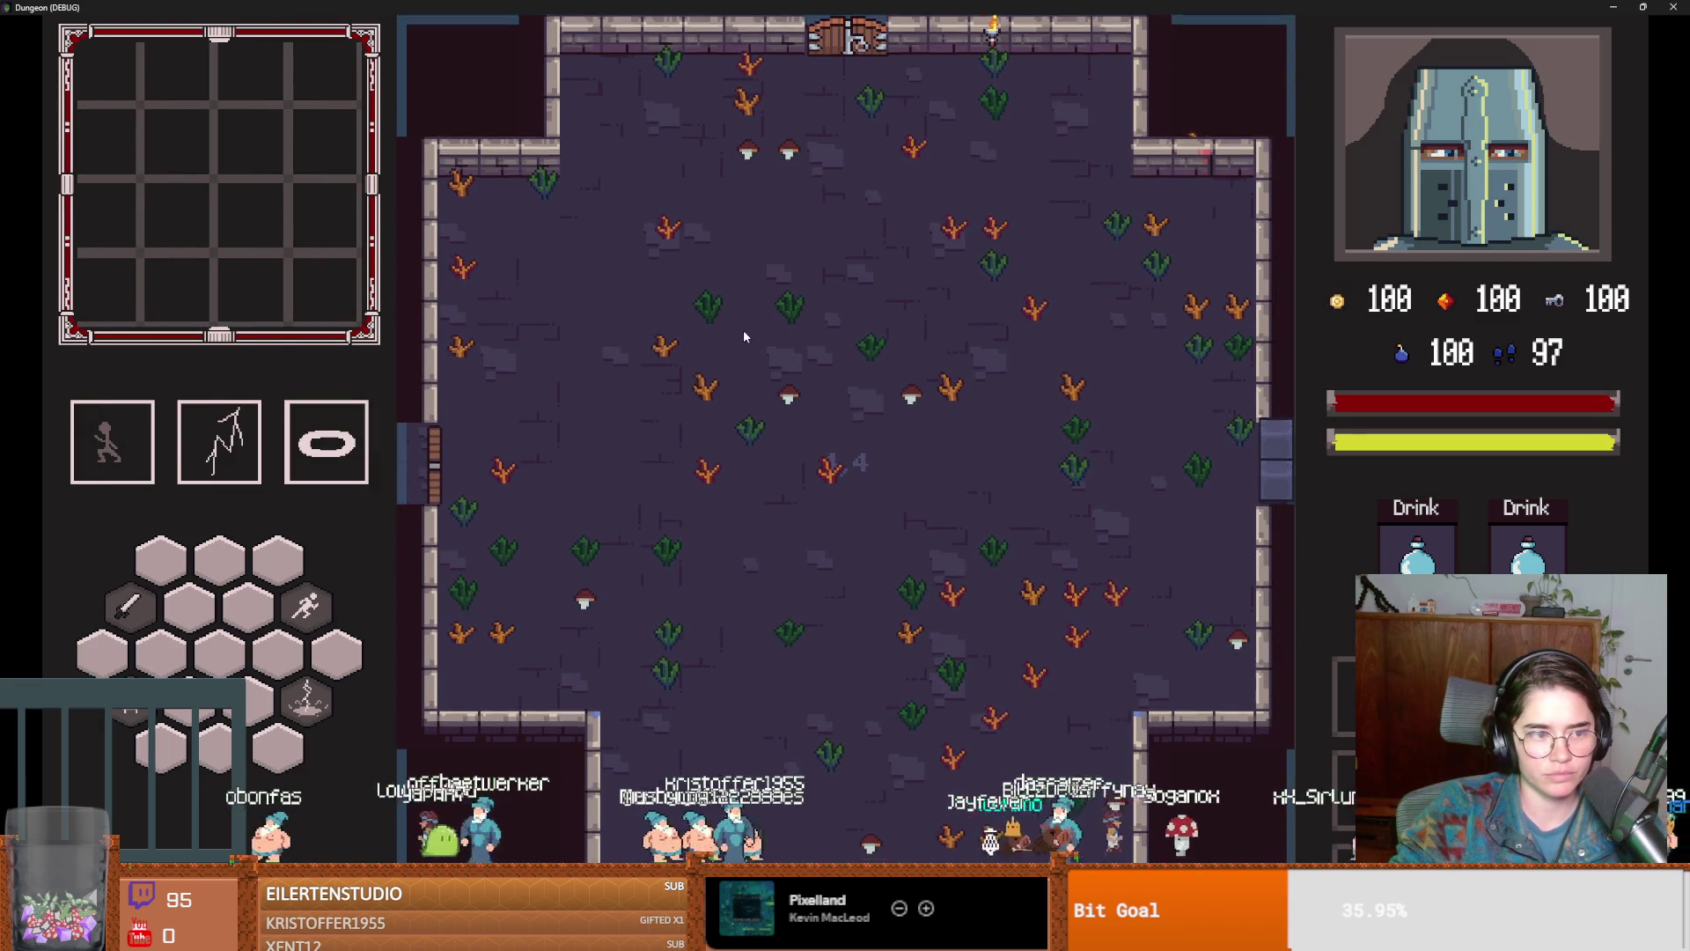